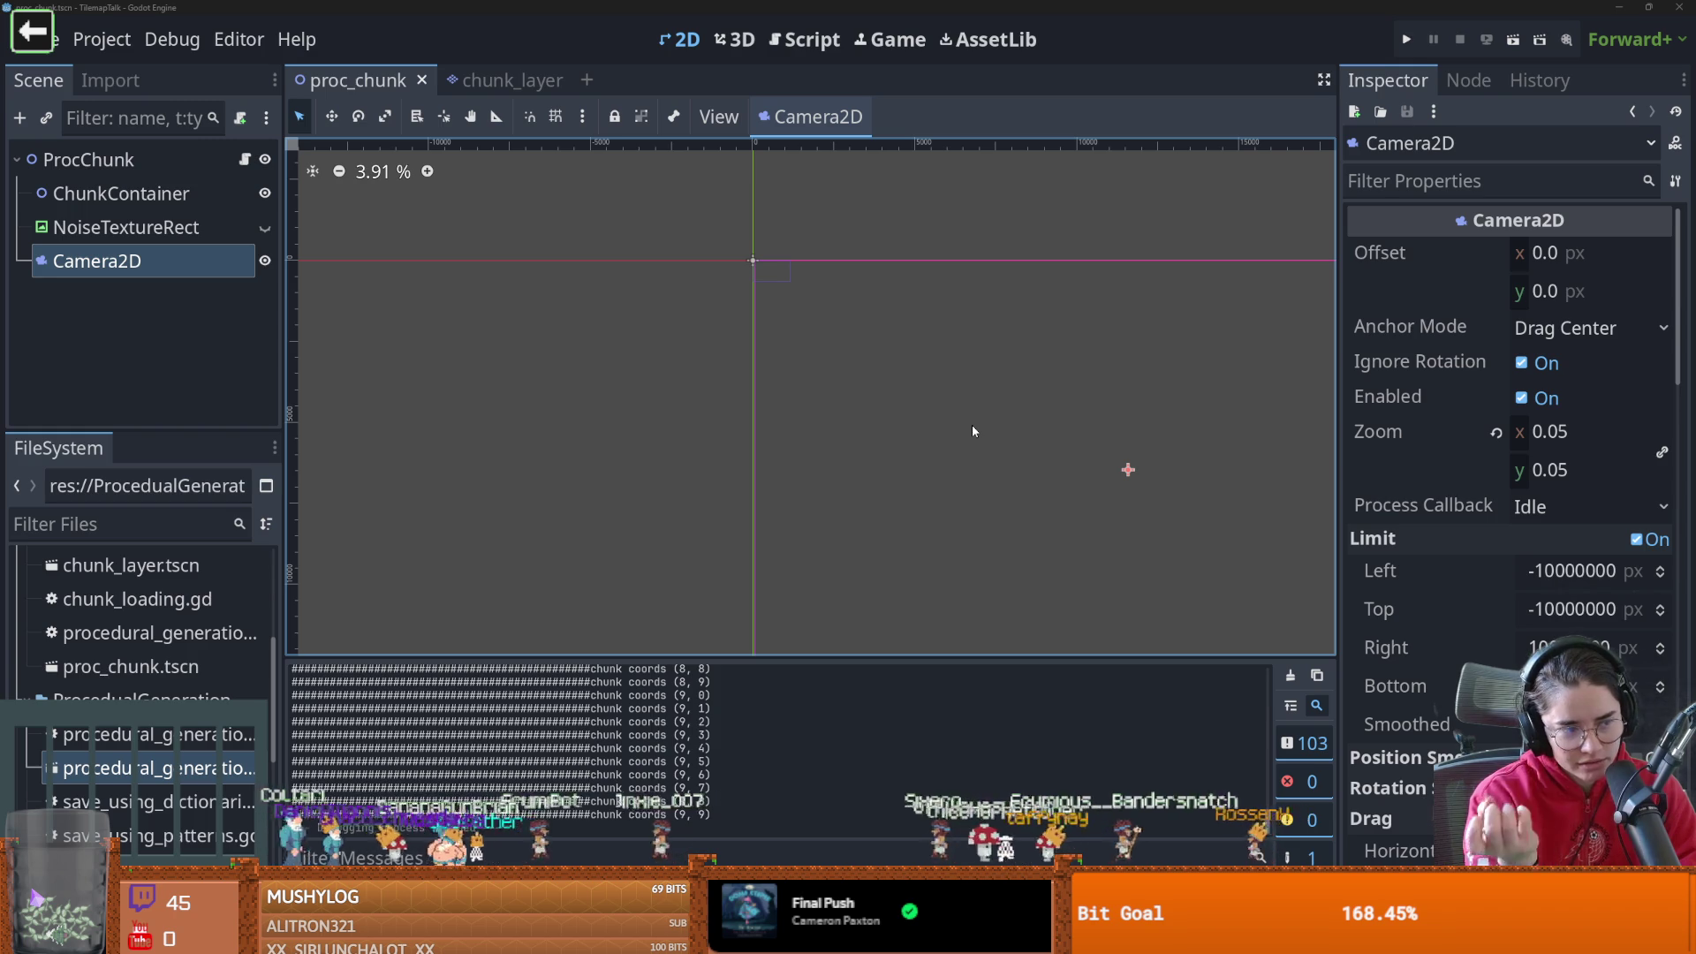
Select the ProcChunk root node, open its proc_chunk.gd script, then bring up the Project Manager
{"action": "scroll", "coordinate": [596, 381], "scroll_direction": "up", "scroll_amount": 1}
{"action": "scroll", "coordinate": [863, 326], "scroll_direction": "up", "scroll_amount": 1}
{"action": "mouse_move", "coordinate": [863, 326]}
{"action": "left_mouse_down"}
{"action": "mouse_move", "coordinate": [719, 383]}
{"action": "mouse_move", "coordinate": [817, 397]}
{"action": "left_mouse_up"}
{"action": "scroll", "coordinate": [817, 397], "scroll_direction": "up", "scroll_amount": 2}
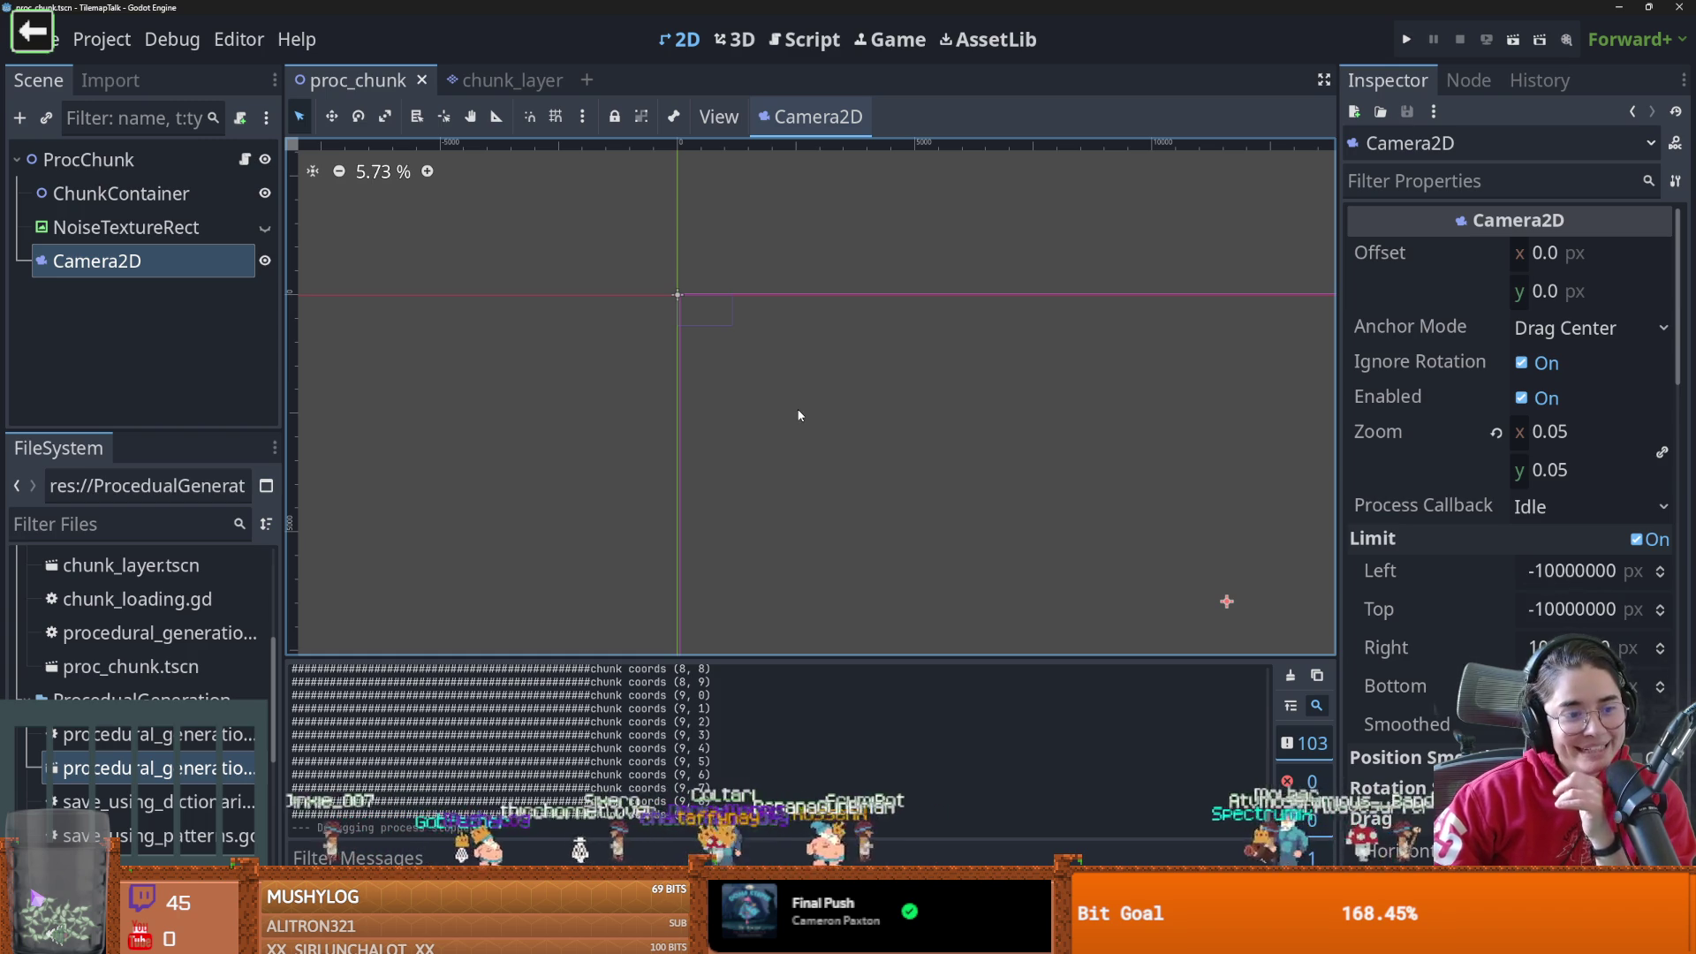
{"action": "scroll", "coordinate": [778, 430], "scroll_direction": "up", "scroll_amount": 3}
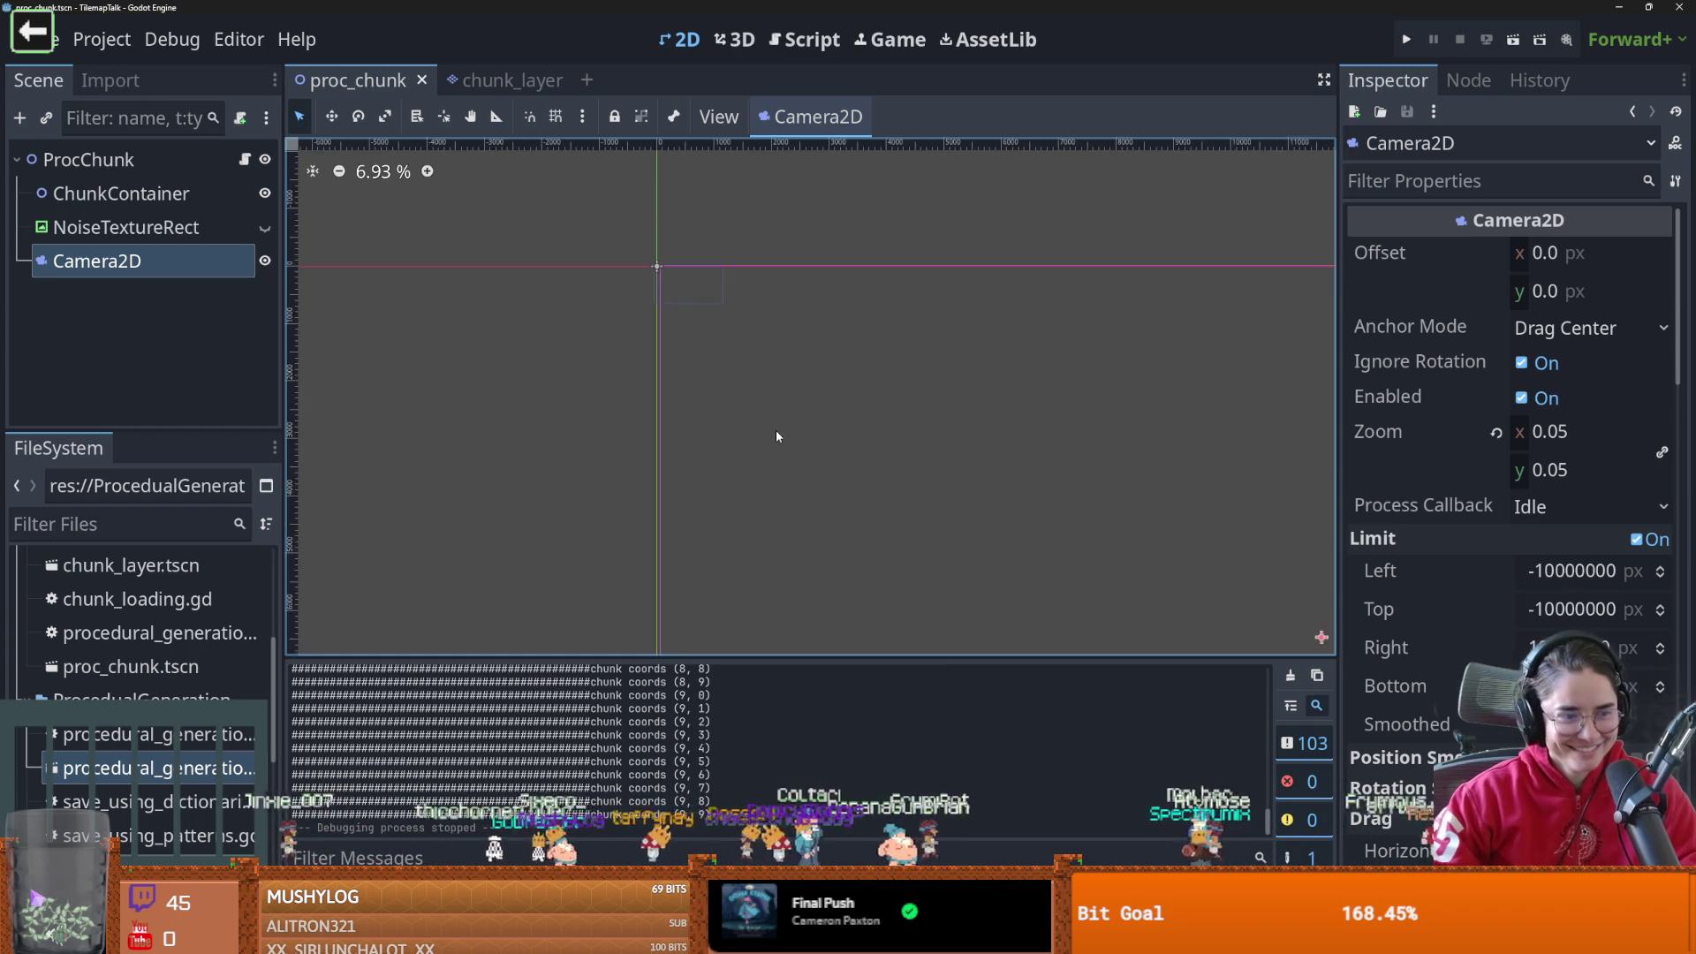
{"action": "scroll", "coordinate": [734, 345], "scroll_direction": "up", "scroll_amount": 2}
{"action": "left_click", "coordinate": [89, 159]}
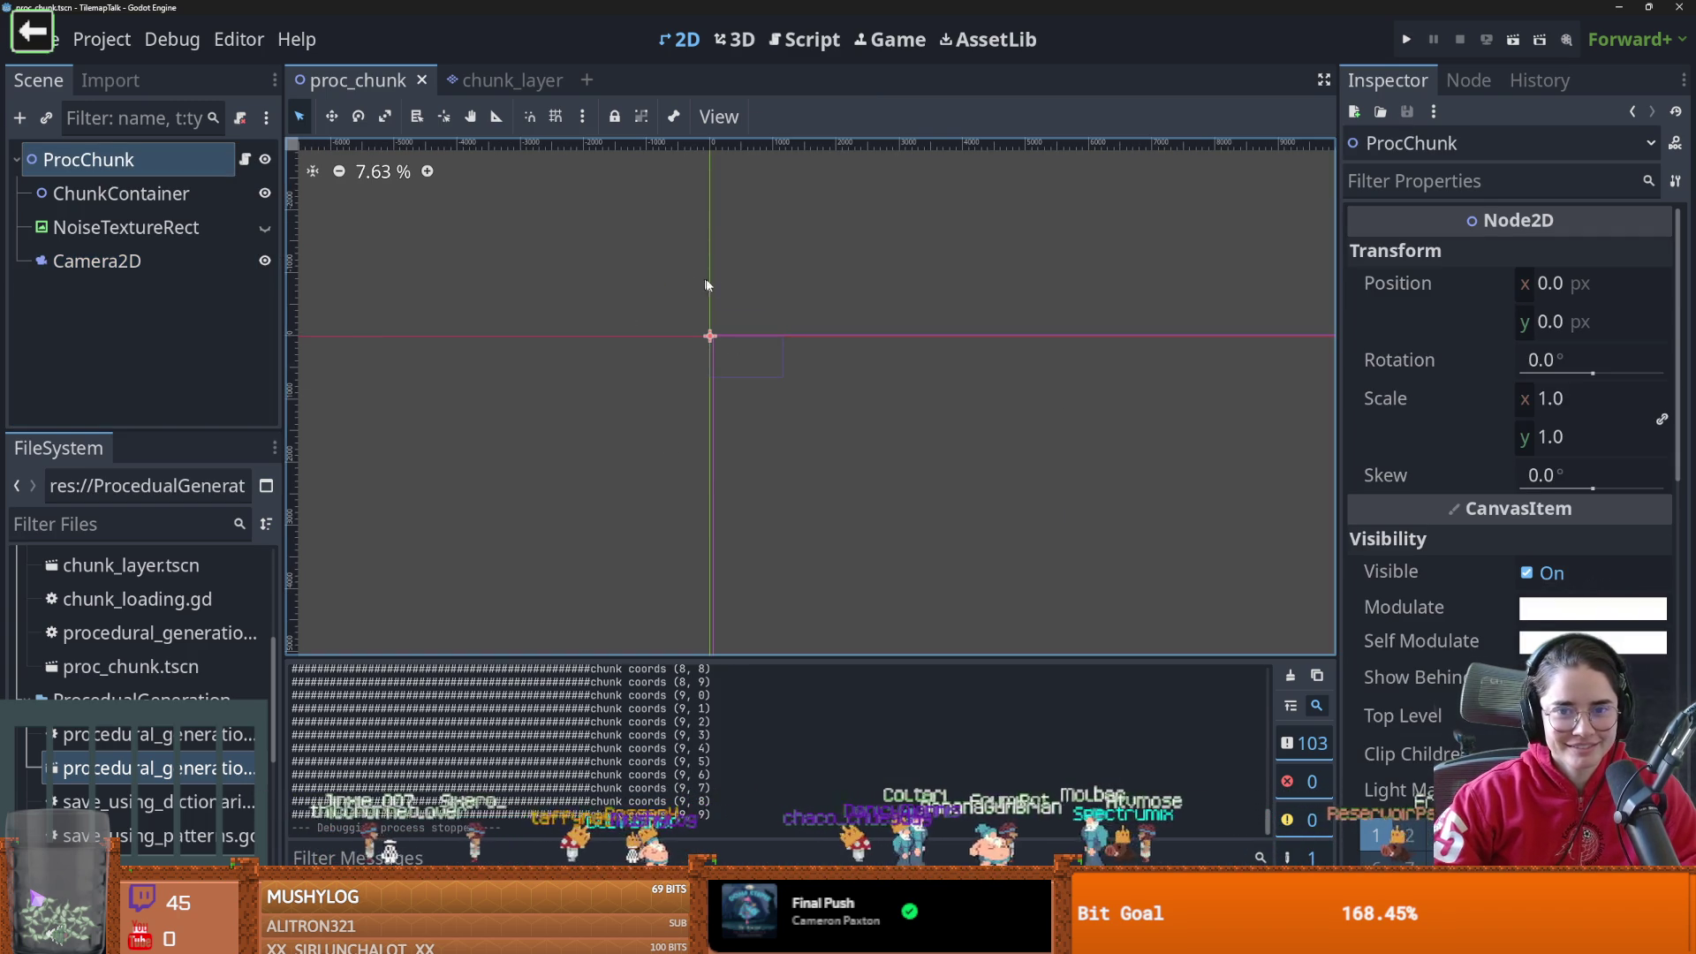
{"action": "left_click", "coordinate": [245, 163]}
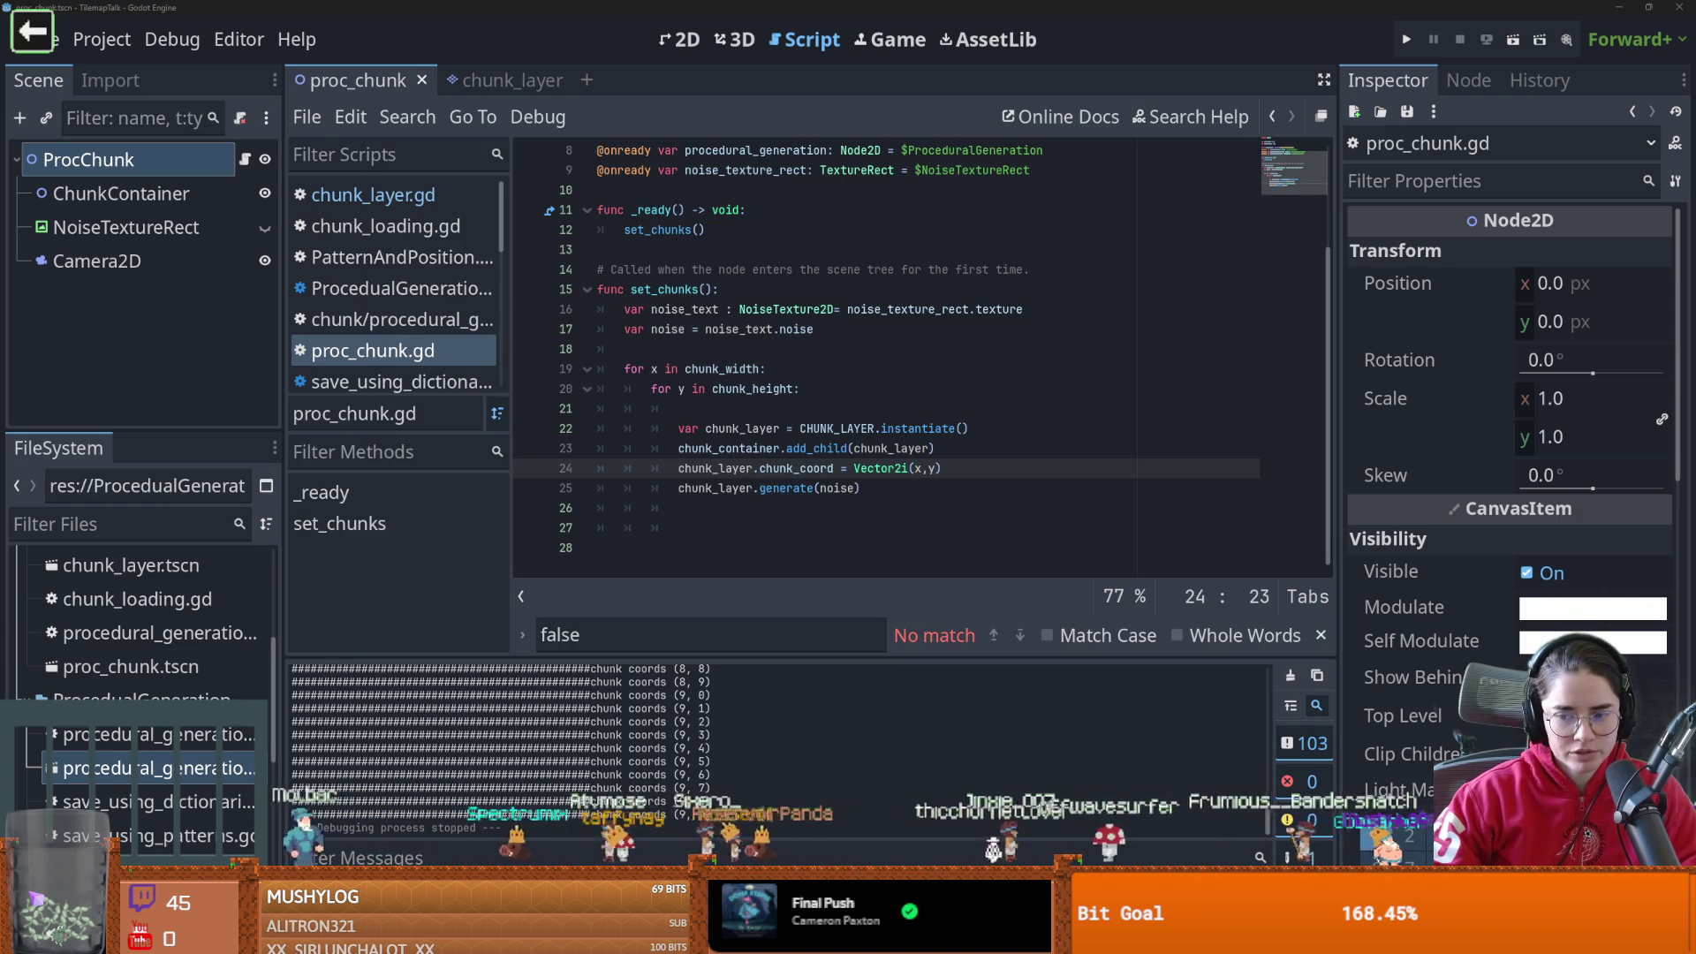
{"action": "key", "text": "F5"}
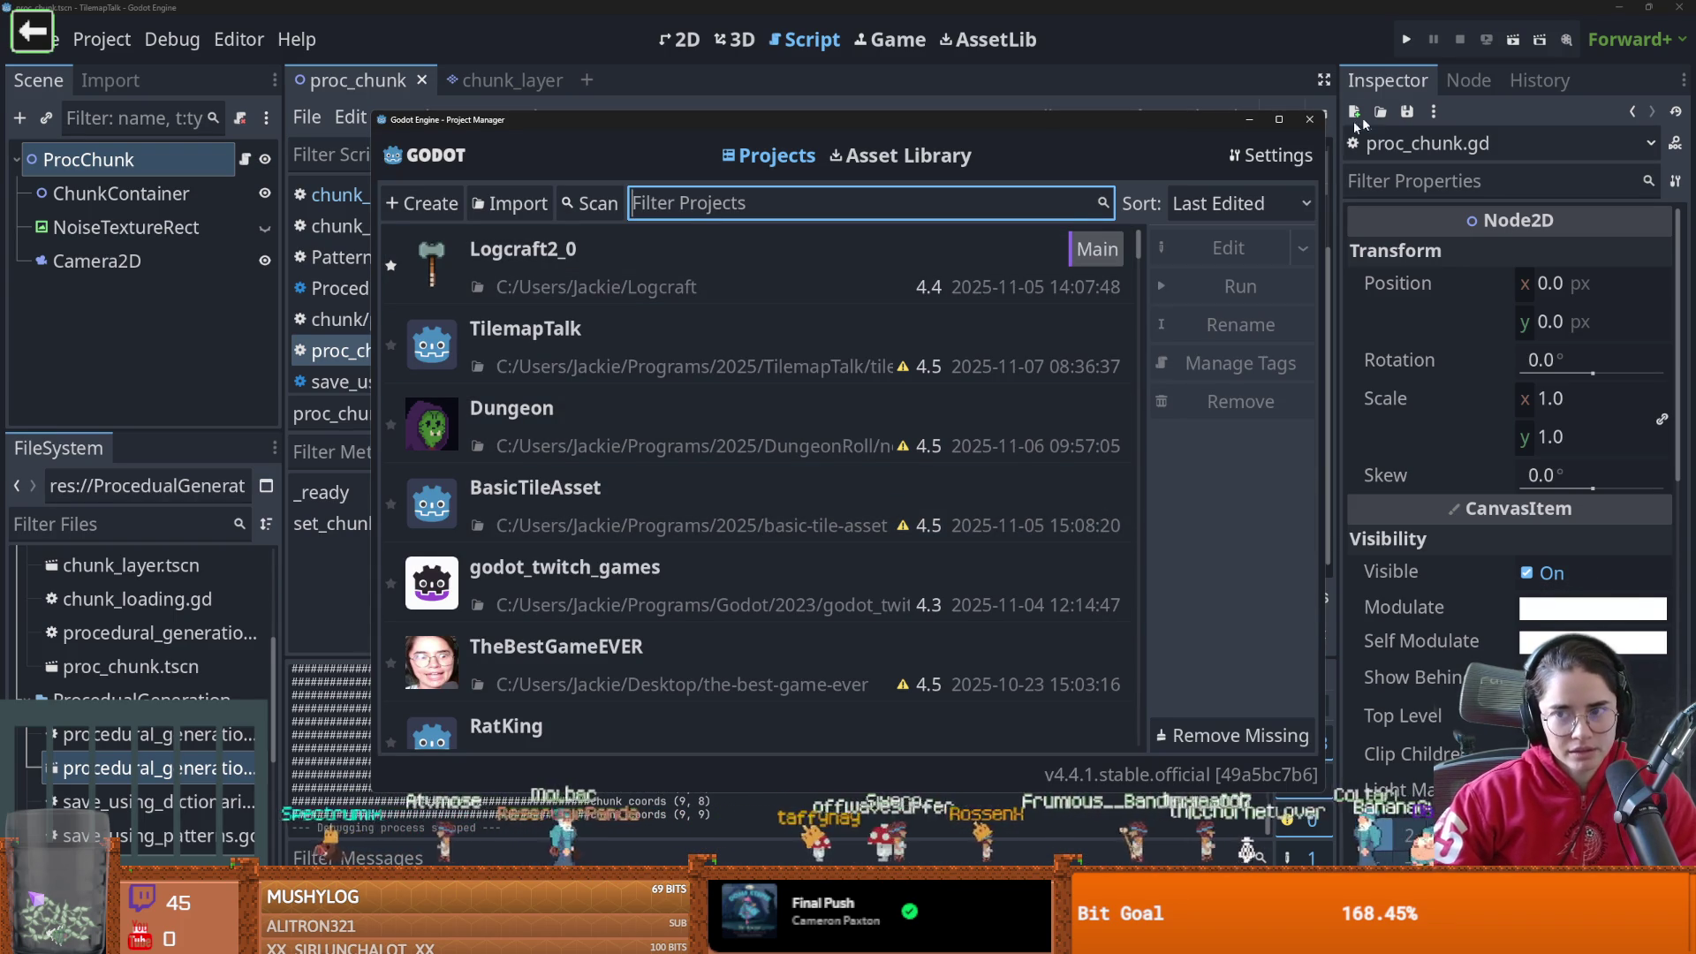
Maximize the Project Manager and open the WorldBoxSimulator project from the list
{"action": "left_click", "coordinate": [1278, 120]}
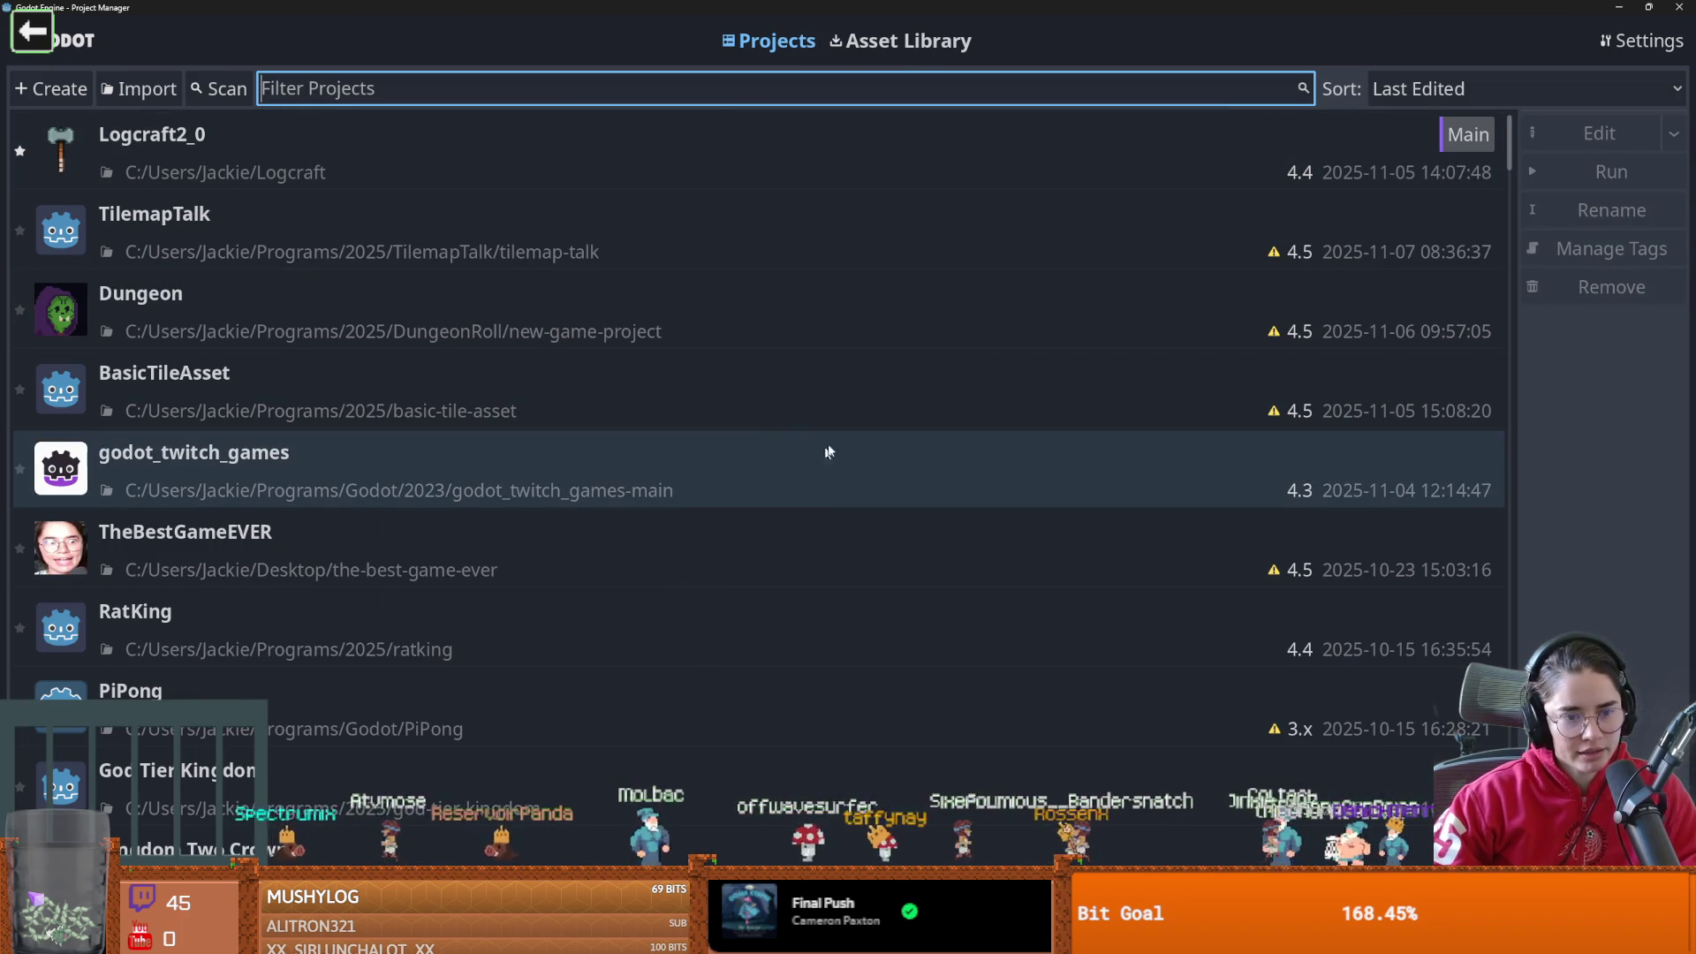
{"action": "scroll", "coordinate": [525, 470], "scroll_direction": "down", "scroll_amount": 3}
{"action": "scroll", "coordinate": [523, 463], "scroll_direction": "up", "scroll_amount": 3}
{"action": "scroll", "coordinate": [523, 462], "scroll_direction": "down", "scroll_amount": 5}
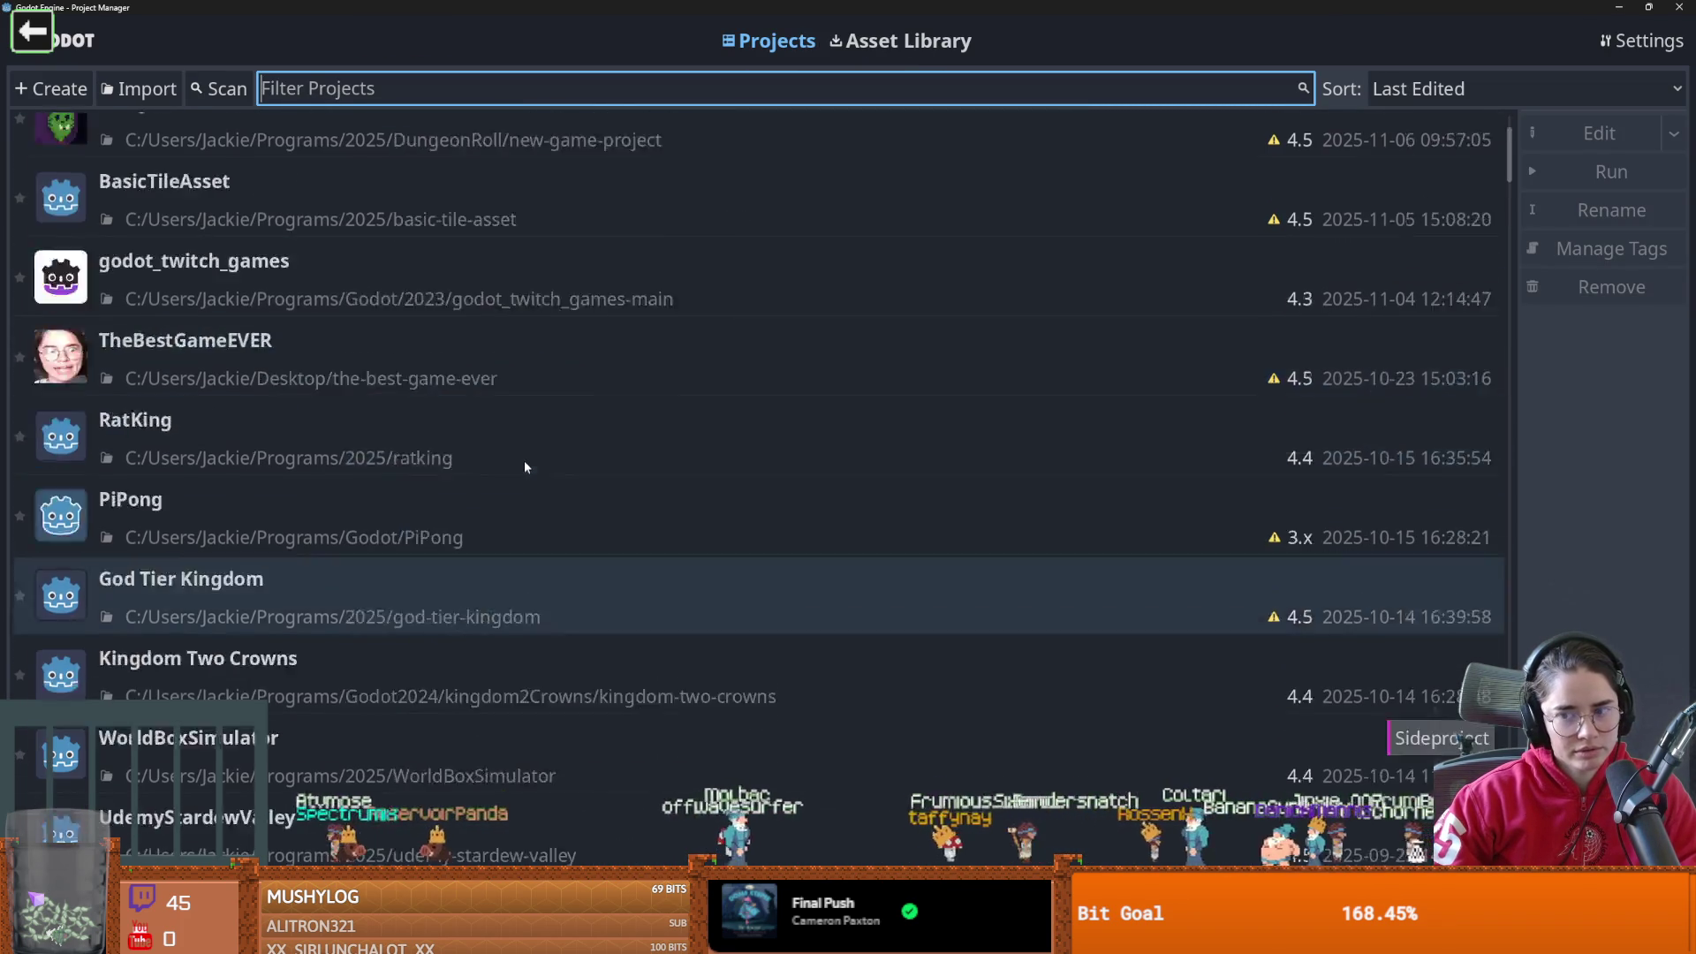
{"action": "scroll", "coordinate": [523, 460], "scroll_direction": "up", "scroll_amount": 5}
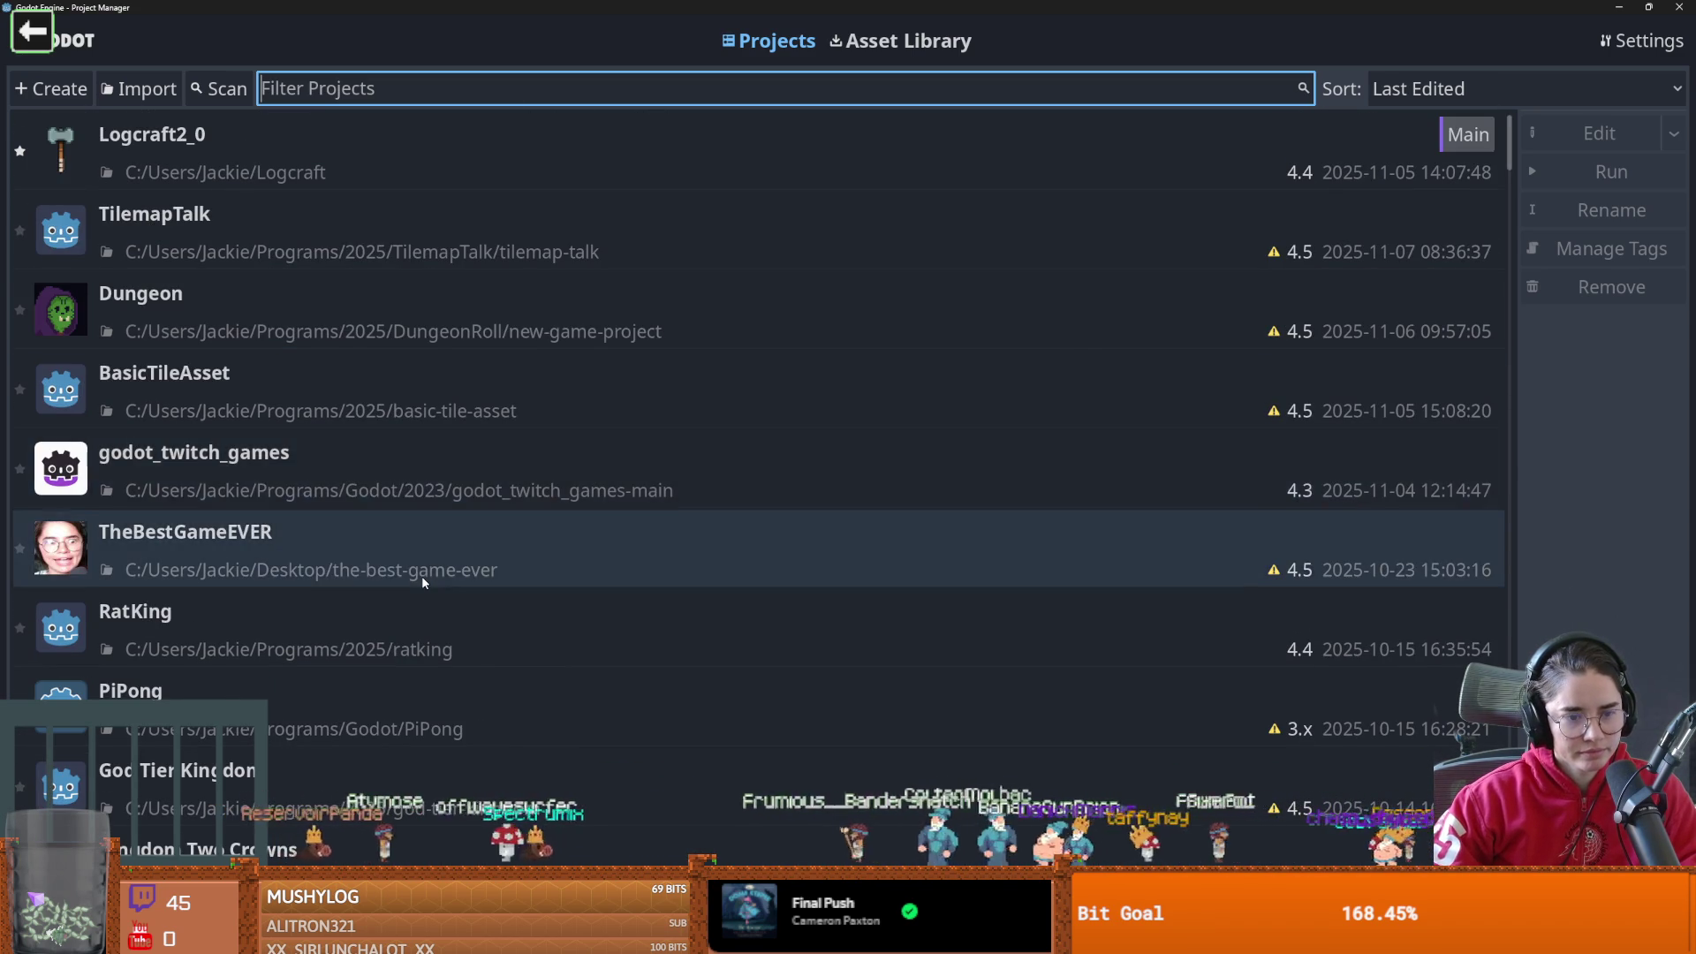
{"action": "scroll", "coordinate": [421, 576], "scroll_direction": "down", "scroll_amount": 5}
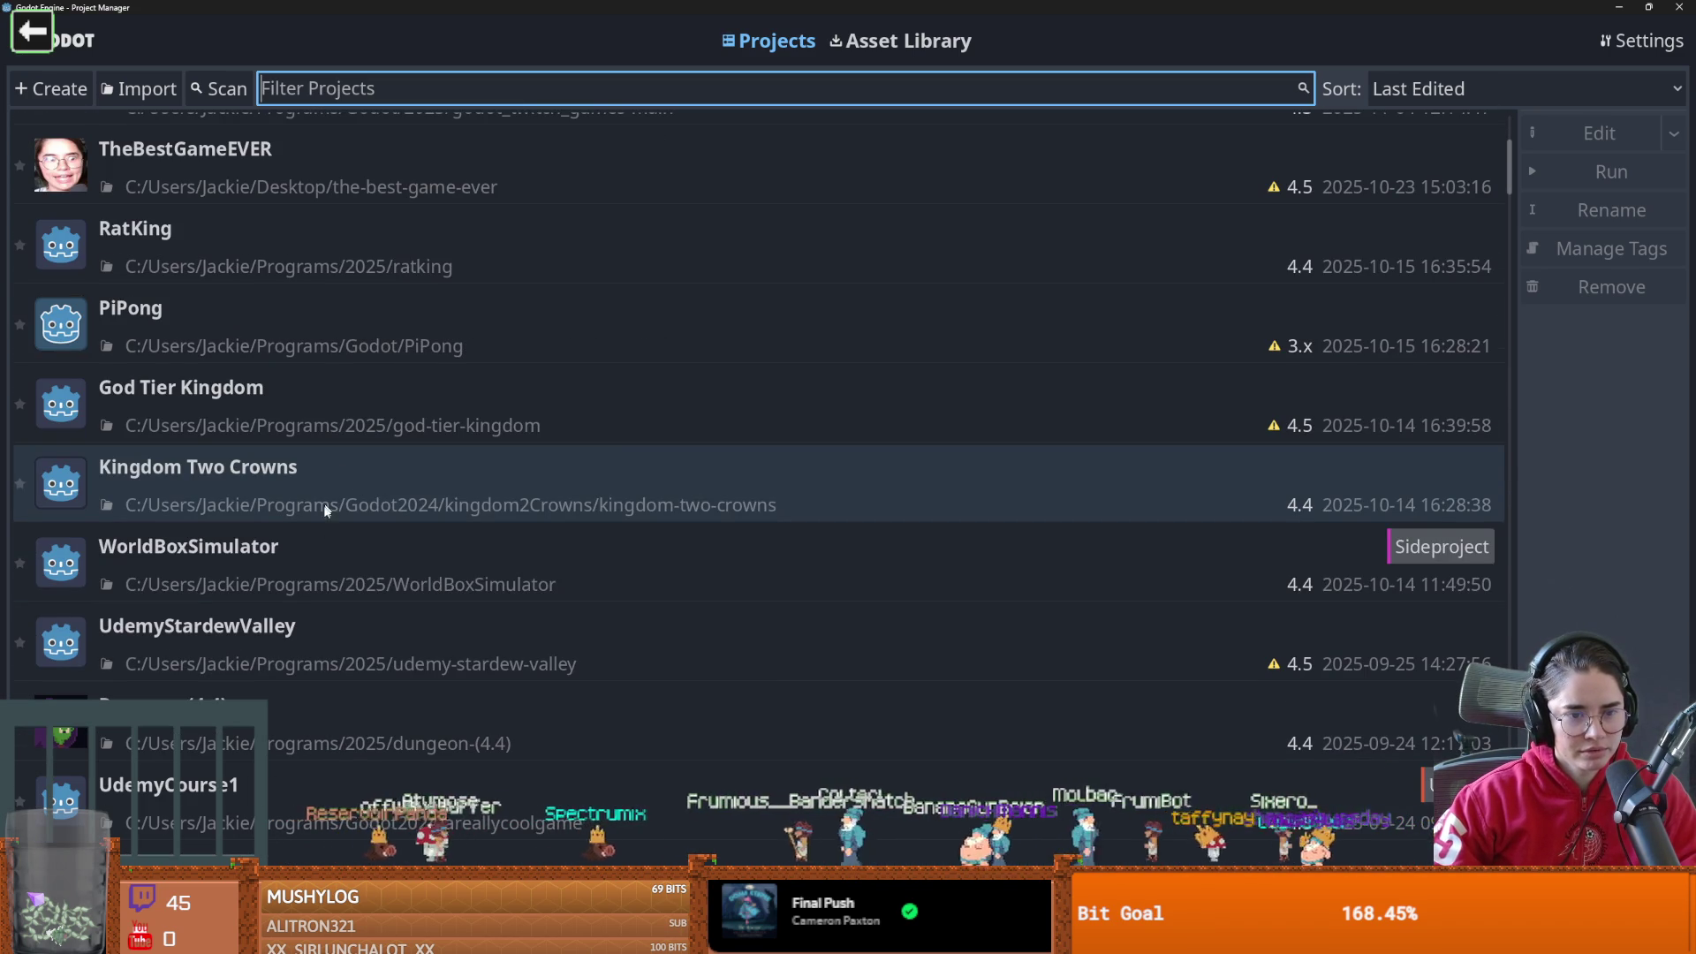
{"action": "double_click", "coordinate": [318, 571]}
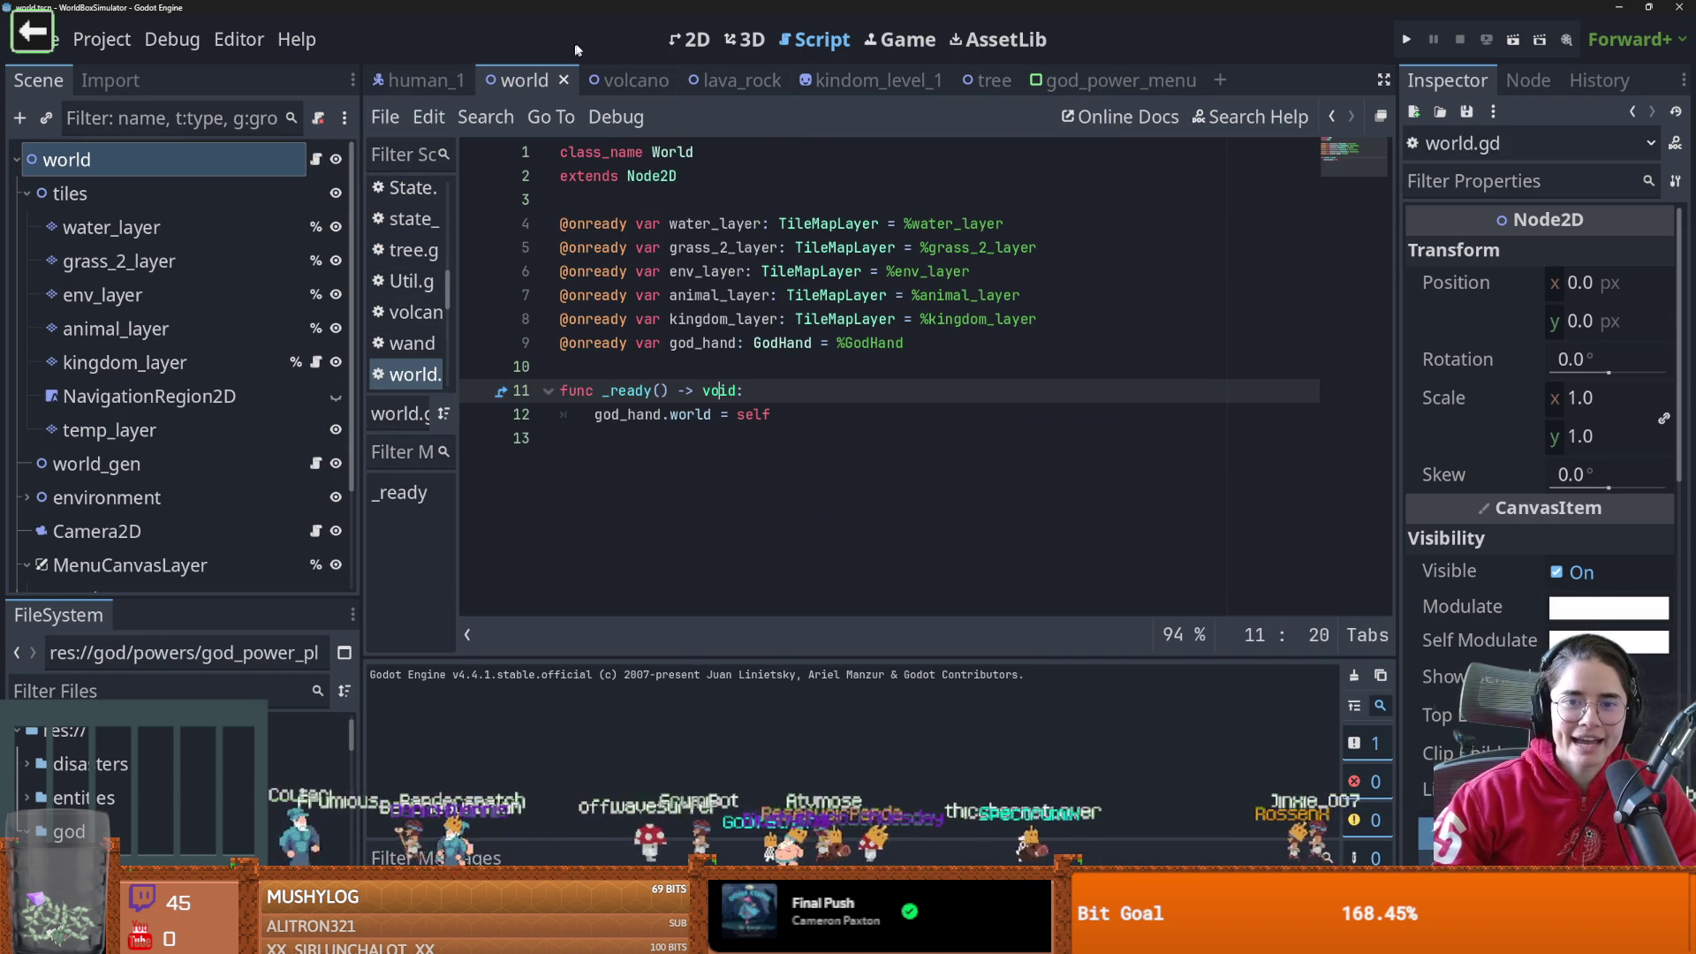
Switch to the 2D view and inspect the world node's world.gd, including _ready and god_hand
{"action": "left_click", "coordinate": [693, 40]}
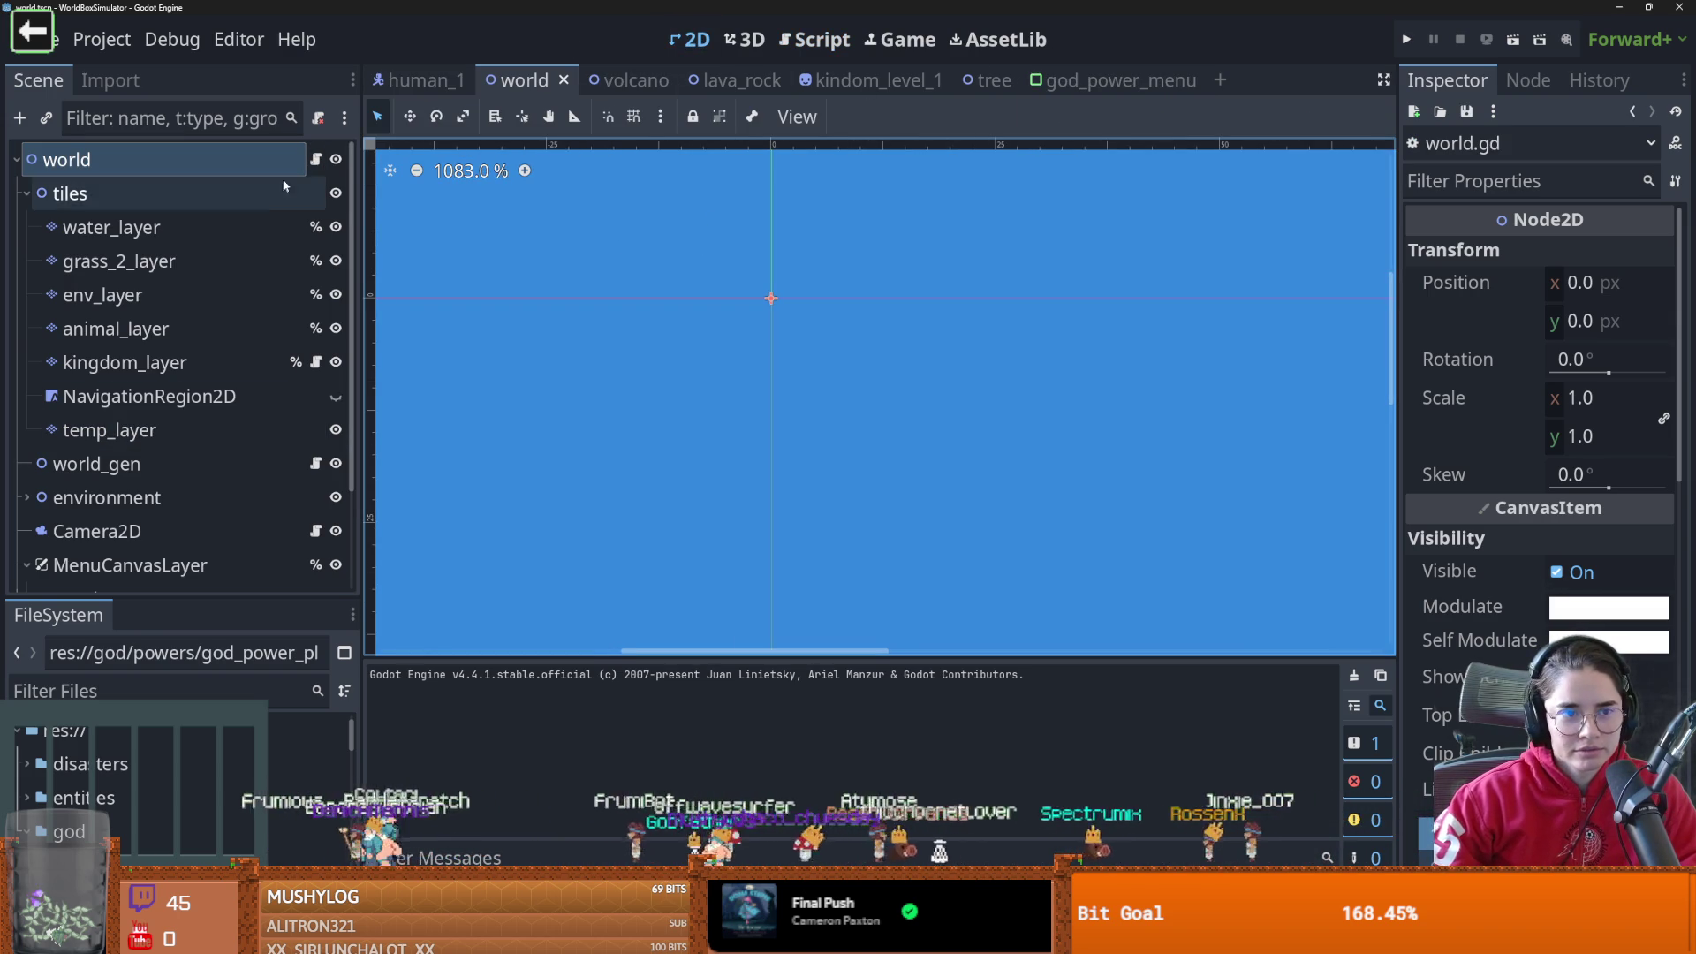
{"action": "scroll", "coordinate": [272, 380], "scroll_direction": "down", "scroll_amount": 3}
{"action": "scroll", "coordinate": [272, 380], "scroll_direction": "down", "scroll_amount": 1}
{"action": "scroll", "coordinate": [272, 379], "scroll_direction": "up", "scroll_amount": 3}
{"action": "scroll", "coordinate": [265, 423], "scroll_direction": "down", "scroll_amount": 3}
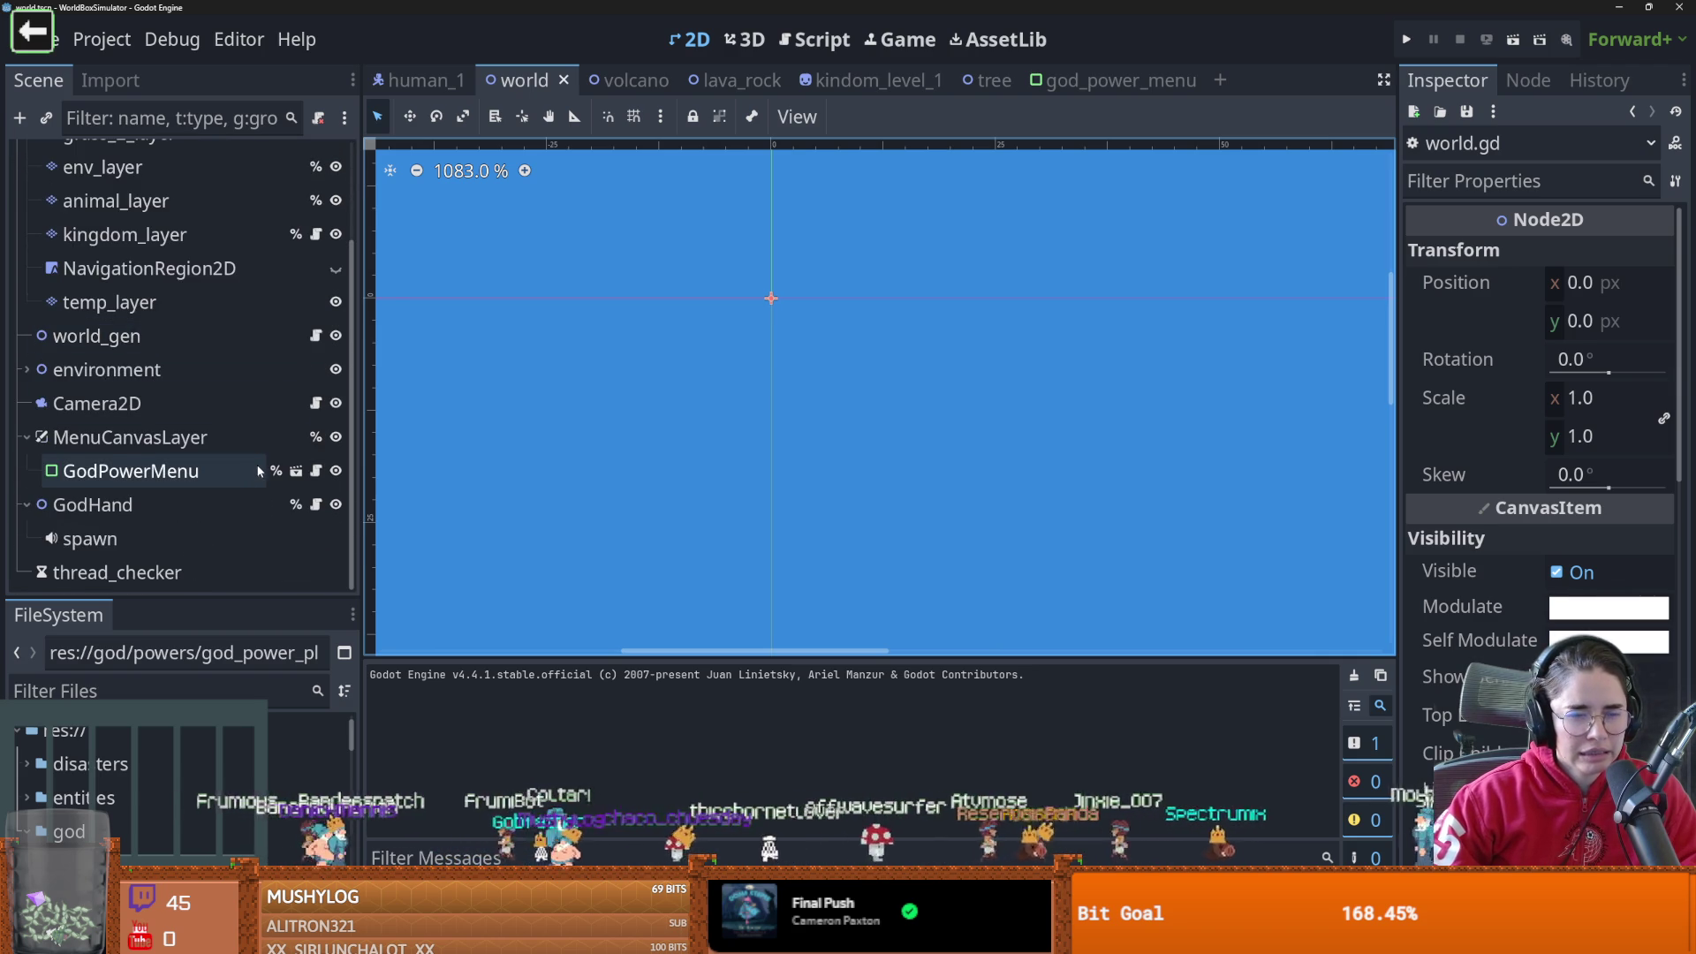
{"action": "scroll", "coordinate": [256, 465], "scroll_direction": "up", "scroll_amount": 4}
{"action": "left_click", "coordinate": [315, 159]}
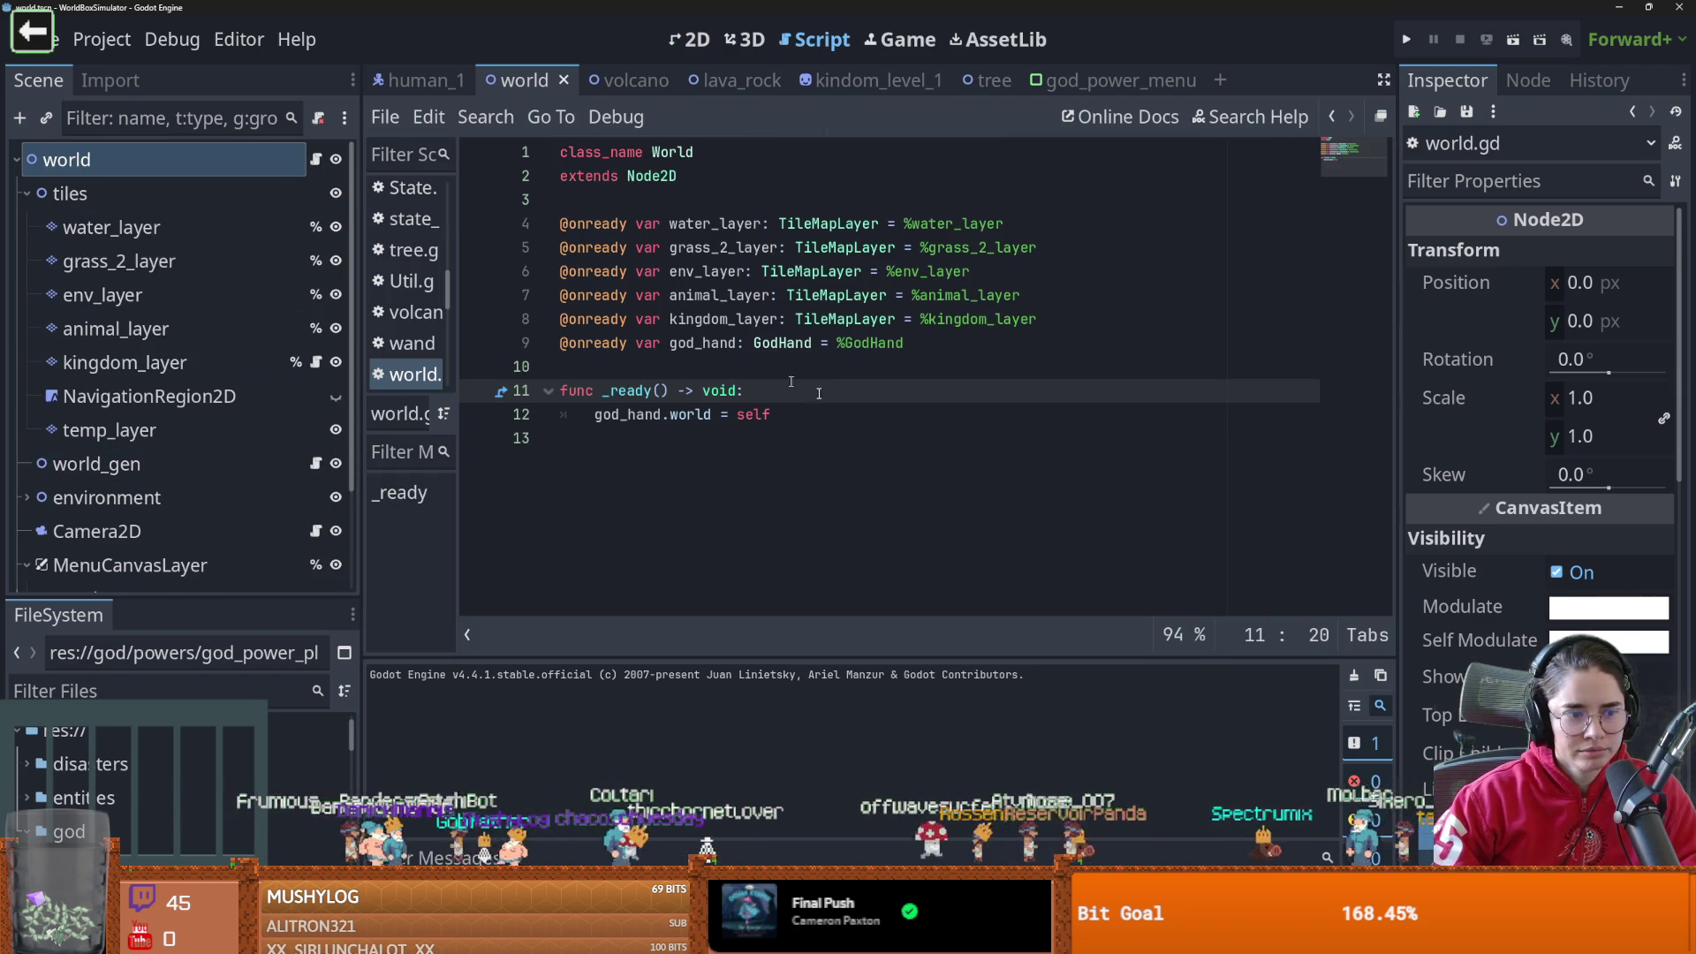
{"action": "left_click", "coordinate": [754, 416]}
{"action": "left_click", "coordinate": [740, 349]}
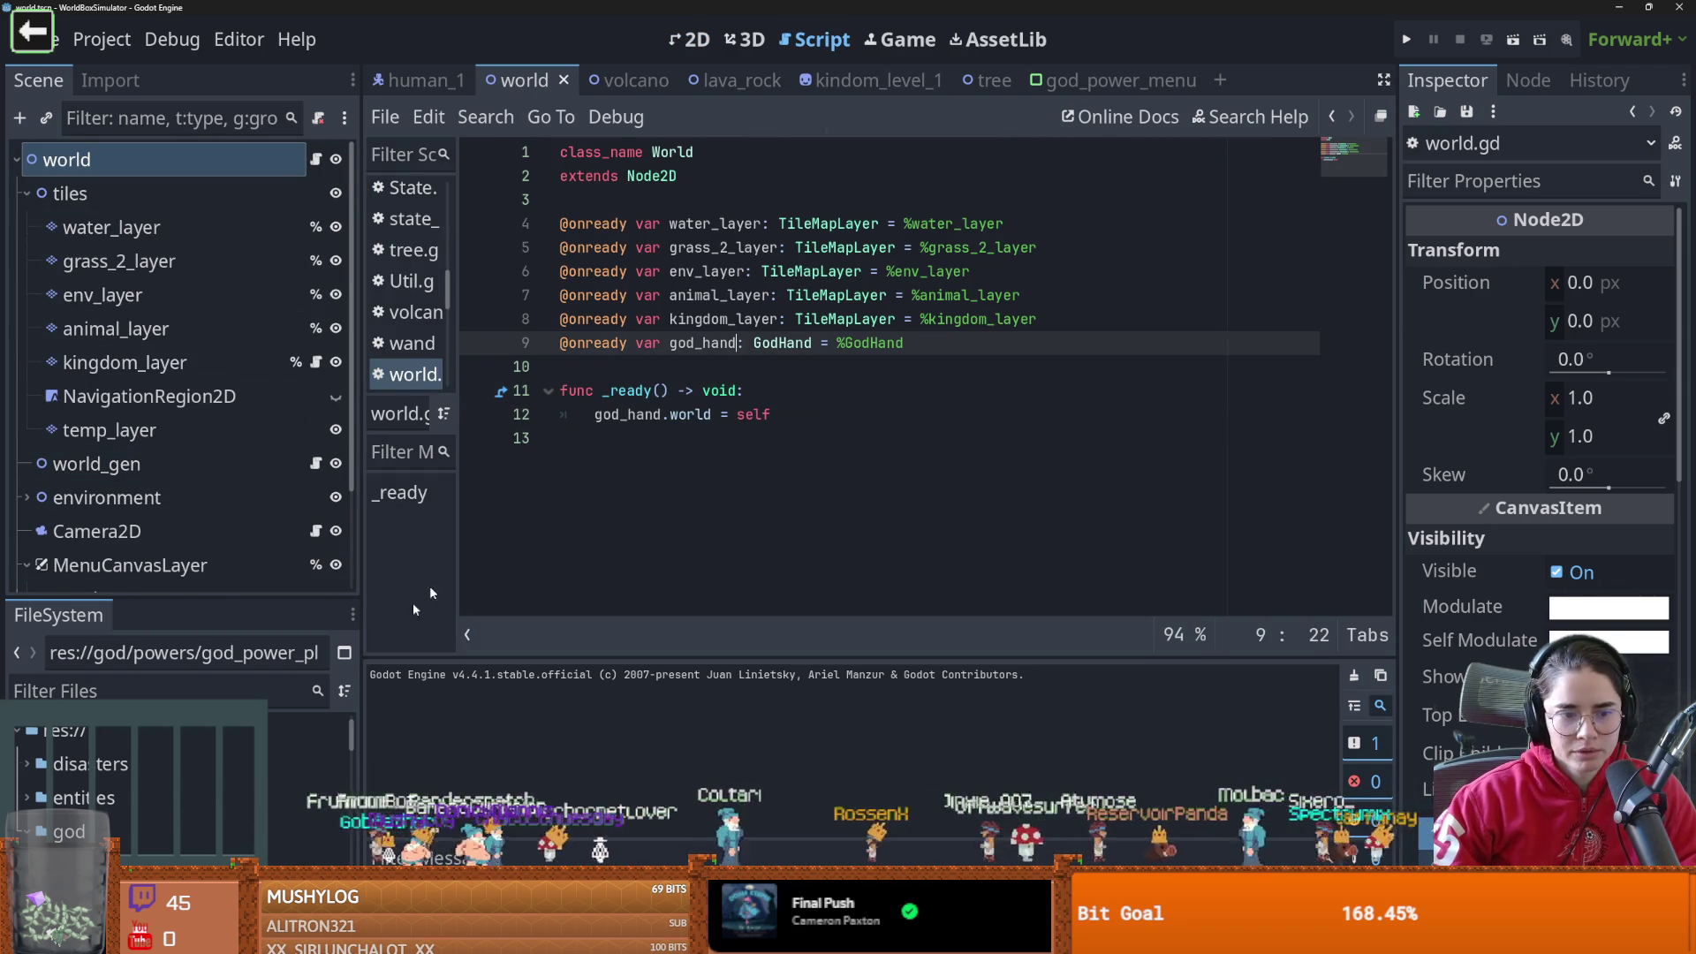
Enlarge the FileSystem dock, collapse god, expand tiles, and select World/world_gen.gd
{"action": "left_click_drag", "start_coordinate": [220, 599], "coordinate": [137, 84]}
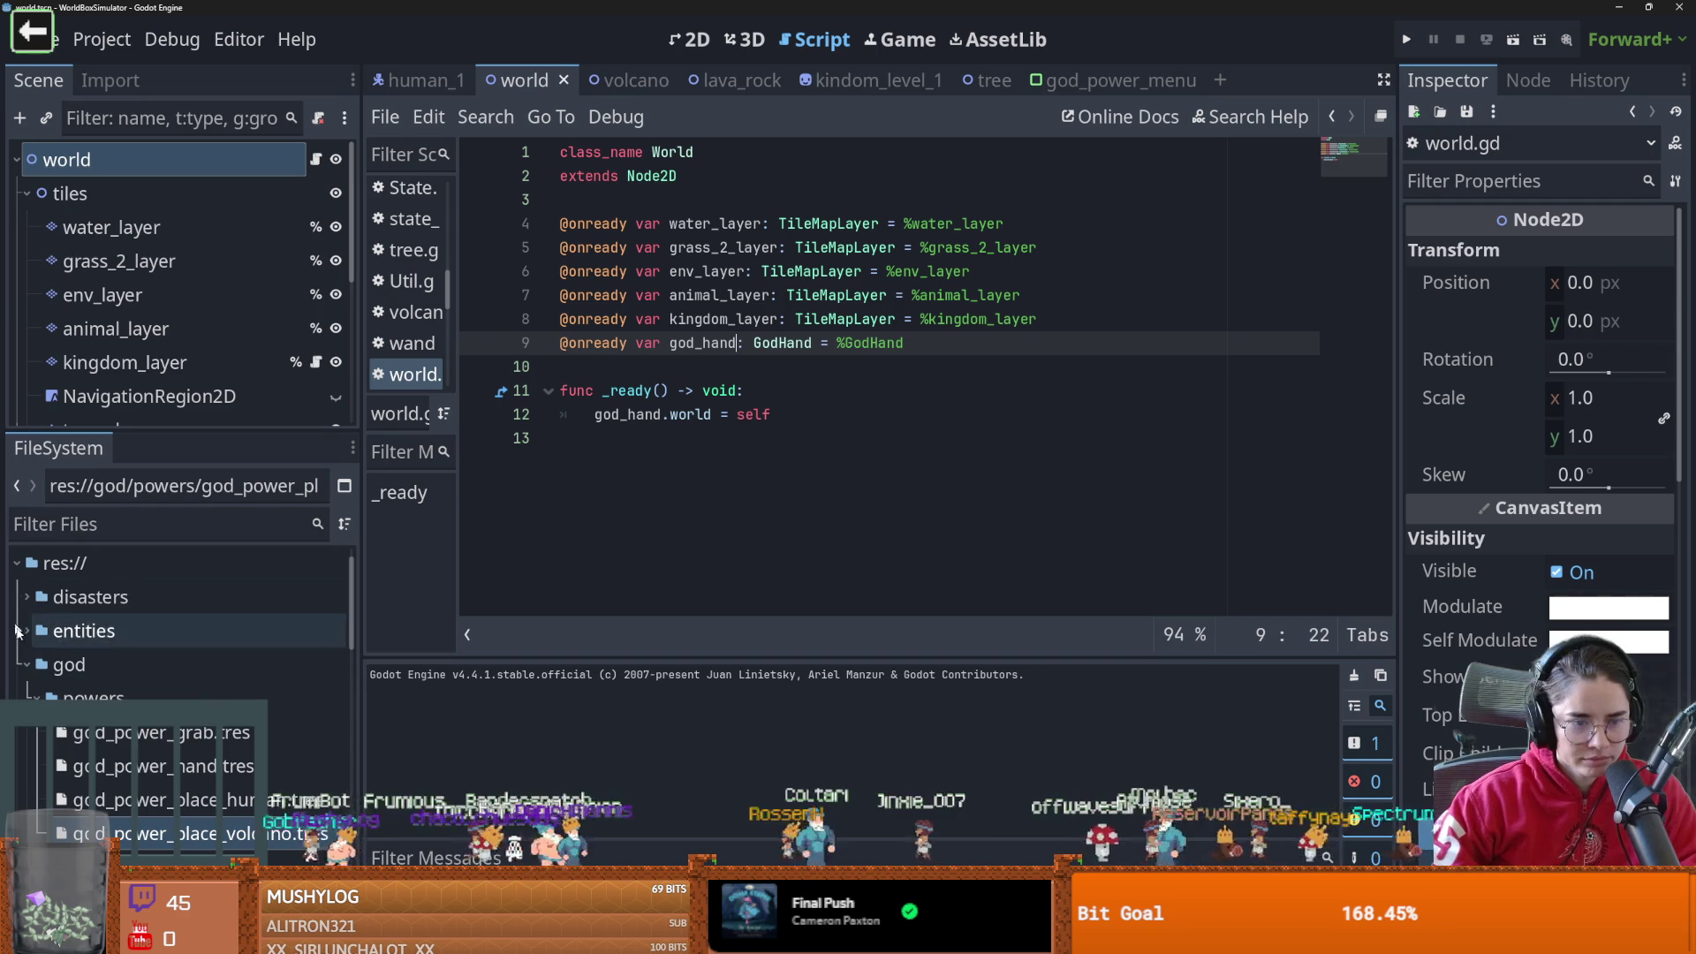
{"action": "left_click", "coordinate": [26, 664]}
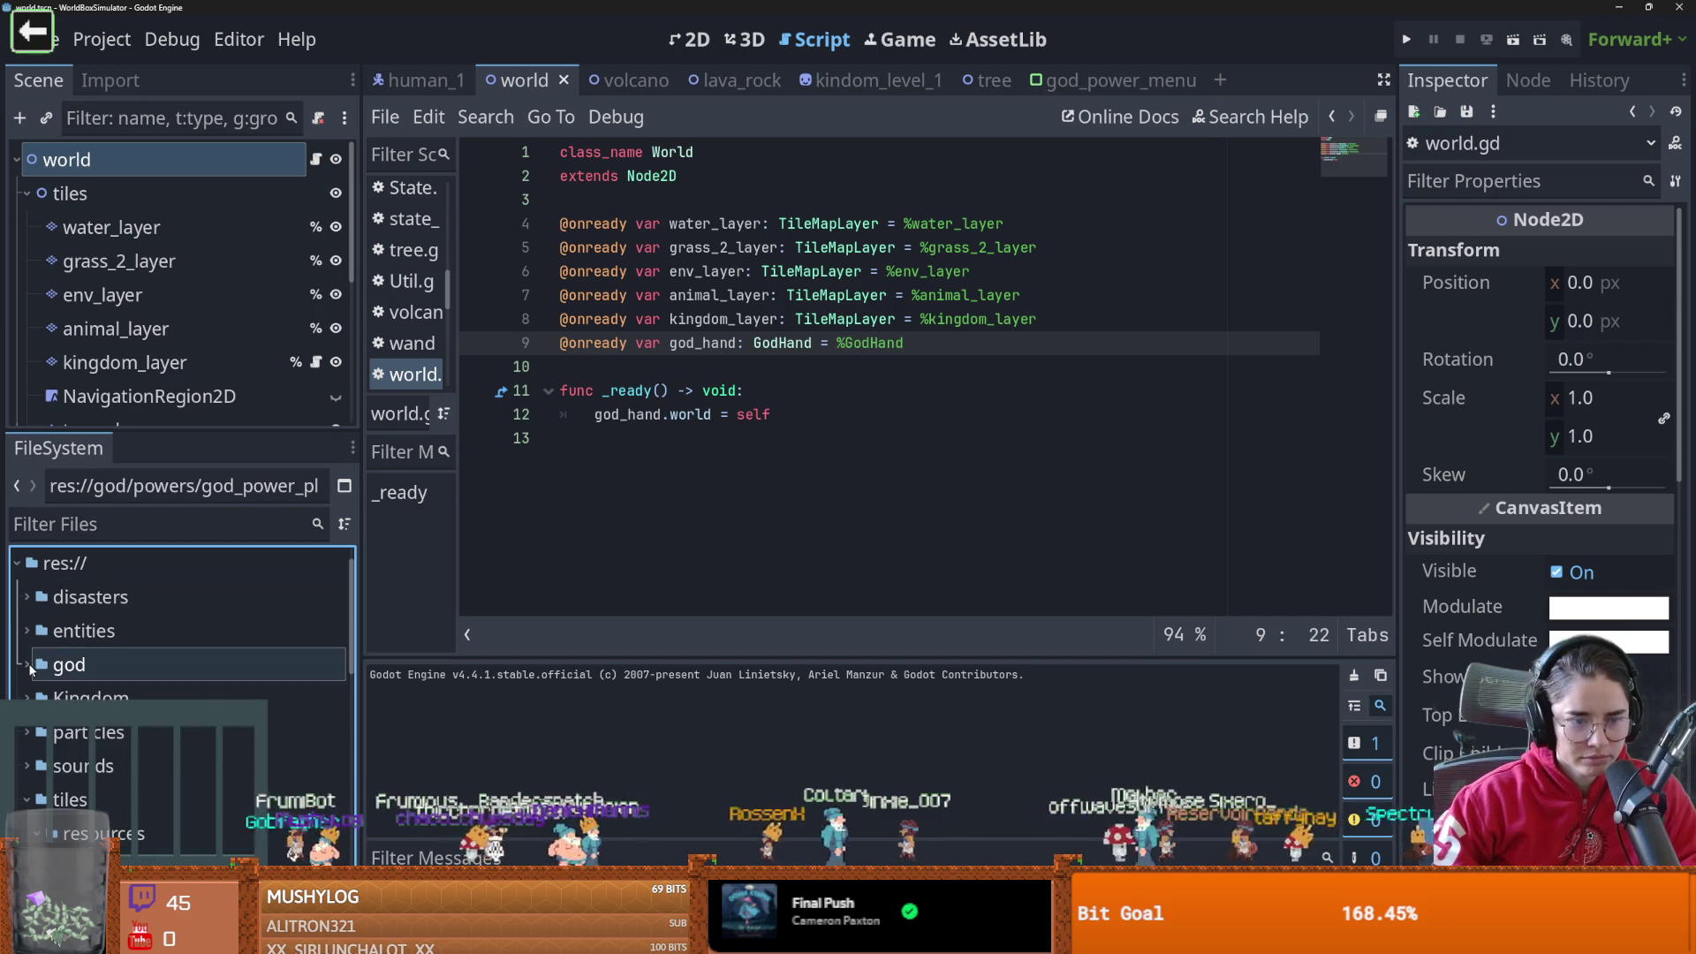
{"action": "left_click", "coordinate": [26, 800]}
{"action": "scroll", "coordinate": [69, 774], "scroll_direction": "down", "scroll_amount": 3}
{"action": "scroll", "coordinate": [71, 773], "scroll_direction": "up", "scroll_amount": 3}
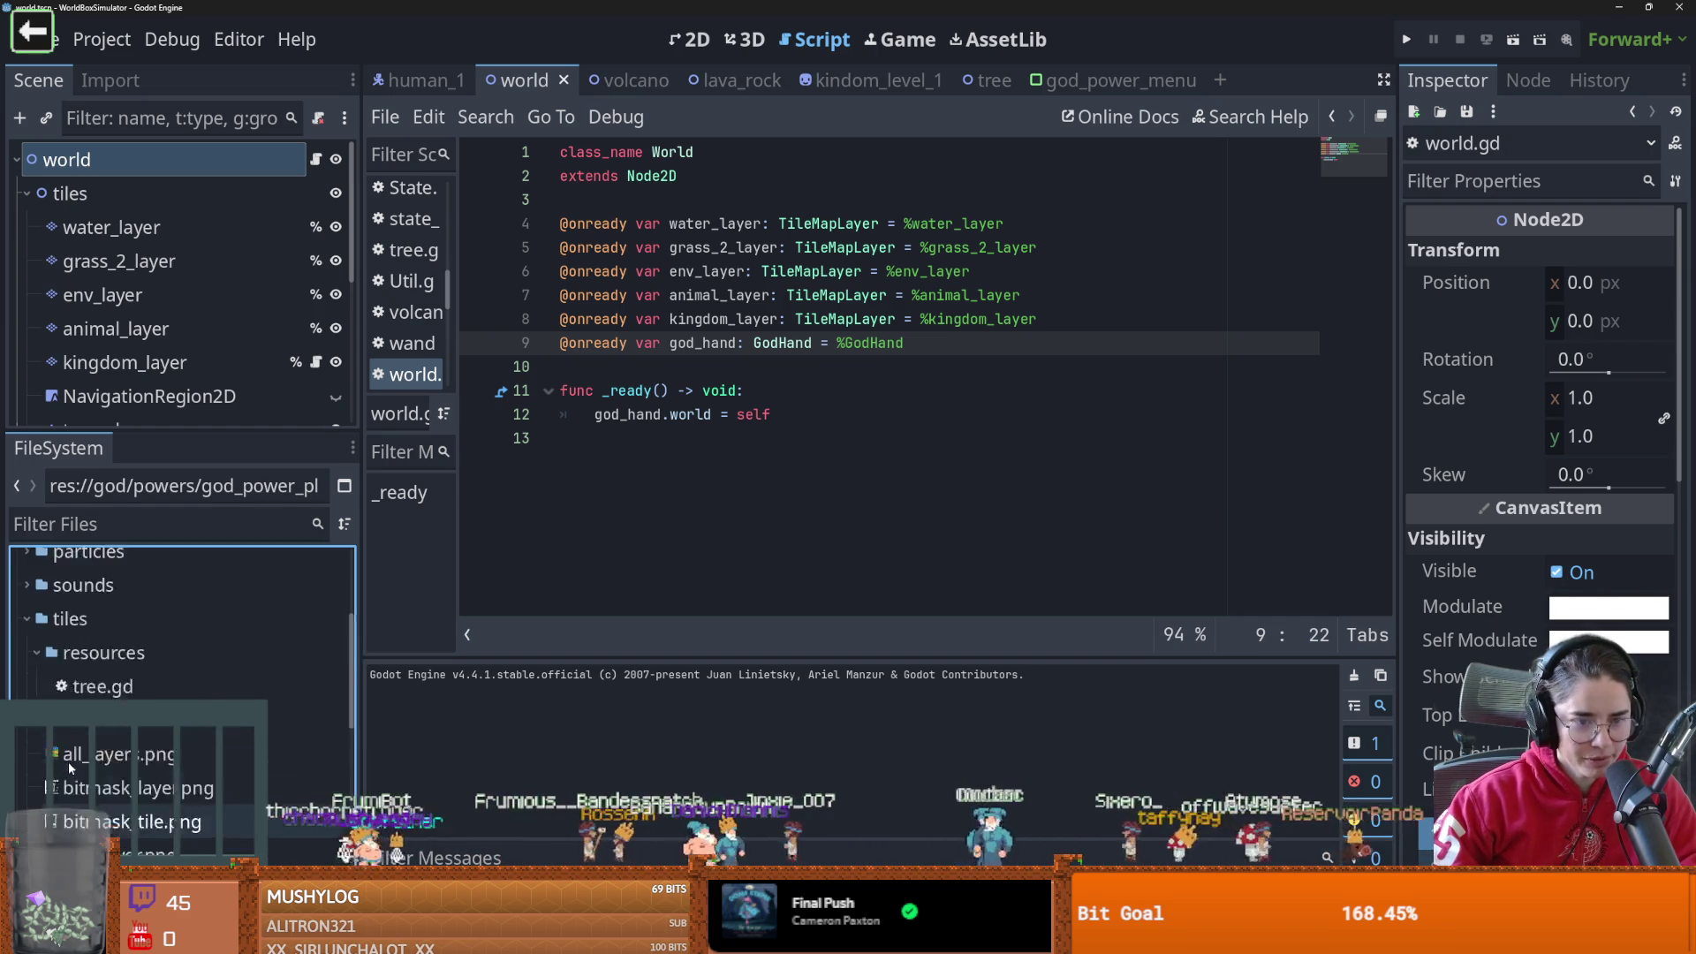
{"action": "scroll", "coordinate": [88, 764], "scroll_direction": "down", "scroll_amount": 6}
{"action": "scroll", "coordinate": [97, 755], "scroll_direction": "up", "scroll_amount": 8}
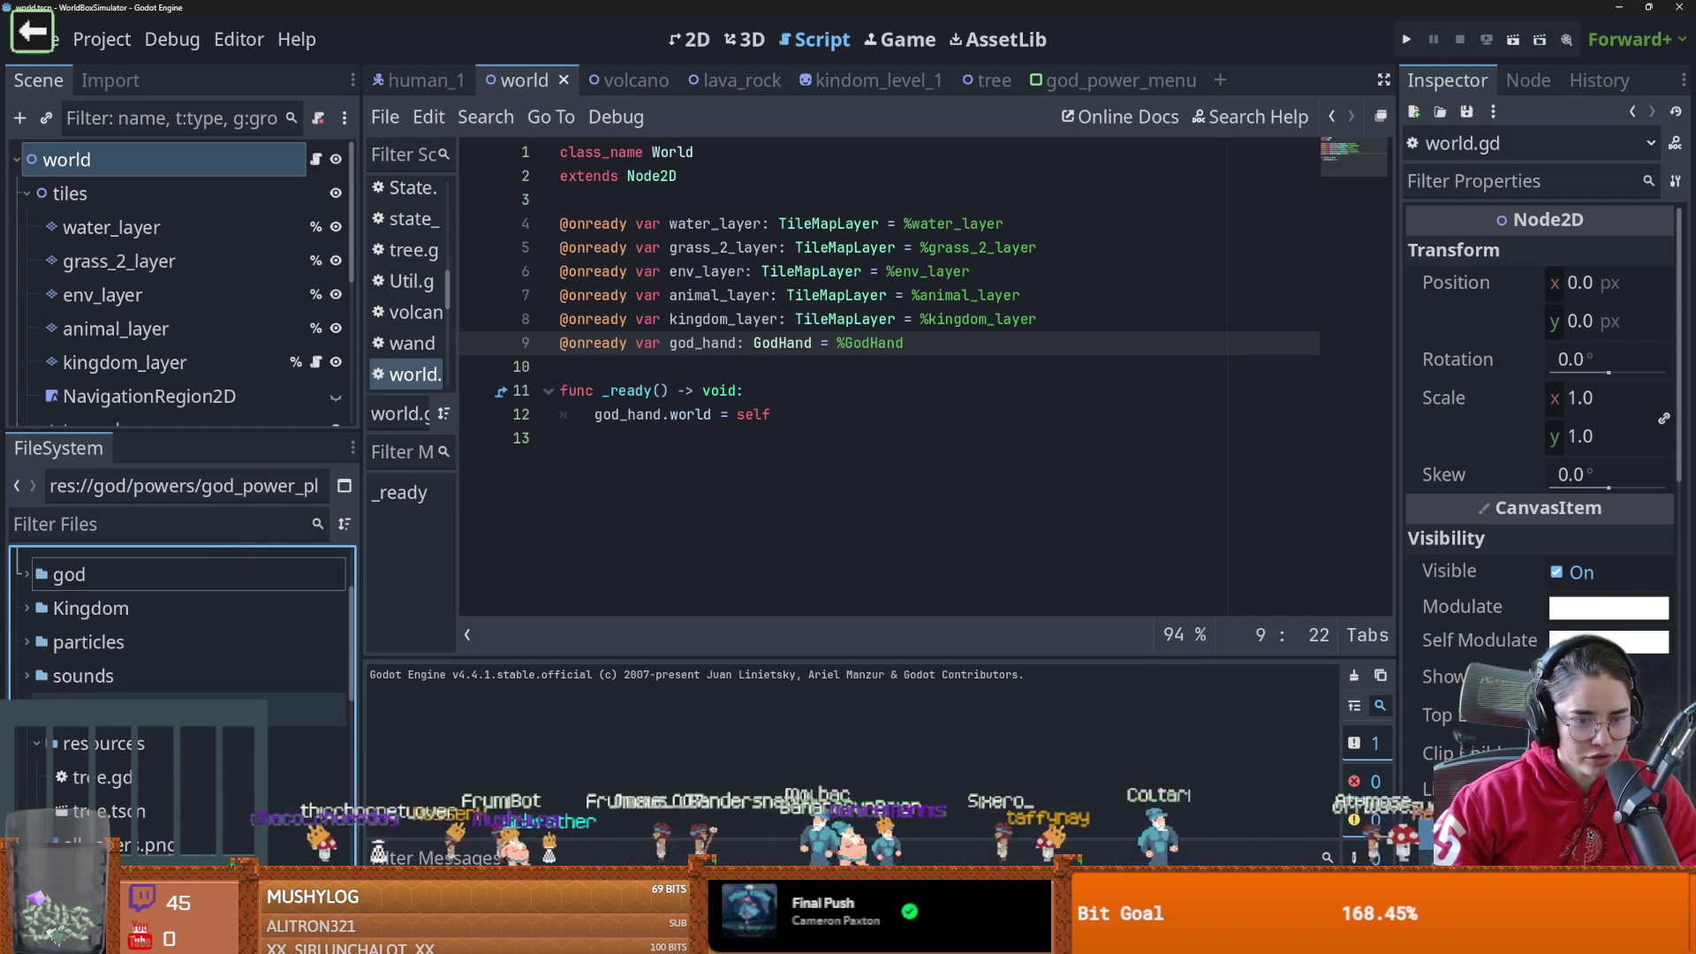
{"action": "scroll", "coordinate": [176, 693], "scroll_direction": "down", "scroll_amount": 8}
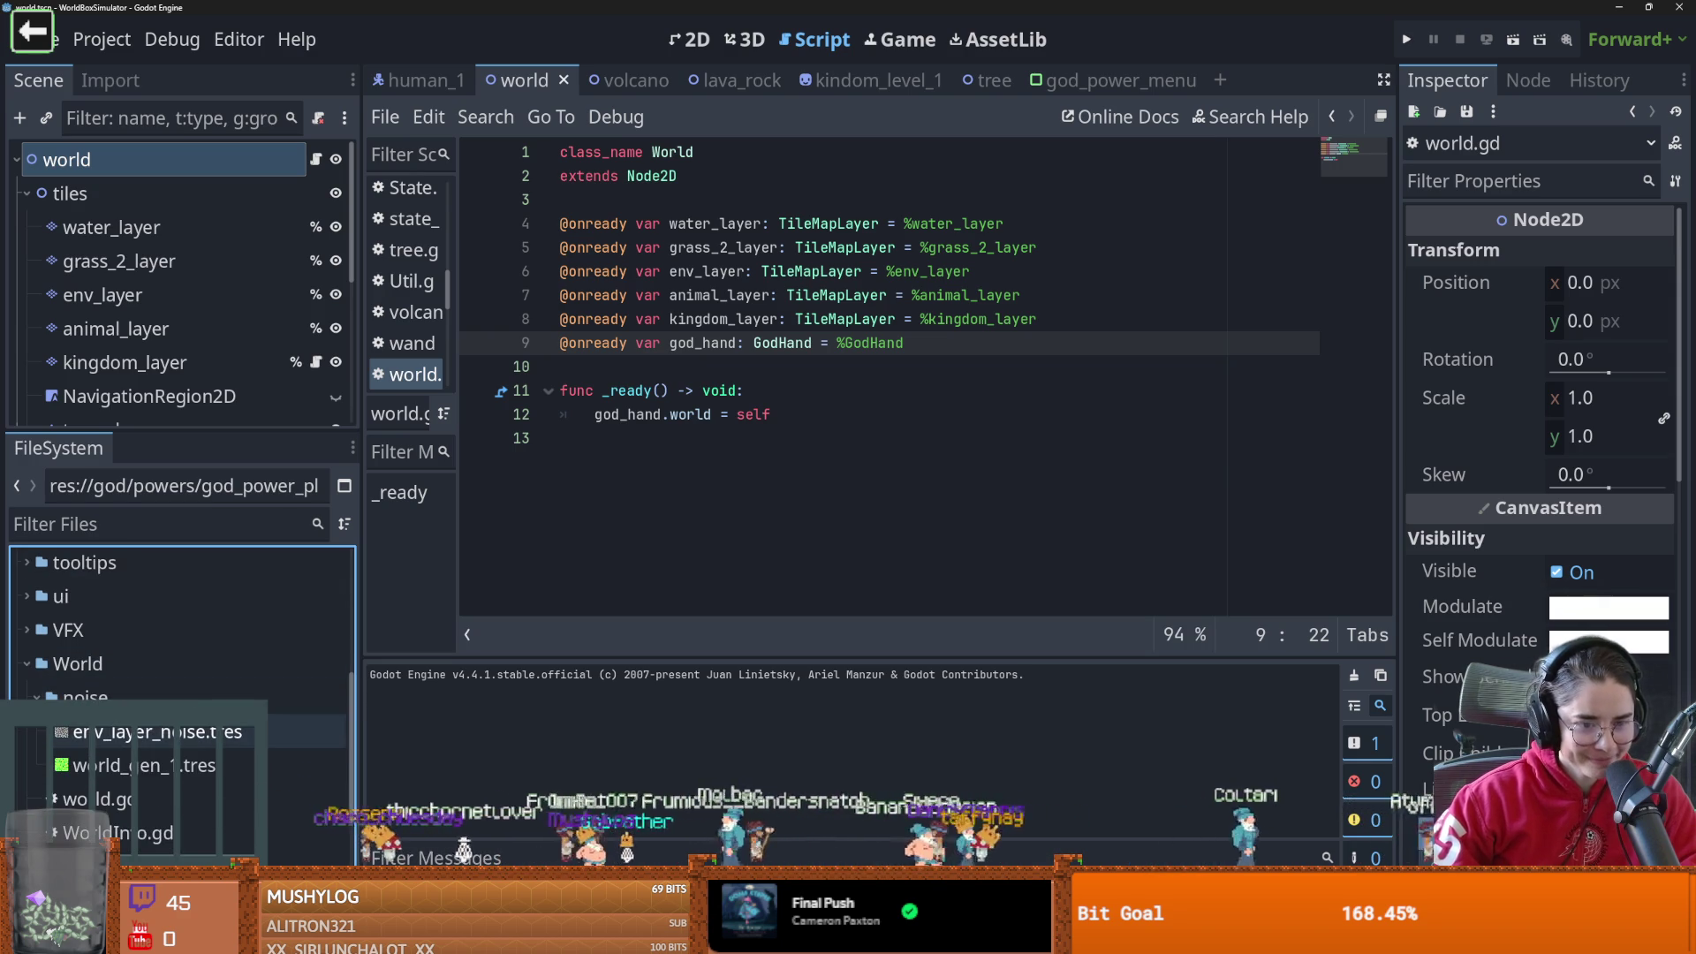
{"action": "scroll", "coordinate": [154, 736], "scroll_direction": "down", "scroll_amount": 4}
{"action": "left_click", "coordinate": [152, 739]}
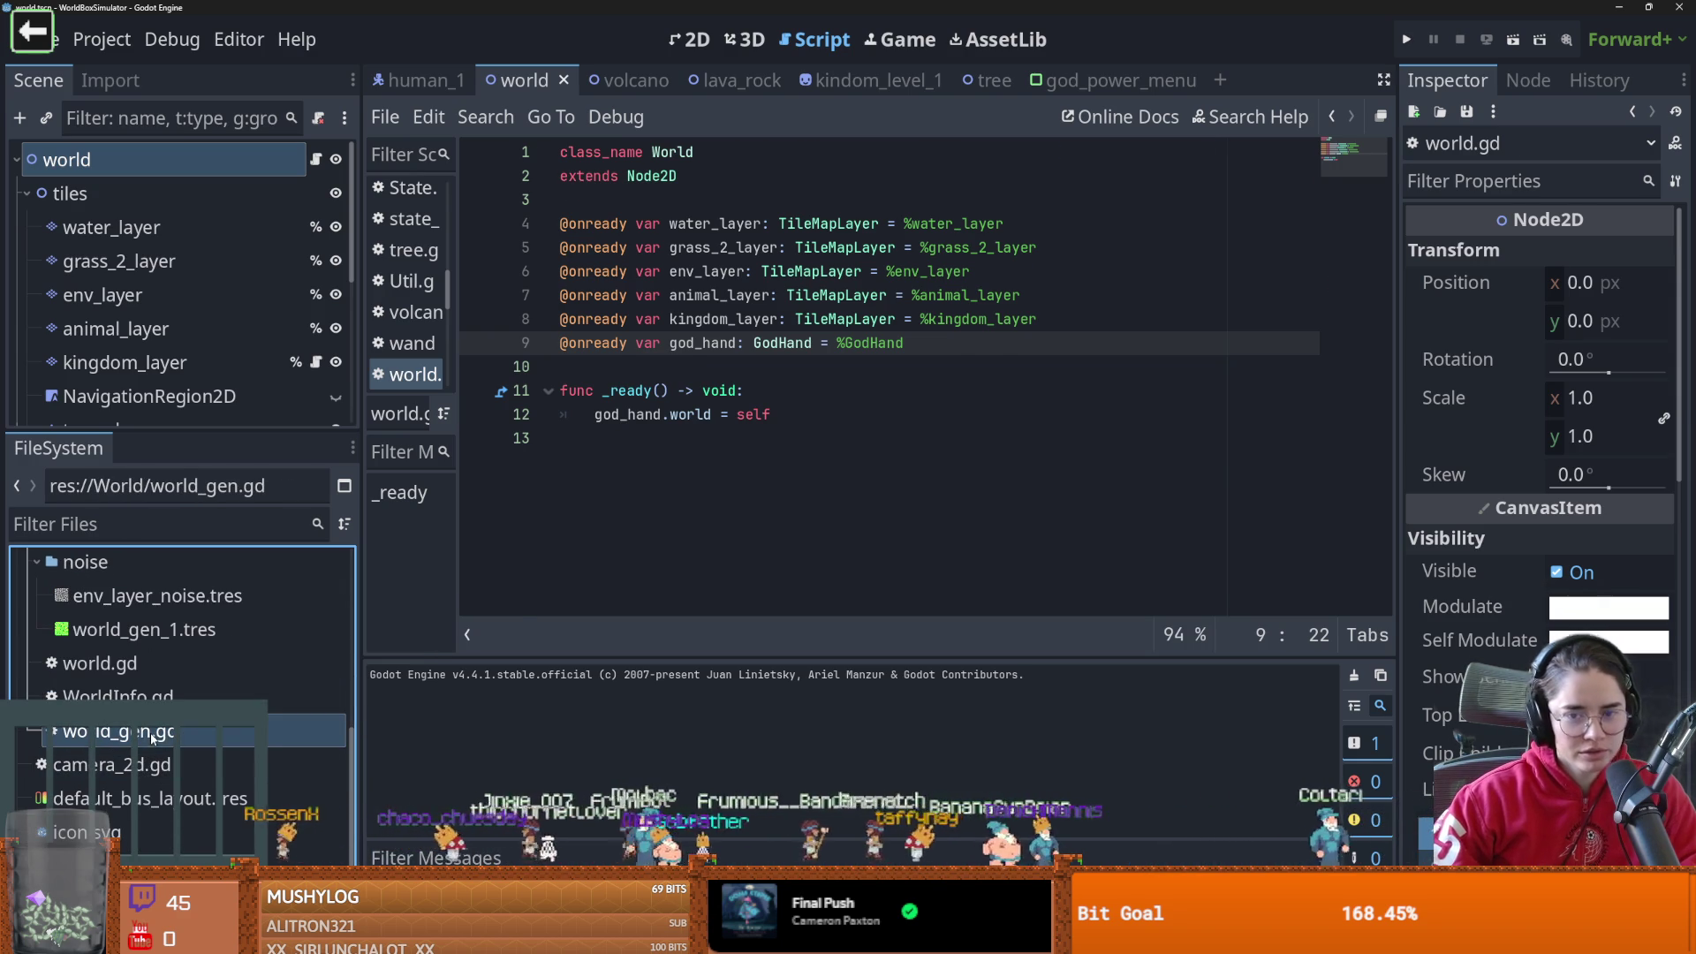
Open world_gen.gd and highlight sand_terrain_thread on line 54 inside _ready
{"action": "double_click", "coordinate": [152, 739]}
{"action": "scroll", "coordinate": [854, 477], "scroll_direction": "up", "scroll_amount": 15}
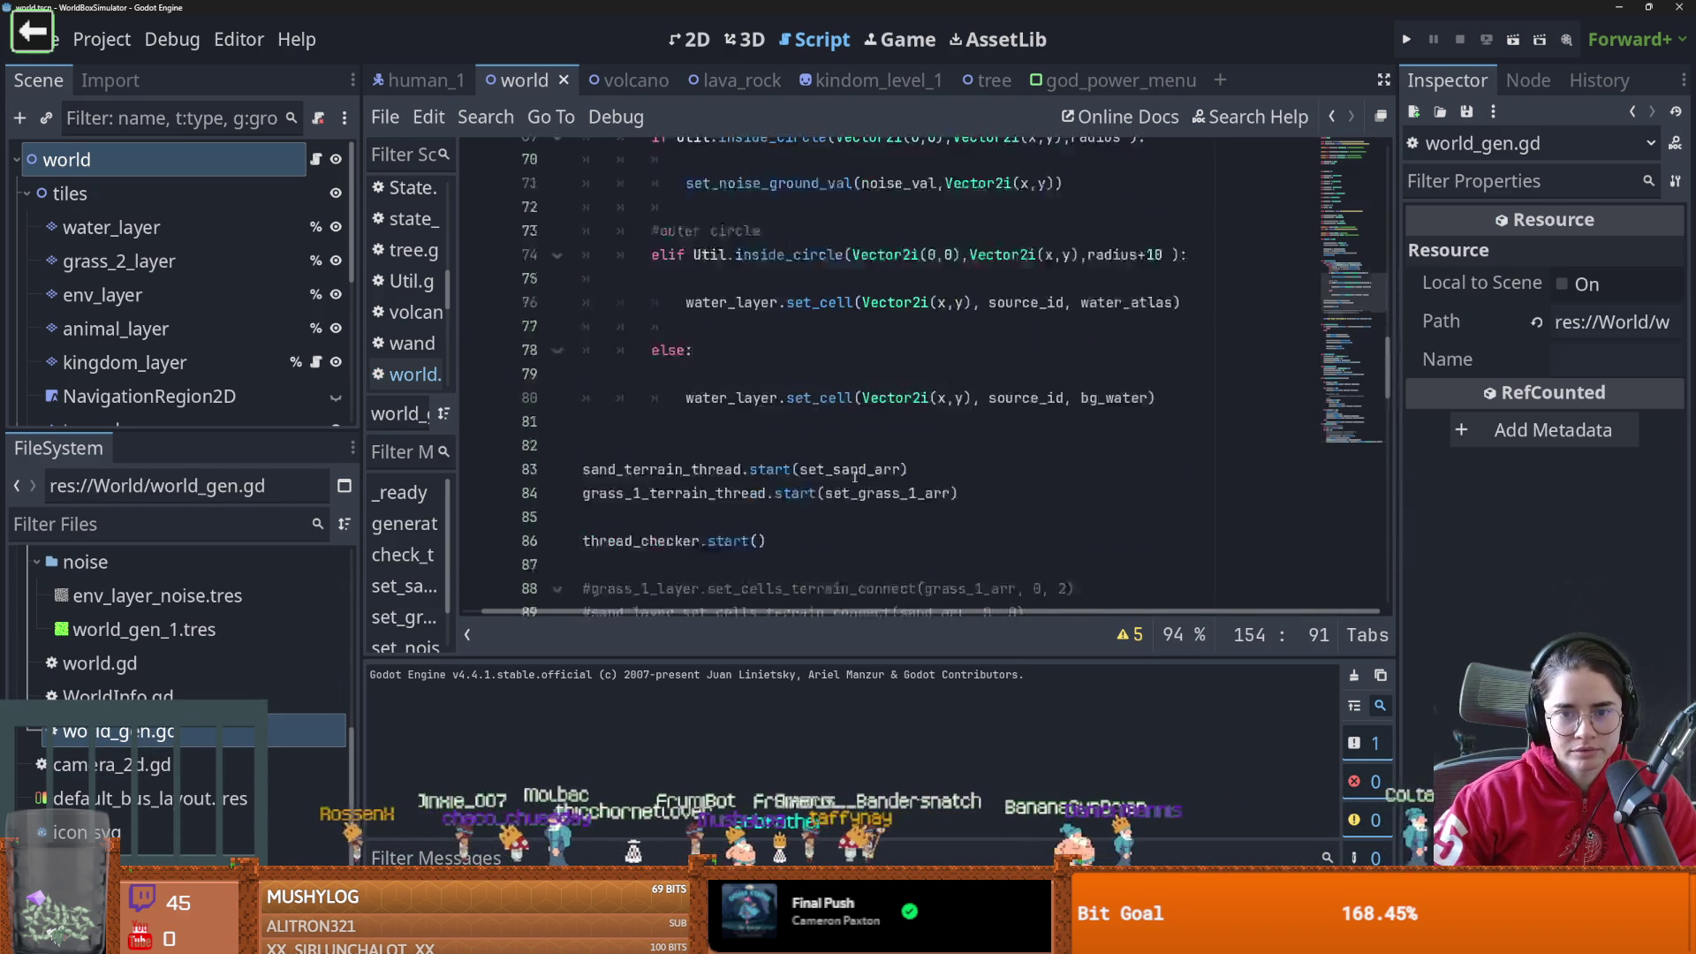
{"action": "scroll", "coordinate": [854, 477], "scroll_direction": "up", "scroll_amount": 10}
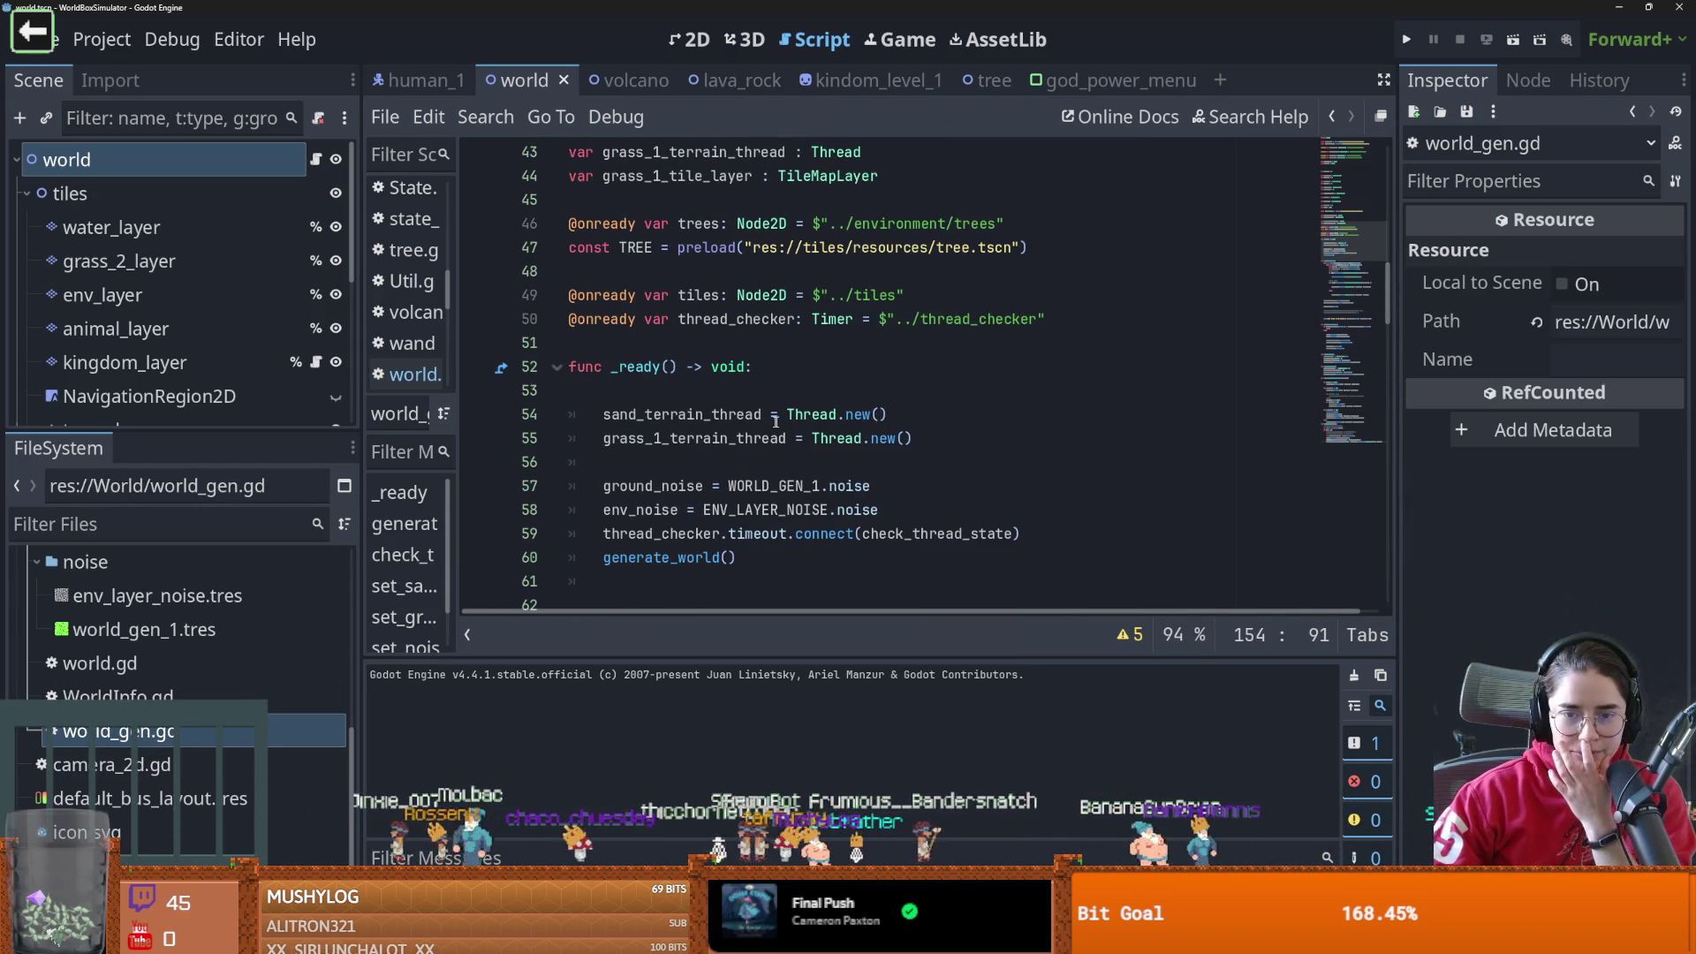
{"action": "left_click", "coordinate": [785, 421]}
{"action": "double_click", "coordinate": [758, 419]}
{"action": "scroll", "coordinate": [767, 423], "scroll_direction": "down", "scroll_amount": 3}
{"action": "scroll", "coordinate": [770, 424], "scroll_direction": "up", "scroll_amount": 1}
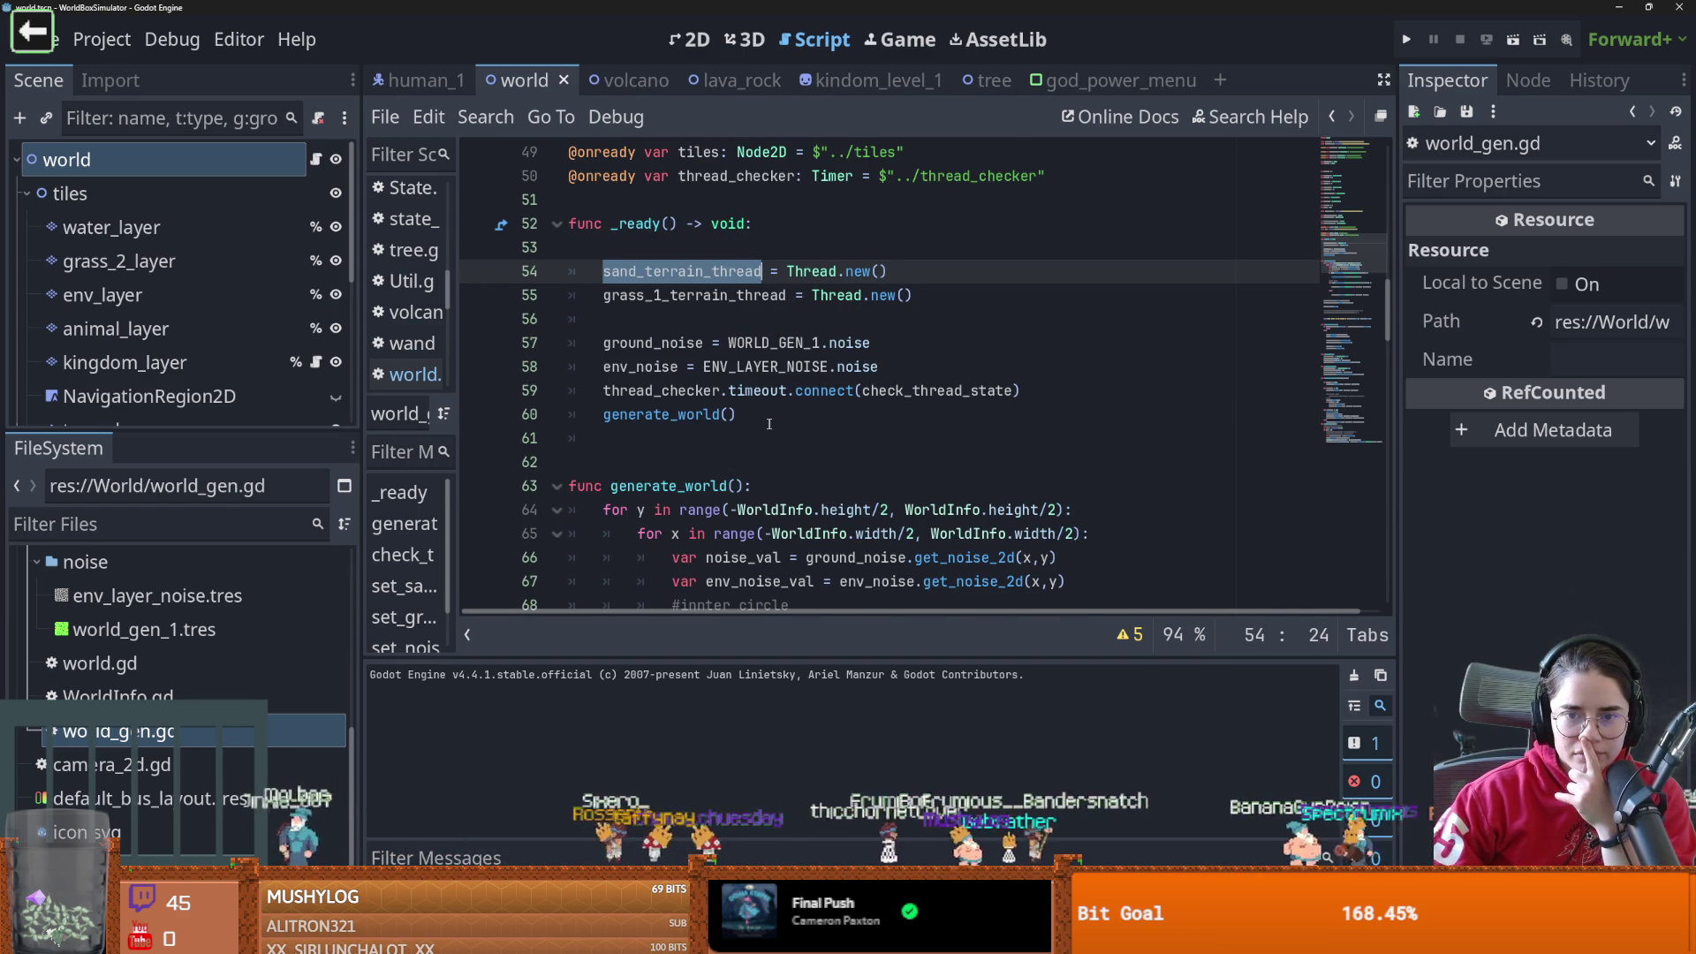
{"action": "scroll", "coordinate": [770, 424], "scroll_direction": "down", "scroll_amount": 3}
{"action": "scroll", "coordinate": [767, 424], "scroll_direction": "down", "scroll_amount": 2}
{"action": "scroll", "coordinate": [767, 424], "scroll_direction": "up", "scroll_amount": 5}
Highlight thread_checker, generate_world on line 60, and sand_terrain_thread on line 83
{"action": "double_click", "coordinate": [693, 390]}
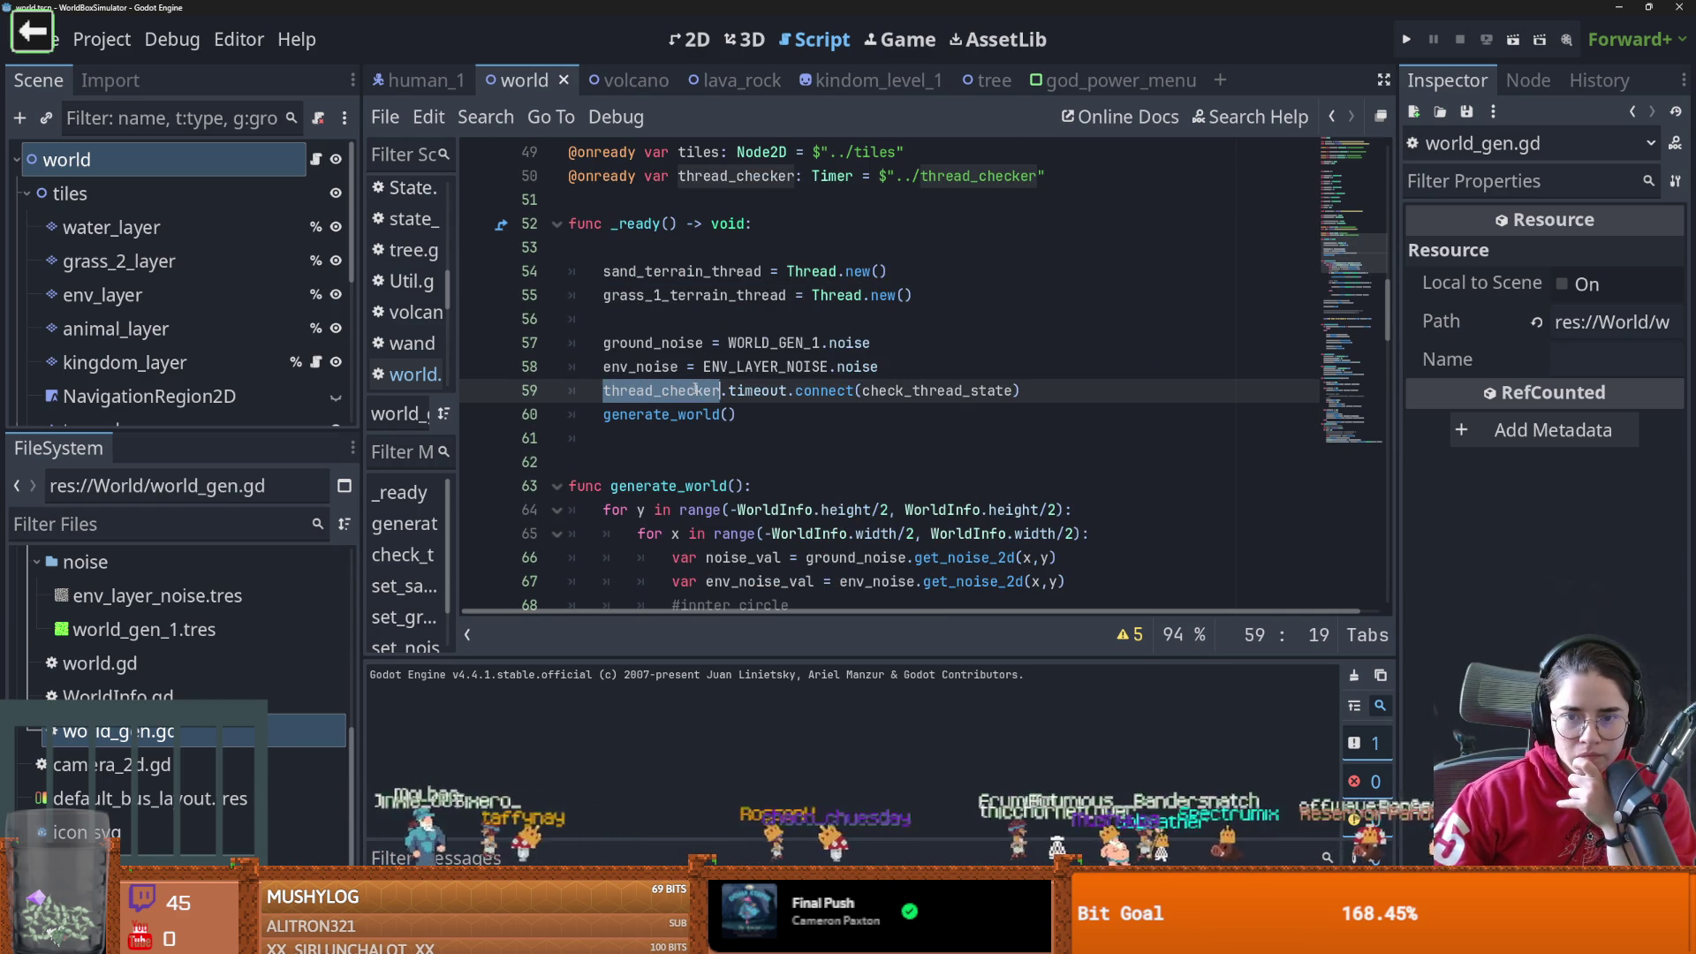
{"action": "double_click", "coordinate": [693, 413]}
{"action": "scroll", "coordinate": [693, 415], "scroll_direction": "down", "scroll_amount": 7}
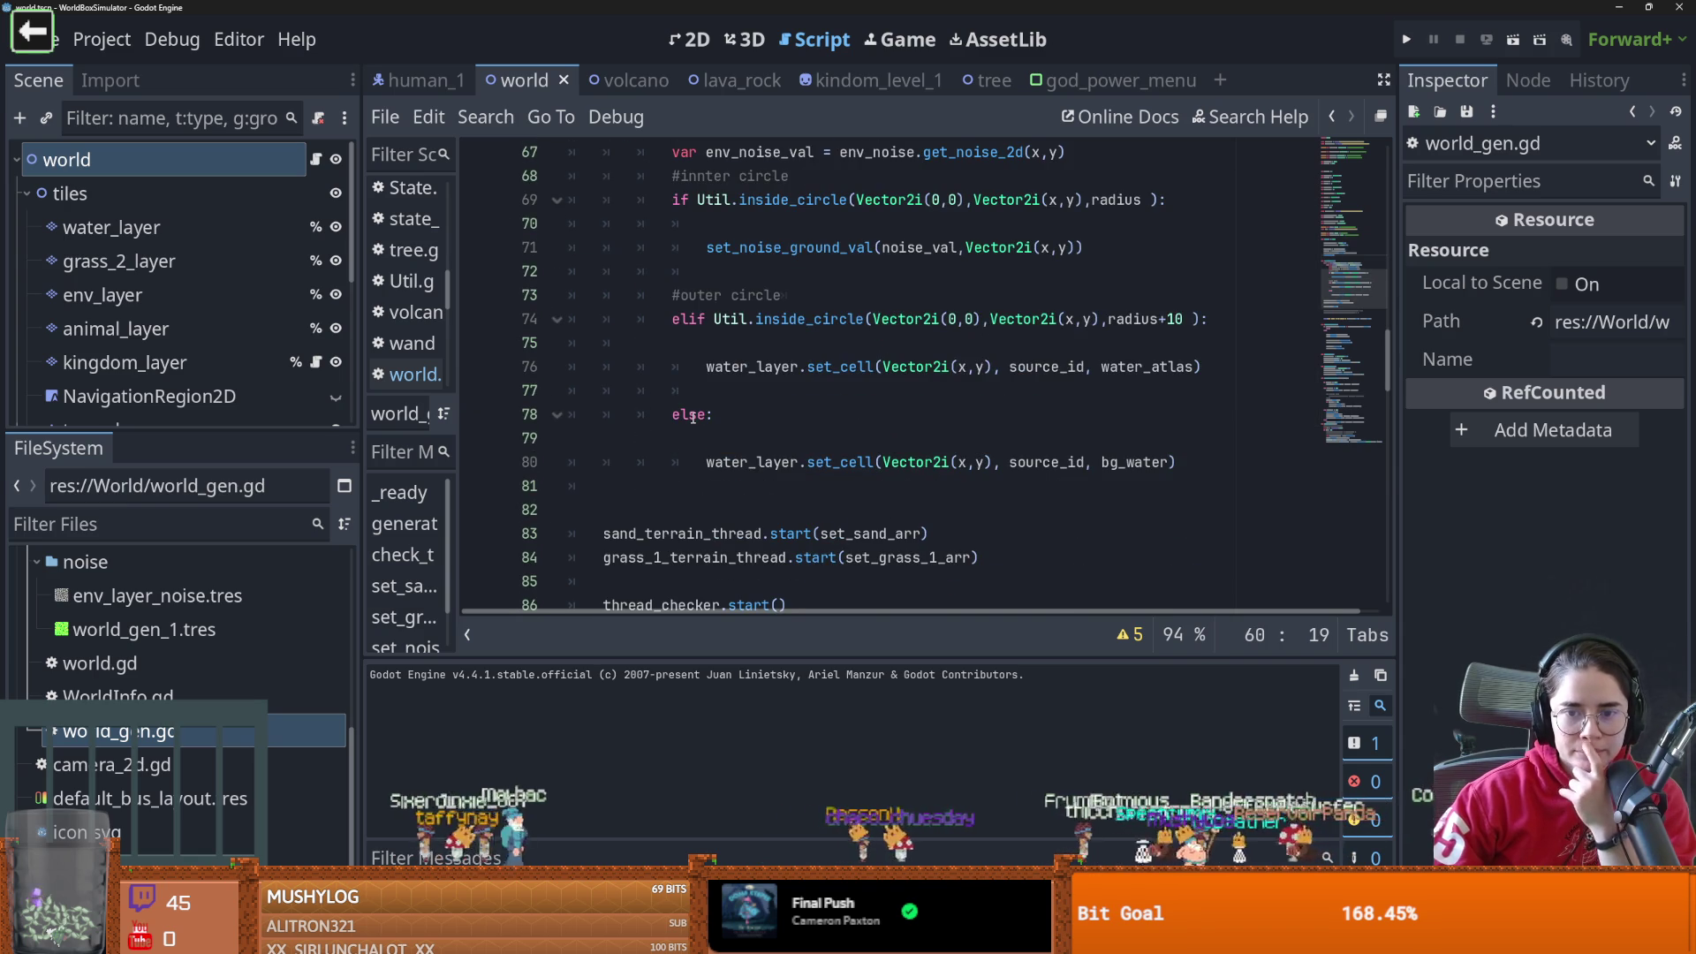
{"action": "scroll", "coordinate": [694, 418], "scroll_direction": "down", "scroll_amount": 1}
{"action": "double_click", "coordinate": [693, 398]}
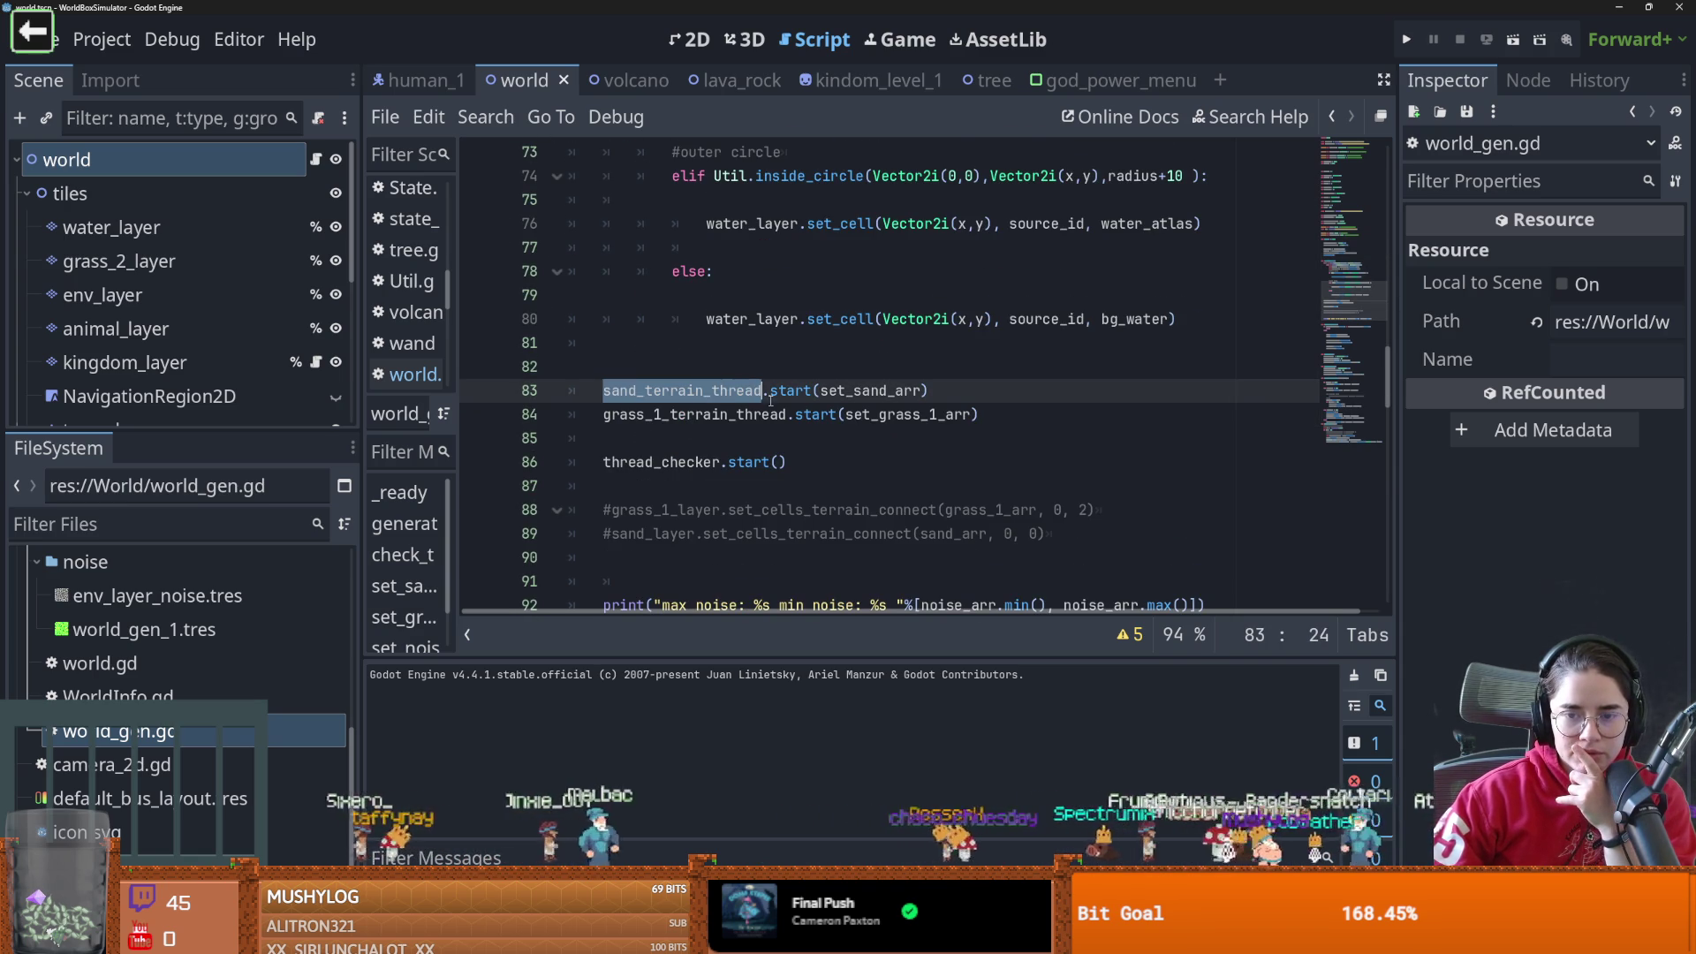
{"action": "key", "text": "Right"}
{"action": "scroll", "coordinate": [744, 394], "scroll_direction": "up", "scroll_amount": 10}
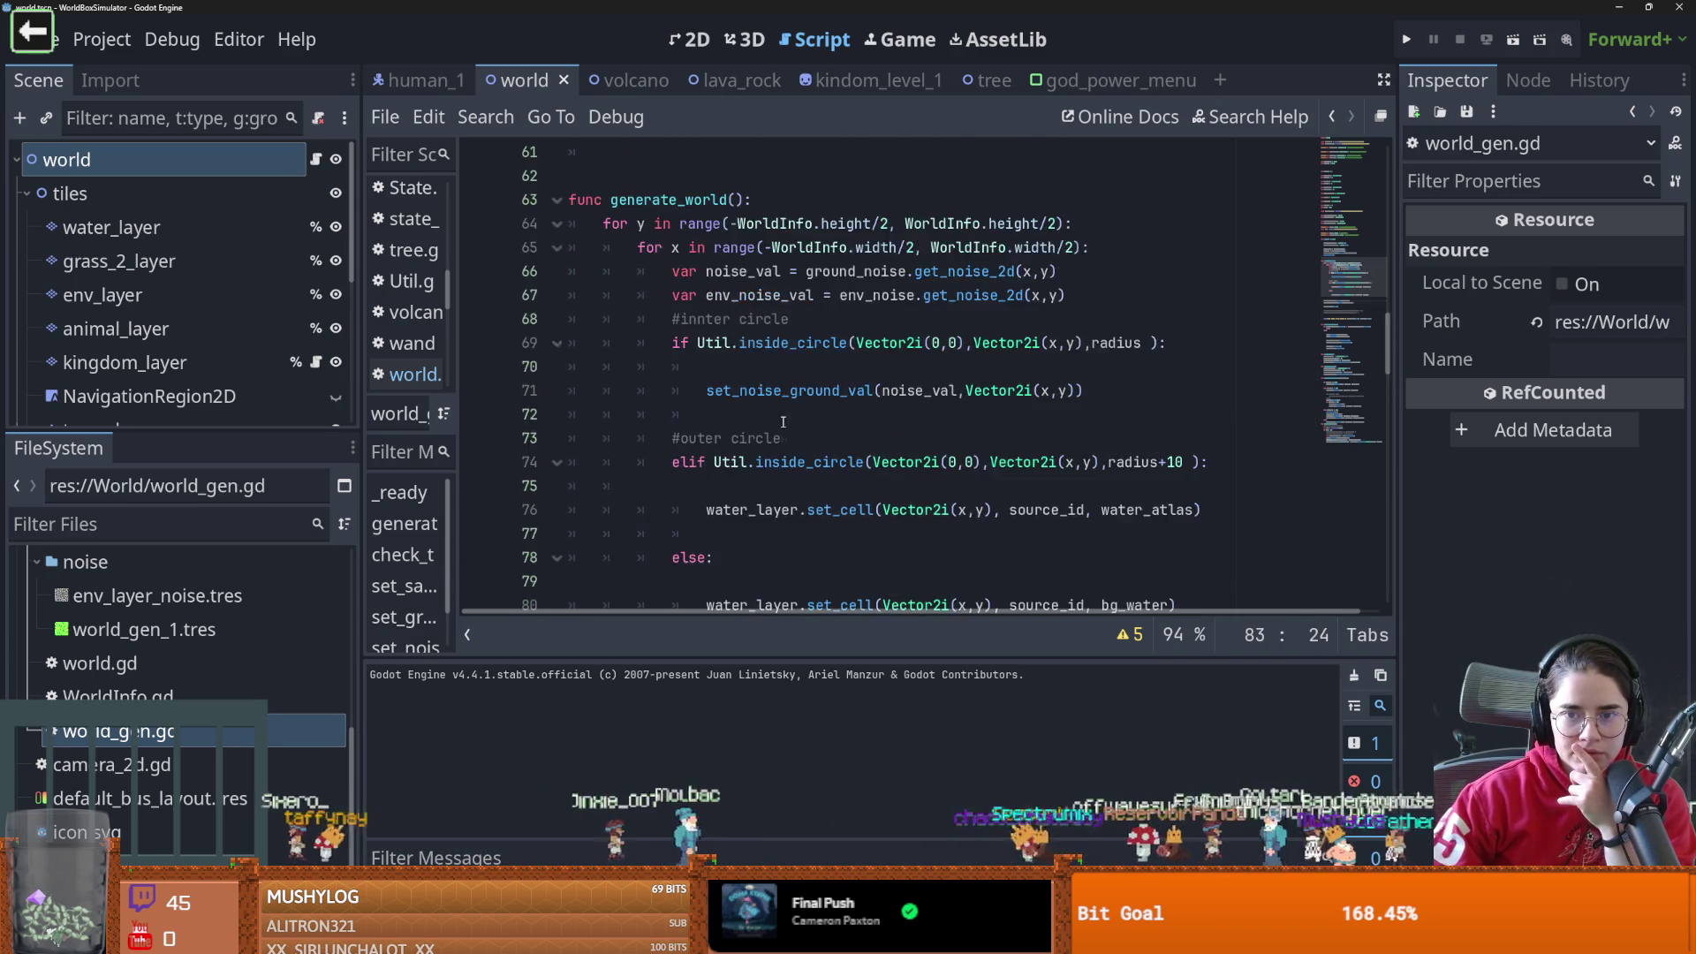
{"action": "scroll", "coordinate": [783, 421], "scroll_direction": "down", "scroll_amount": 12}
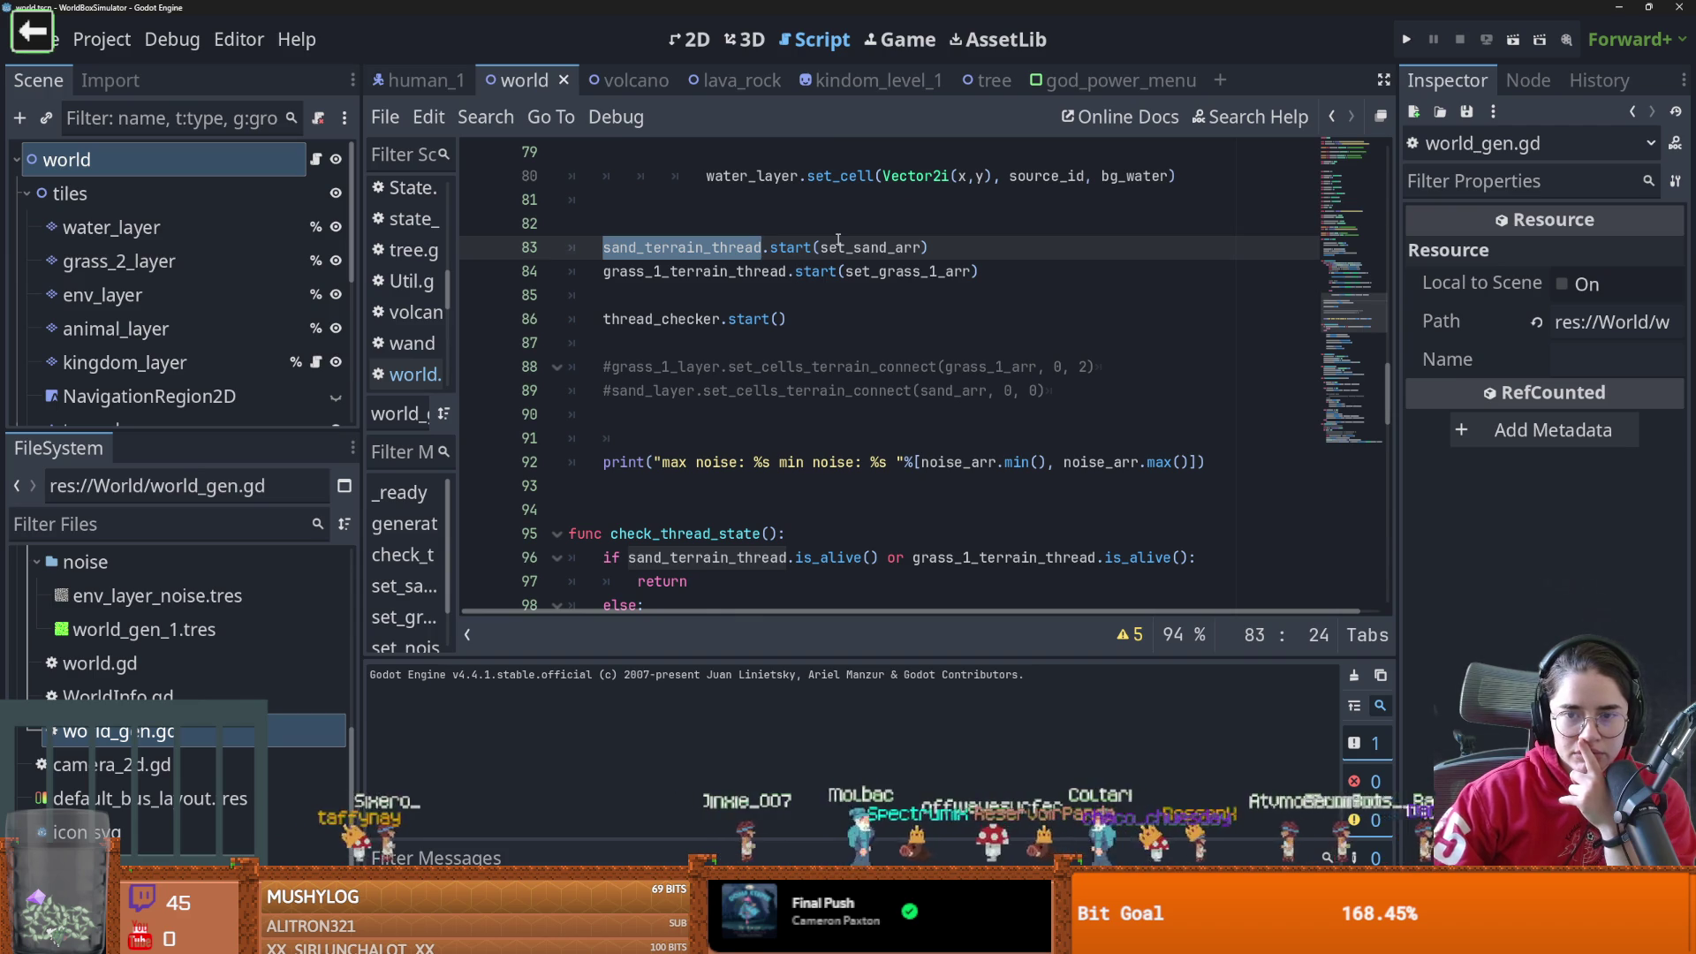
Examine set_sand_arr: its TileMapLayer.new() call on line 111 and set_cells_terrain_connect on line 114
{"action": "double_click", "coordinate": [870, 248]}
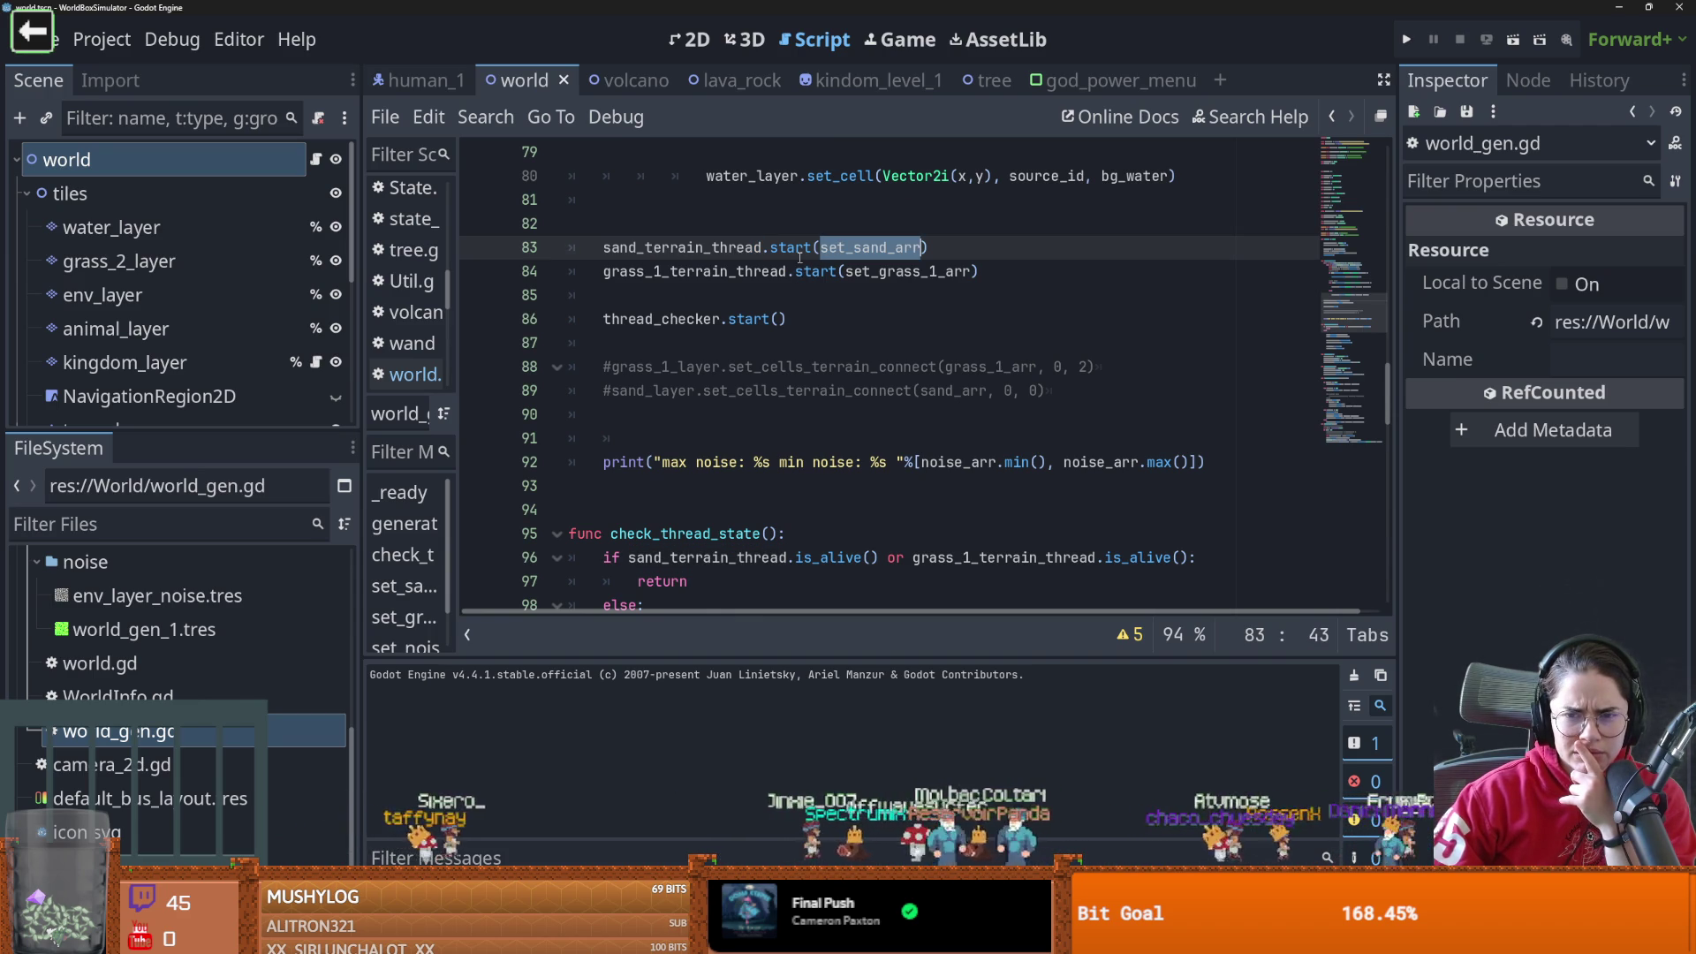
{"action": "scroll", "coordinate": [815, 273], "scroll_direction": "up", "scroll_amount": 13}
{"action": "scroll", "coordinate": [958, 488], "scroll_direction": "down", "scroll_amount": 4}
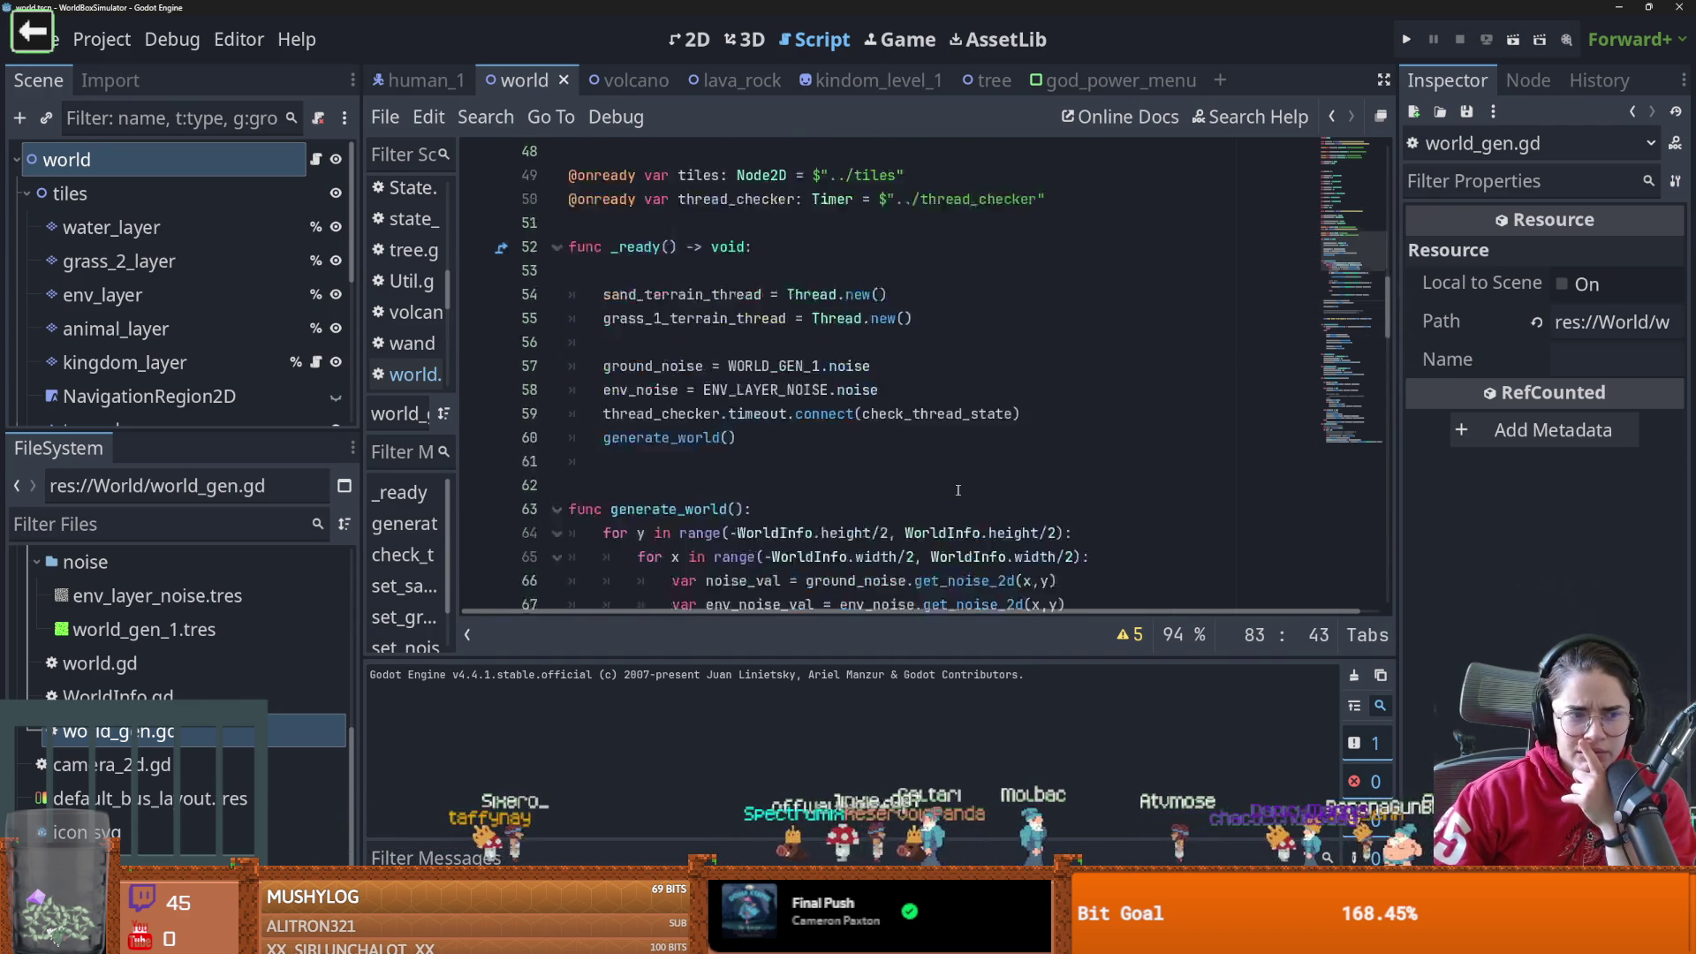
{"action": "scroll", "coordinate": [958, 489], "scroll_direction": "down", "scroll_amount": 15}
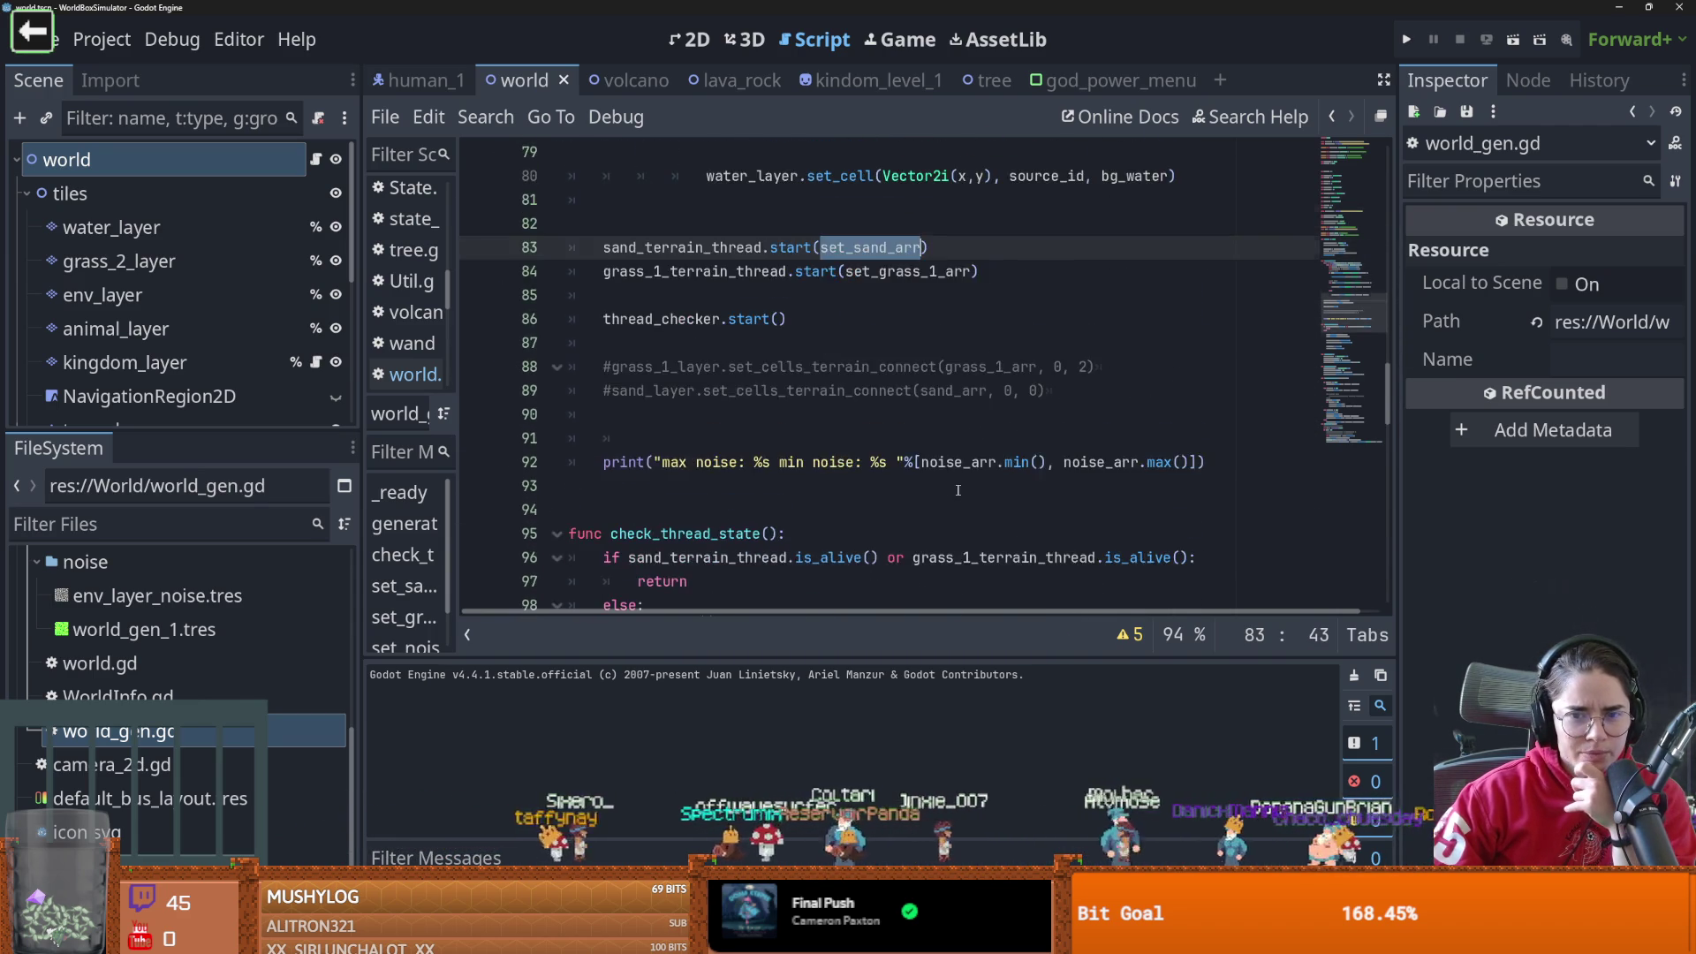
{"action": "scroll", "coordinate": [958, 488], "scroll_direction": "down", "scroll_amount": 1}
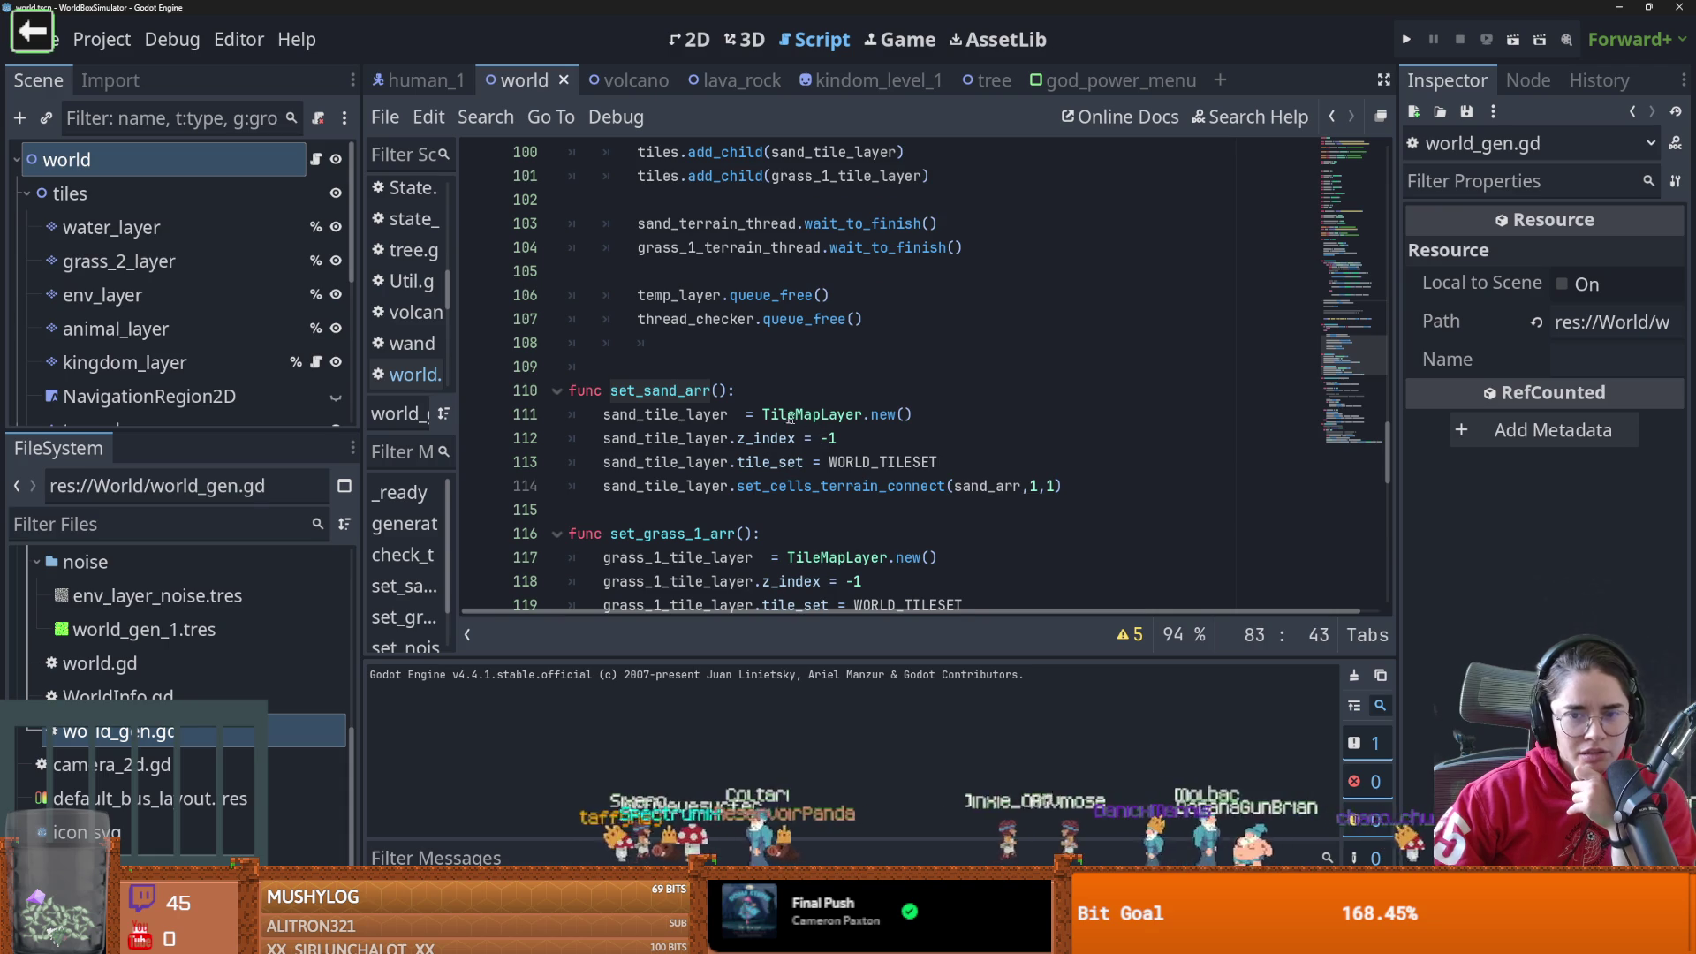
{"action": "left_click", "coordinate": [836, 414]}
{"action": "mouse_move", "coordinate": [897, 410]}
{"action": "left_mouse_down"}
{"action": "mouse_move", "coordinate": [914, 413]}
{"action": "mouse_move", "coordinate": [583, 439]}
{"action": "mouse_move", "coordinate": [603, 438]}
{"action": "left_mouse_up"}
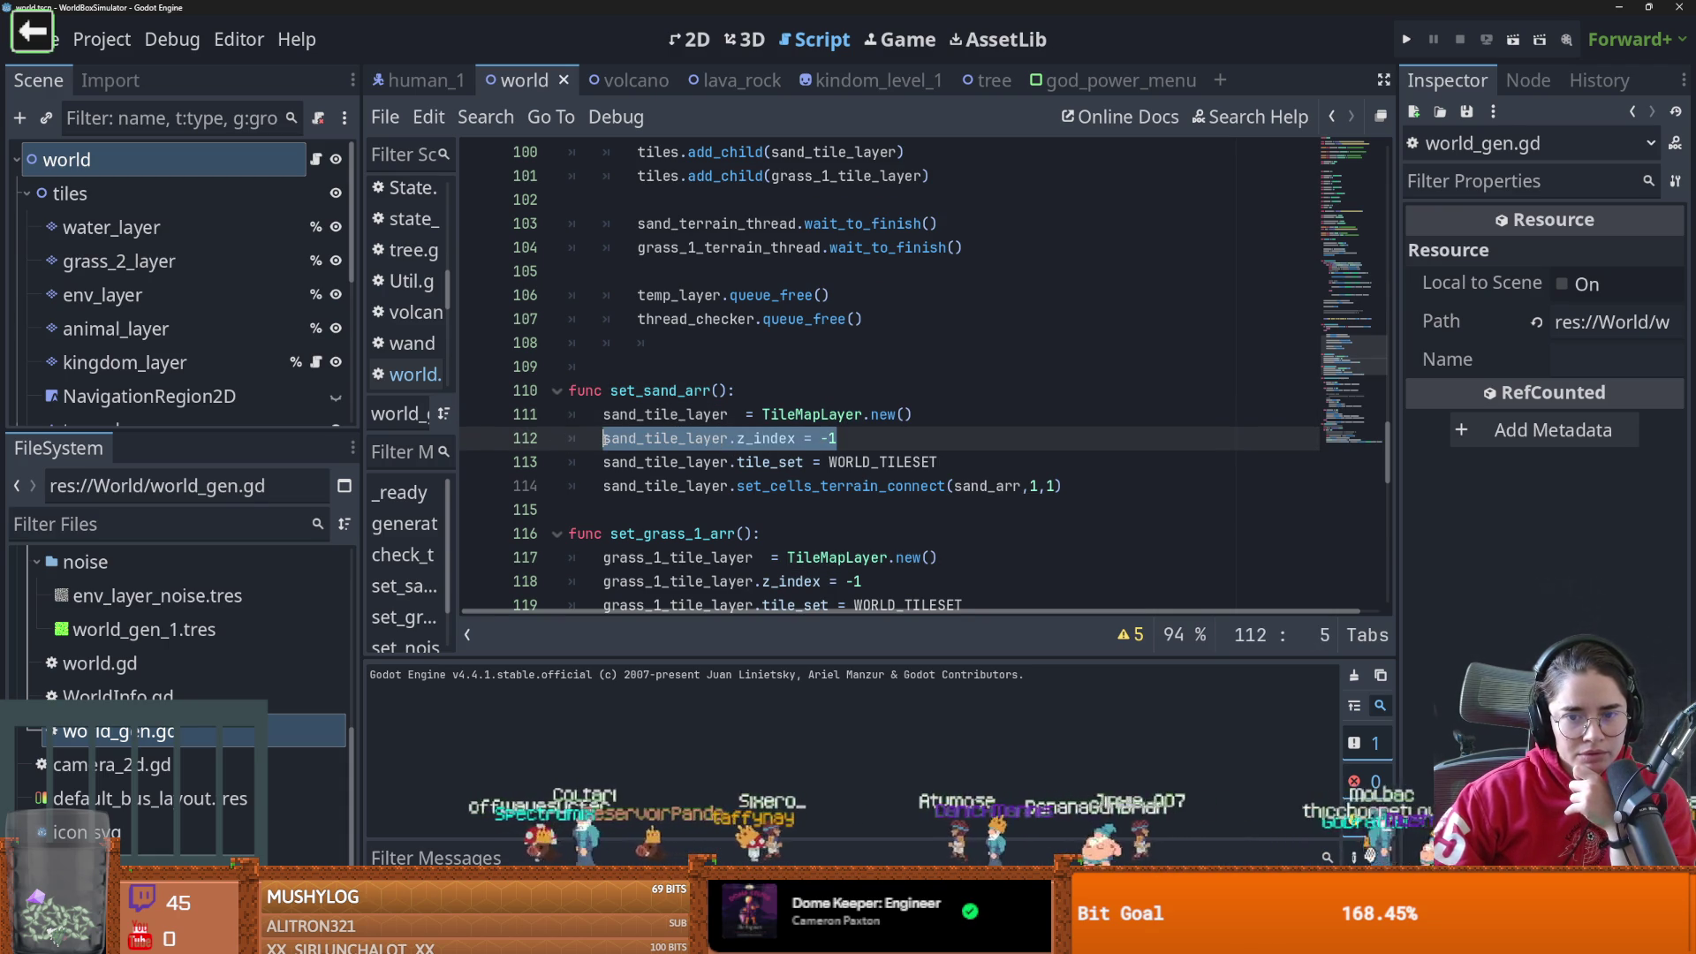
{"action": "double_click", "coordinate": [754, 486]}
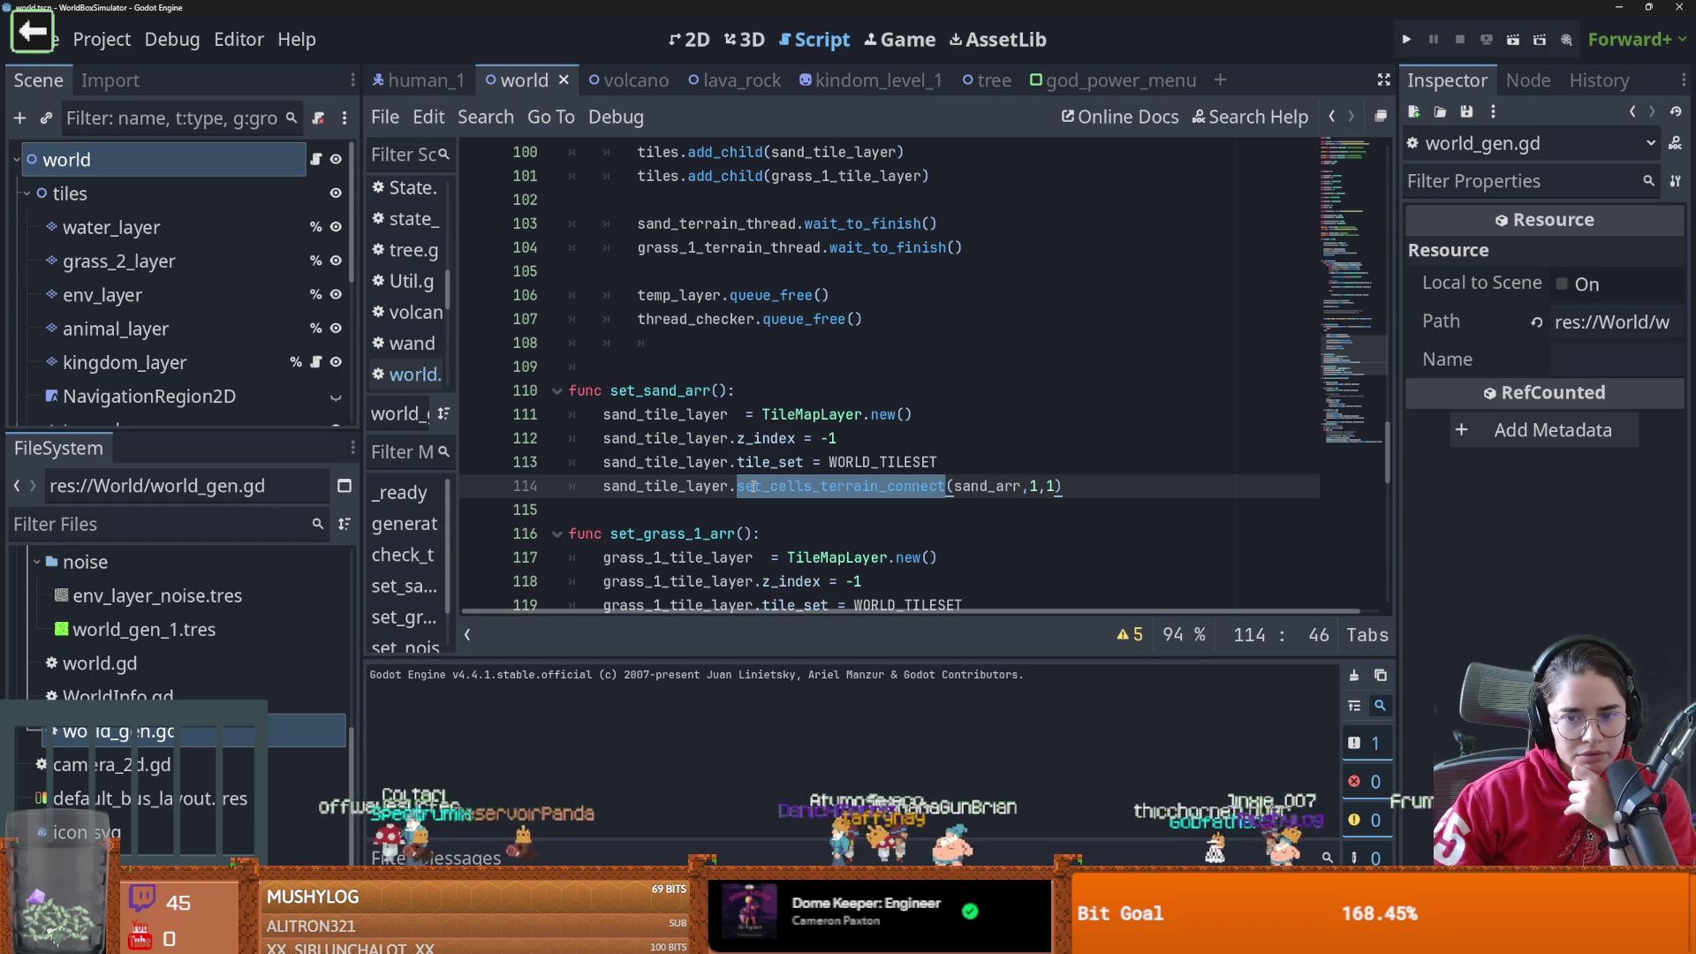
{"action": "left_click", "coordinate": [754, 438]}
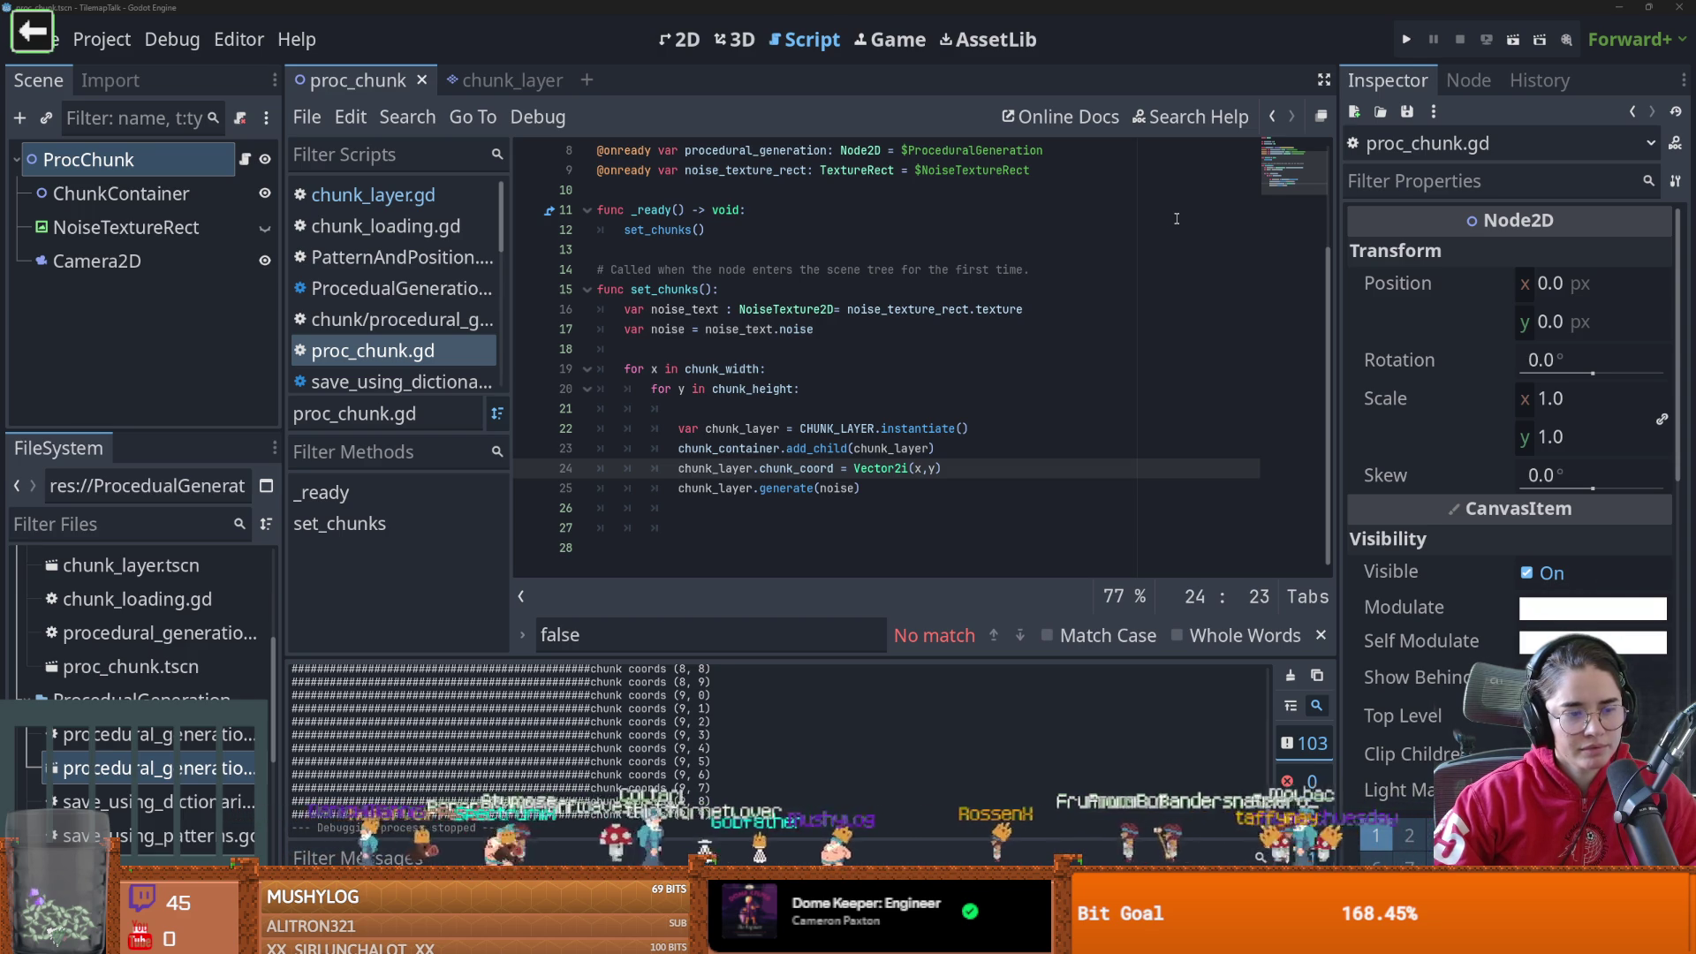
Enlarge the scene tree panel, narrow the left docks slightly, and save the ProcChunk scene
{"action": "left_click", "coordinate": [887, 319]}
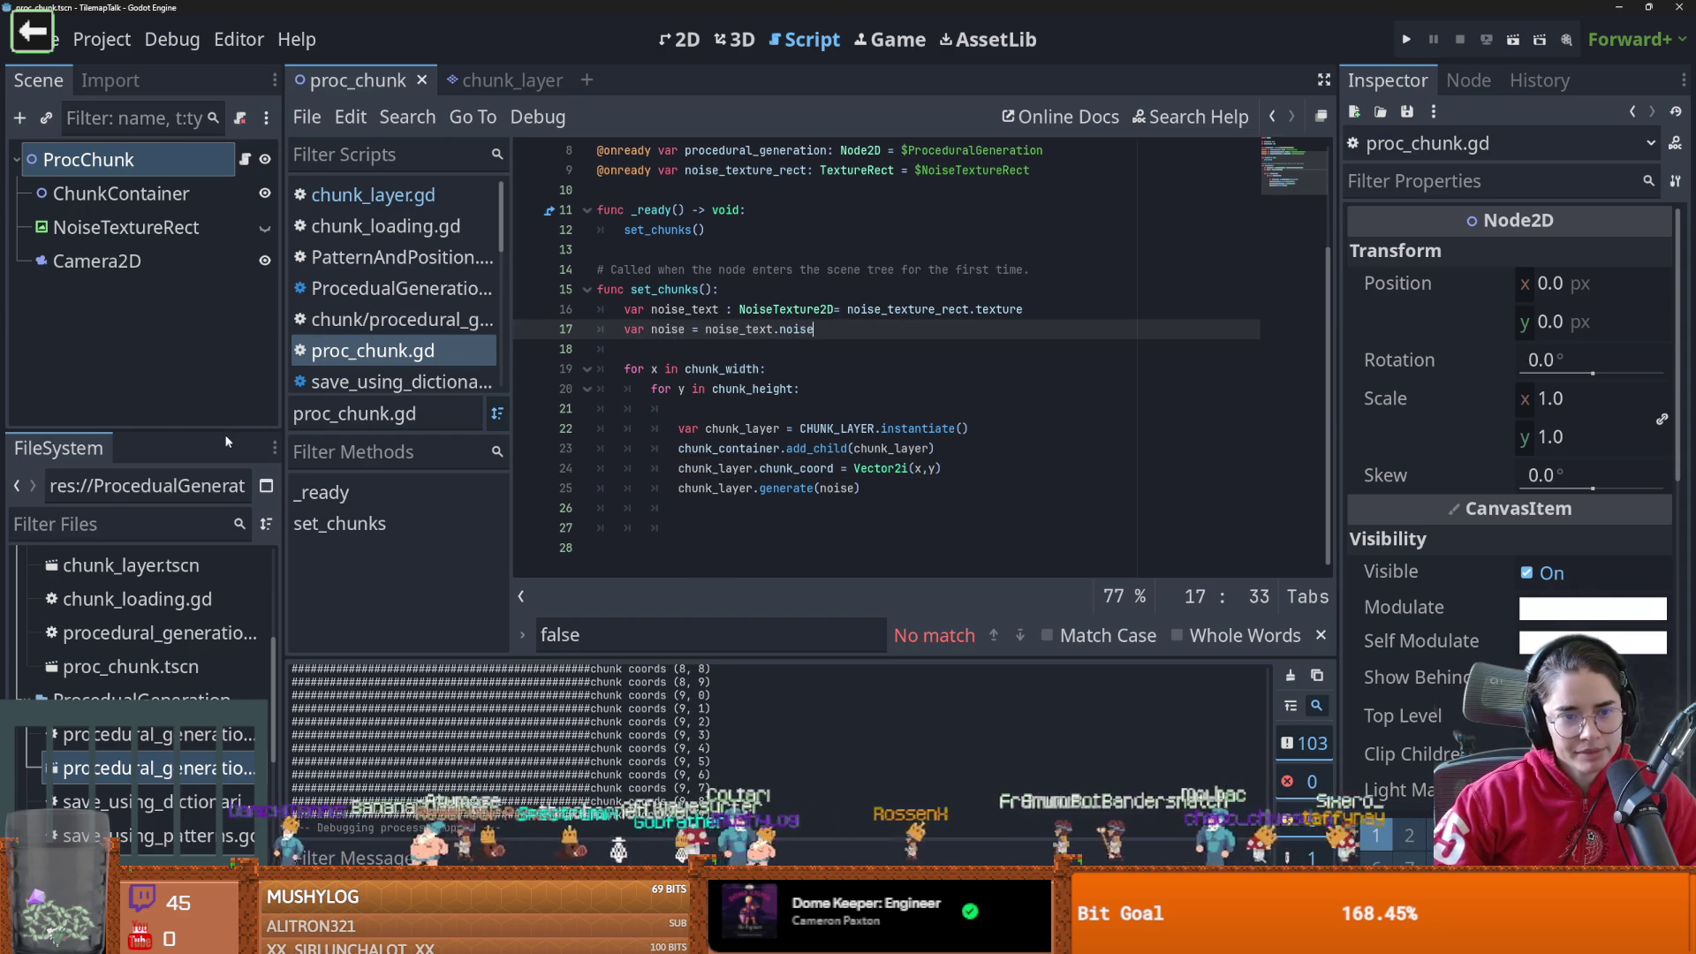
{"action": "left_click_drag", "start_coordinate": [227, 430], "coordinate": [274, 653]}
{"action": "left_click_drag", "start_coordinate": [285, 590], "coordinate": [300, 593]}
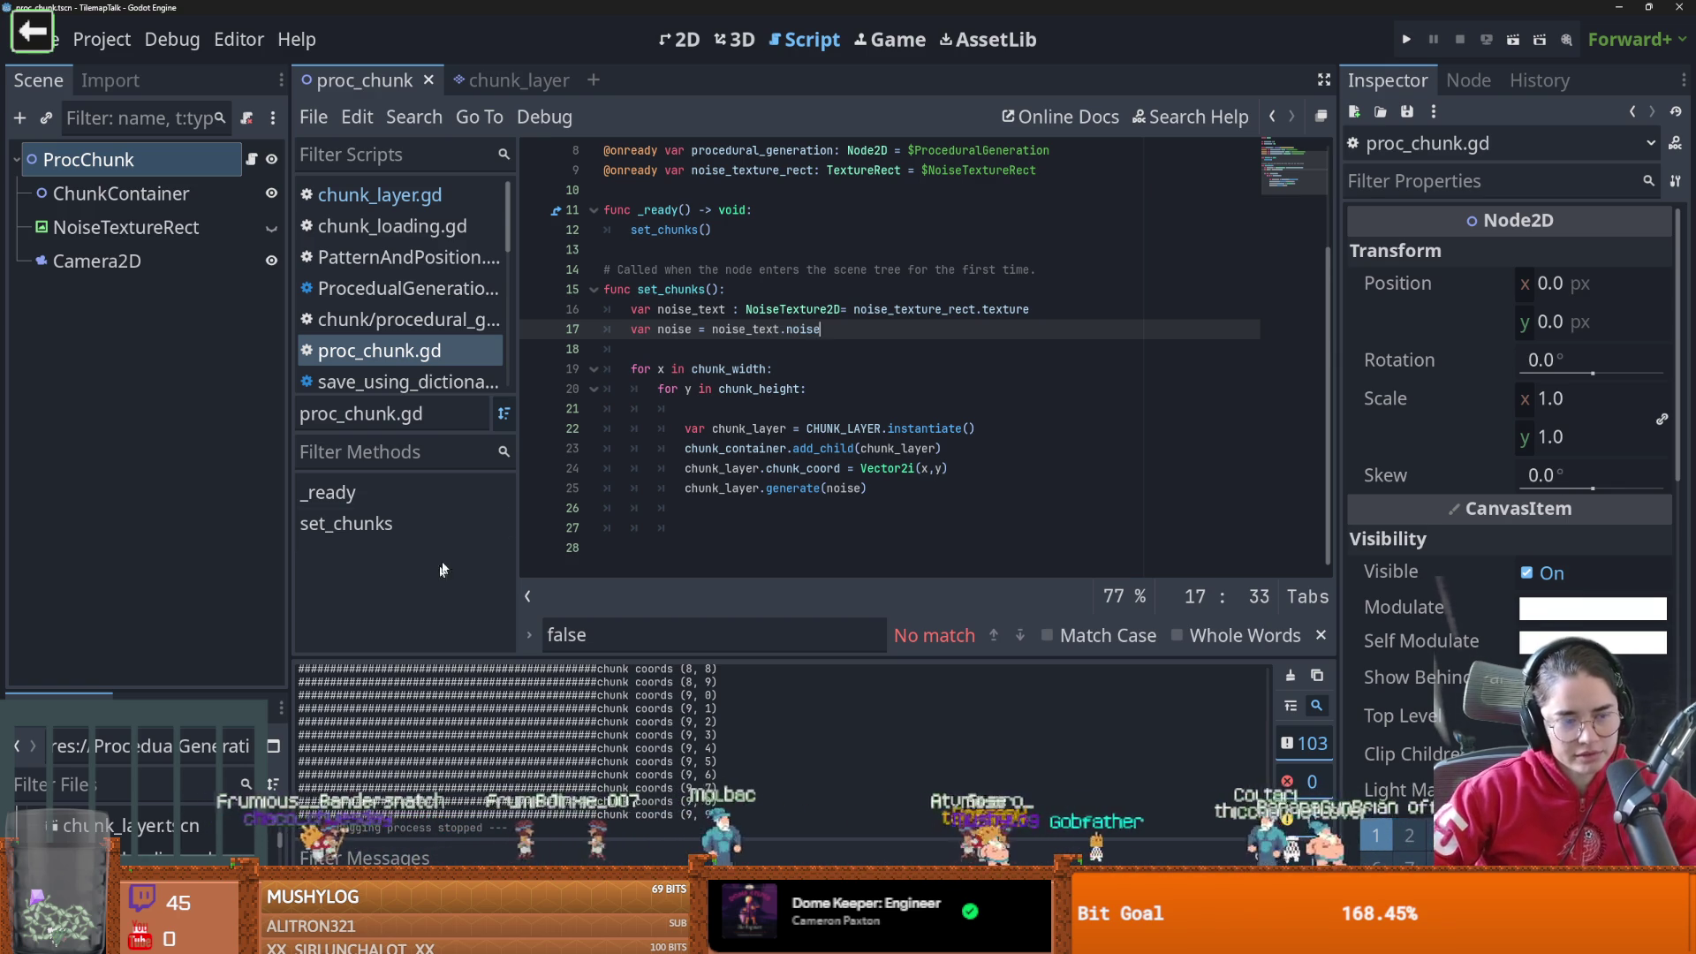
{"action": "left_click", "coordinate": [703, 351]}
{"action": "key", "text": "ctrl+s"}
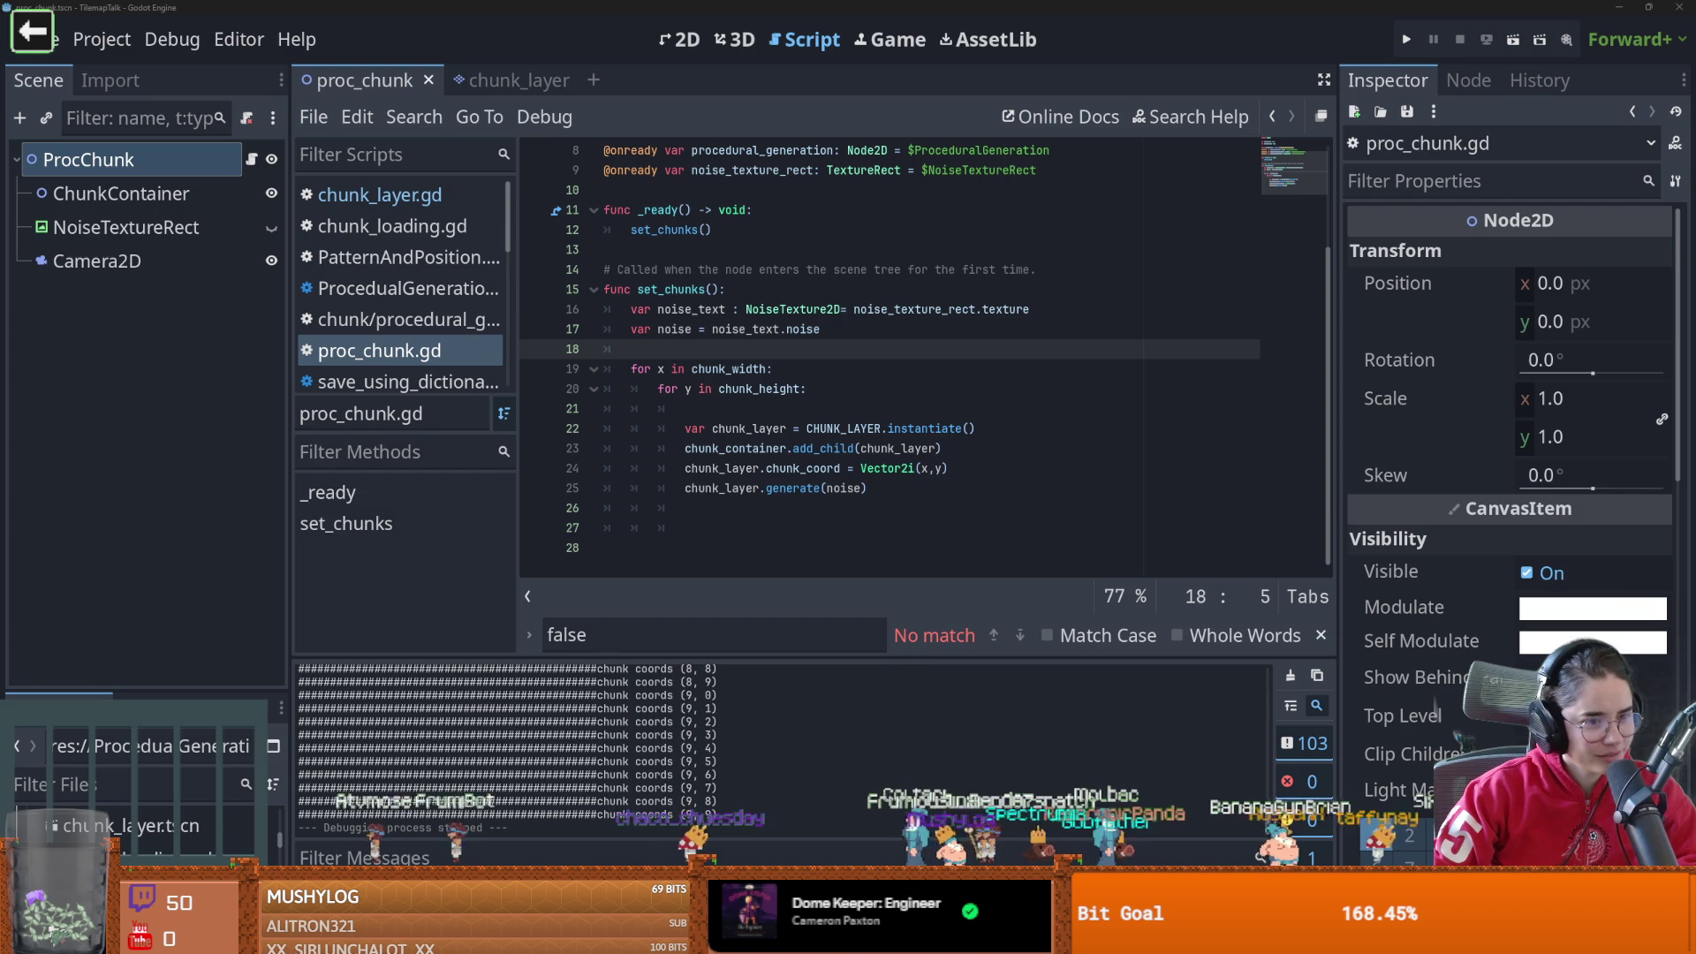
{"action": "left_click", "coordinate": [667, 433]}
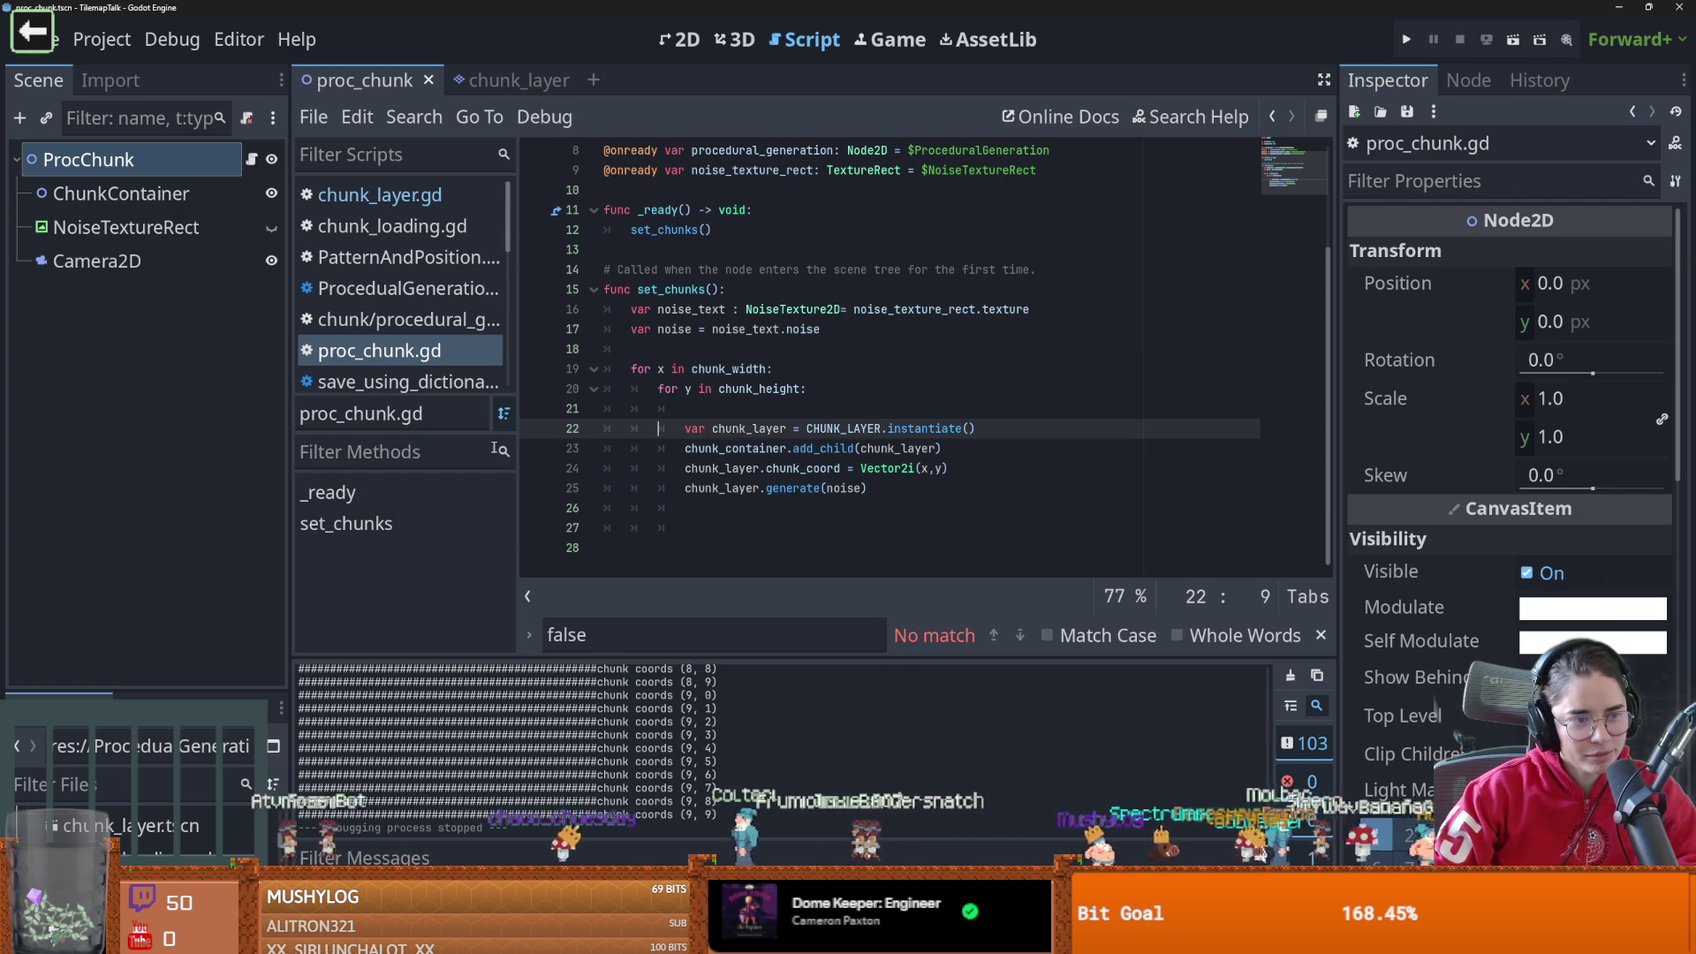
Highlight add_child on line 23 and chunk_layer and CHUNK_LAYER on line 22 in set_chunks
{"action": "left_click", "coordinate": [836, 448]}
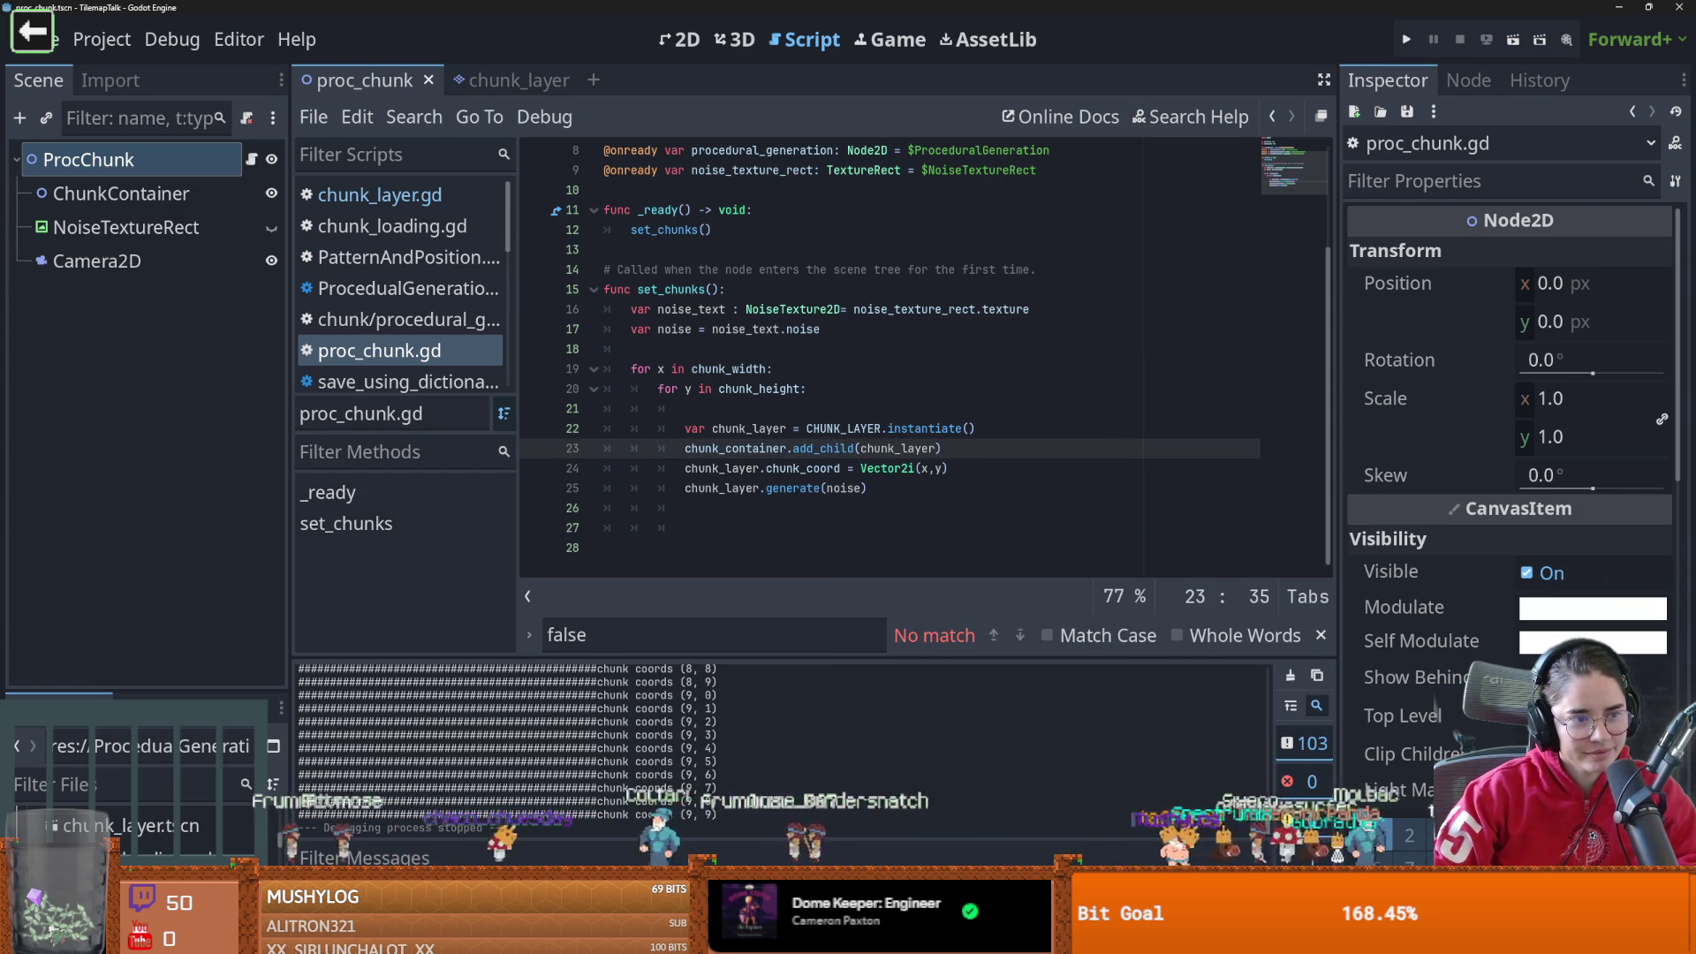
{"action": "key", "text": "ctrl+Left"}
{"action": "left_click", "coordinate": [760, 422]}
{"action": "double_click", "coordinate": [836, 448]}
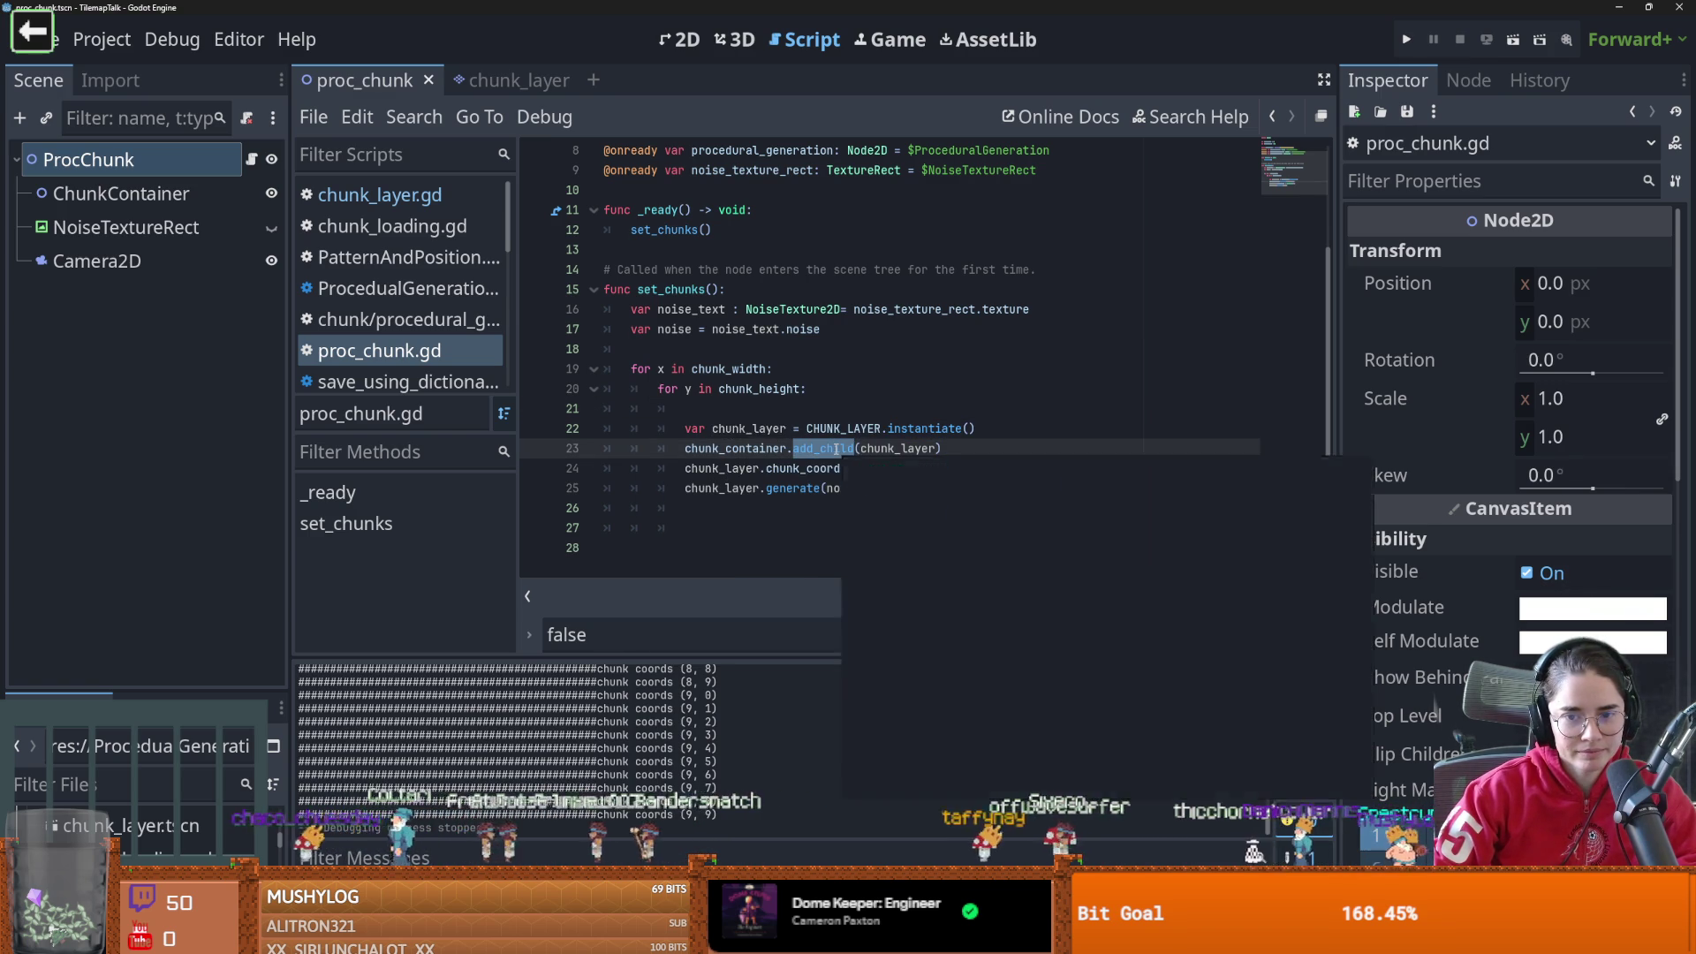
{"action": "double_click", "coordinate": [749, 429]}
{"action": "double_click", "coordinate": [834, 428]}
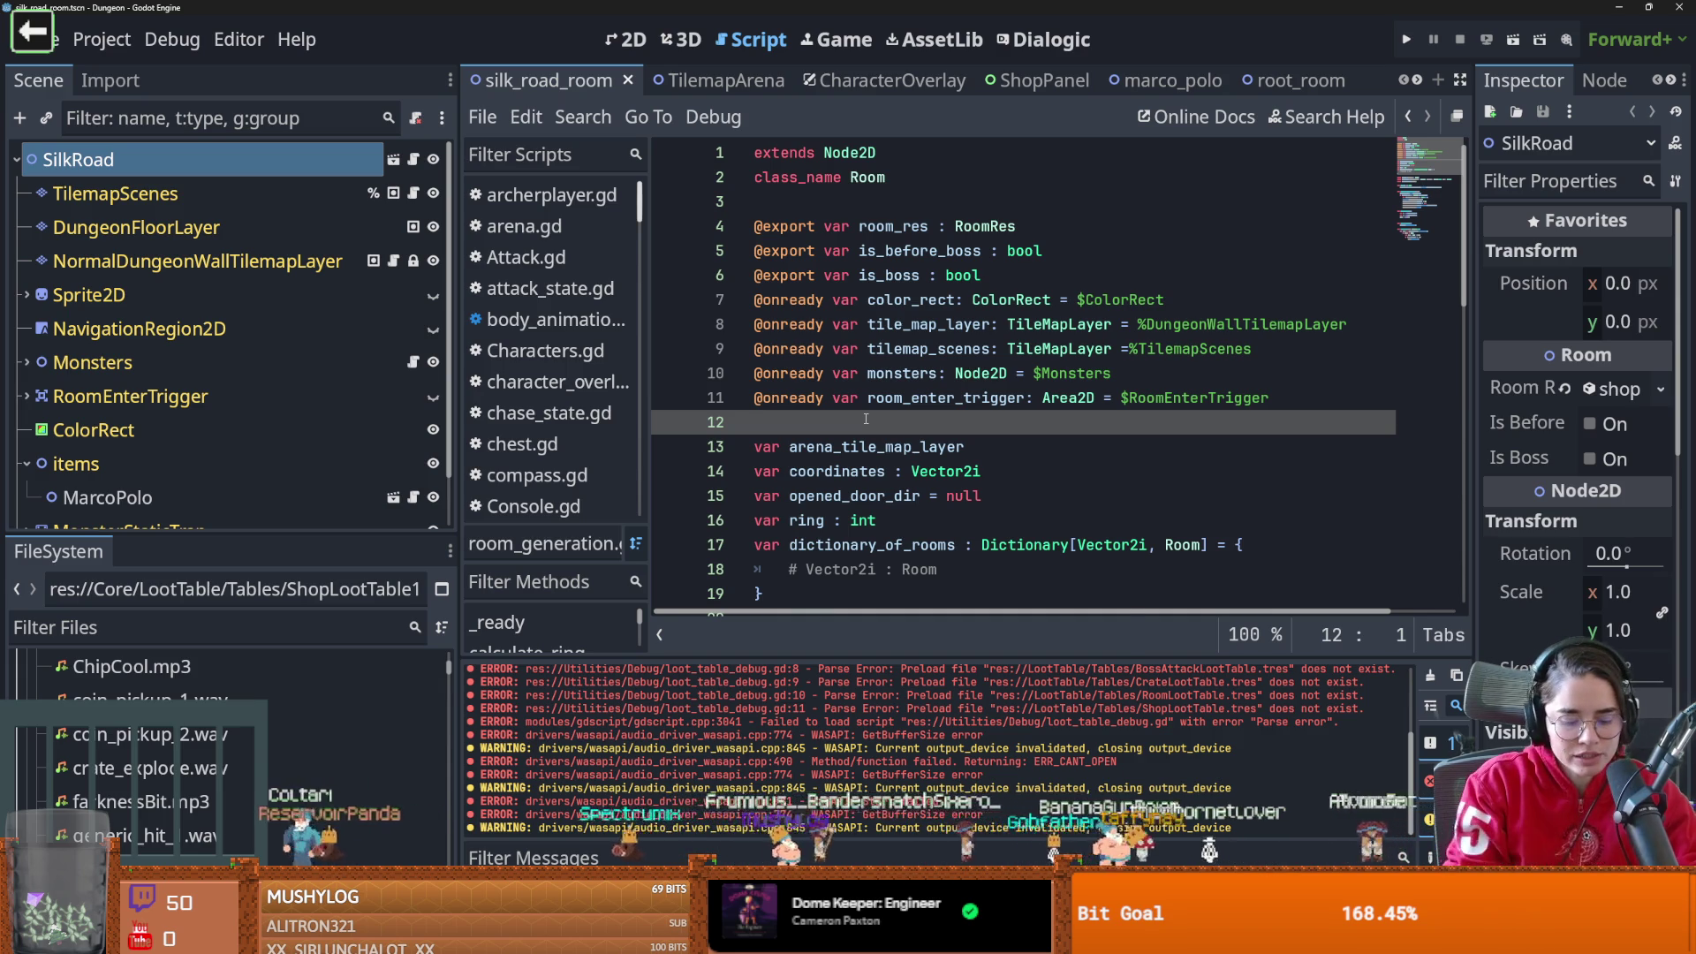
Search Windows for Calculator, then bring up the Calculator showing 3600 + 1300 = 4,900
{"action": "key", "text": "super"}
{"action": "type", "text": "cal"}
{"action": "key", "text": "Escape"}
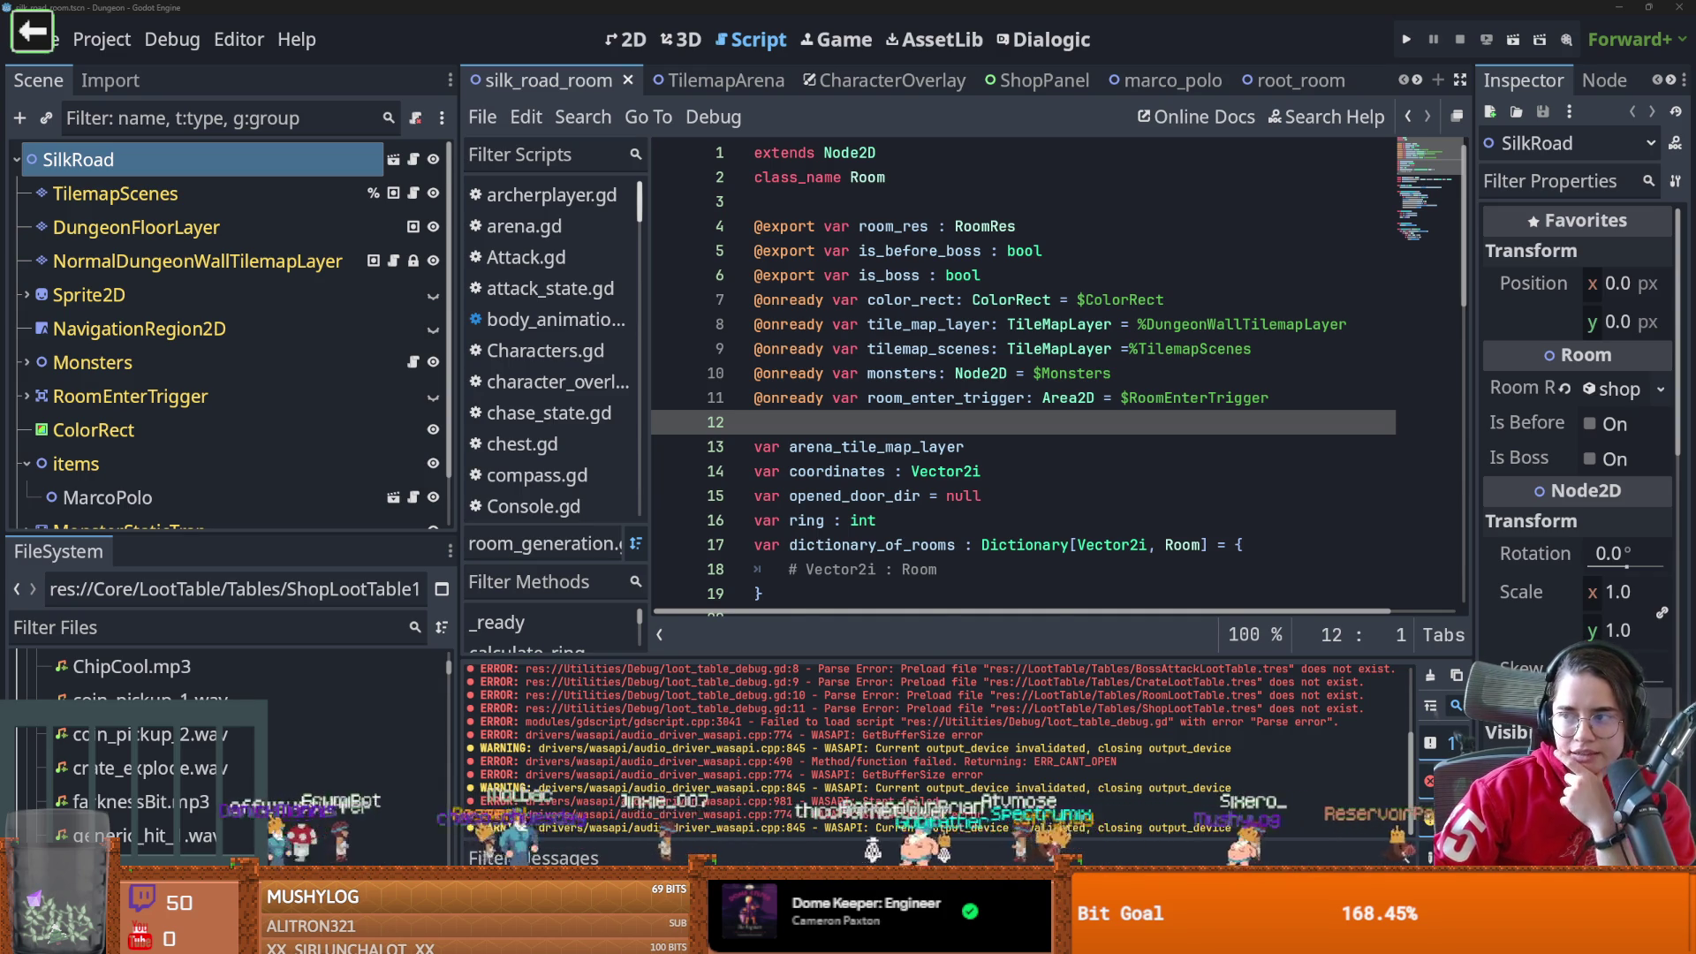
{"action": "key", "text": "alt+Tab"}
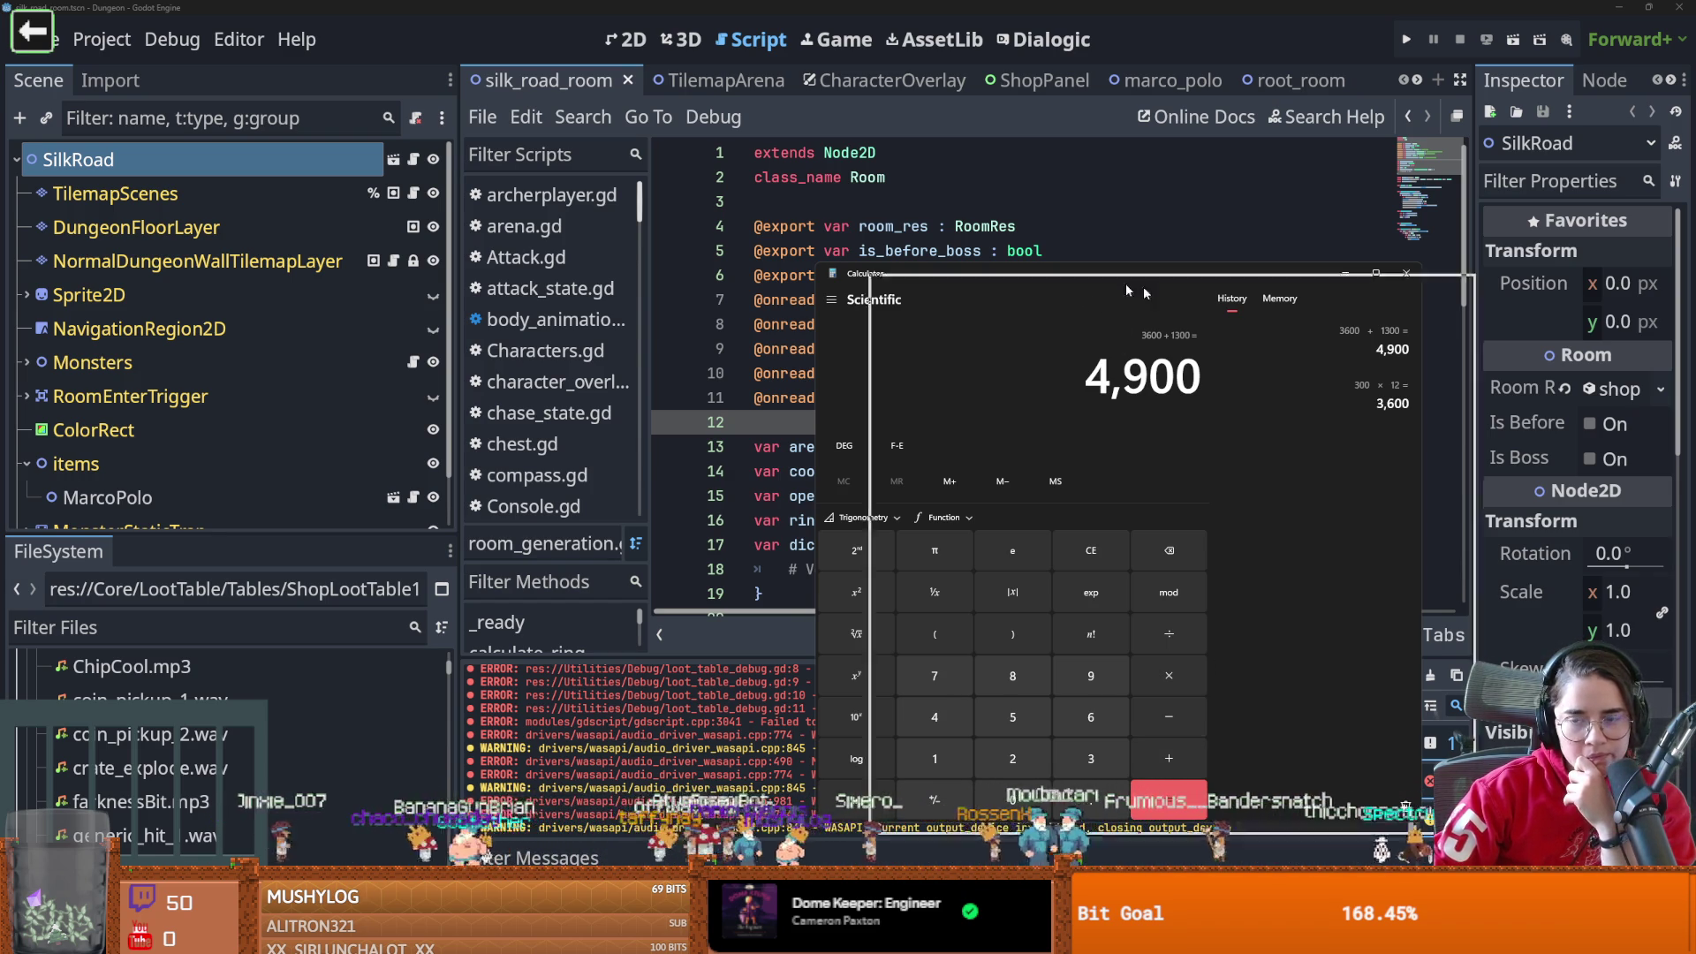
Close the Calculator and show the Dictionary class tooltip for dictionary_of_rooms on line 17
{"action": "key", "text": "alt+F4"}
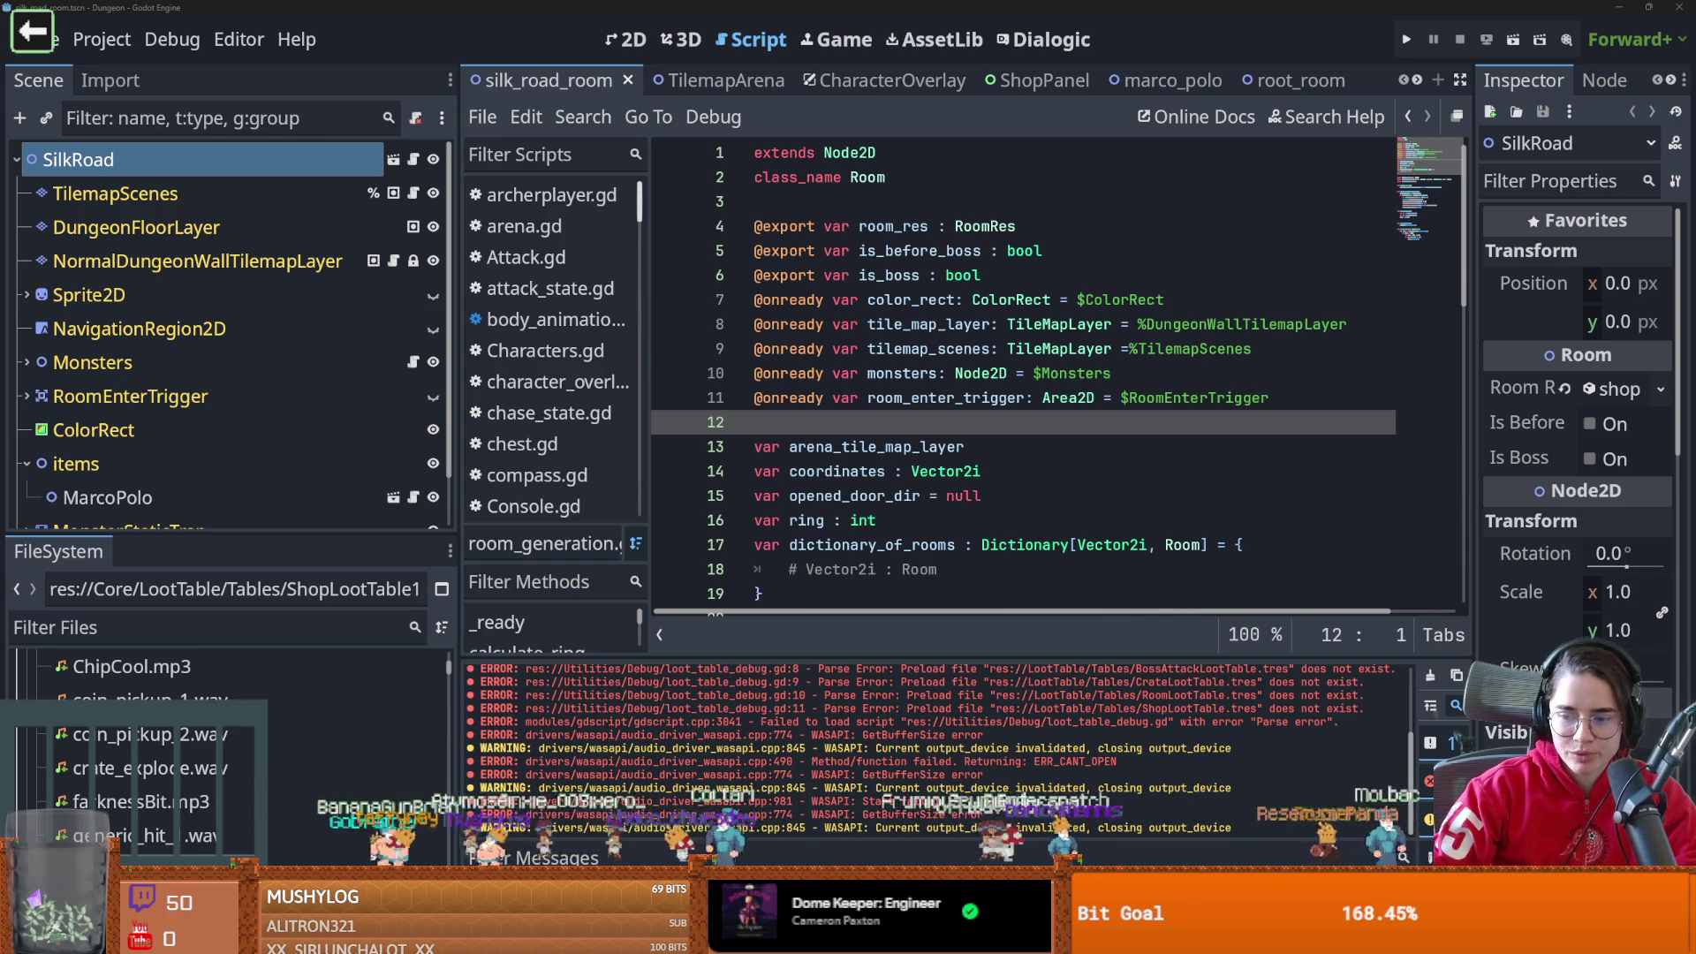
{"action": "mouse_move", "coordinate": [1058, 552]}
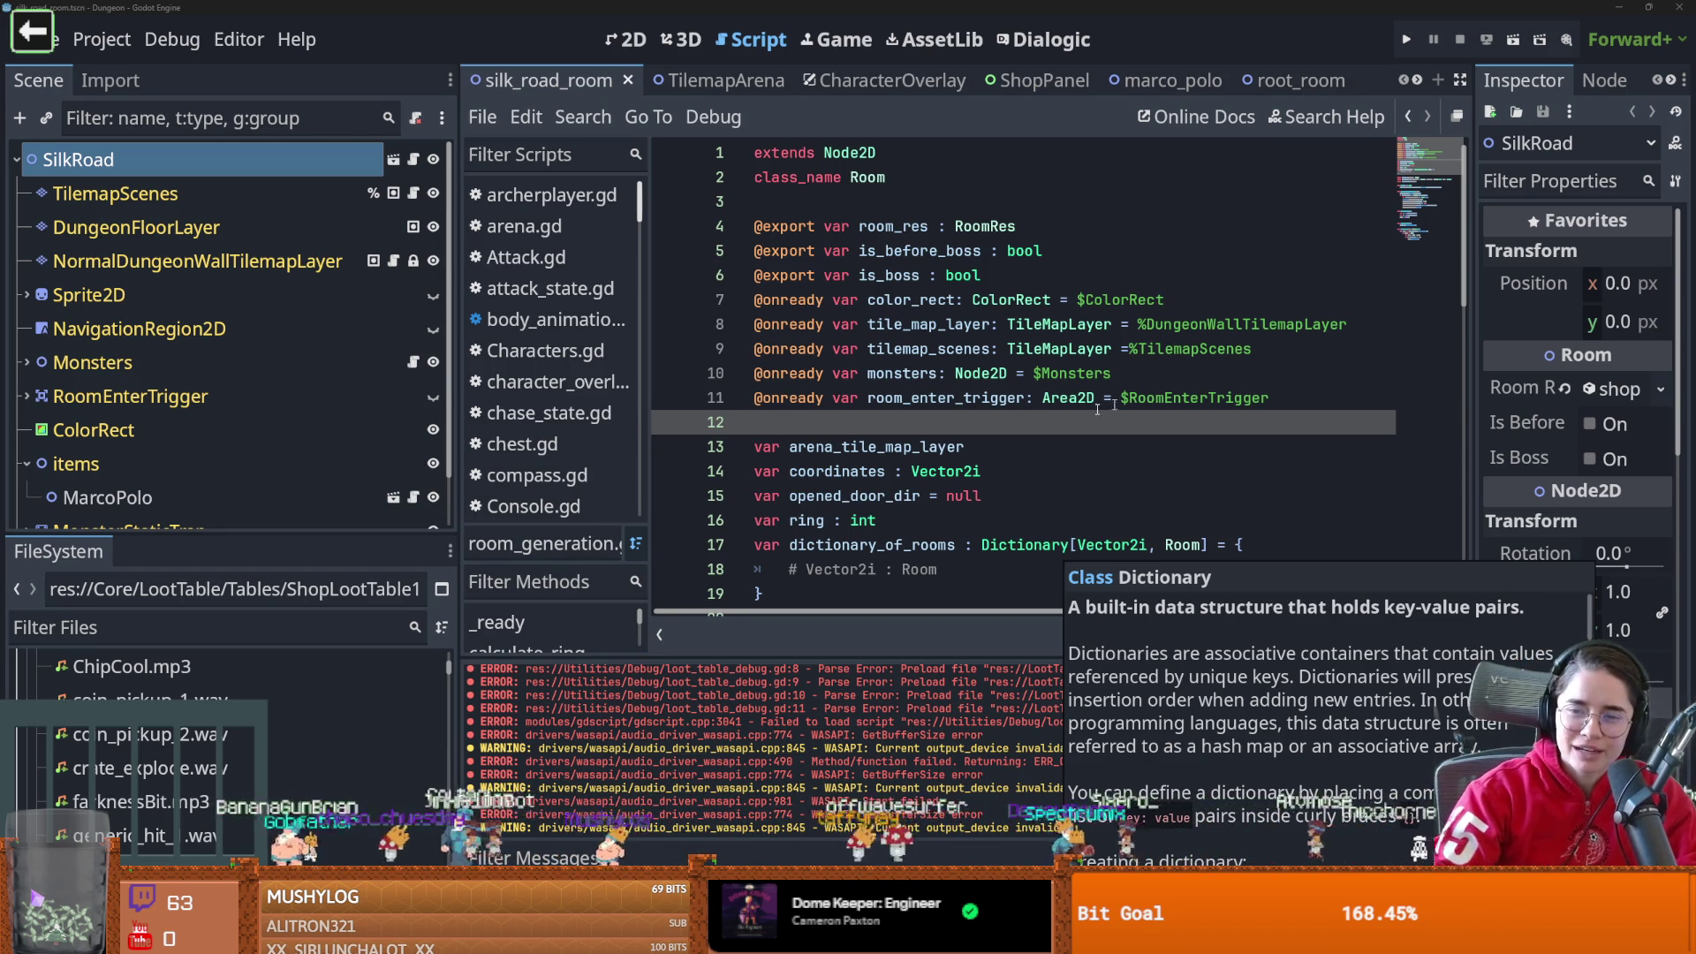
Save the silk_road_room scene from the Room script editor
{"action": "left_click", "coordinate": [968, 446]}
{"action": "key", "text": "ctrl+s"}
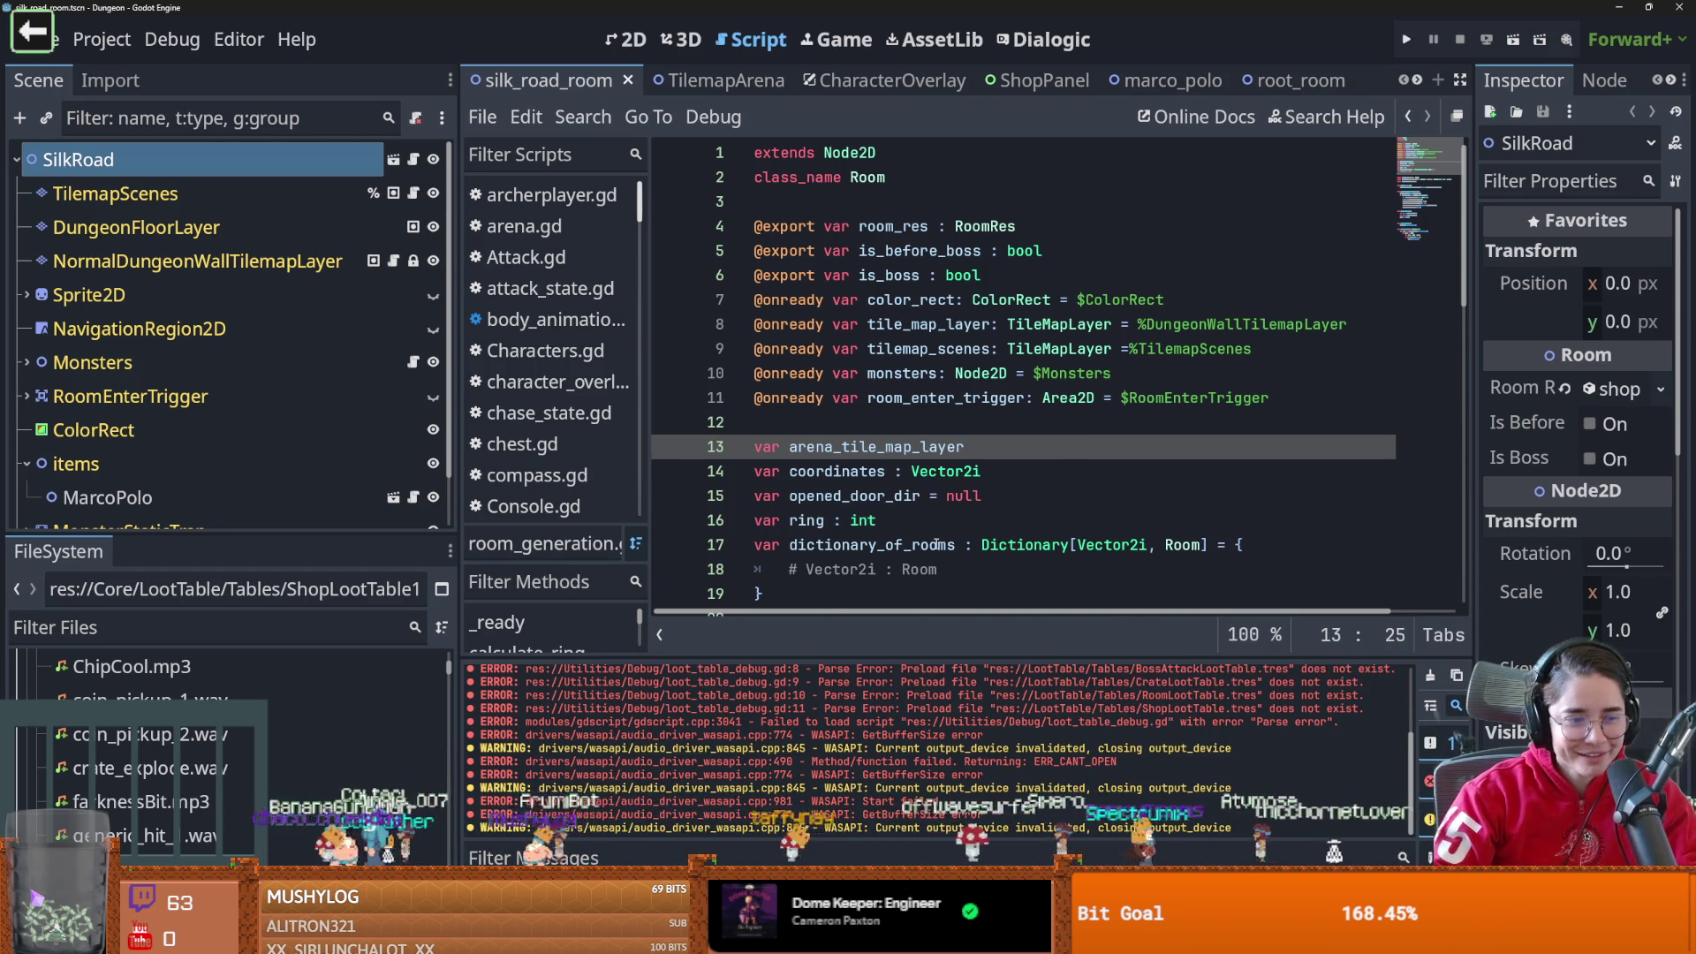
{"action": "scroll", "coordinate": [936, 544], "scroll_direction": "down", "scroll_amount": 1}
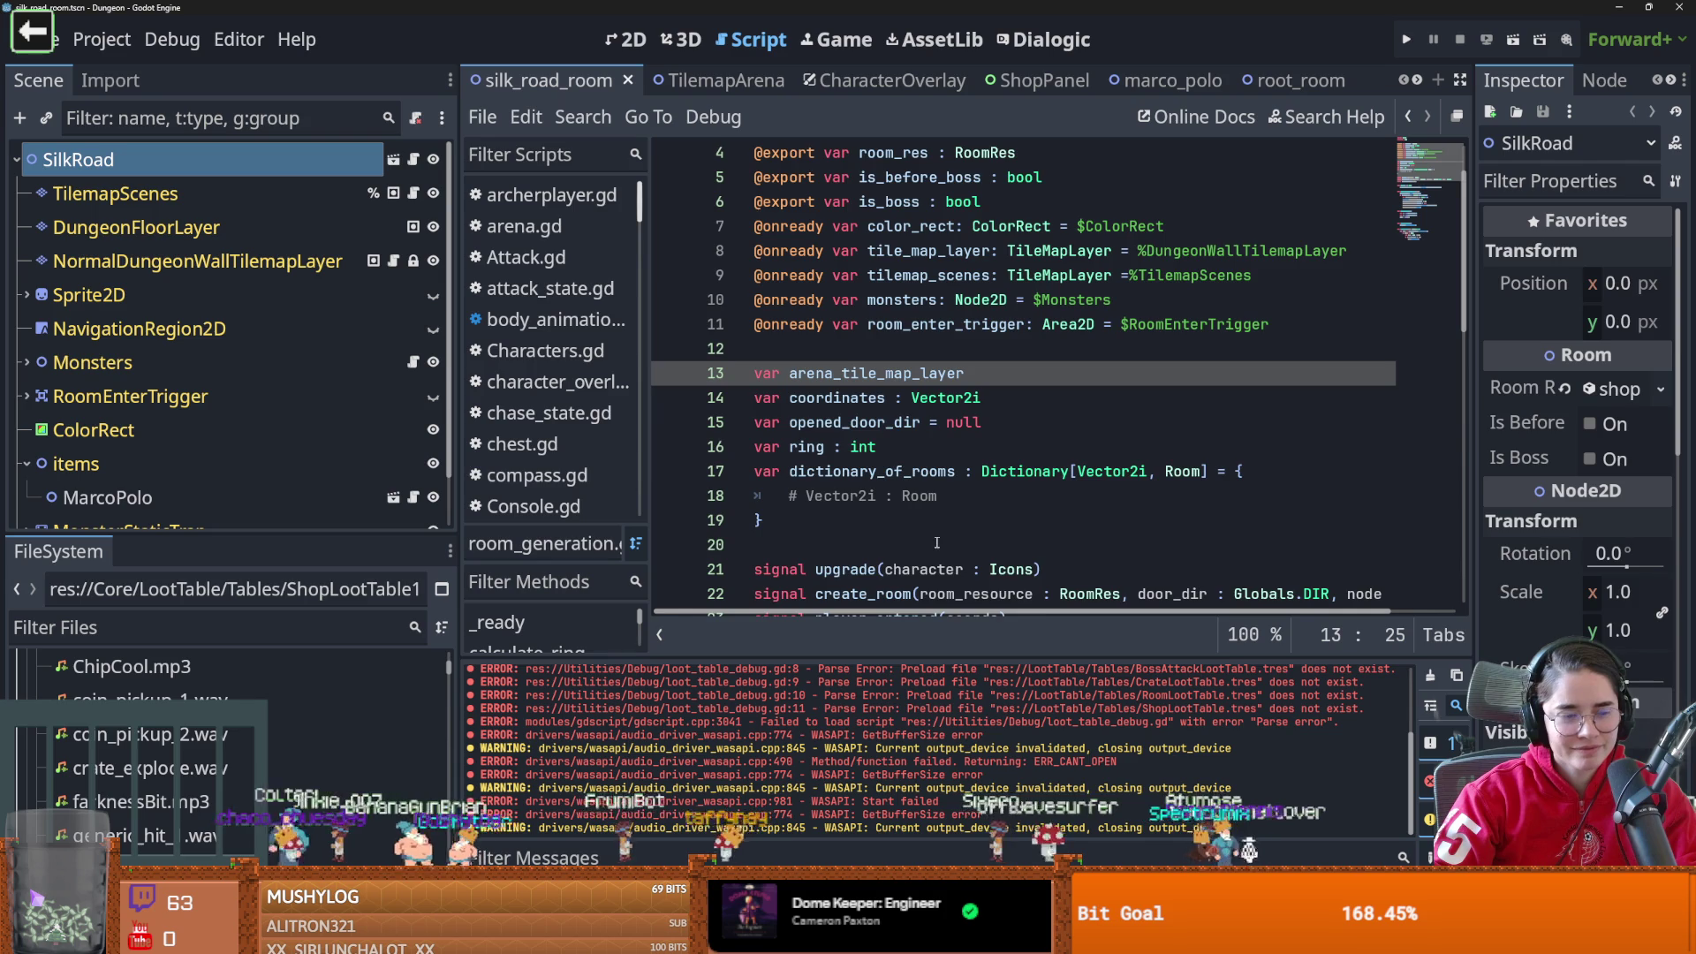
{"action": "scroll", "coordinate": [936, 542], "scroll_direction": "up", "scroll_amount": 1}
{"action": "left_click", "coordinate": [891, 422]}
{"action": "key", "text": "ctrl+s"}
{"action": "key", "text": "ctrl+s"}
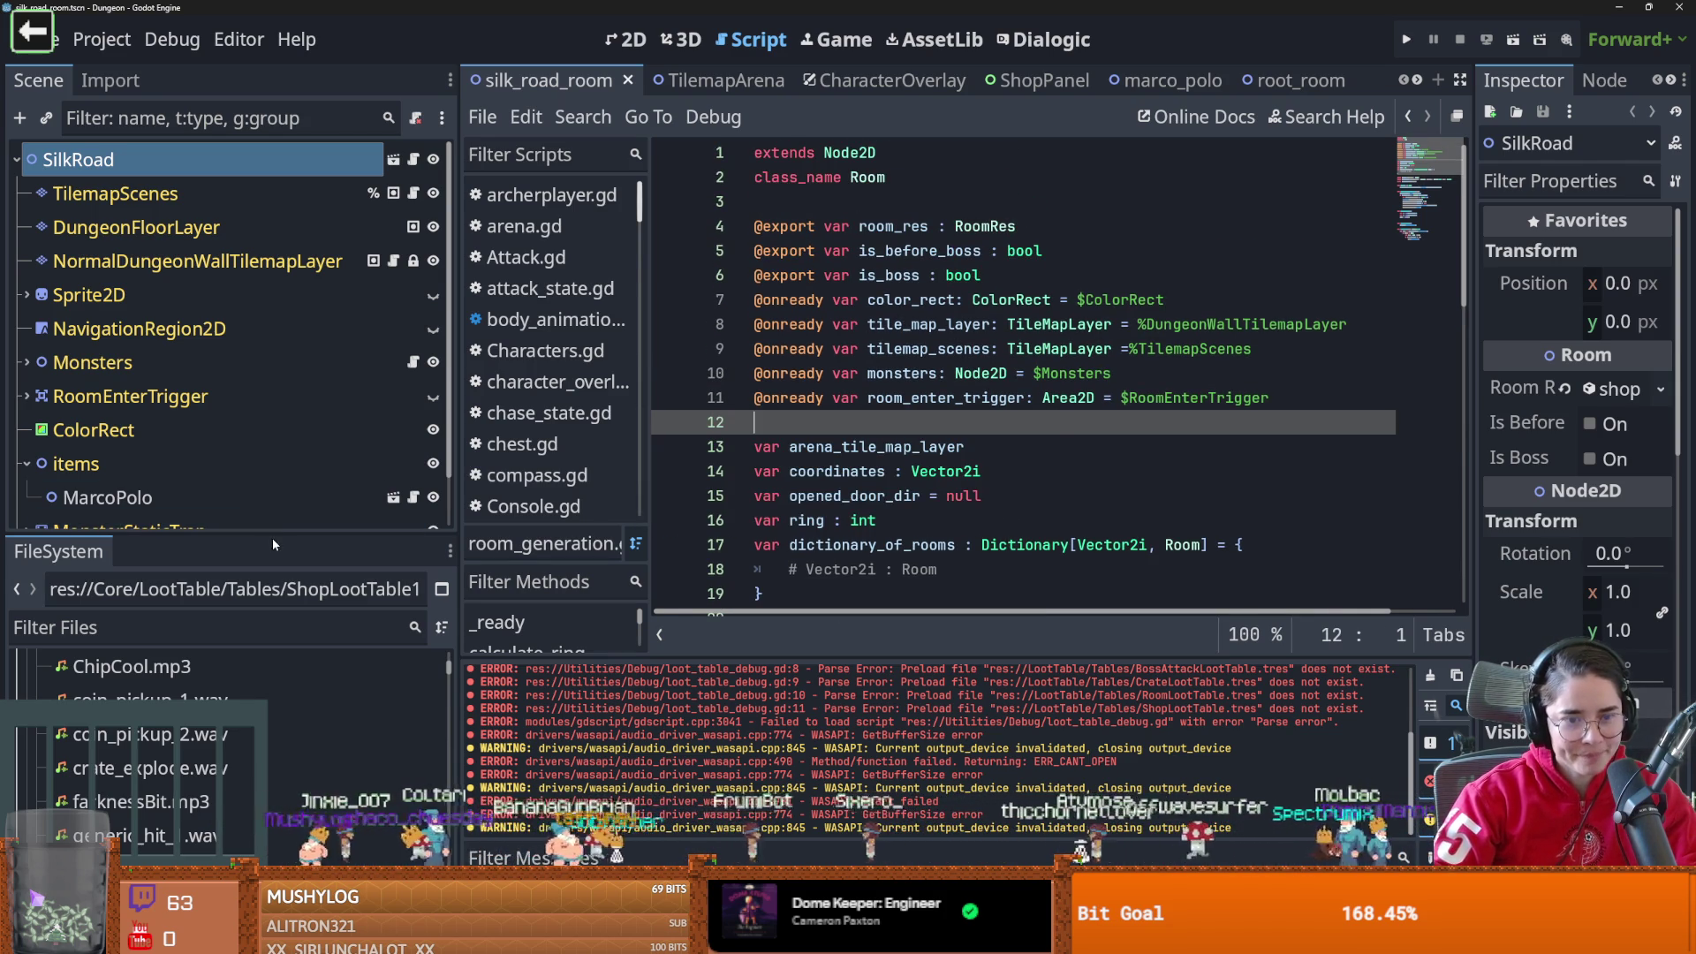
Make the scene tree taller and wider, save, and un-maximize the window to reveal proc_chunk
{"action": "left_click_drag", "start_coordinate": [230, 536], "coordinate": [229, 742]}
{"action": "left_click", "coordinate": [215, 368]}
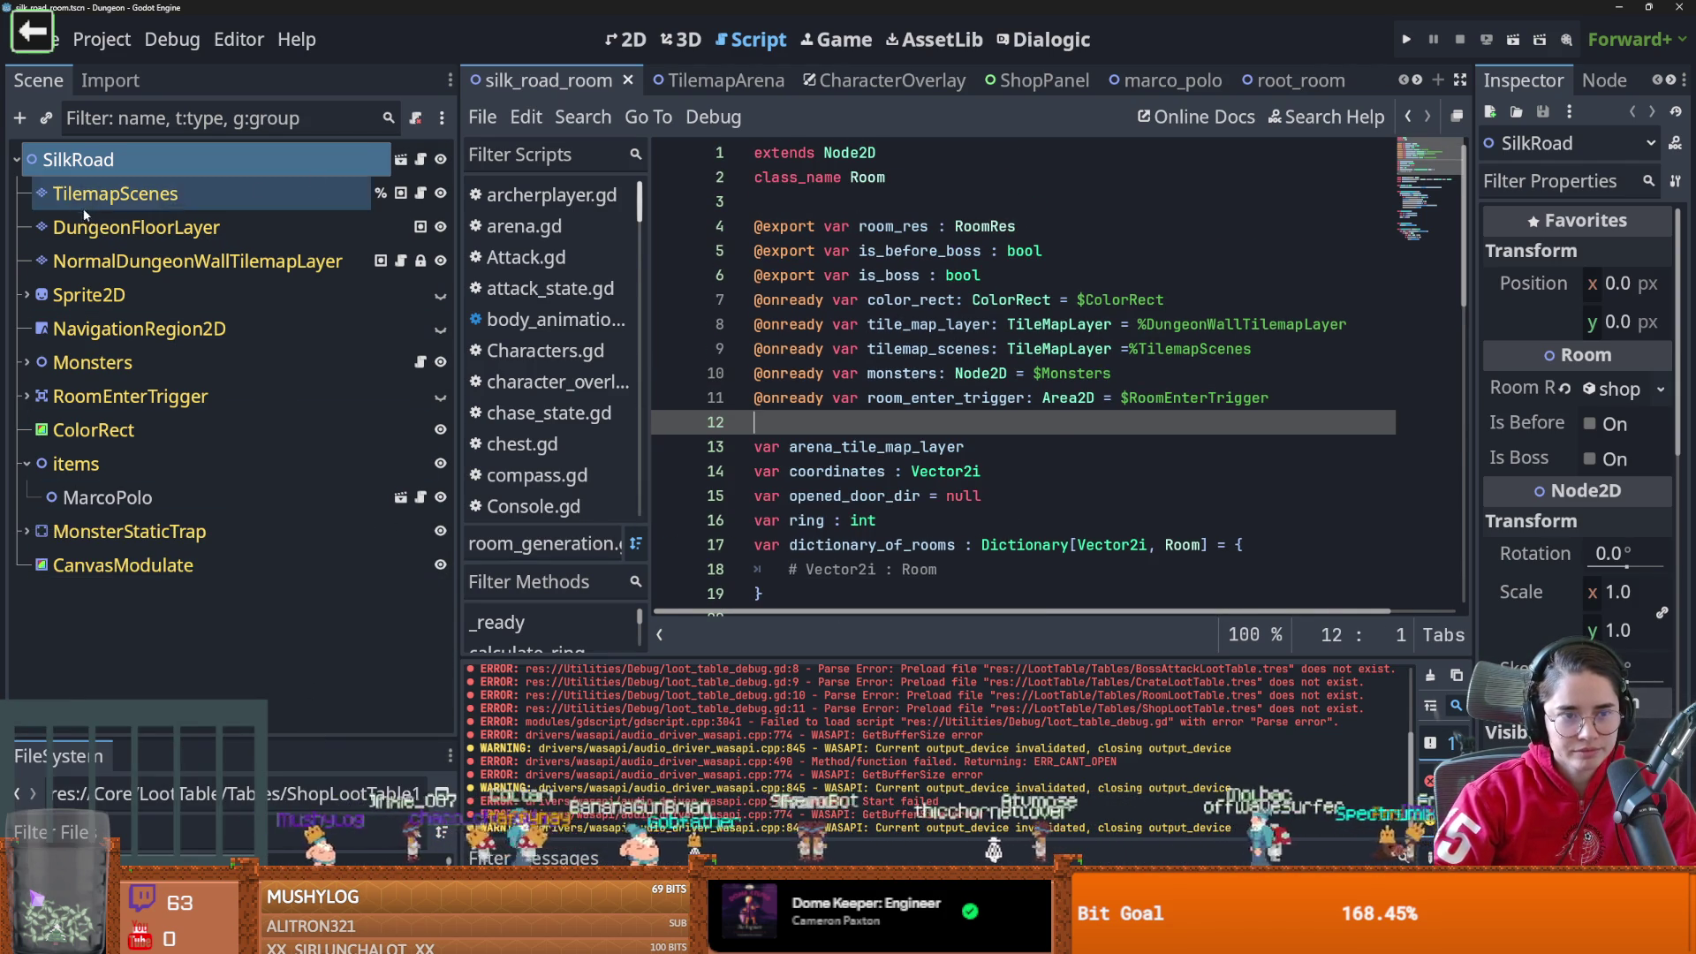
{"action": "mouse_move", "coordinate": [869, 159]}
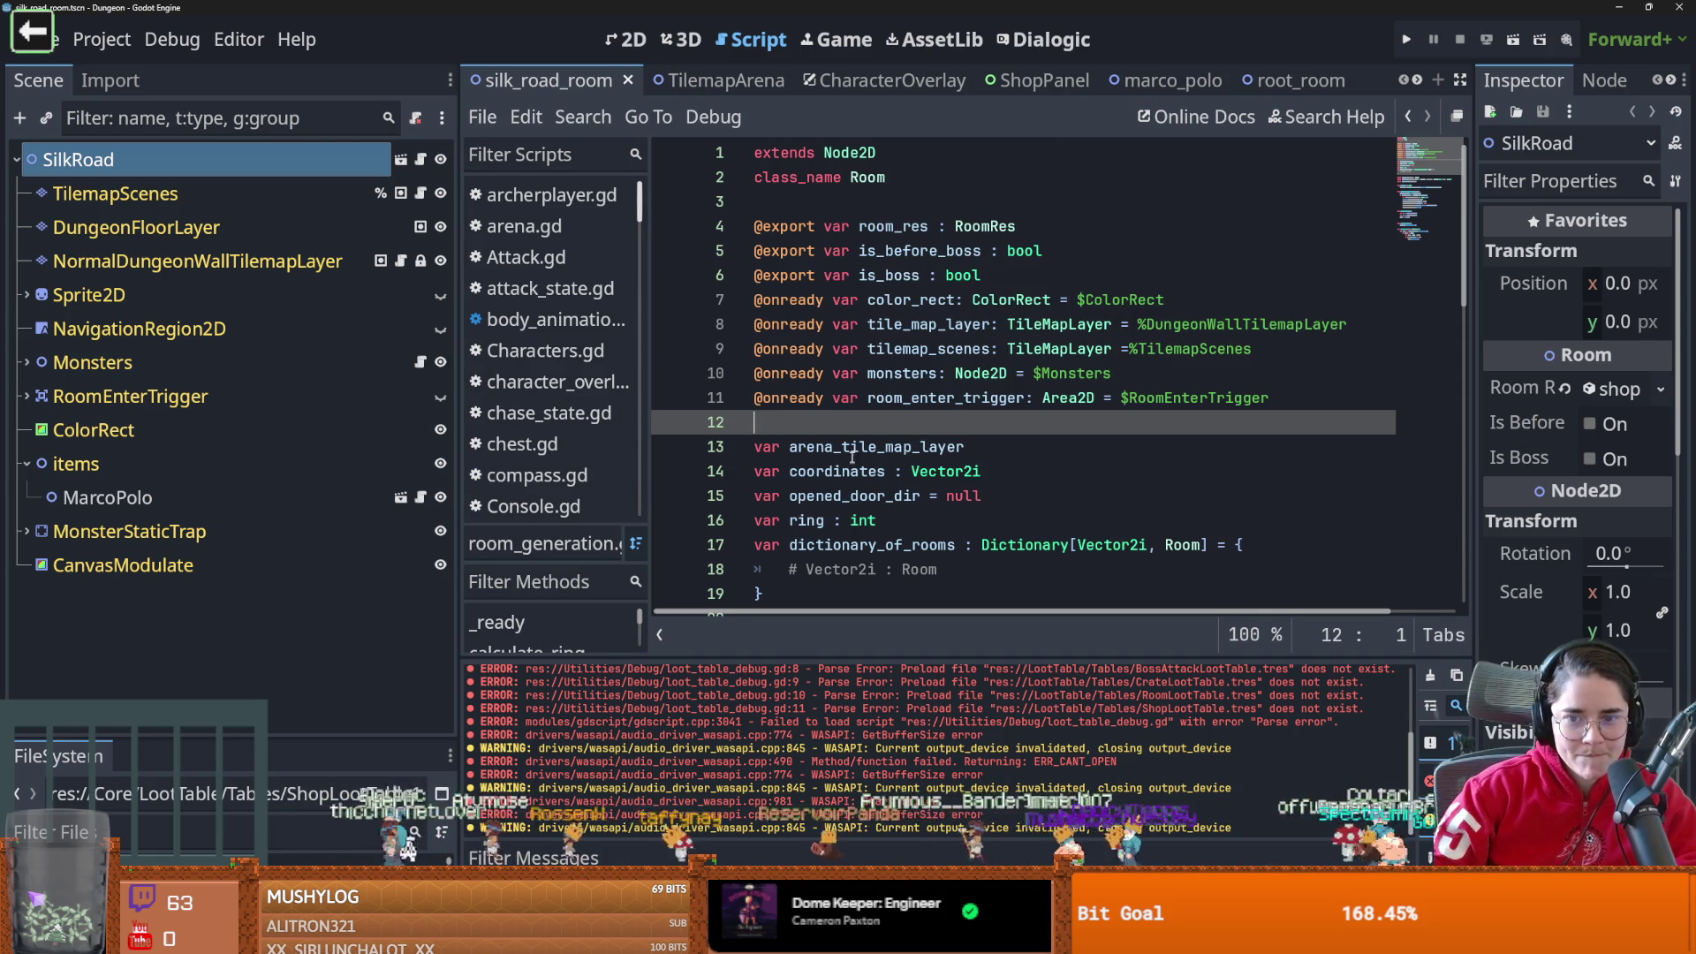
{"action": "key", "text": "ctrl+s"}
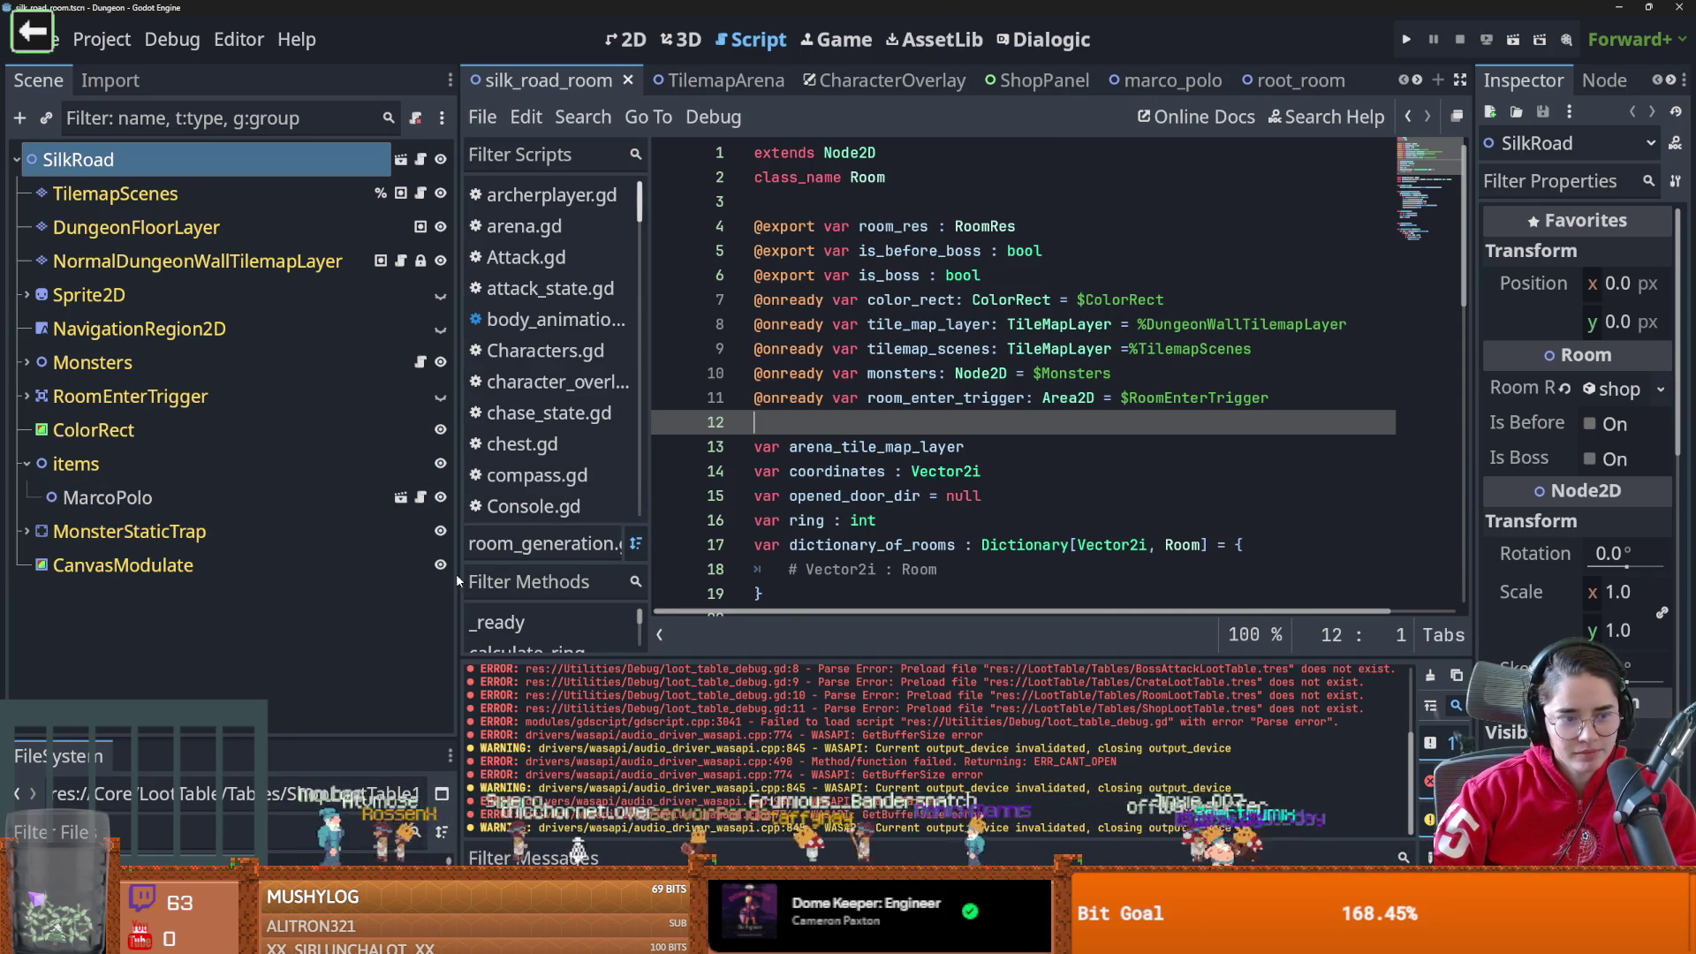
{"action": "left_click_drag", "start_coordinate": [458, 495], "coordinate": [516, 481]}
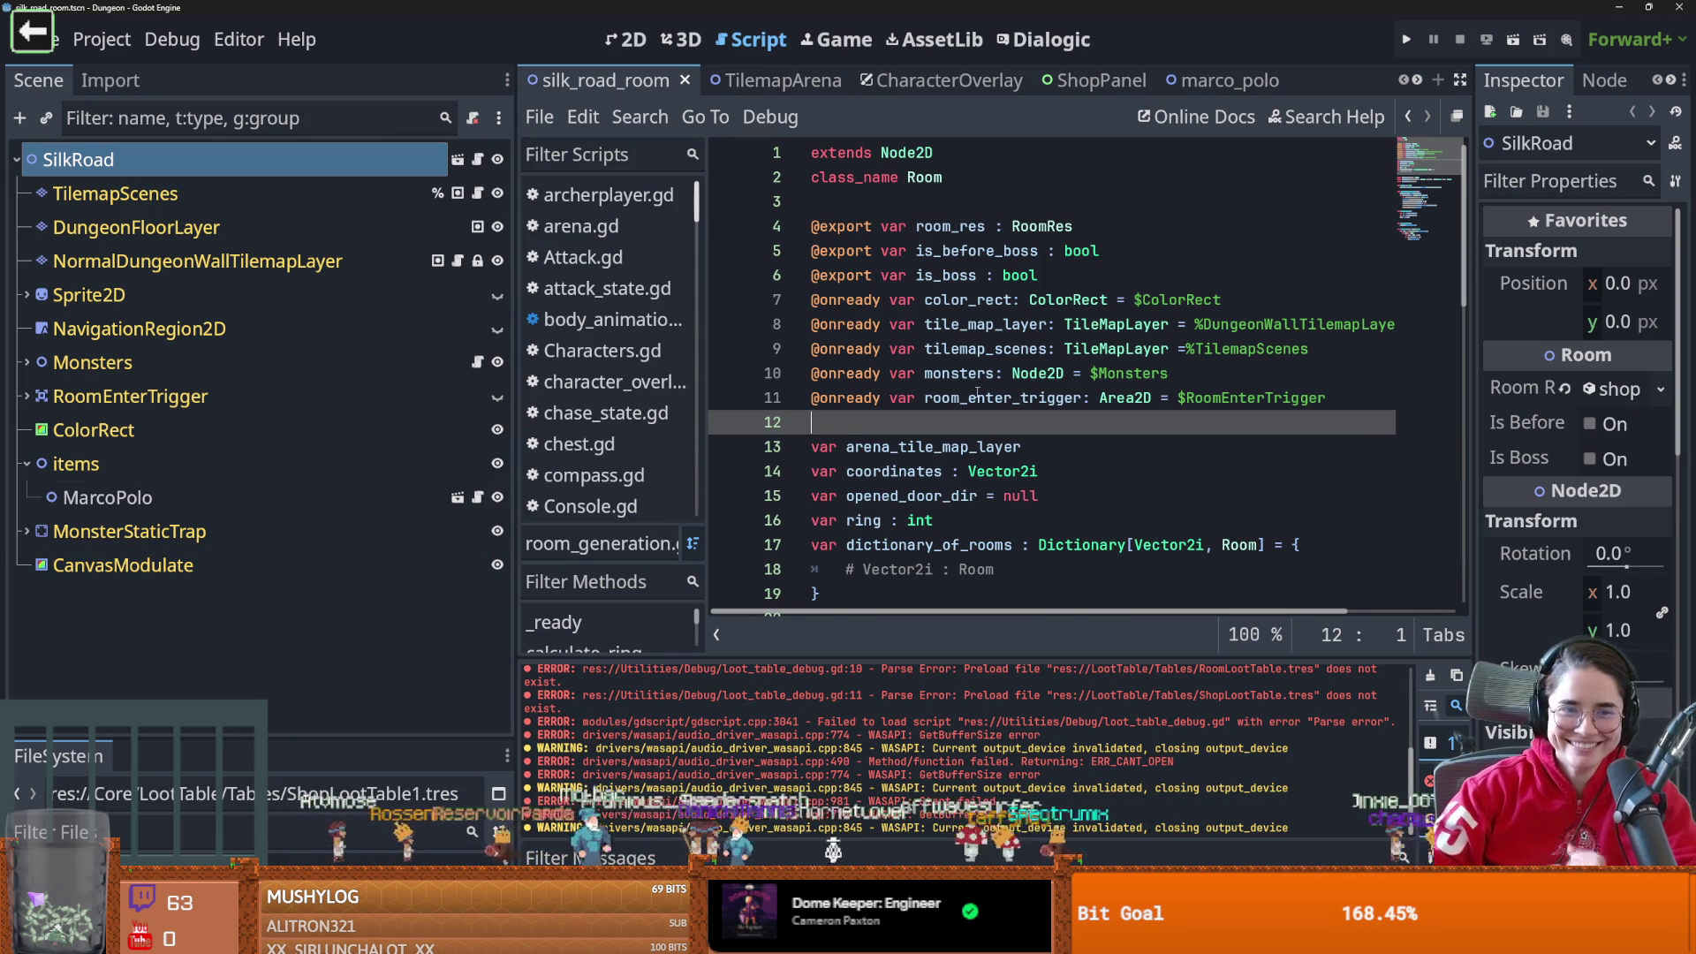
{"action": "scroll", "coordinate": [998, 484], "scroll_direction": "down", "scroll_amount": 4}
{"action": "scroll", "coordinate": [998, 484], "scroll_direction": "down", "scroll_amount": 3}
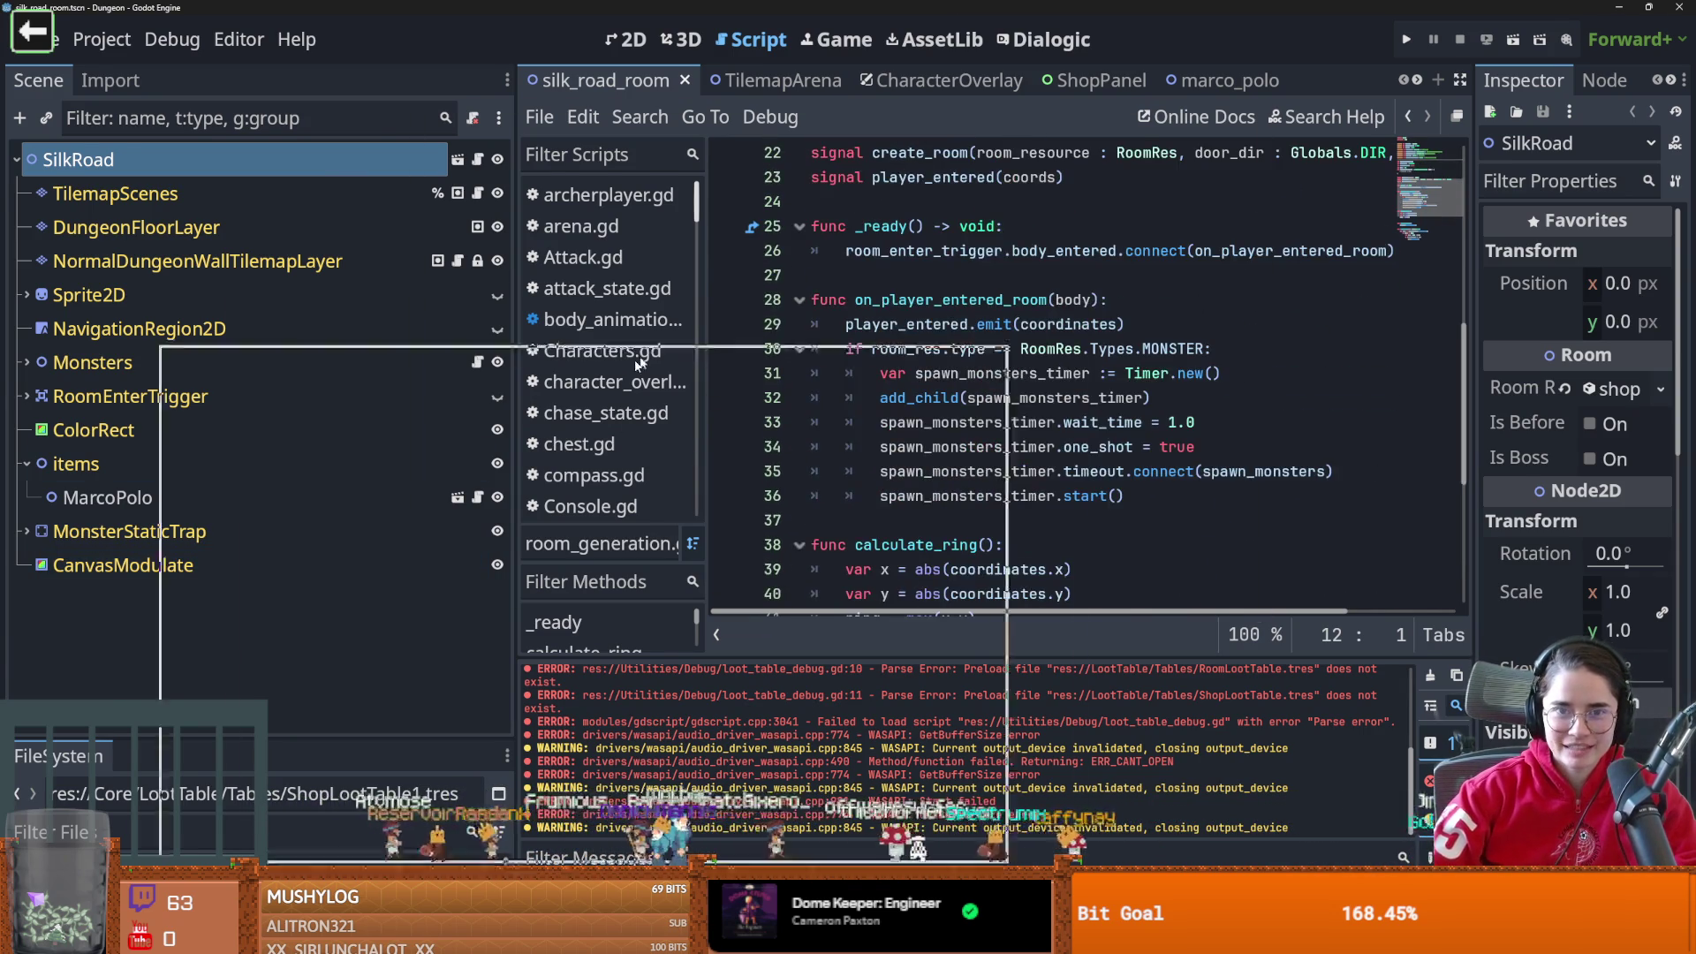
{"action": "key", "text": "super+Down"}
{"action": "left_click", "coordinate": [776, 352]}
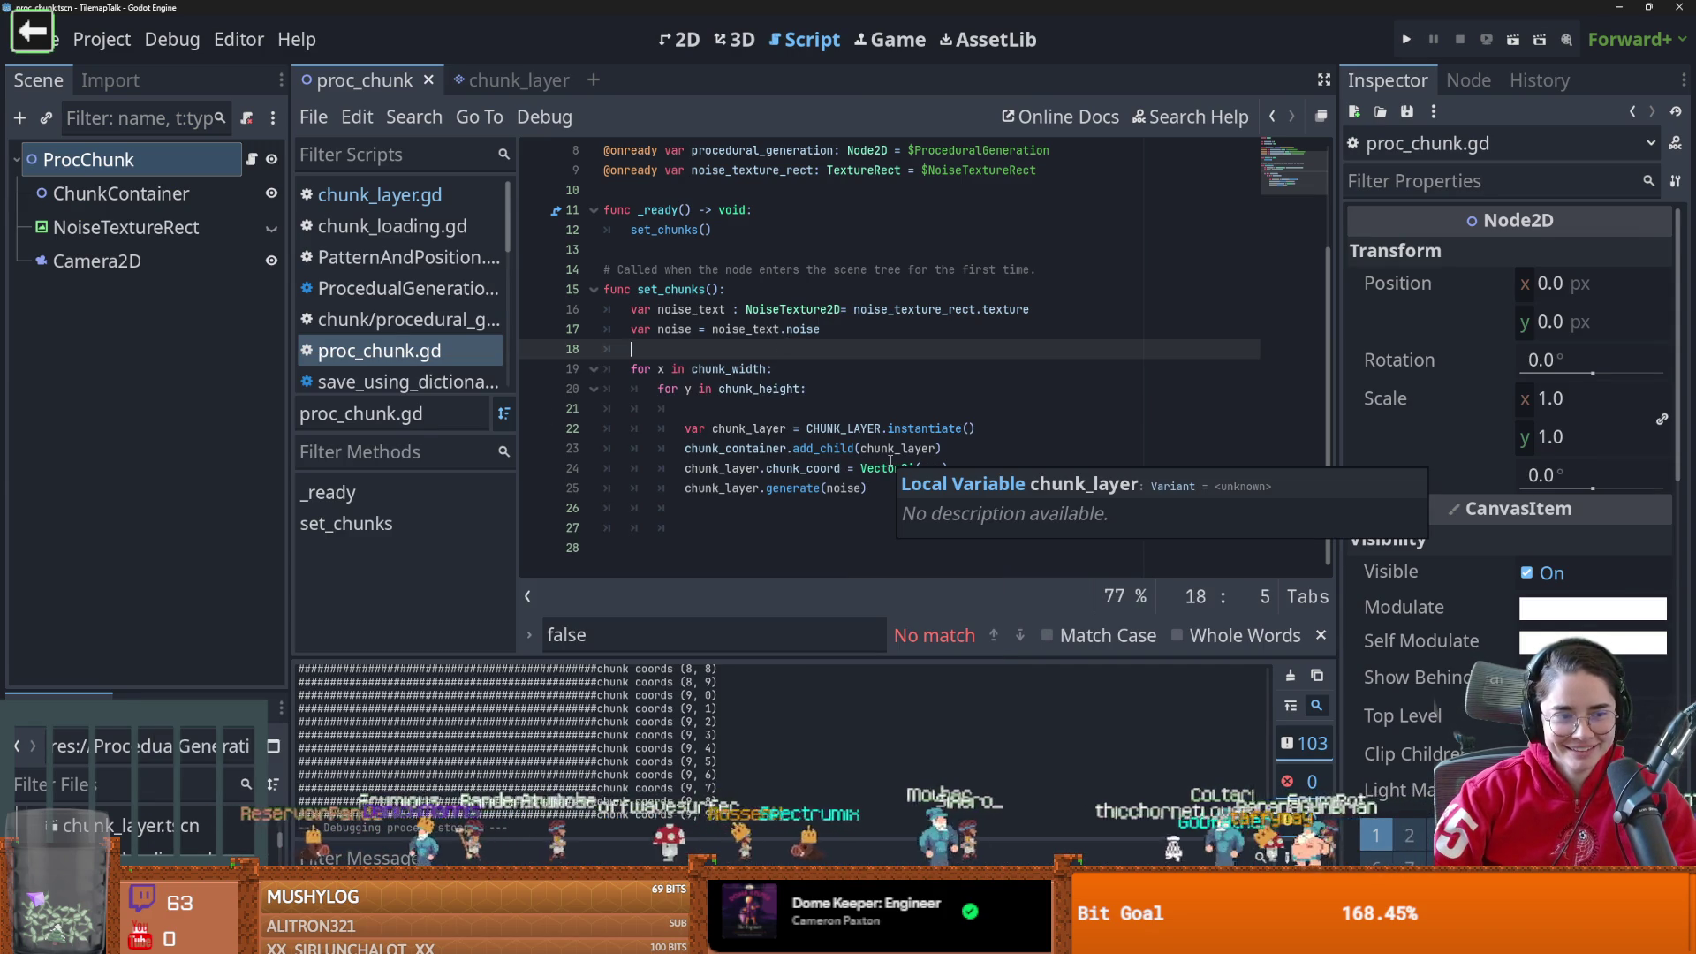
Highlight the word instantiate on line 22 of proc_chunk.gd's set_chunks
{"action": "left_click", "coordinate": [870, 408]}
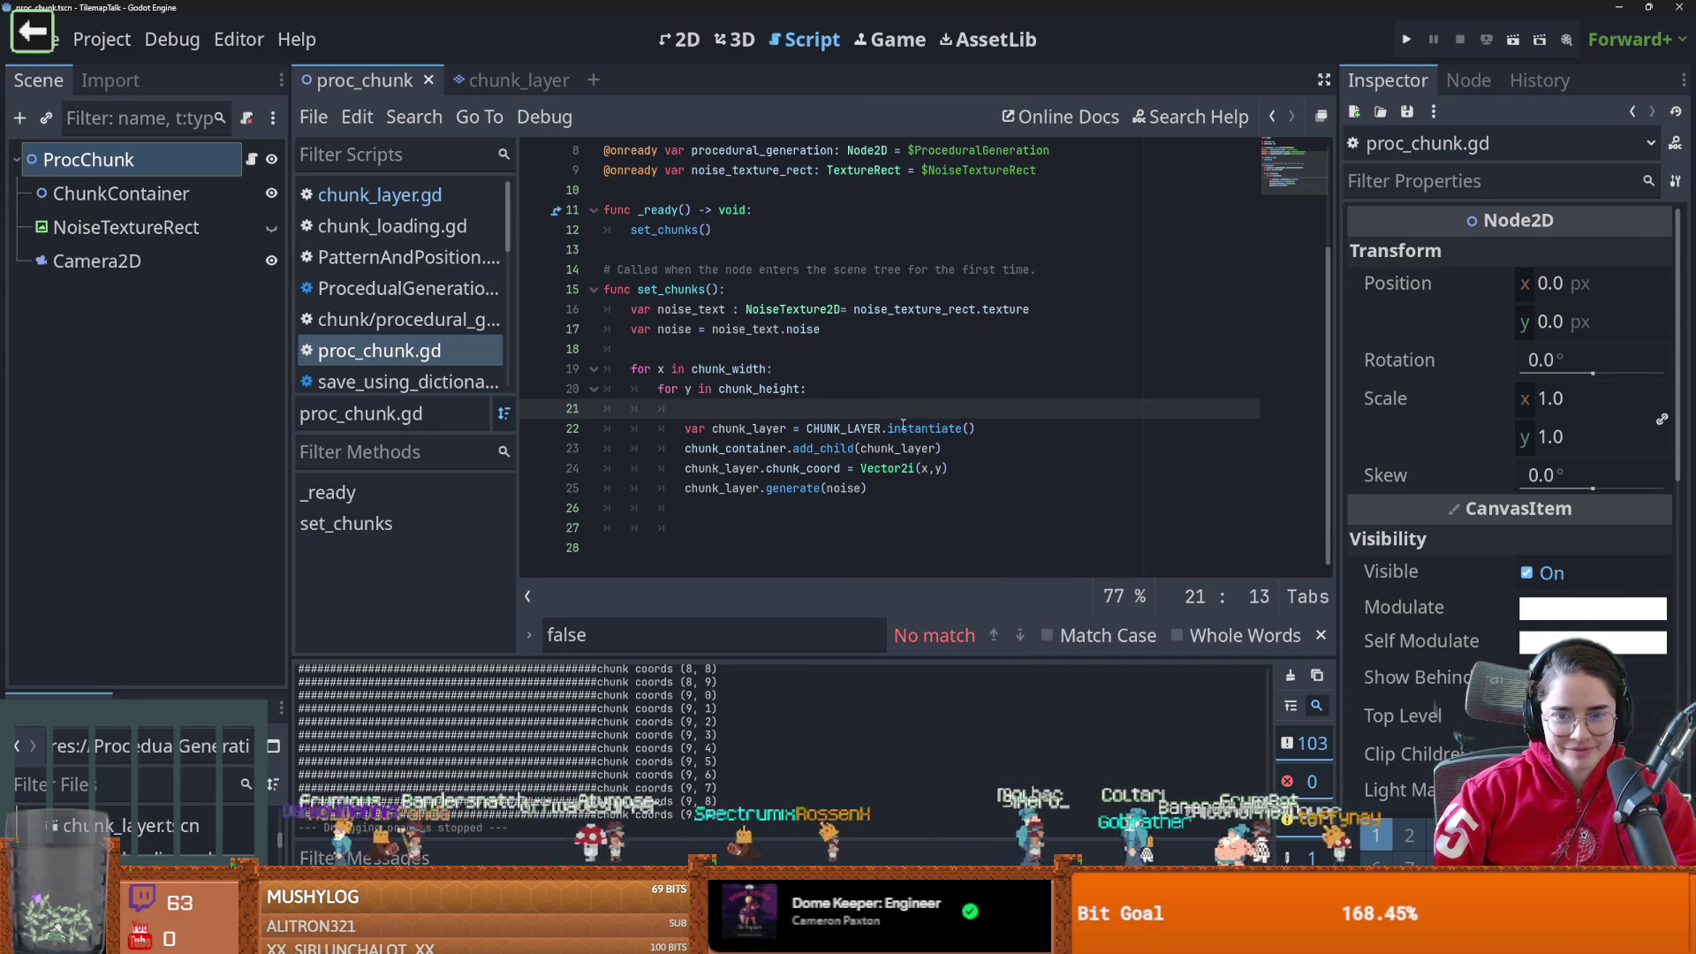
{"action": "double_click", "coordinate": [902, 428]}
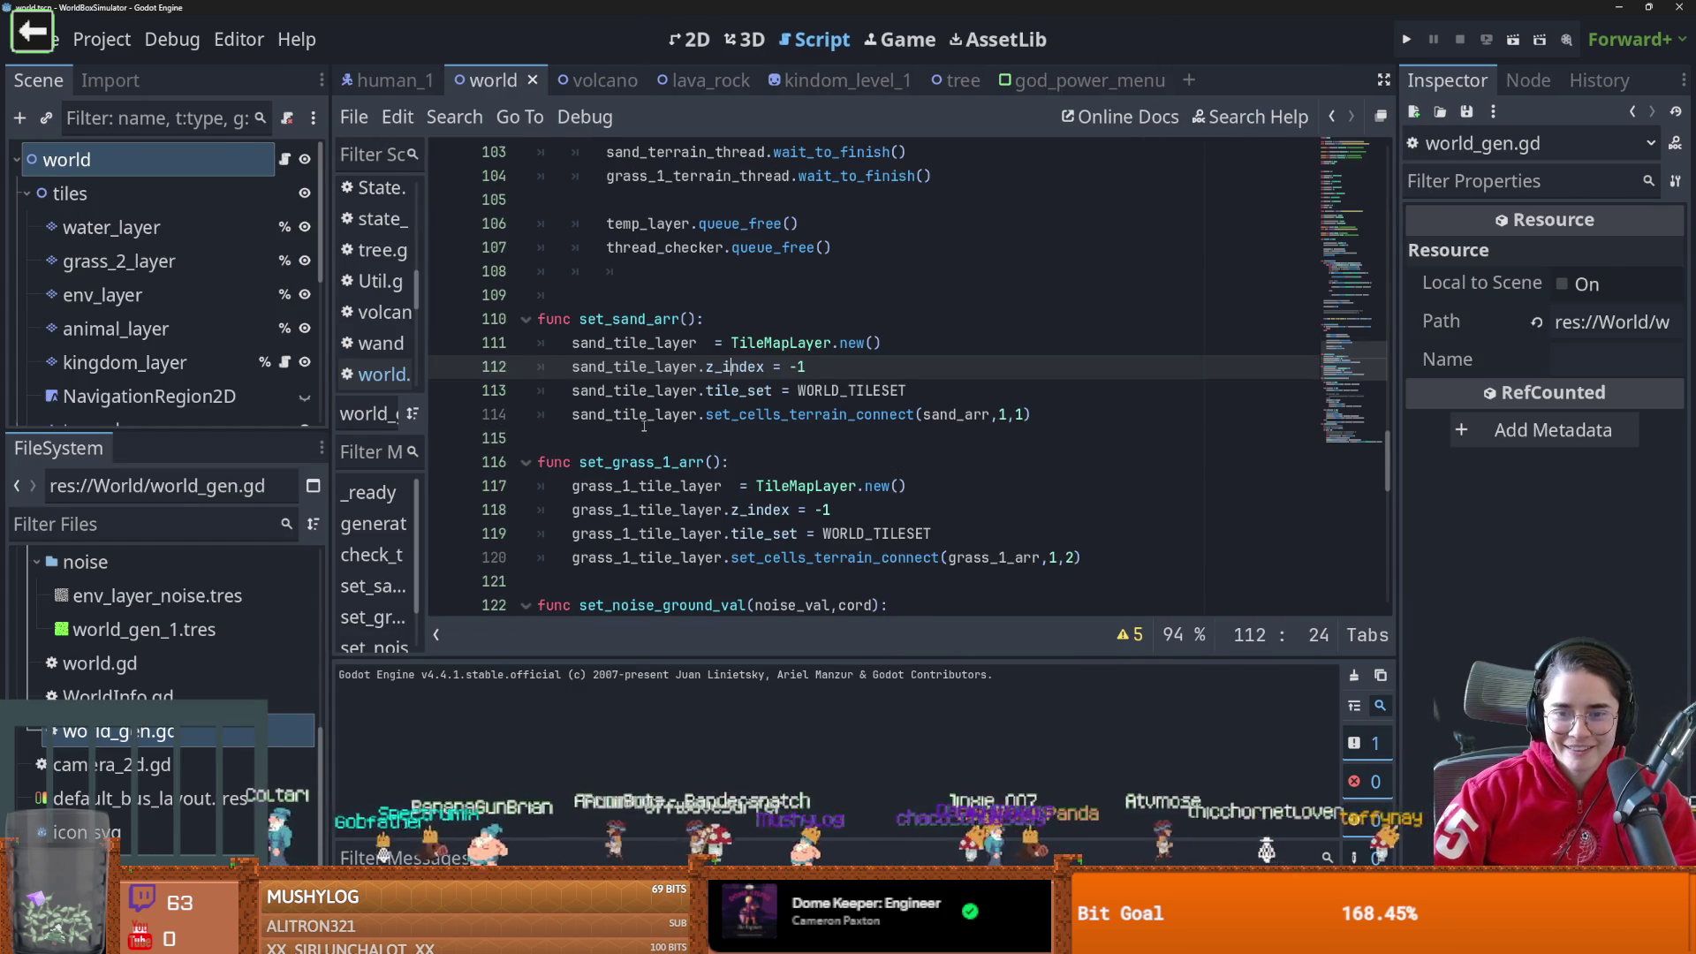
Bring proc_chunk.gd's new call on line 111 into view and select sand_tile_layer on line 112
{"action": "scroll", "coordinate": [615, 301], "scroll_direction": "down", "scroll_amount": 1}
{"action": "left_click", "coordinate": [854, 343]}
{"action": "double_click", "coordinate": [634, 366]}
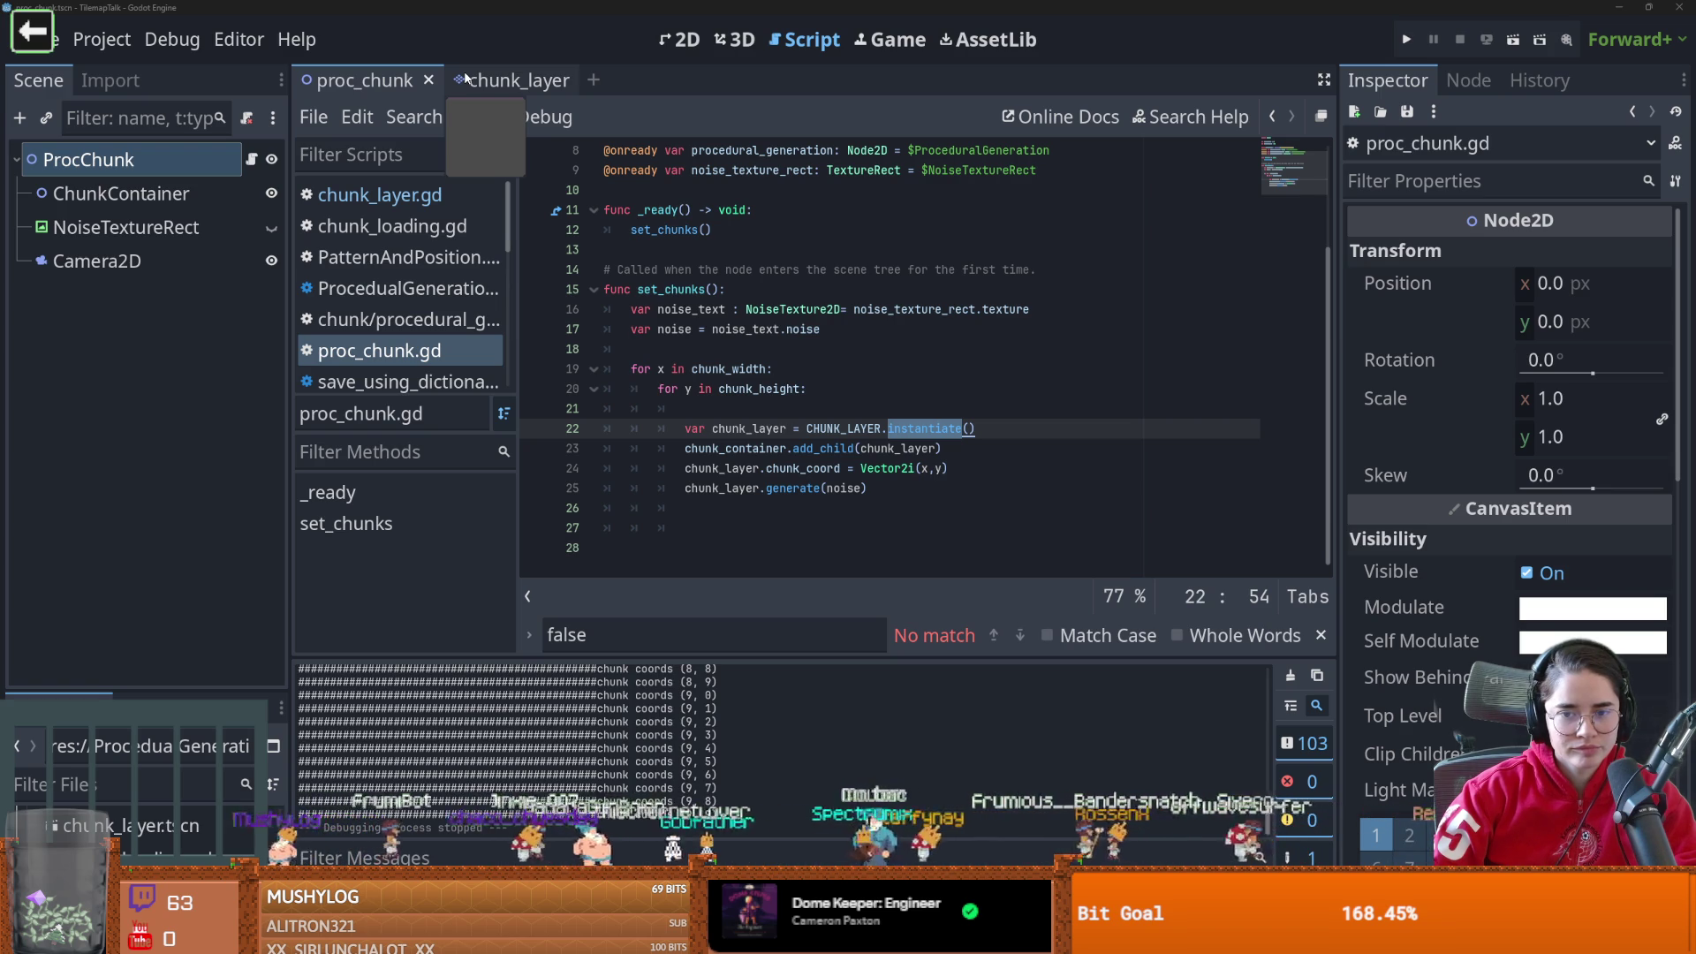
Read the PackedScene instantiate() documentation and its GenEditState enum, then go back to proc_chunk.gd
{"action": "left_click", "coordinate": [819, 448]}
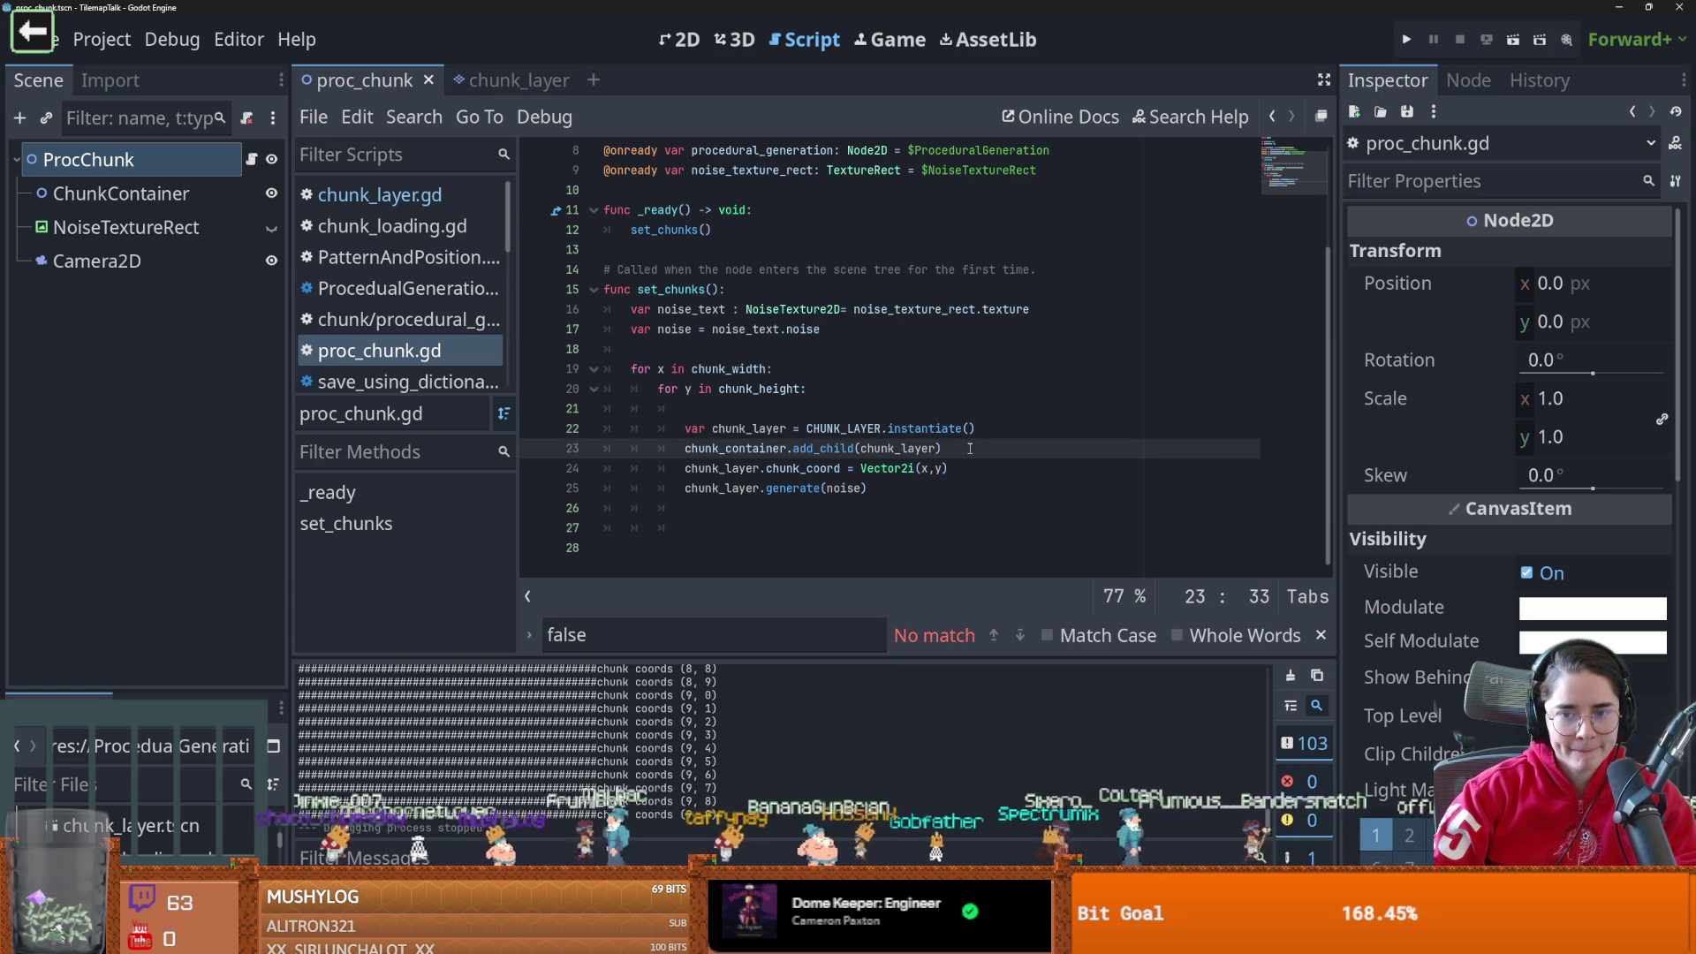
{"action": "left_click", "coordinate": [927, 430], "text": "ctrl"}
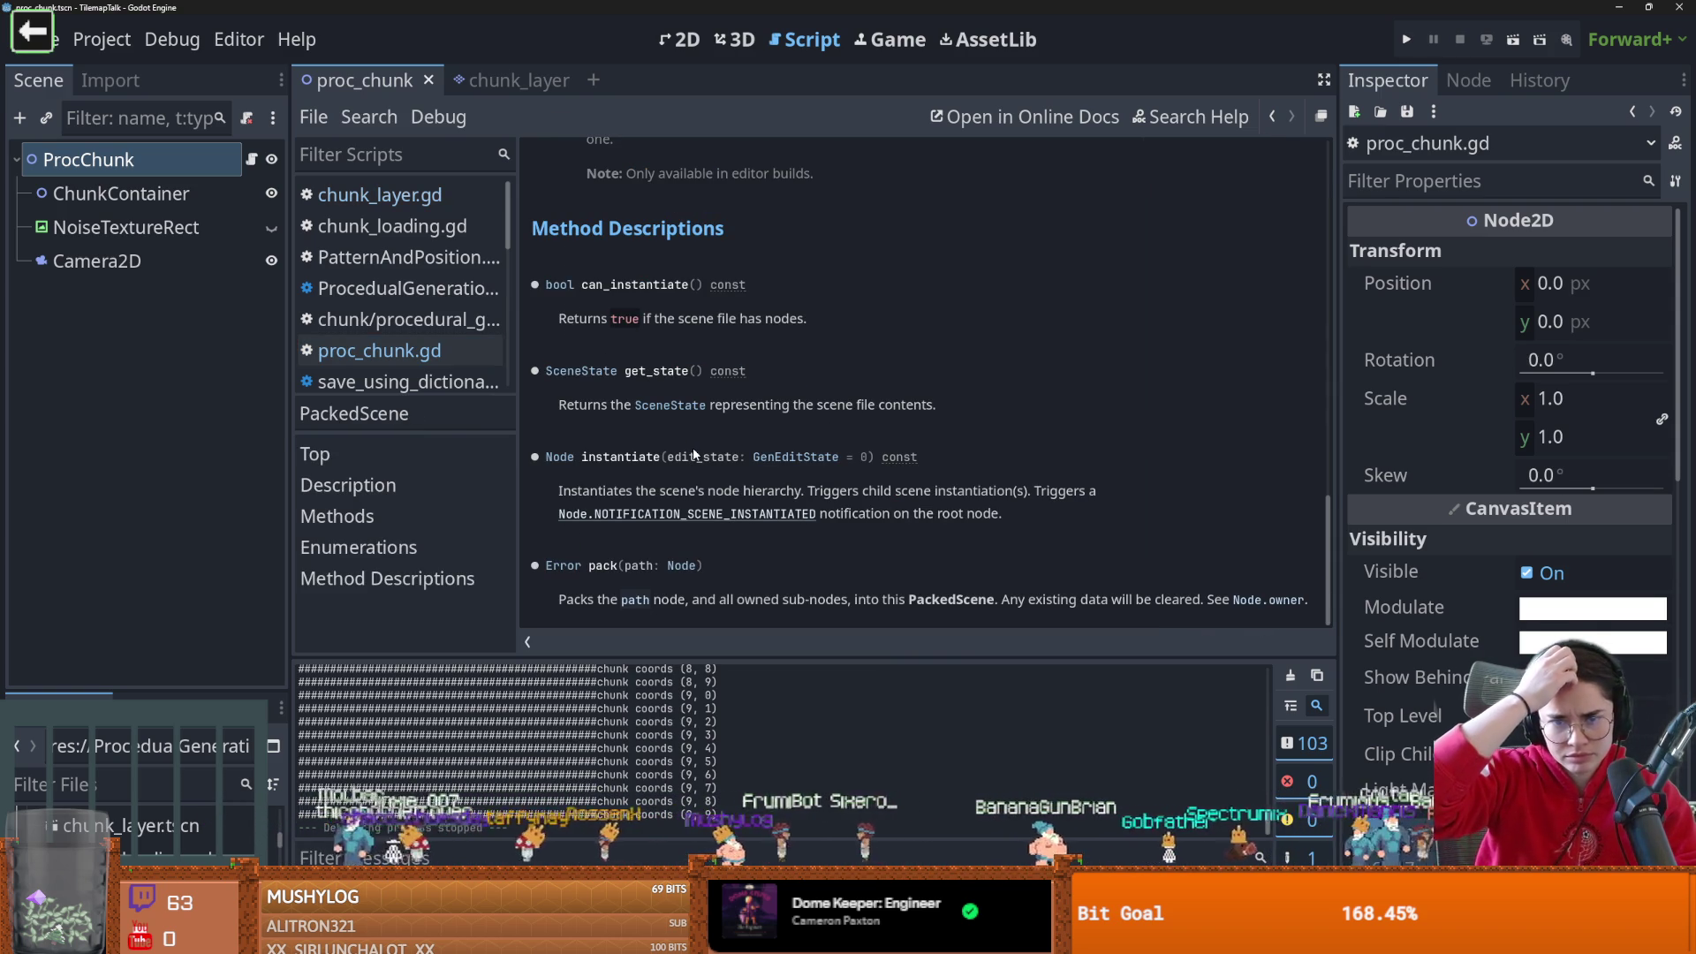
{"action": "left_click", "coordinate": [793, 457]}
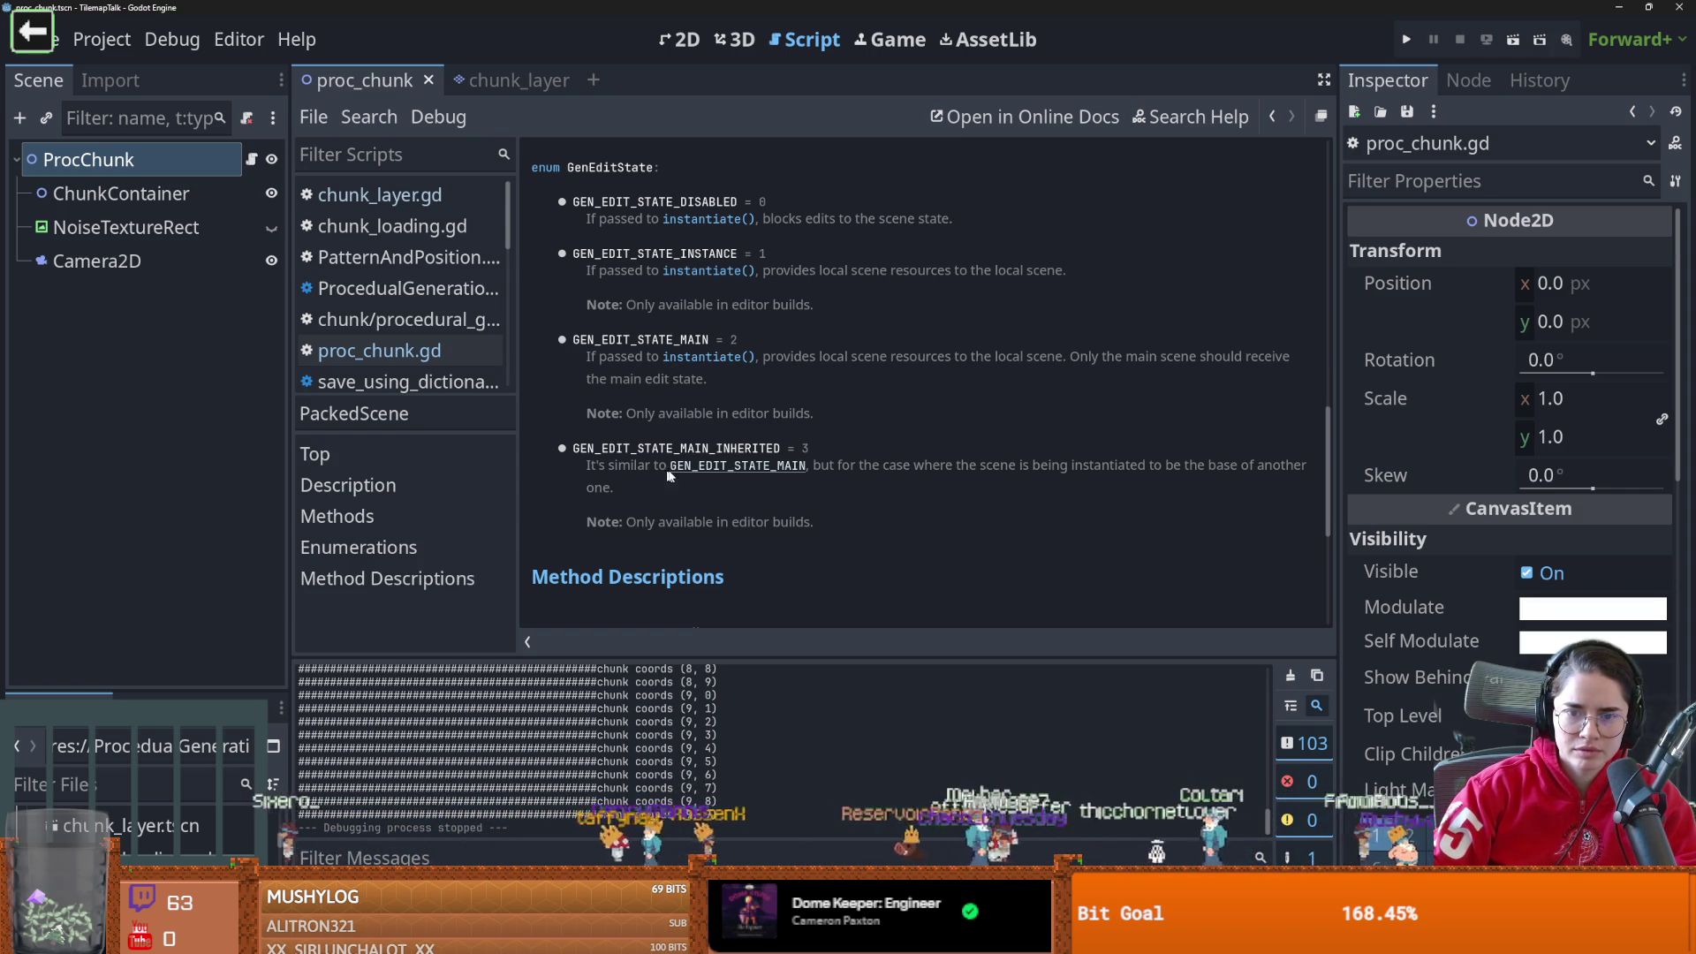
{"action": "scroll", "coordinate": [662, 476], "scroll_direction": "up", "scroll_amount": 2}
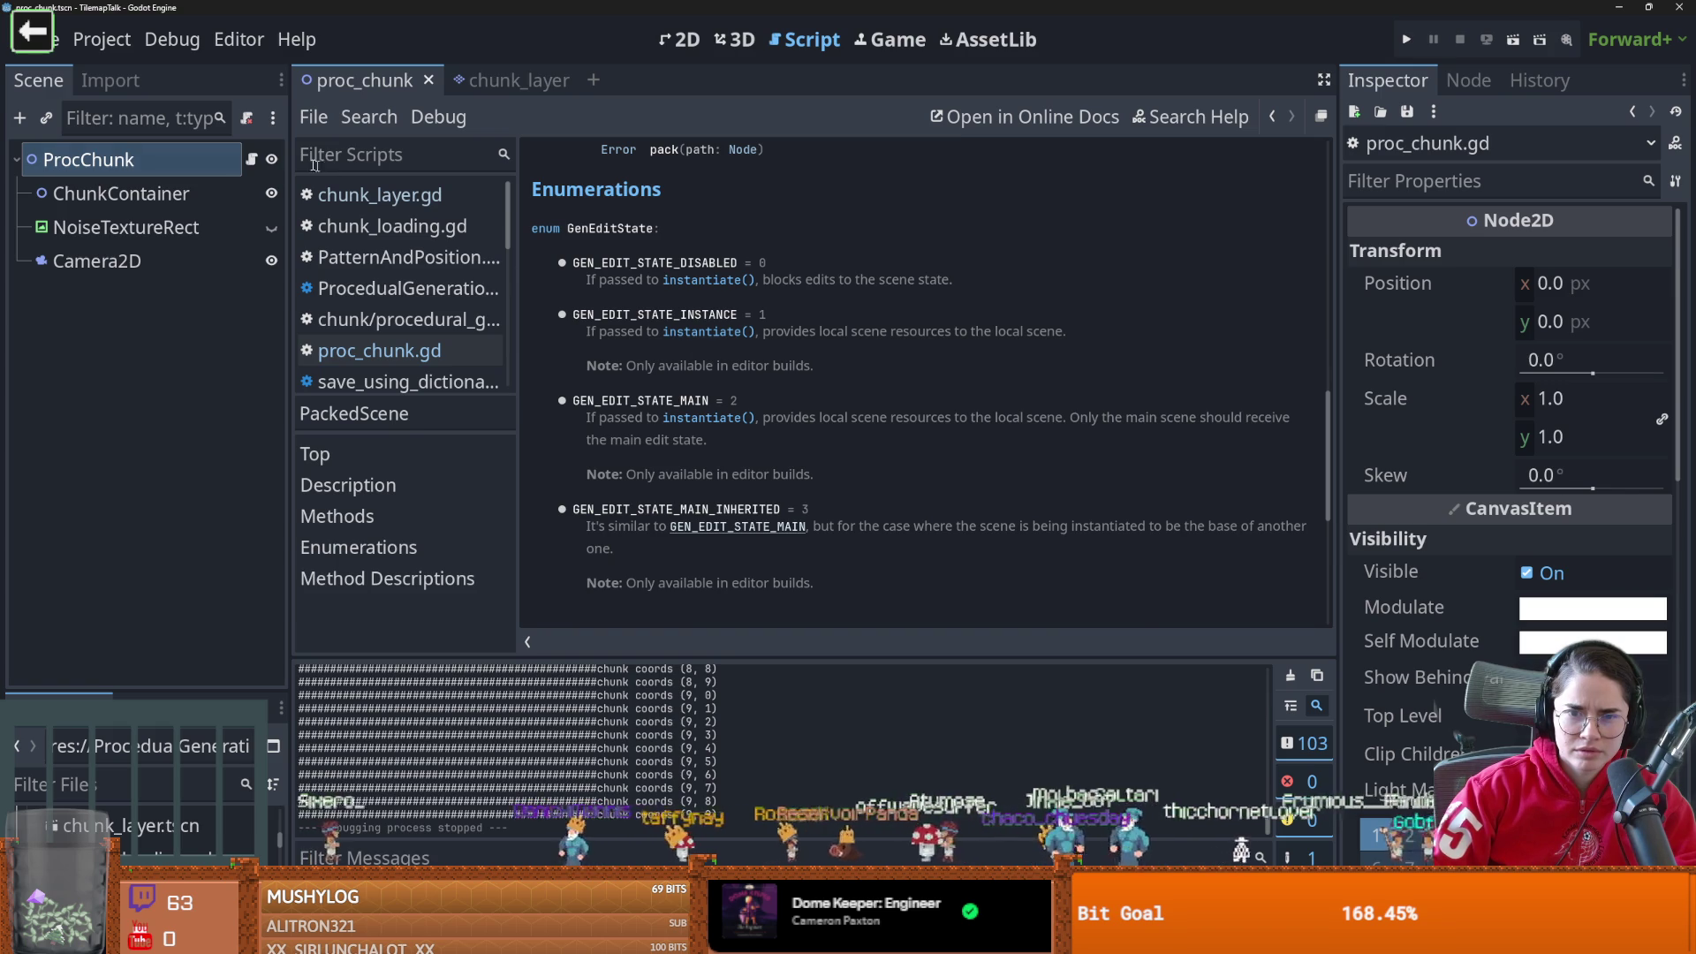
{"action": "left_click", "coordinate": [252, 159]}
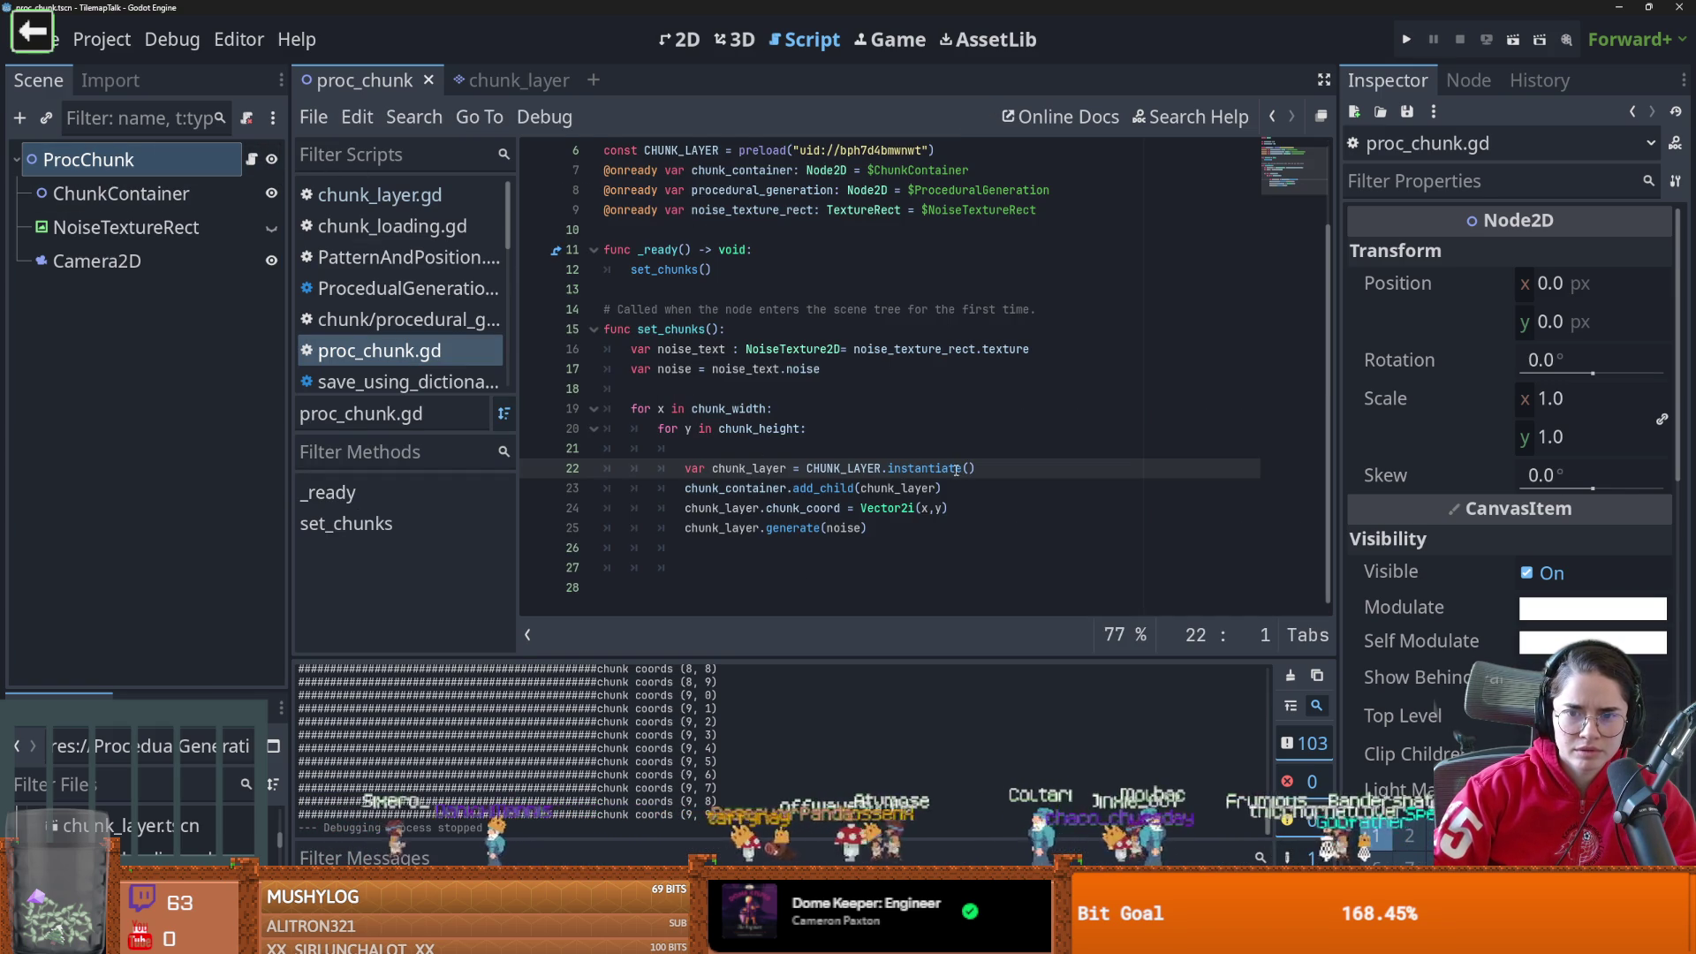
Reread the GEN_EDIT_STATE_INSTANCE description, then open the chunk_layer scene
{"action": "left_click", "coordinate": [972, 469]}
{"action": "left_click", "coordinate": [931, 469], "text": "ctrl"}
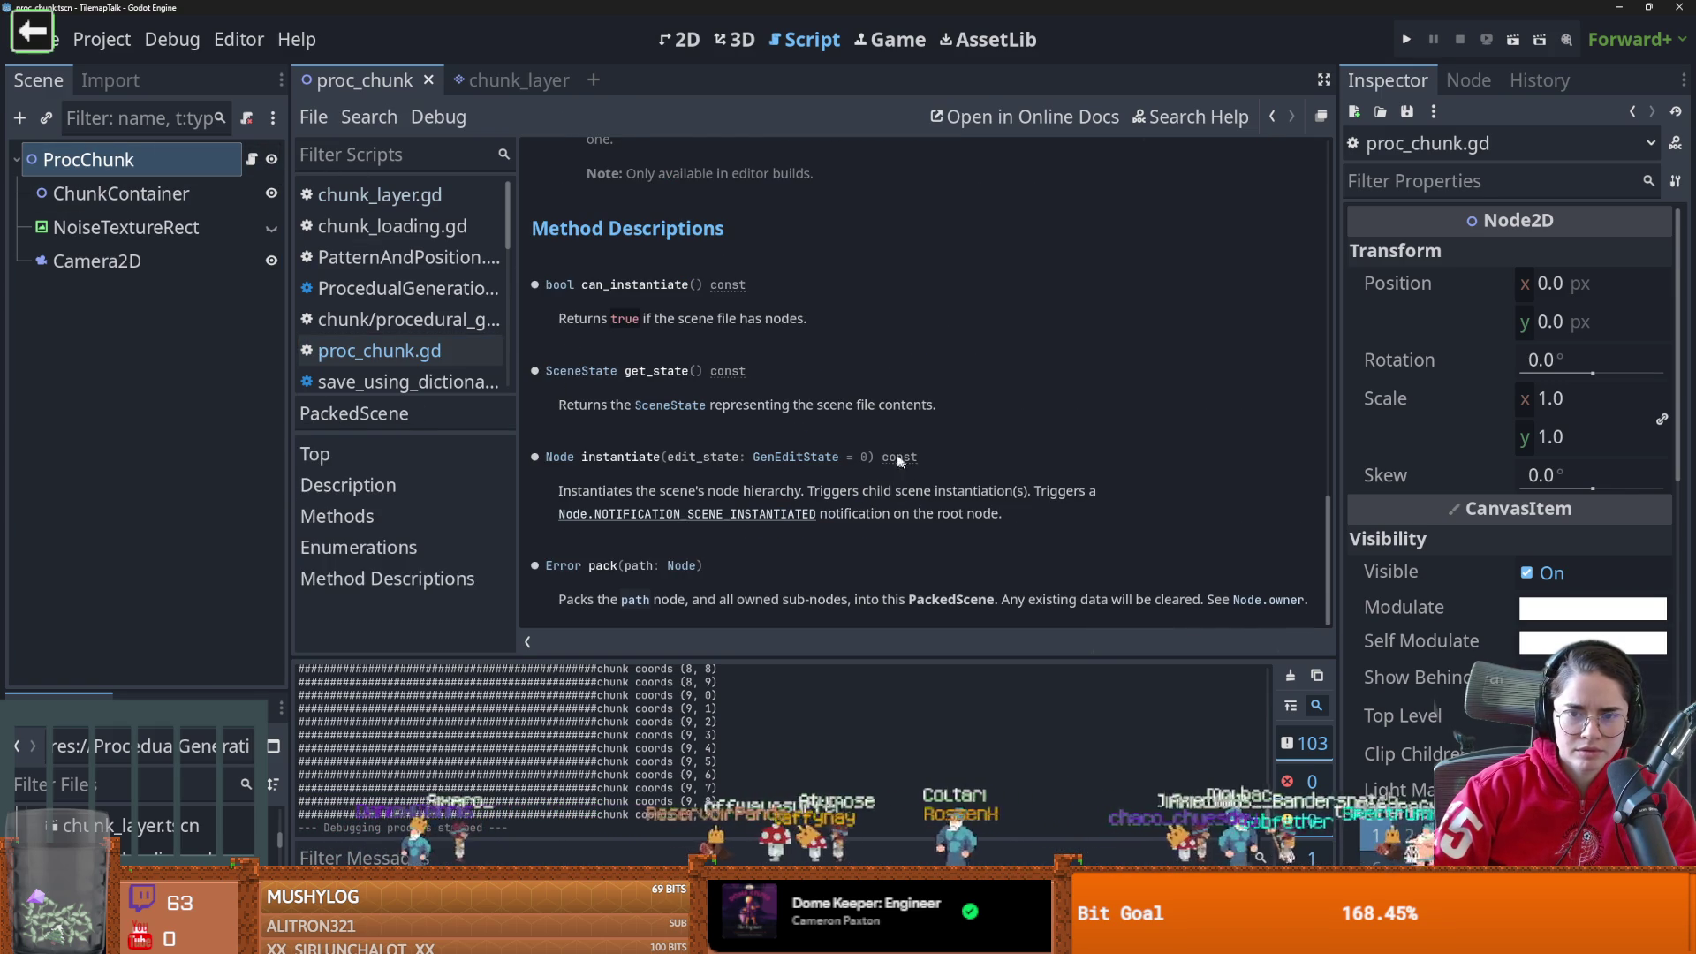
{"action": "left_click", "coordinate": [784, 458]}
{"action": "triple_click", "coordinate": [642, 280]}
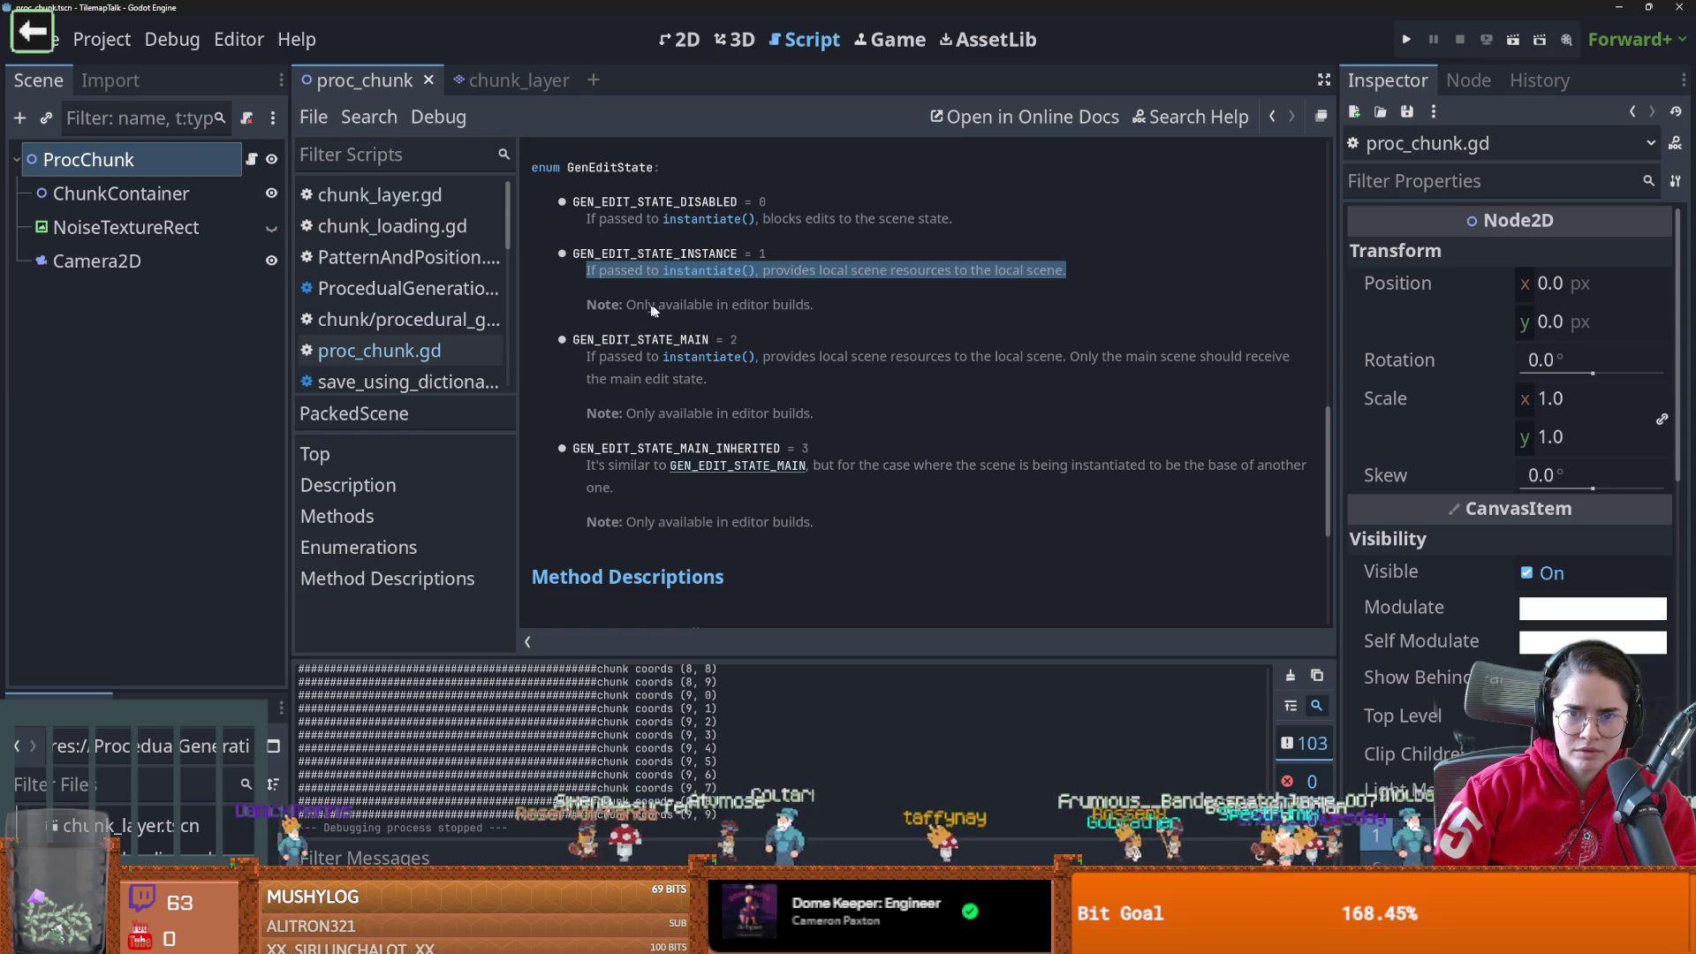
{"action": "left_click_drag", "start_coordinate": [667, 305], "coordinate": [776, 305]}
{"action": "left_click", "coordinate": [774, 306]}
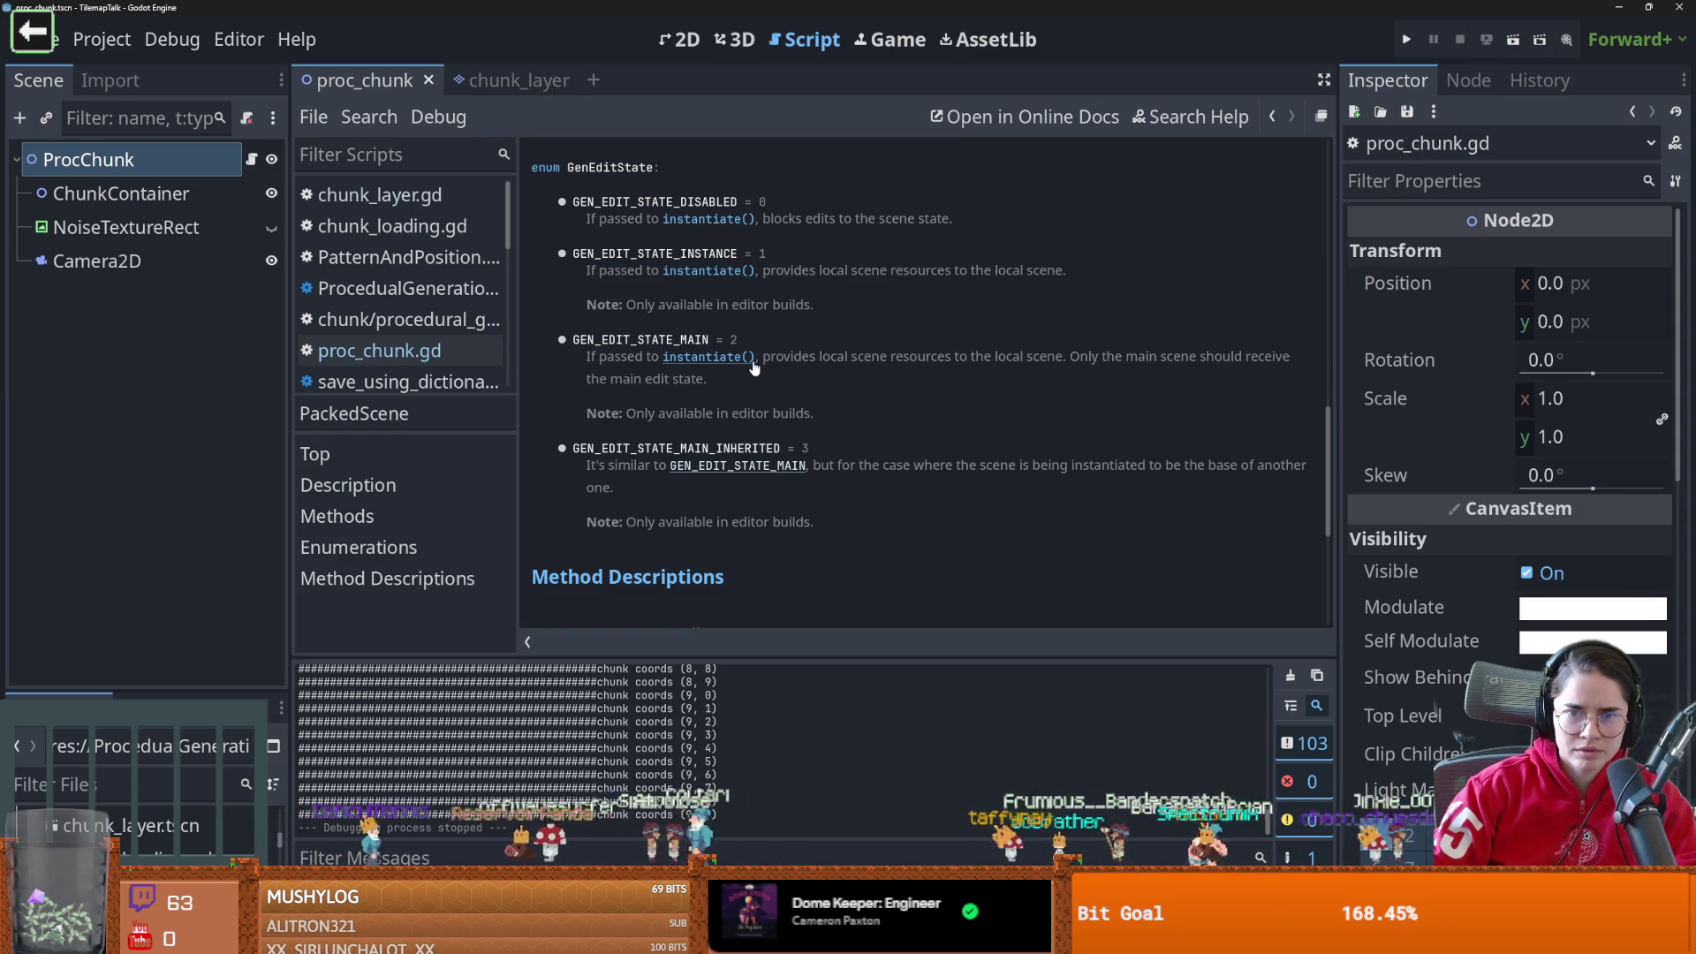
{"action": "left_click", "coordinate": [254, 159]}
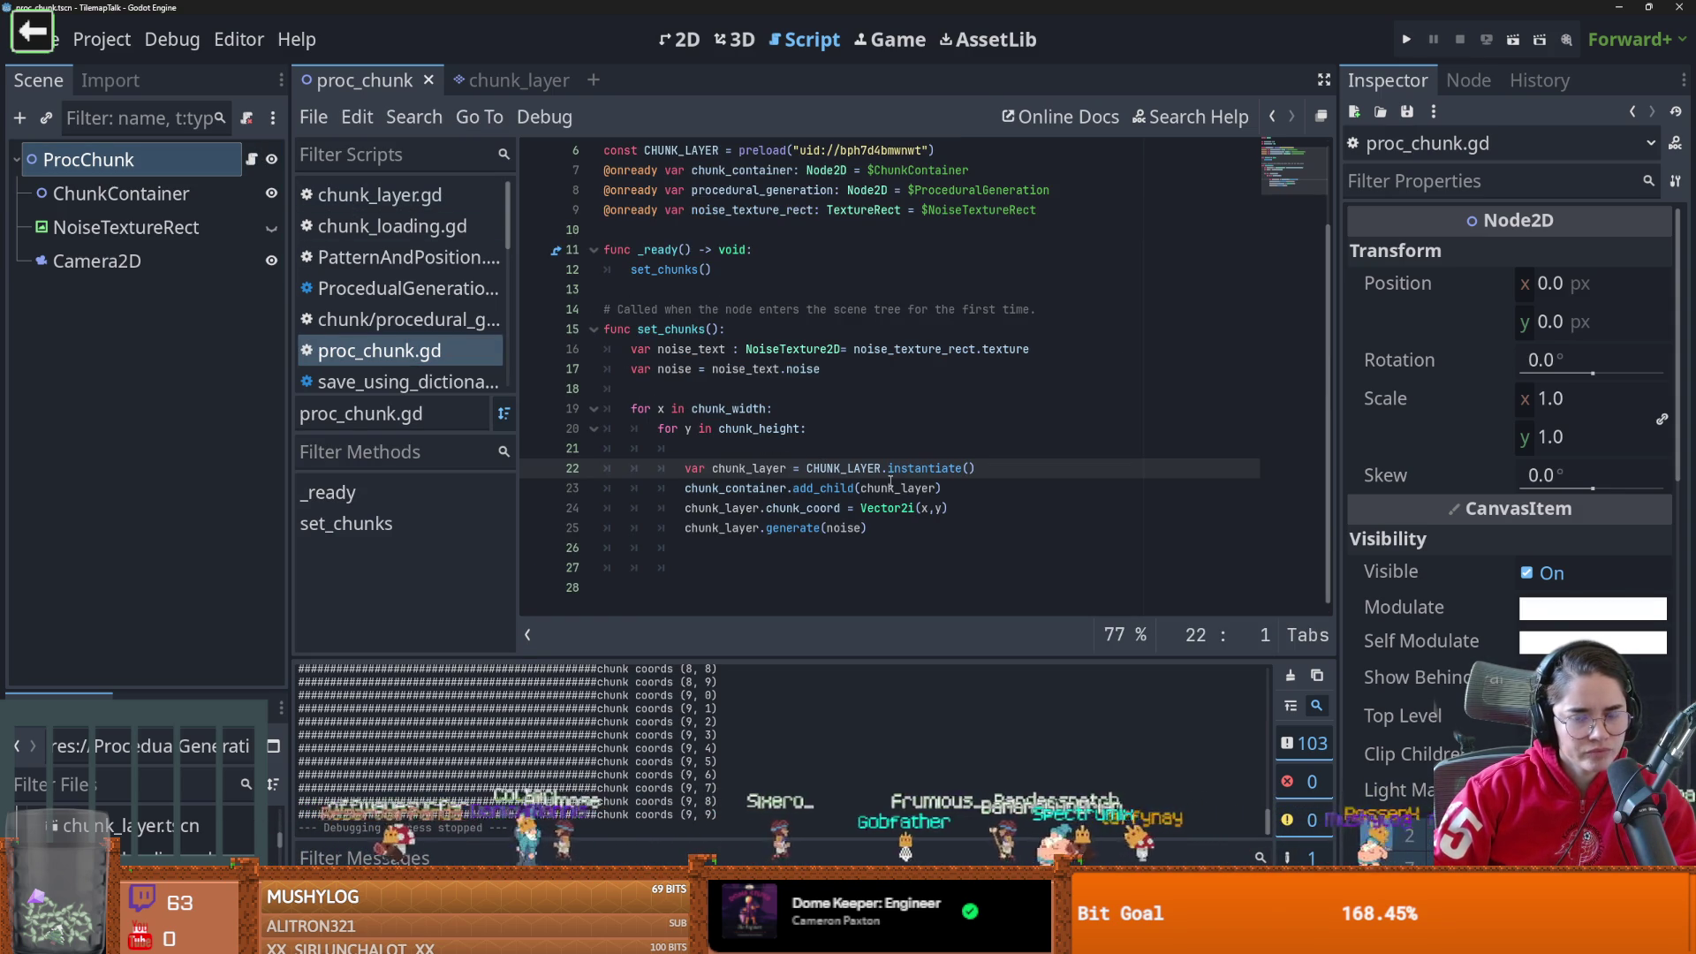
{"action": "left_click", "coordinate": [504, 81]}
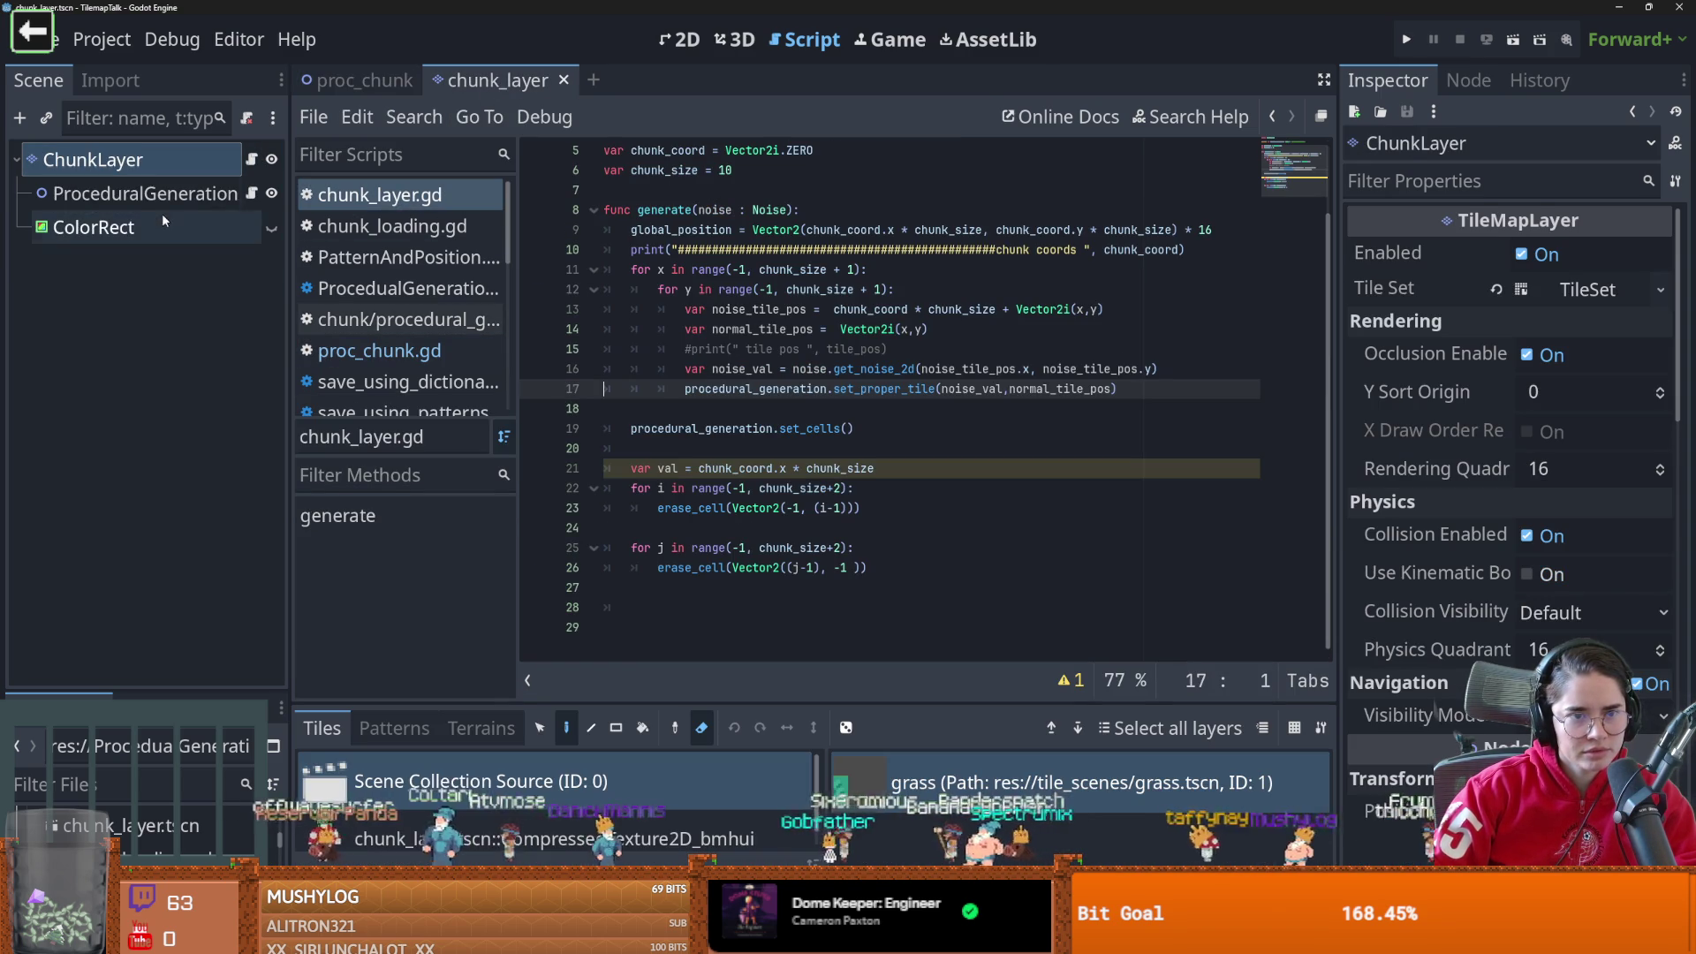
Open chunk_layer.gd from the ChunkLayer node's script icon
{"action": "left_click", "coordinate": [170, 203]}
{"action": "left_click", "coordinate": [252, 192]}
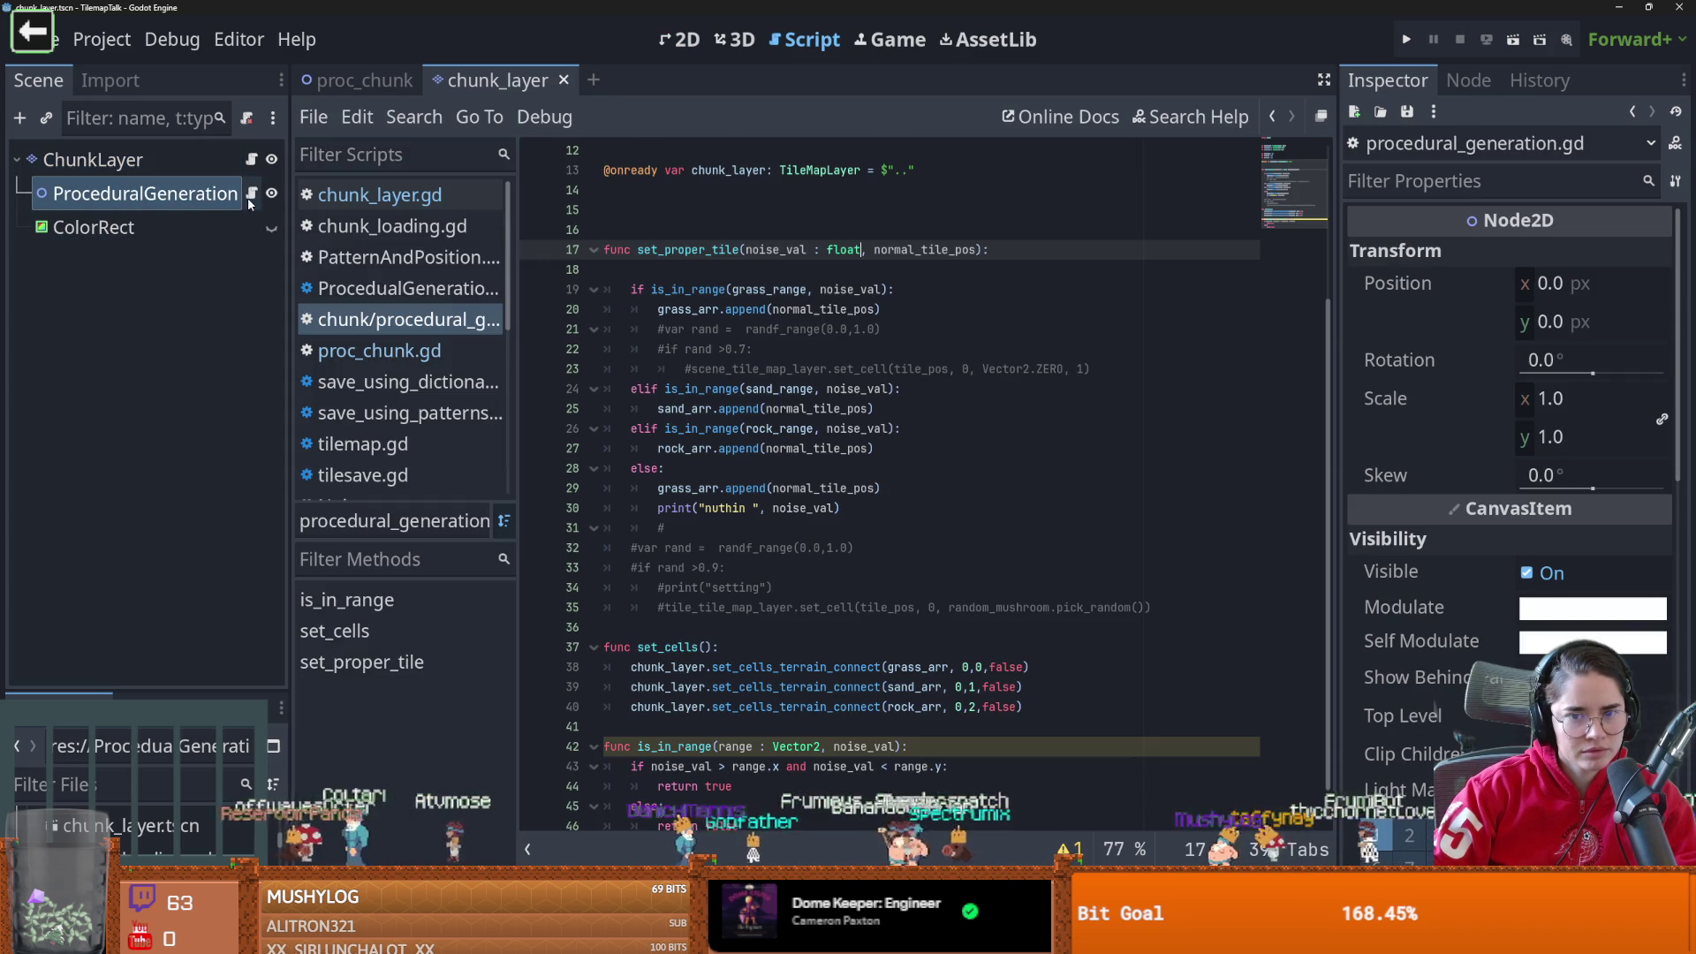
{"action": "scroll", "coordinate": [712, 546], "scroll_direction": "up", "scroll_amount": 5}
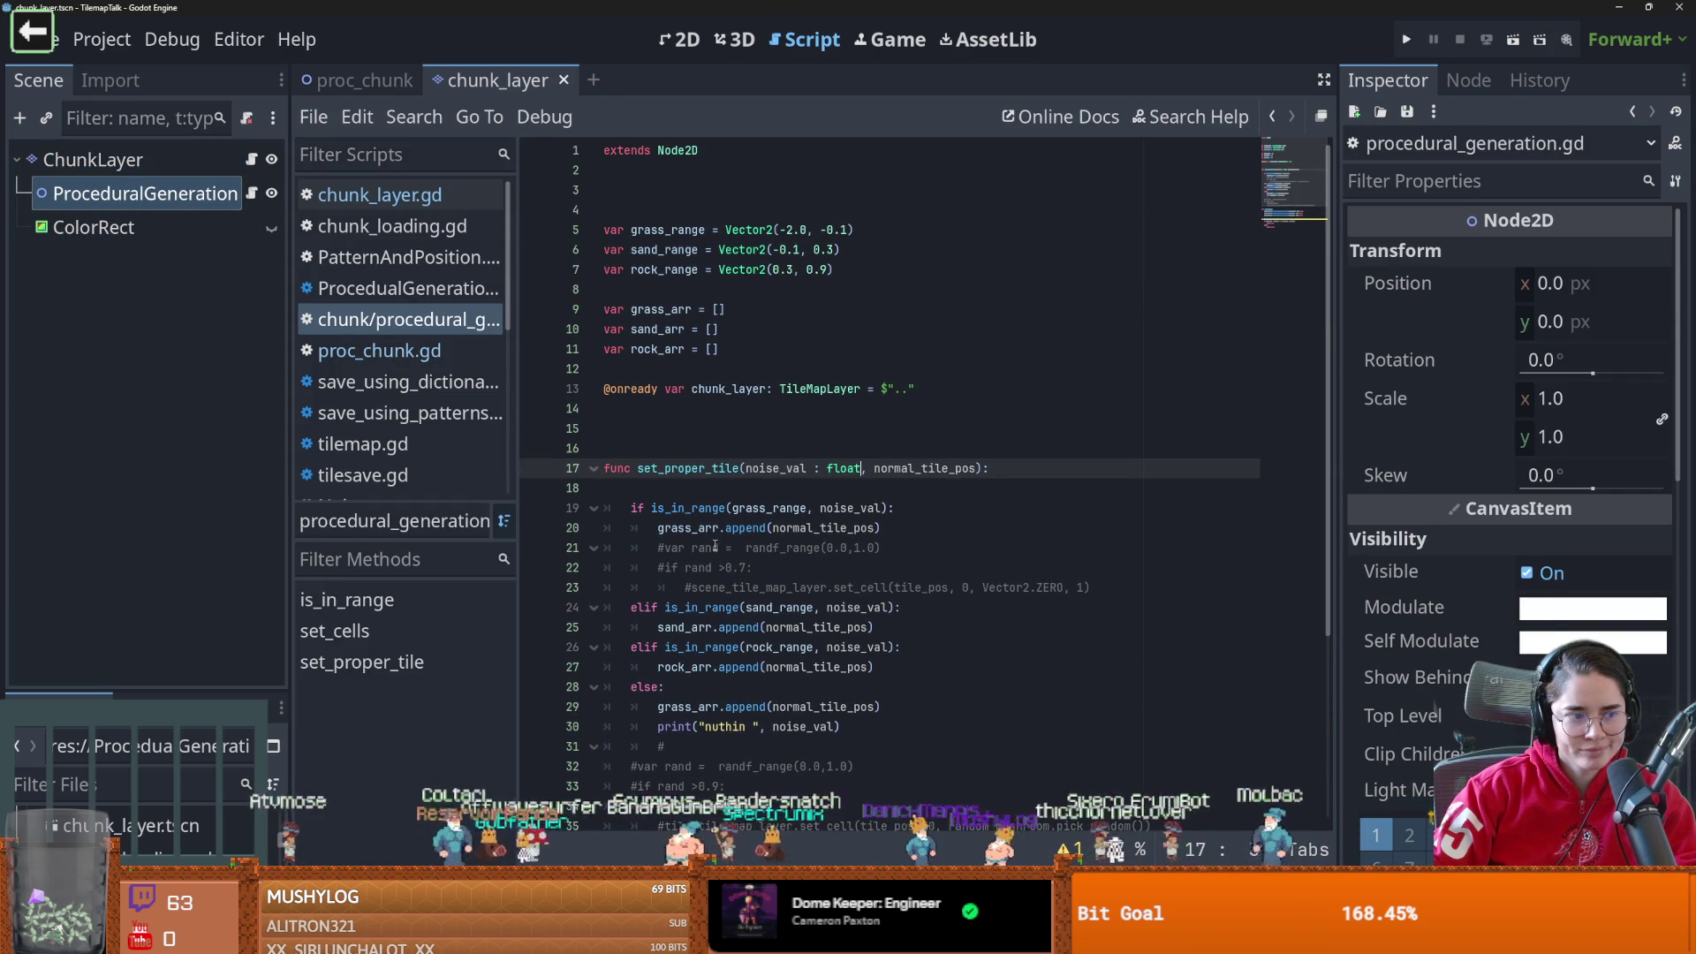
{"action": "left_click", "coordinate": [251, 159]}
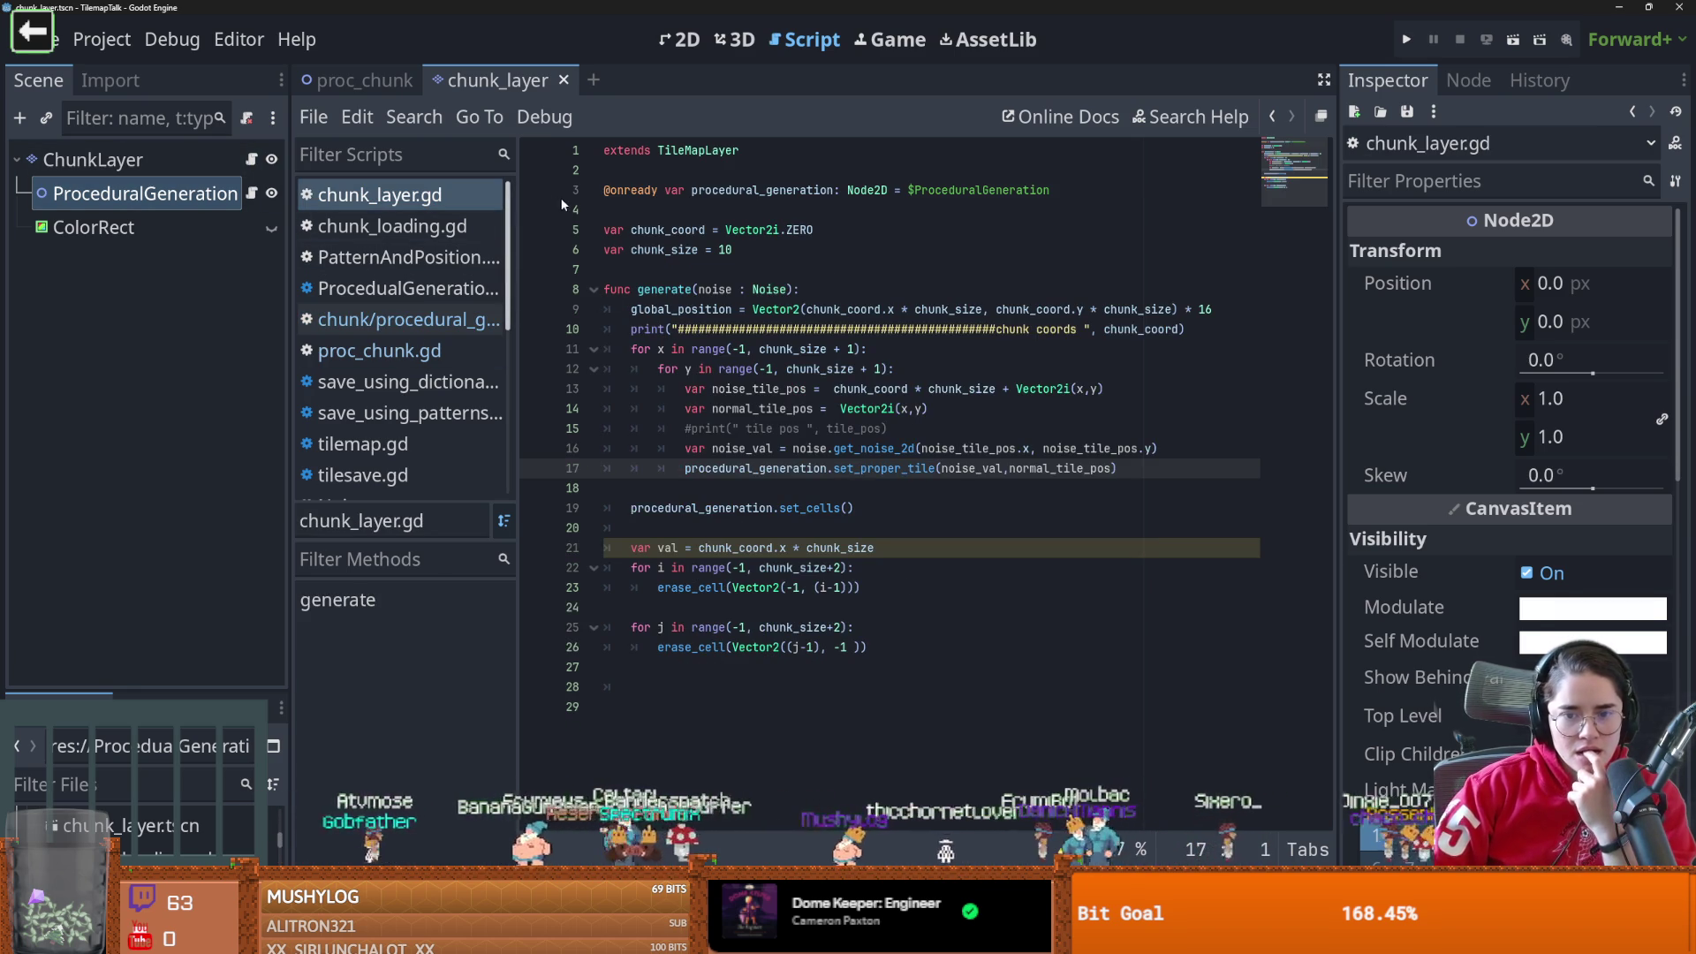
Delete the unused 'var val' line 21, save chunk_layer.gd, and return to the proc_chunk scene
{"action": "triple_click", "coordinate": [899, 548]}
{"action": "key", "text": "BackSpace"}
{"action": "key", "text": "BackSpace"}
{"action": "key", "text": "ctrl+s"}
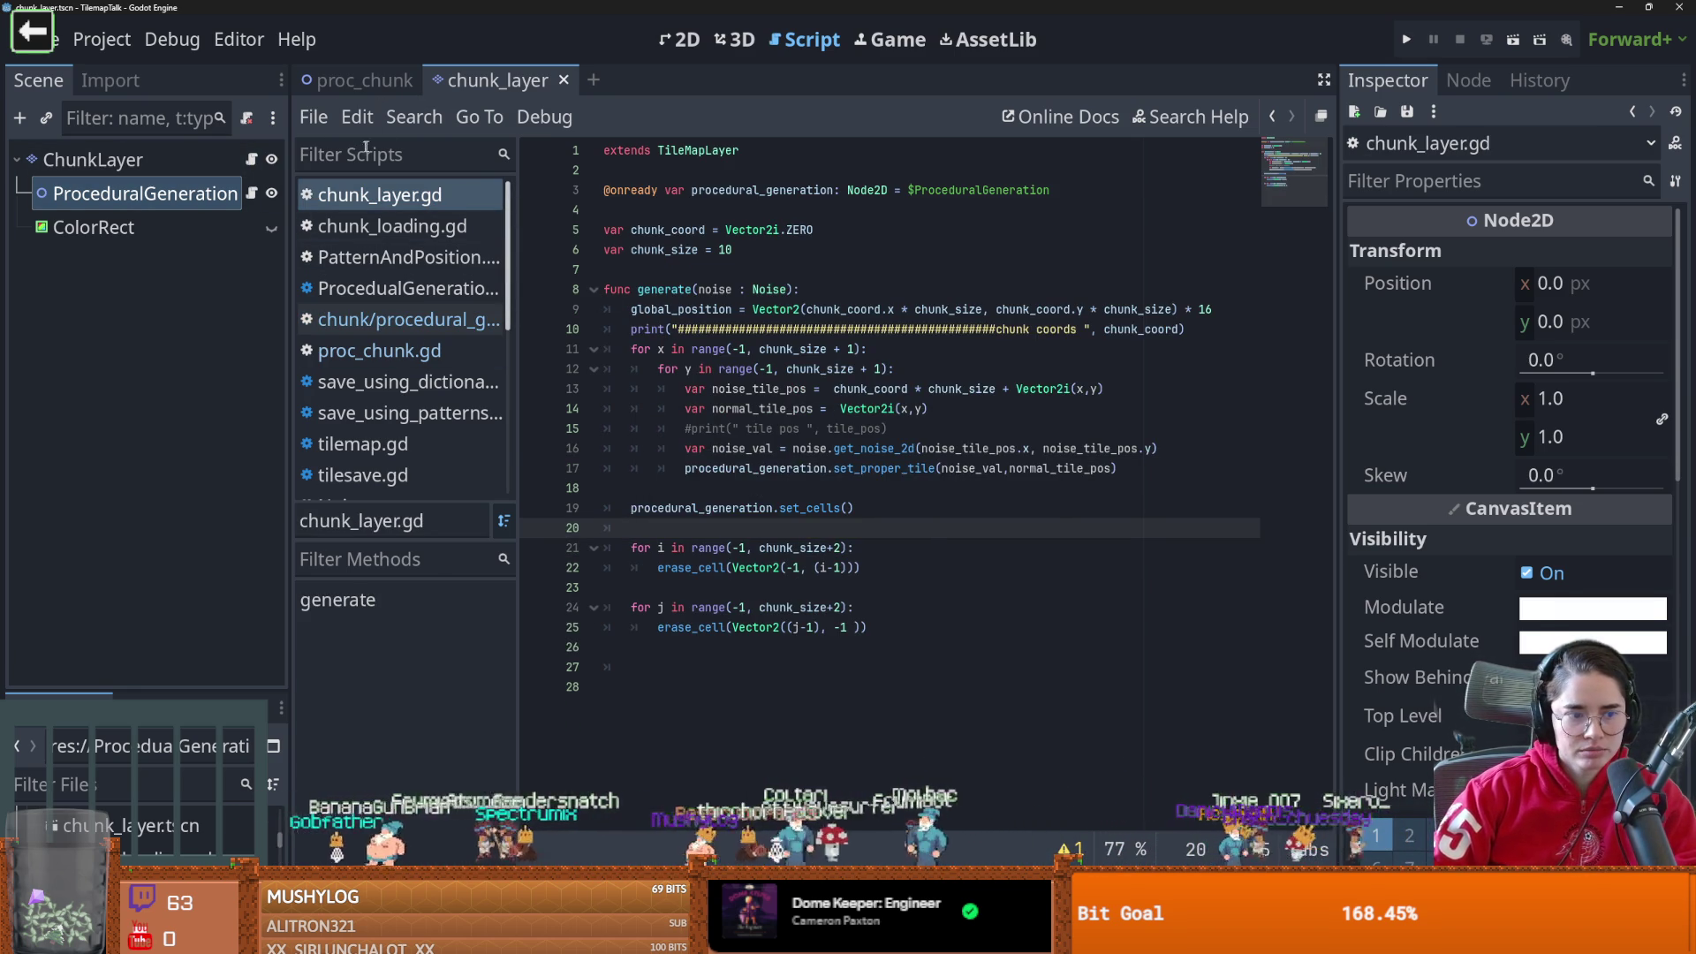
{"action": "left_click", "coordinate": [332, 84]}
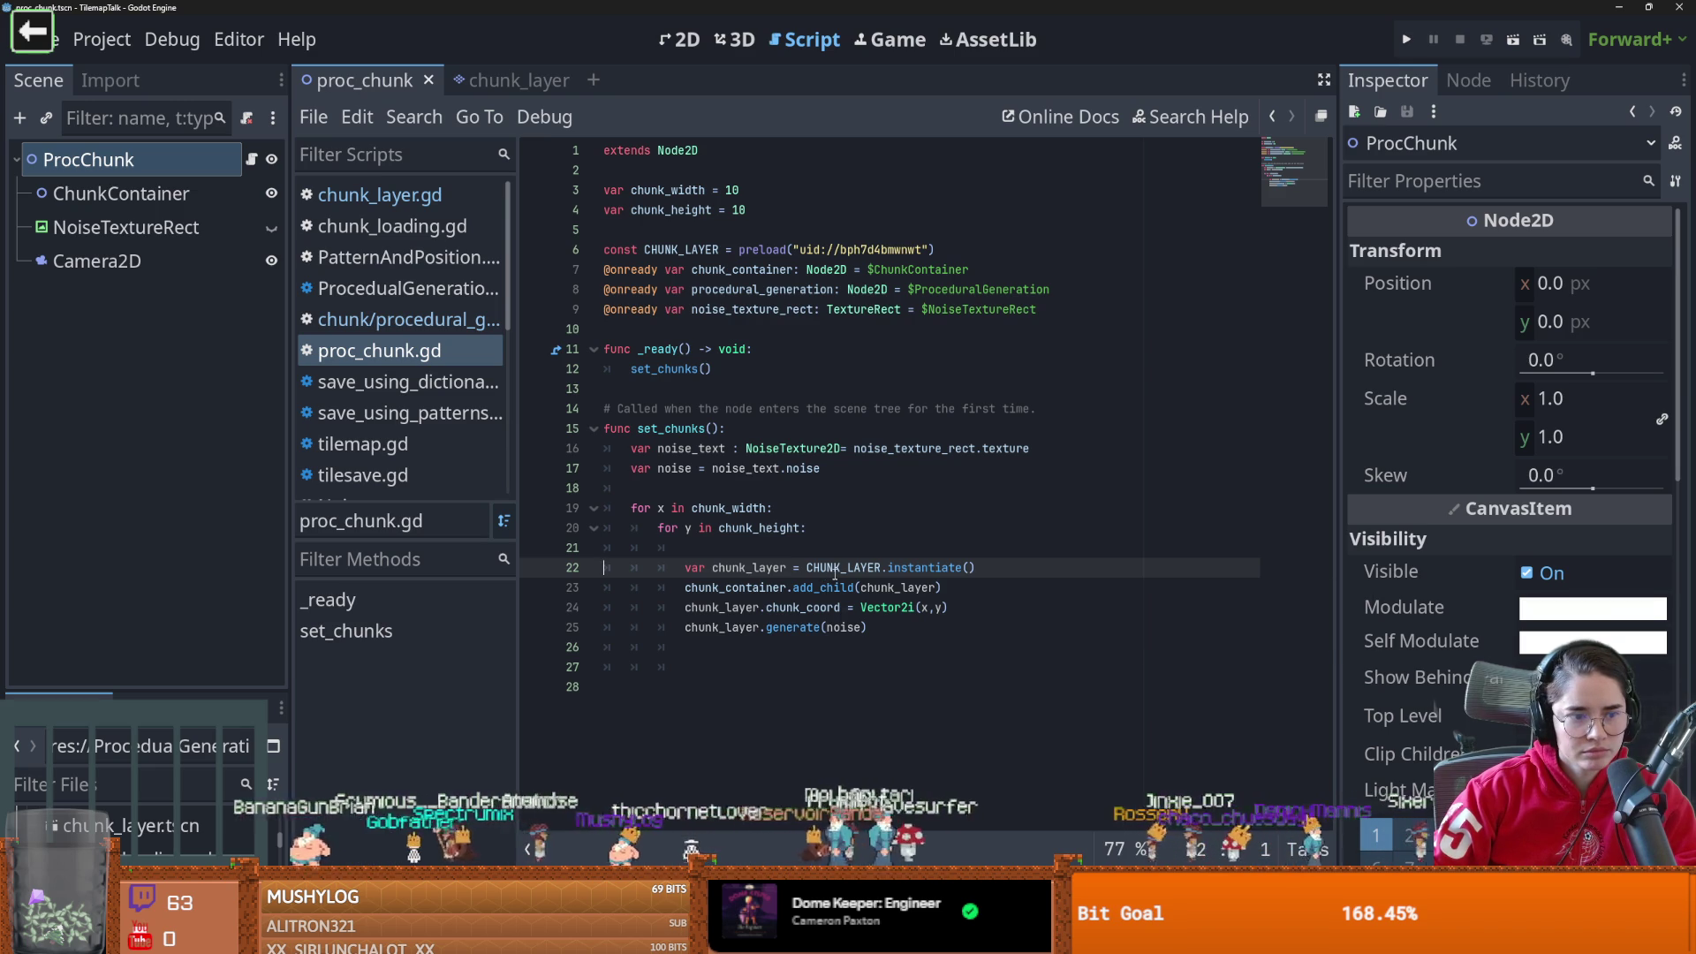
Move add_child(chunk_layer) from line 23 to just after chunk_layer.generate(noise)
{"action": "mouse_move", "coordinate": [835, 574]}
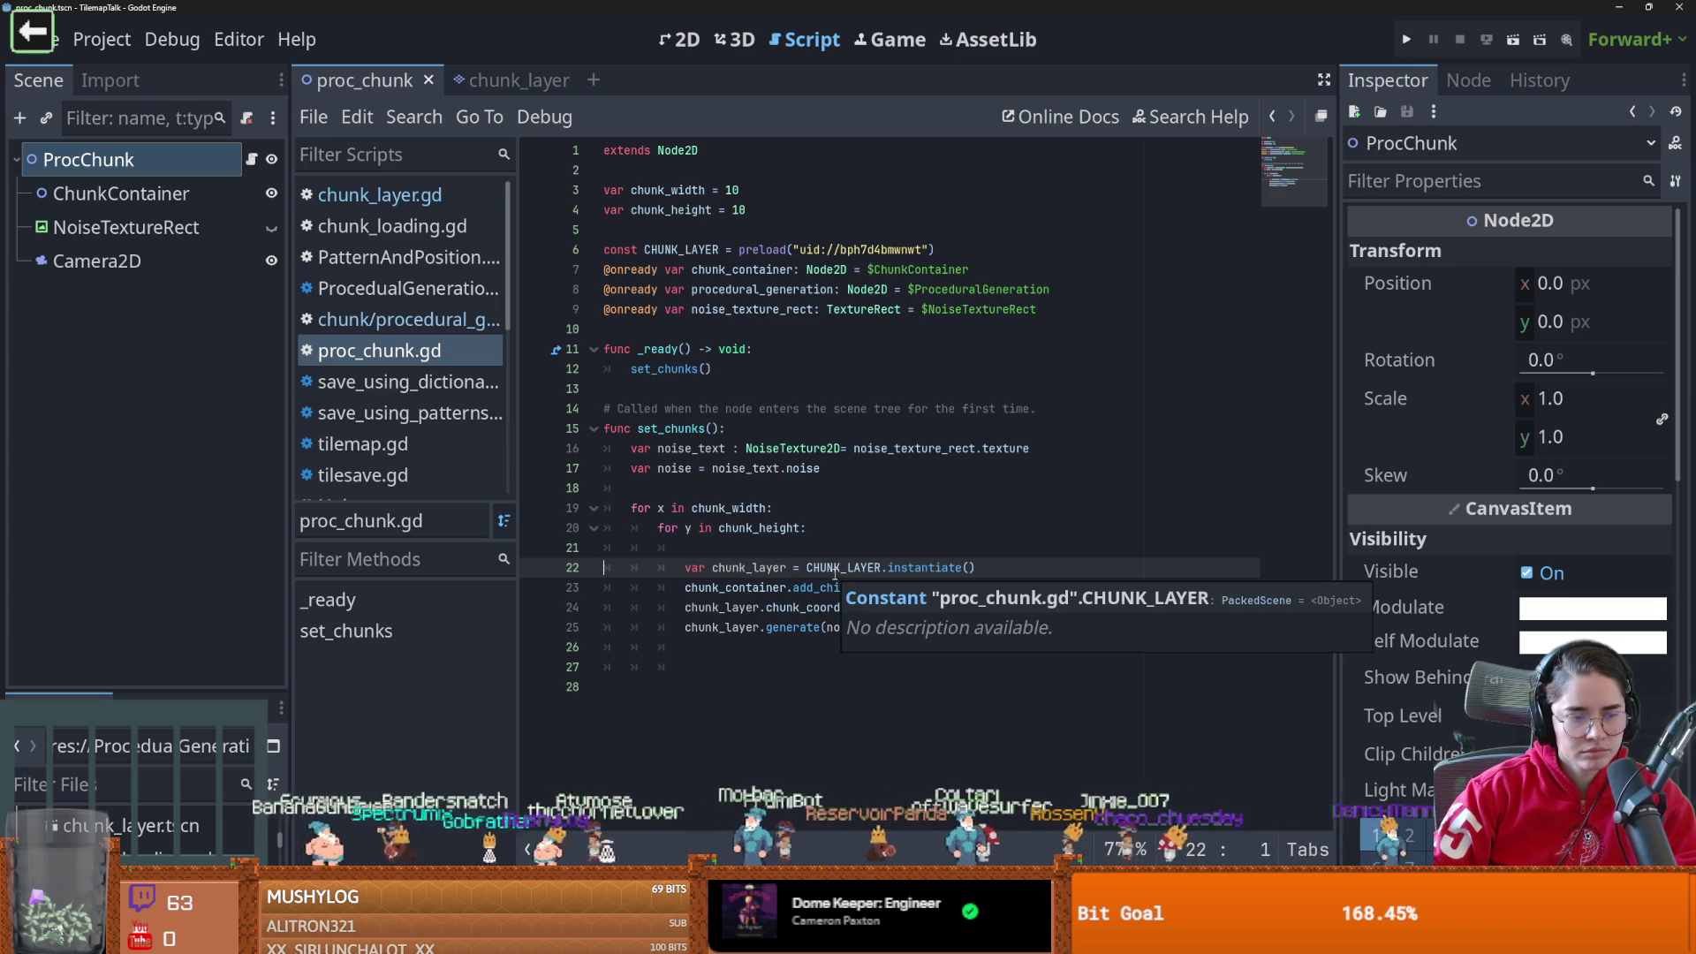
{"action": "left_click", "coordinate": [834, 567]}
{"action": "left_click", "coordinate": [927, 588]}
{"action": "key", "text": "shift+Home"}
{"action": "key", "text": "ctrl+c"}
{"action": "key", "text": "BackSpace"}
{"action": "key", "text": "Down"}
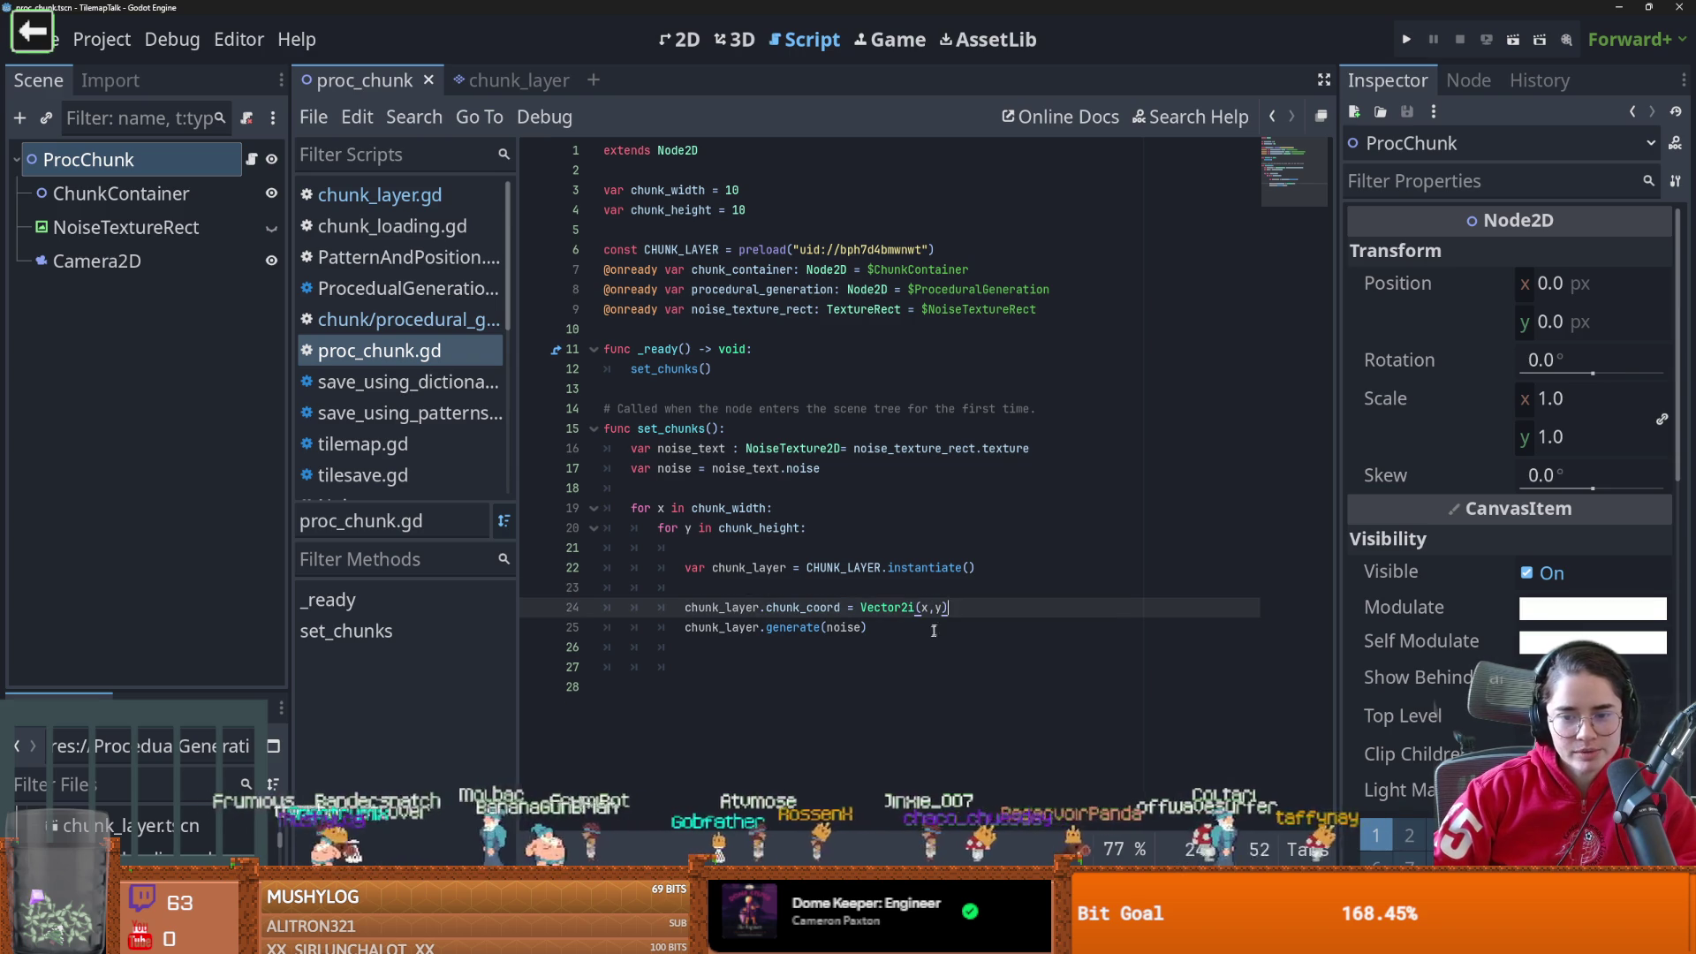
{"action": "left_click", "coordinate": [932, 627]}
{"action": "key", "text": "Return"}
{"action": "key", "text": "ctrl+v"}
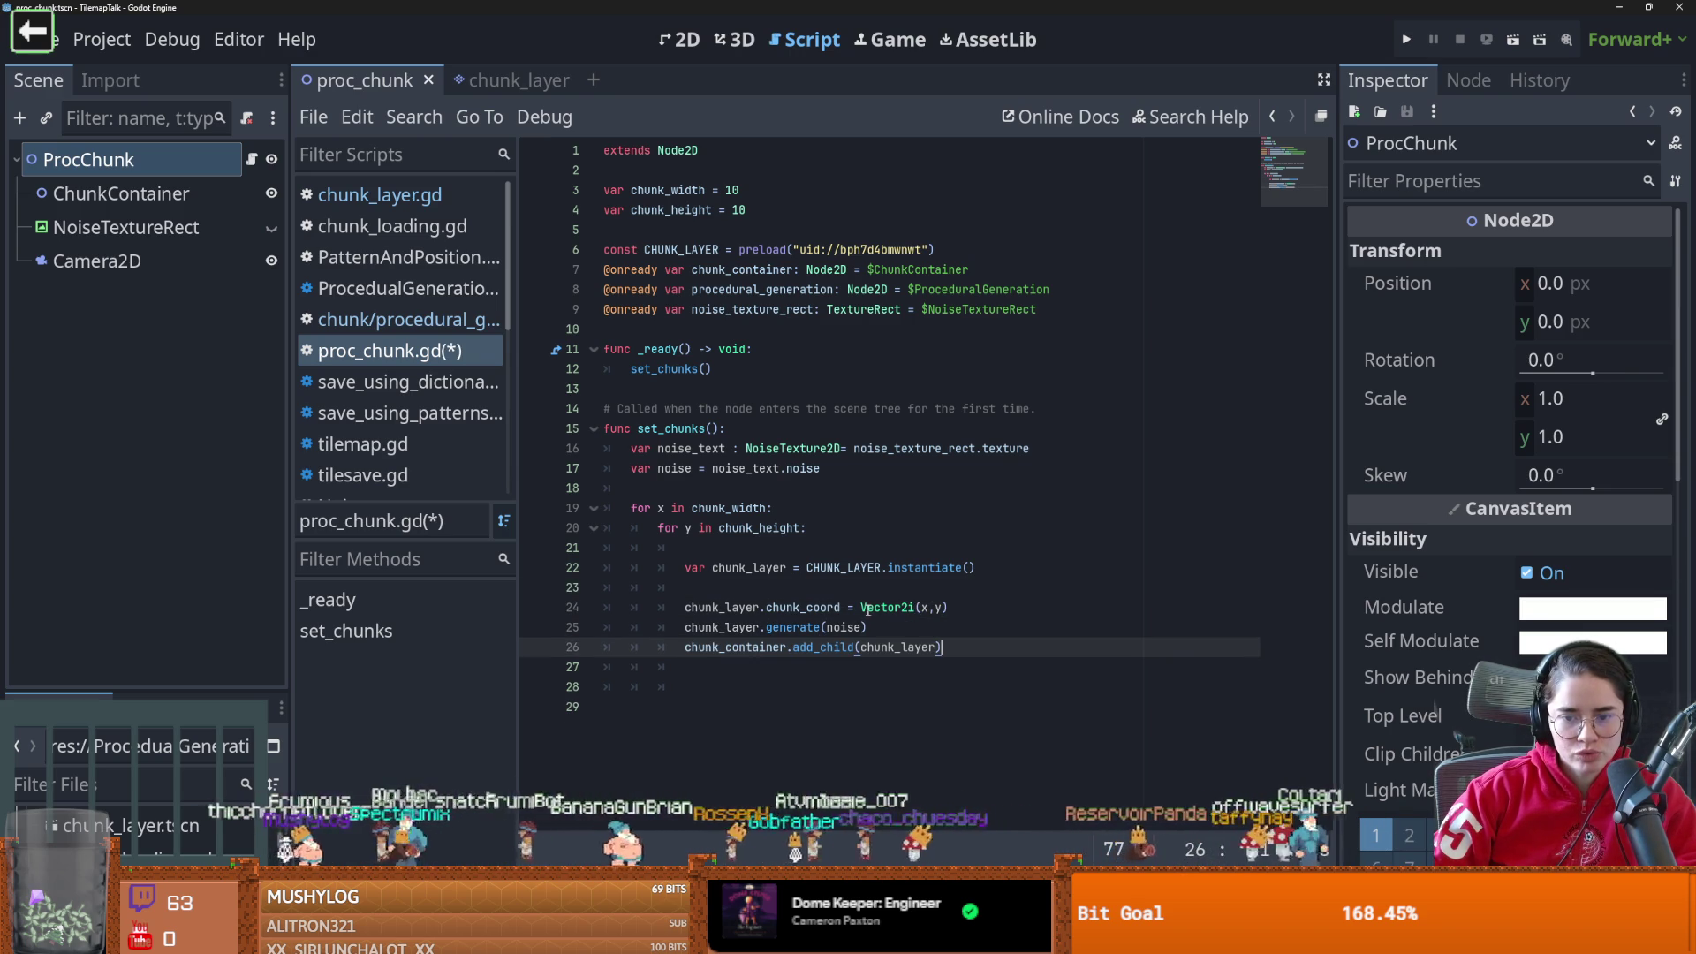
Run the current scene with F6; it halts on a Nil 'set_proper_tile' error
{"action": "left_click", "coordinate": [785, 589]}
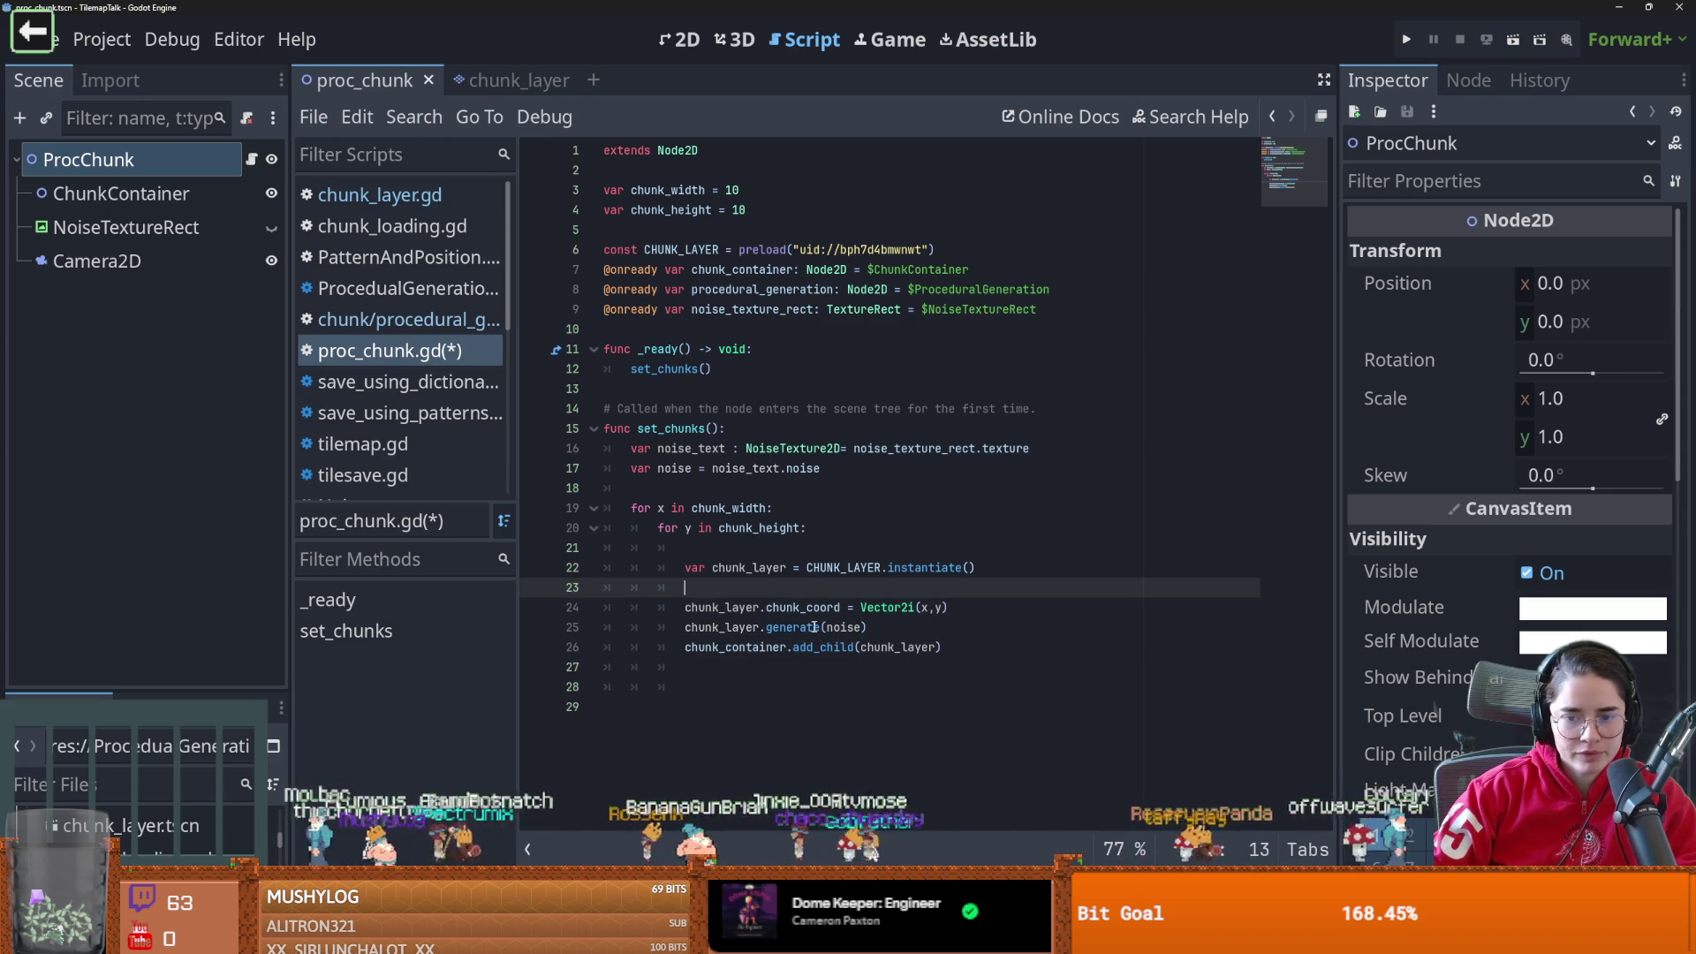
{"action": "double_click", "coordinate": [876, 647]}
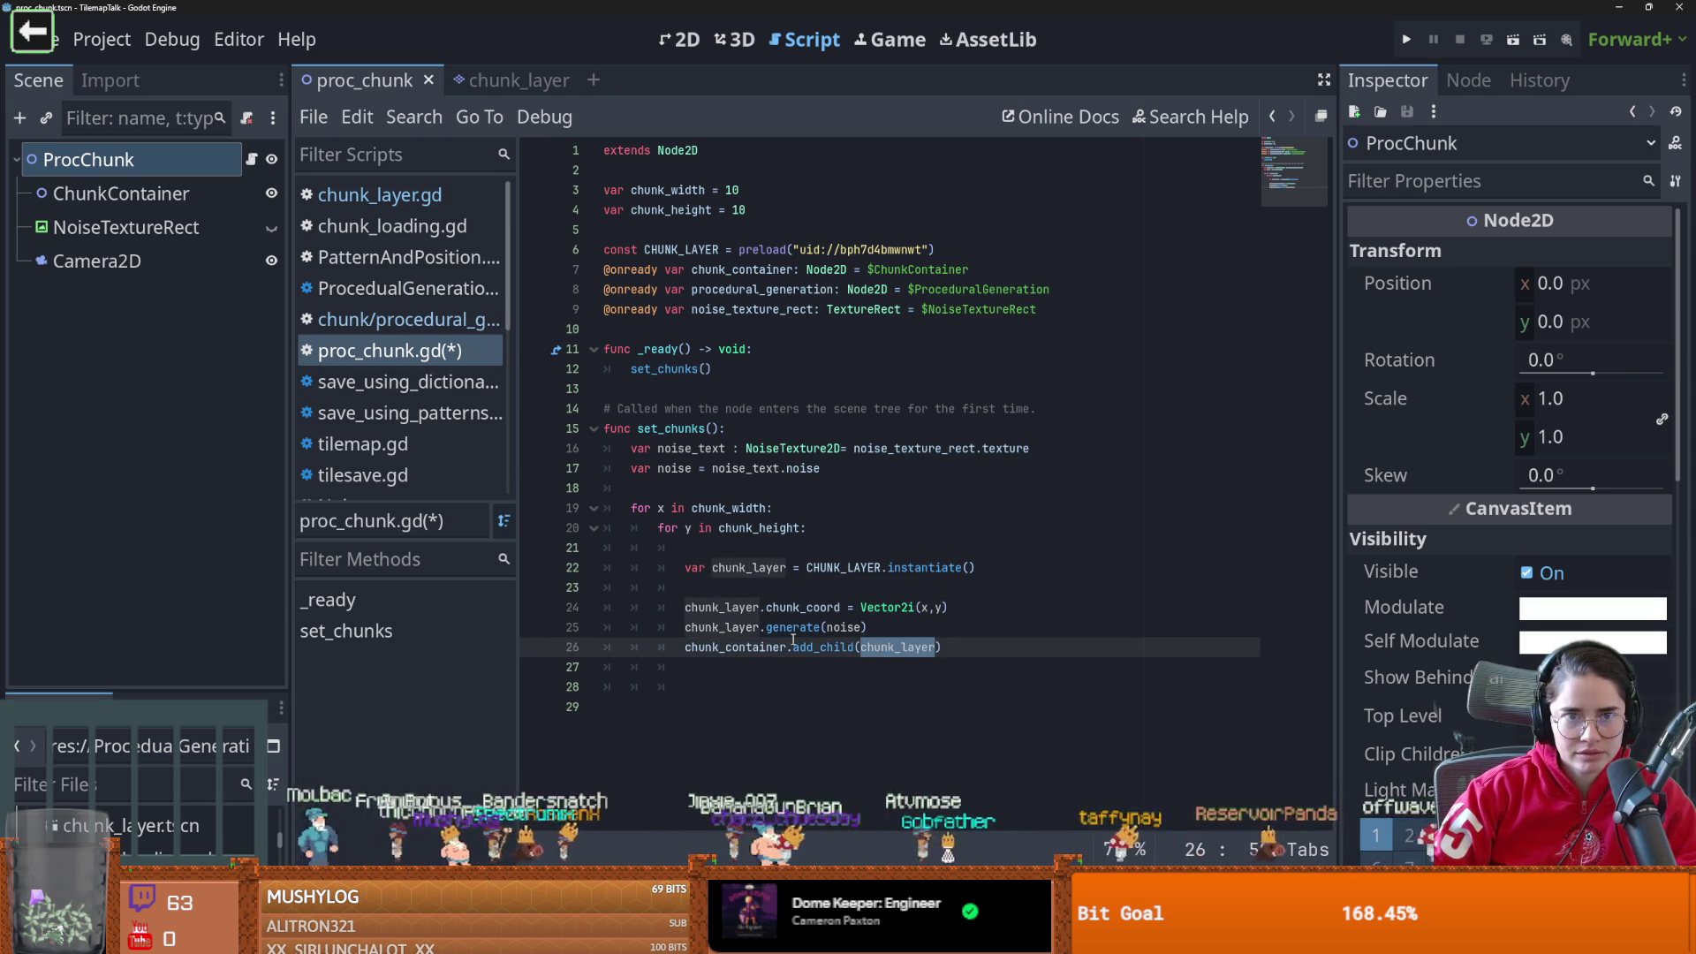
{"action": "key", "text": "F6"}
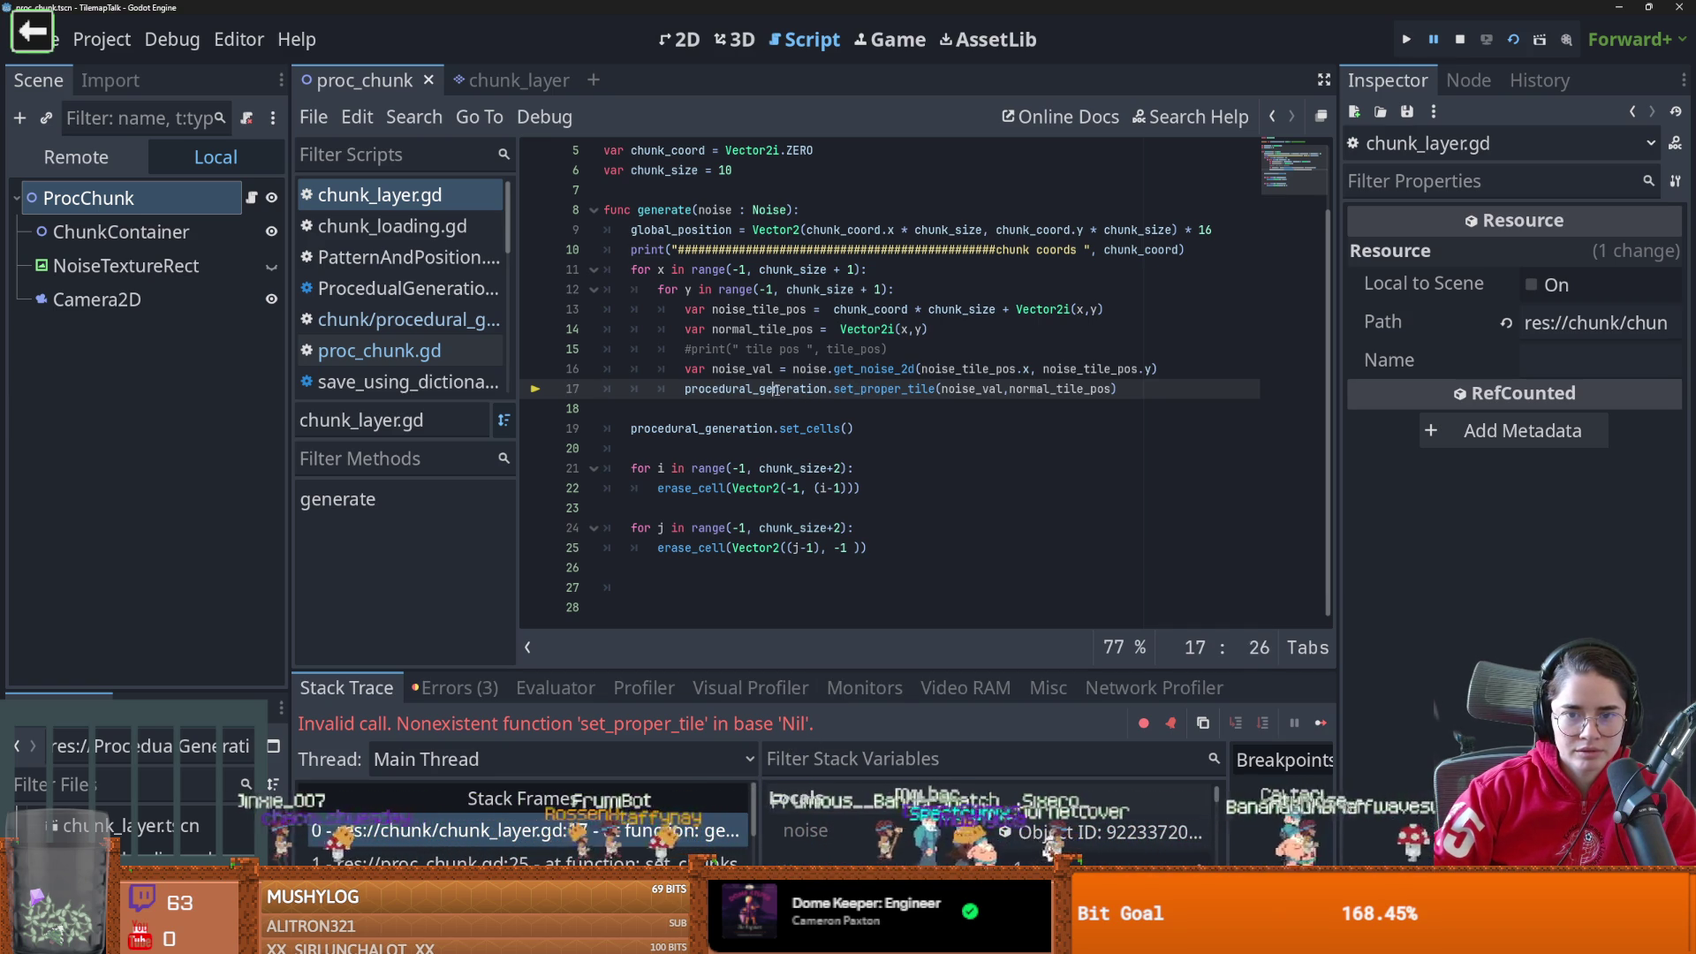
In the chunk_layer scene's procedural_generation.gd, select the set_proper_tile code block starting at line 16
{"action": "scroll", "coordinate": [848, 424], "scroll_direction": "up", "scroll_amount": 1}
{"action": "left_click", "coordinate": [872, 500]}
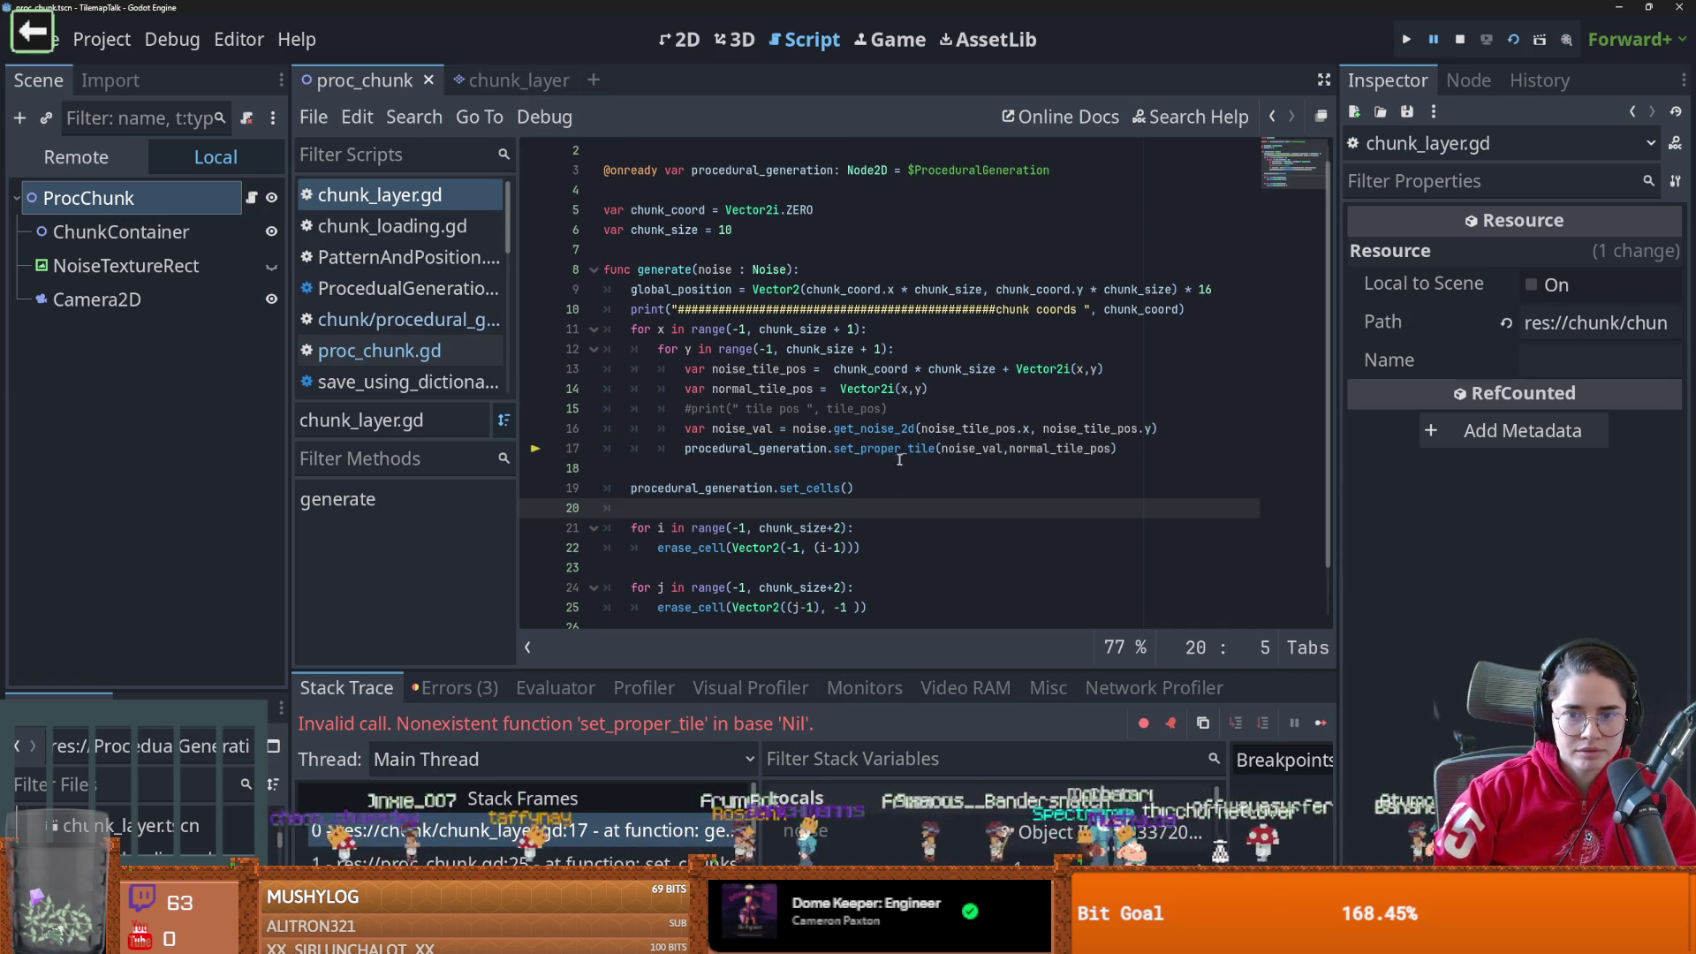
{"action": "scroll", "coordinate": [609, 221], "scroll_direction": "up", "scroll_amount": 1}
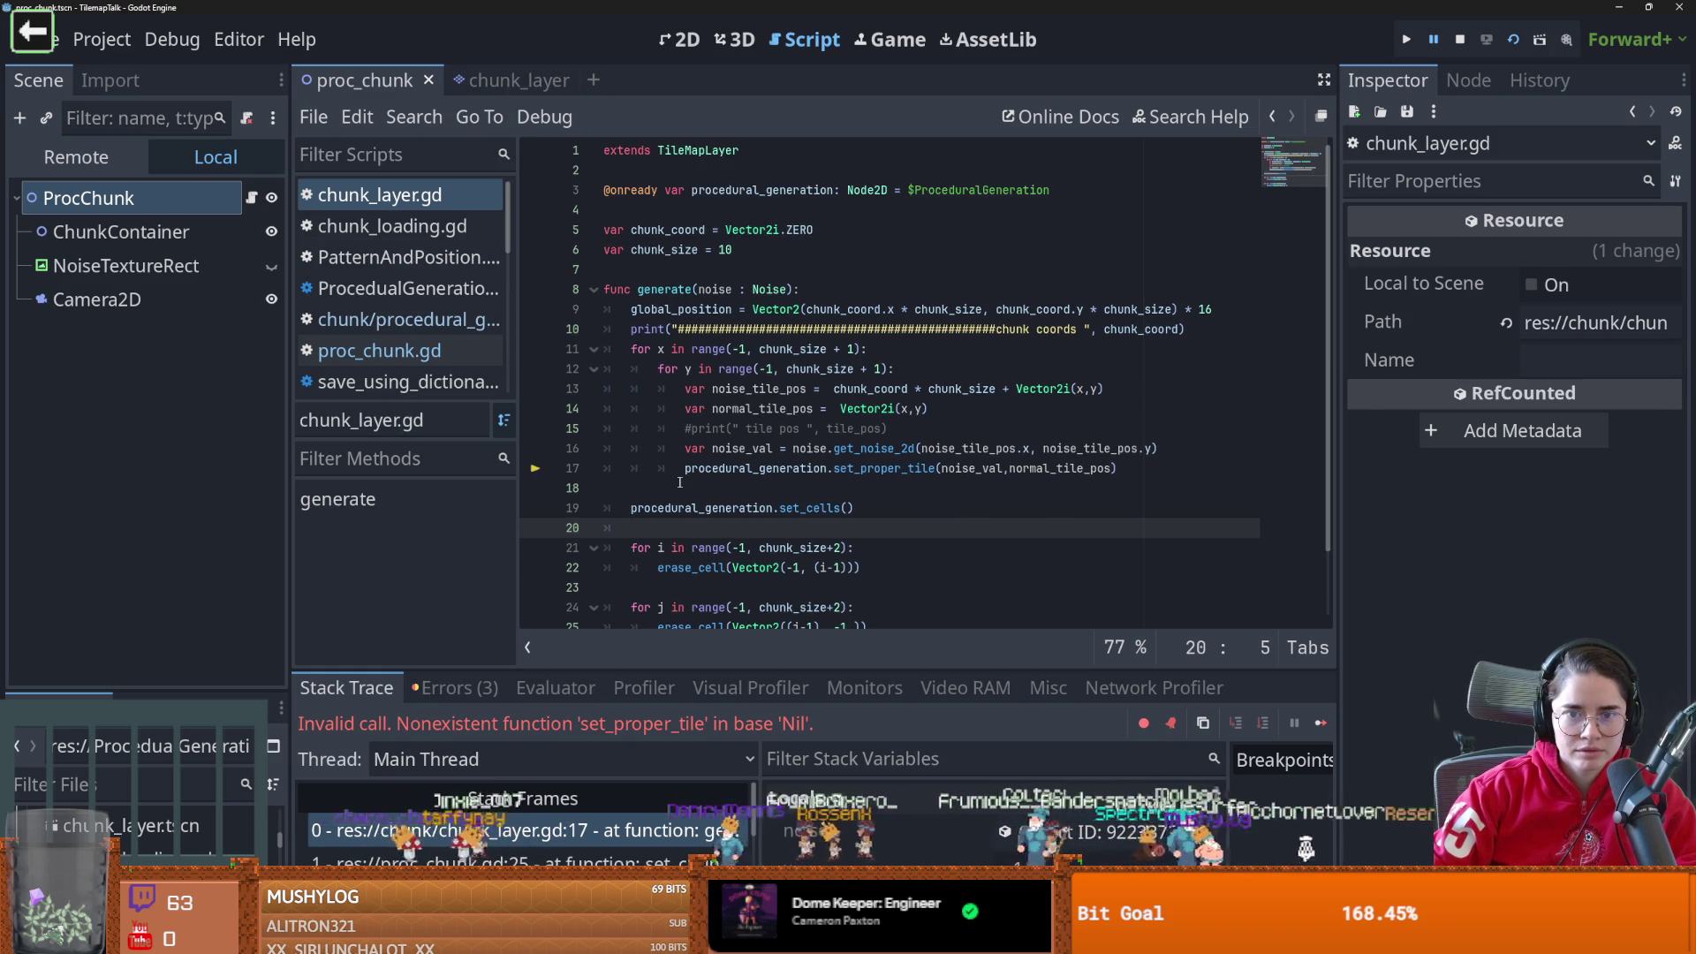
{"action": "scroll", "coordinate": [618, 251], "scroll_direction": "down", "scroll_amount": 1}
{"action": "left_click", "coordinate": [507, 81]}
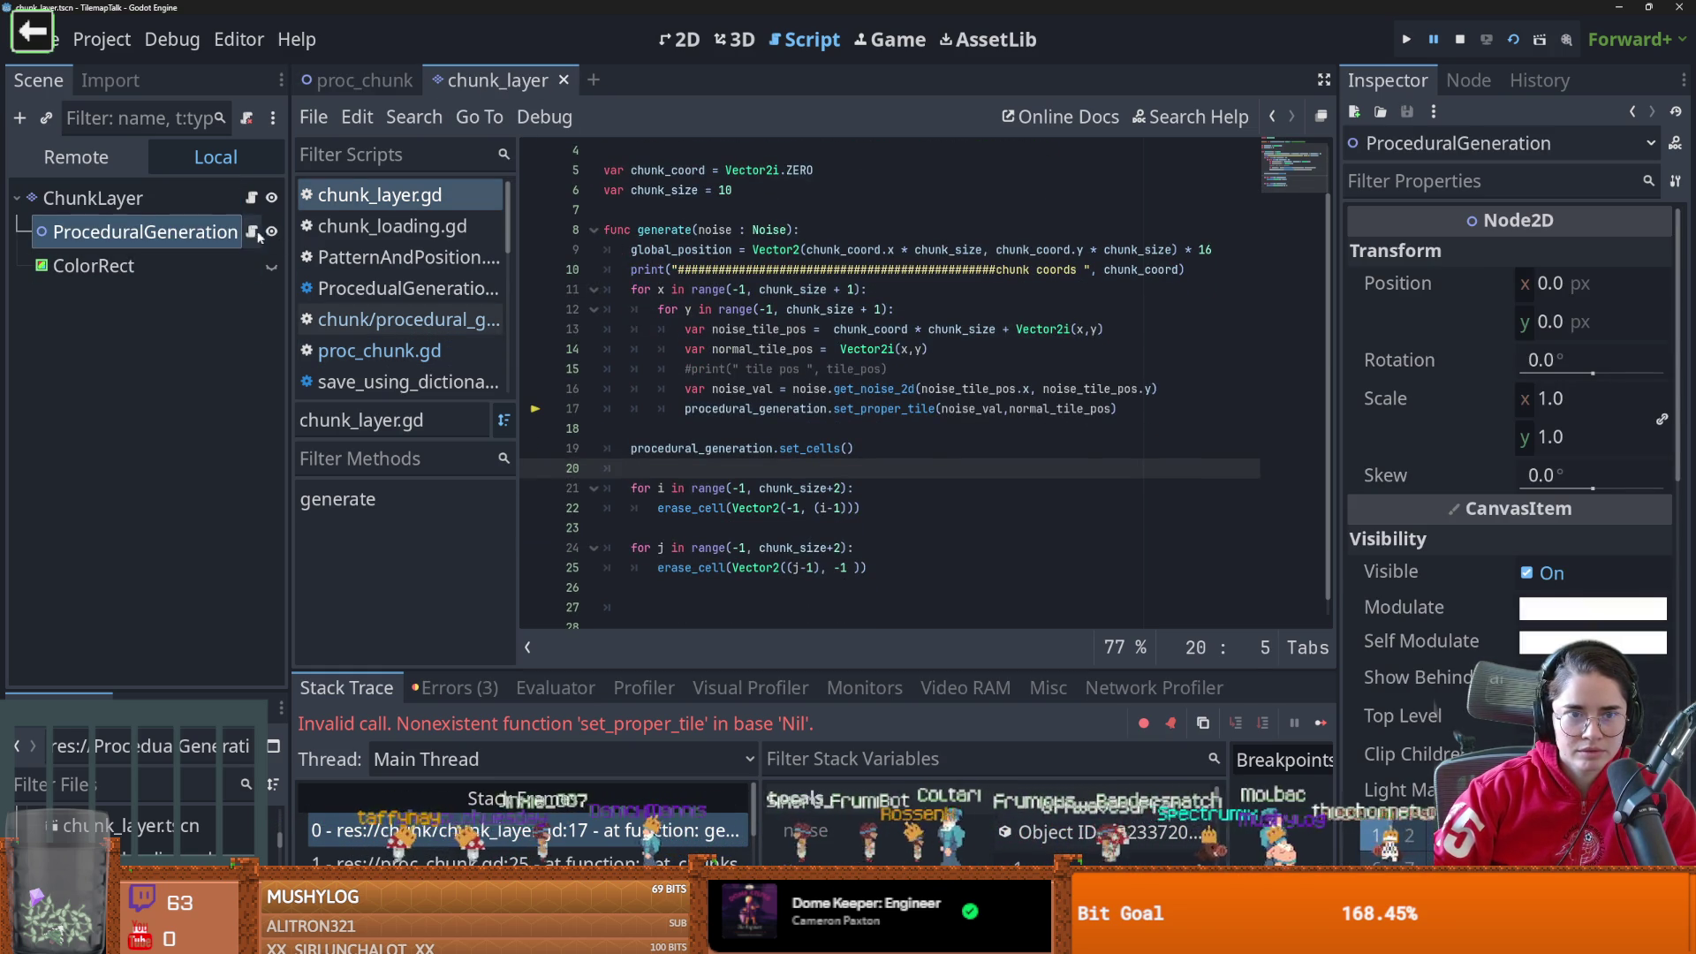
{"action": "scroll", "coordinate": [680, 349], "scroll_direction": "down", "scroll_amount": 3}
{"action": "left_click", "coordinate": [603, 288]}
{"action": "scroll", "coordinate": [758, 484], "scroll_direction": "down", "scroll_amount": 5}
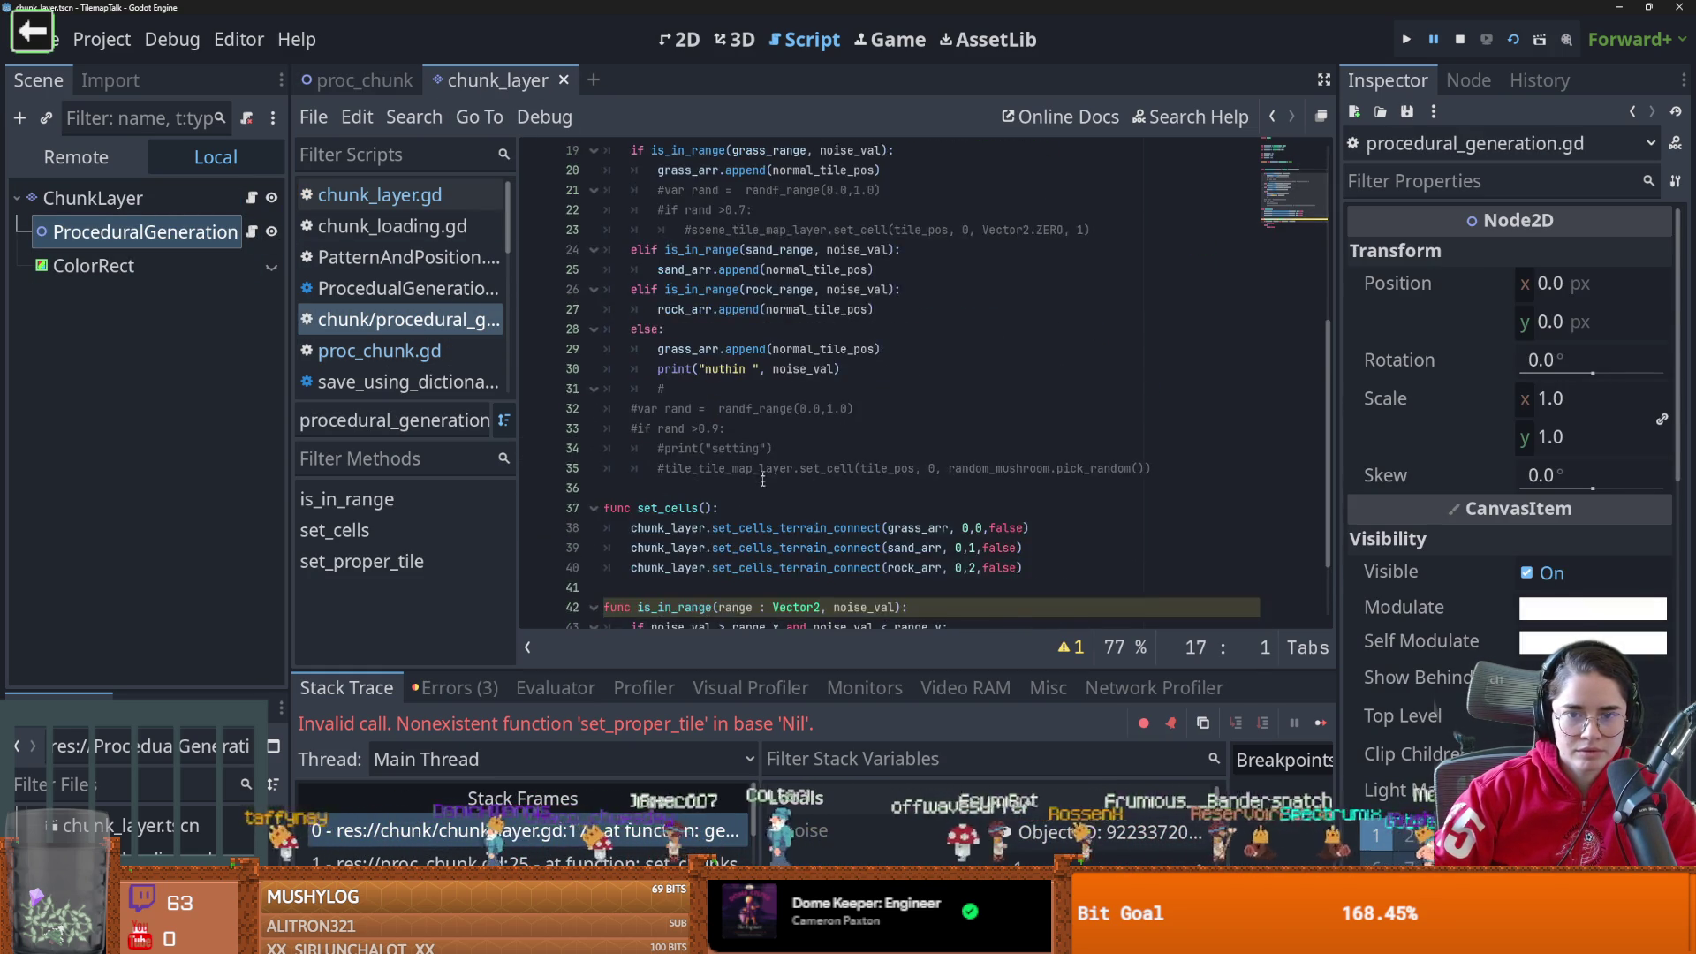
{"action": "scroll", "coordinate": [592, 459], "scroll_direction": "up", "scroll_amount": 5}
{"action": "left_click_drag", "start_coordinate": [803, 580], "coordinate": [584, 461]}
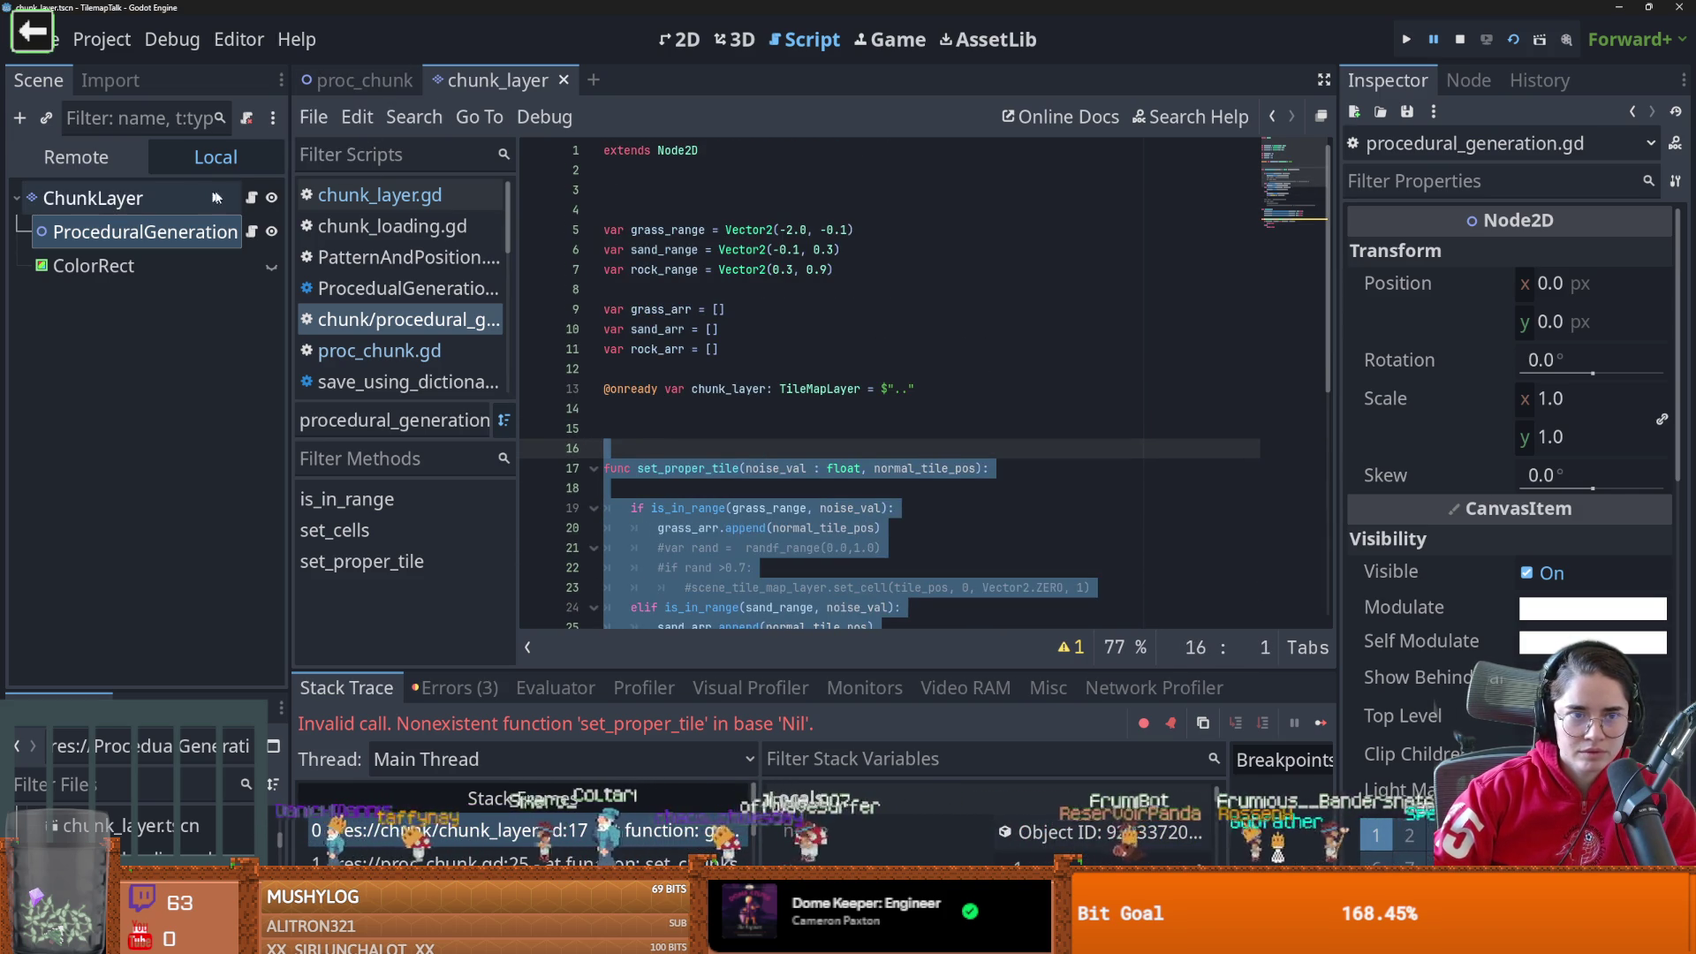
Paste the copied tile functions into chunk_layer.gd at line 28
{"action": "left_click", "coordinate": [252, 198]}
{"action": "left_click", "coordinate": [677, 587]}
{"action": "left_click", "coordinate": [678, 598]}
{"action": "key", "text": "ctrl+v"}
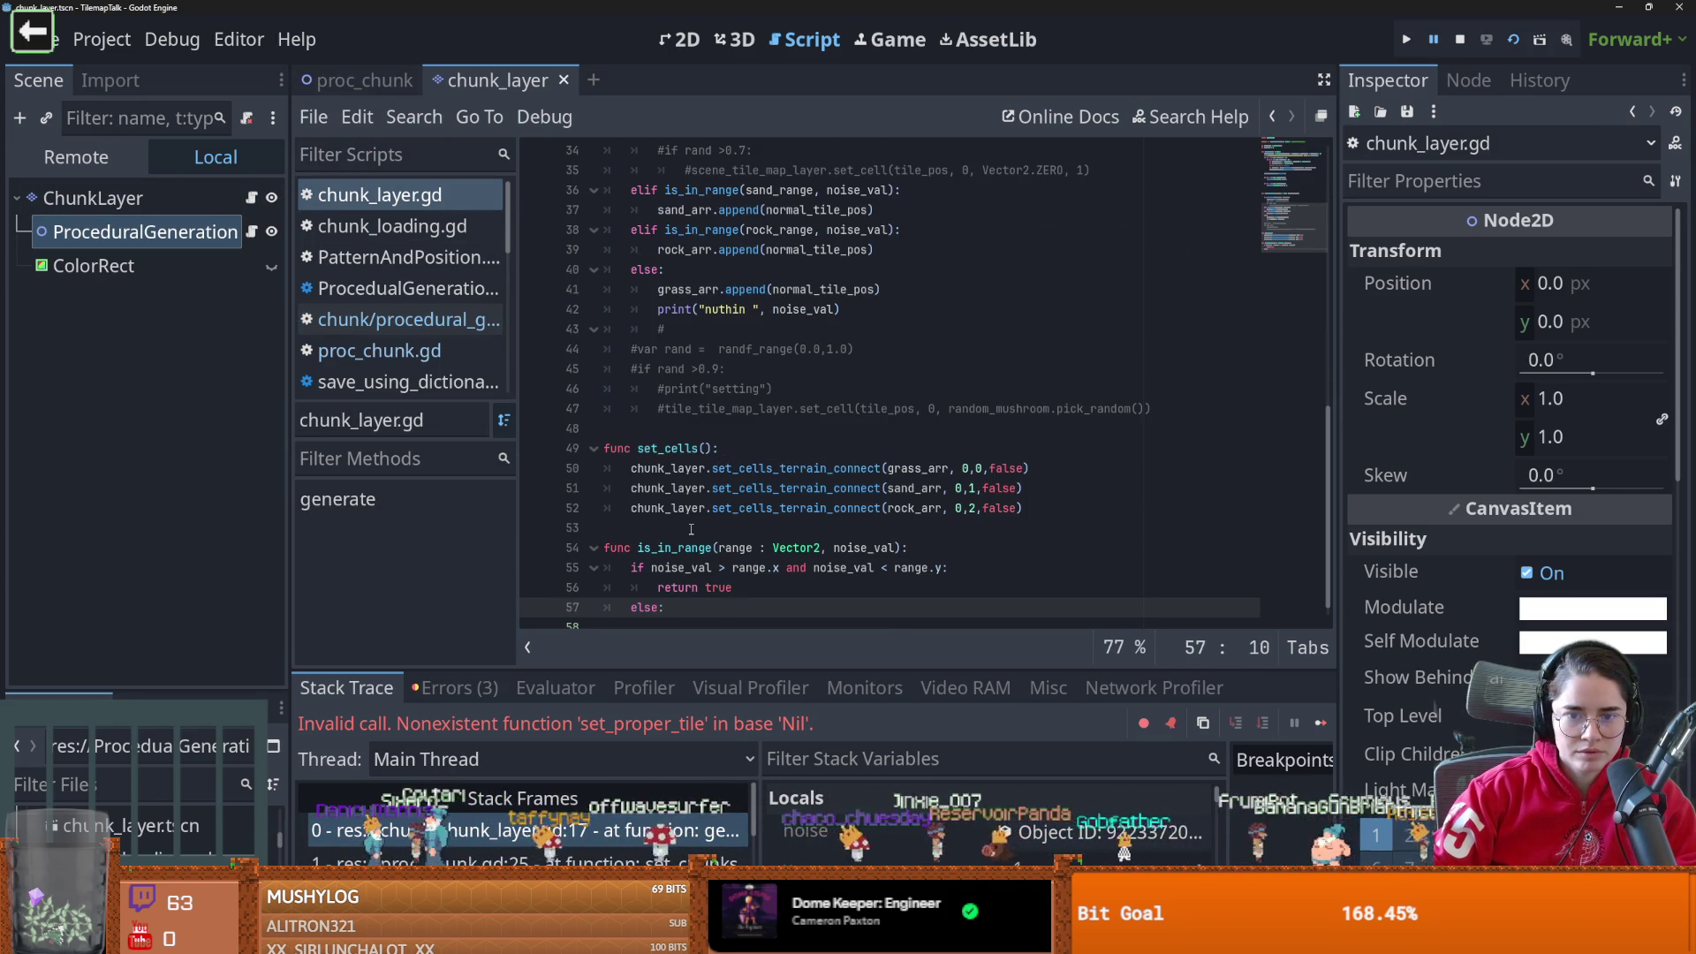
Remove the procedural_generation. prefix from the set_proper_tile and set_cells calls
{"action": "scroll", "coordinate": [692, 529], "scroll_direction": "up", "scroll_amount": 7}
{"action": "double_click", "coordinate": [706, 468]}
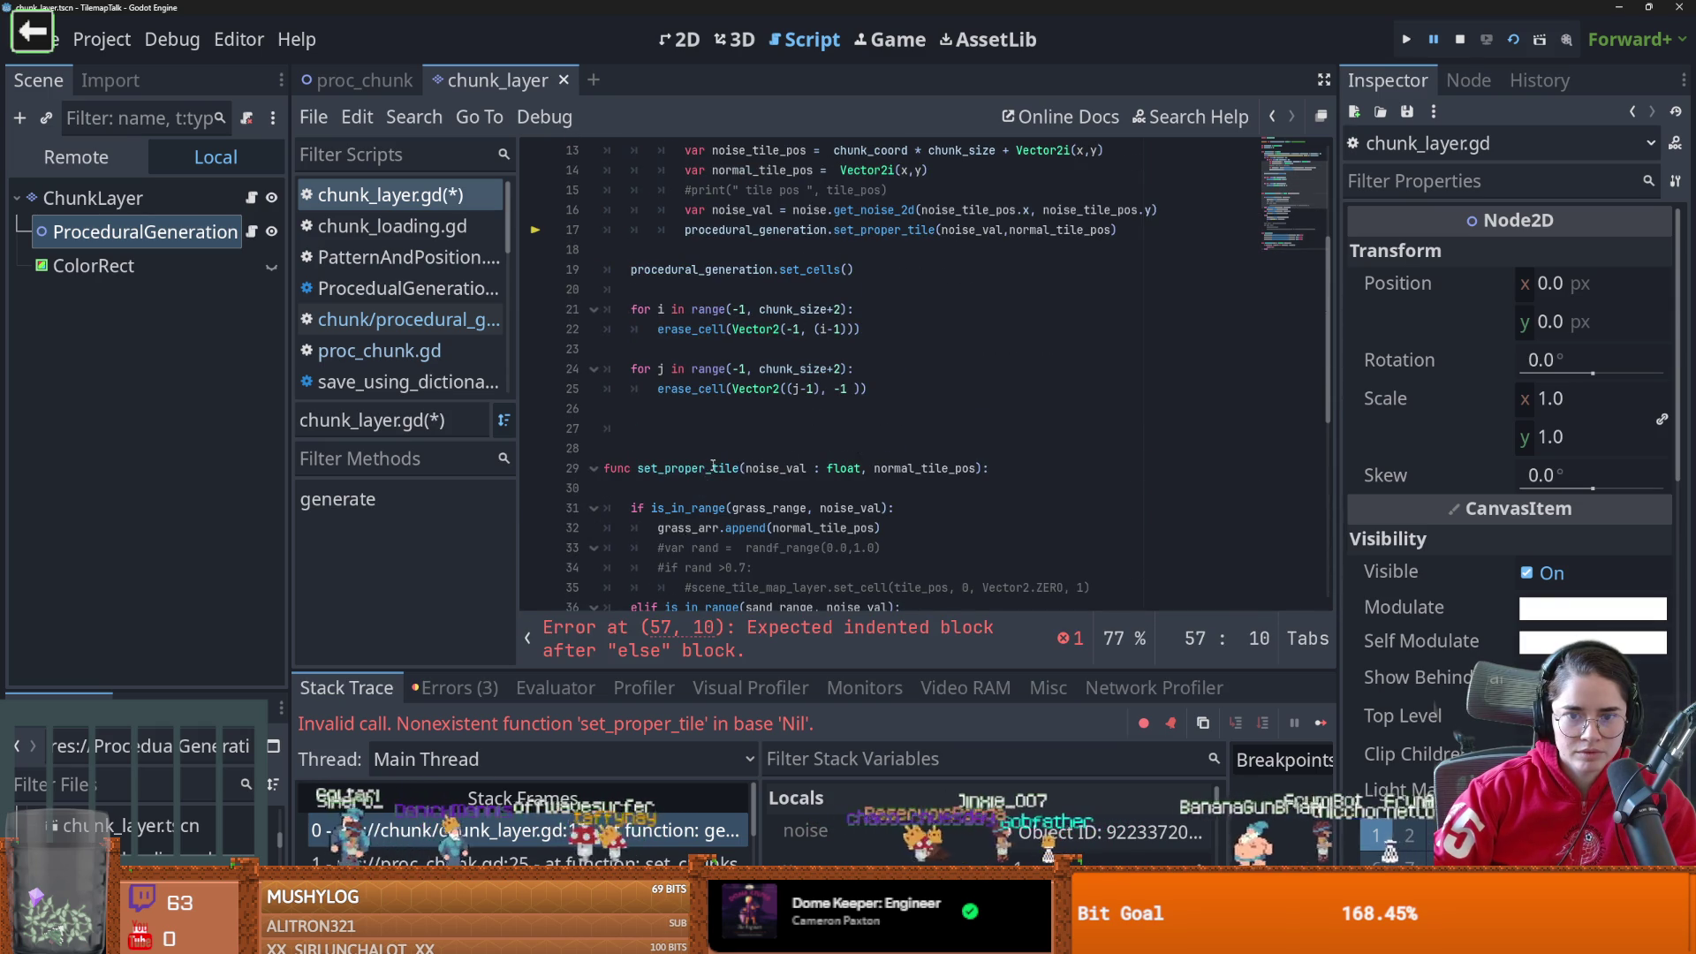
{"action": "scroll", "coordinate": [802, 506], "scroll_direction": "up", "scroll_amount": 3}
{"action": "left_click_drag", "start_coordinate": [834, 408], "coordinate": [693, 408]}
{"action": "key", "text": "BackSpace"}
{"action": "key", "text": "BackSpace"}
{"action": "key", "text": "BackSpace"}
{"action": "left_click_drag", "start_coordinate": [777, 449], "coordinate": [631, 448]}
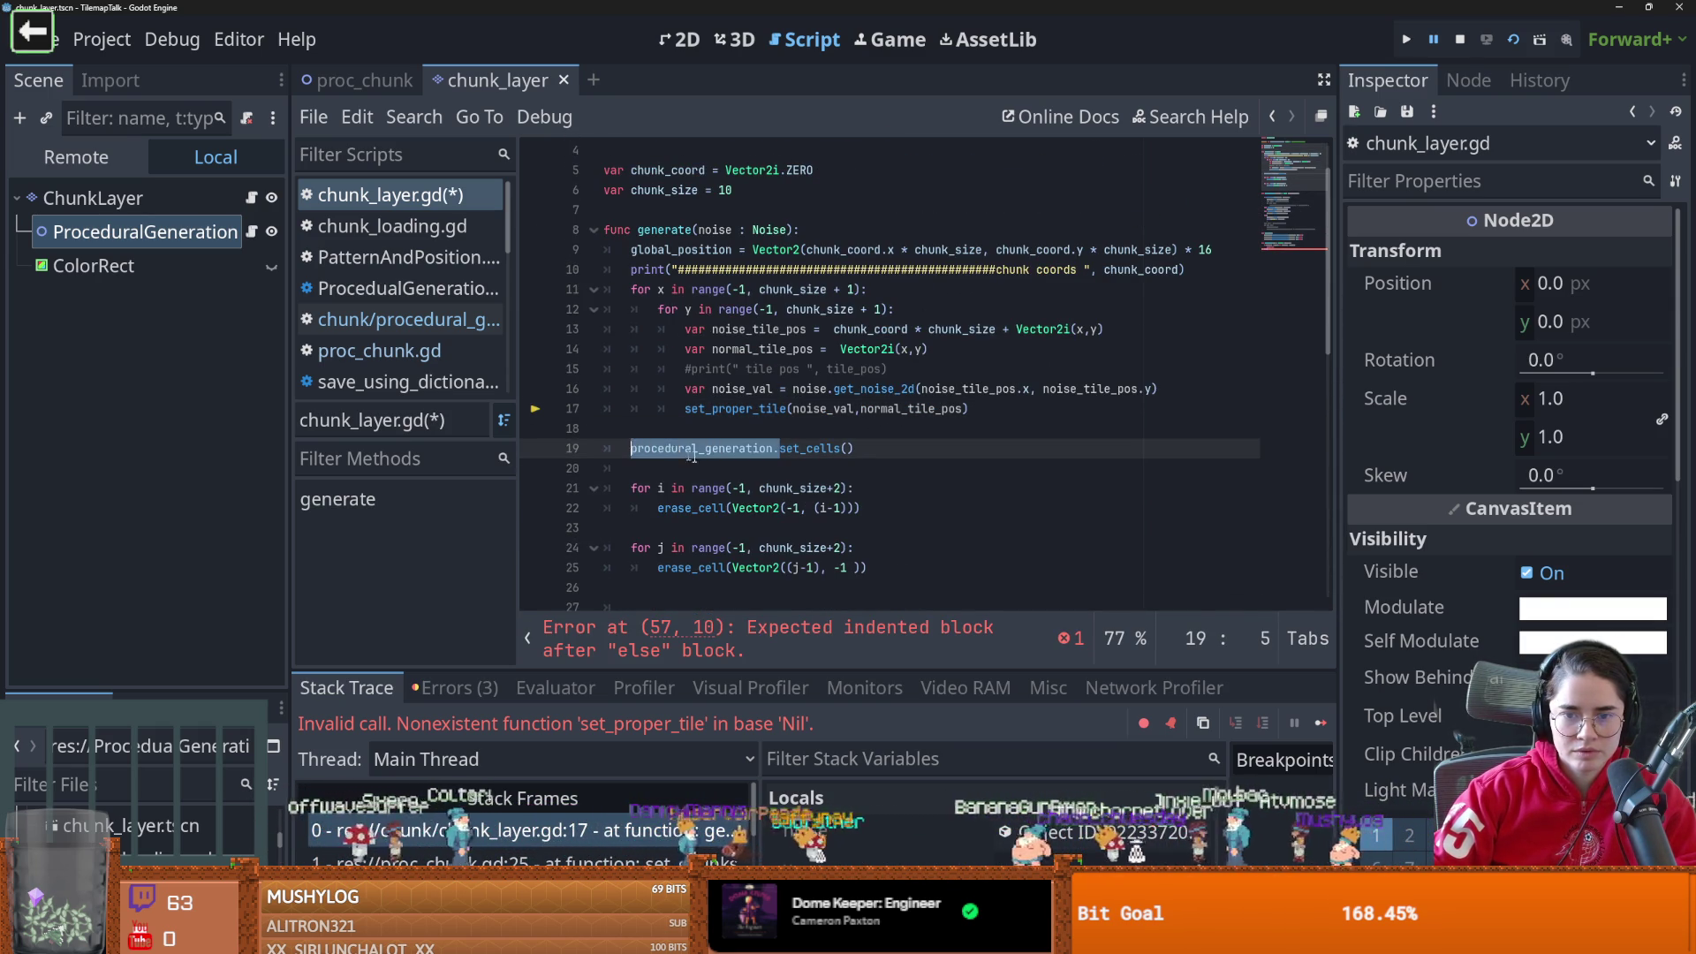
{"action": "key", "text": "BackSpace"}
Copy the range and array variables (lines 5–11) above func generate in chunk_layer.gd and save
{"action": "left_click", "coordinate": [251, 231]}
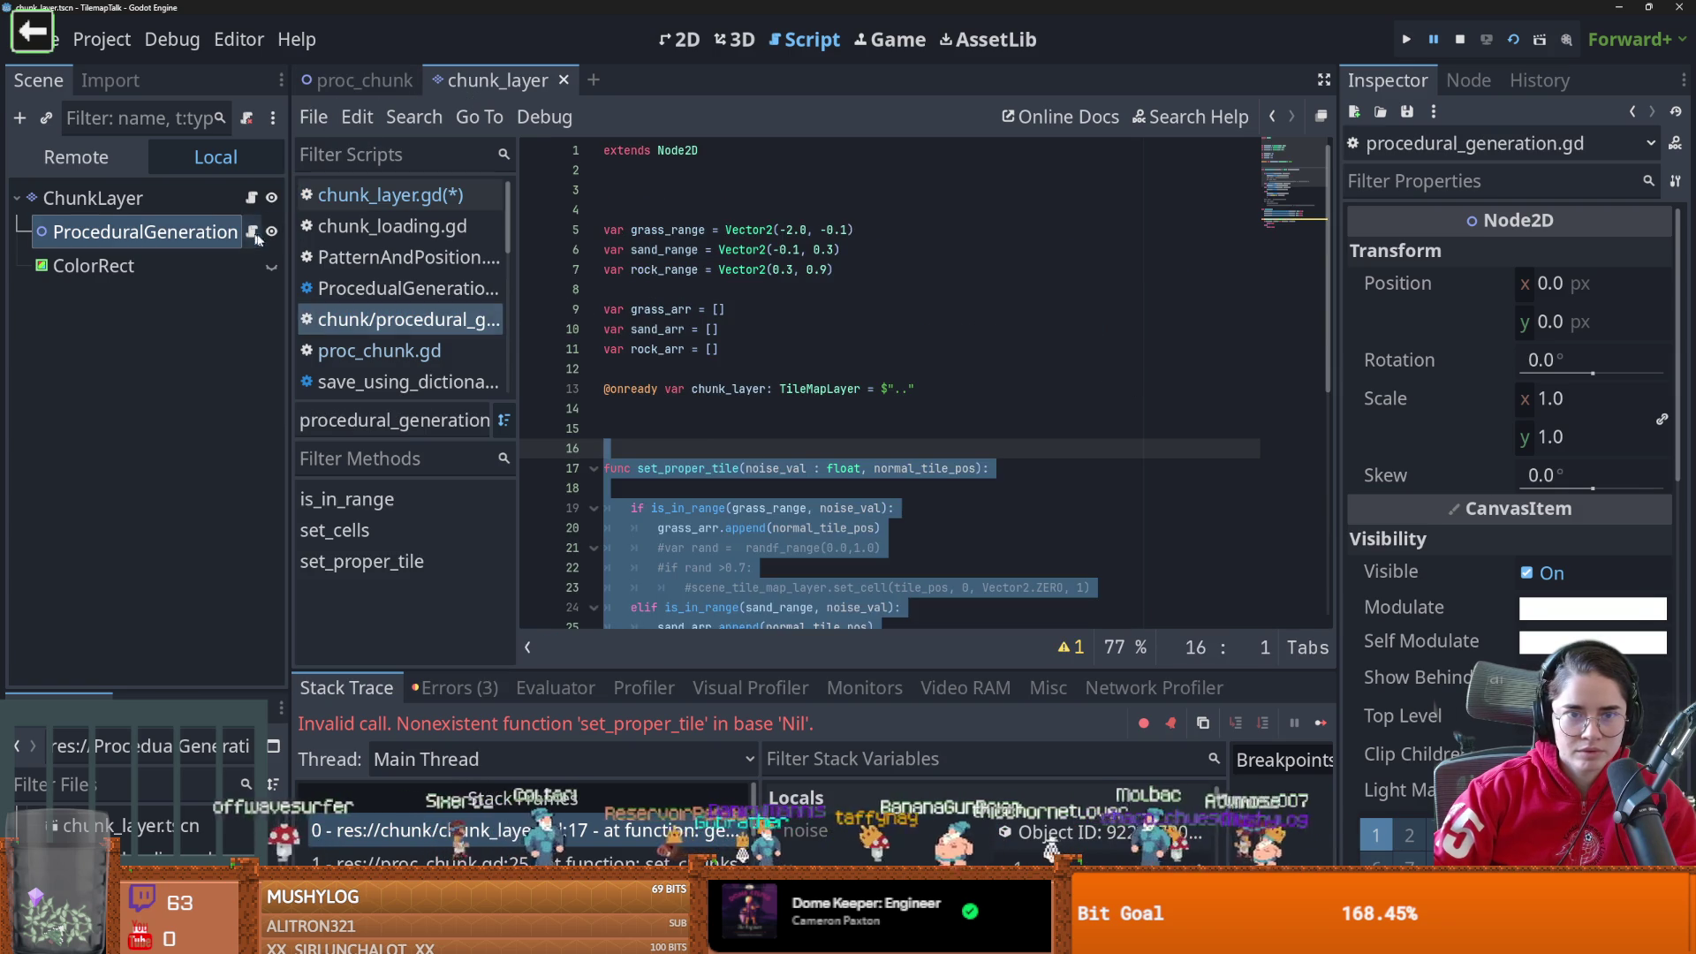
{"action": "mouse_move", "coordinate": [748, 364]}
{"action": "left_mouse_down"}
{"action": "mouse_move", "coordinate": [839, 232]}
{"action": "mouse_move", "coordinate": [594, 229]}
{"action": "left_mouse_up"}
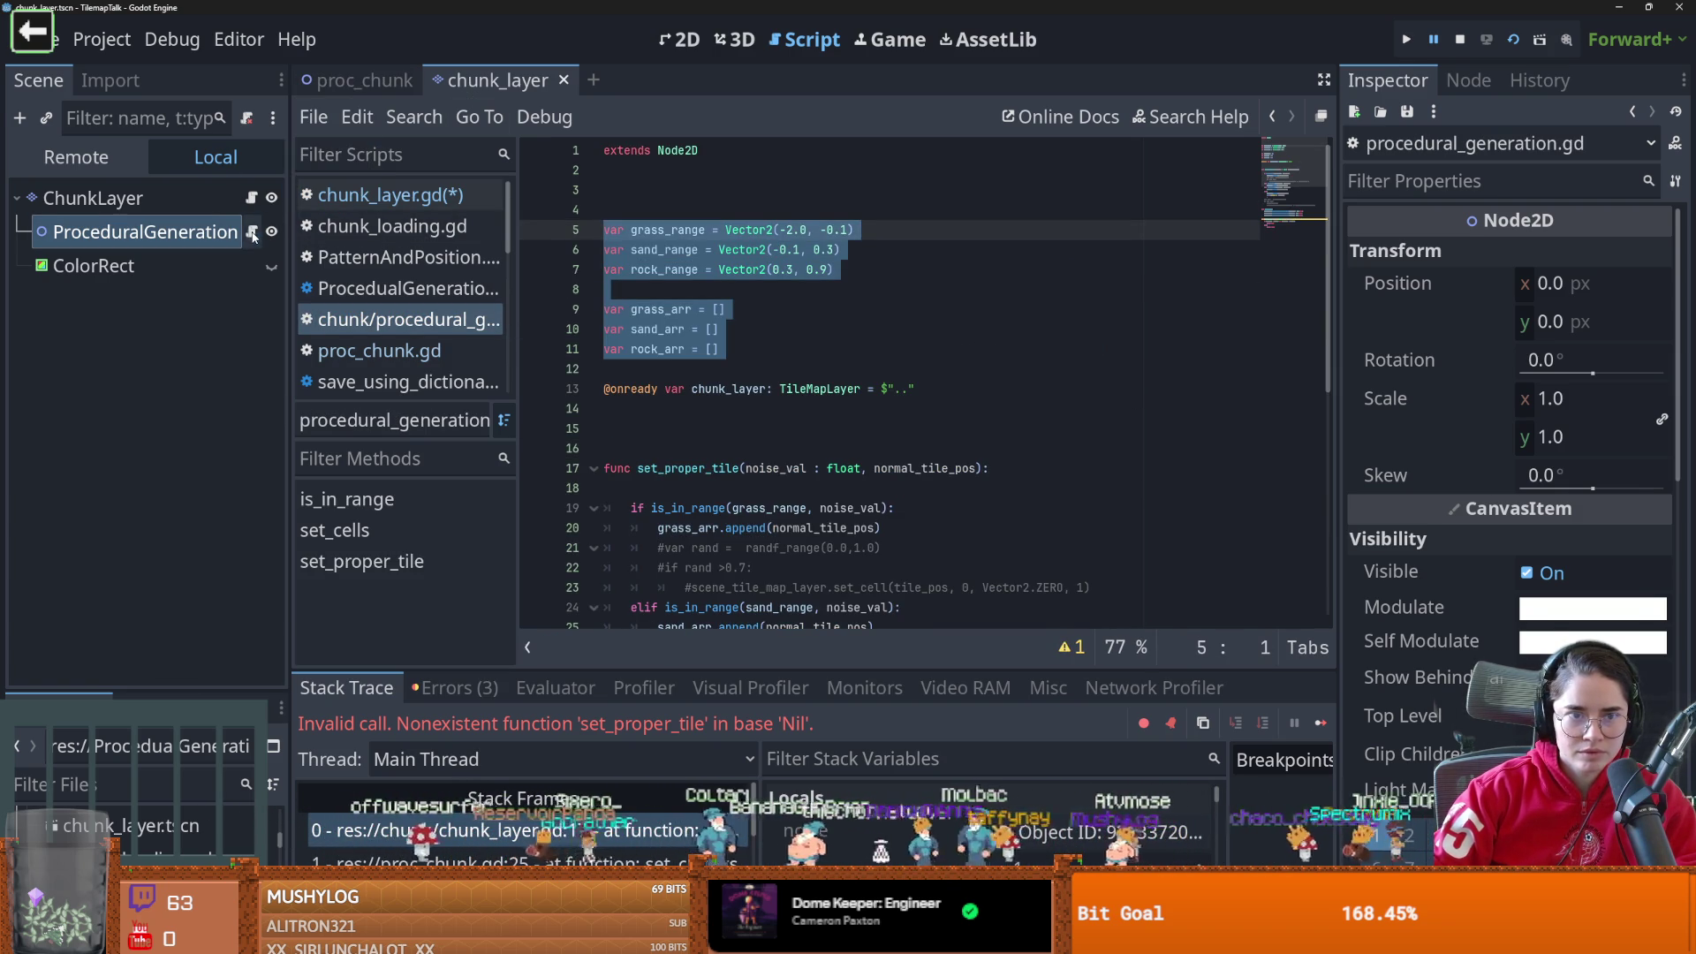
{"action": "left_click", "coordinate": [252, 198]}
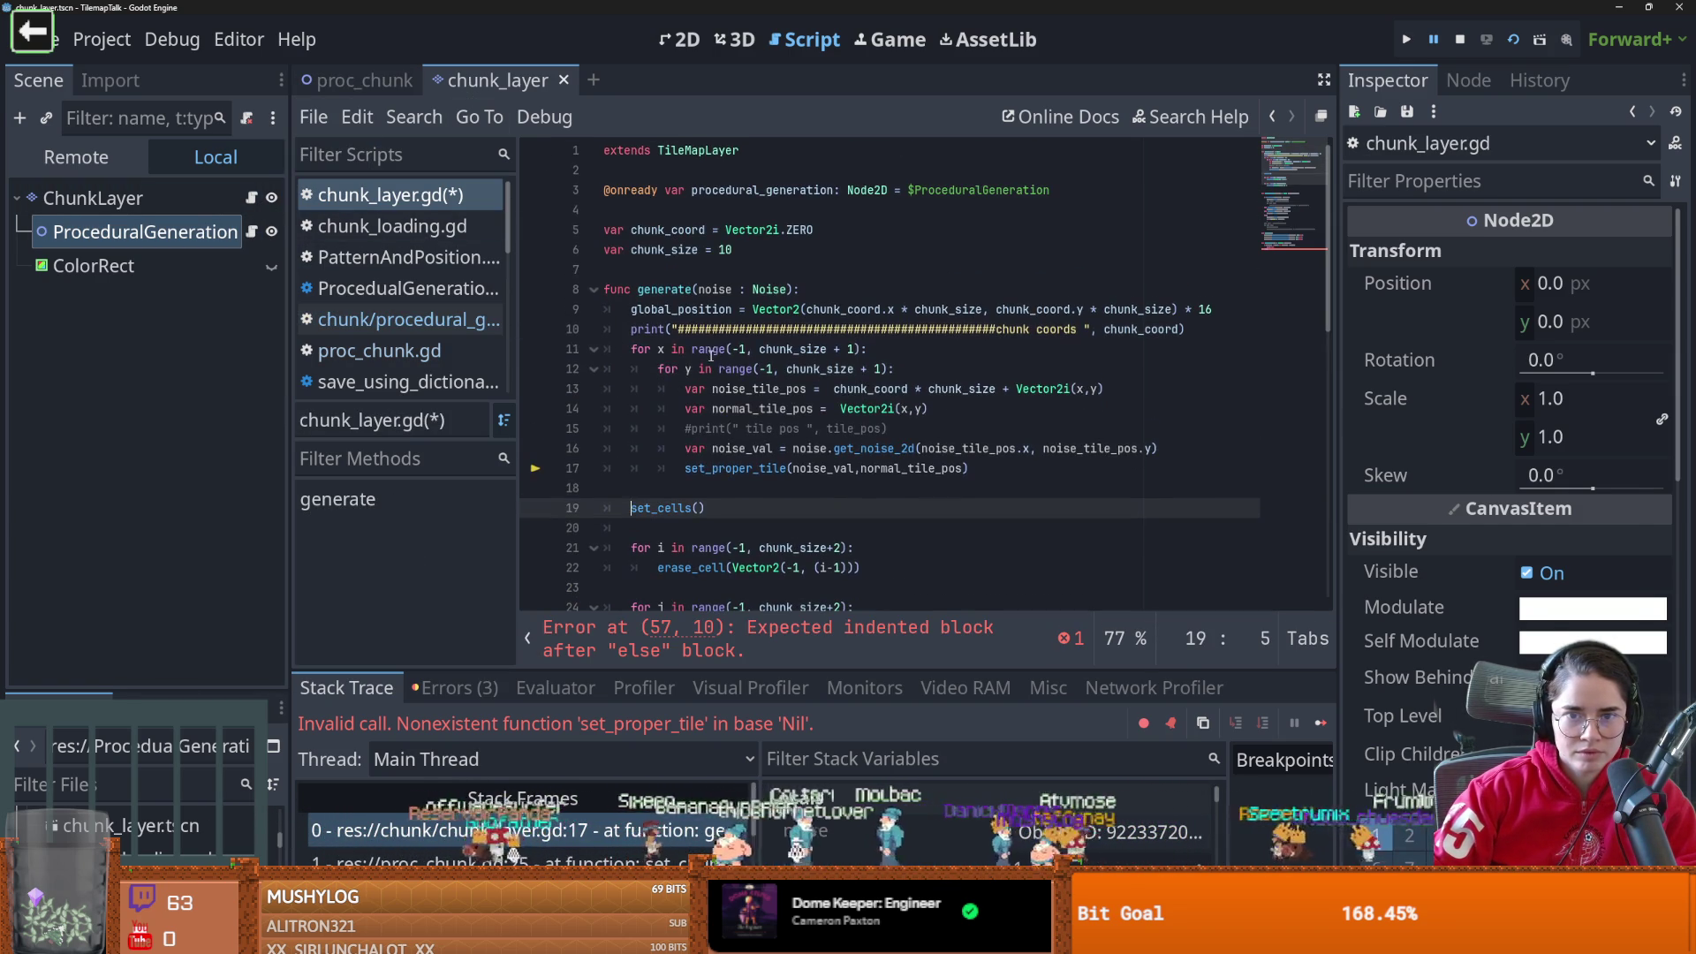
{"action": "left_click", "coordinate": [650, 283]}
{"action": "key", "text": "Return"}
{"action": "key", "text": "Return"}
{"action": "key", "text": "Up"}
{"action": "type", "text": "var grass_range = Vector2(-2.0, -0.1) var sand_range = Vector2(-0.1, 0.3) var rock_range = Vector2(0.3, 0.9)  var grass_arr = [] var sand_arr = [] var rock_arr = []"}
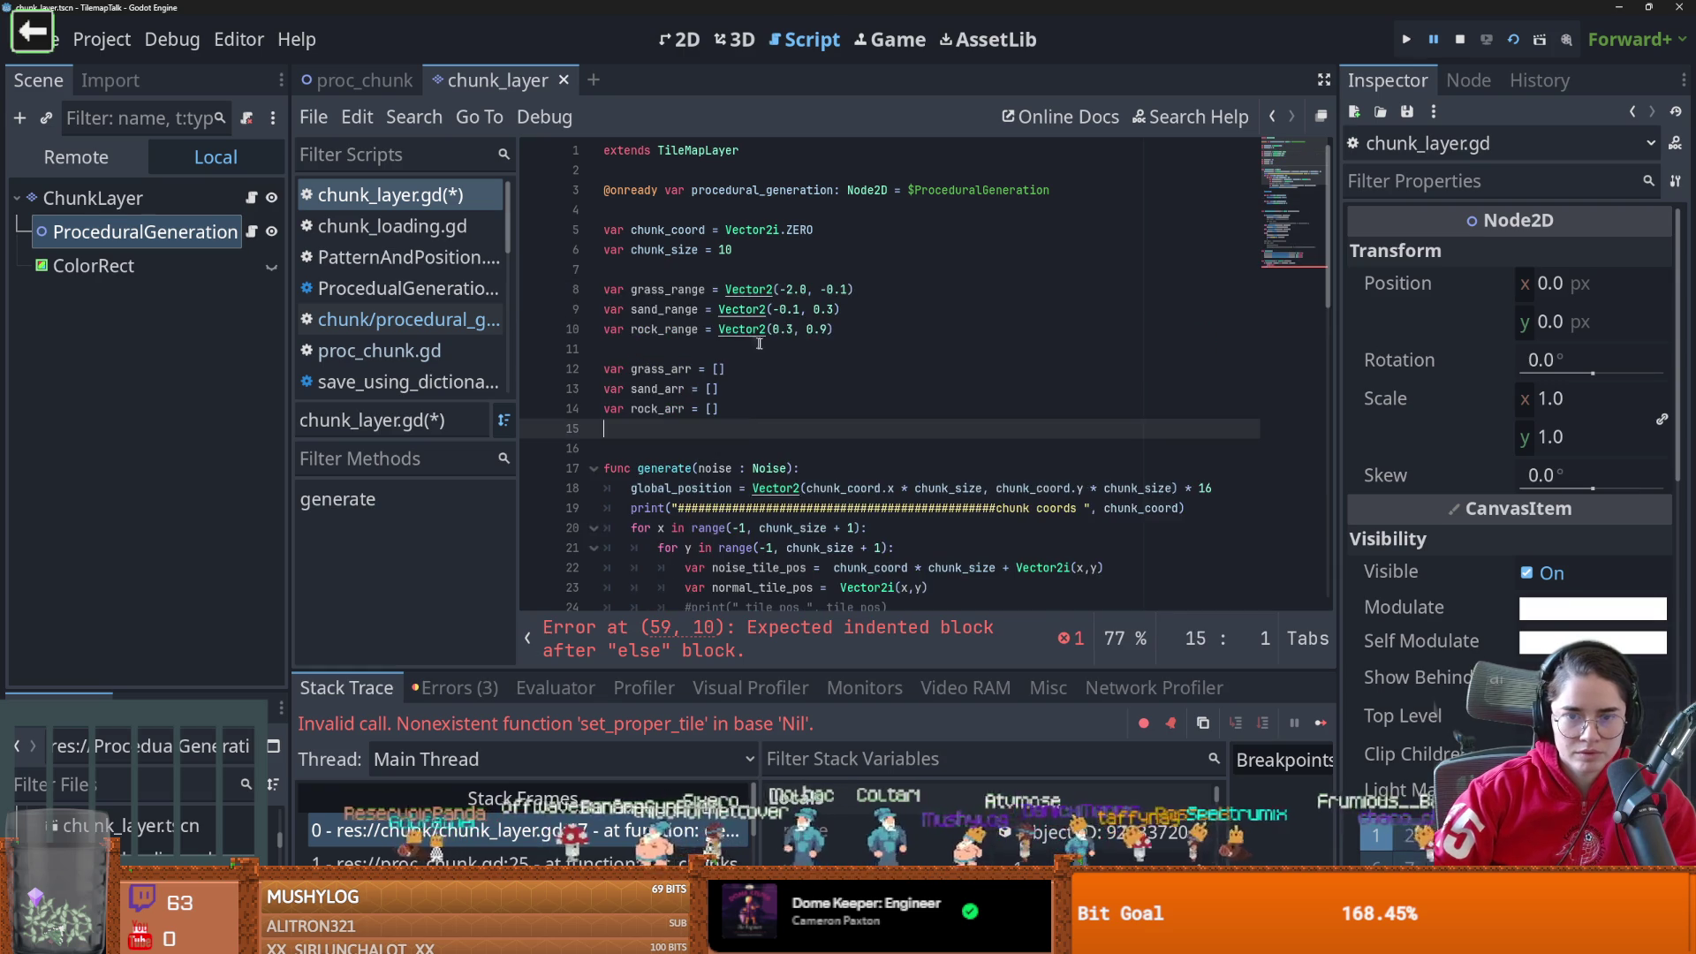
{"action": "key", "text": "ctrl+s"}
Run the project from the proc_chunk scene; it fails with 'Expected indented block after else'
{"action": "scroll", "coordinate": [744, 410], "scroll_direction": "down", "scroll_amount": 10}
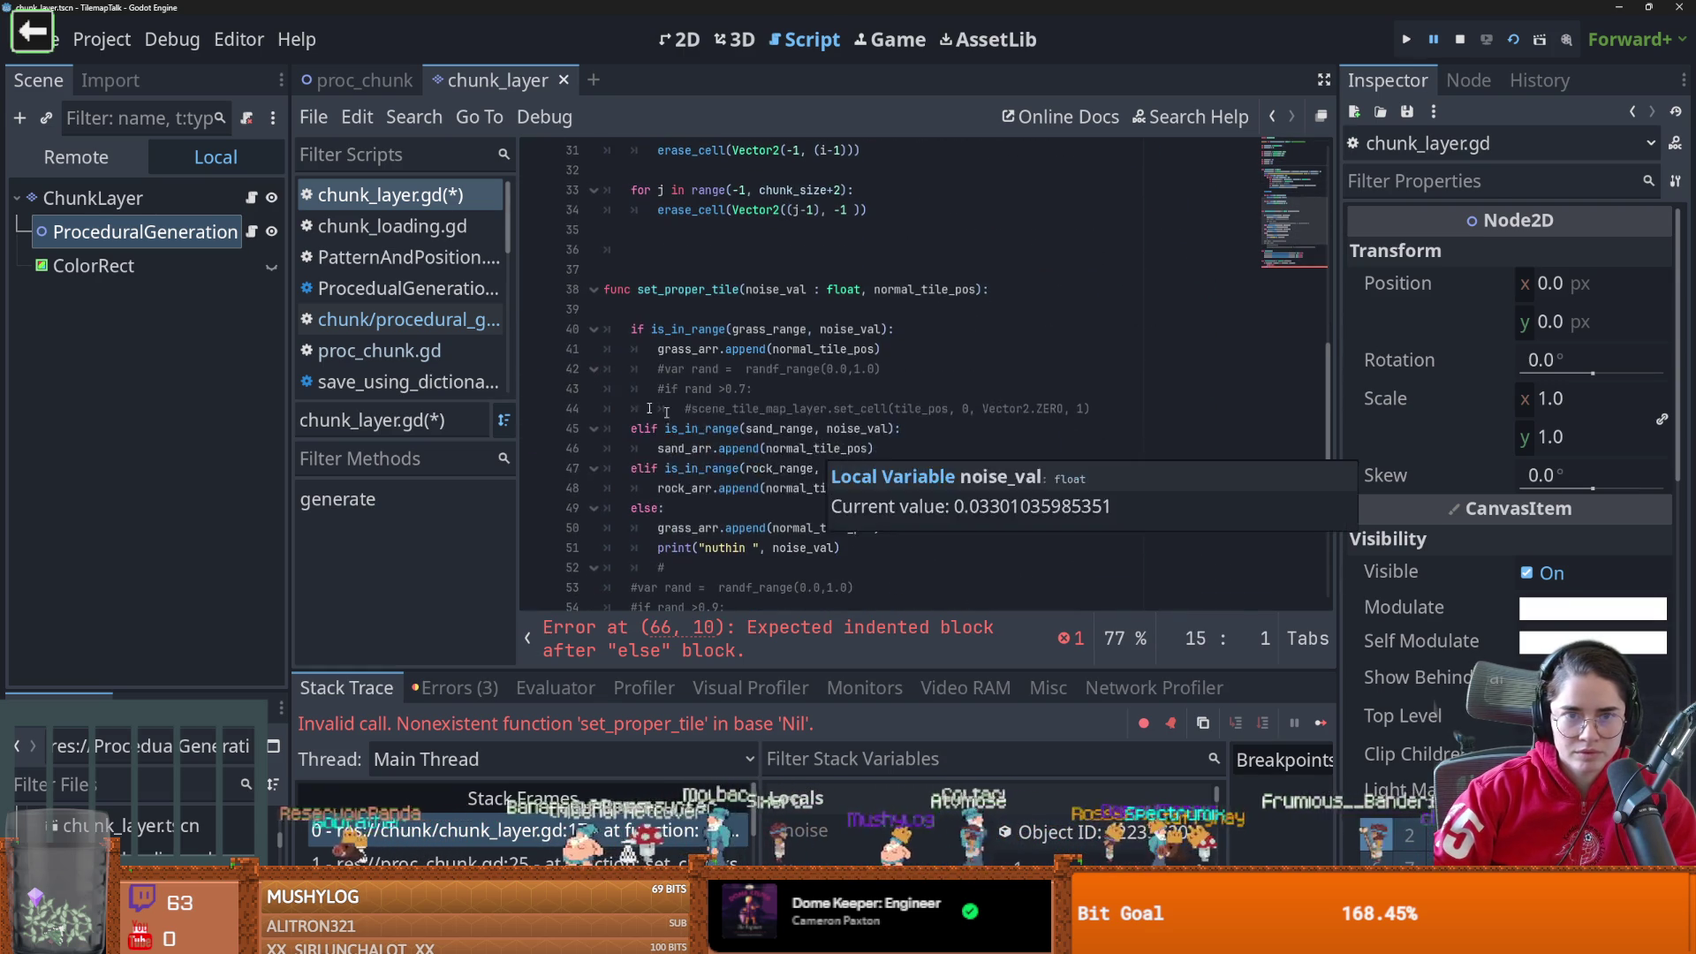
{"action": "left_click", "coordinate": [334, 80]}
{"action": "left_click", "coordinate": [1513, 40]}
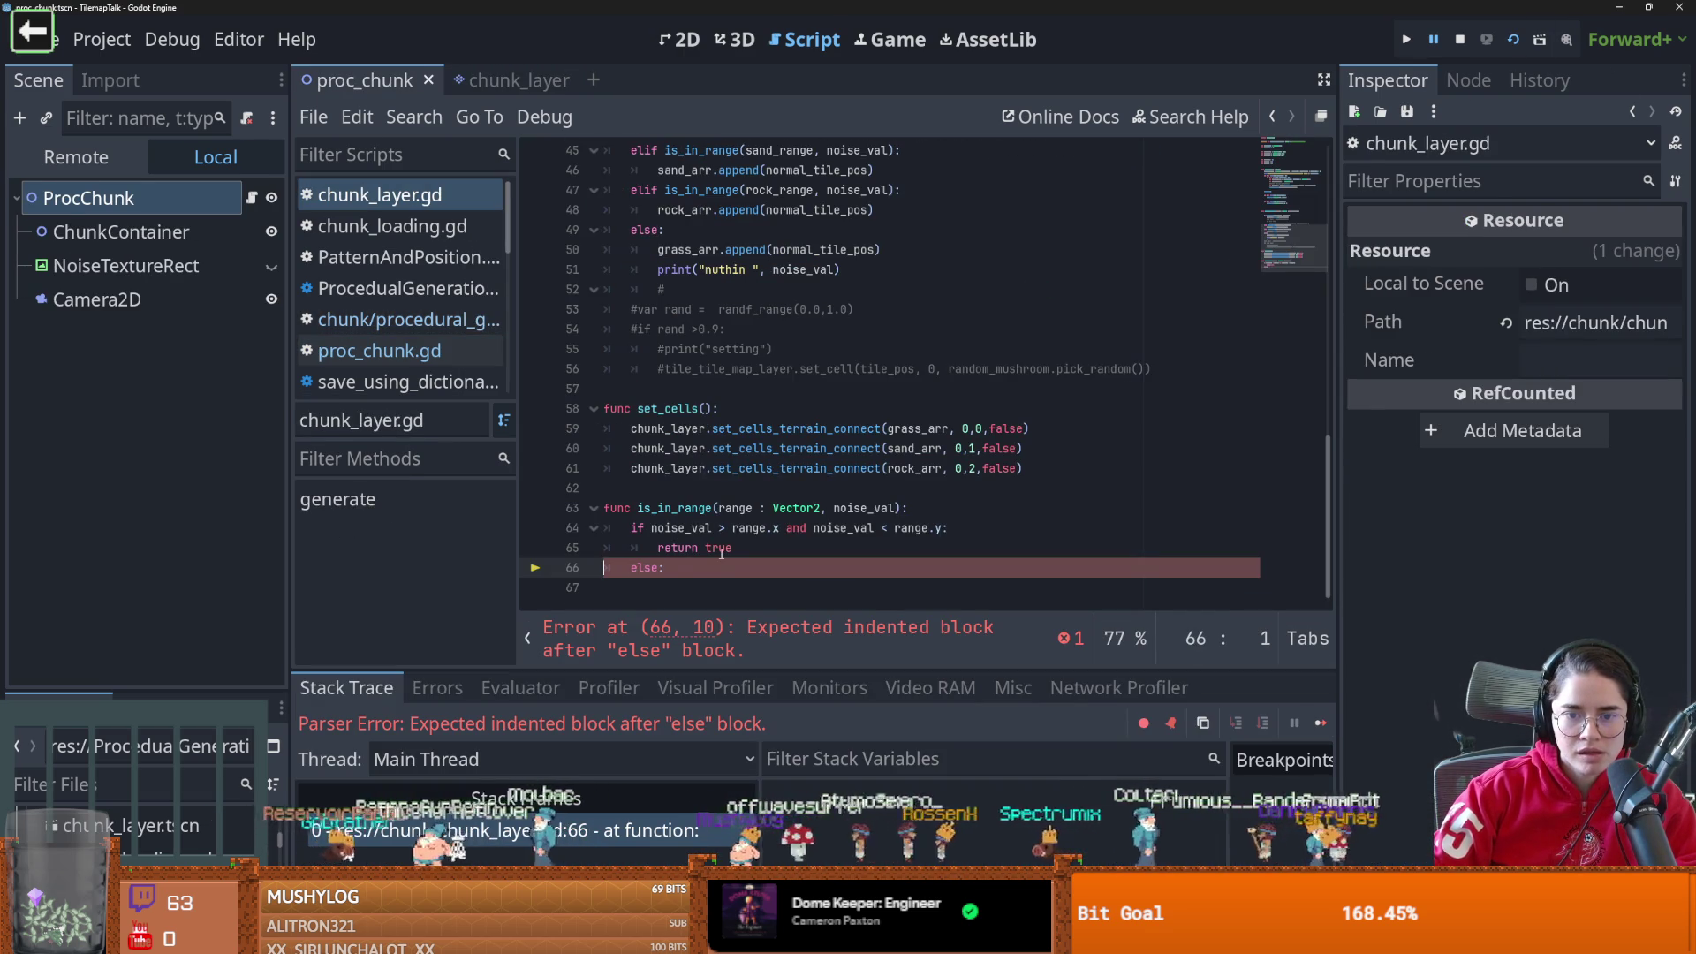
Add 'return false' under is_in_range's else branch, save, and dismiss the file-write error
{"action": "left_click", "coordinate": [679, 572]}
{"action": "key", "text": "Return"}
{"action": "type", "text": "return false"}
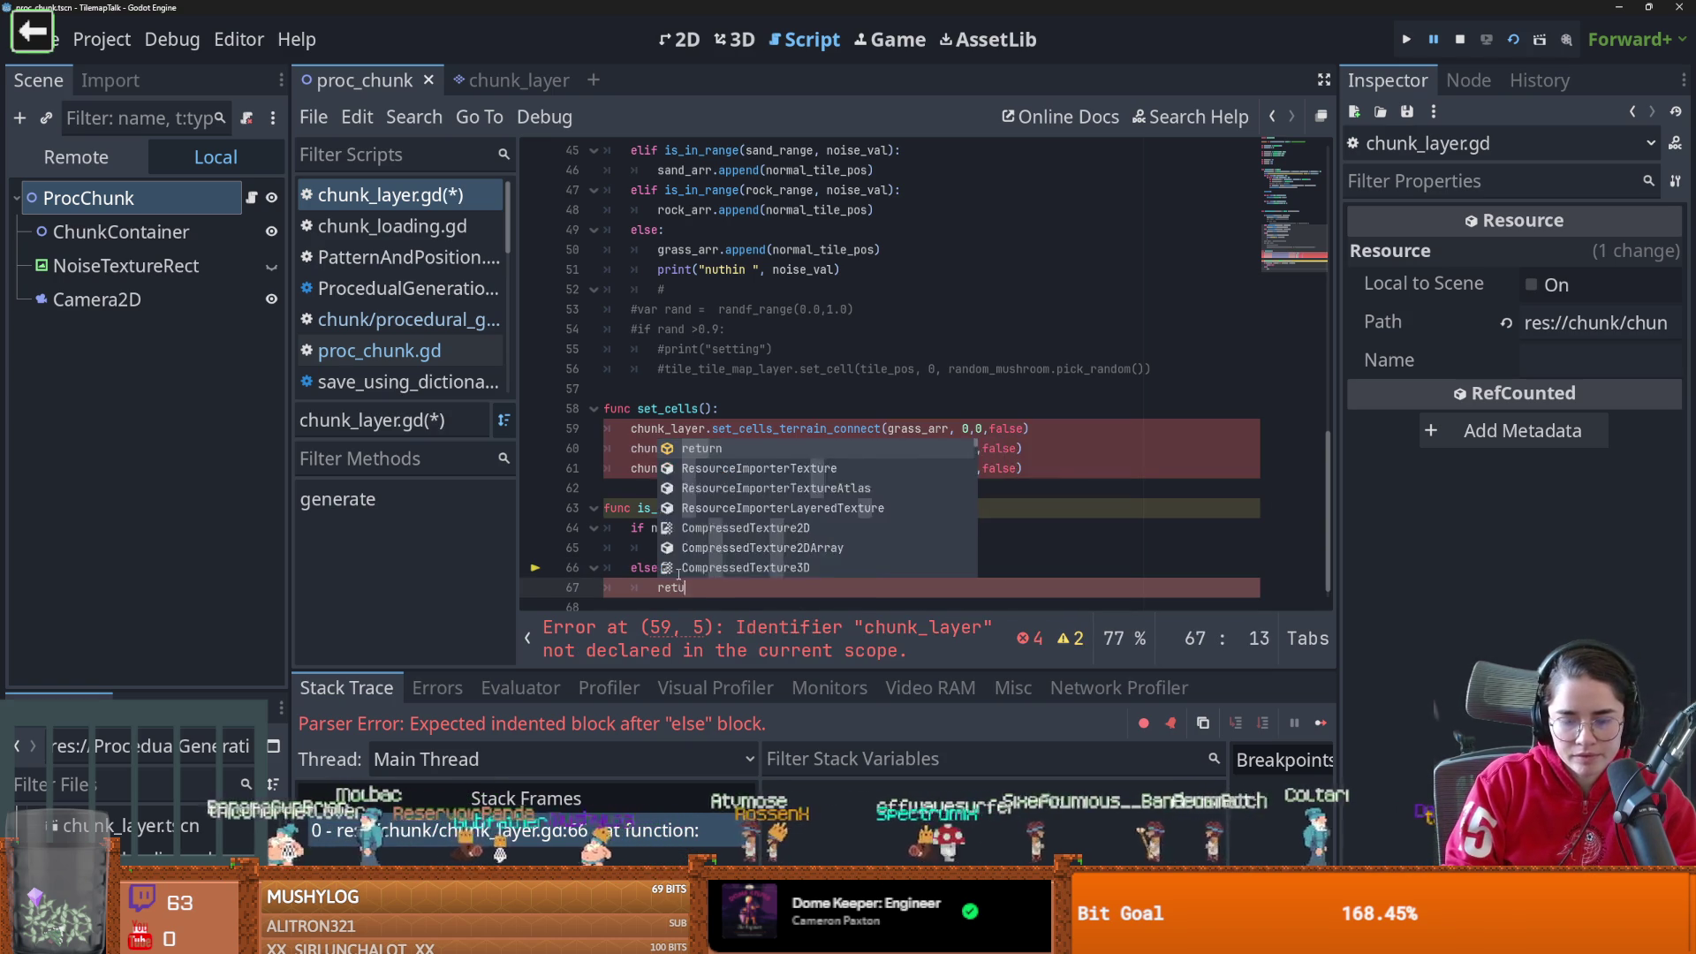
{"action": "key", "text": "ctrl+s"}
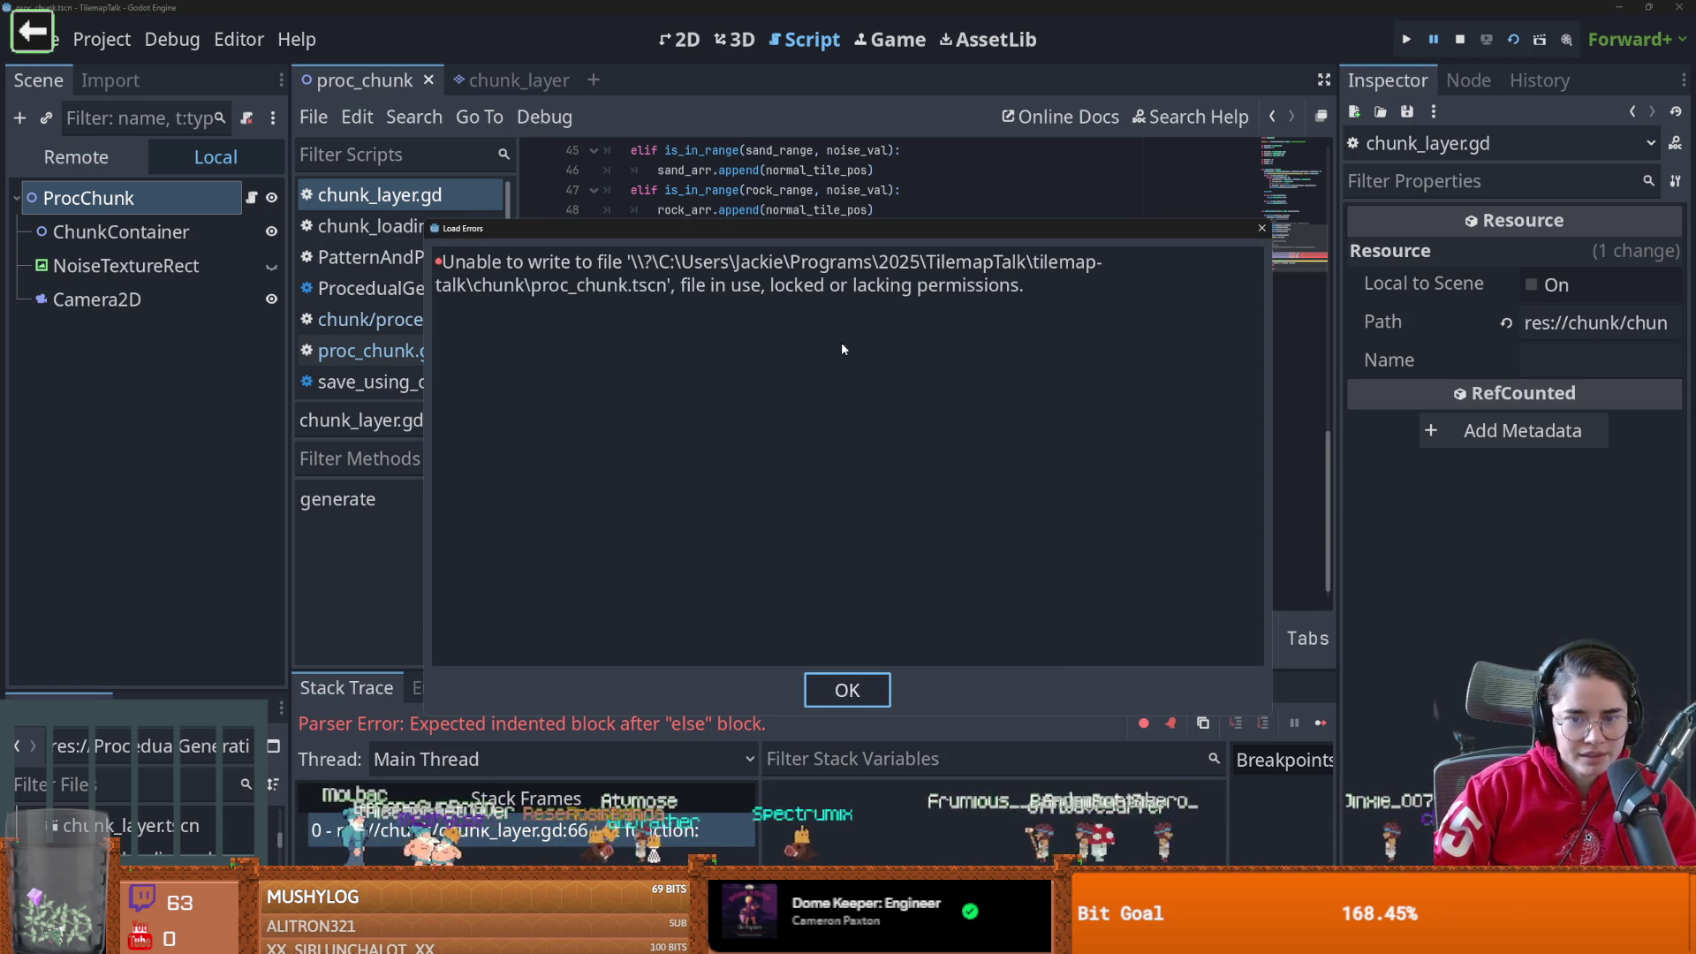
{"action": "left_click", "coordinate": [848, 687]}
Delete the chunk_layer. prefix from the three set_cells calls, run the project, then close the game
{"action": "left_click", "coordinate": [753, 448]}
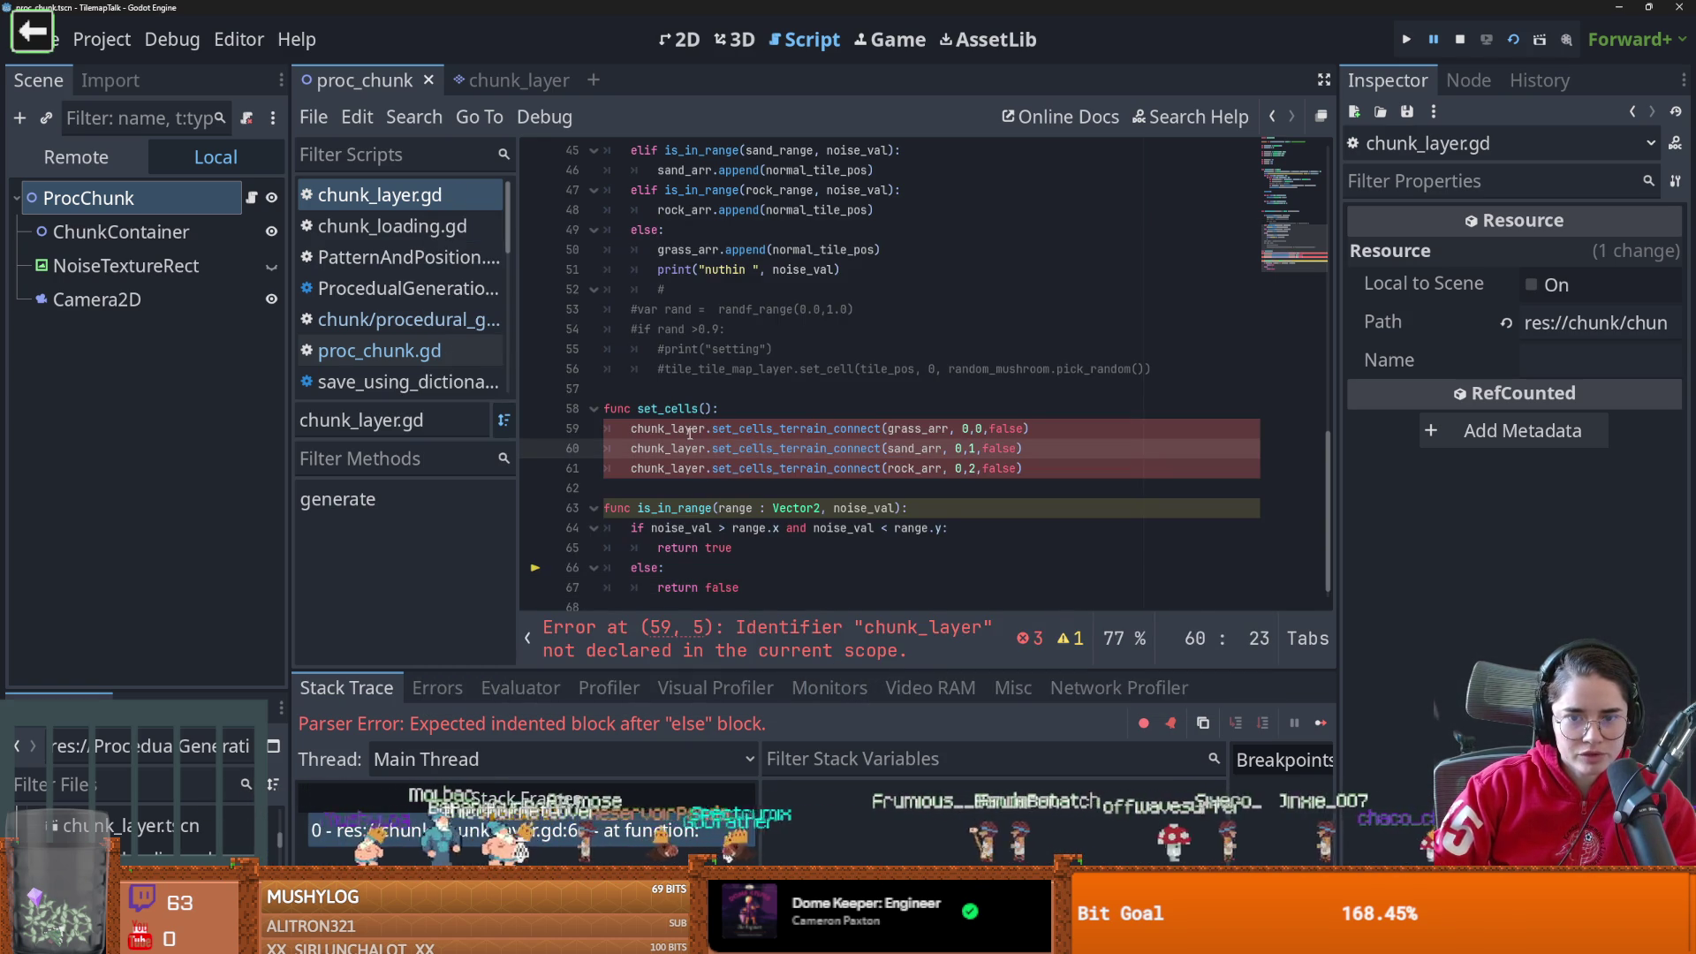
{"action": "mouse_move", "coordinate": [712, 429]}
{"action": "left_mouse_down"}
{"action": "mouse_move", "coordinate": [631, 449]}
{"action": "mouse_move", "coordinate": [631, 468]}
{"action": "left_mouse_up"}
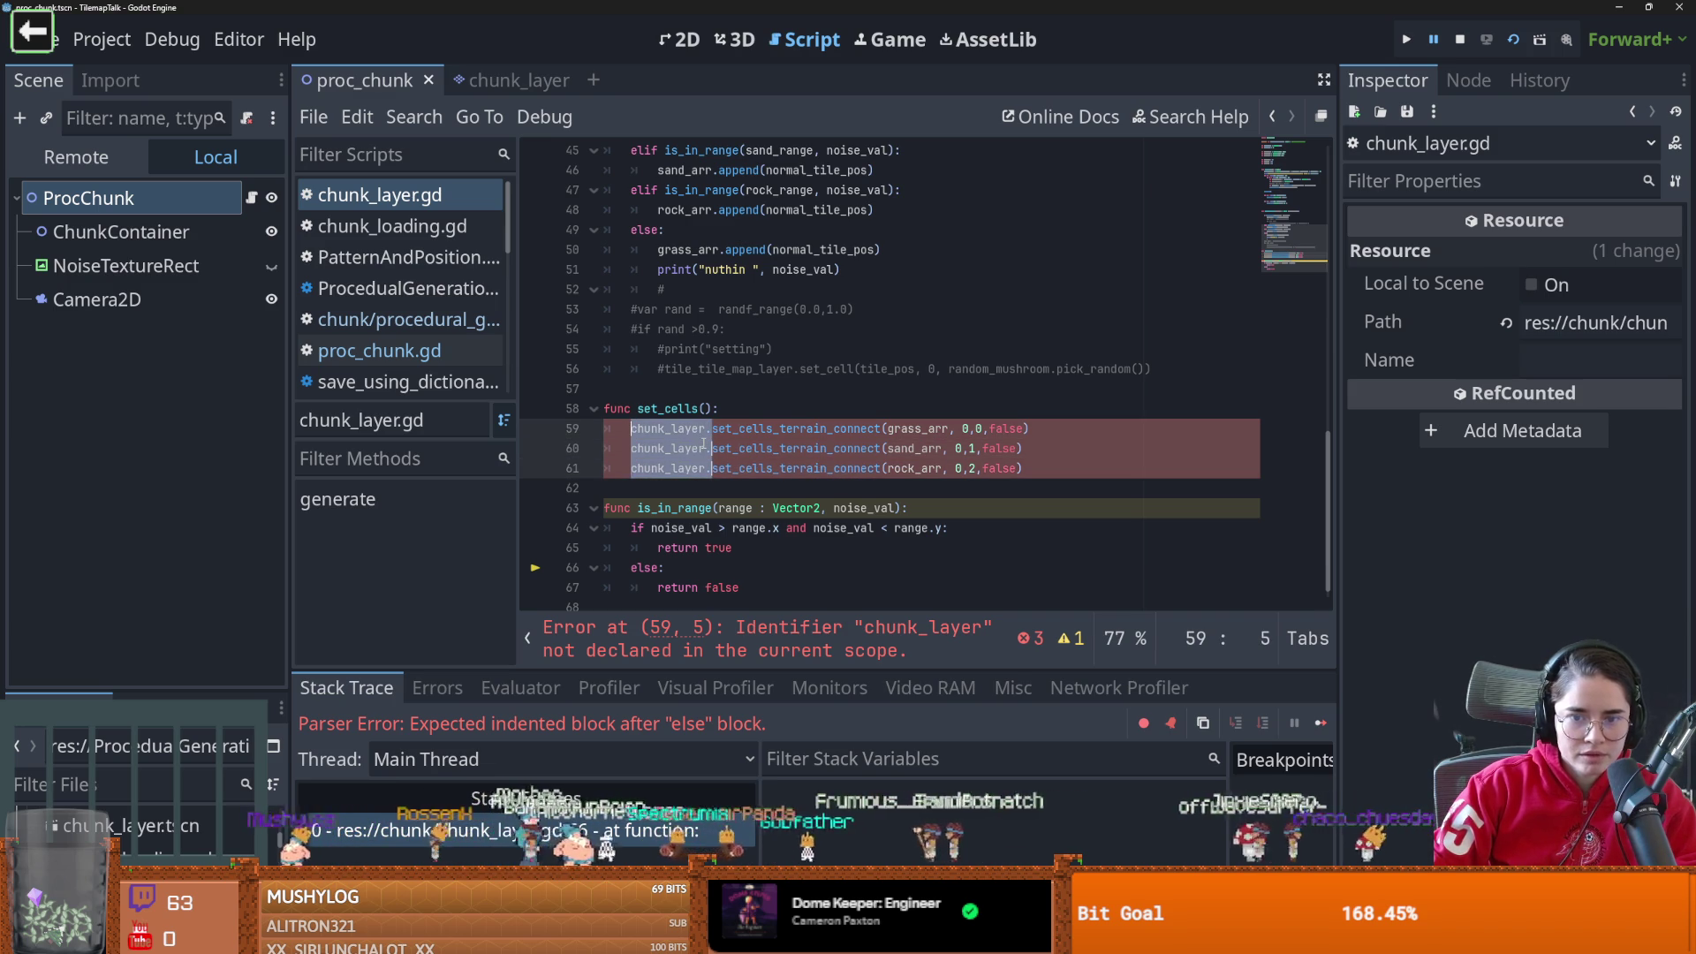
{"action": "key", "text": "BackSpace"}
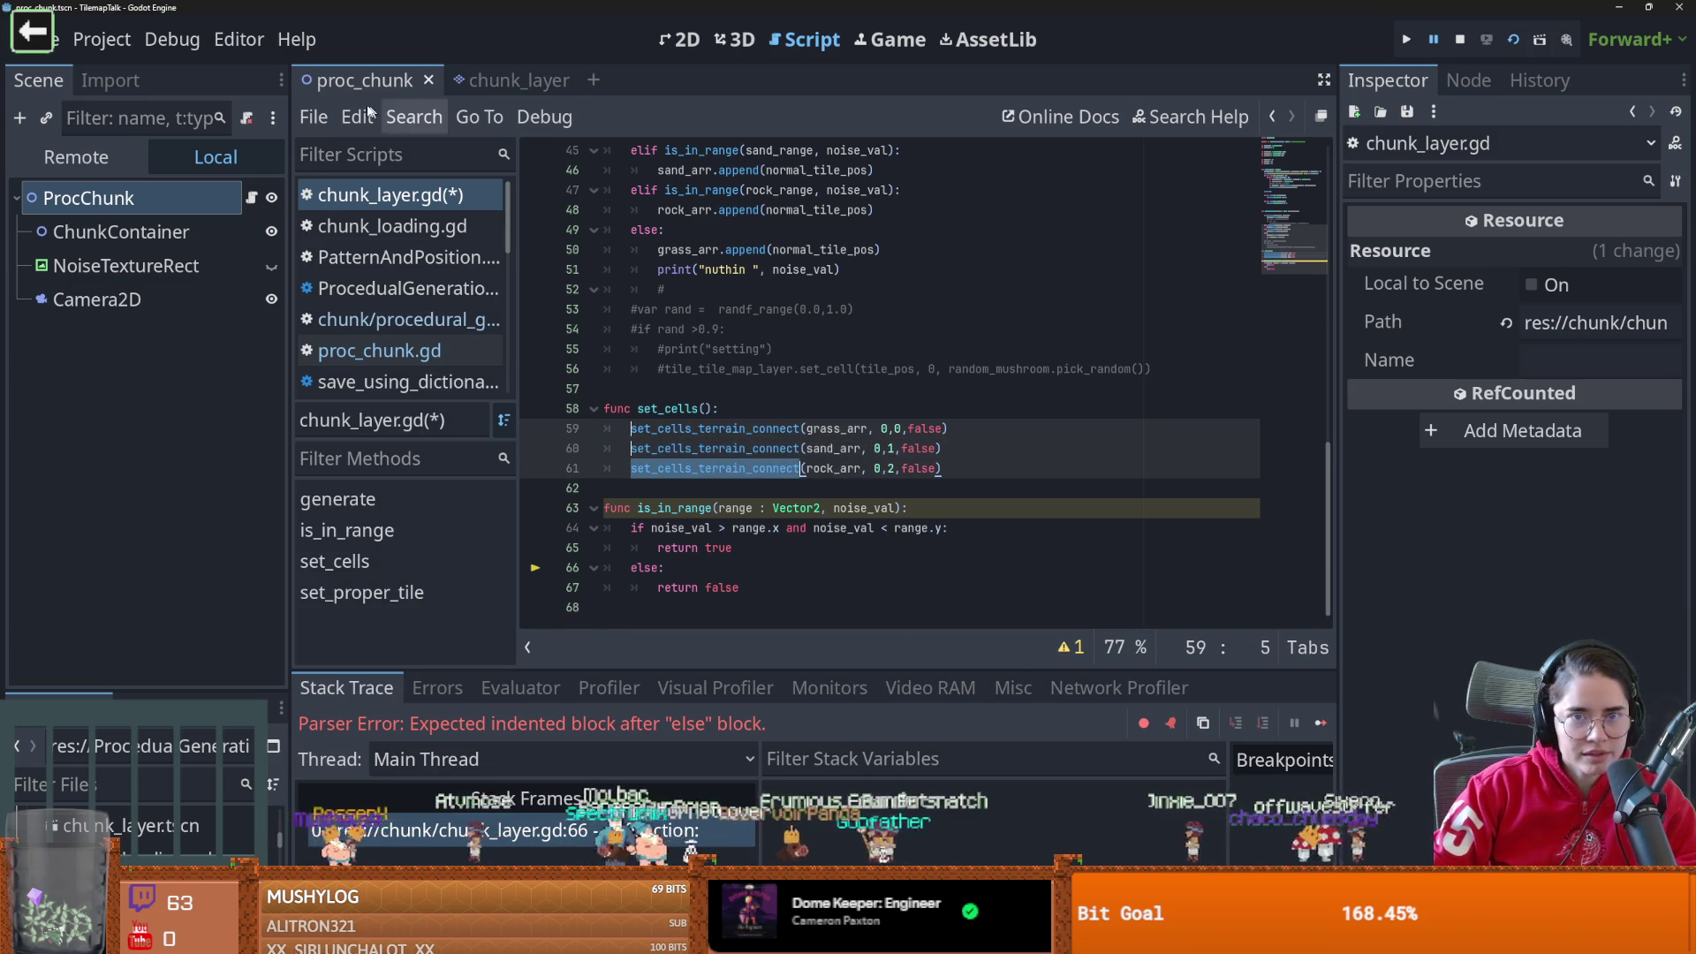
{"action": "left_click", "coordinate": [1514, 44]}
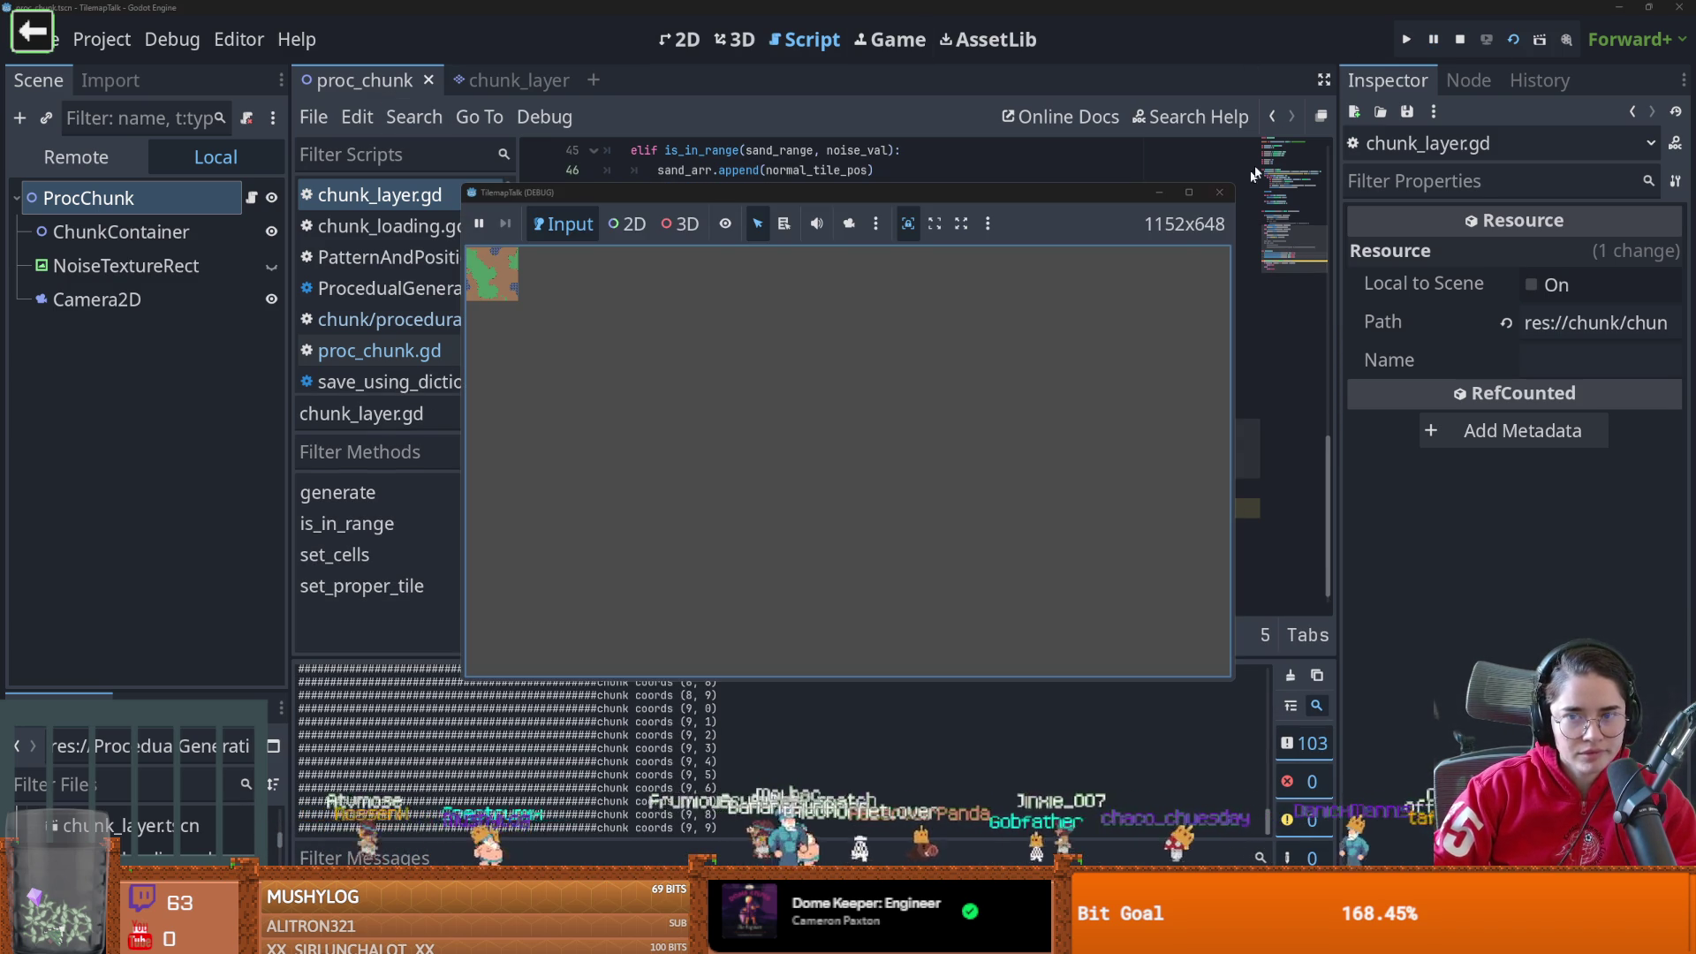
{"action": "left_click", "coordinate": [1219, 193]}
In proc_chunk.gd's set_chunks, open a blank line after the generate call, above add_child
{"action": "left_click", "coordinate": [490, 79]}
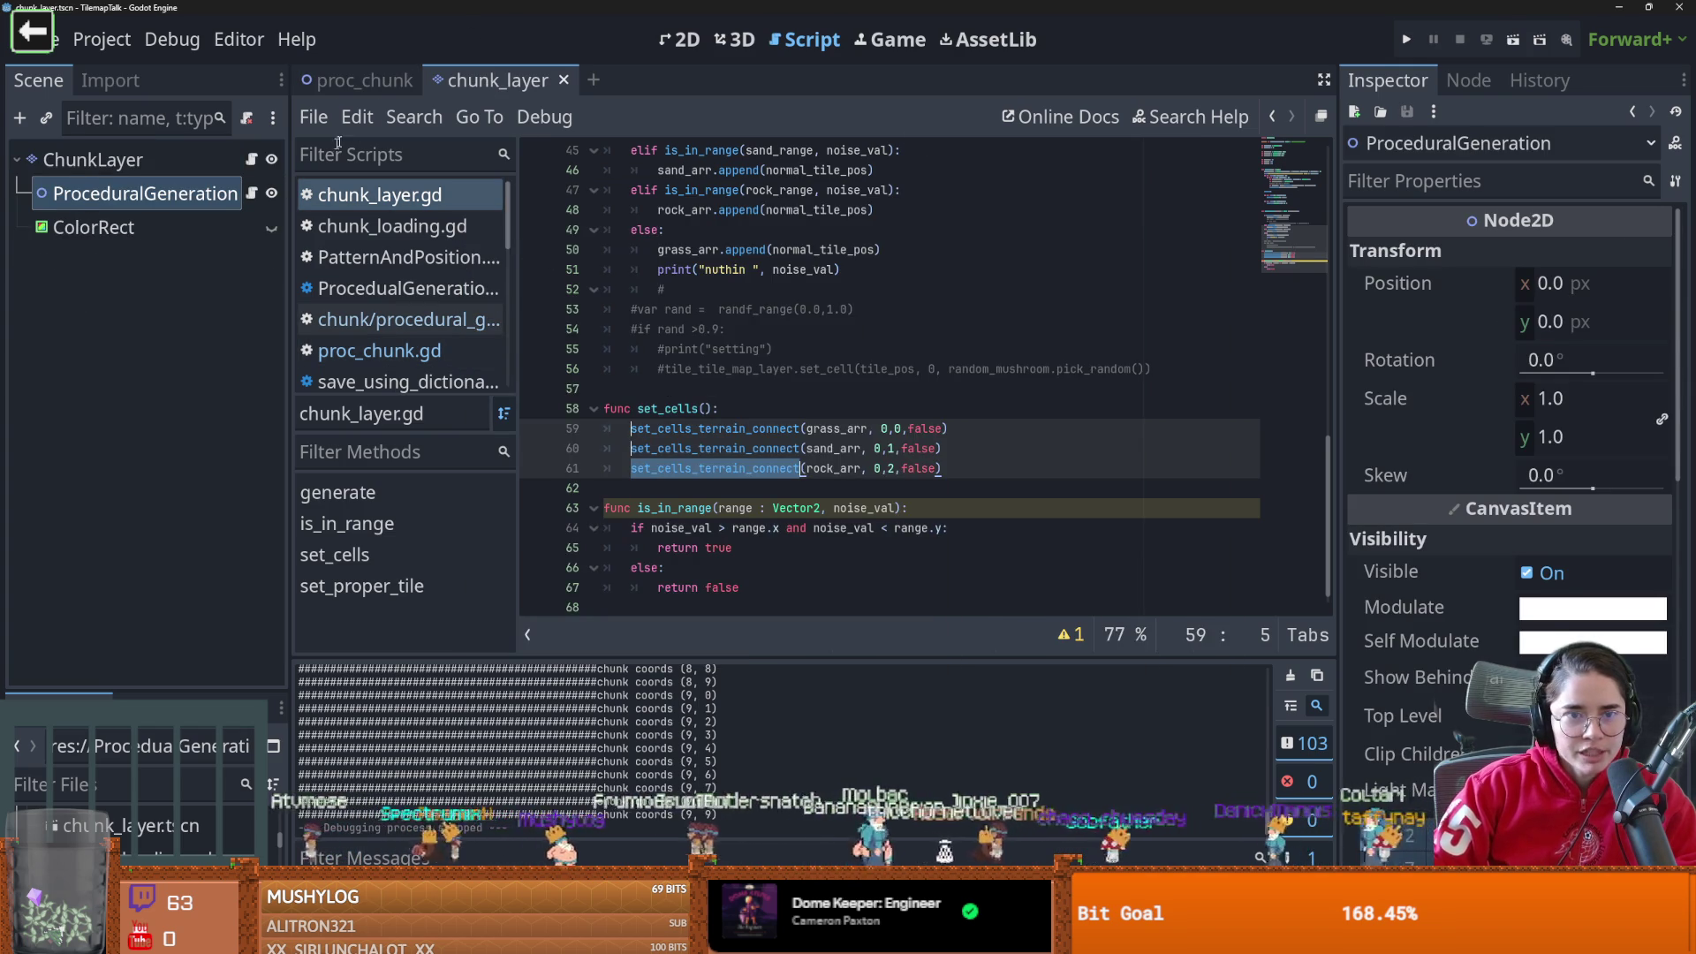
{"action": "left_click", "coordinate": [350, 88]}
{"action": "left_click", "coordinate": [379, 350]}
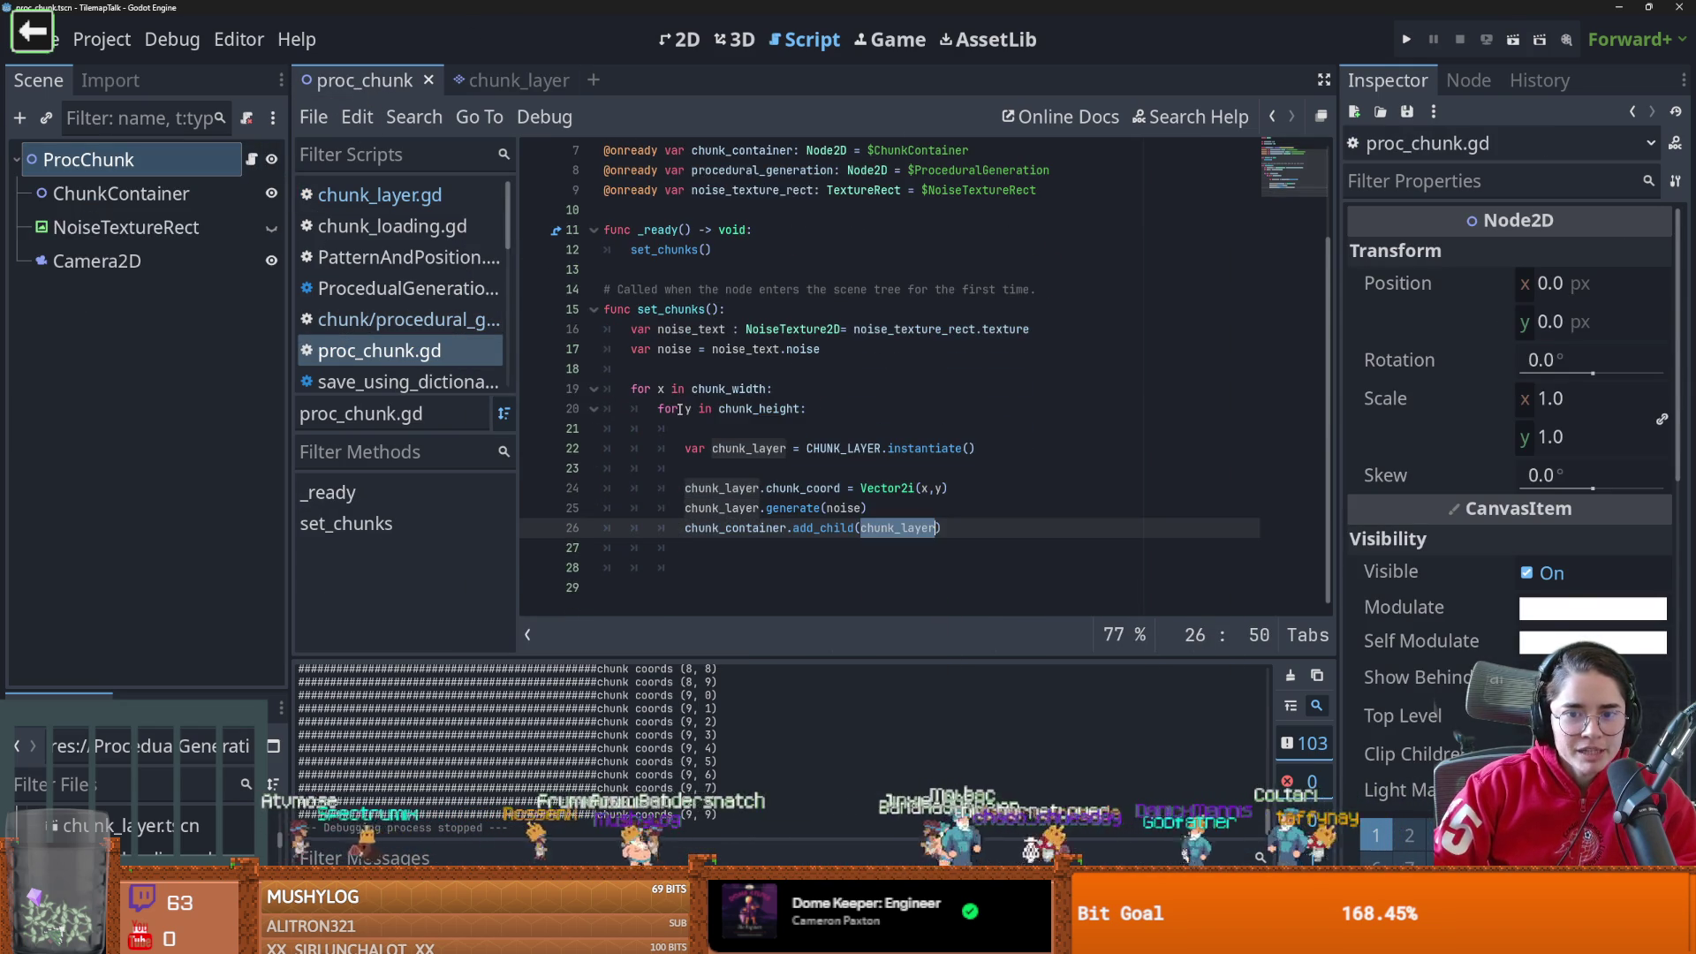
{"action": "left_click", "coordinate": [868, 509]}
{"action": "key", "text": "Return"}
{"action": "key", "text": "Return"}
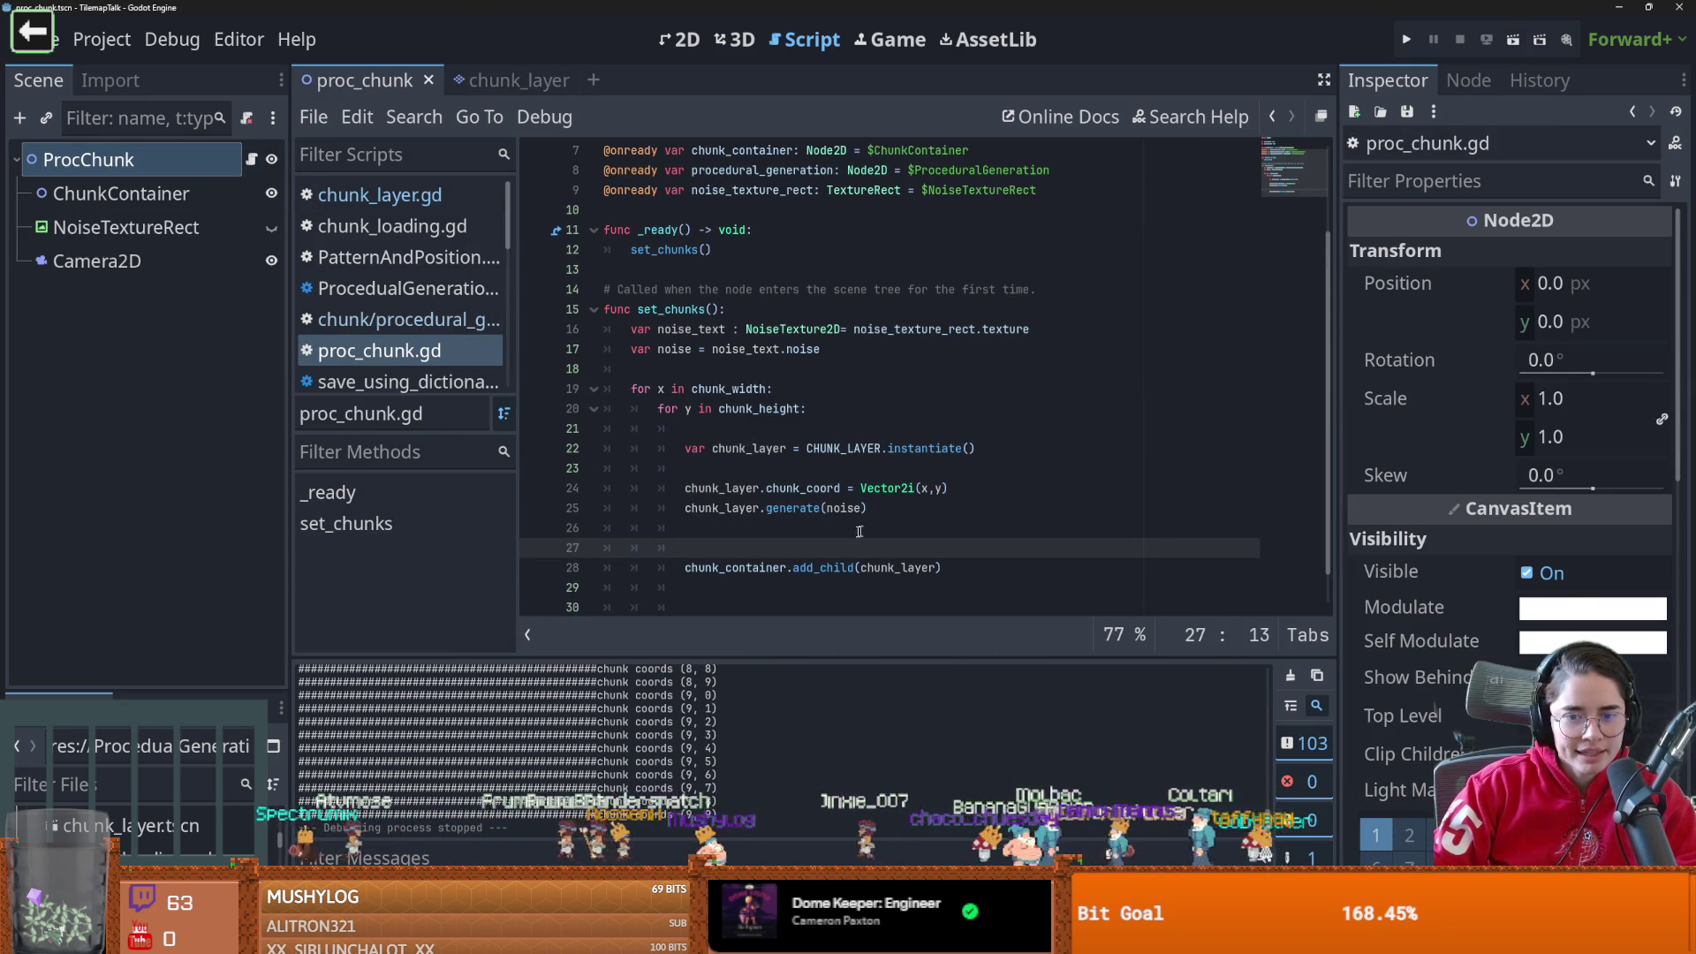
{"action": "double_click", "coordinate": [823, 566]}
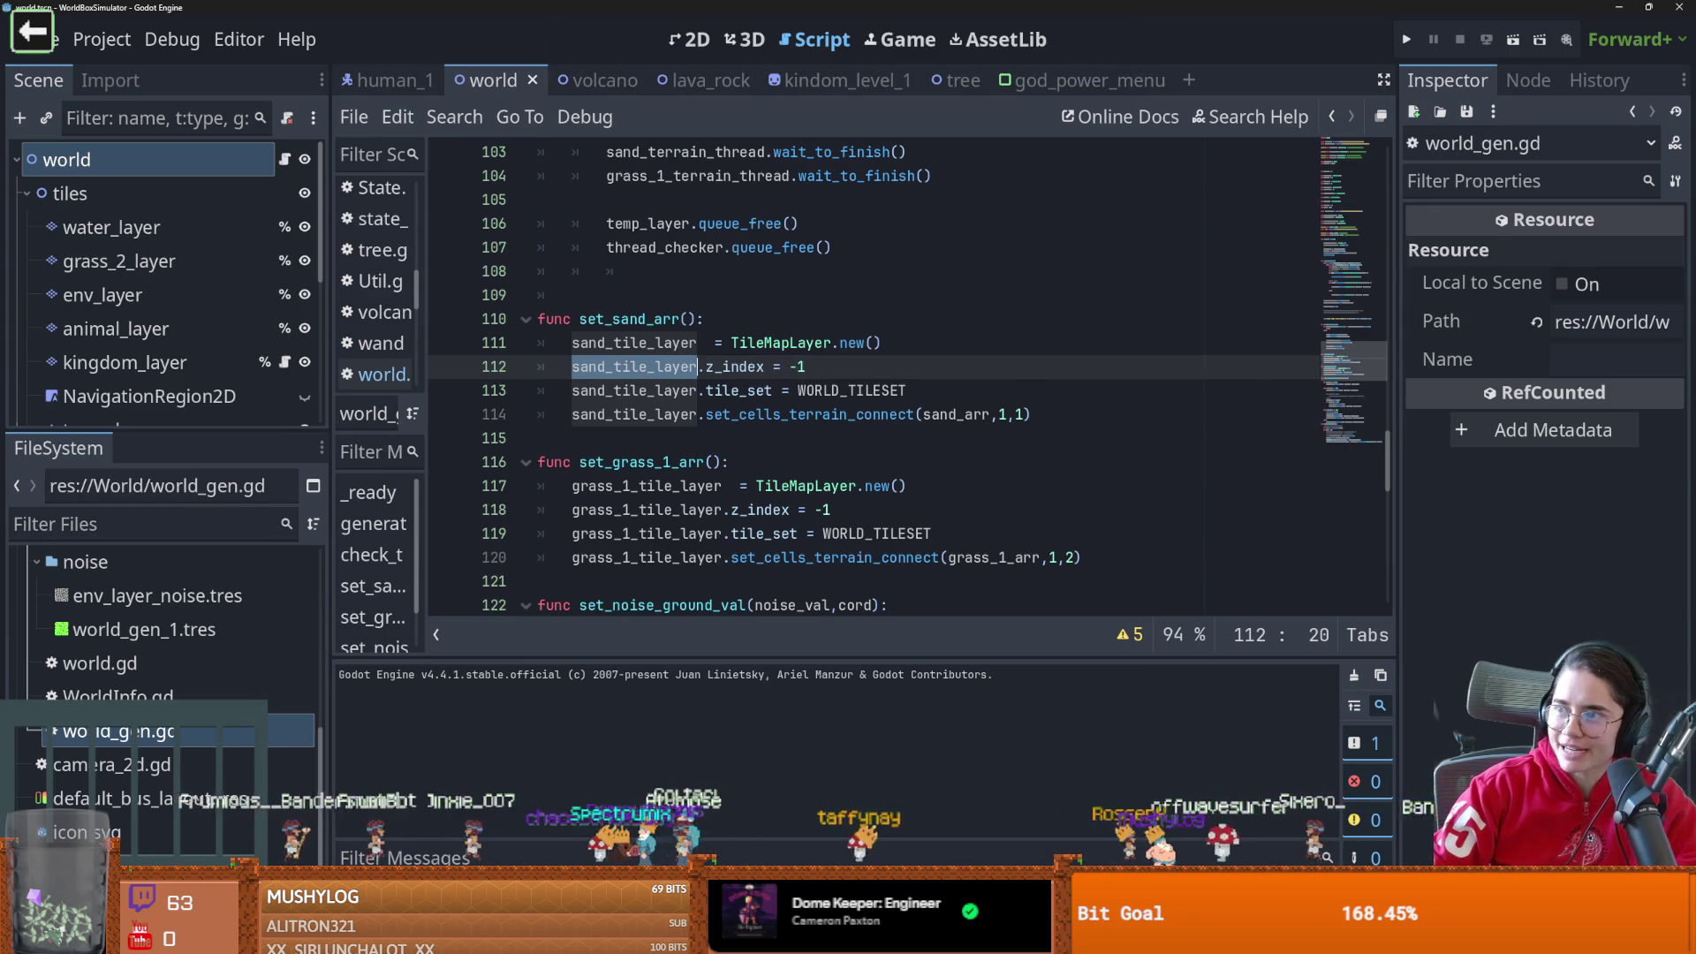
In world_gen.gd, study the sand_terrain_thread Thread declaration on line 40
{"action": "scroll", "coordinate": [1390, 322], "scroll_direction": "up", "scroll_amount": 15}
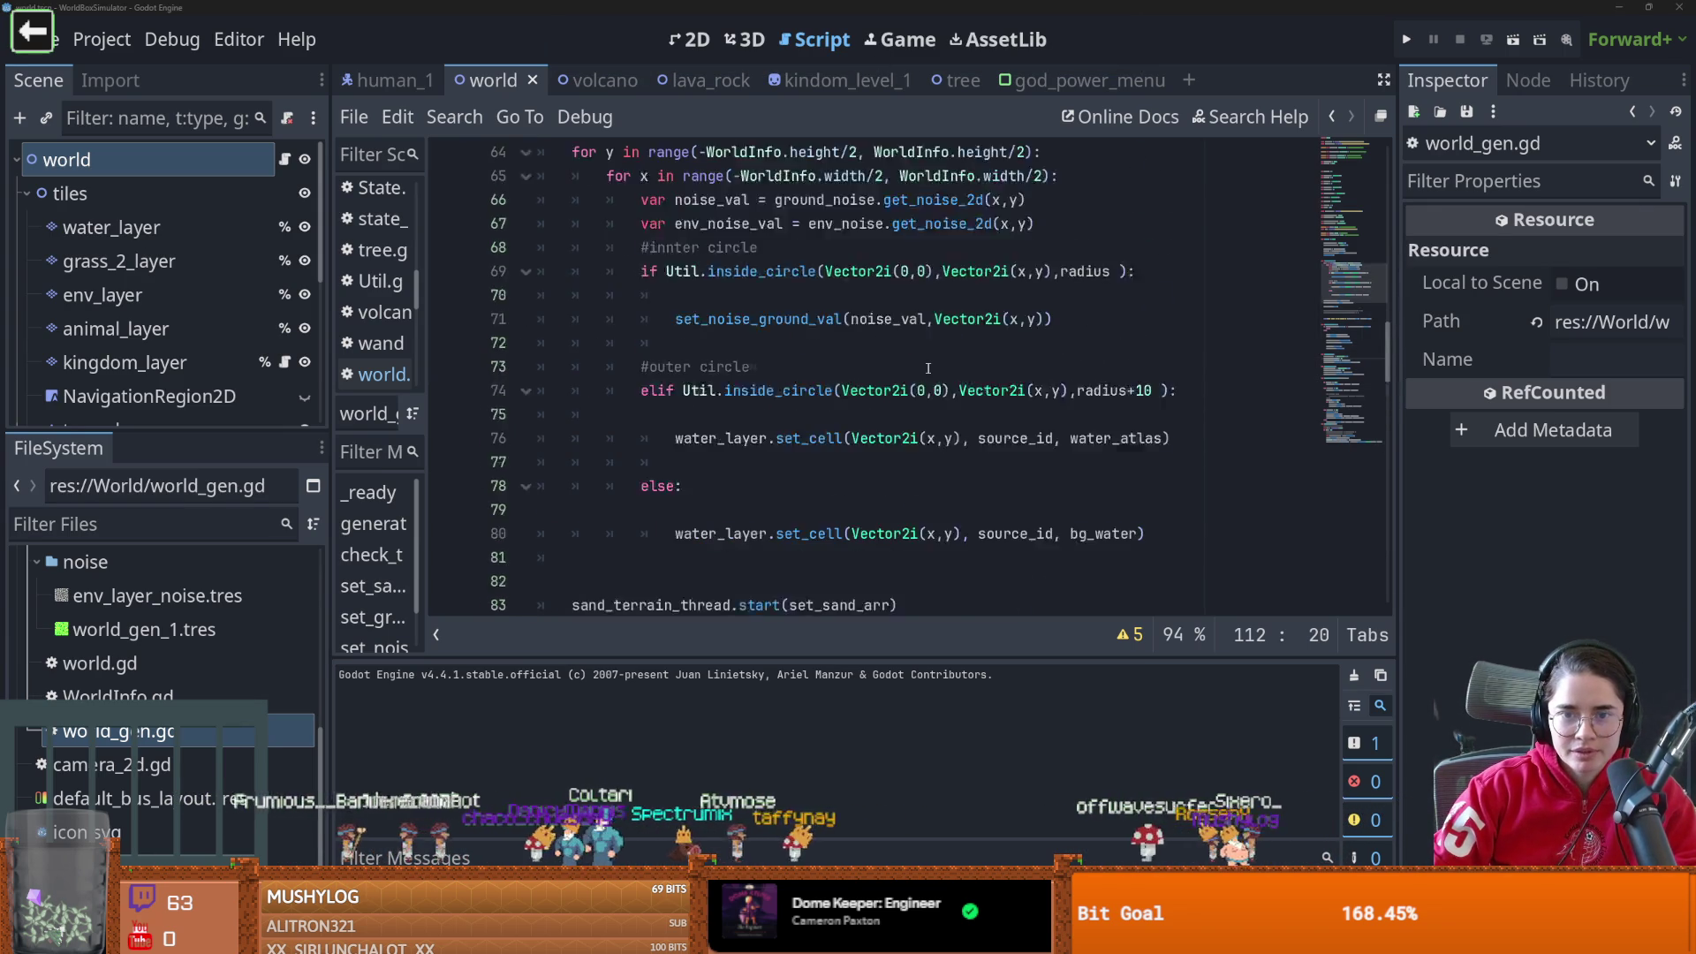
{"action": "left_click_drag", "start_coordinate": [1390, 322], "coordinate": [1393, 150]}
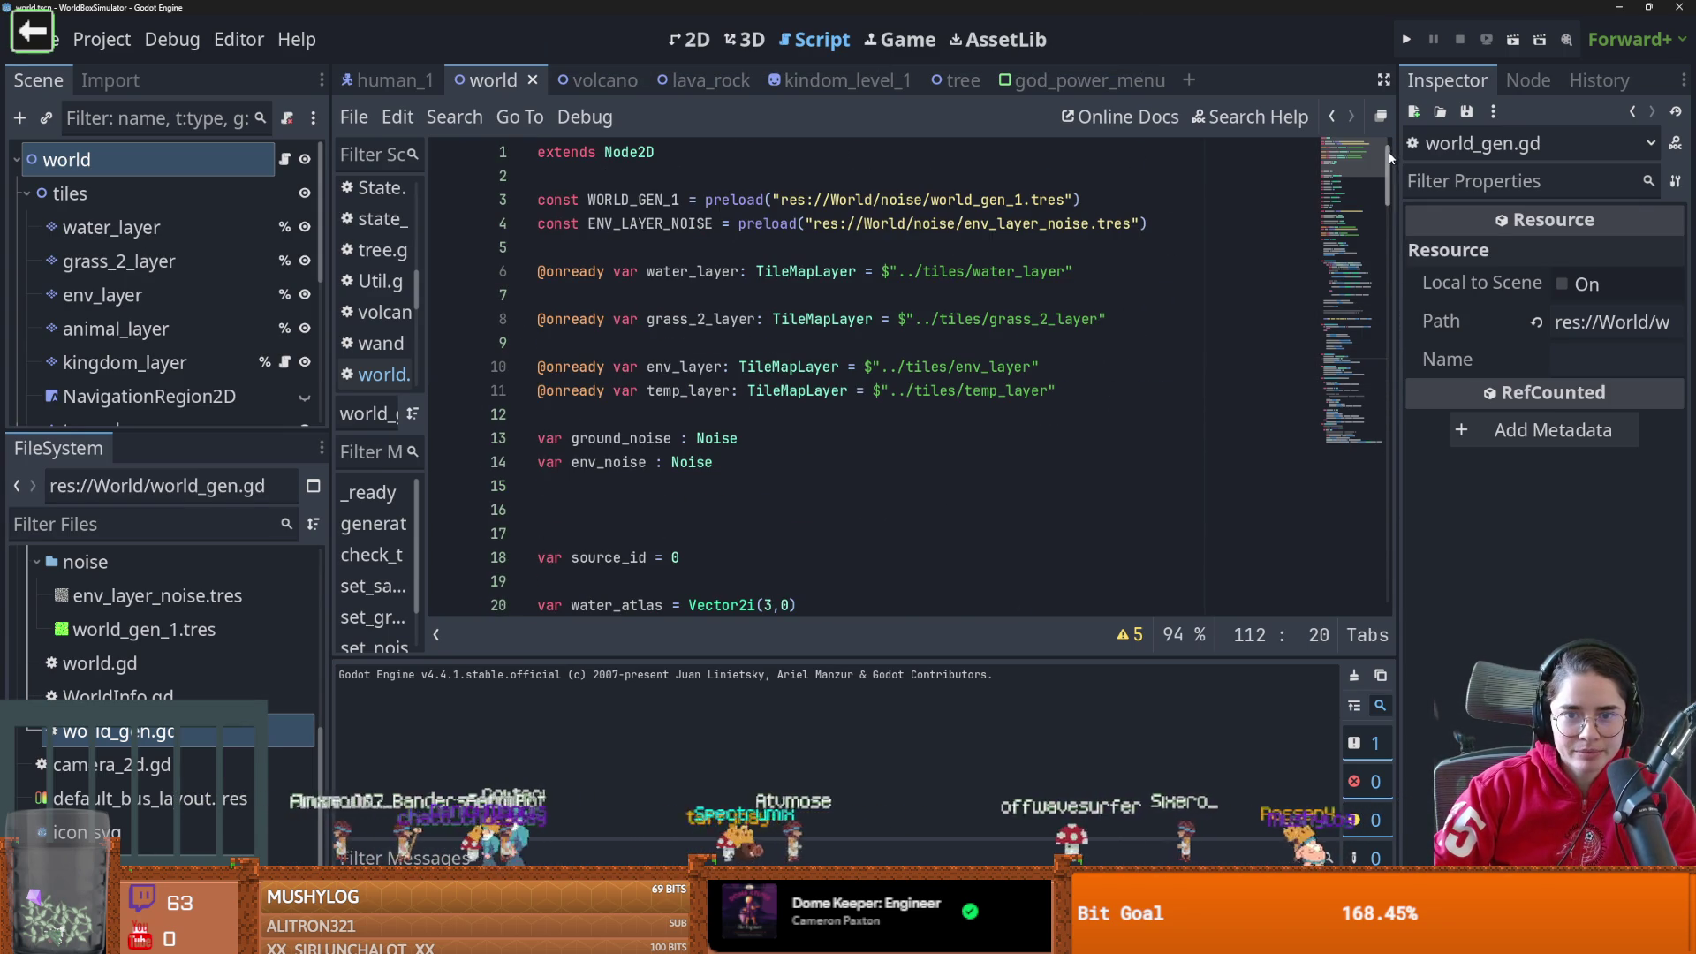
{"action": "scroll", "coordinate": [769, 406], "scroll_direction": "down", "scroll_amount": 6}
{"action": "scroll", "coordinate": [769, 405], "scroll_direction": "down", "scroll_amount": 4}
{"action": "left_click", "coordinate": [765, 367]}
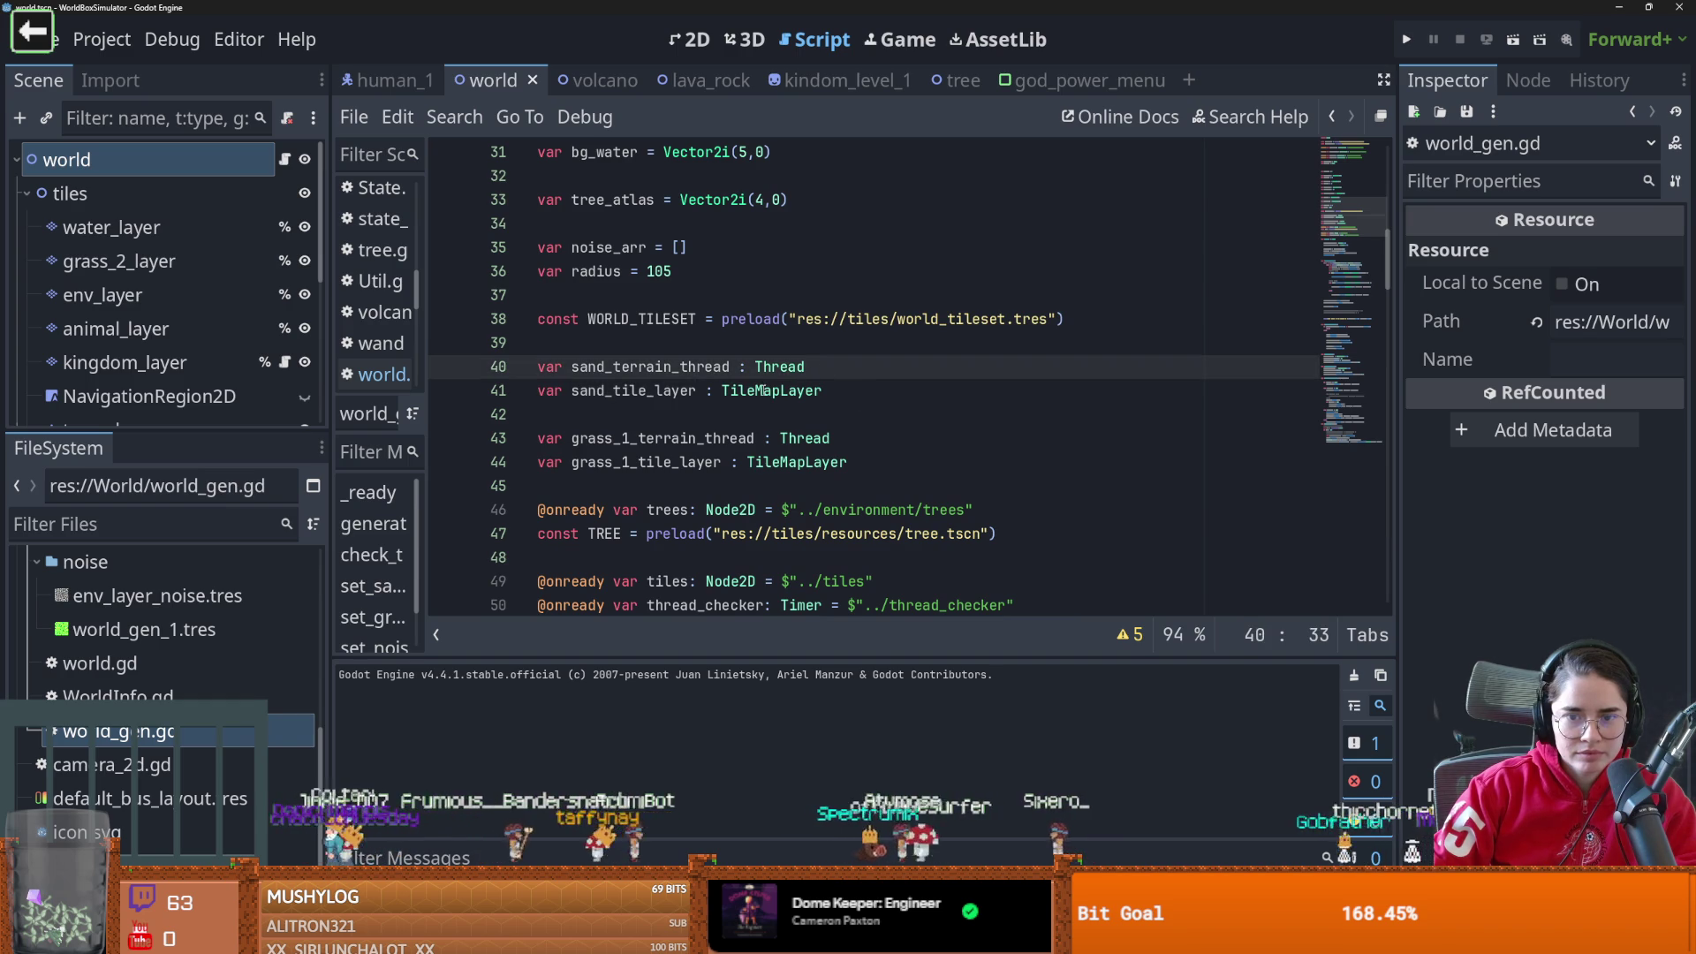
{"action": "double_click", "coordinate": [800, 368]}
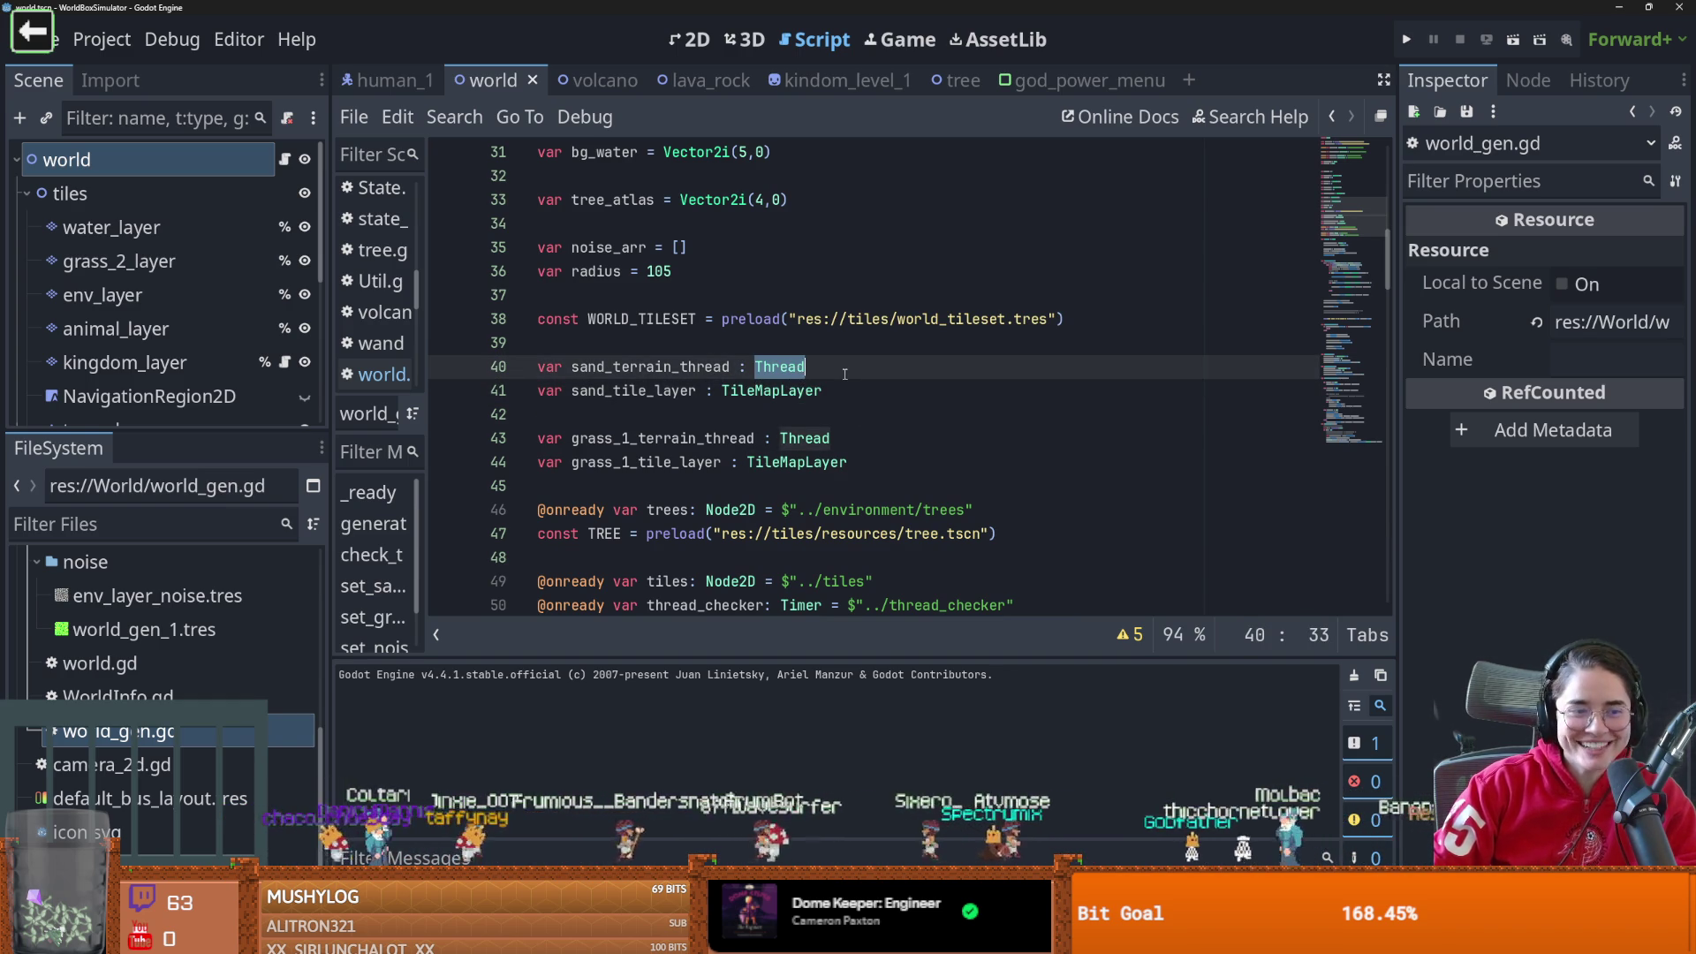
{"action": "left_click_drag", "start_coordinate": [844, 373], "coordinate": [475, 363]}
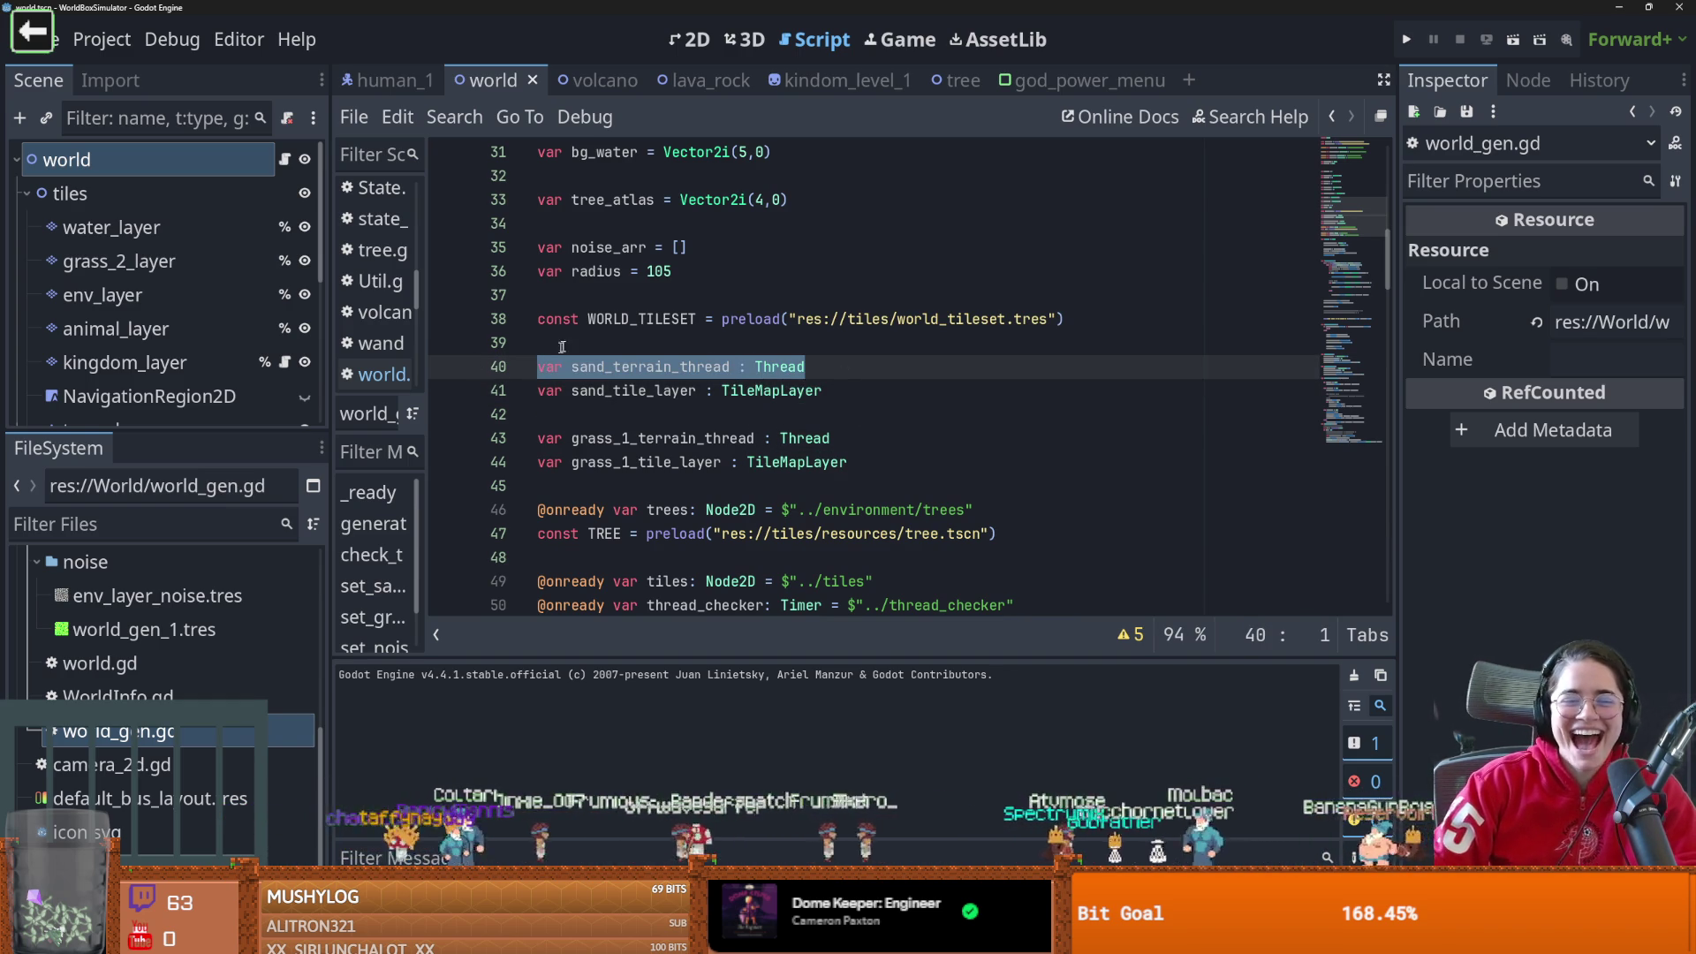
{"action": "mouse_move", "coordinate": [830, 84]}
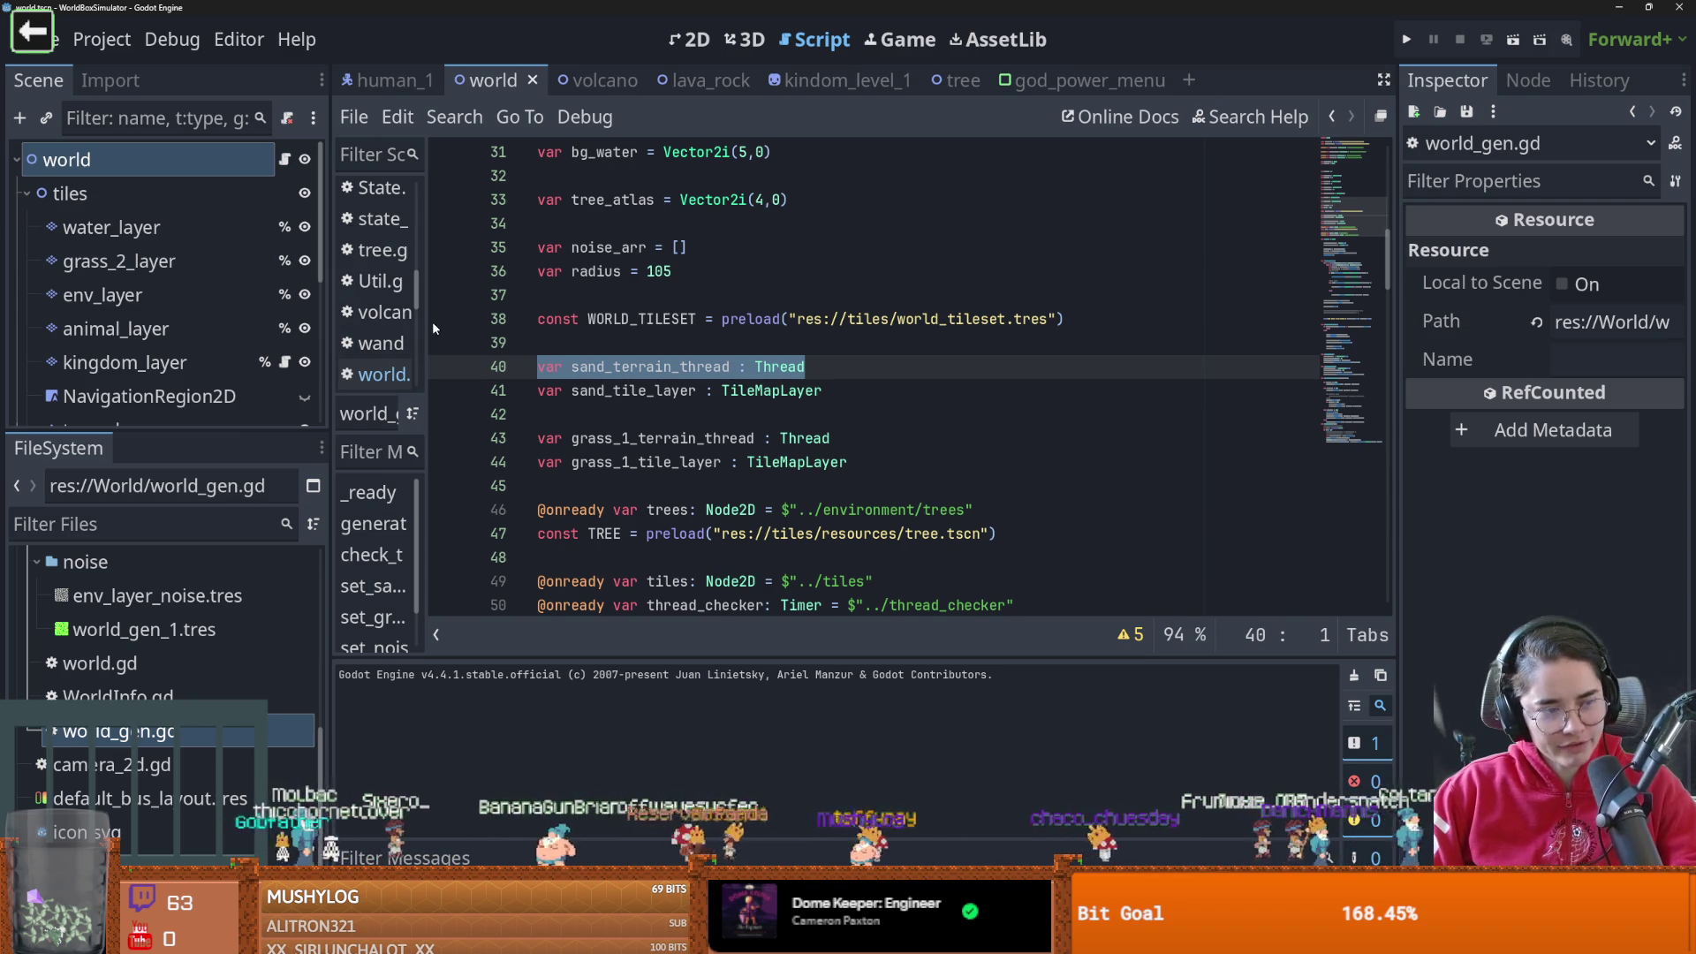
{"action": "left_click", "coordinate": [658, 394]}
{"action": "key", "text": "ctrl+s"}
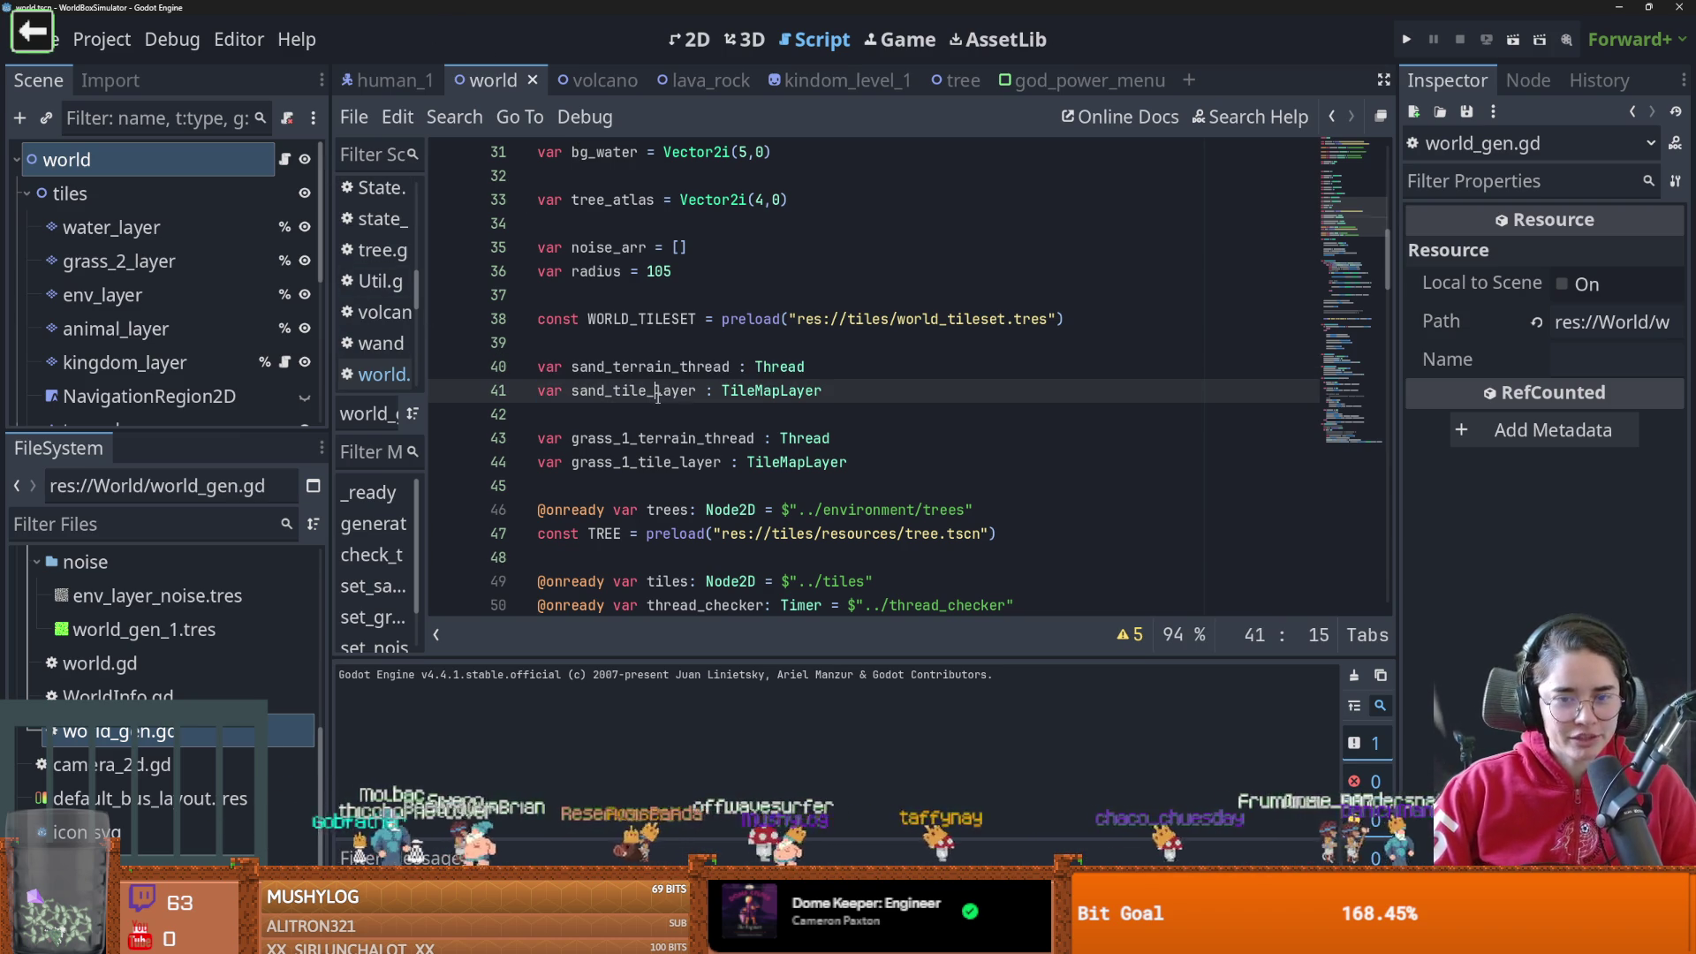
Examine how the sand thread is created on line 54
{"action": "scroll", "coordinate": [734, 353], "scroll_direction": "down", "scroll_amount": 1}
{"action": "double_click", "coordinate": [695, 299]}
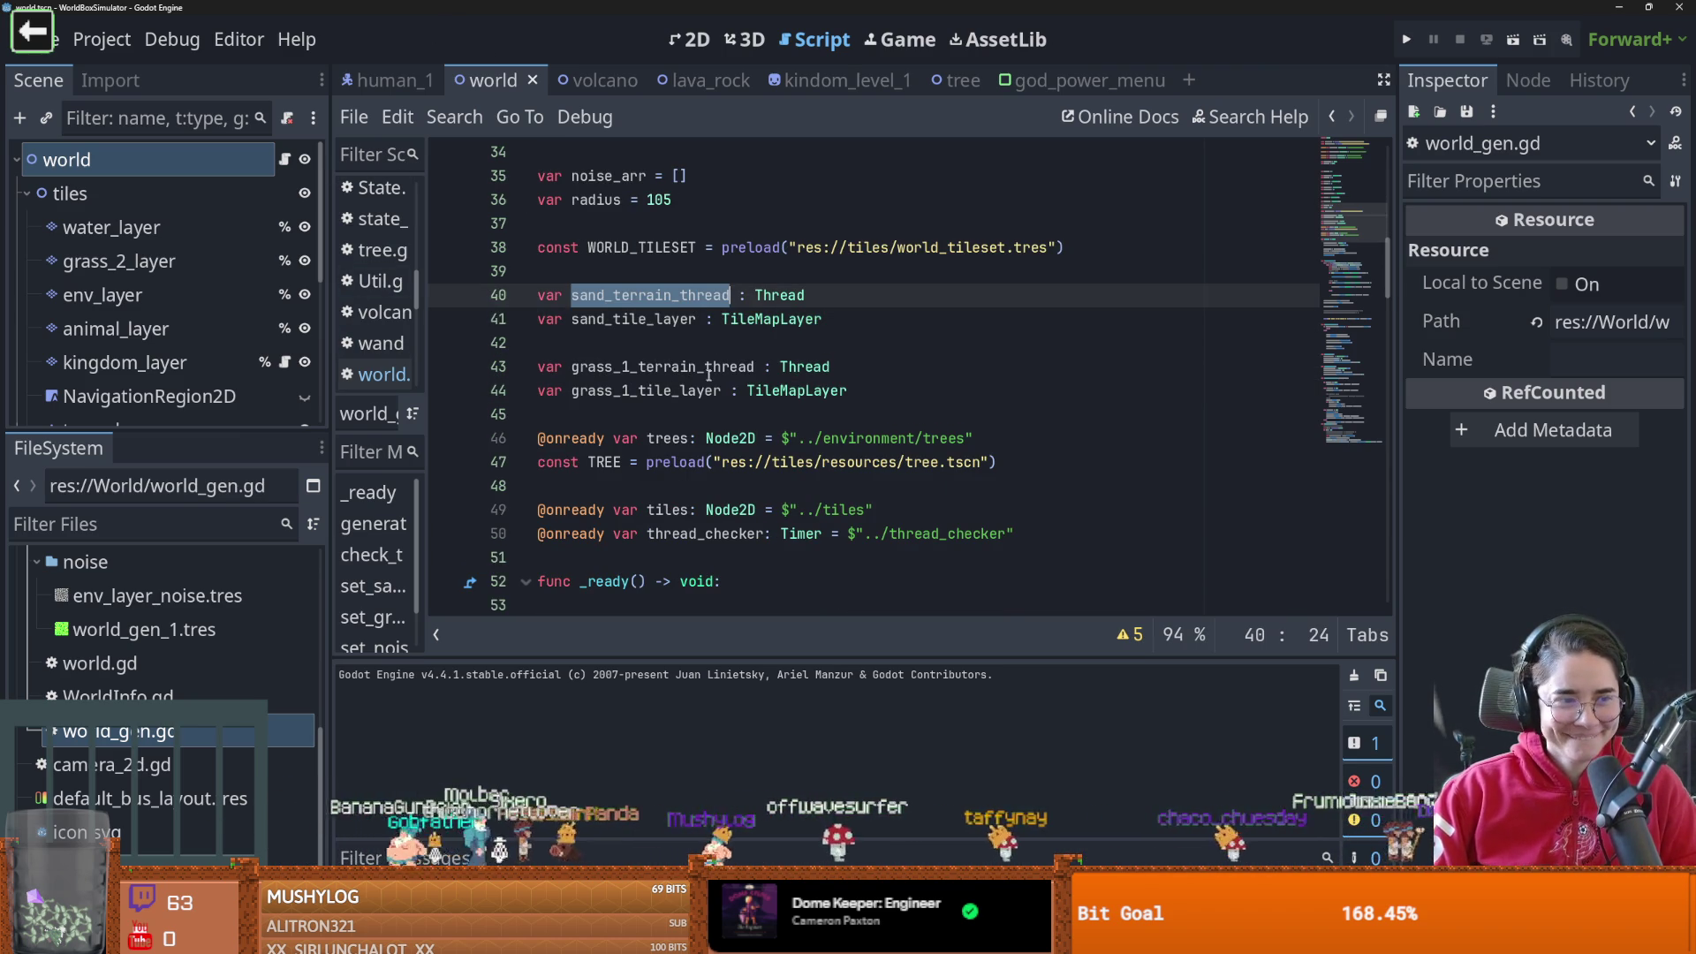
{"action": "scroll", "coordinate": [723, 508], "scroll_direction": "down", "scroll_amount": 5}
{"action": "scroll", "coordinate": [723, 508], "scroll_direction": "up", "scroll_amount": 1}
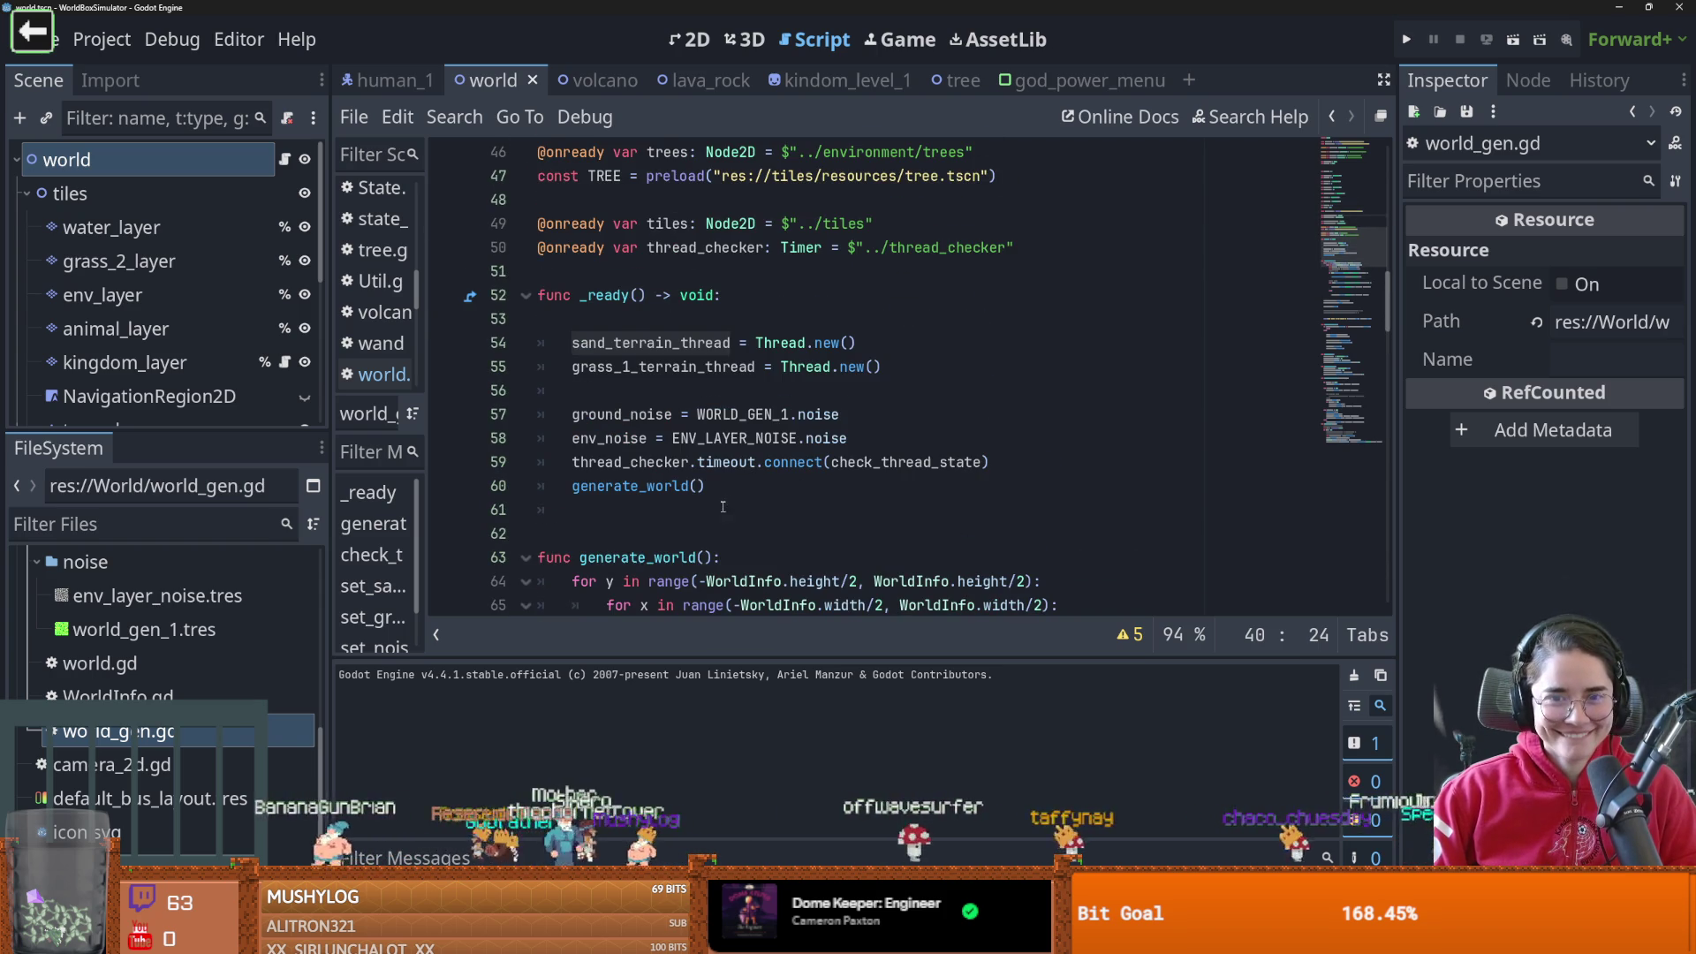
{"action": "left_click", "coordinate": [870, 343]}
{"action": "key", "text": "shift+Home"}
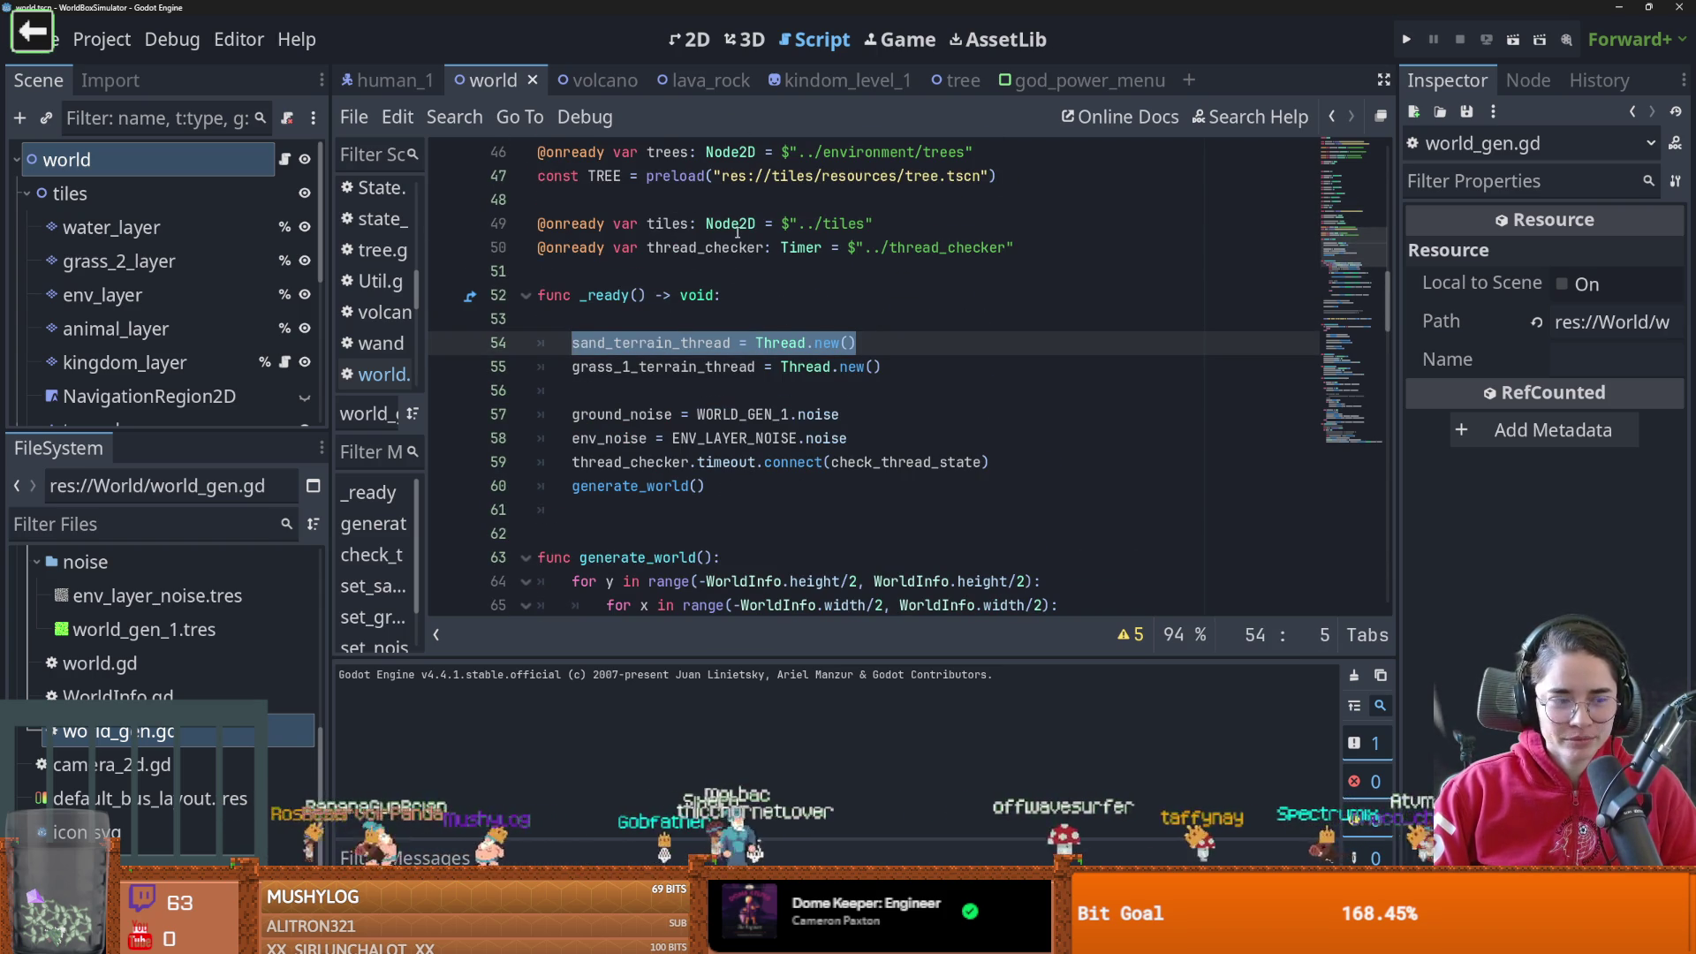
{"action": "double_click", "coordinate": [676, 348]}
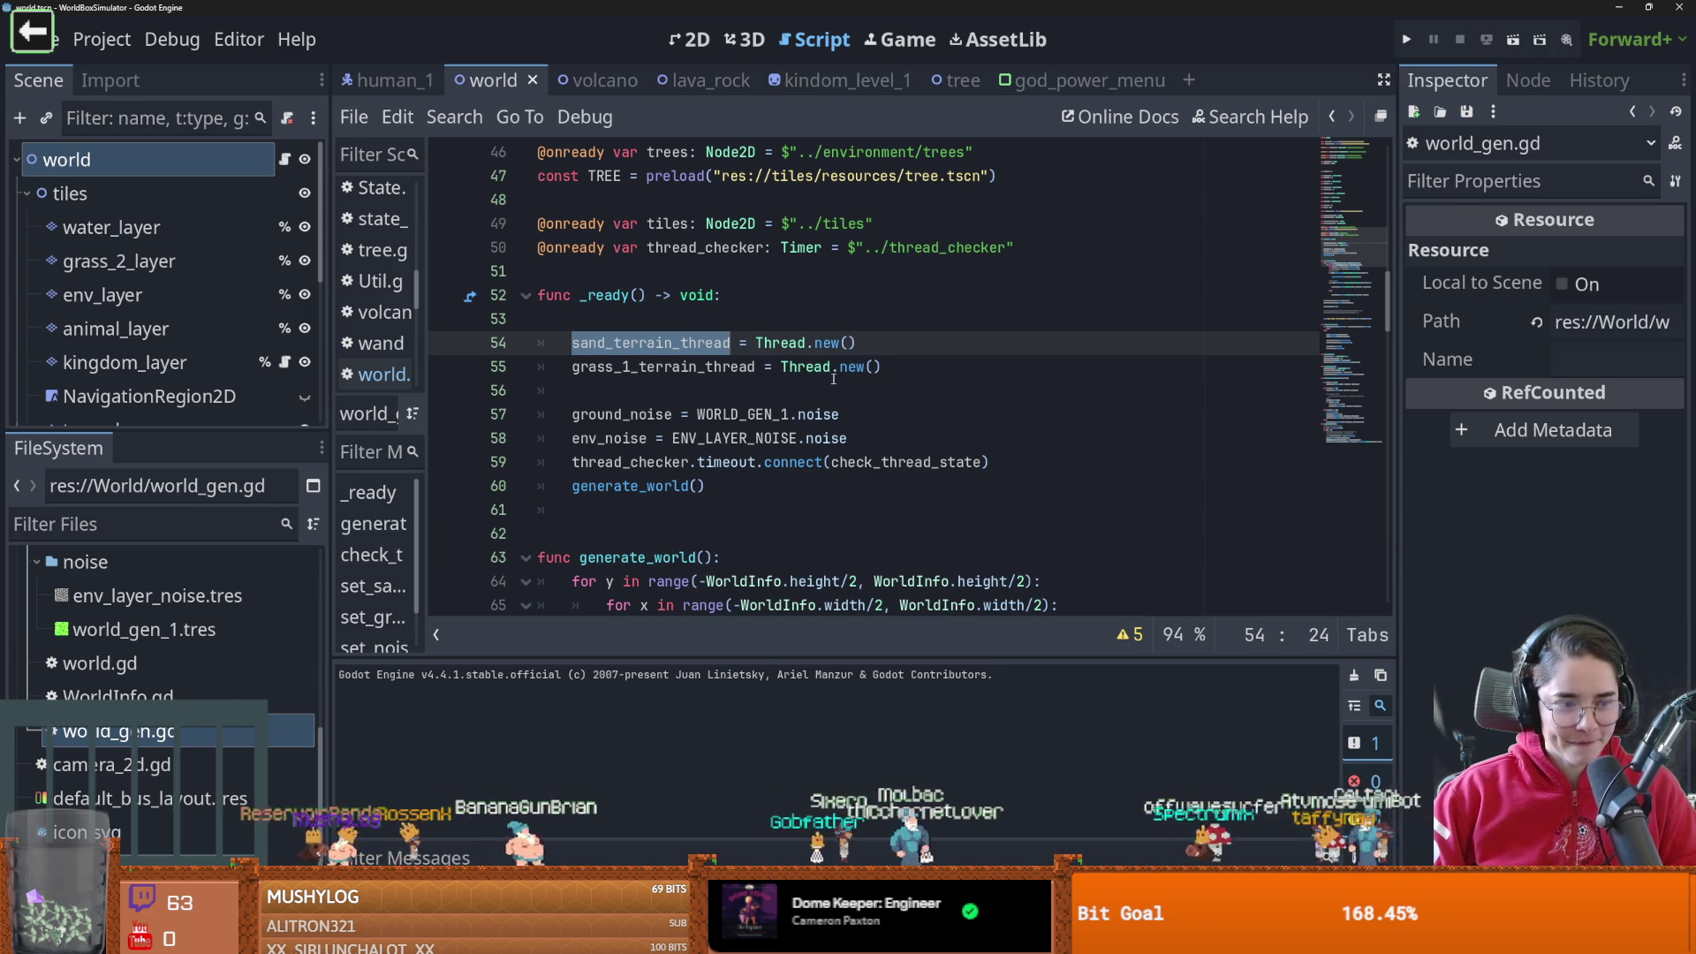
{"action": "scroll", "coordinate": [825, 383], "scroll_direction": "down", "scroll_amount": 2}
{"action": "scroll", "coordinate": [755, 337], "scroll_direction": "up", "scroll_amount": 2}
{"action": "scroll", "coordinate": [687, 345], "scroll_direction": "down", "scroll_amount": 12}
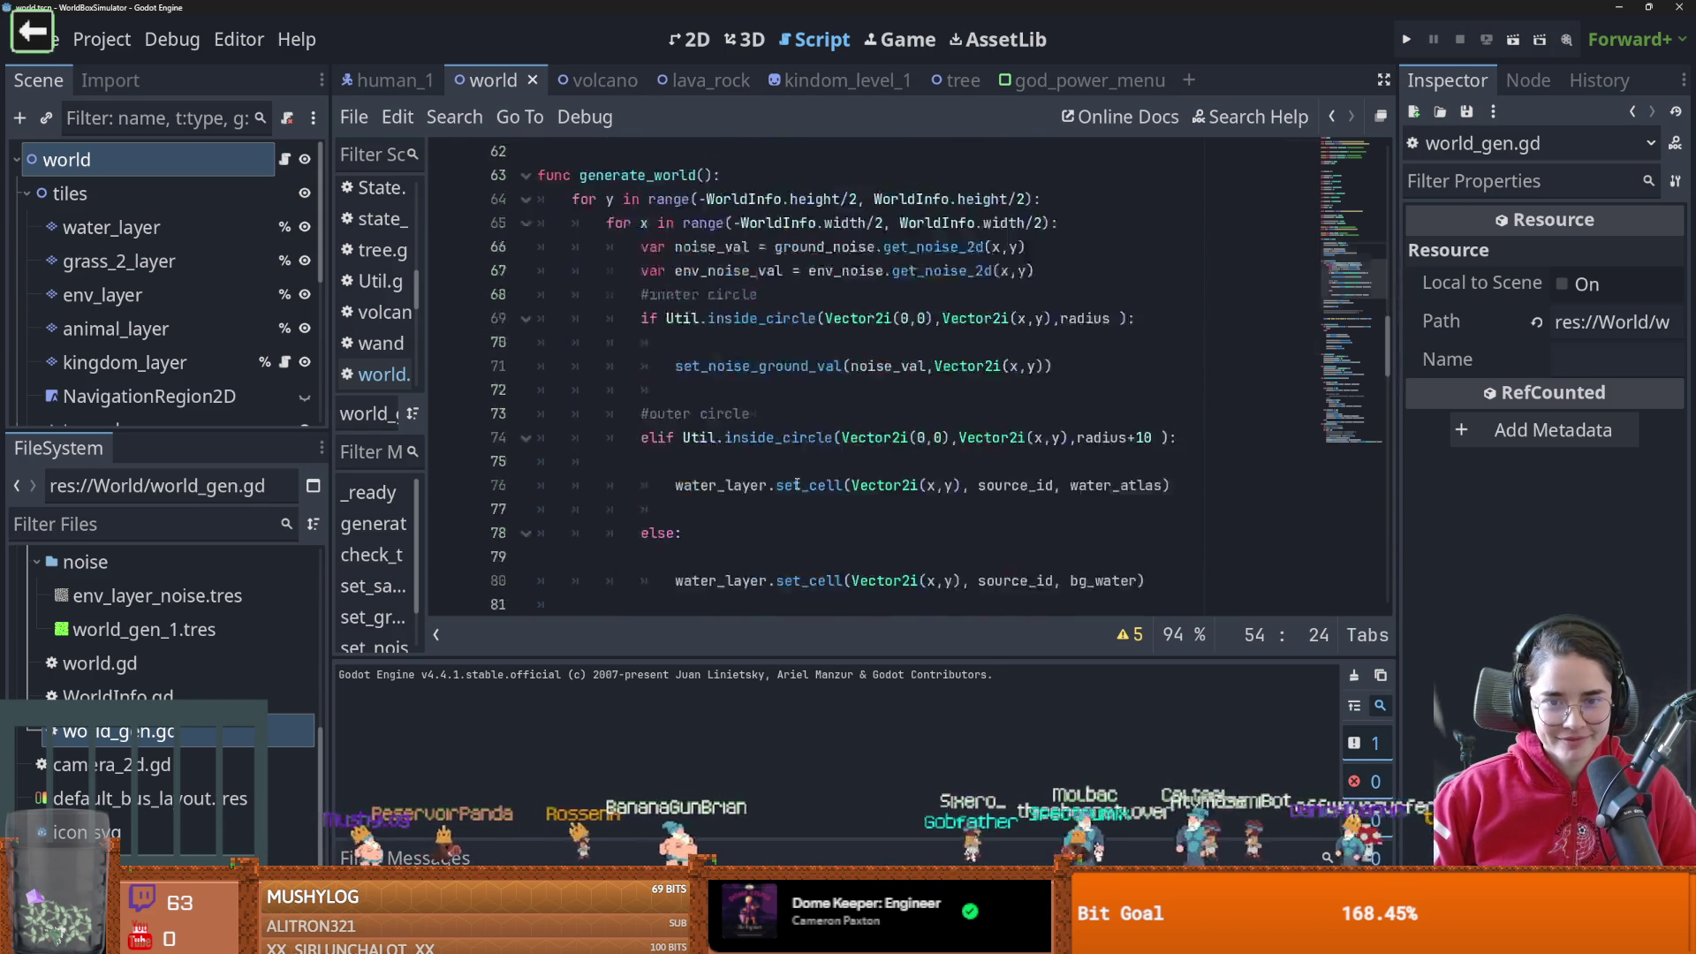
{"action": "scroll", "coordinate": [796, 484], "scroll_direction": "up", "scroll_amount": 2}
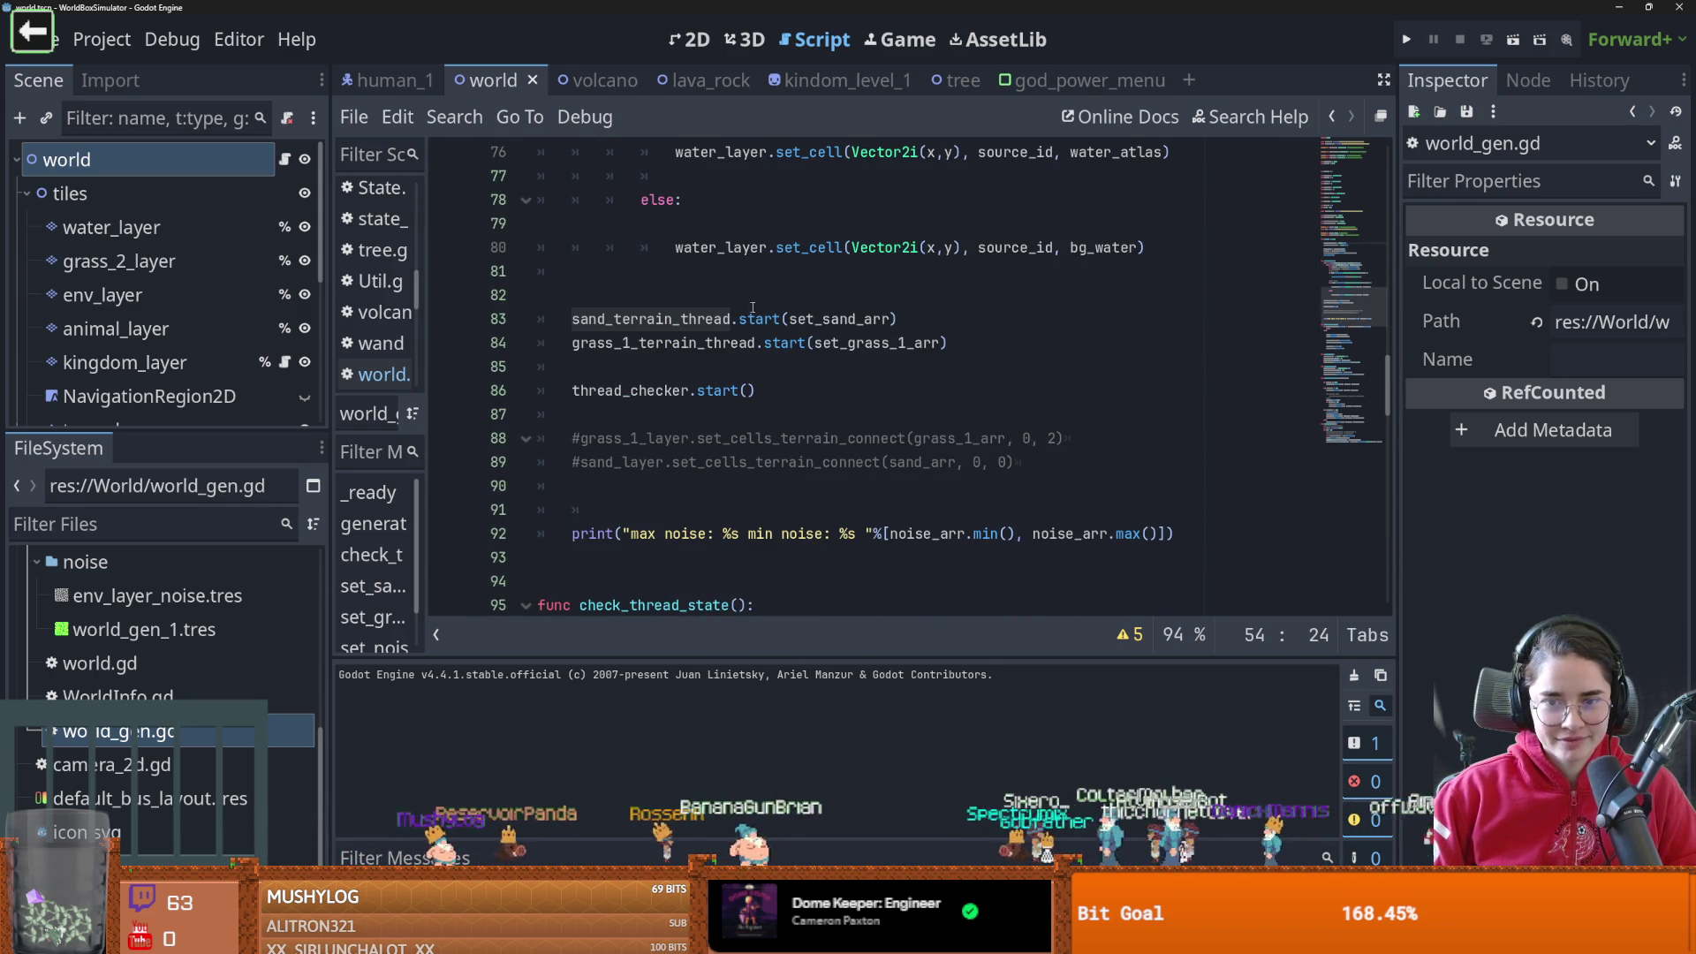
Review set_sand_arr, then change proc_chunk.gd's line 11 to 'var threads = []'
{"action": "left_click", "coordinate": [837, 324], "text": "ctrl"}
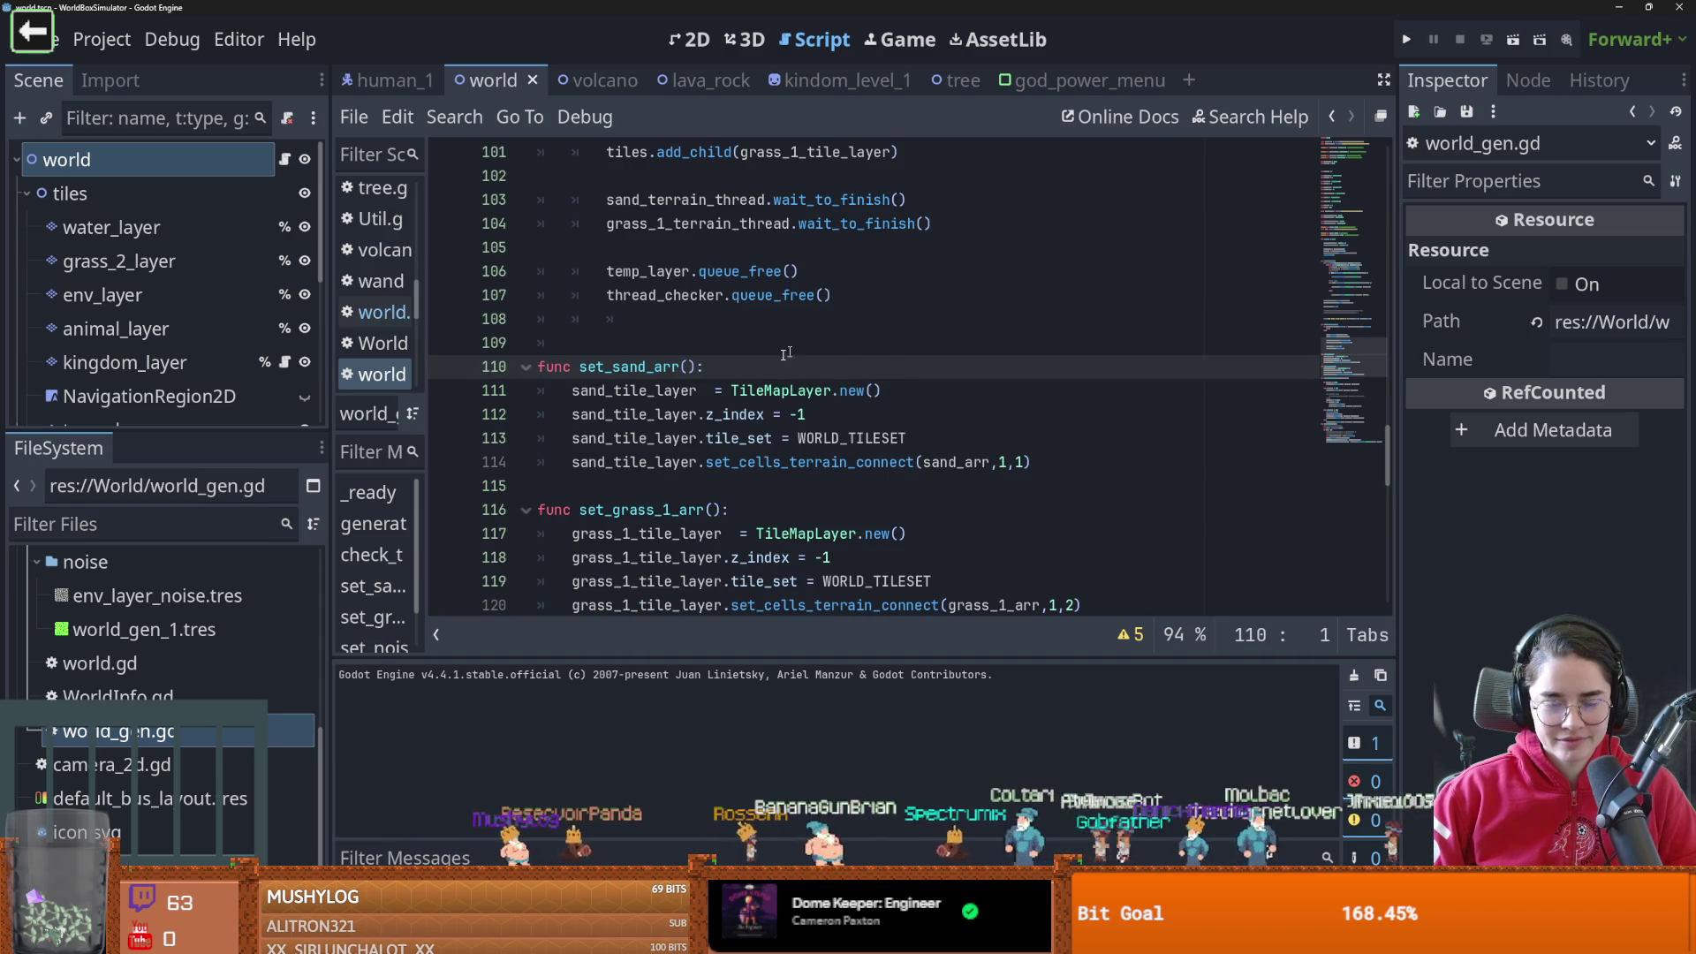
{"action": "scroll", "coordinate": [723, 379], "scroll_direction": "down", "scroll_amount": 1}
{"action": "mouse_move", "coordinate": [723, 380]}
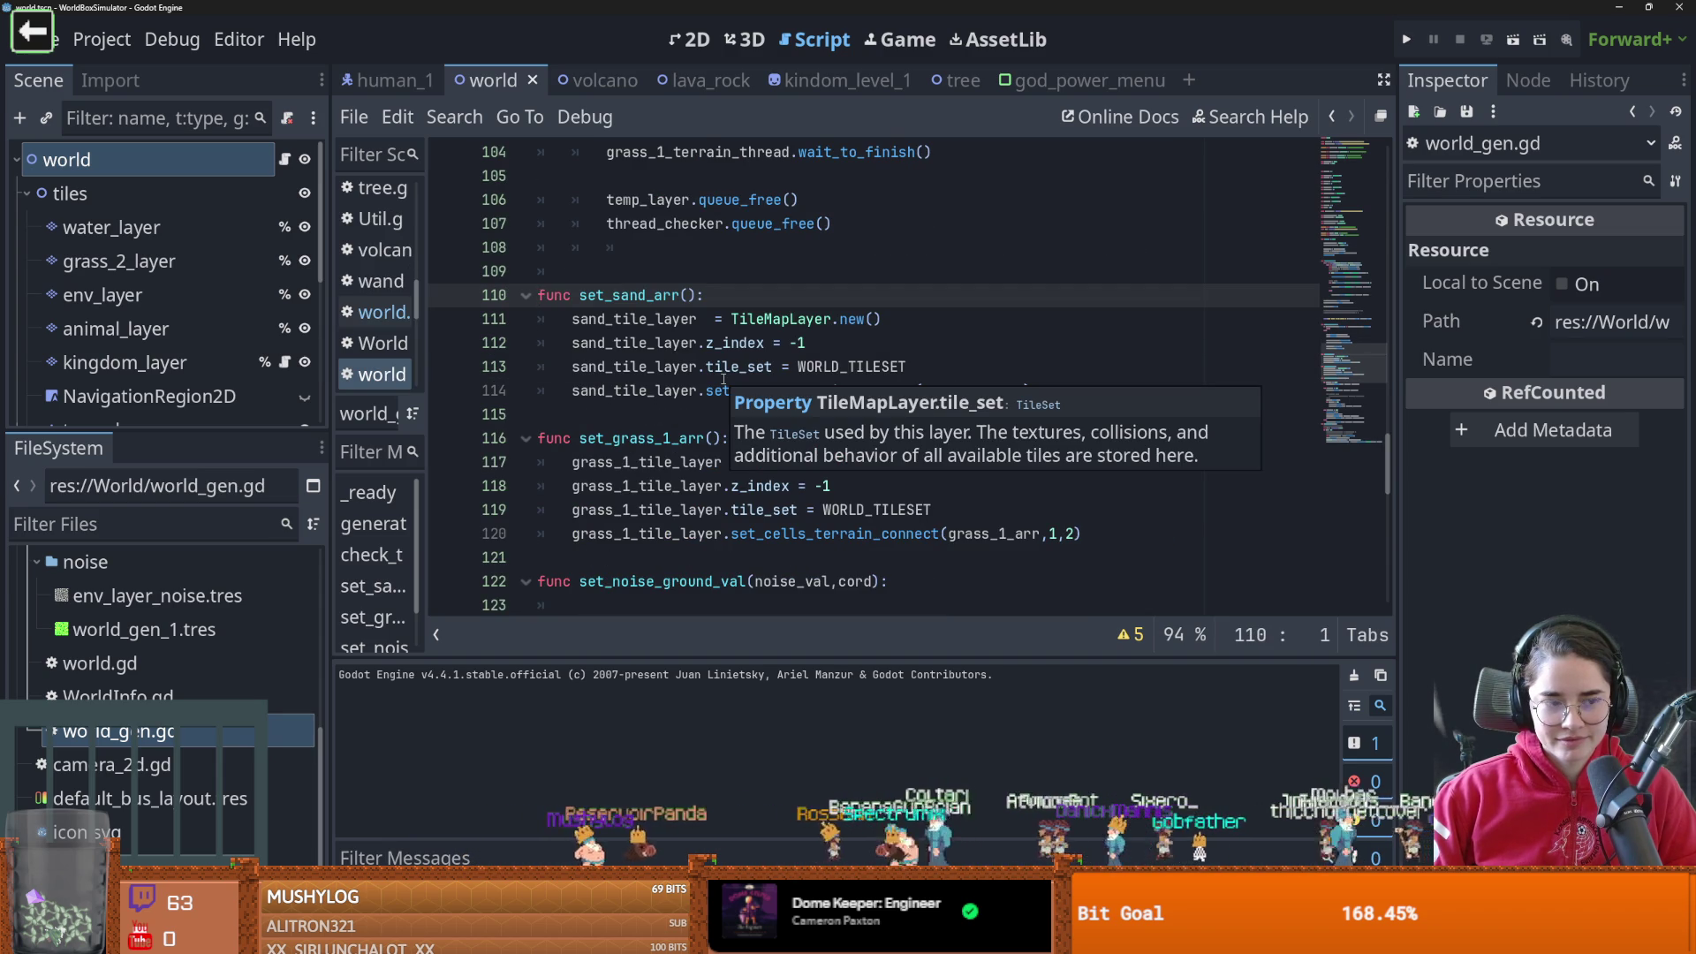
{"action": "mouse_move", "coordinate": [721, 383]}
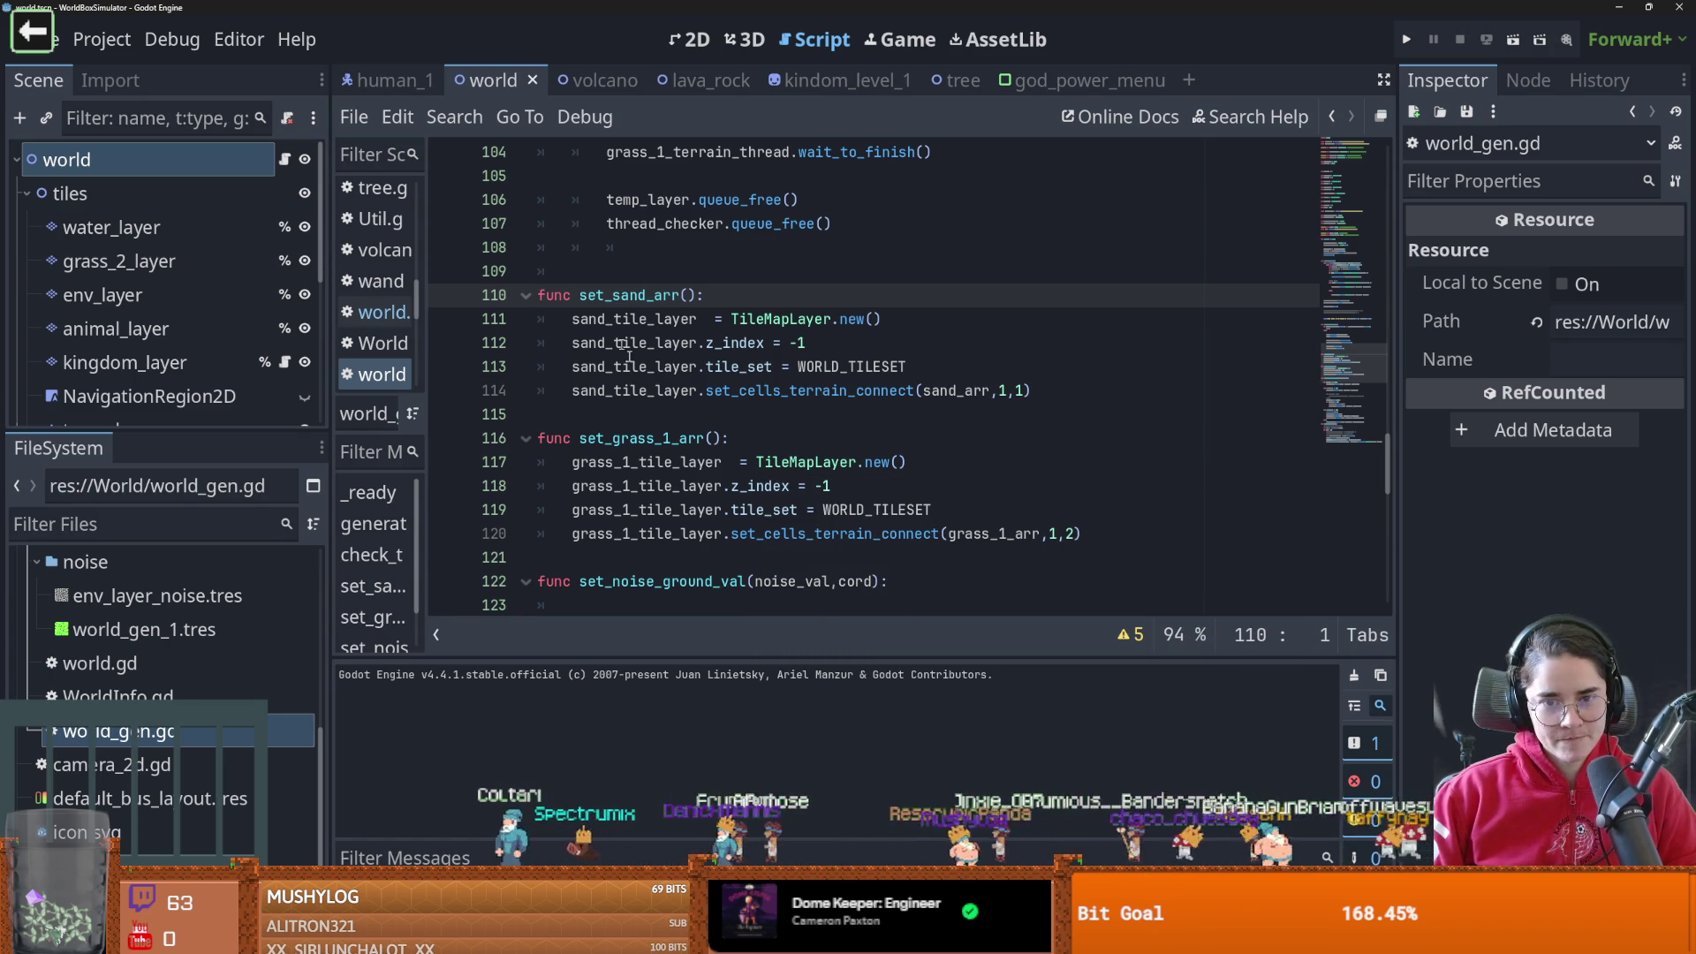
{"action": "scroll", "coordinate": [597, 306], "scroll_direction": "up", "scroll_amount": 19}
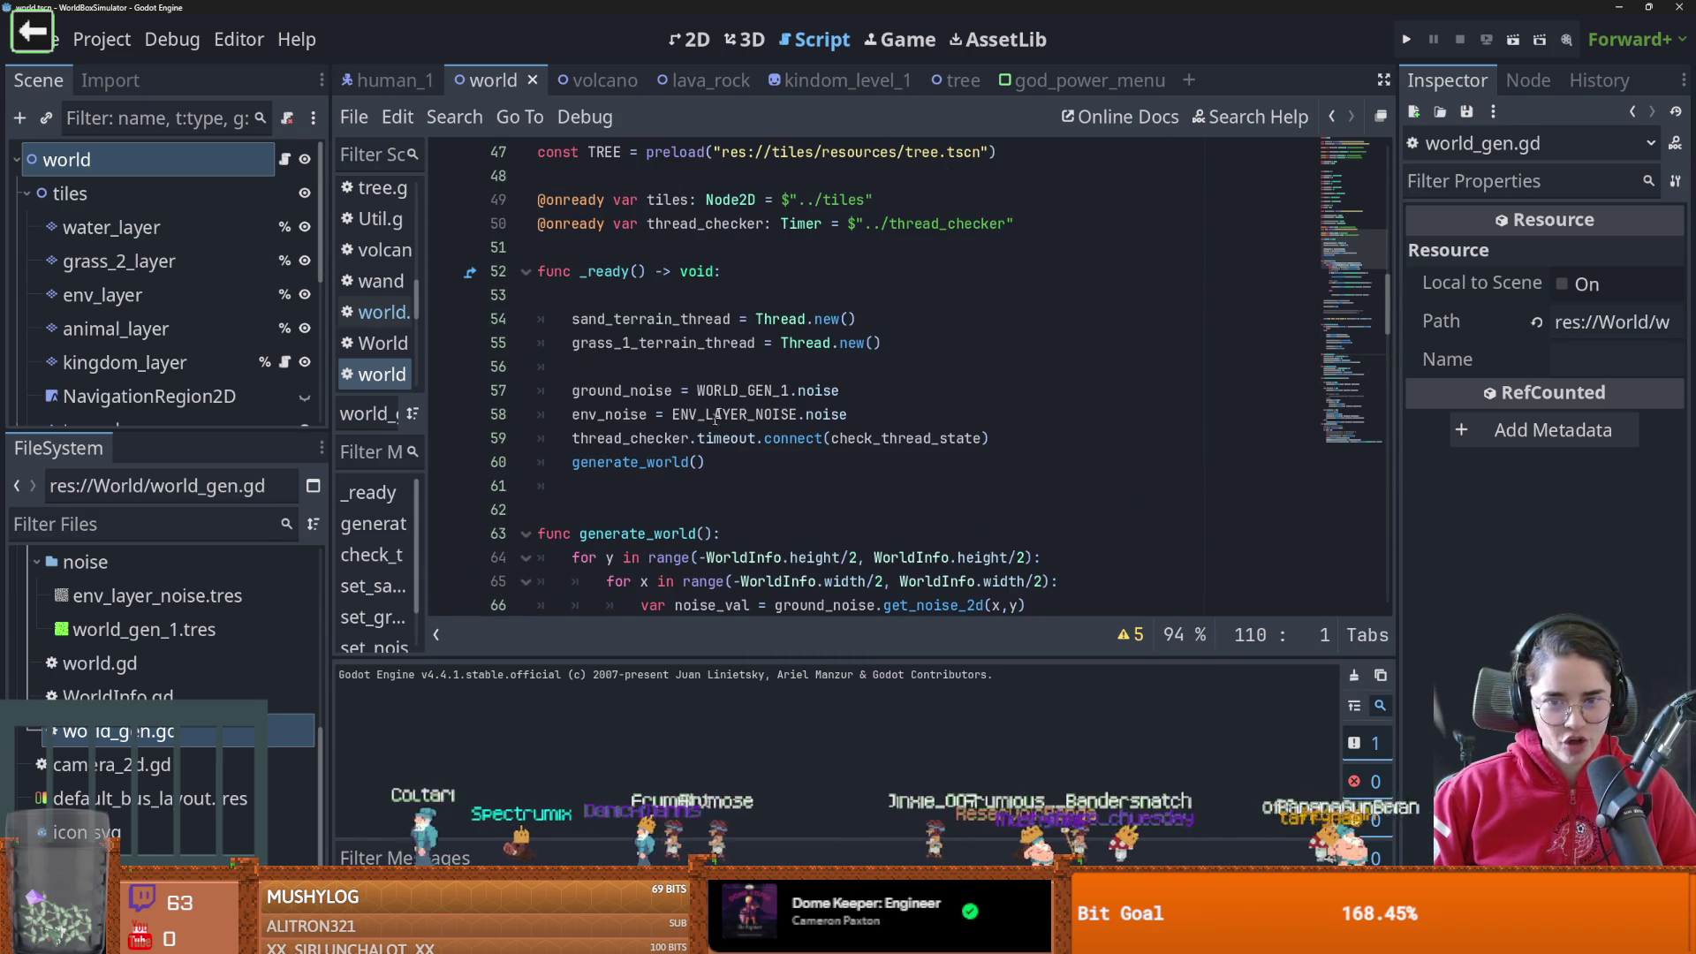
{"action": "double_click", "coordinate": [671, 319]}
{"action": "scroll", "coordinate": [838, 323], "scroll_direction": "up", "scroll_amount": 3}
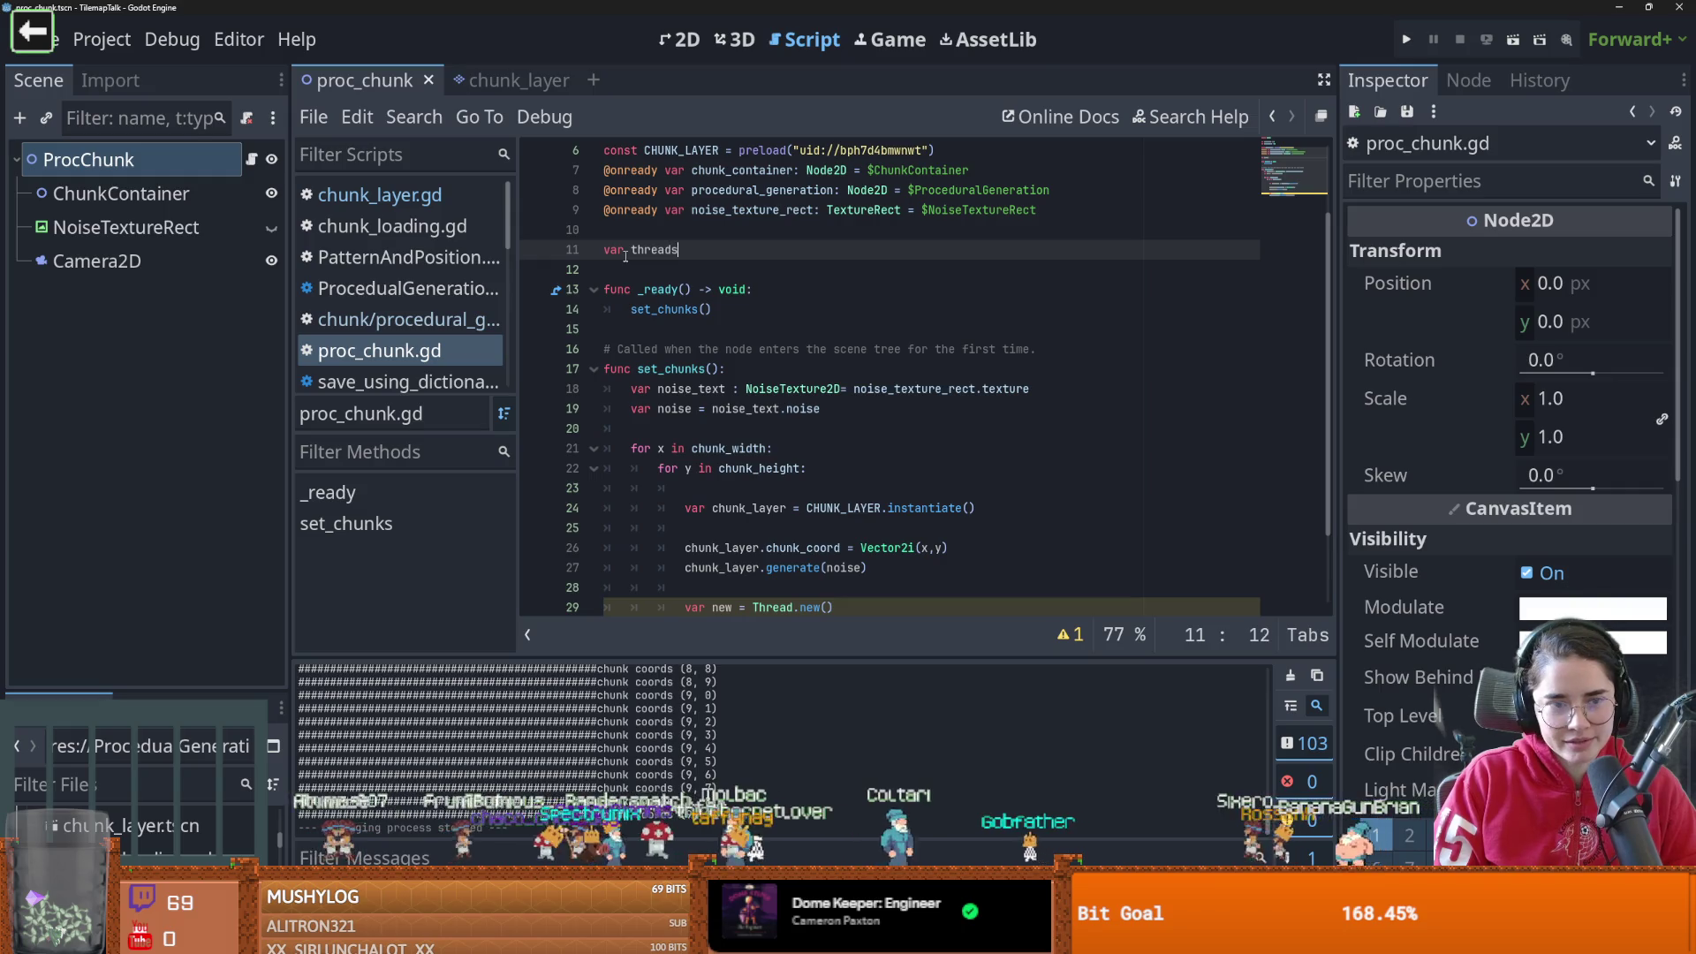
{"action": "type", "text": "= ["}
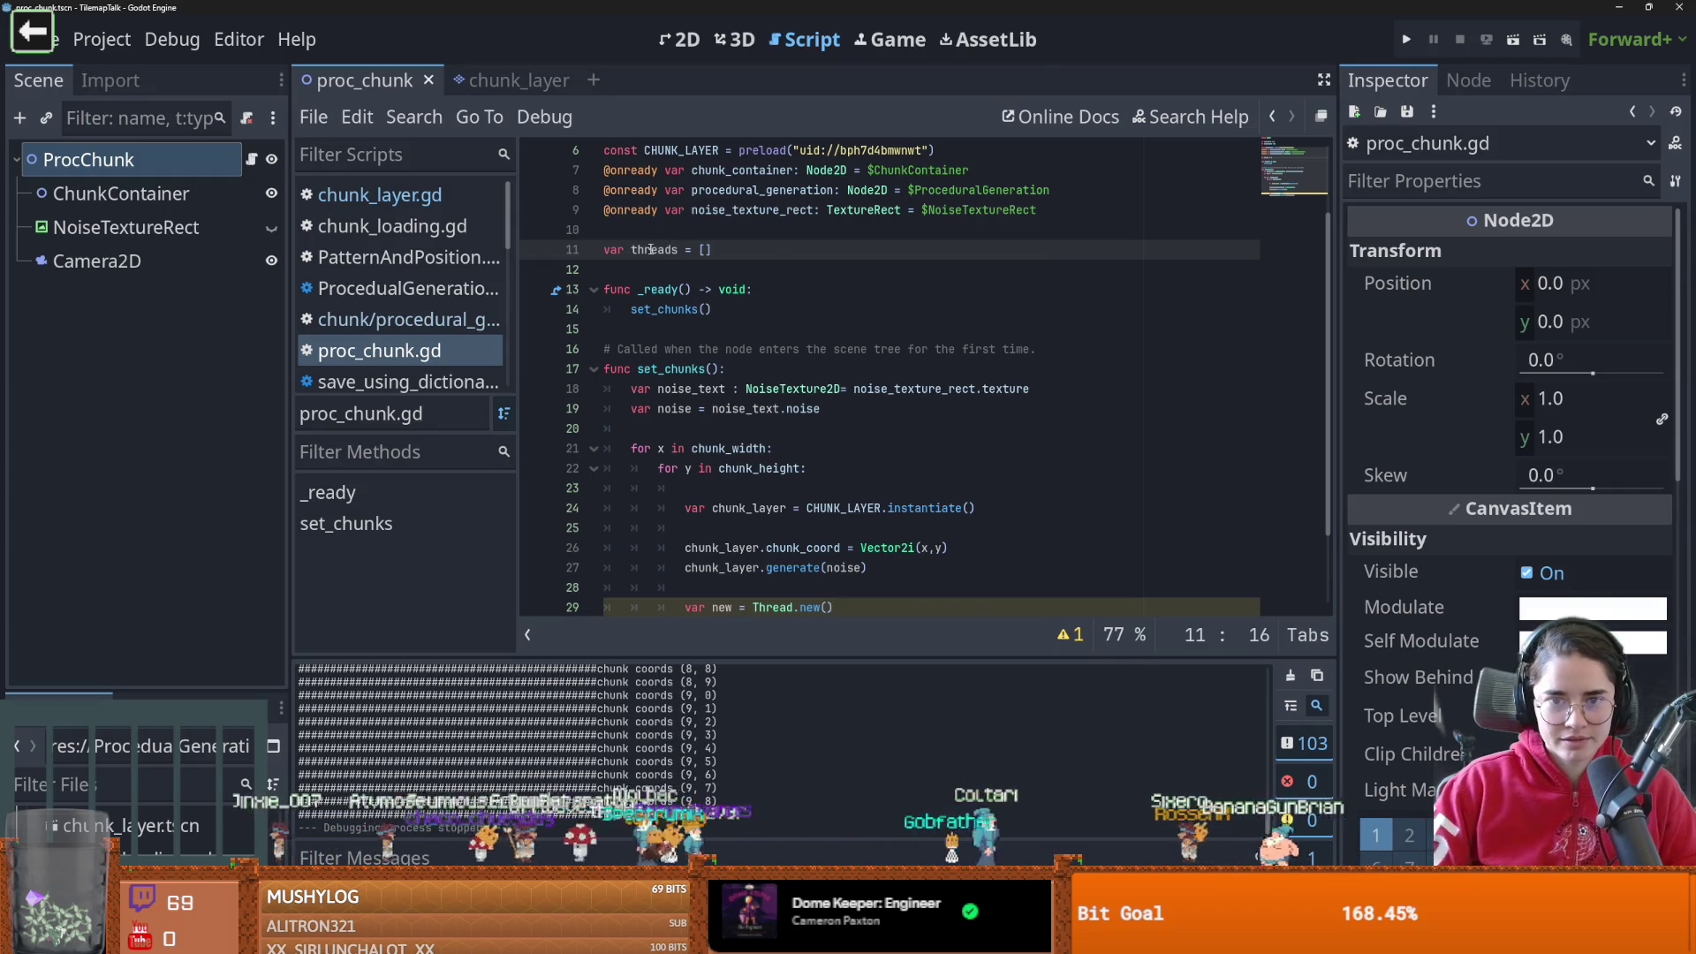
Add a placeholder 'func thread_function(): pass' below the chunk loop
{"action": "scroll", "coordinate": [795, 441], "scroll_direction": "down", "scroll_amount": 2}
{"action": "left_click", "coordinate": [854, 518]}
{"action": "key", "text": "ctrl+s"}
{"action": "left_click", "coordinate": [724, 577]}
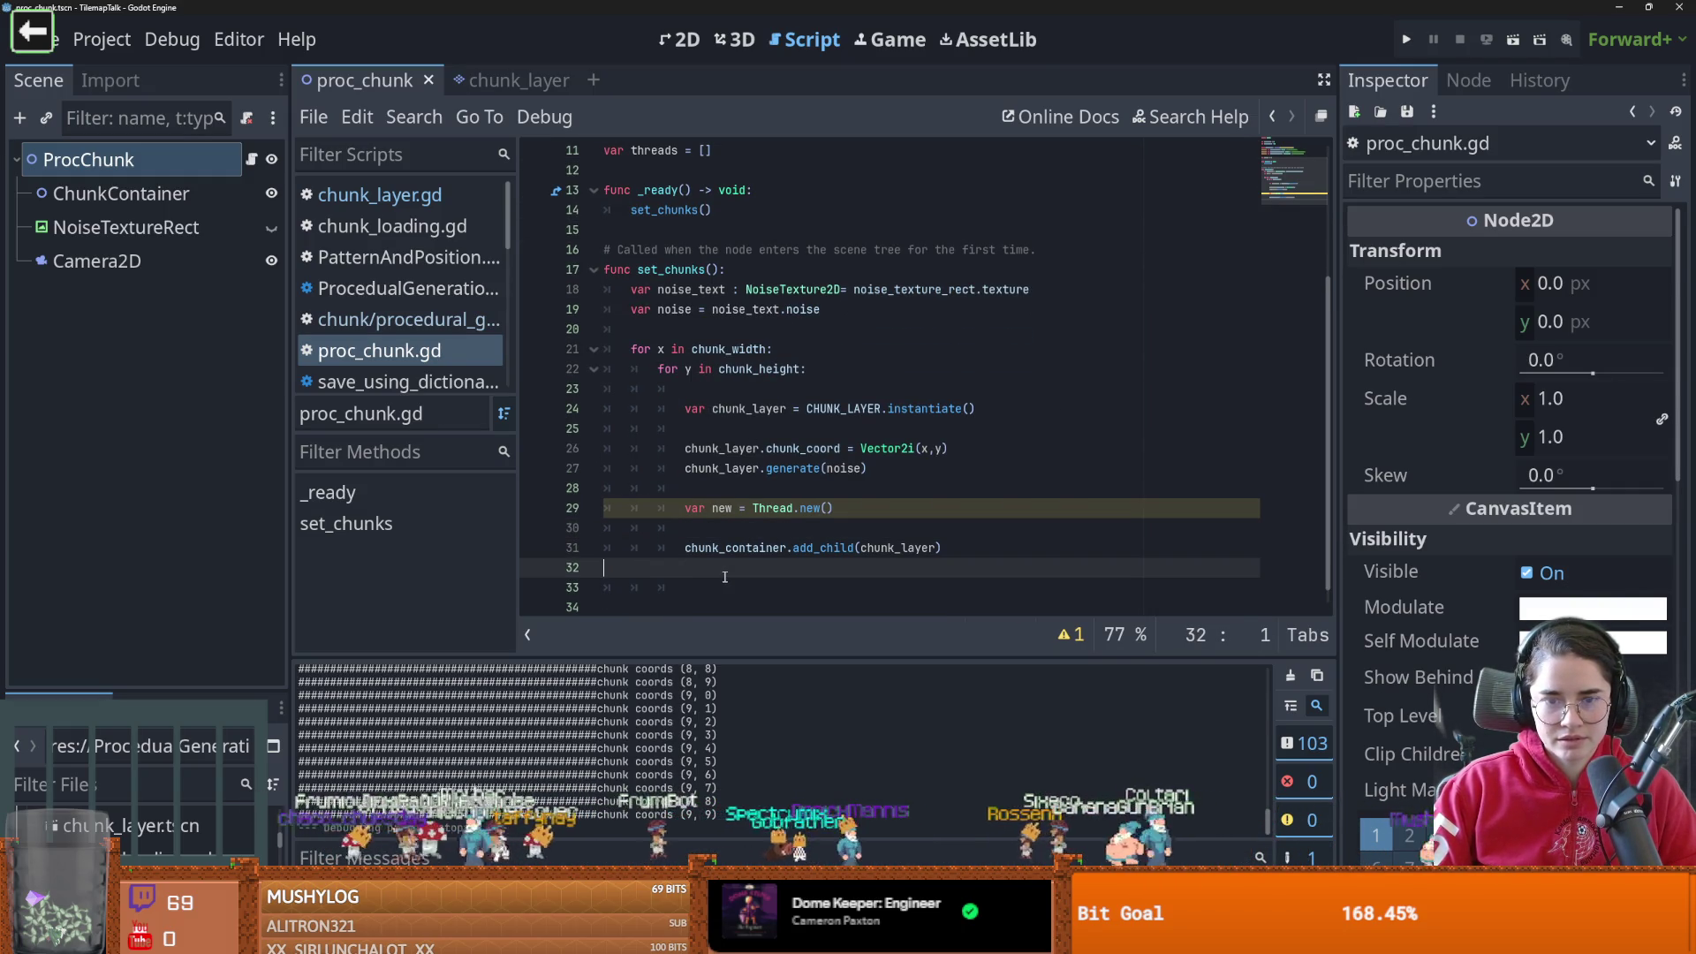
{"action": "type", "text": "func threads"}
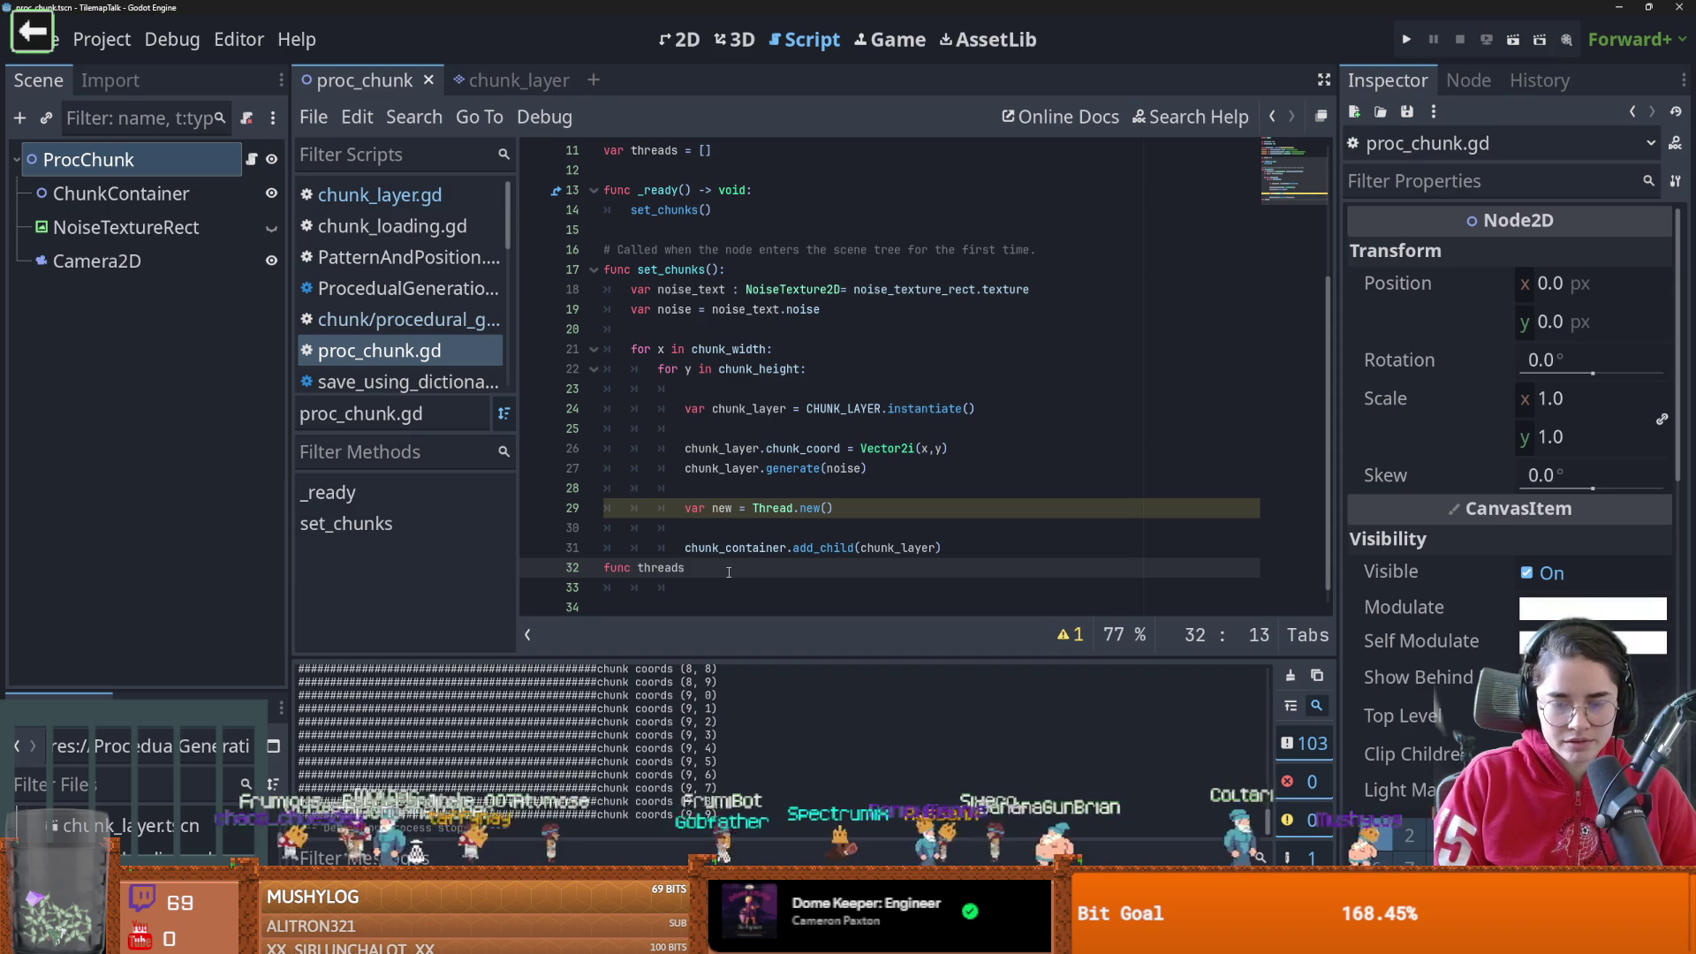
{"action": "key", "text": "ctrl+BackSpace"}
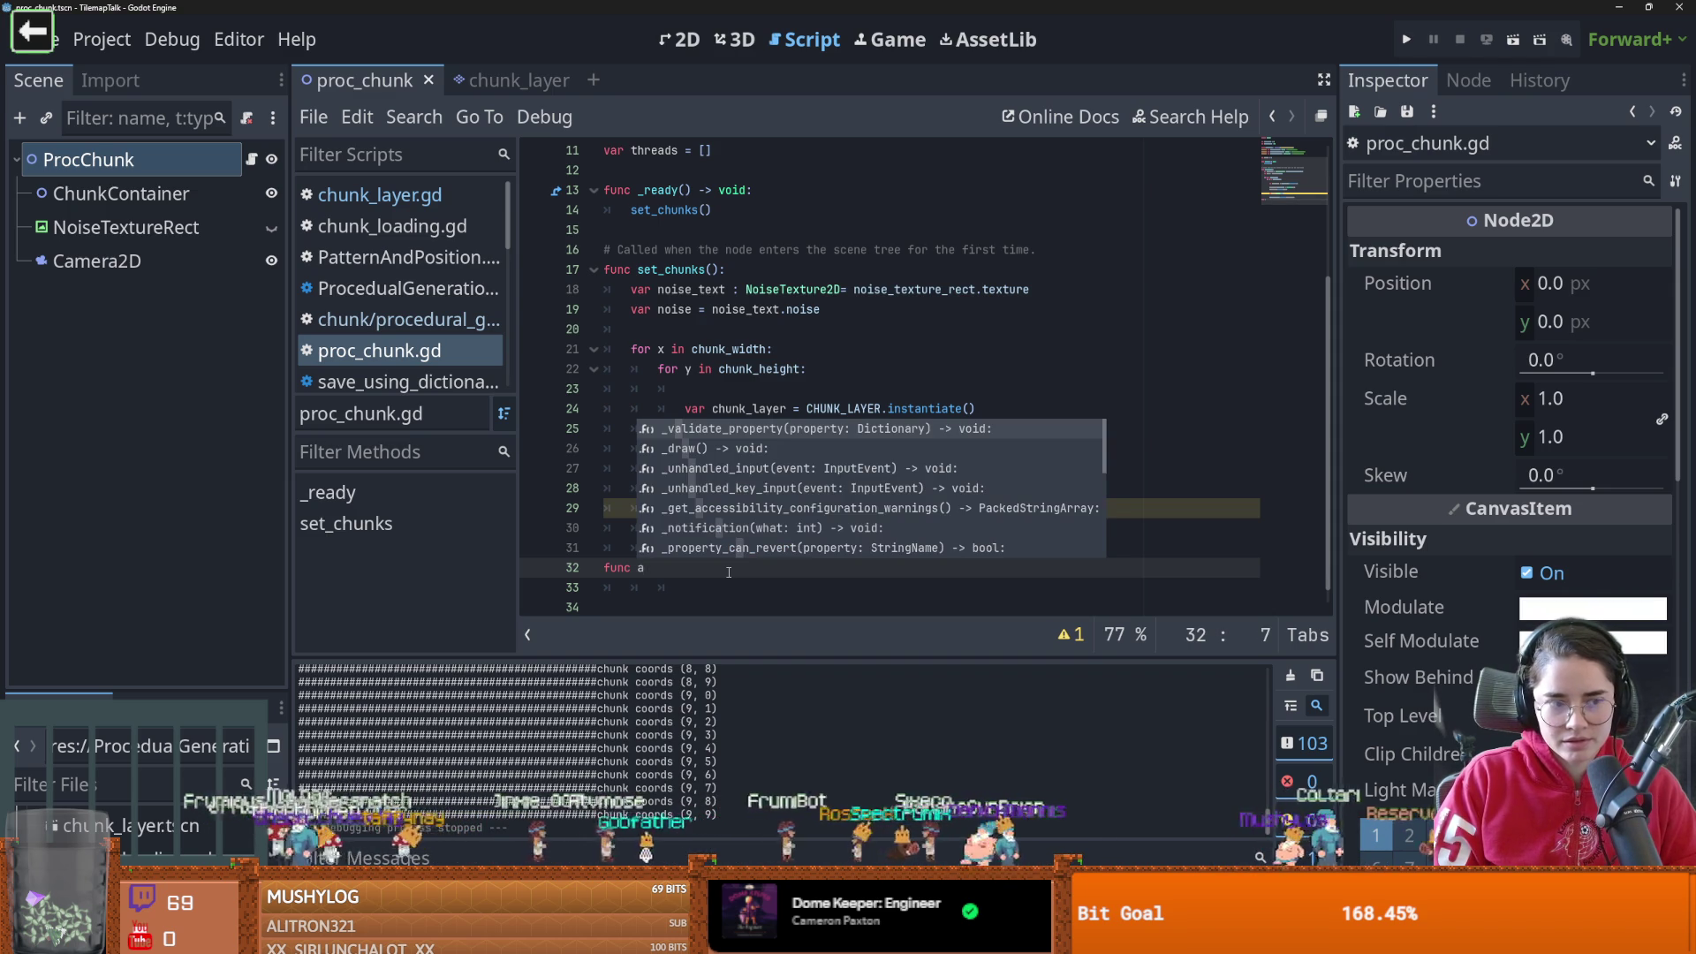
{"action": "type", "text": "thread_"}
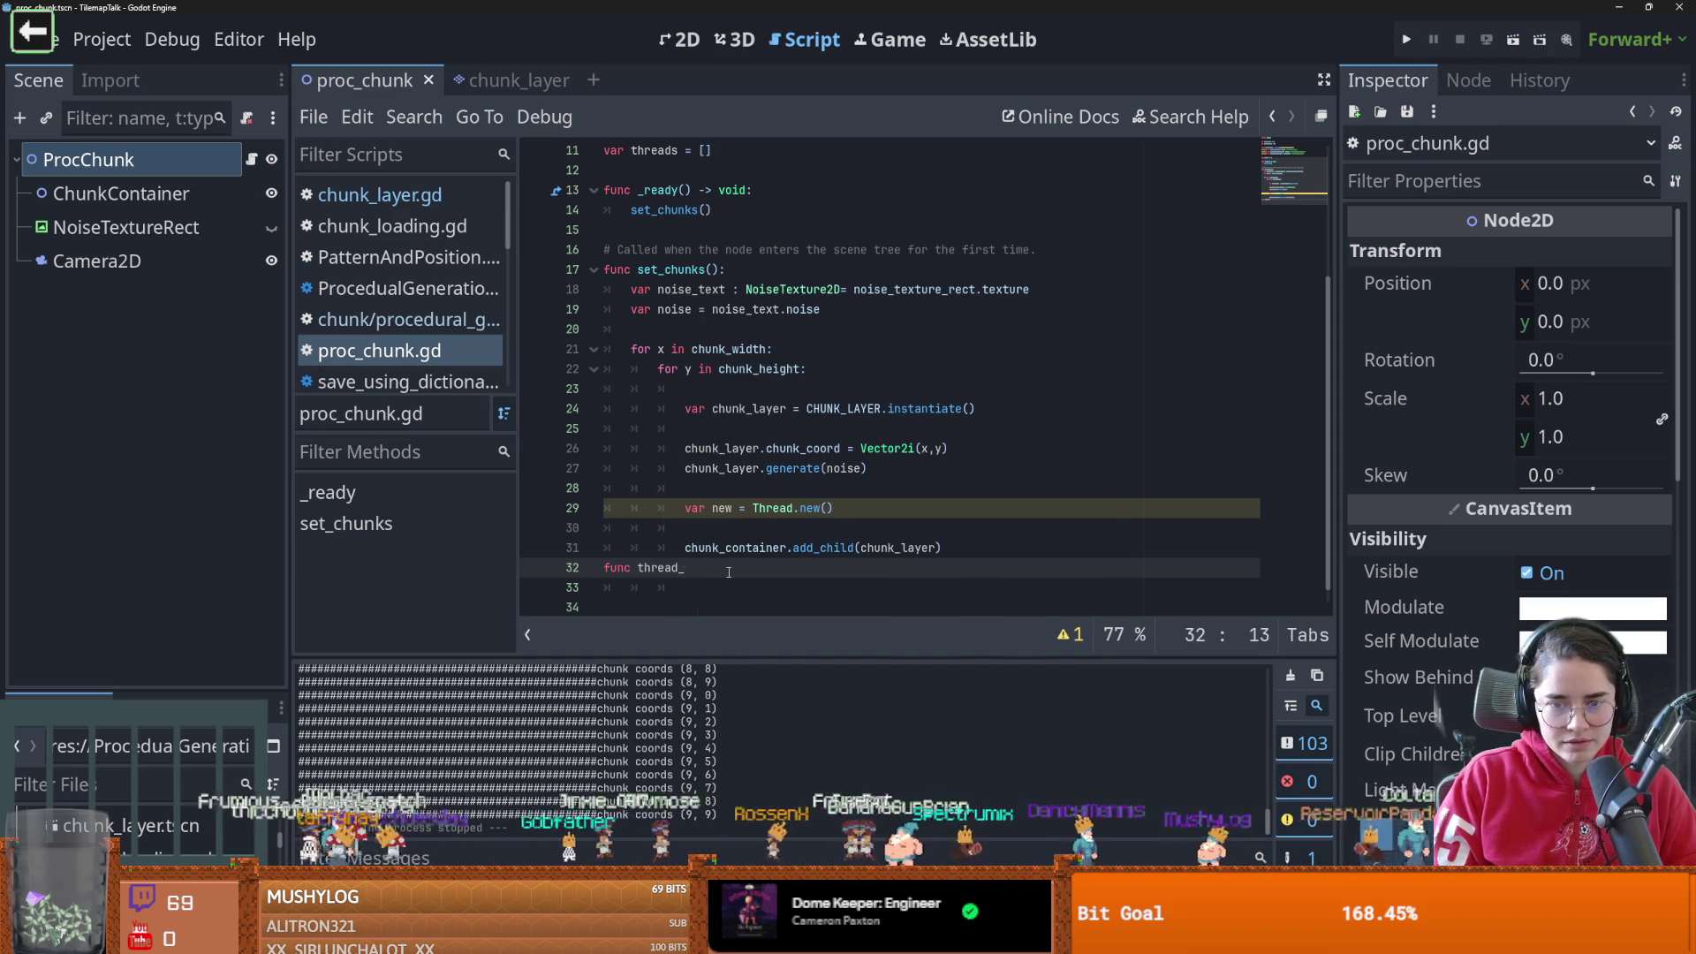
{"action": "type", "text": "function"}
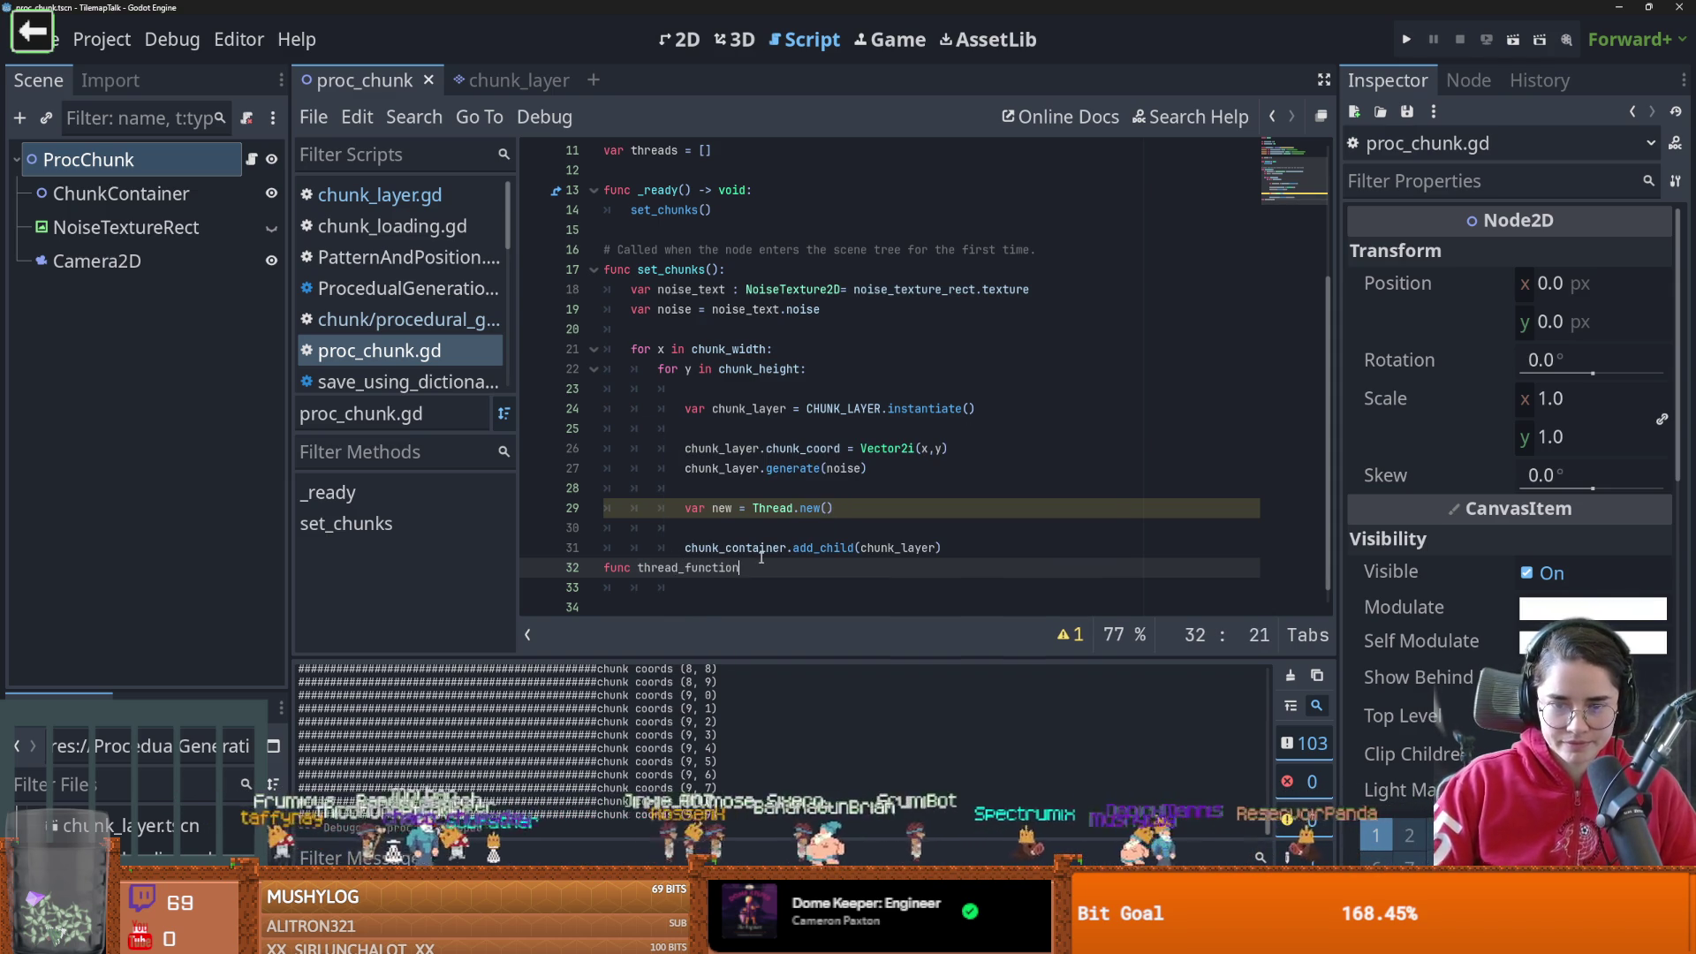
{"action": "type", "text": "()"}
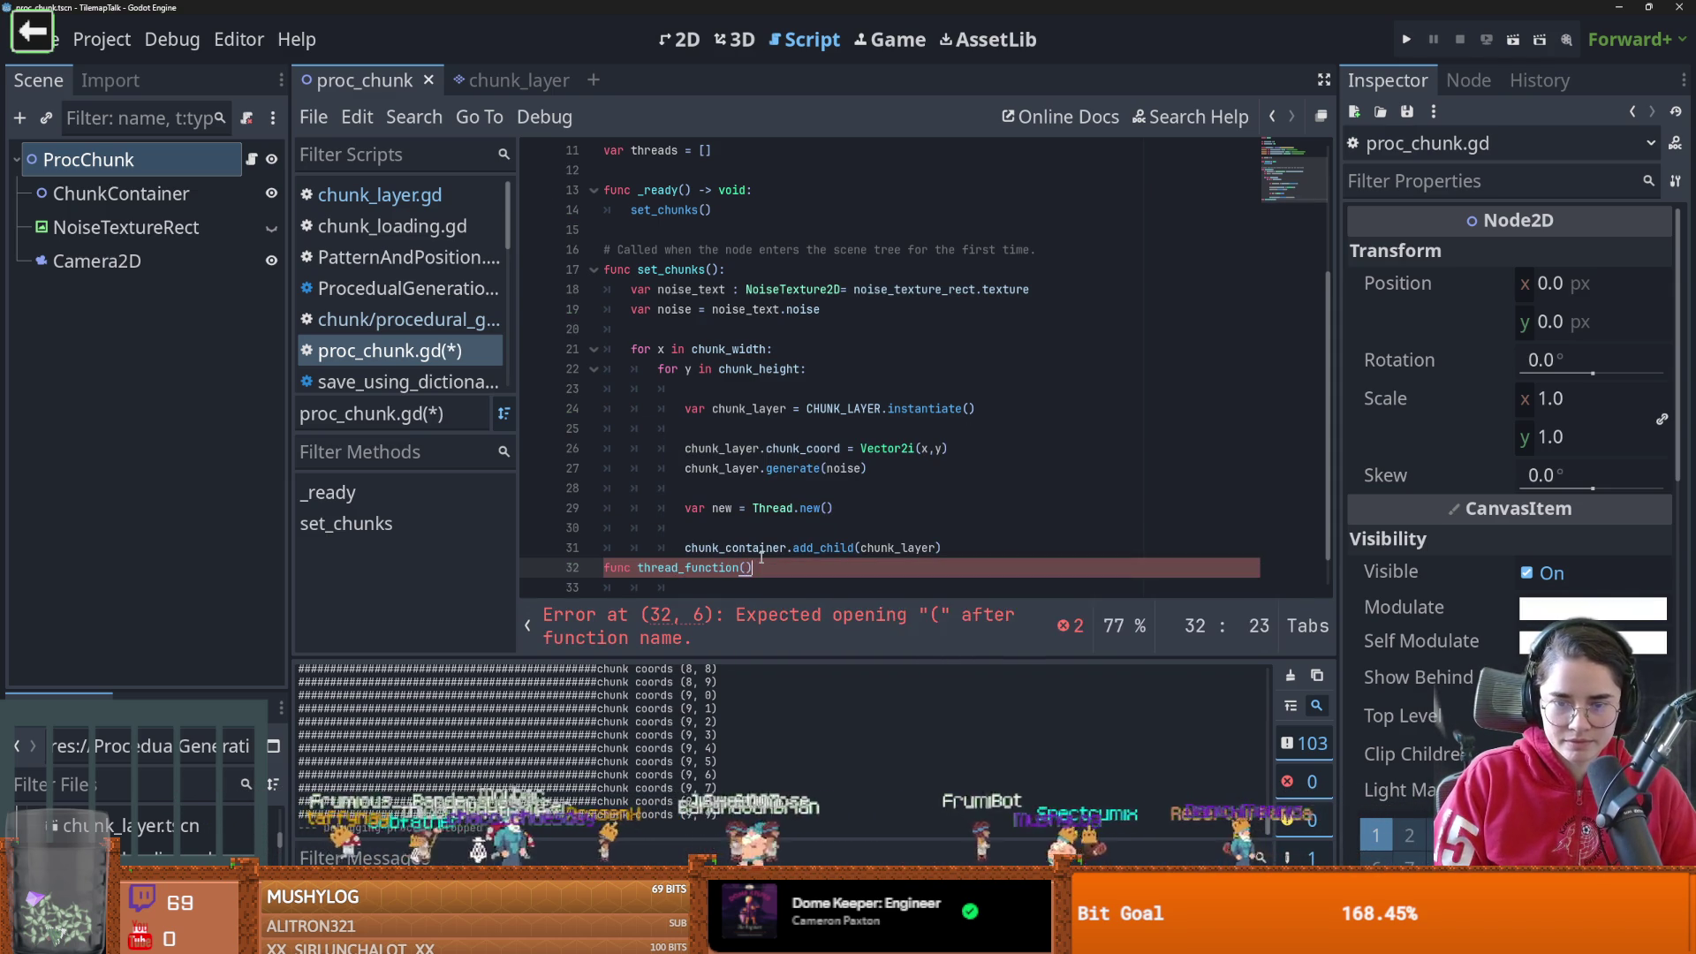
{"action": "type", "text": ":"}
{"action": "key", "text": "Return"}
{"action": "type", "text": "pass"}
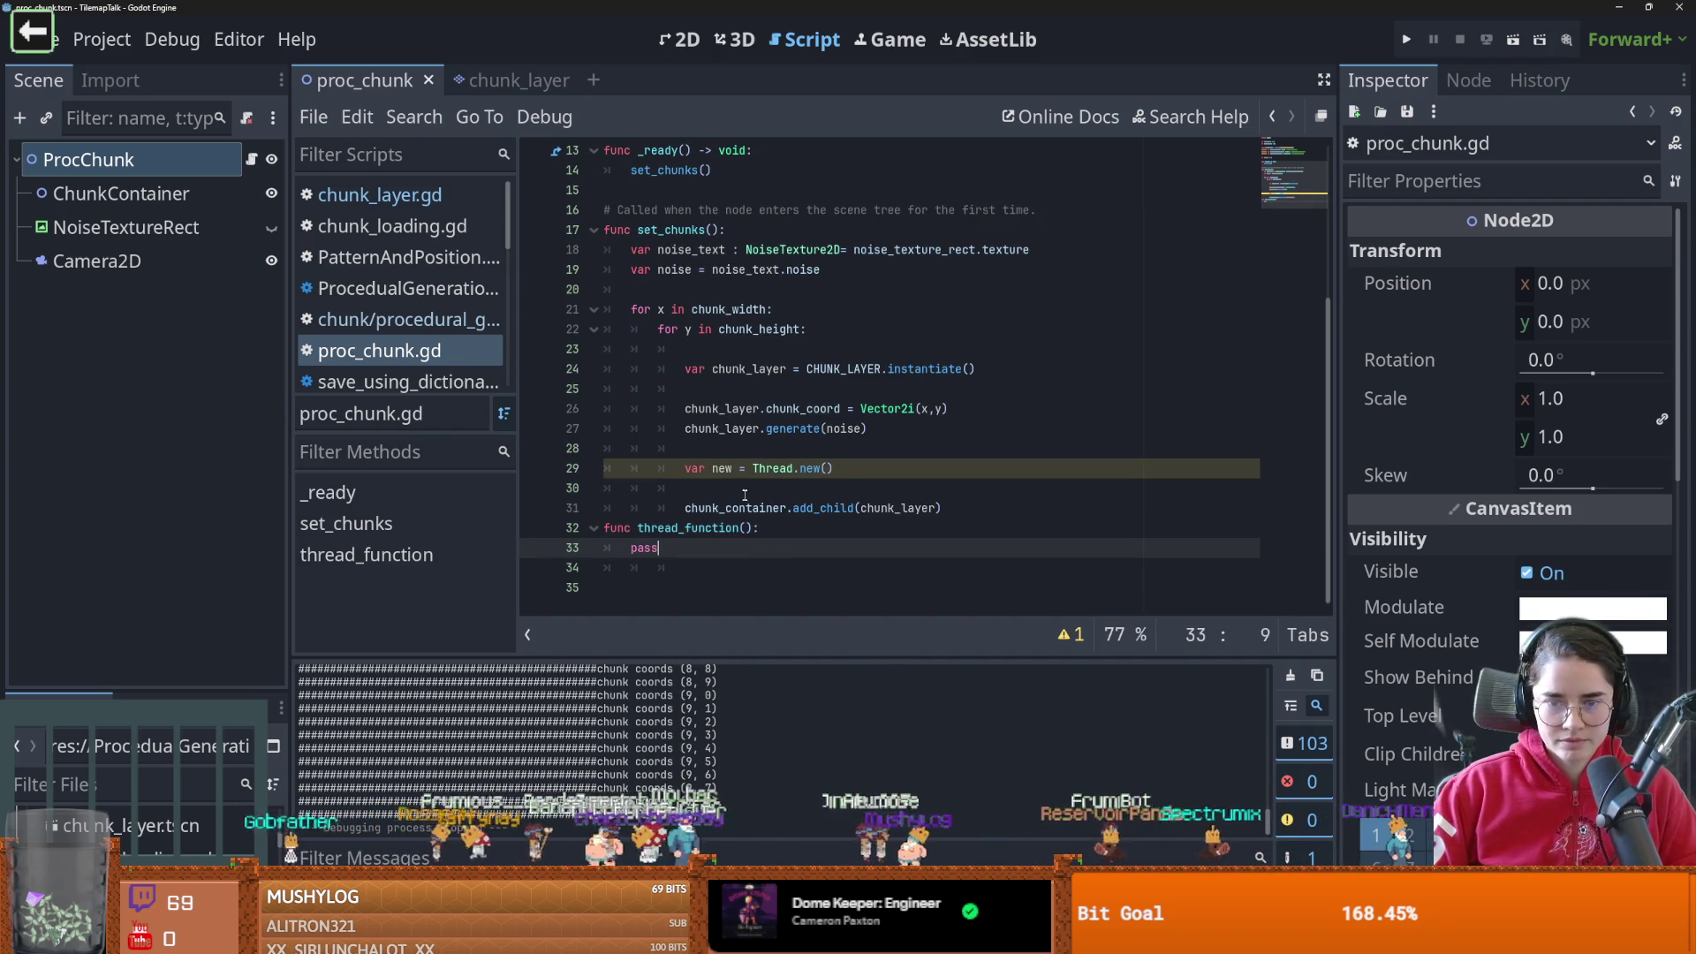
Add threads.append(new) on line 30 to store each chunk's Thread, and save
{"action": "scroll", "coordinate": [758, 494], "scroll_direction": "up", "scroll_amount": 1}
{"action": "double_click", "coordinate": [651, 170]}
{"action": "key", "text": "ctrl+c"}
{"action": "left_click", "coordinate": [760, 548]}
{"action": "key", "text": "ctrl+v"}
{"action": "type", "text": "."}
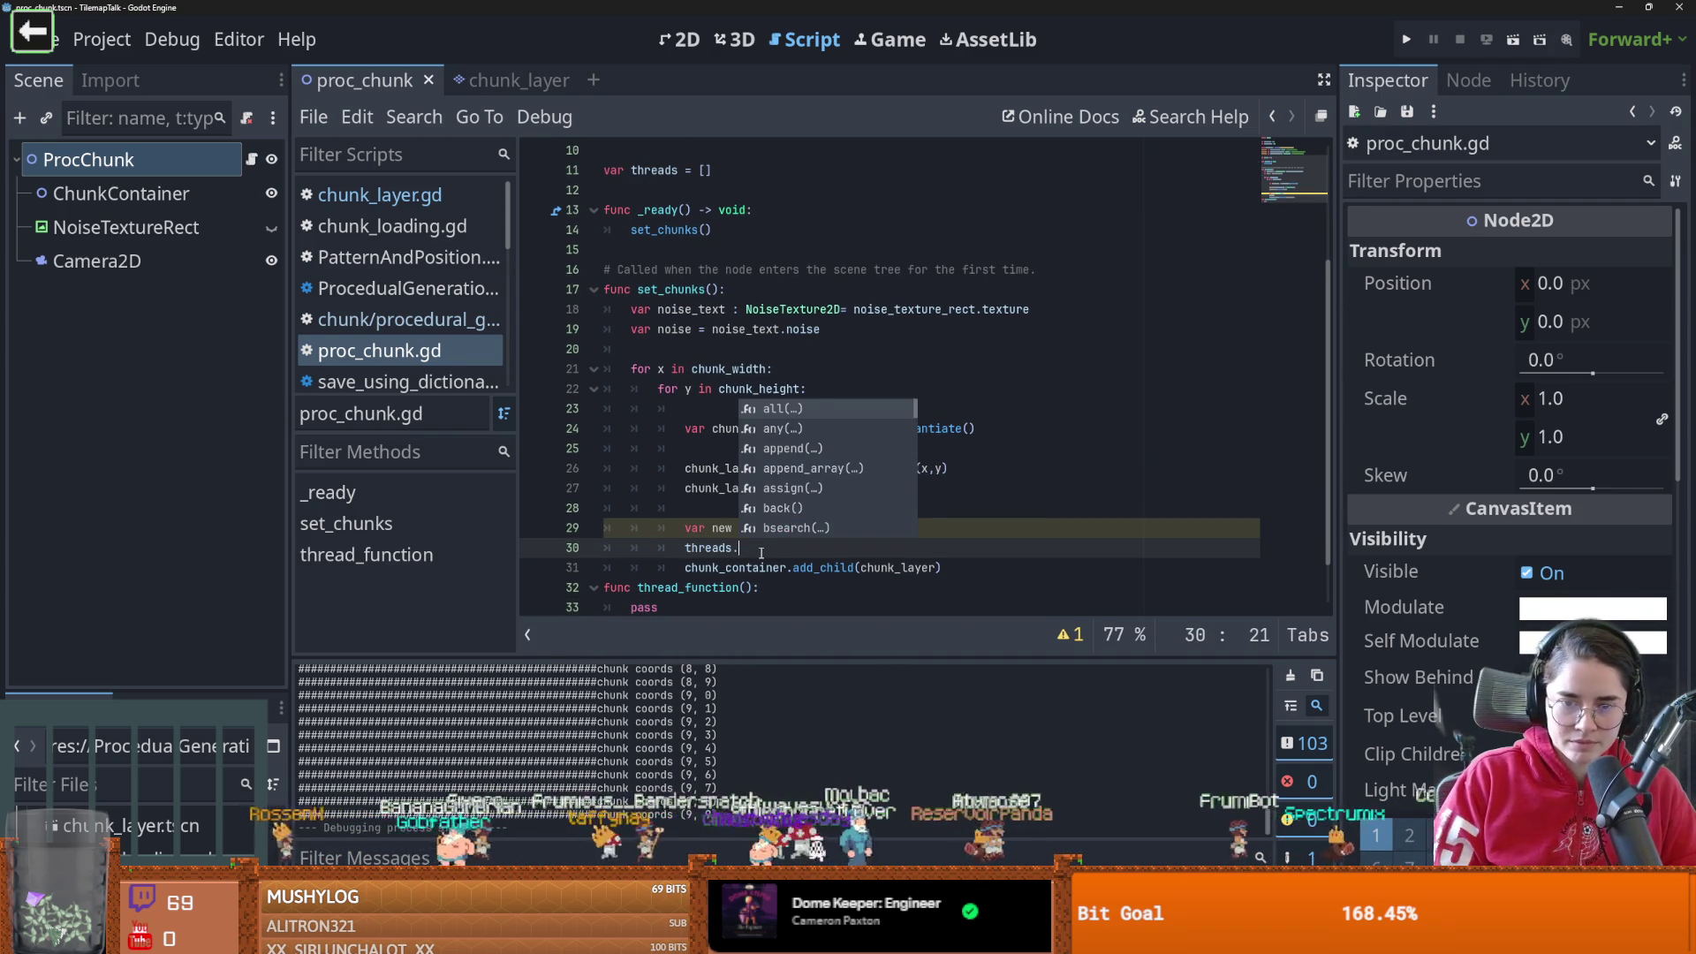
{"action": "type", "text": "app"}
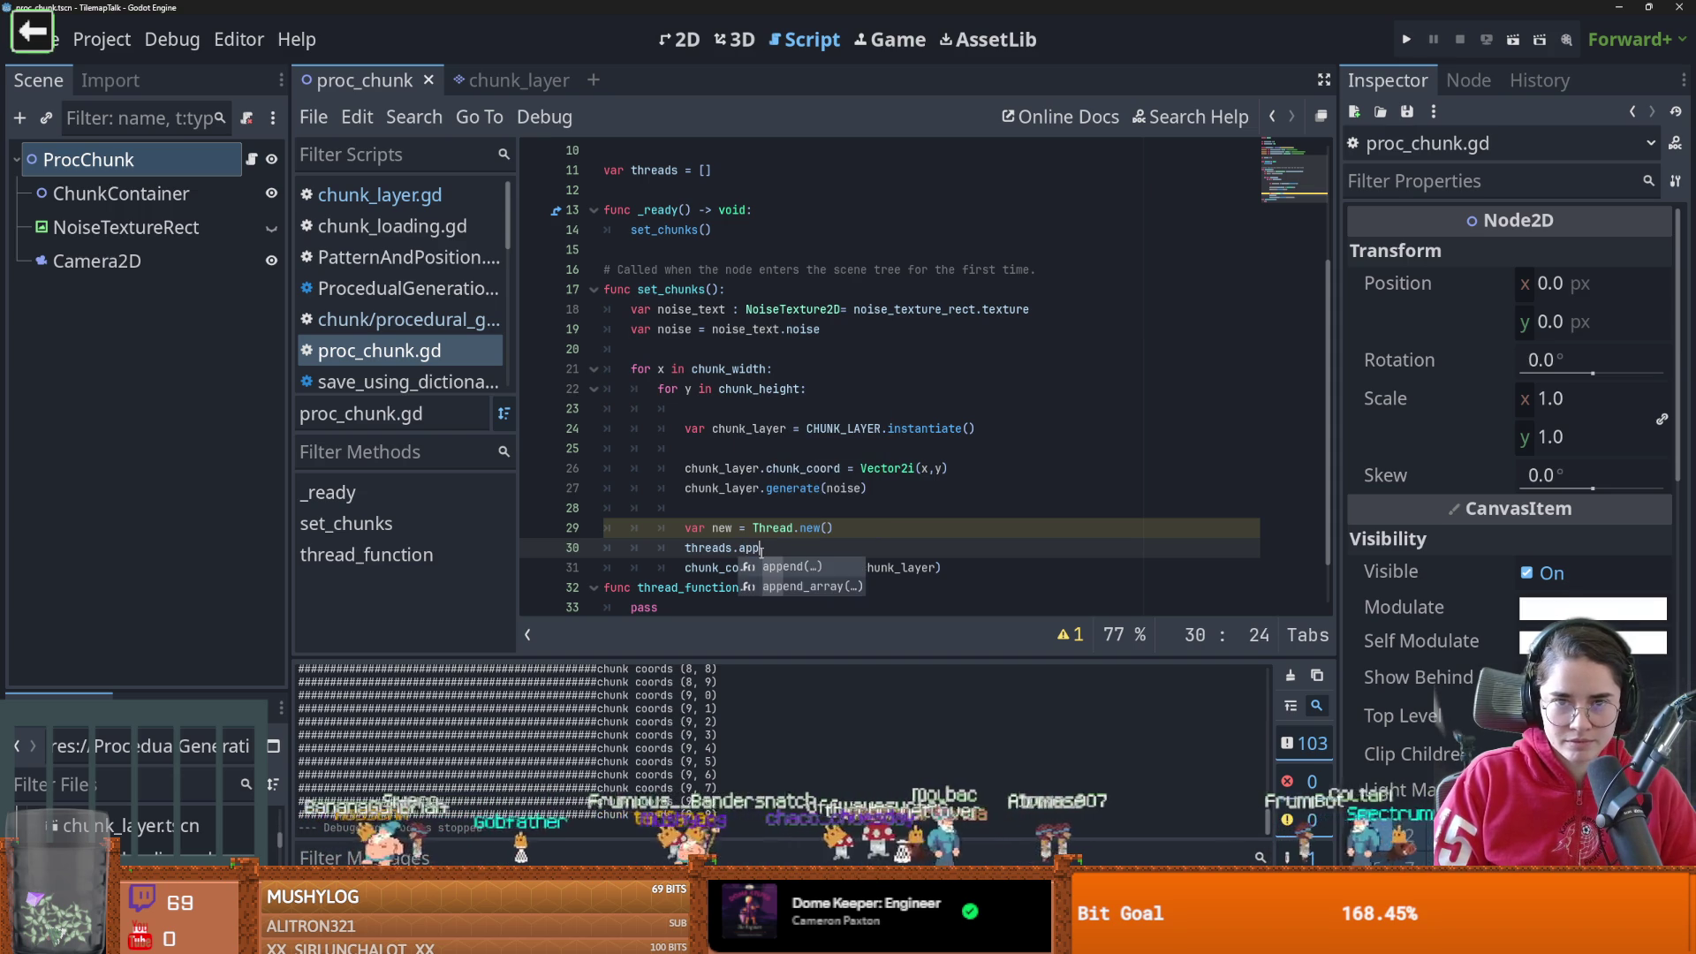
{"action": "key", "text": "Return"}
{"action": "type", "text": "new"}
{"action": "key", "text": "ctrl+s"}
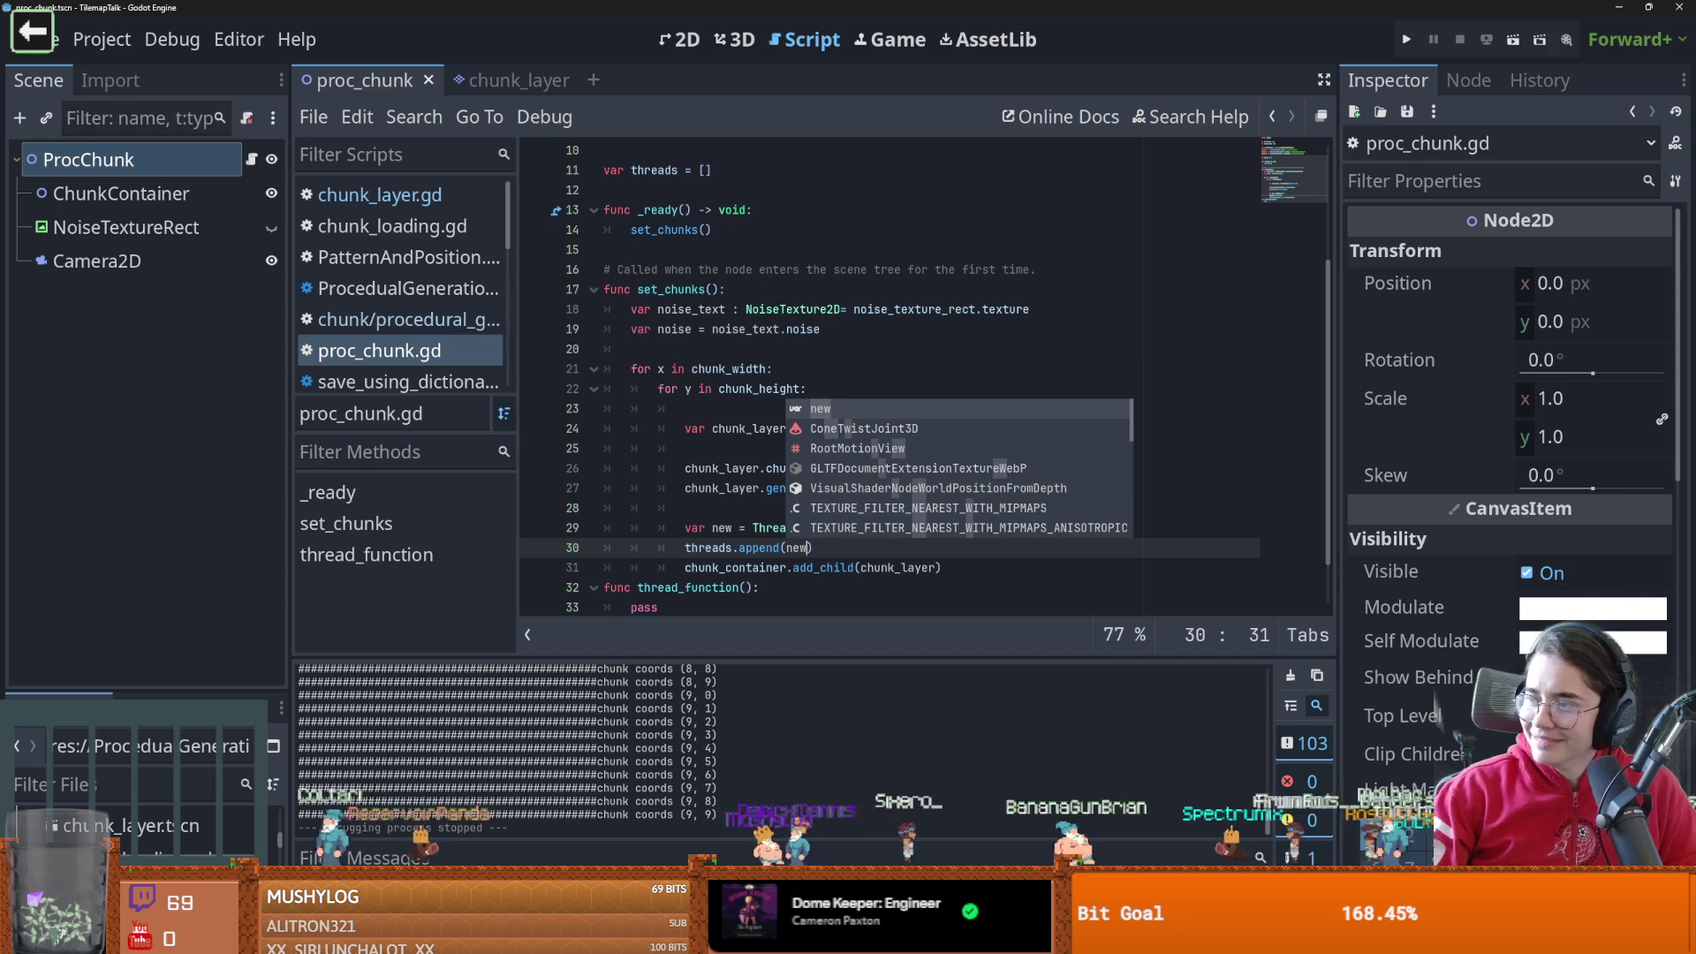
In world_gen.gd, review the sand_terrain_thread start call that passes set_sand_arr
{"action": "scroll", "coordinate": [707, 398], "scroll_direction": "down", "scroll_amount": 4}
{"action": "double_click", "coordinate": [654, 247]}
{"action": "scroll", "coordinate": [707, 456], "scroll_direction": "down", "scroll_amount": 6}
{"action": "scroll", "coordinate": [708, 456], "scroll_direction": "down", "scroll_amount": 6}
{"action": "scroll", "coordinate": [742, 397], "scroll_direction": "up", "scroll_amount": 3}
{"action": "scroll", "coordinate": [777, 335], "scroll_direction": "down", "scroll_amount": 4}
{"action": "scroll", "coordinate": [808, 282], "scroll_direction": "up", "scroll_amount": 3}
{"action": "double_click", "coordinate": [838, 227]}
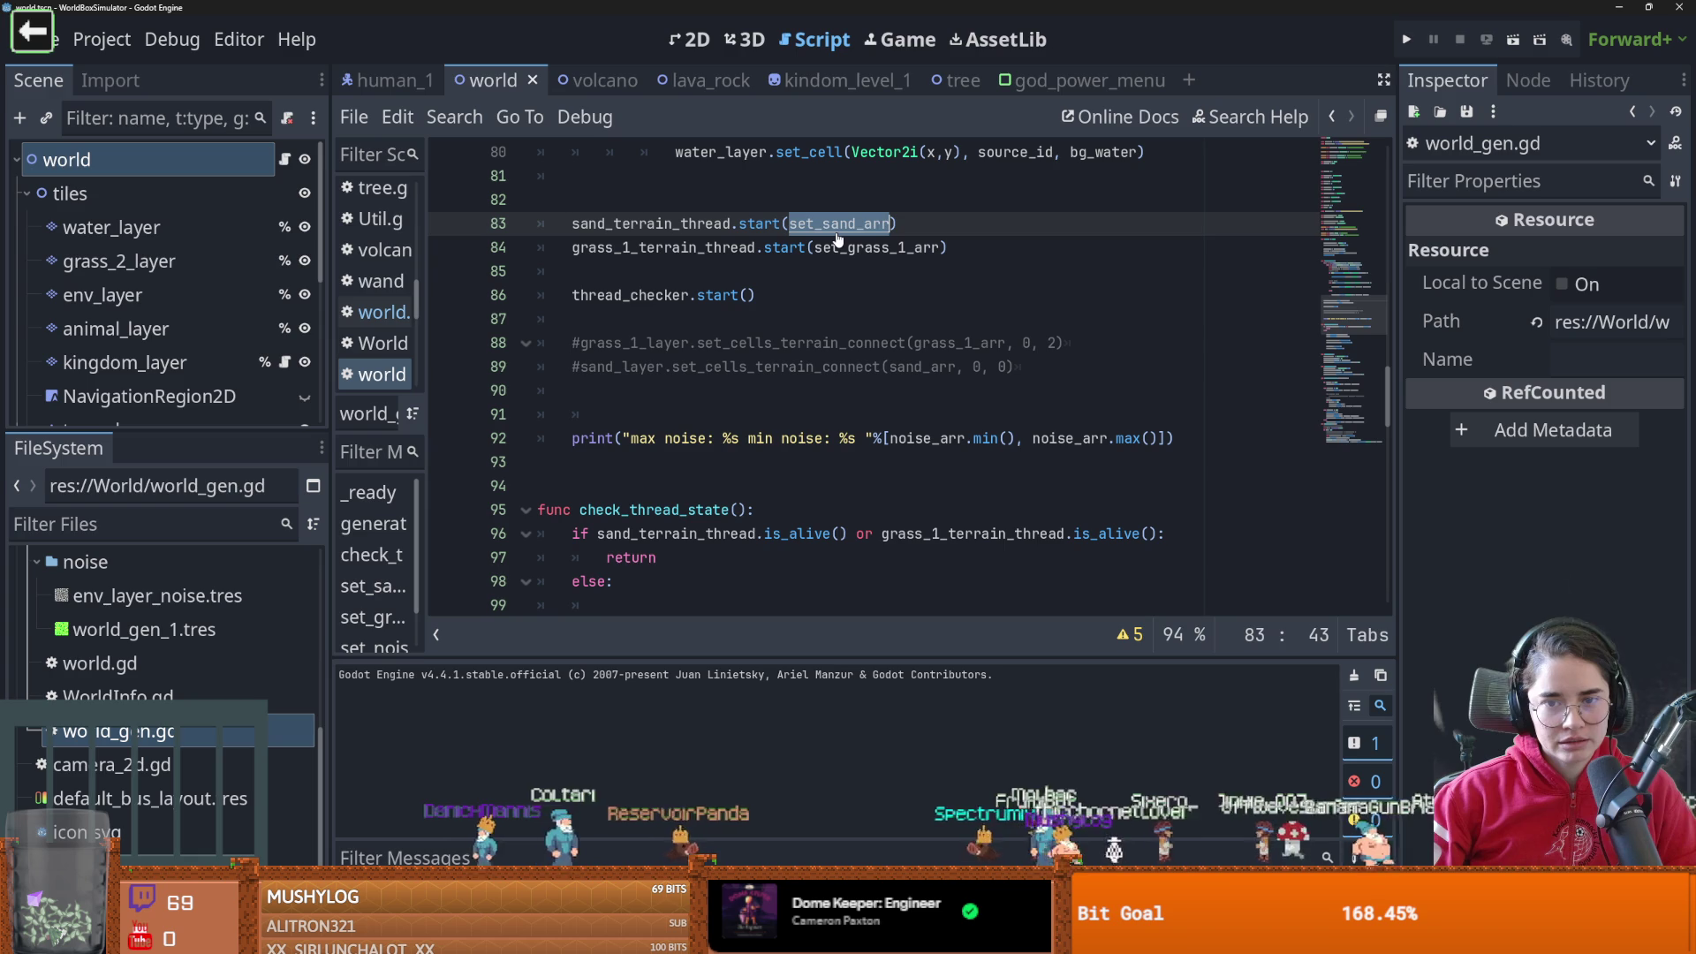
Select the whole check_thread_state function, lines 95–107, in world_gen.gd
{"action": "scroll", "coordinate": [753, 428], "scroll_direction": "down", "scroll_amount": 2}
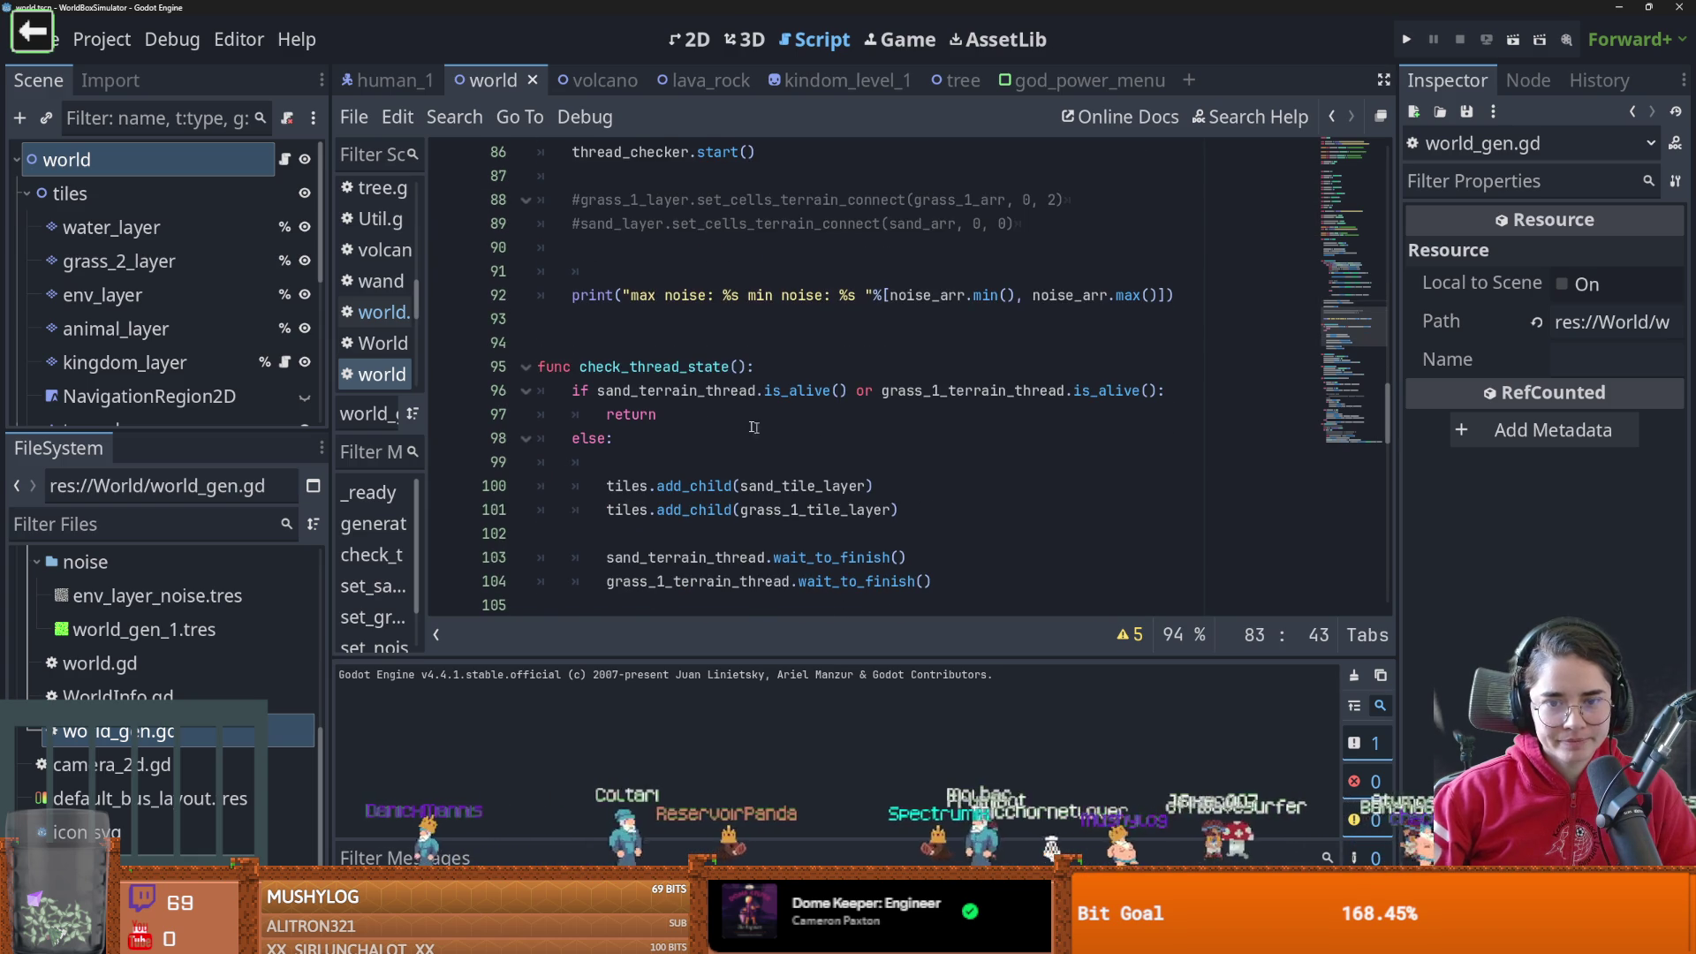
{"action": "double_click", "coordinate": [689, 373]}
{"action": "scroll", "coordinate": [717, 292], "scroll_direction": "down", "scroll_amount": 2}
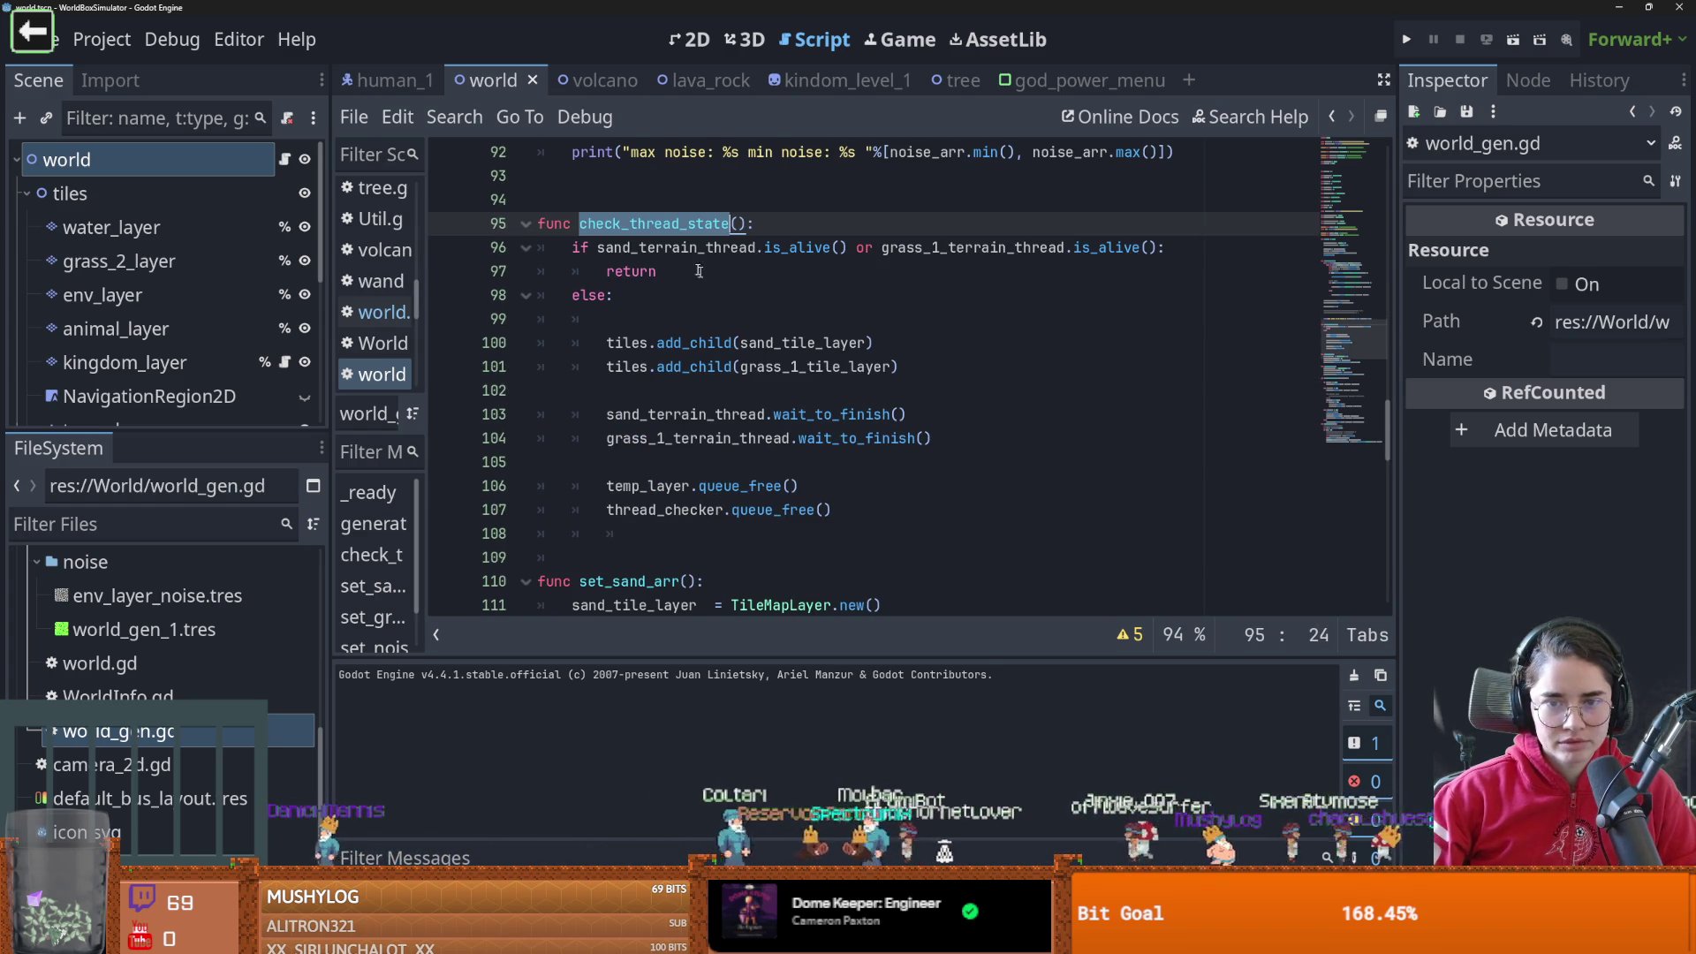
{"action": "left_click", "coordinate": [717, 247]}
{"action": "double_click", "coordinate": [715, 414]}
{"action": "left_click_drag", "start_coordinate": [839, 510], "coordinate": [516, 224]}
{"action": "key", "text": "ctrl+c"}
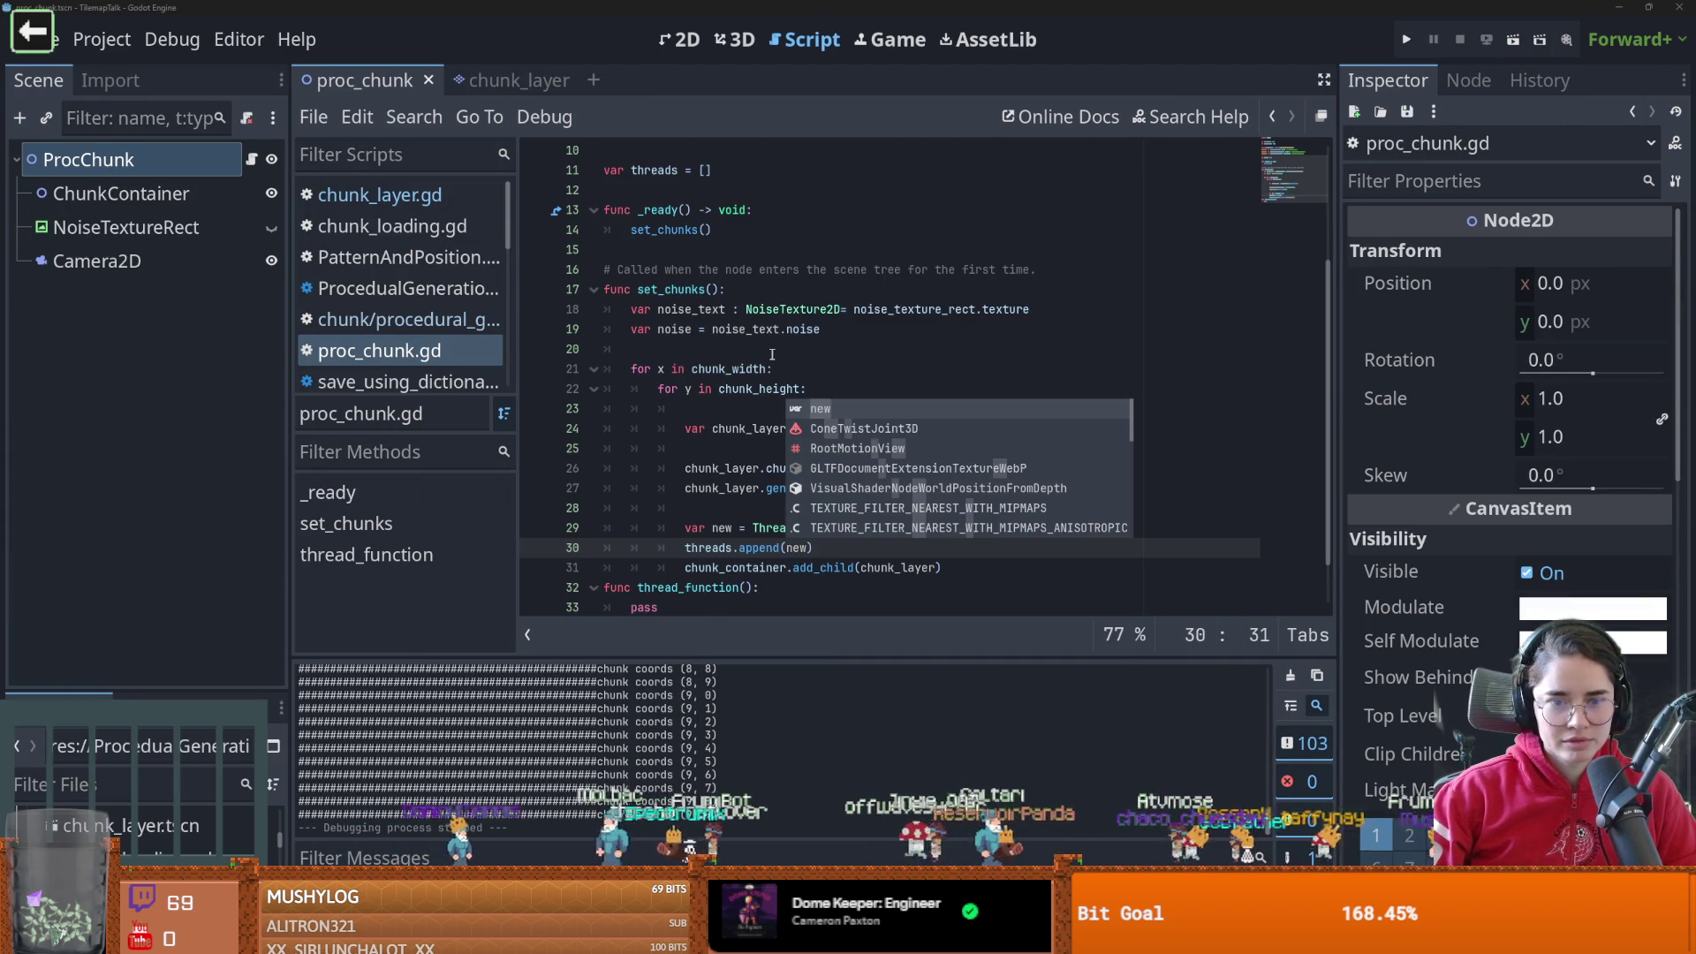
Paste the copied check_thread_state code over thread_function's pass placeholder
{"action": "left_click", "coordinate": [772, 354]}
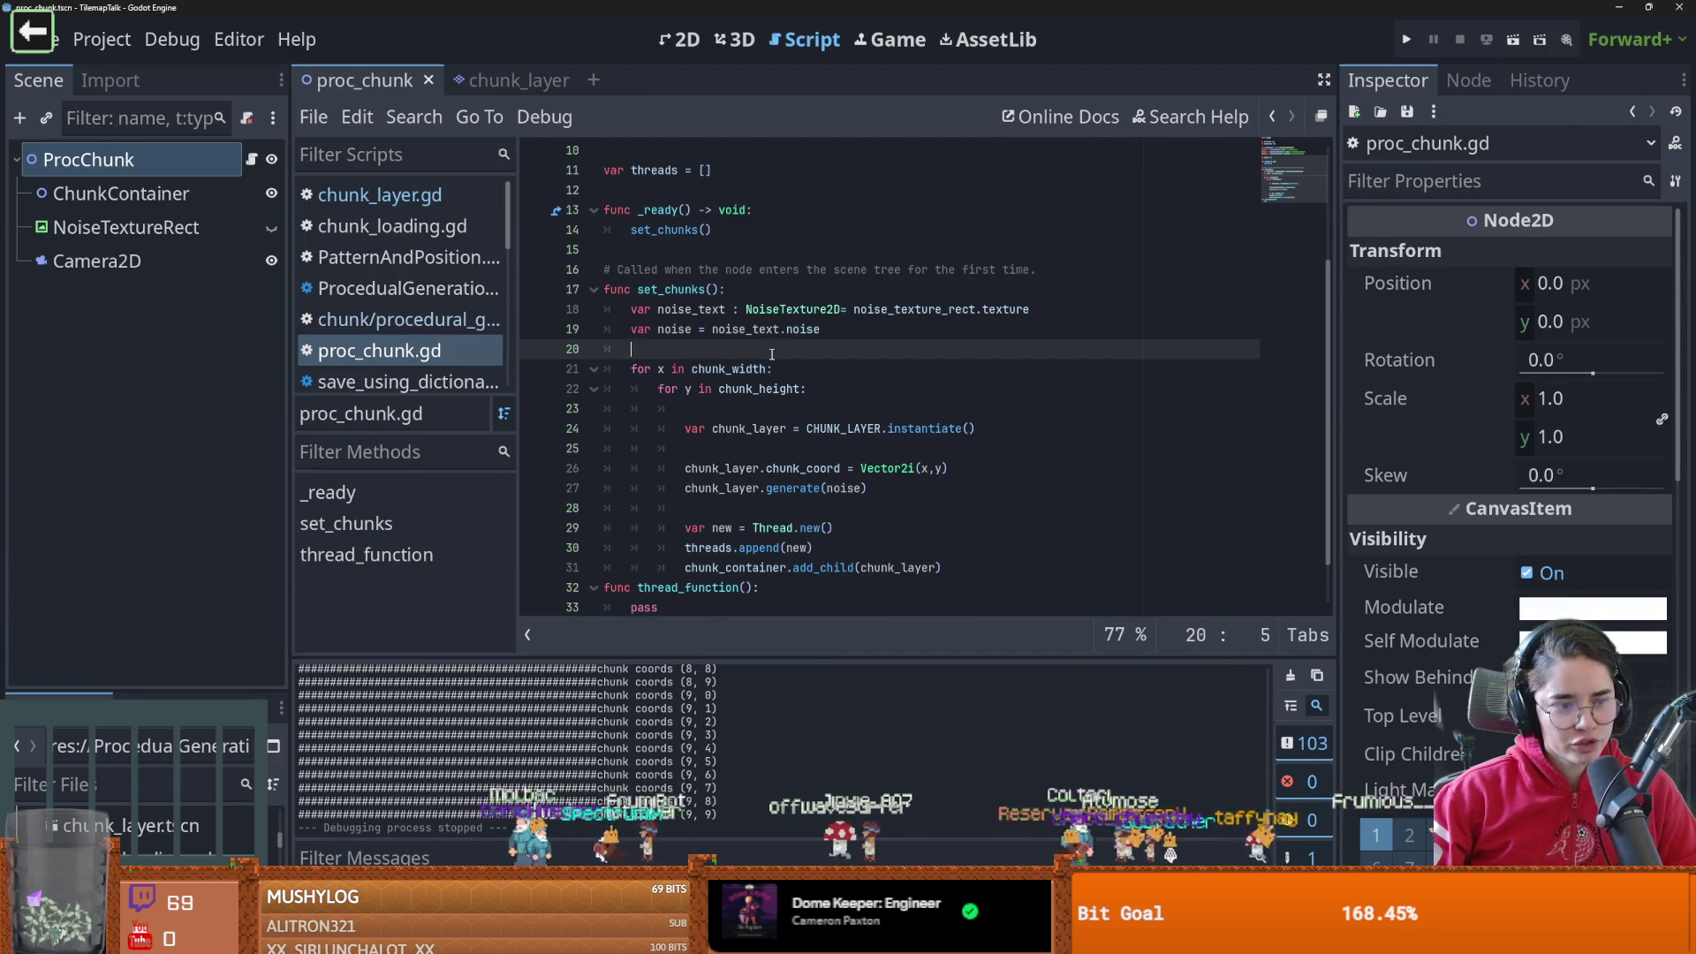
{"action": "scroll", "coordinate": [766, 443], "scroll_direction": "down", "scroll_amount": 1}
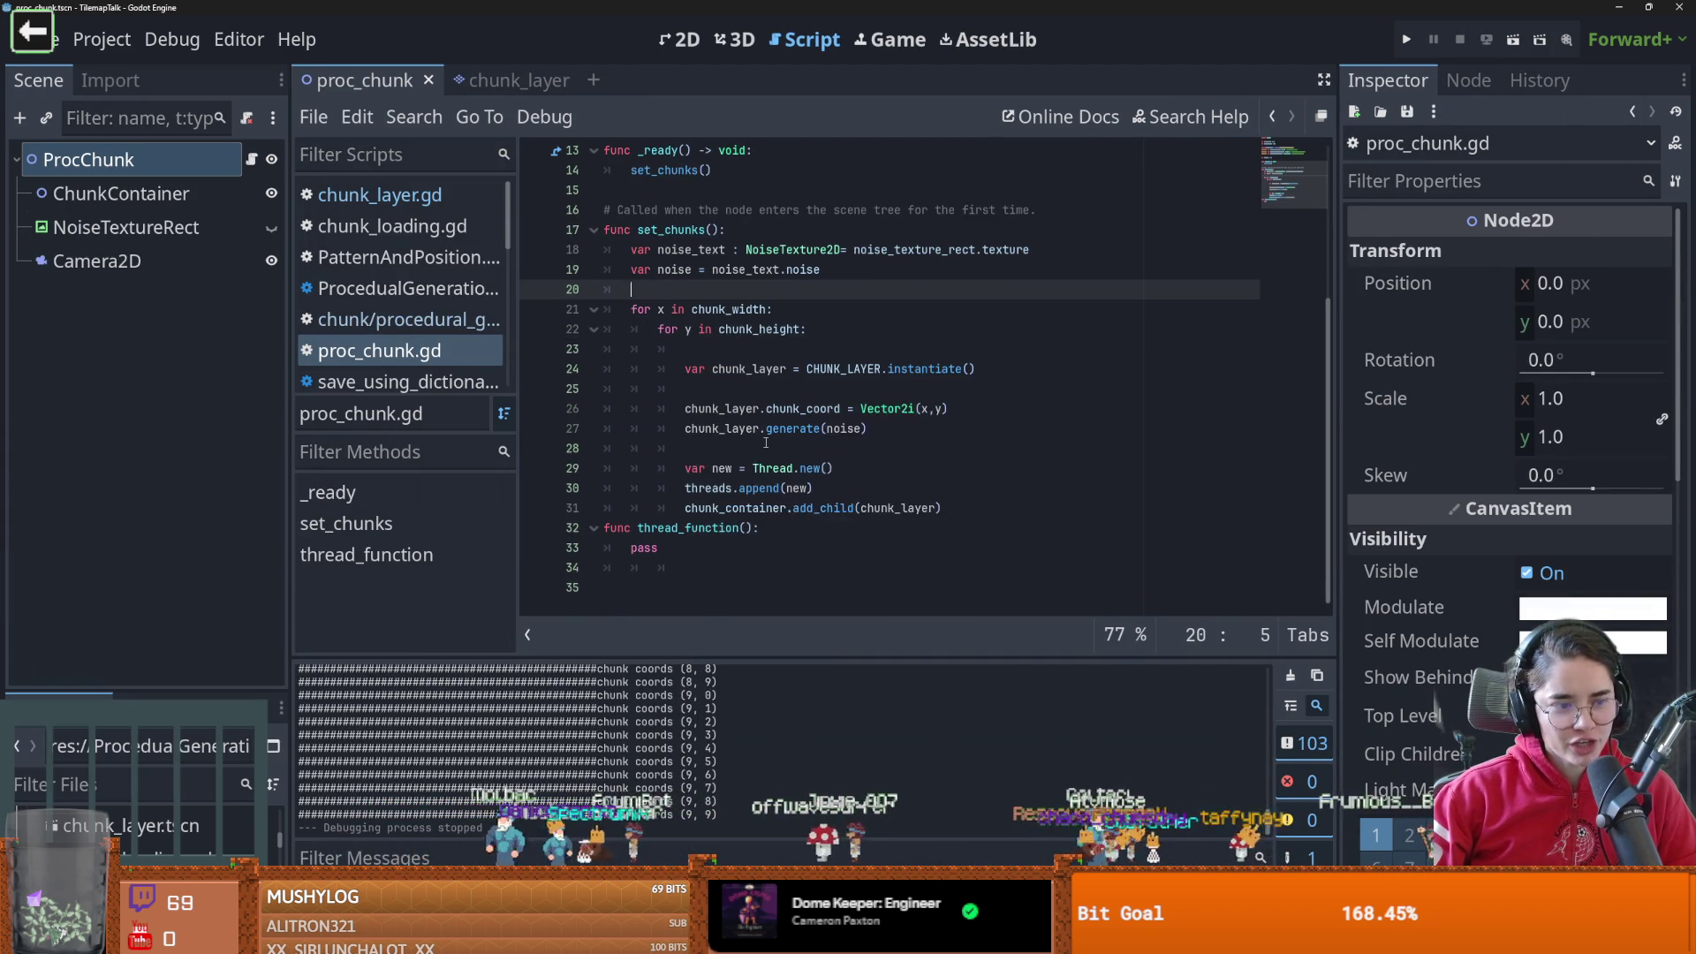
{"action": "double_click", "coordinate": [650, 548]}
{"action": "key", "text": "ctrl+v"}
Dedent the pasted lines and delete the leftover 'func check_thread_state():' declaration
{"action": "left_click_drag", "start_coordinate": [631, 449], "coordinate": [737, 588]}
{"action": "key", "text": "Tab"}
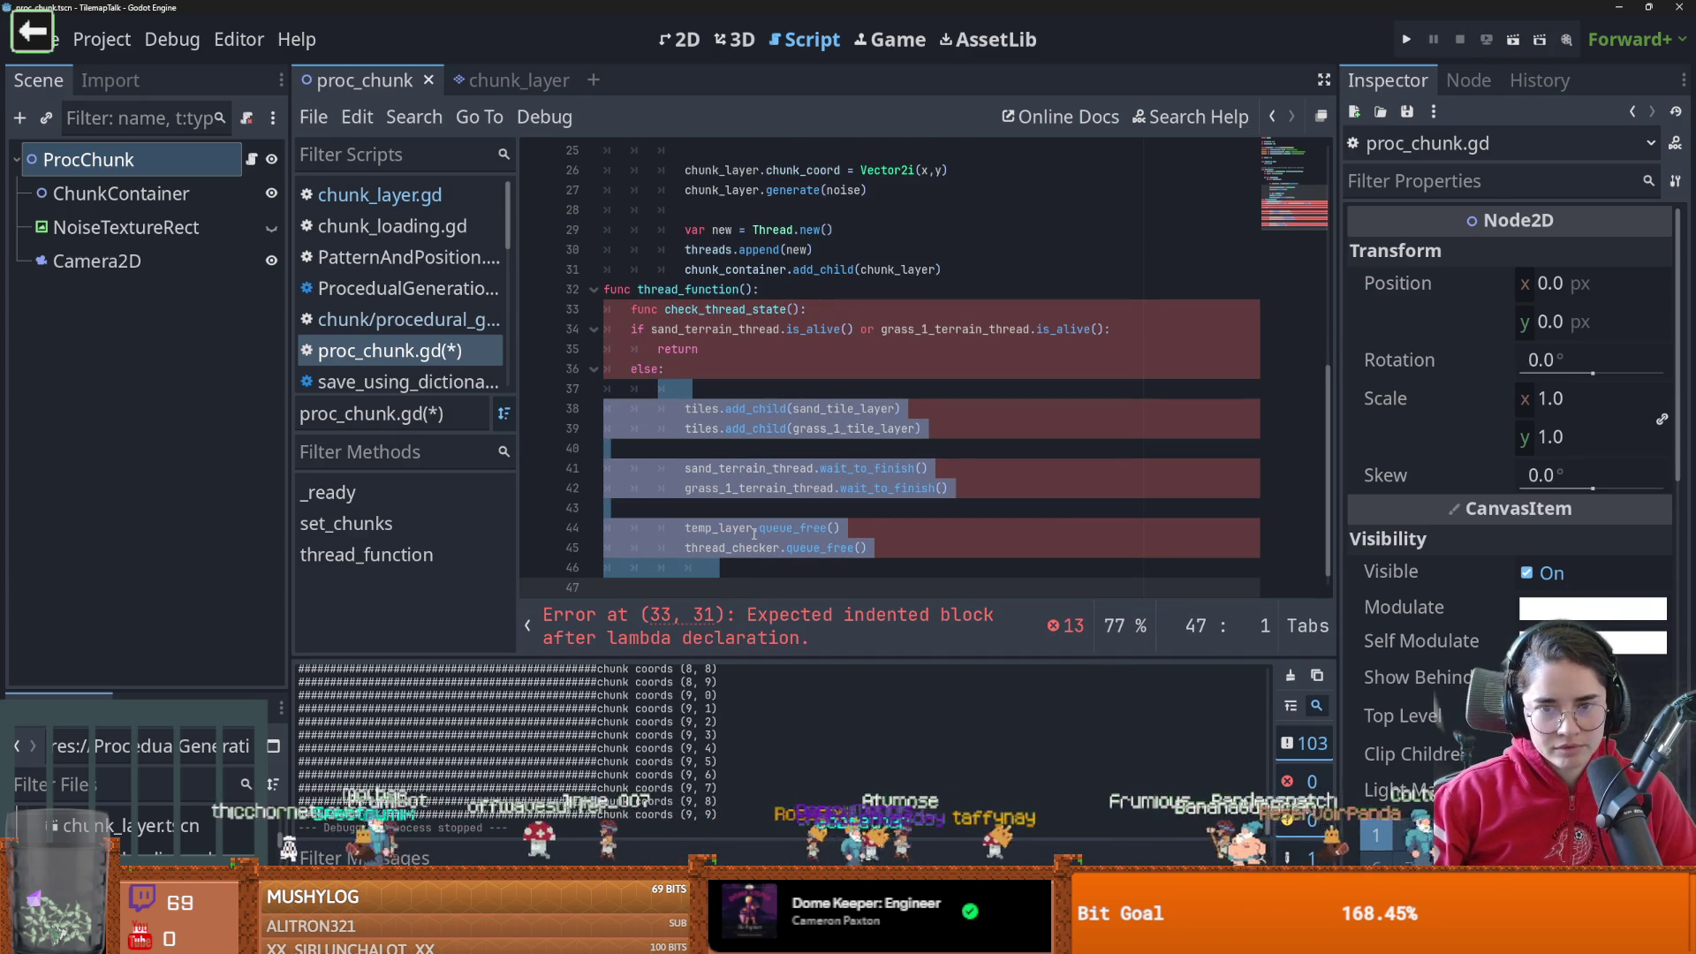
{"action": "key", "text": "Tab"}
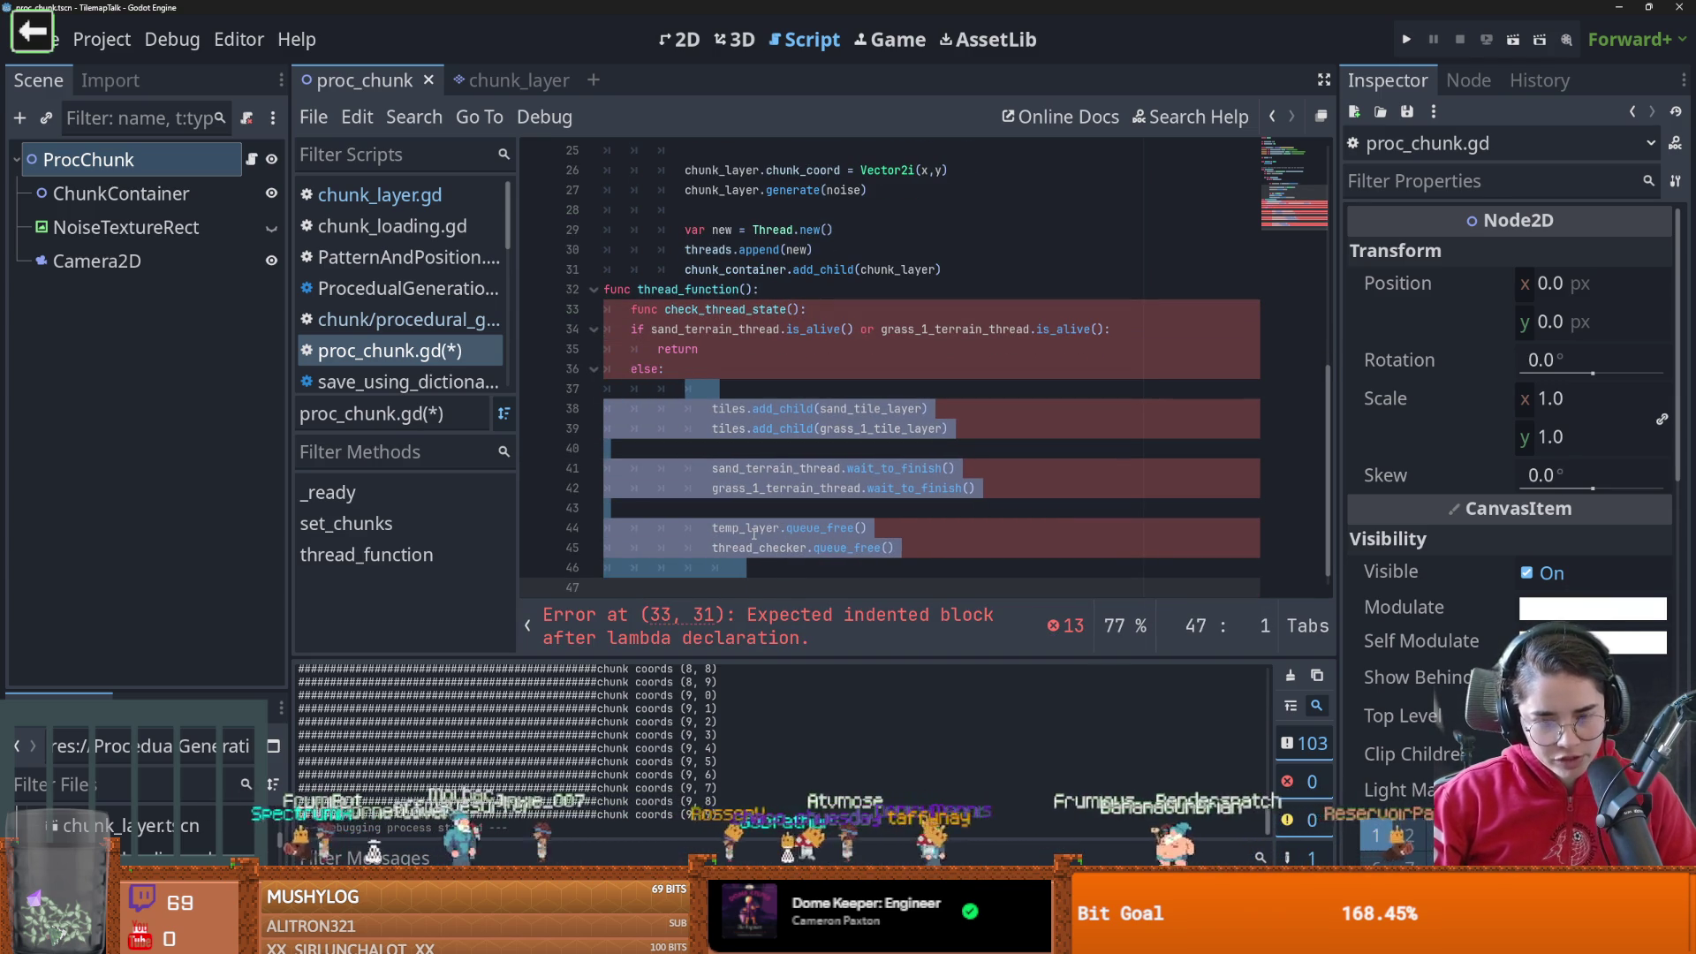
{"action": "key", "text": "shift+Tab"}
{"action": "key", "text": "shift+Tab"}
{"action": "key", "text": "shift+Tab"}
{"action": "left_click", "coordinate": [821, 408]}
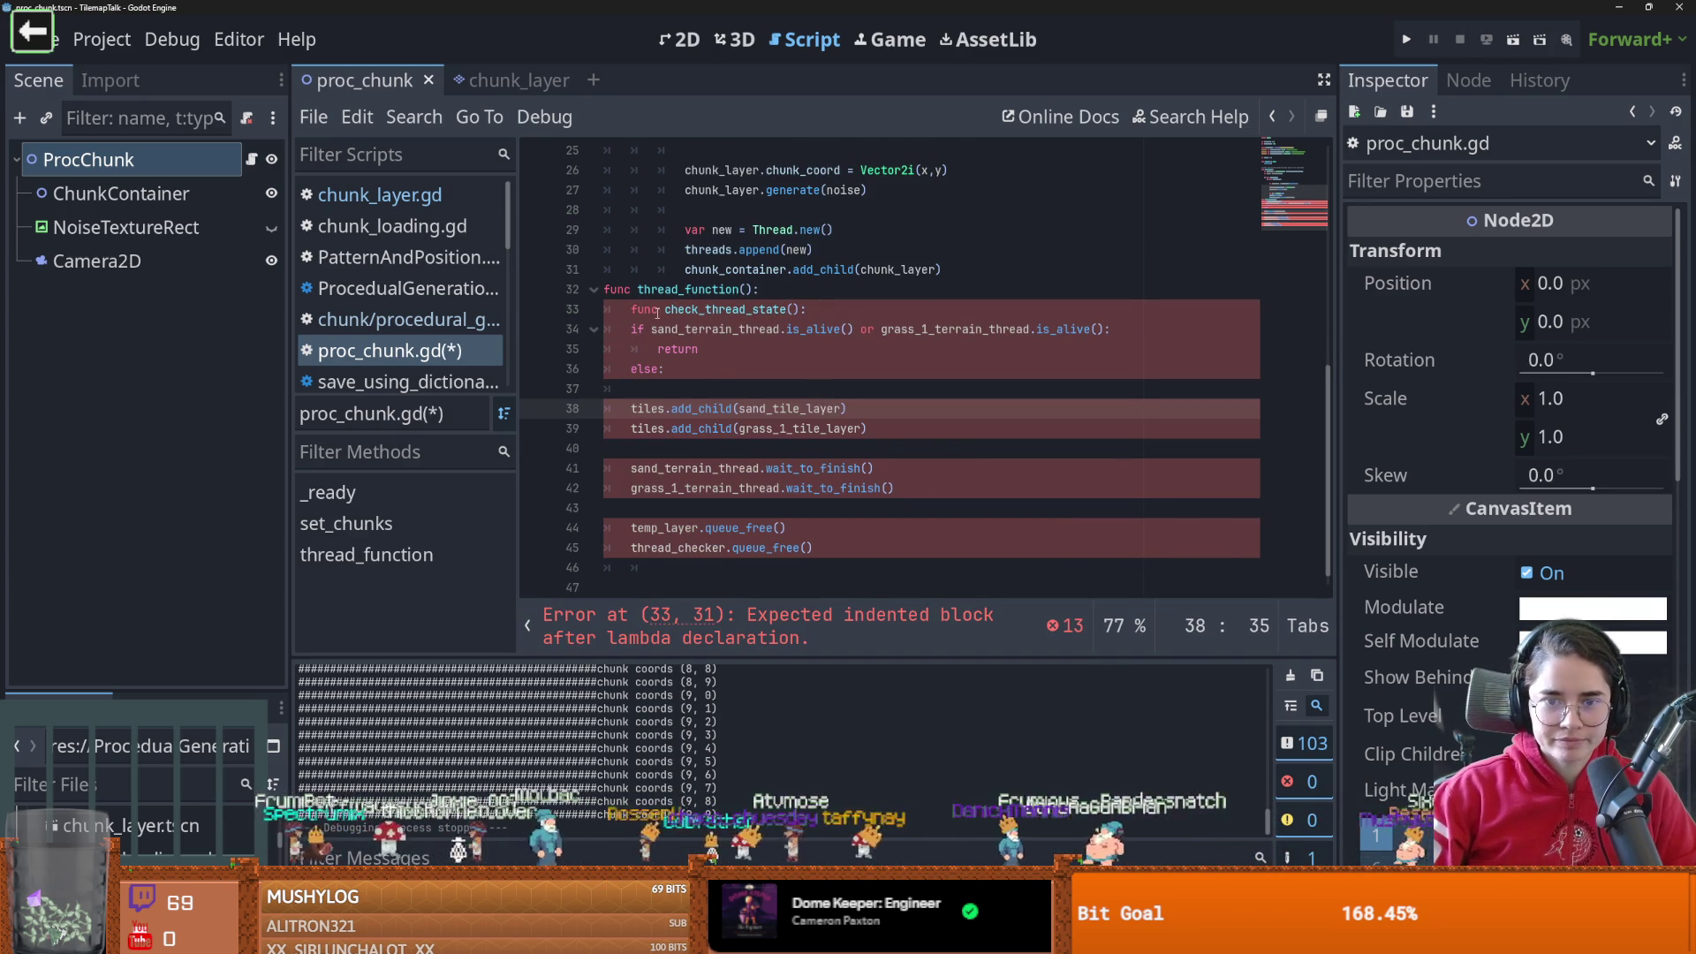
{"action": "left_click_drag", "start_coordinate": [808, 309], "coordinate": [561, 318]}
{"action": "key", "text": "BackSpace"}
{"action": "key", "text": "BackSpace"}
Give thread_function a thread parameter and replace sand_terrain_thread with thread in the if check
{"action": "scroll", "coordinate": [707, 371], "scroll_direction": "up", "scroll_amount": 2}
{"action": "left_click", "coordinate": [749, 408]}
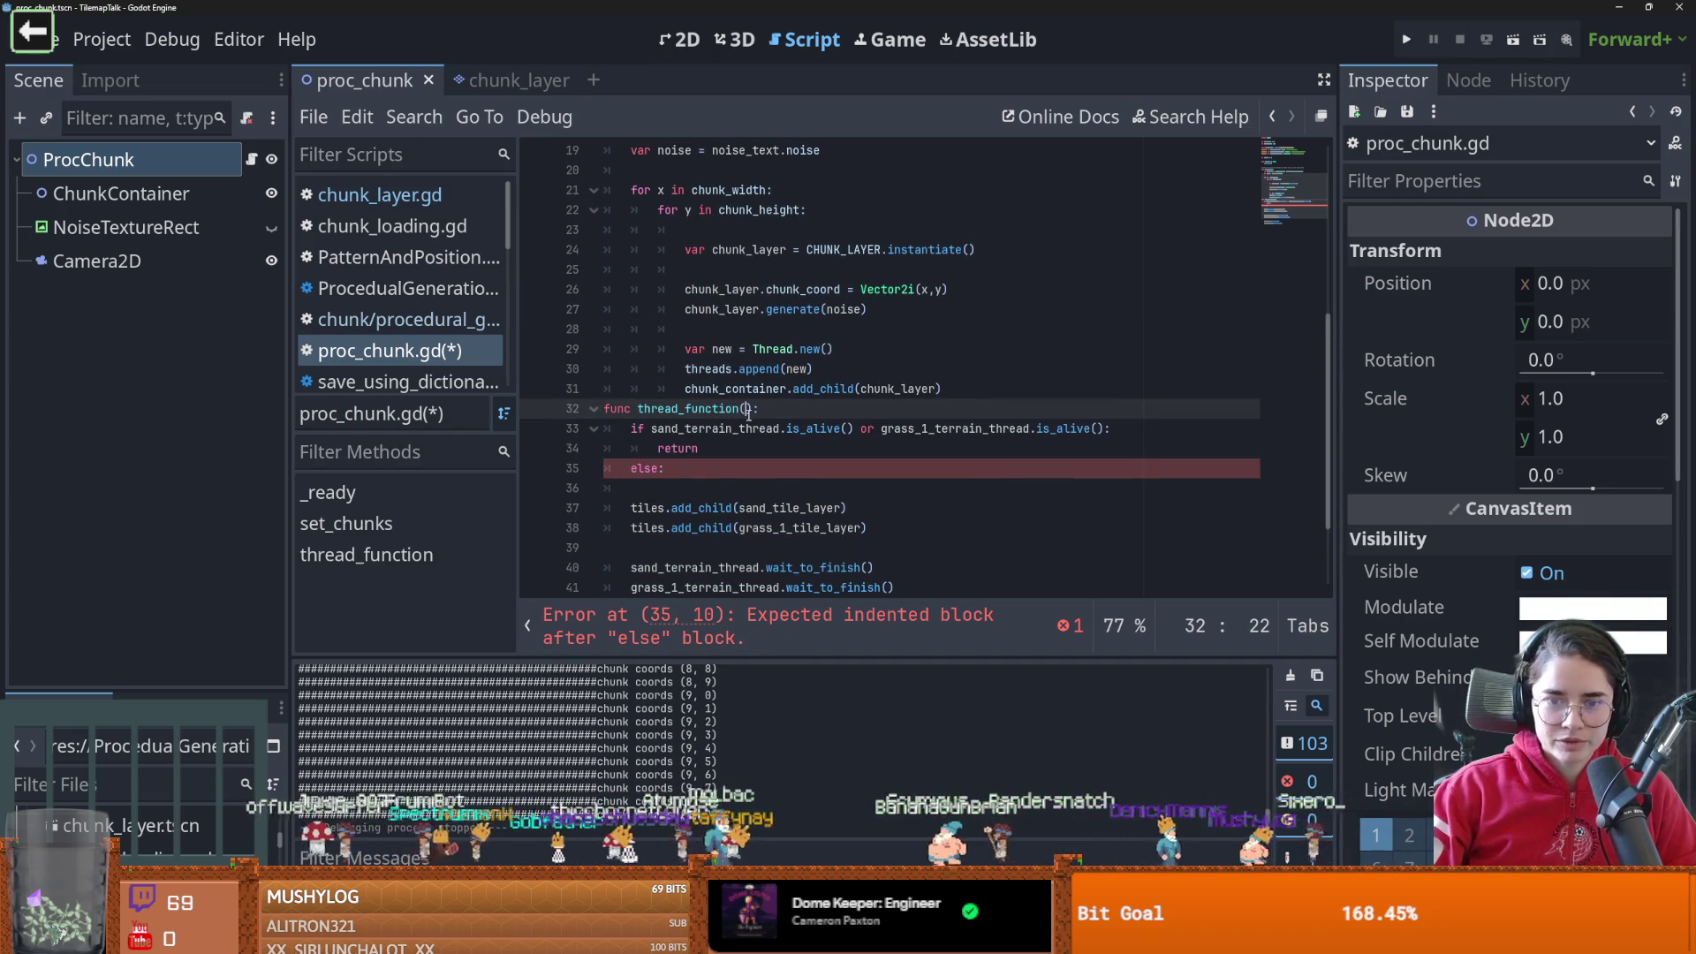
{"action": "type", "text": "thread"}
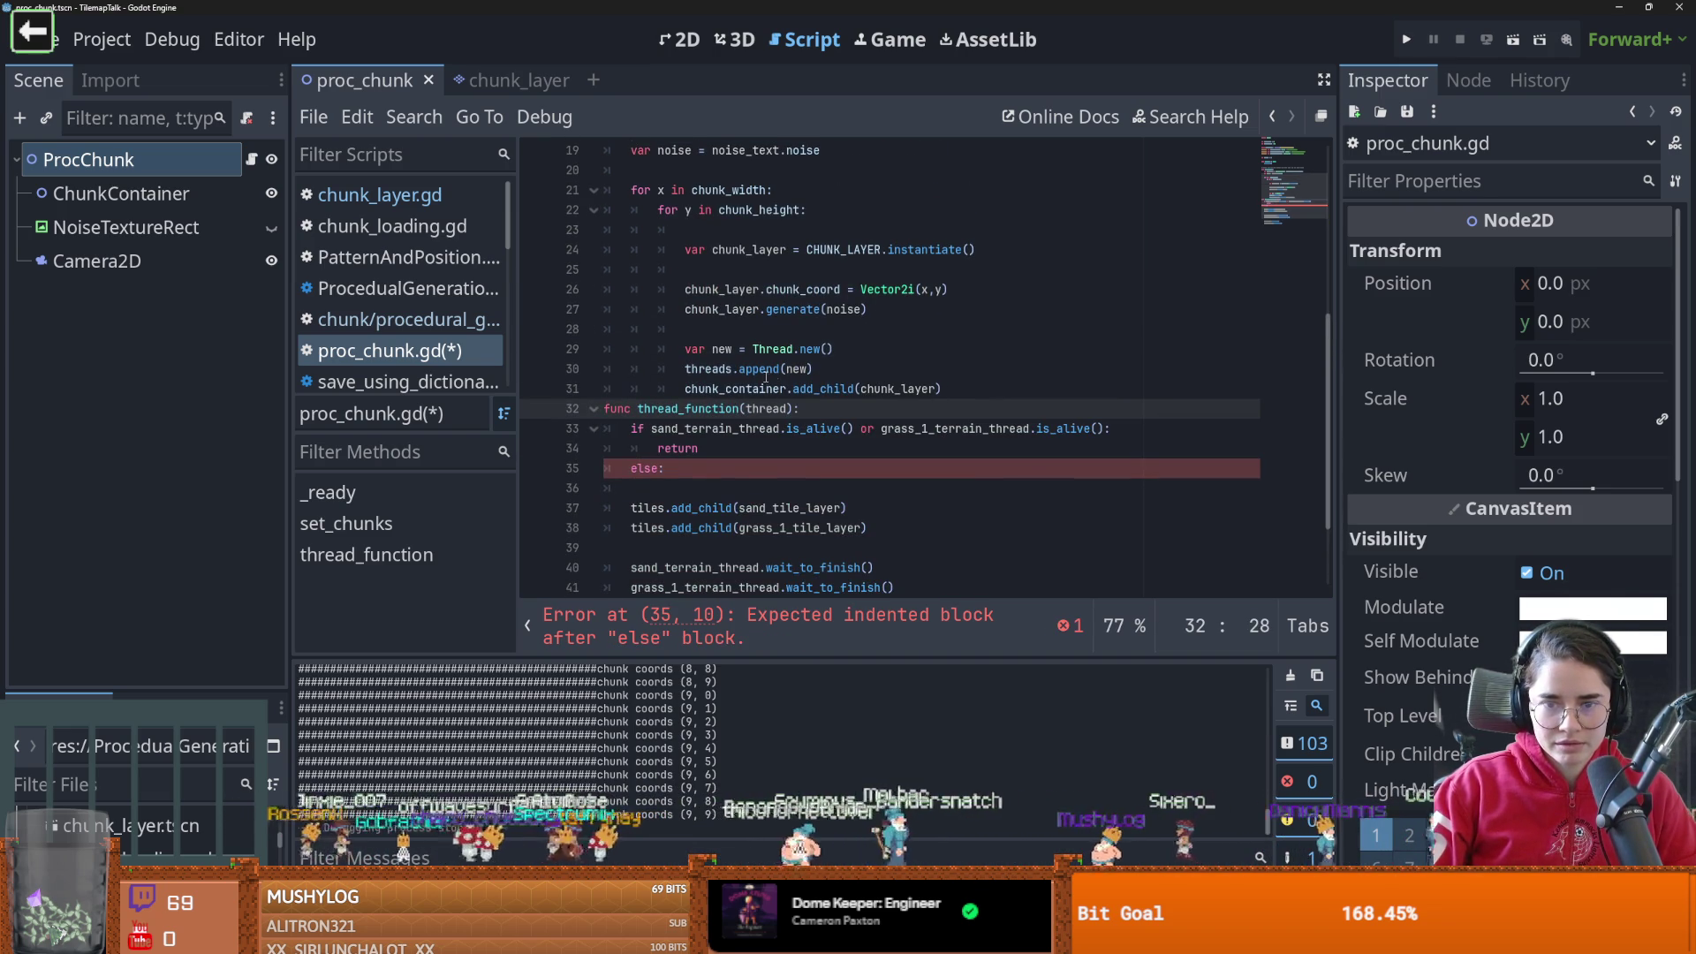
{"action": "double_click", "coordinate": [724, 430]}
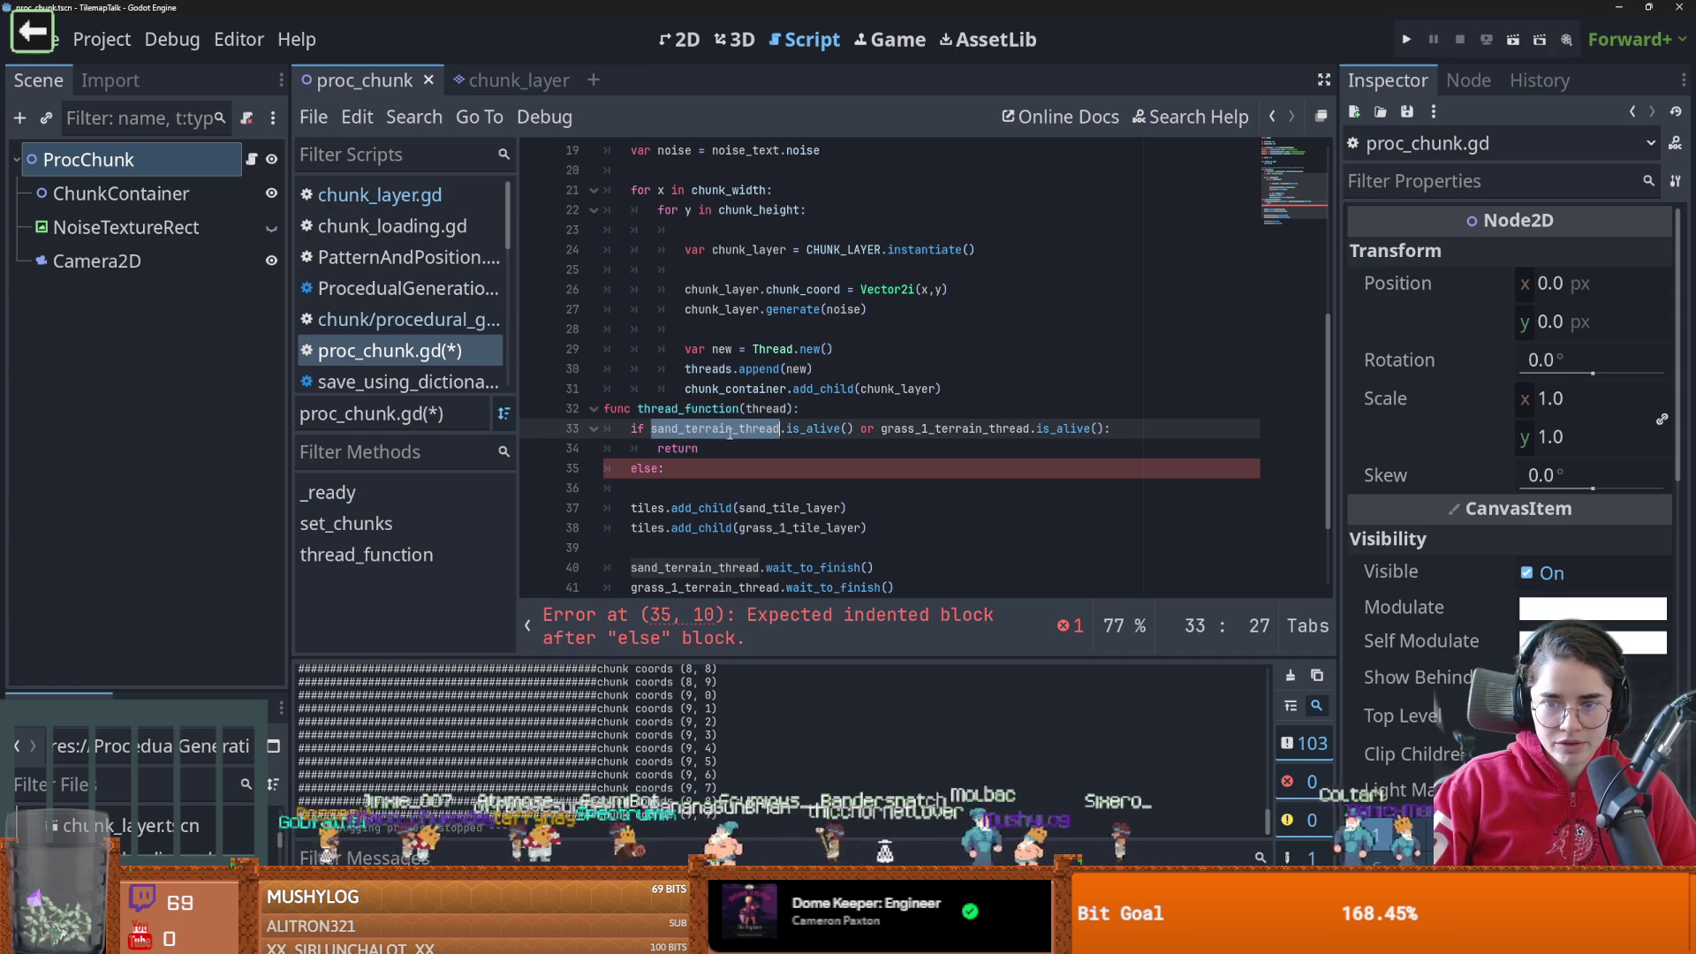
{"action": "type", "text": "thread"}
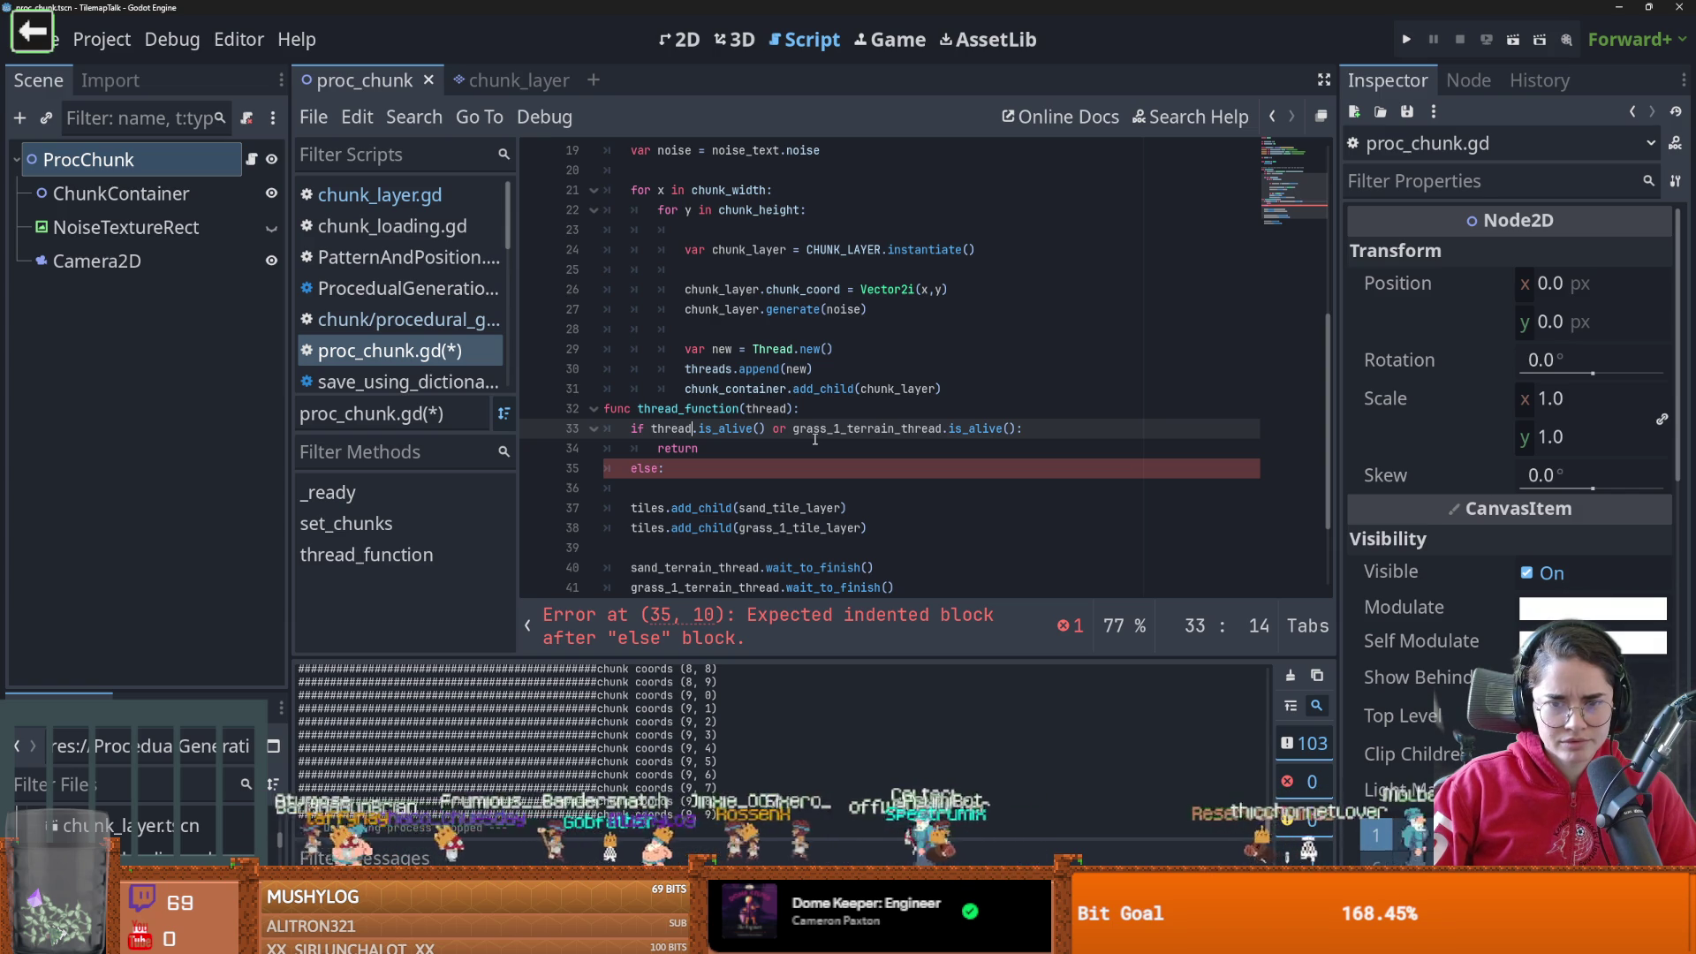
{"action": "left_click", "coordinate": [666, 439]}
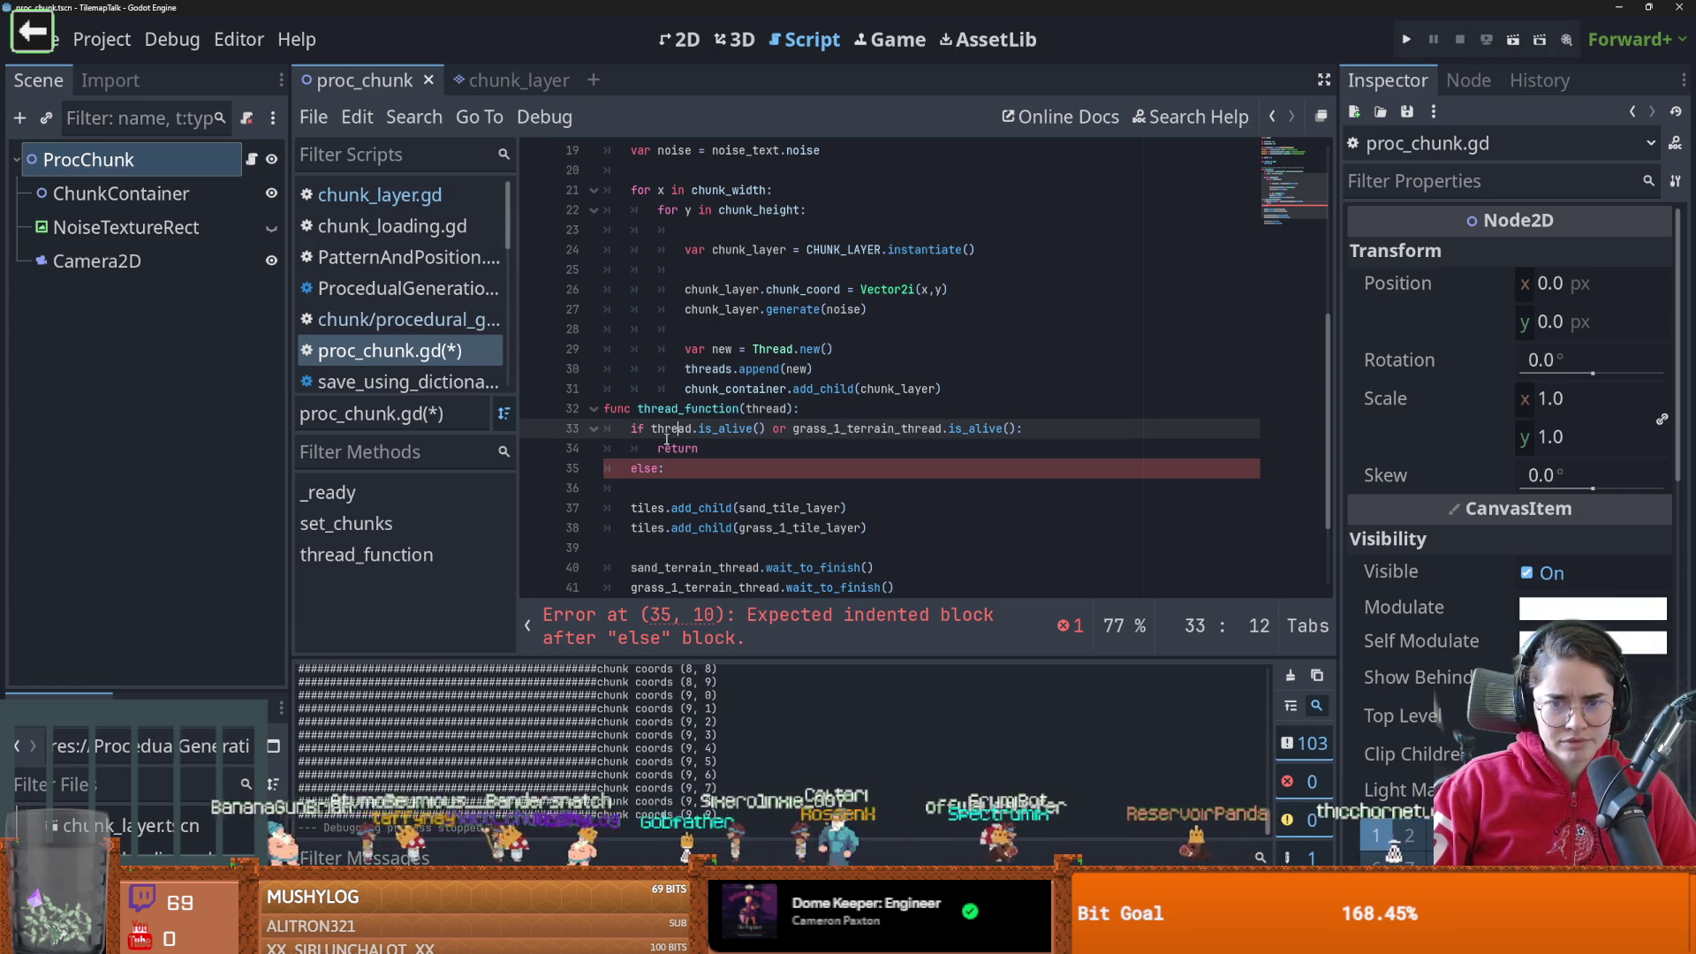
{"action": "scroll", "coordinate": [684, 489], "scroll_direction": "down", "scroll_amount": 1}
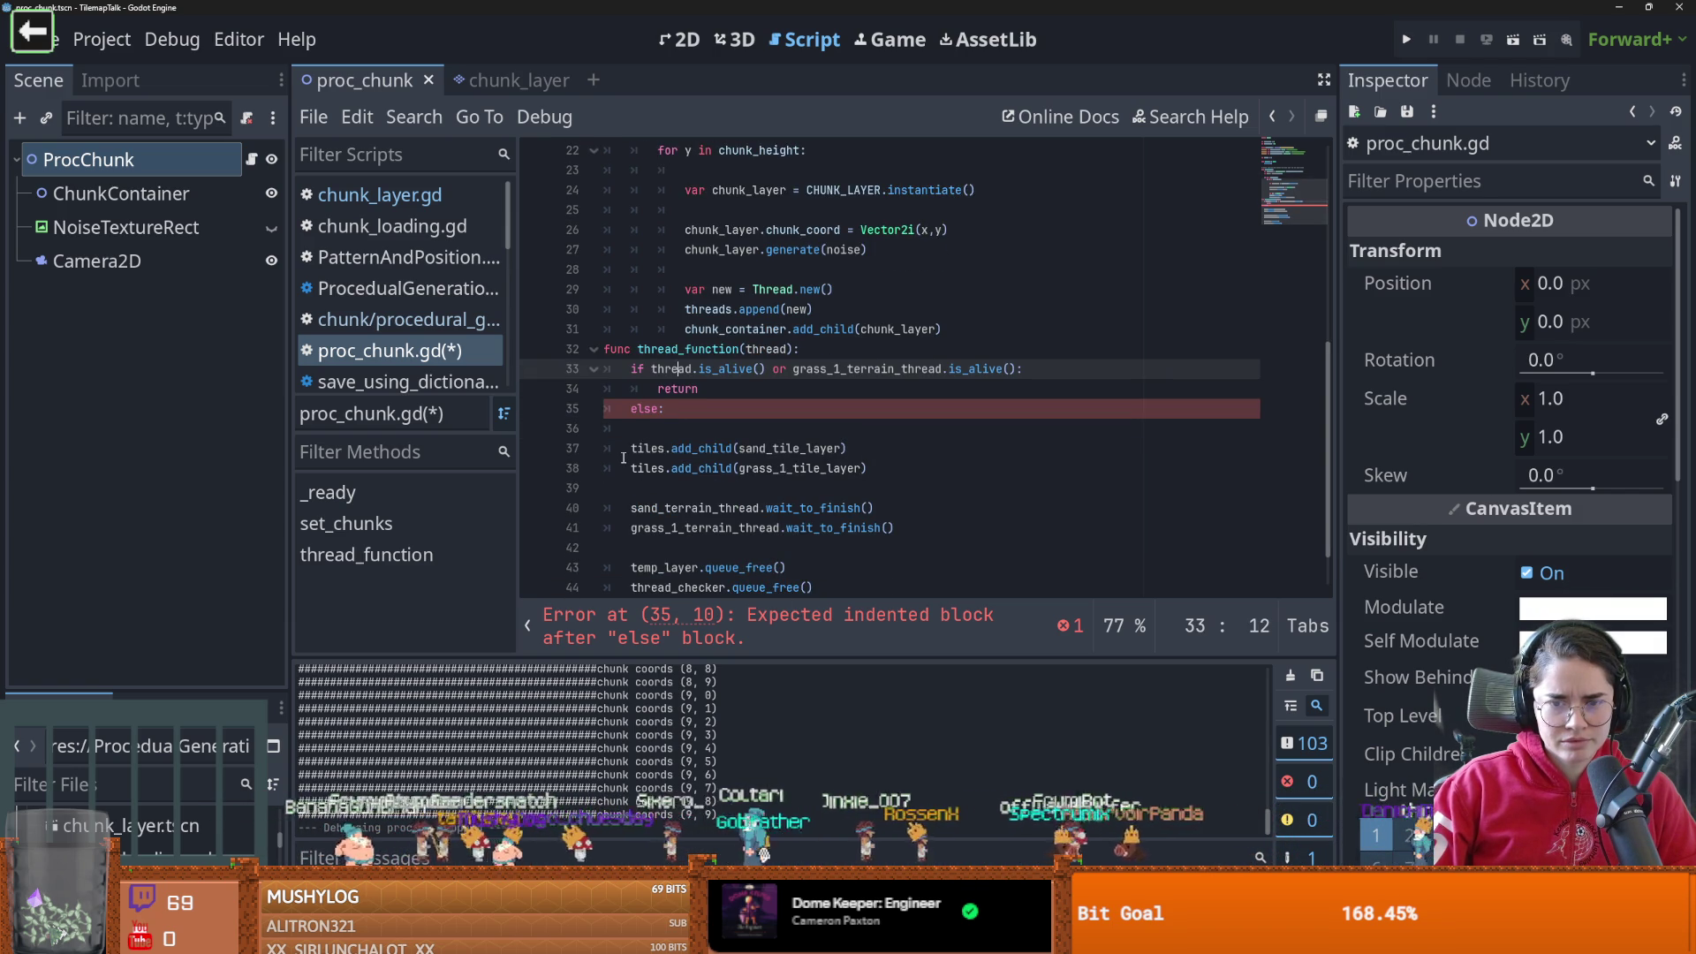
{"action": "scroll", "coordinate": [622, 470], "scroll_direction": "down", "scroll_amount": 1}
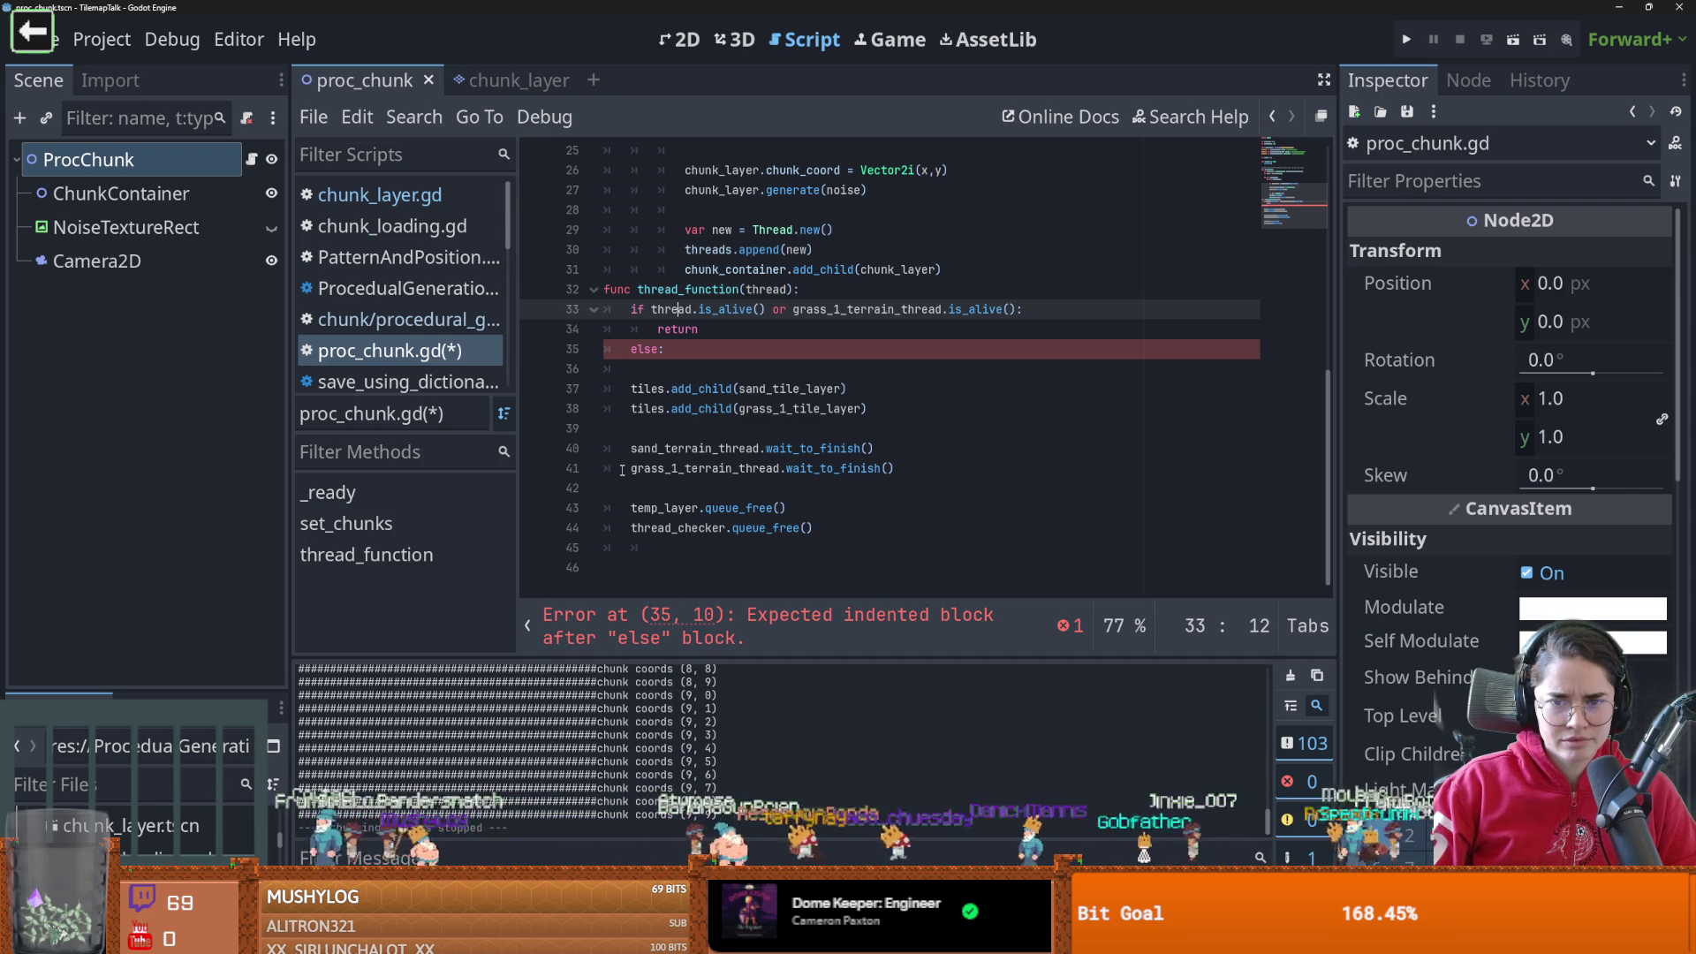
Try deleting thread_function's if/return/else lines, then undo to restore them
{"action": "left_click_drag", "start_coordinate": [664, 349], "coordinate": [606, 309]}
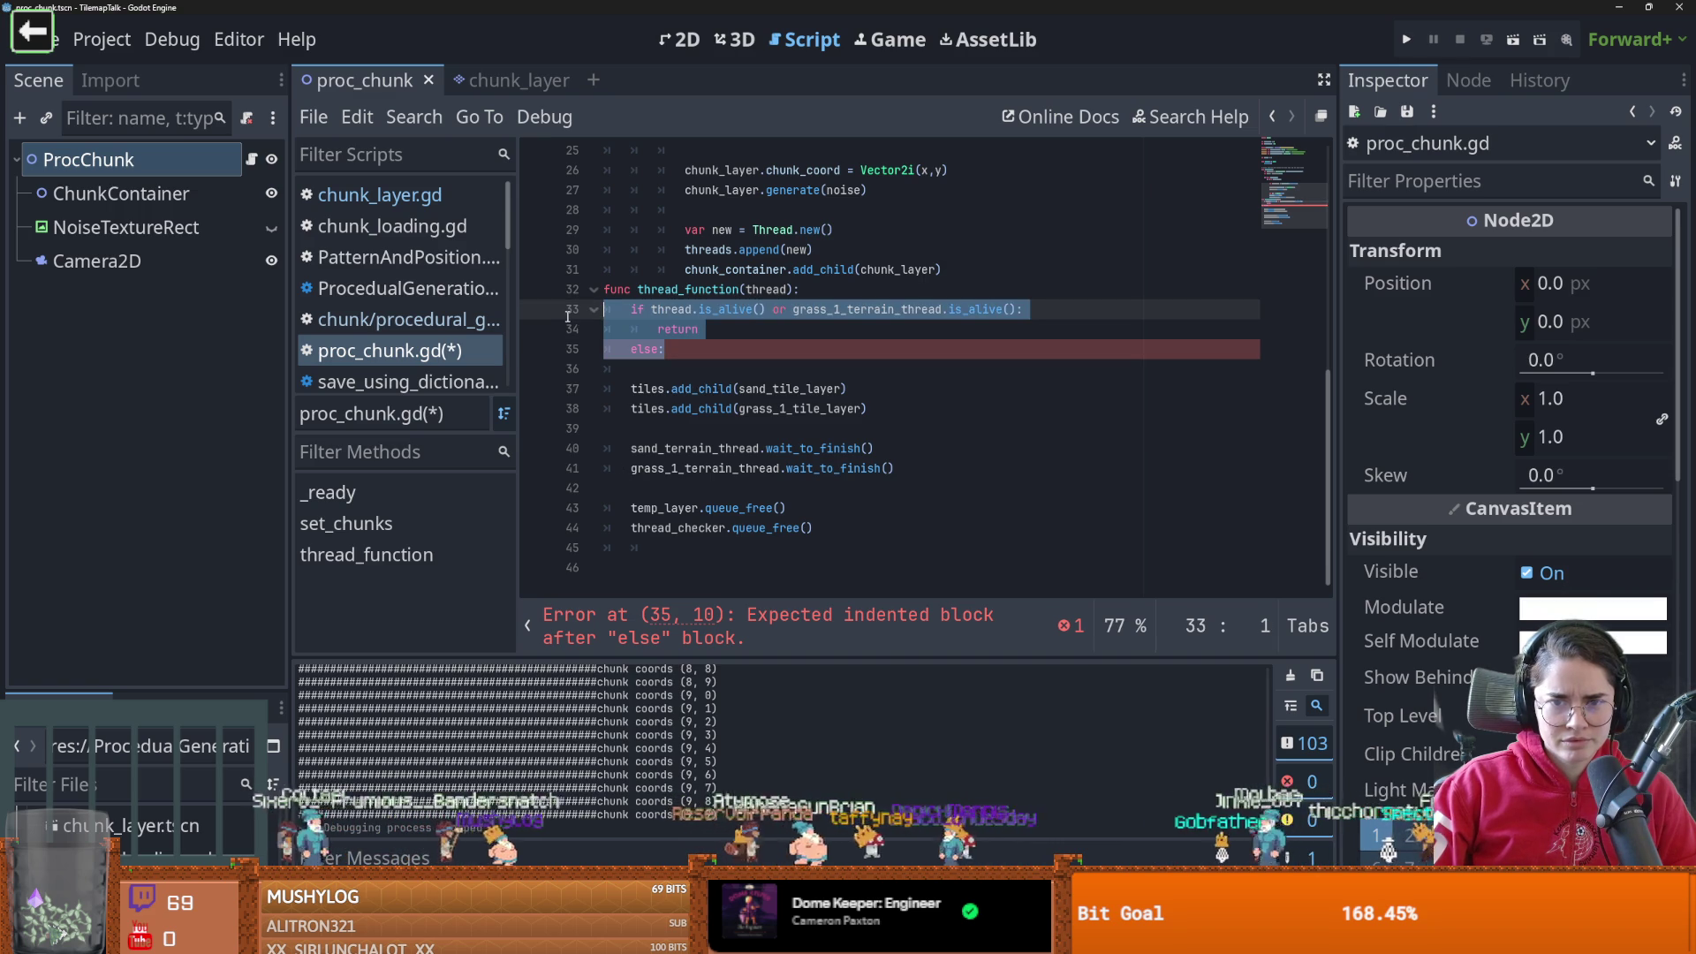
{"action": "scroll", "coordinate": [629, 489], "scroll_direction": "up", "scroll_amount": 2}
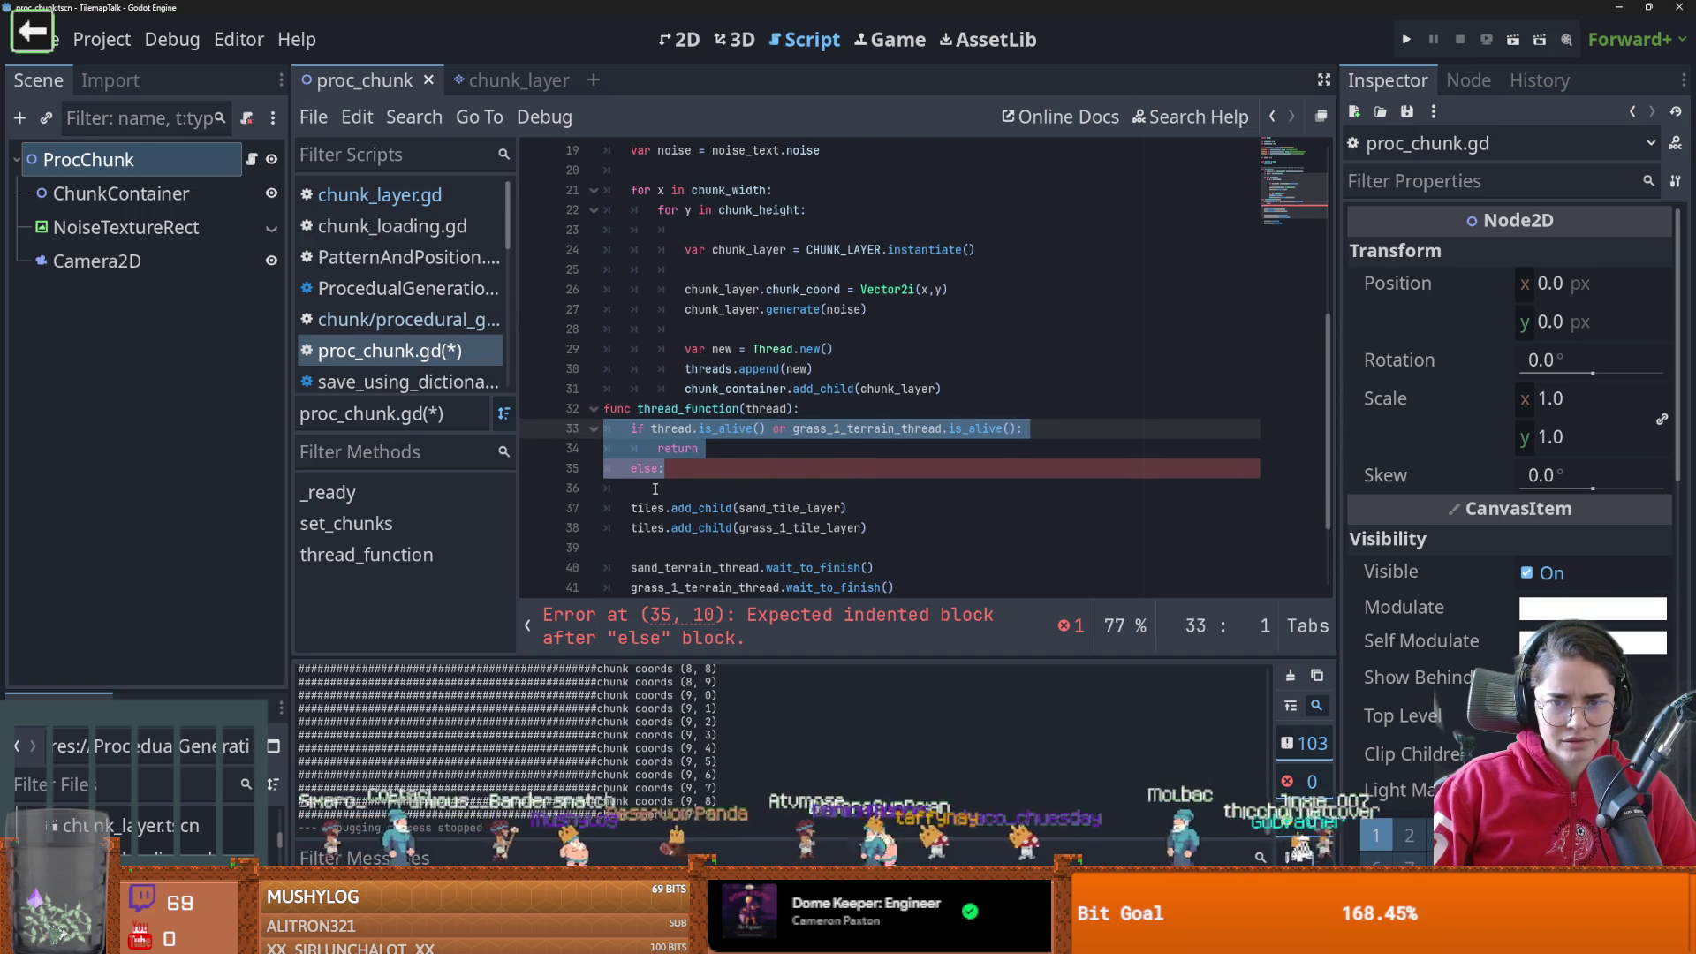
{"action": "key", "text": "BackSpace"}
{"action": "left_click", "coordinate": [654, 448]}
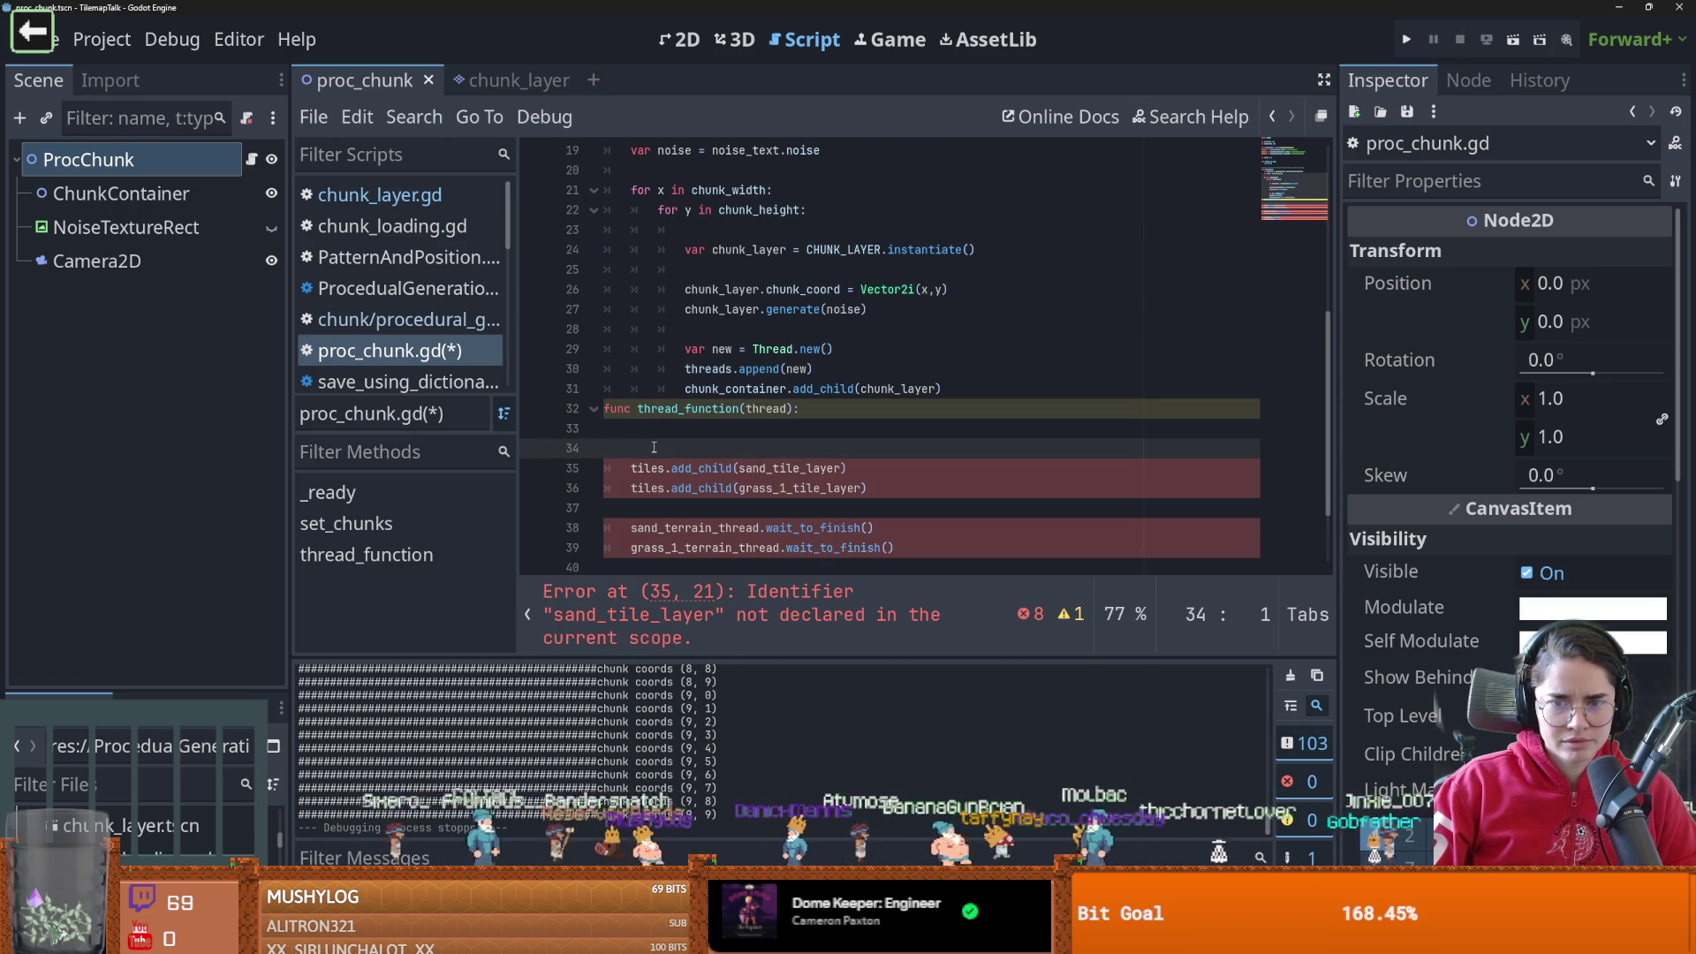
{"action": "key", "text": "BackSpace"}
{"action": "scroll", "coordinate": [715, 490], "scroll_direction": "down", "scroll_amount": 1}
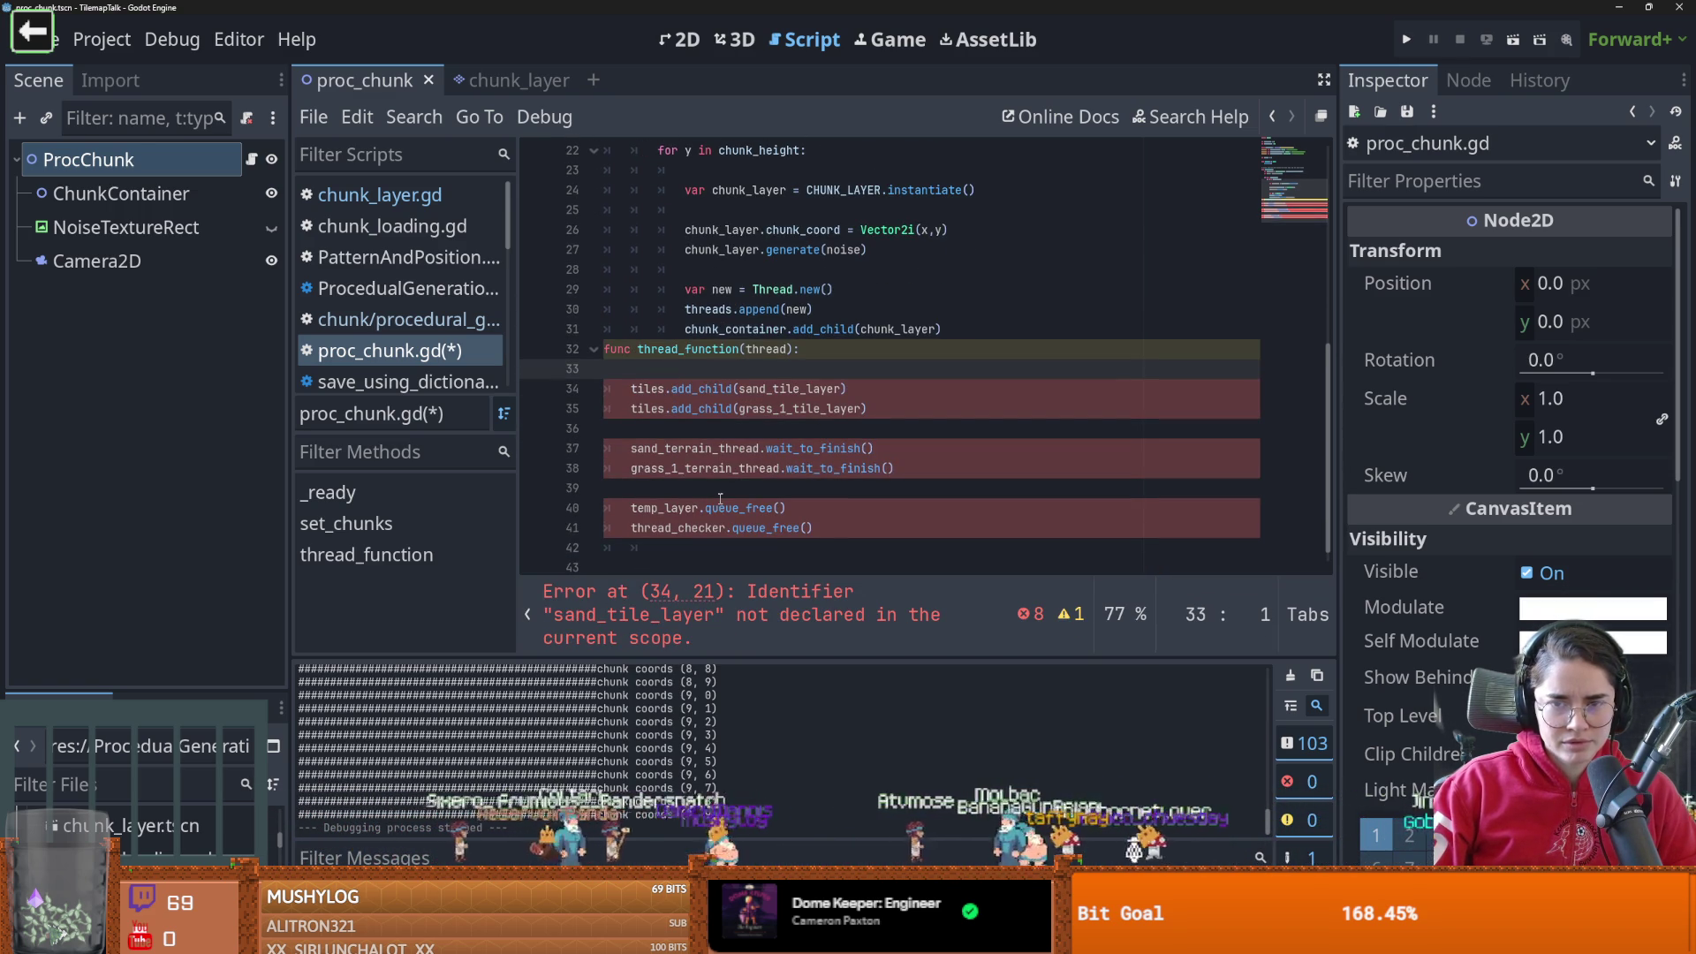
{"action": "scroll", "coordinate": [720, 499], "scroll_direction": "up", "scroll_amount": 2}
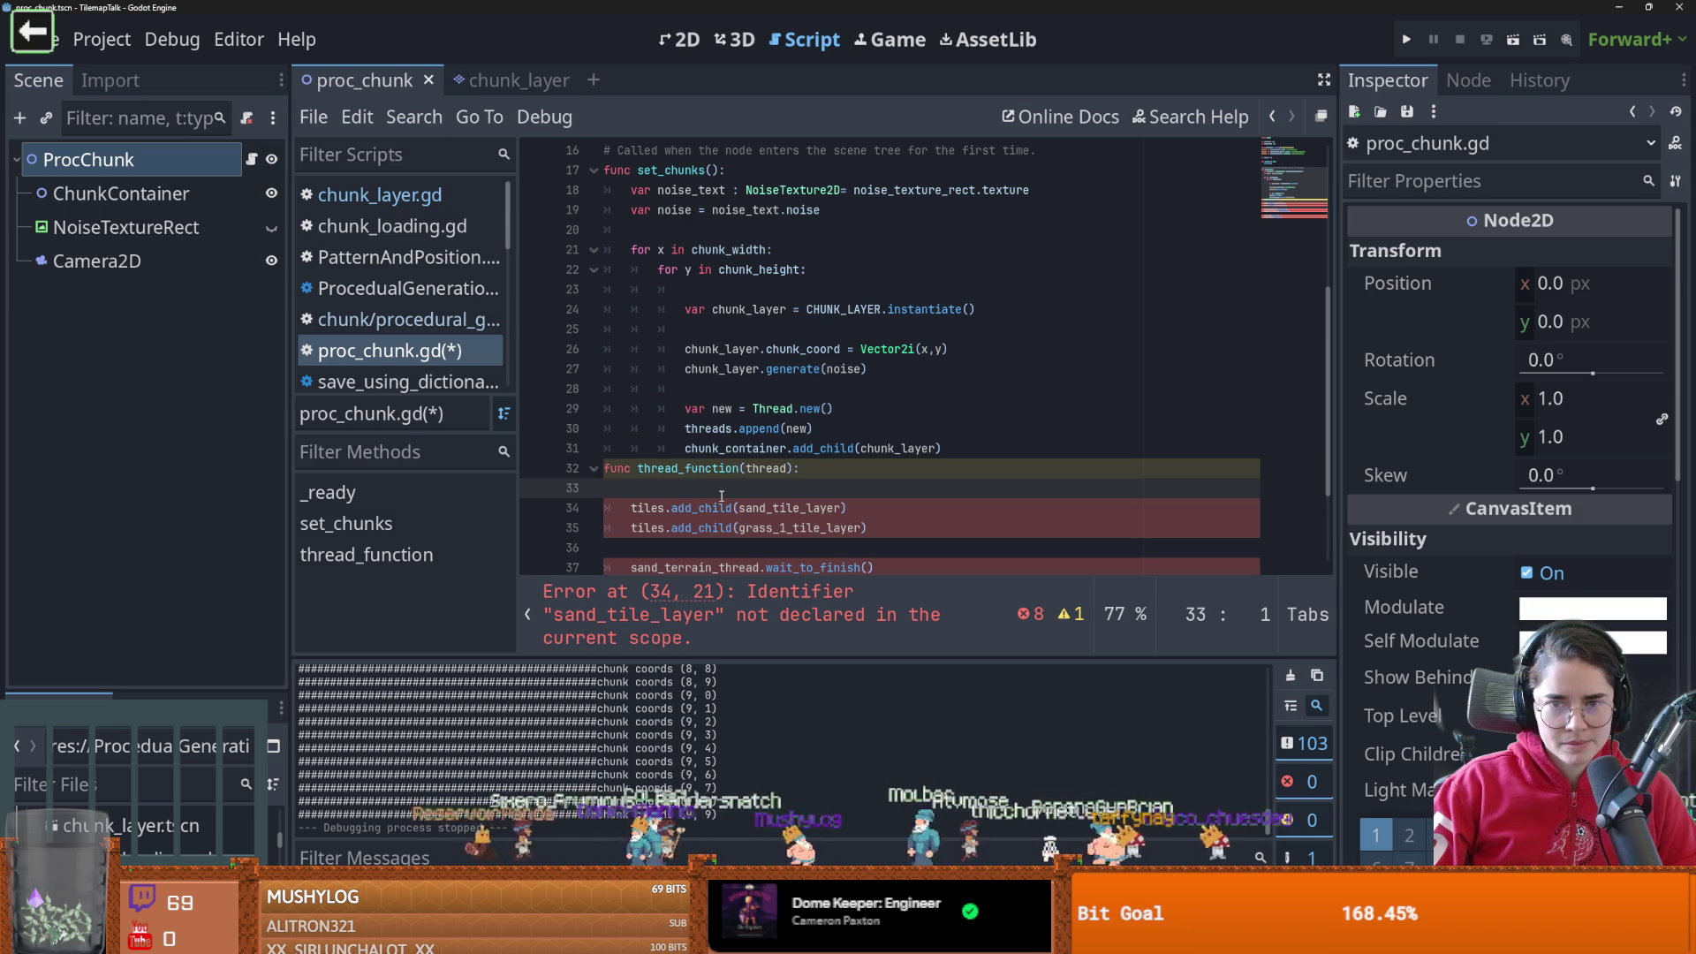
{"action": "scroll", "coordinate": [721, 496], "scroll_direction": "down", "scroll_amount": 2}
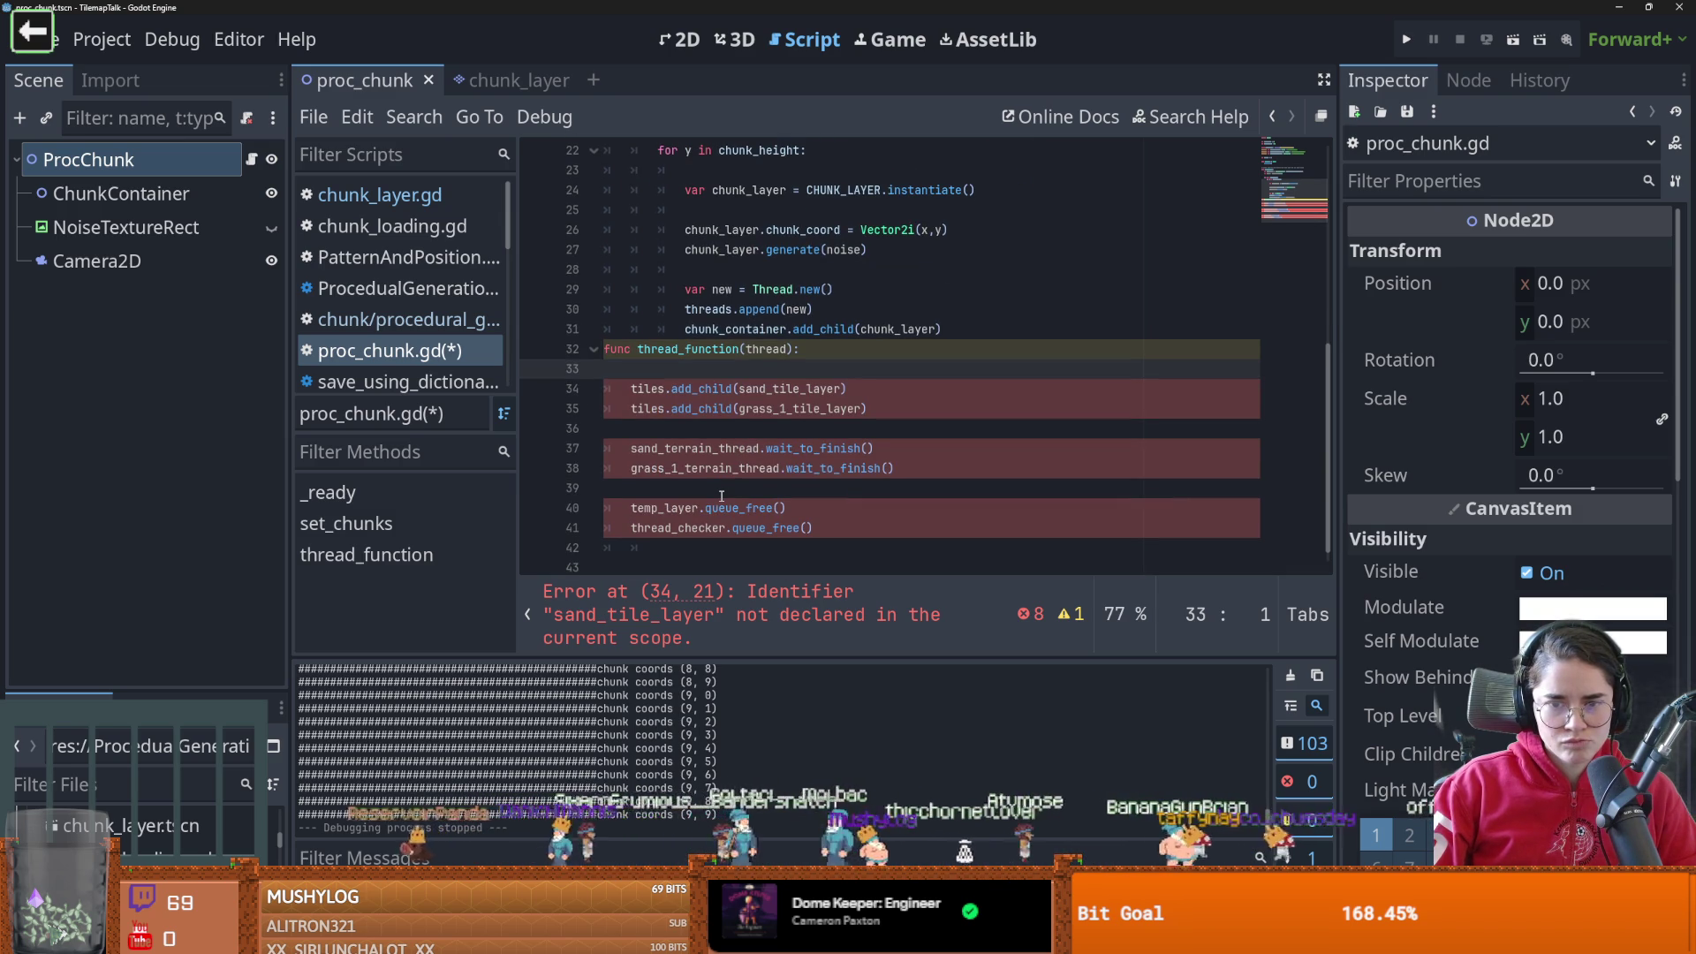
{"action": "key", "text": "ctrl+z"}
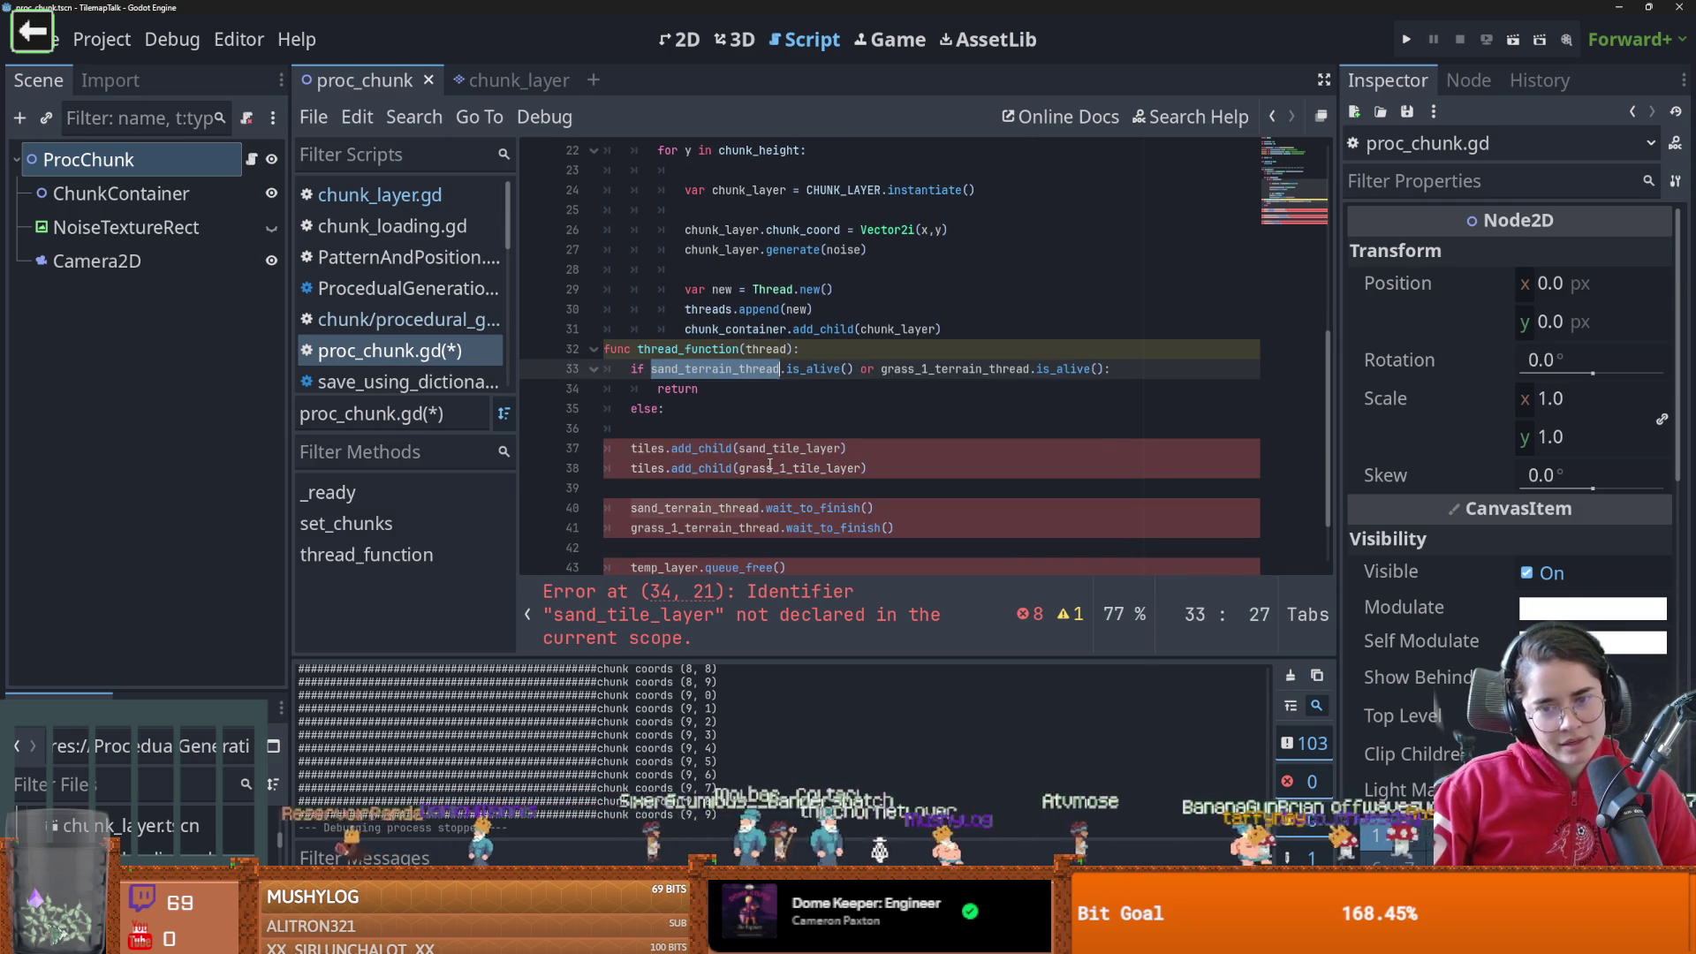
Replace thread_function's whole body, lines 33–44, with a single pass
{"action": "left_click_drag", "start_coordinate": [877, 528], "coordinate": [565, 312]}
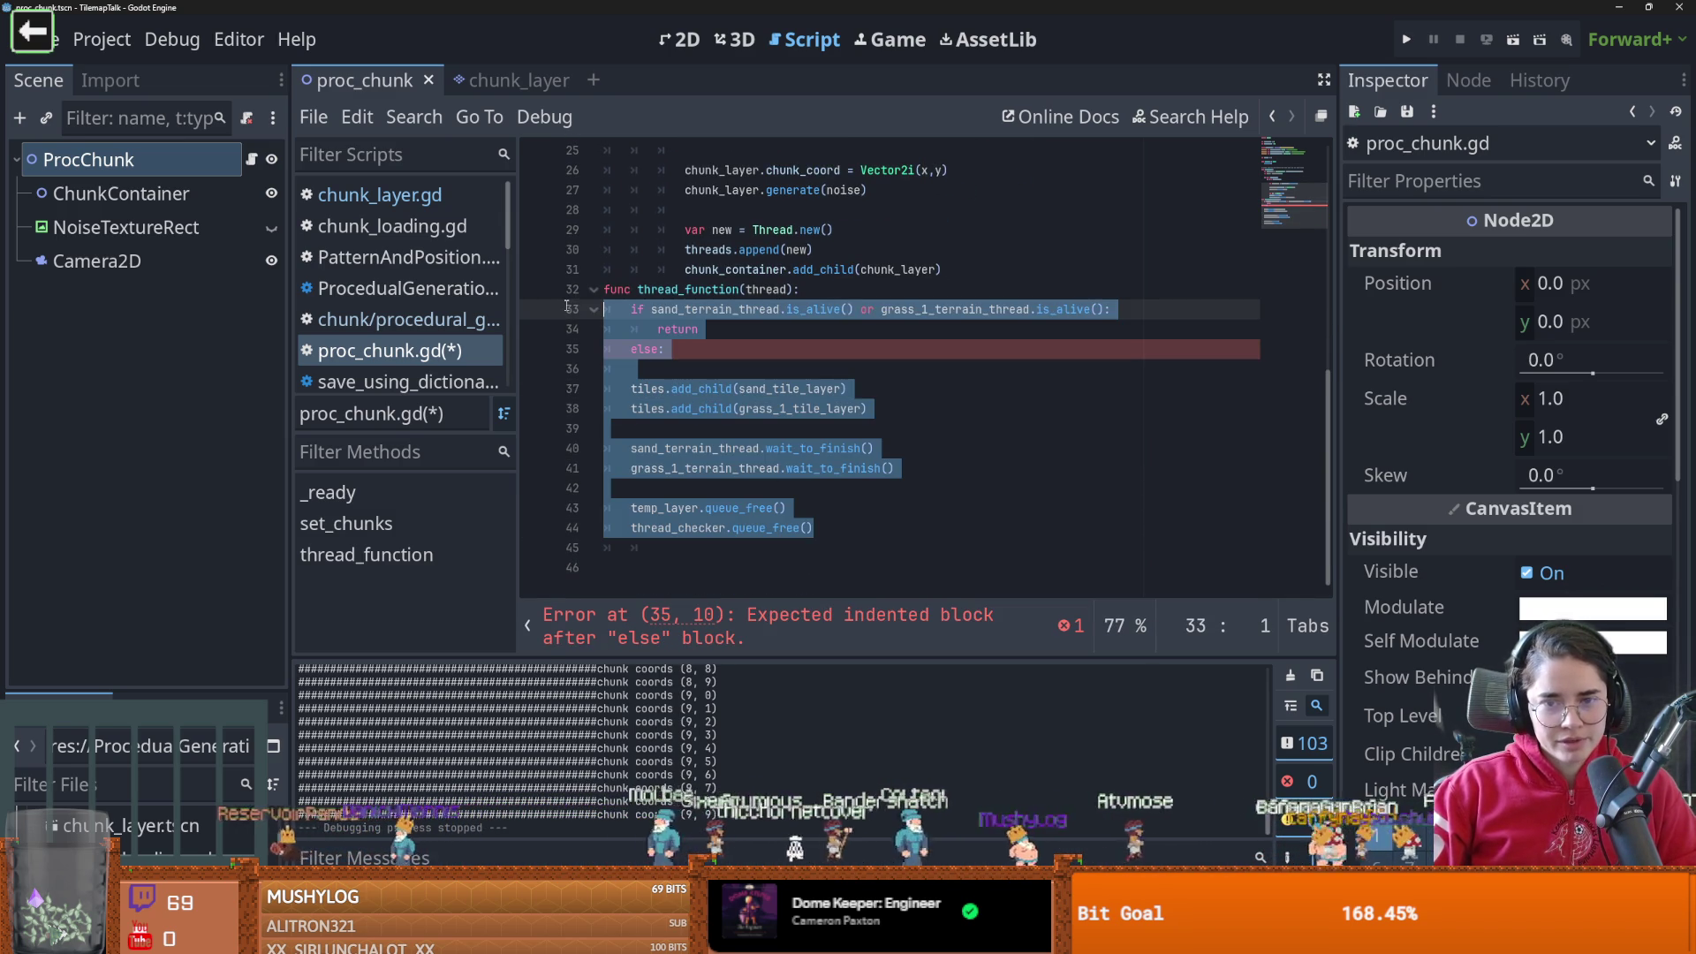
{"action": "key", "text": "BackSpace"}
{"action": "key", "text": "Tab"}
{"action": "type", "text": "pass"}
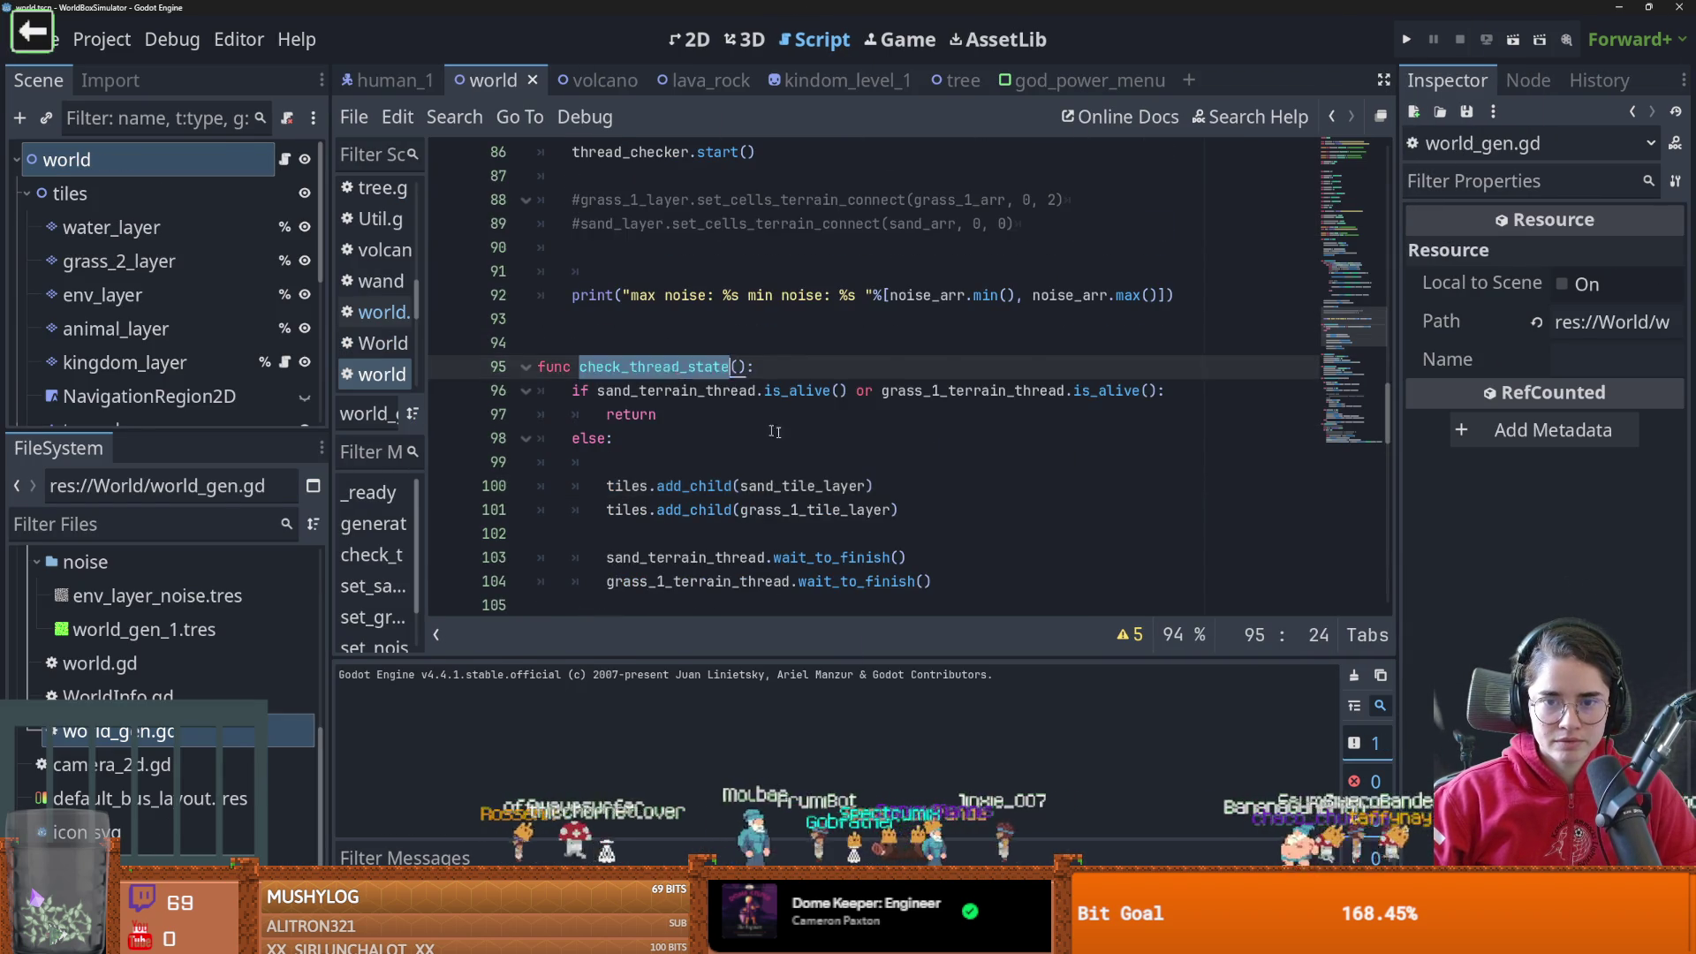
{"action": "scroll", "coordinate": [775, 431], "scroll_direction": "up", "scroll_amount": 15}
{"action": "scroll", "coordinate": [801, 435], "scroll_direction": "down", "scroll_amount": 3}
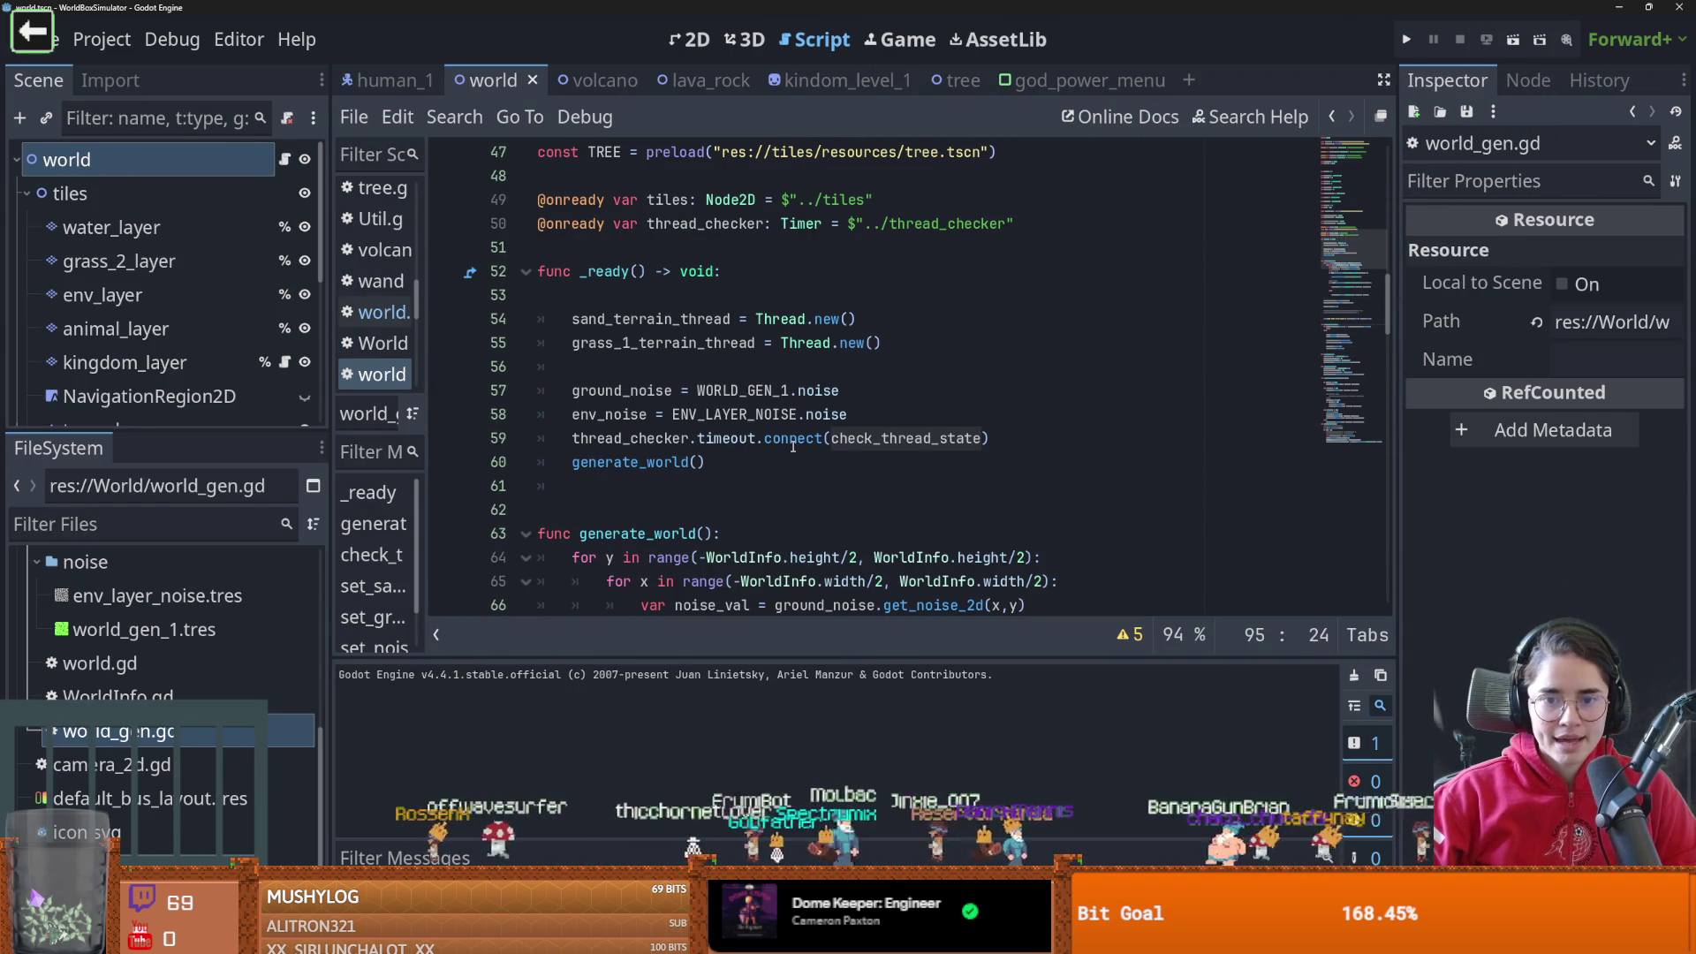
{"action": "scroll", "coordinate": [664, 443], "scroll_direction": "down", "scroll_amount": 17}
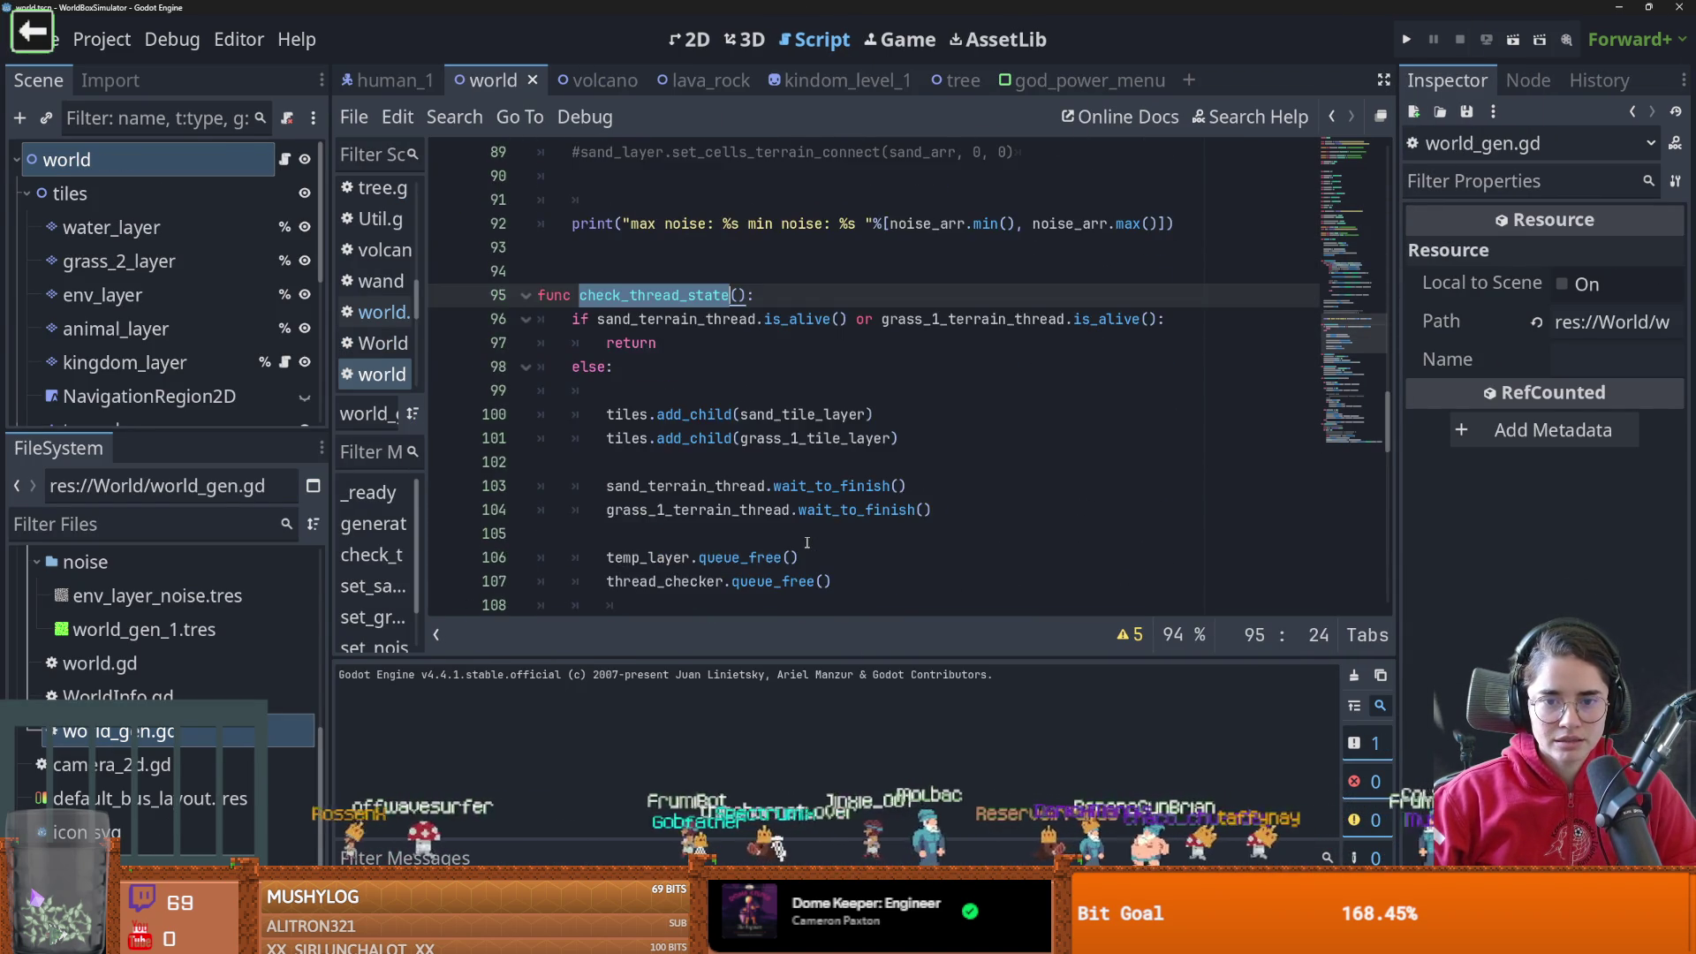
{"action": "scroll", "coordinate": [808, 541], "scroll_direction": "down", "scroll_amount": 1}
{"action": "double_click", "coordinate": [655, 369]}
{"action": "scroll", "coordinate": [716, 358], "scroll_direction": "down", "scroll_amount": 1}
{"action": "left_click", "coordinate": [700, 345]}
{"action": "left_click", "coordinate": [763, 343]}
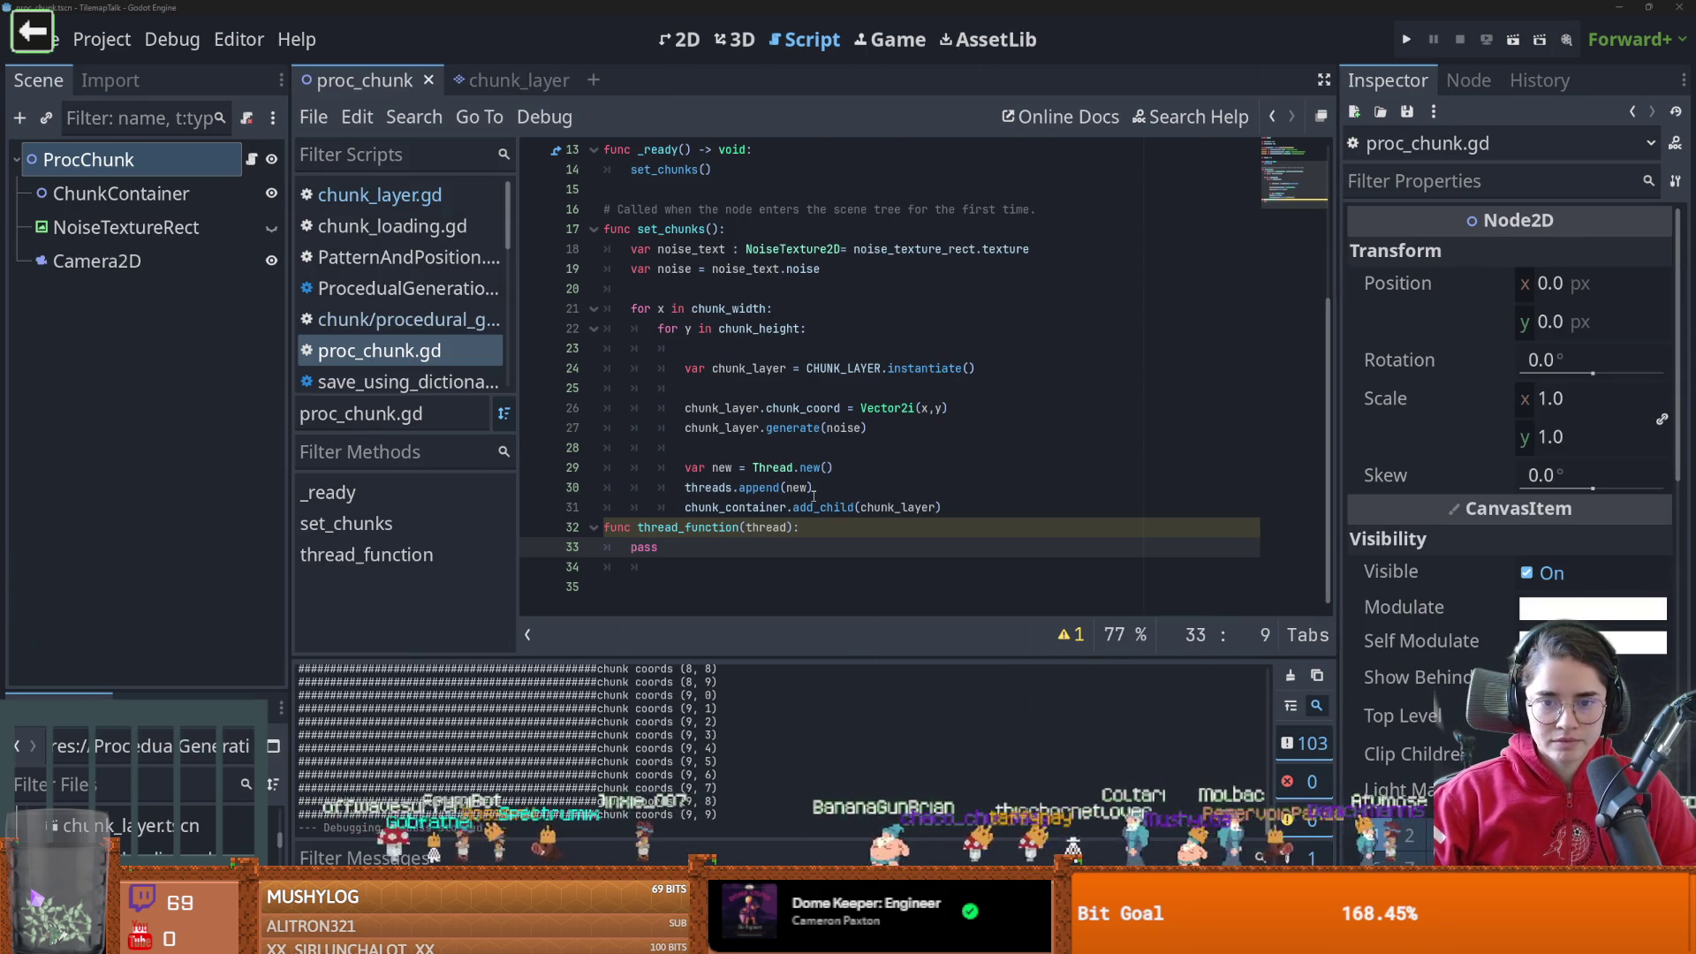
{"action": "left_click", "coordinate": [818, 484]}
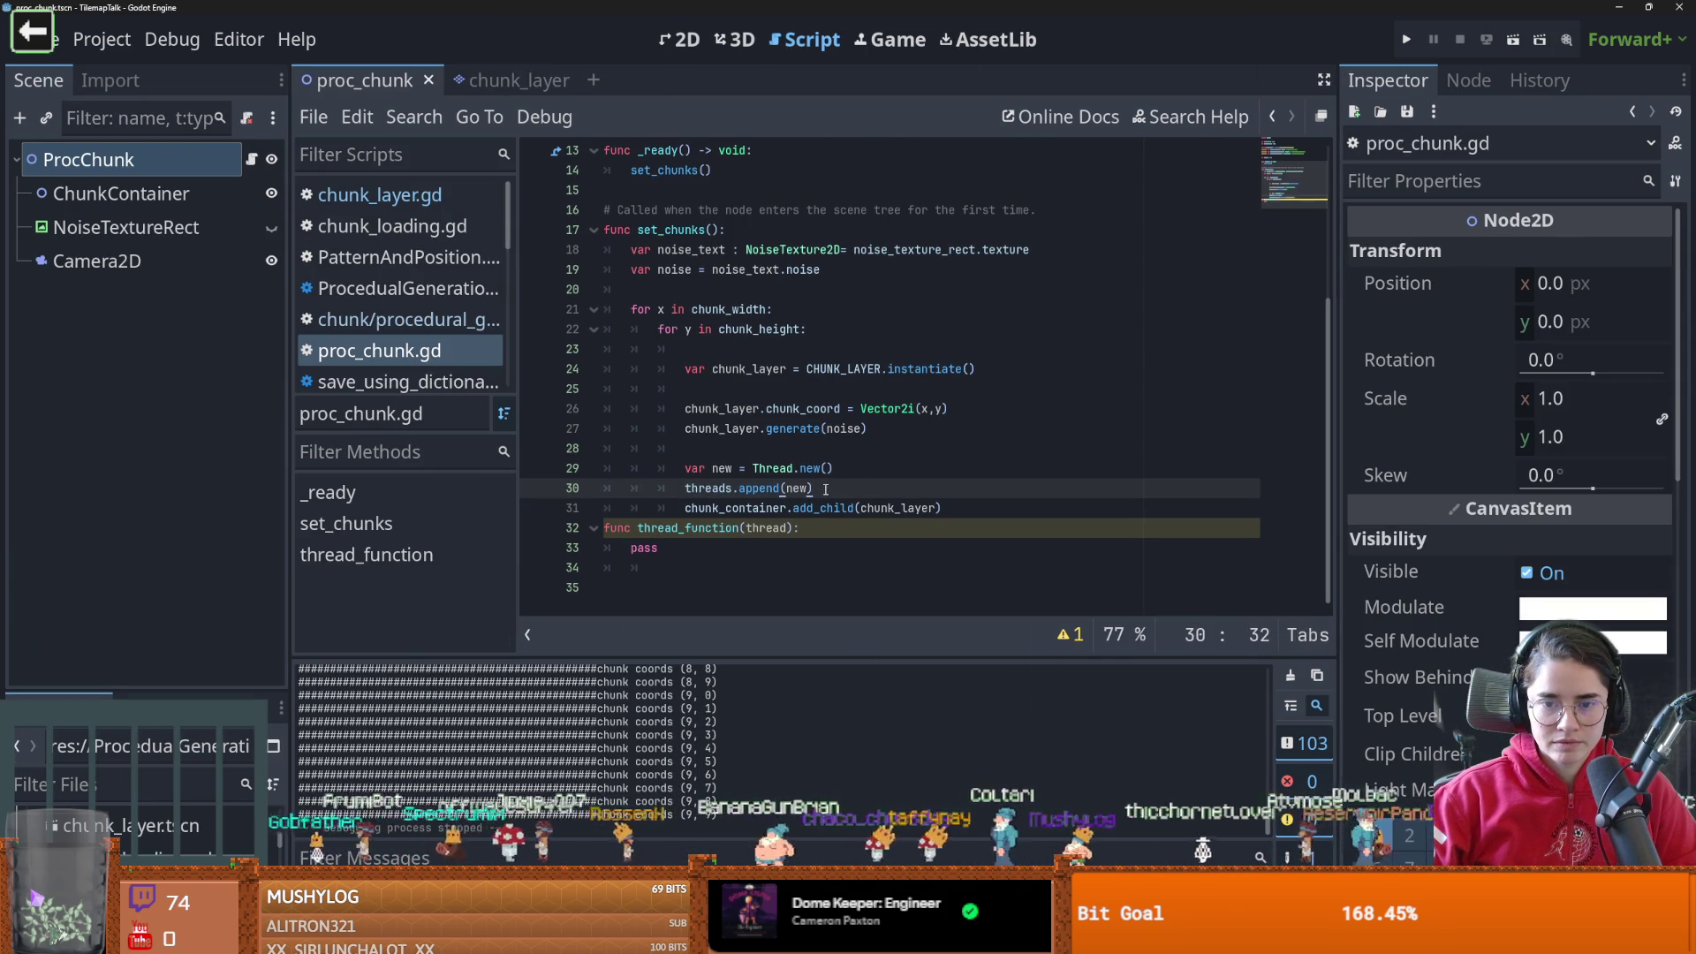
Reorder the loop so var new = Thread.new() sits above threads.append(new)
{"action": "left_click", "coordinate": [981, 410]}
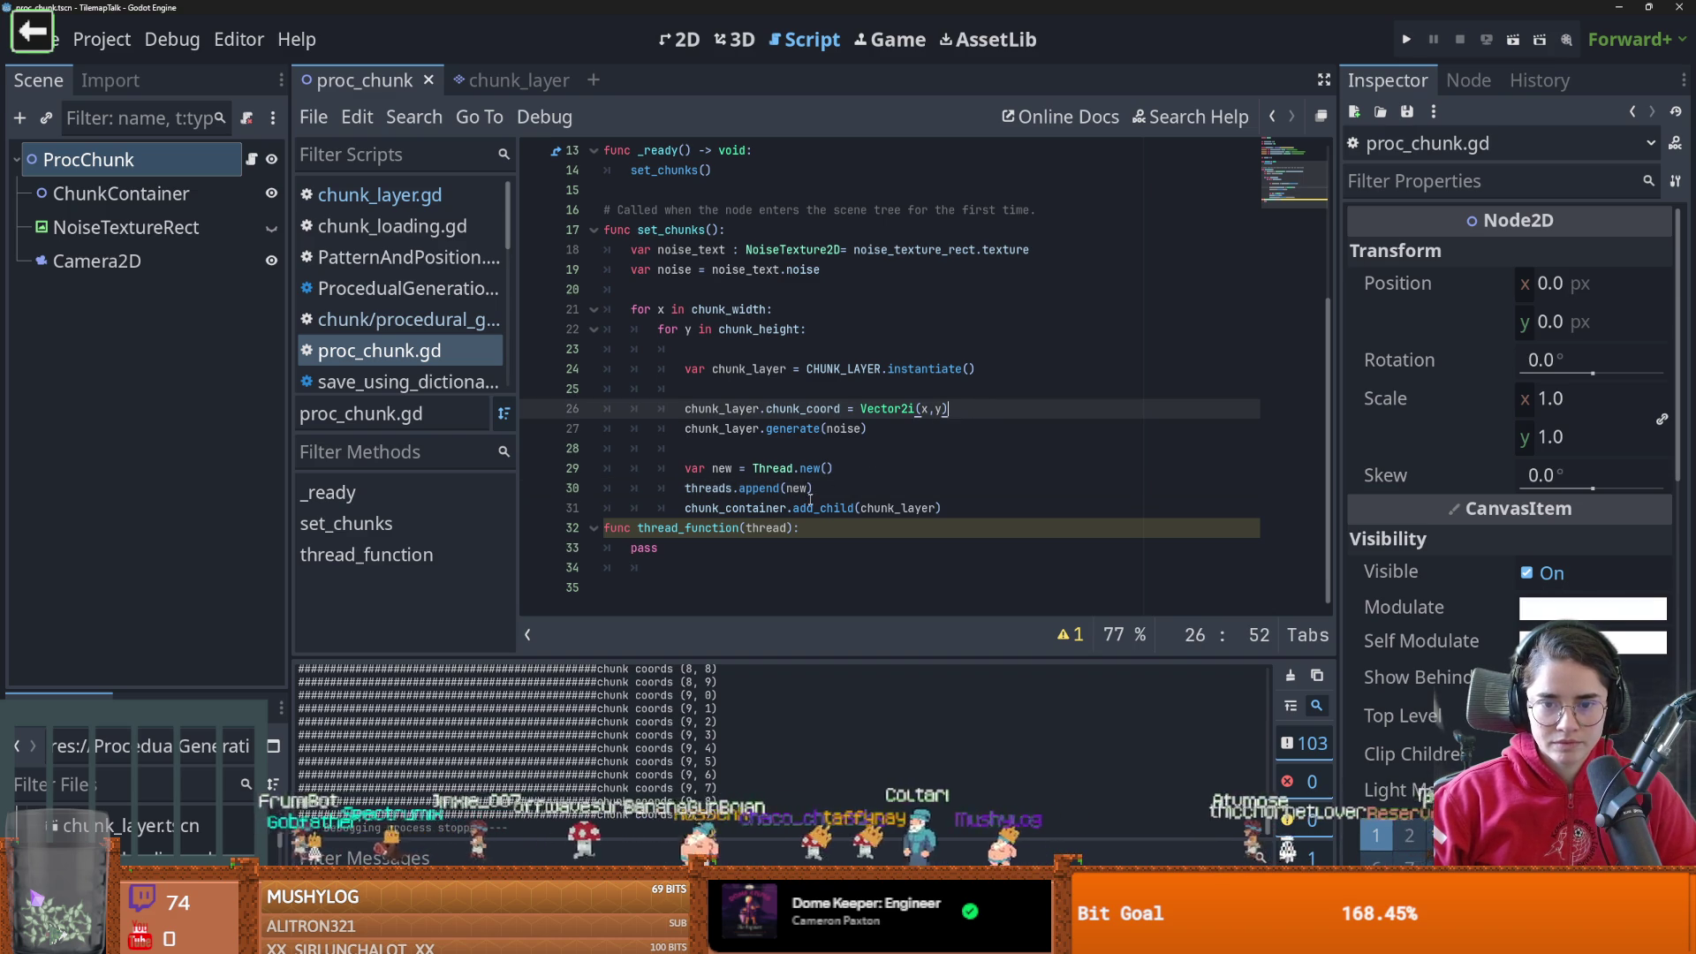
{"action": "mouse_move", "coordinate": [813, 487]}
{"action": "left_mouse_down"}
{"action": "mouse_move", "coordinate": [684, 488]}
{"action": "mouse_move", "coordinate": [685, 389]}
{"action": "left_mouse_up"}
{"action": "double_click", "coordinate": [708, 389]}
{"action": "scroll", "coordinate": [751, 442], "scroll_direction": "up", "scroll_amount": 1}
{"action": "mouse_move", "coordinate": [835, 528]}
{"action": "left_mouse_down"}
{"action": "mouse_move", "coordinate": [685, 527]}
{"action": "mouse_move", "coordinate": [684, 448]}
{"action": "left_mouse_up"}
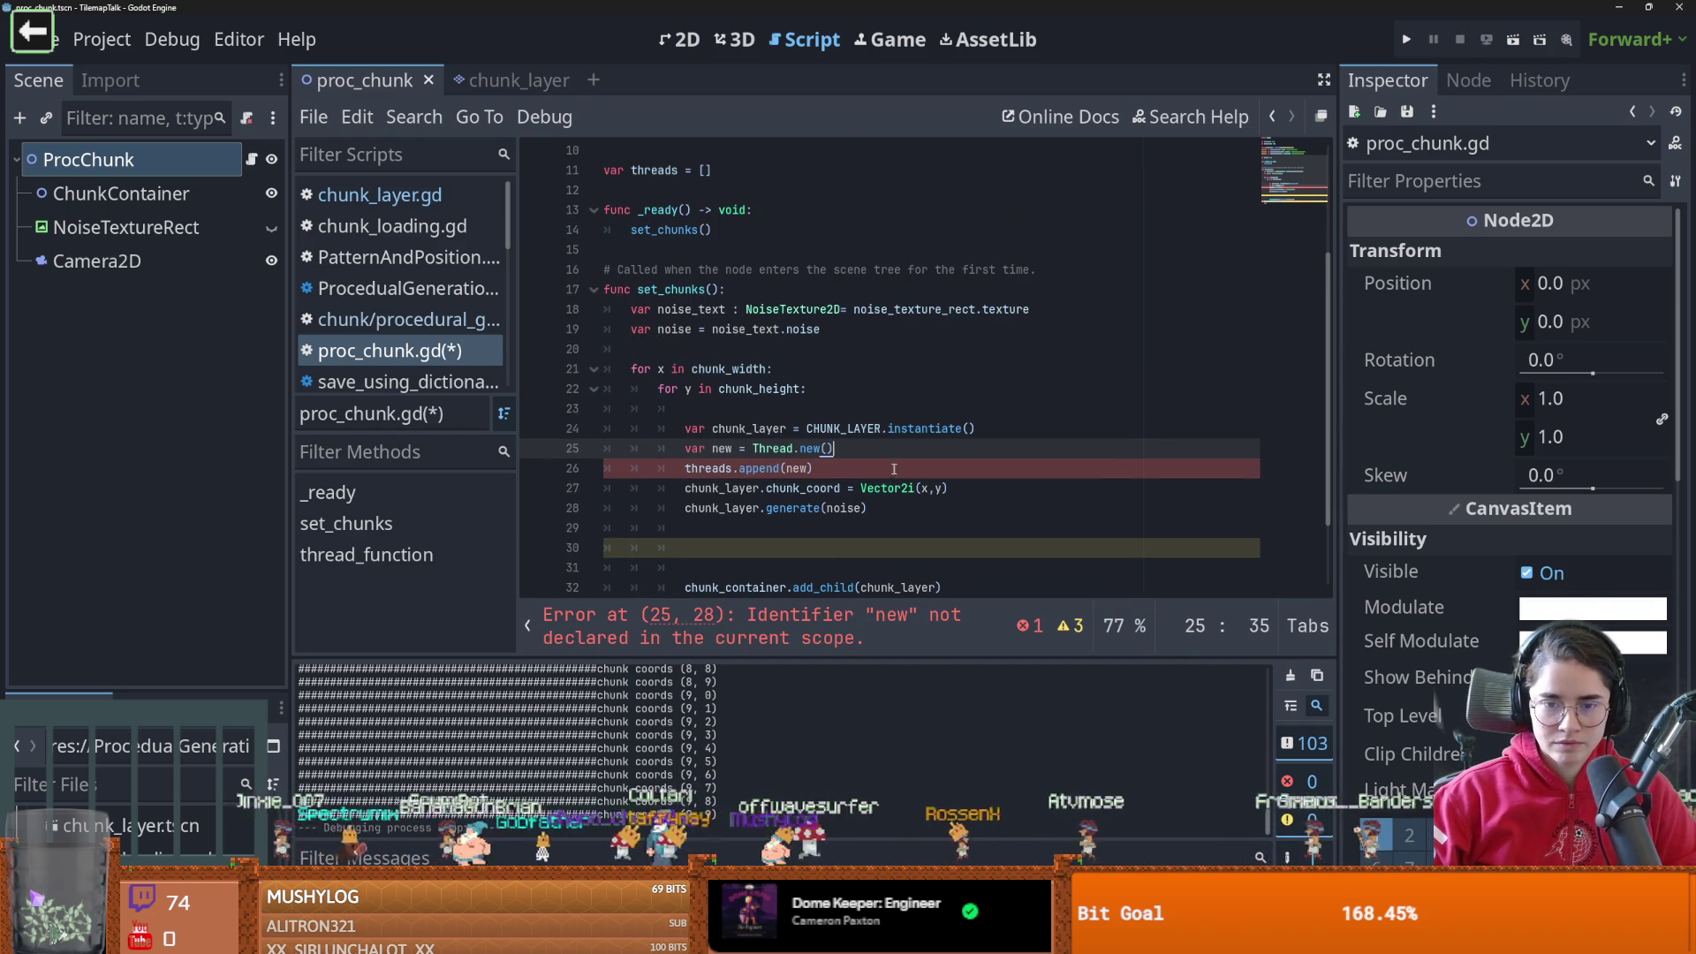
{"action": "scroll", "coordinate": [850, 475], "scroll_direction": "down", "scroll_amount": 1}
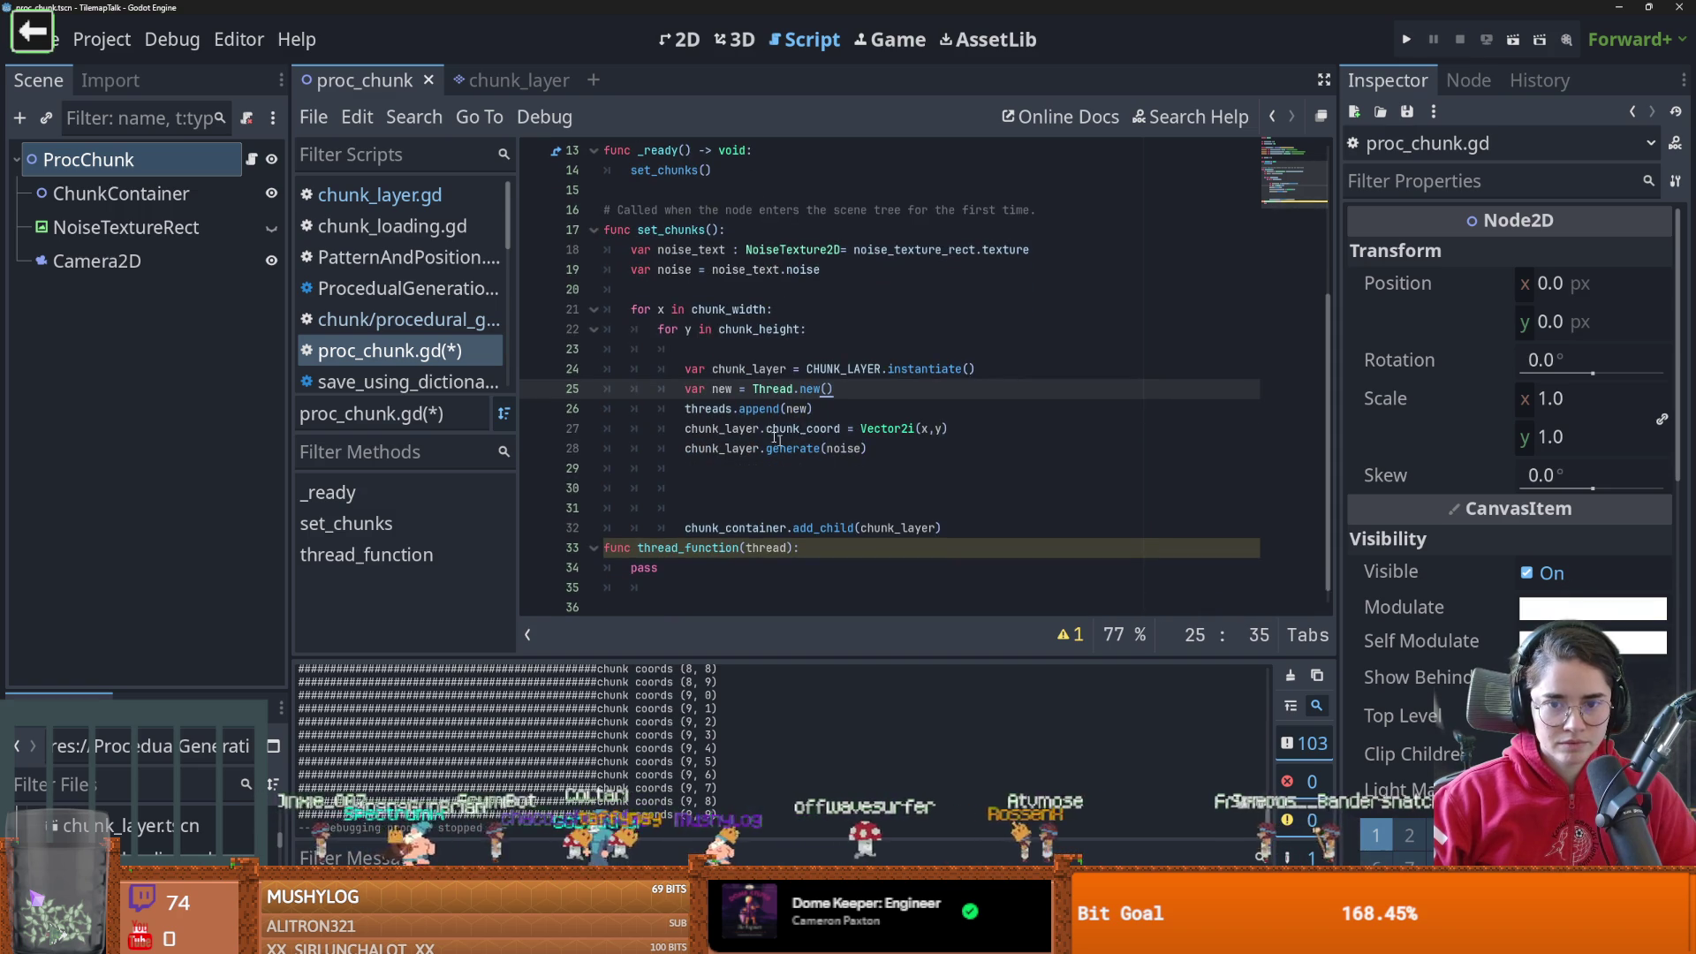
{"action": "left_click", "coordinate": [733, 408]}
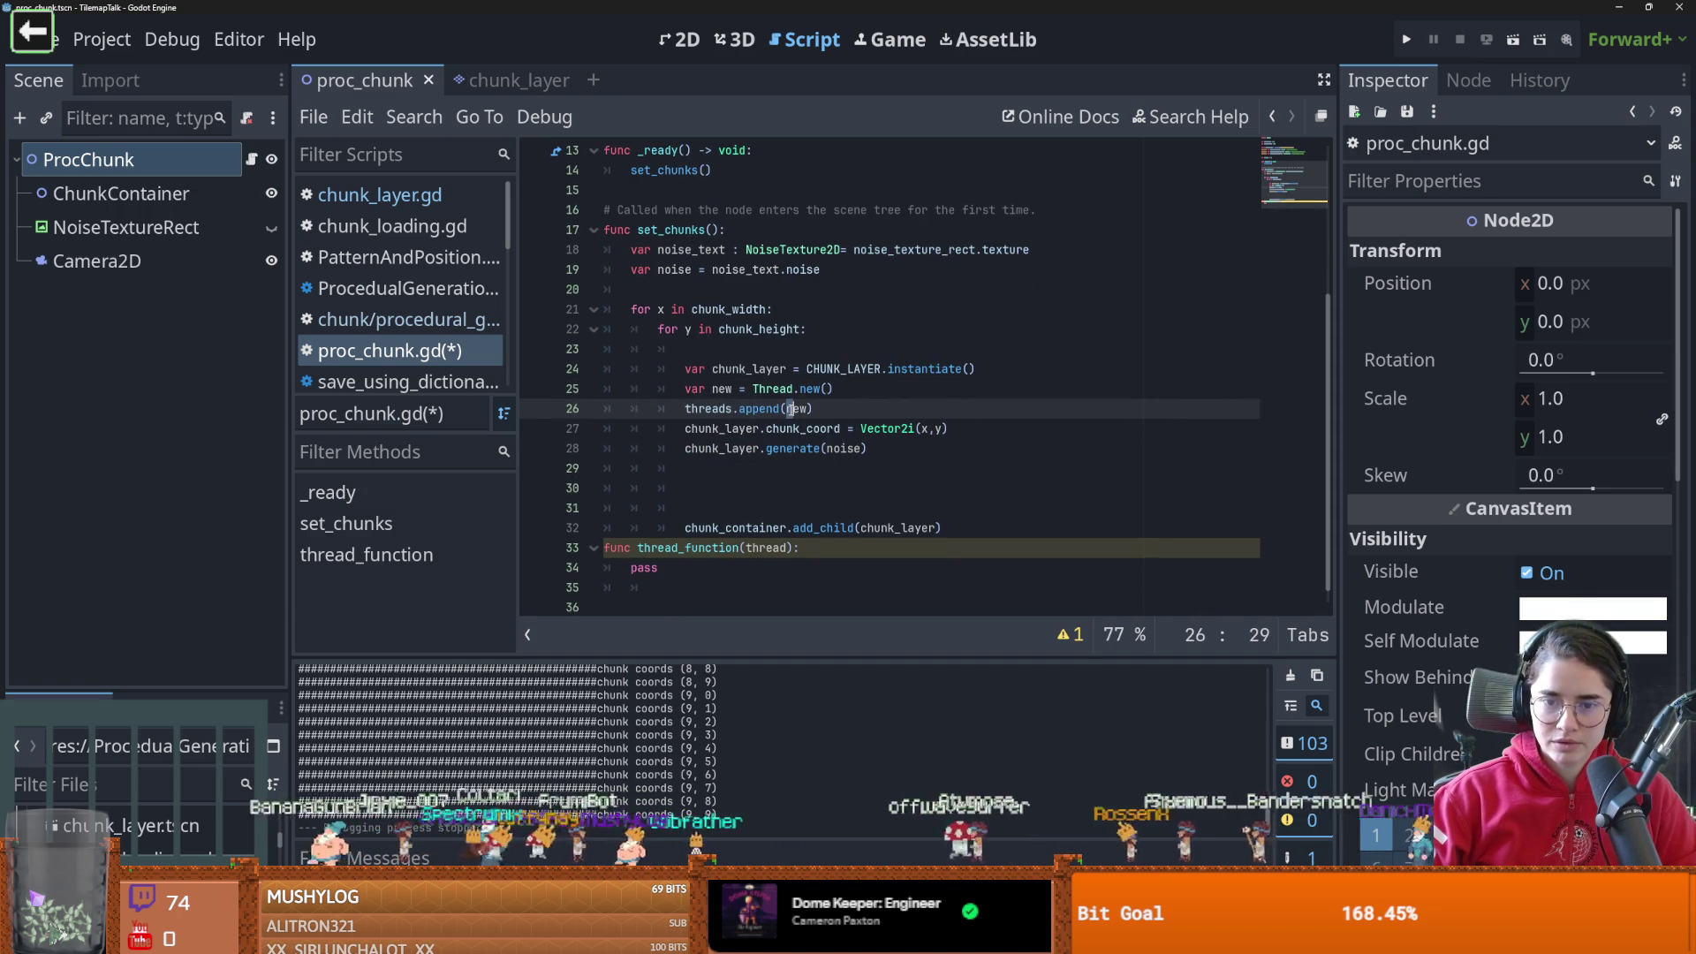
{"action": "left_click", "coordinate": [806, 408]}
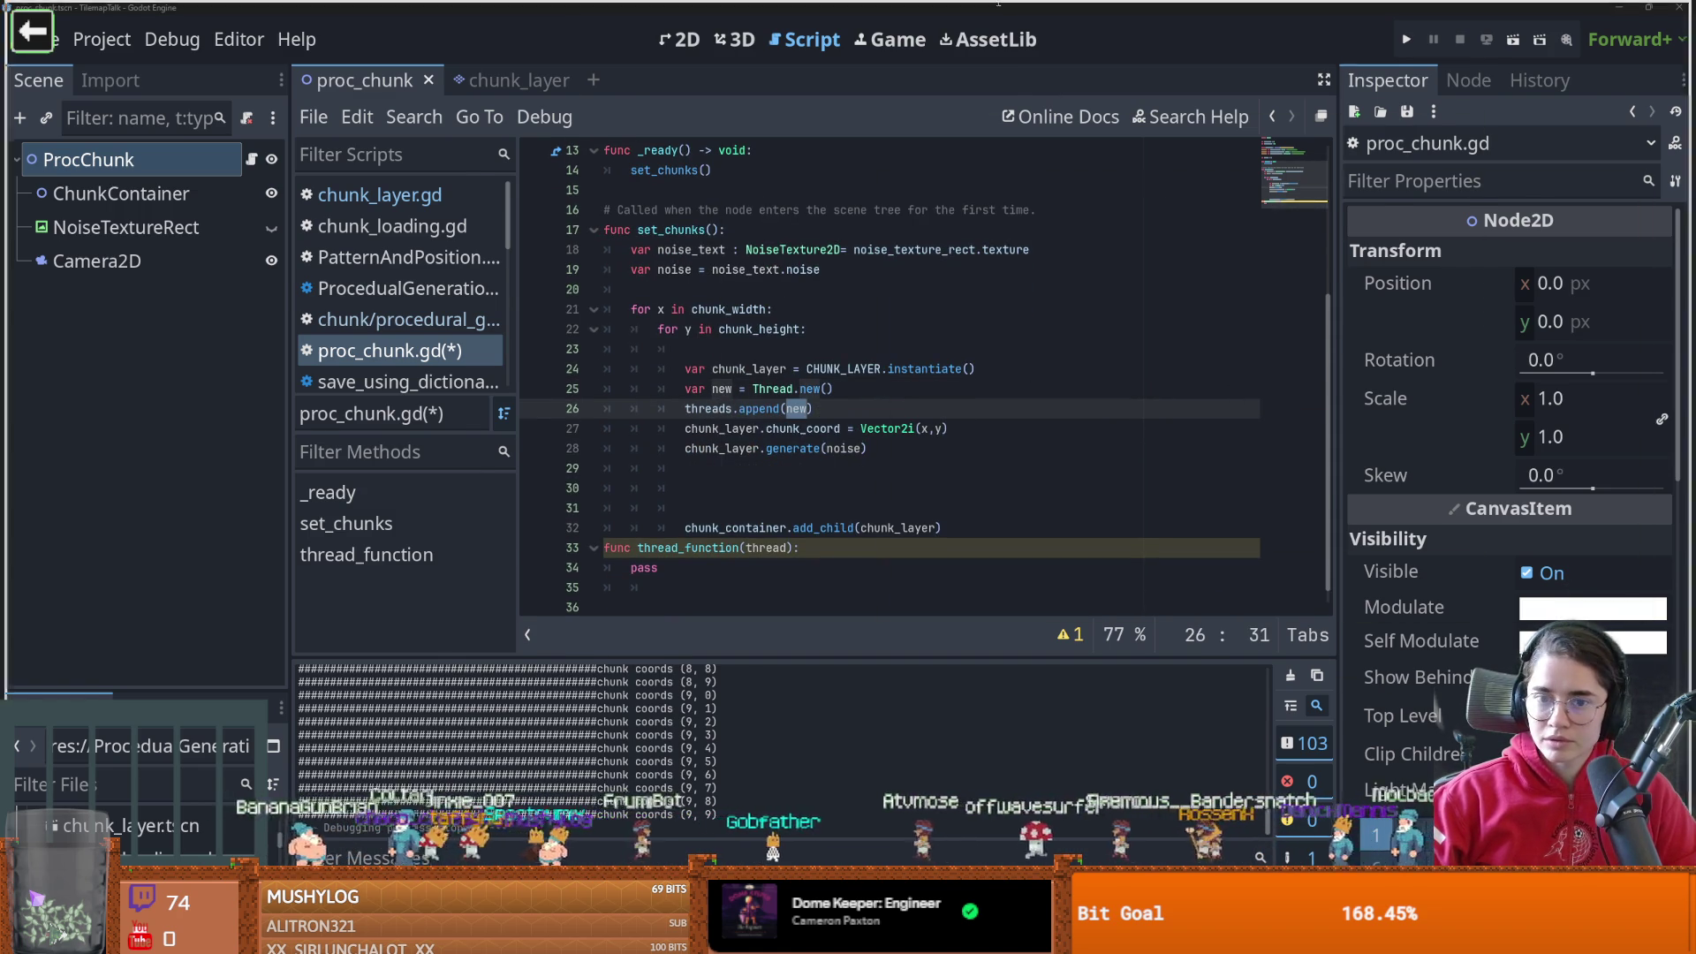
Select the sand_terrain_thread.start(set_sand_arr) line in world_gen.gd and paste it into proc_chunk.gd
{"action": "left_click", "coordinate": [698, 295]}
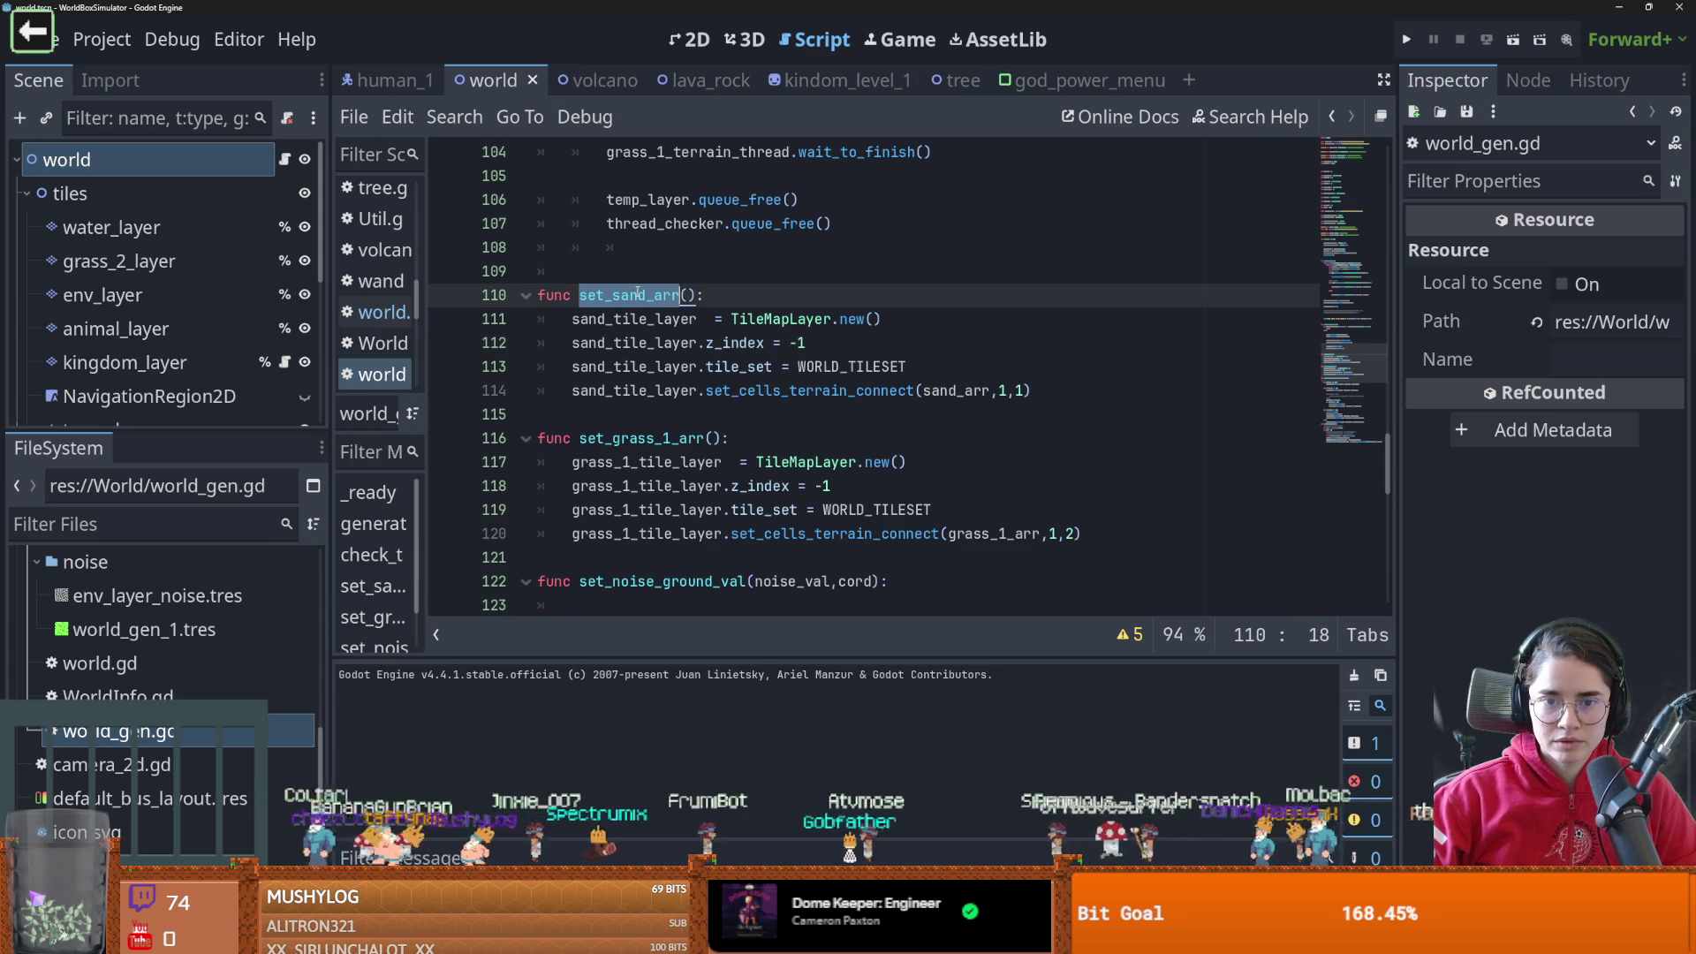
{"action": "scroll", "coordinate": [739, 481], "scroll_direction": "up", "scroll_amount": 8}
{"action": "left_click_drag", "start_coordinate": [896, 366], "coordinate": [571, 367]}
{"action": "key", "text": "ctrl+c"}
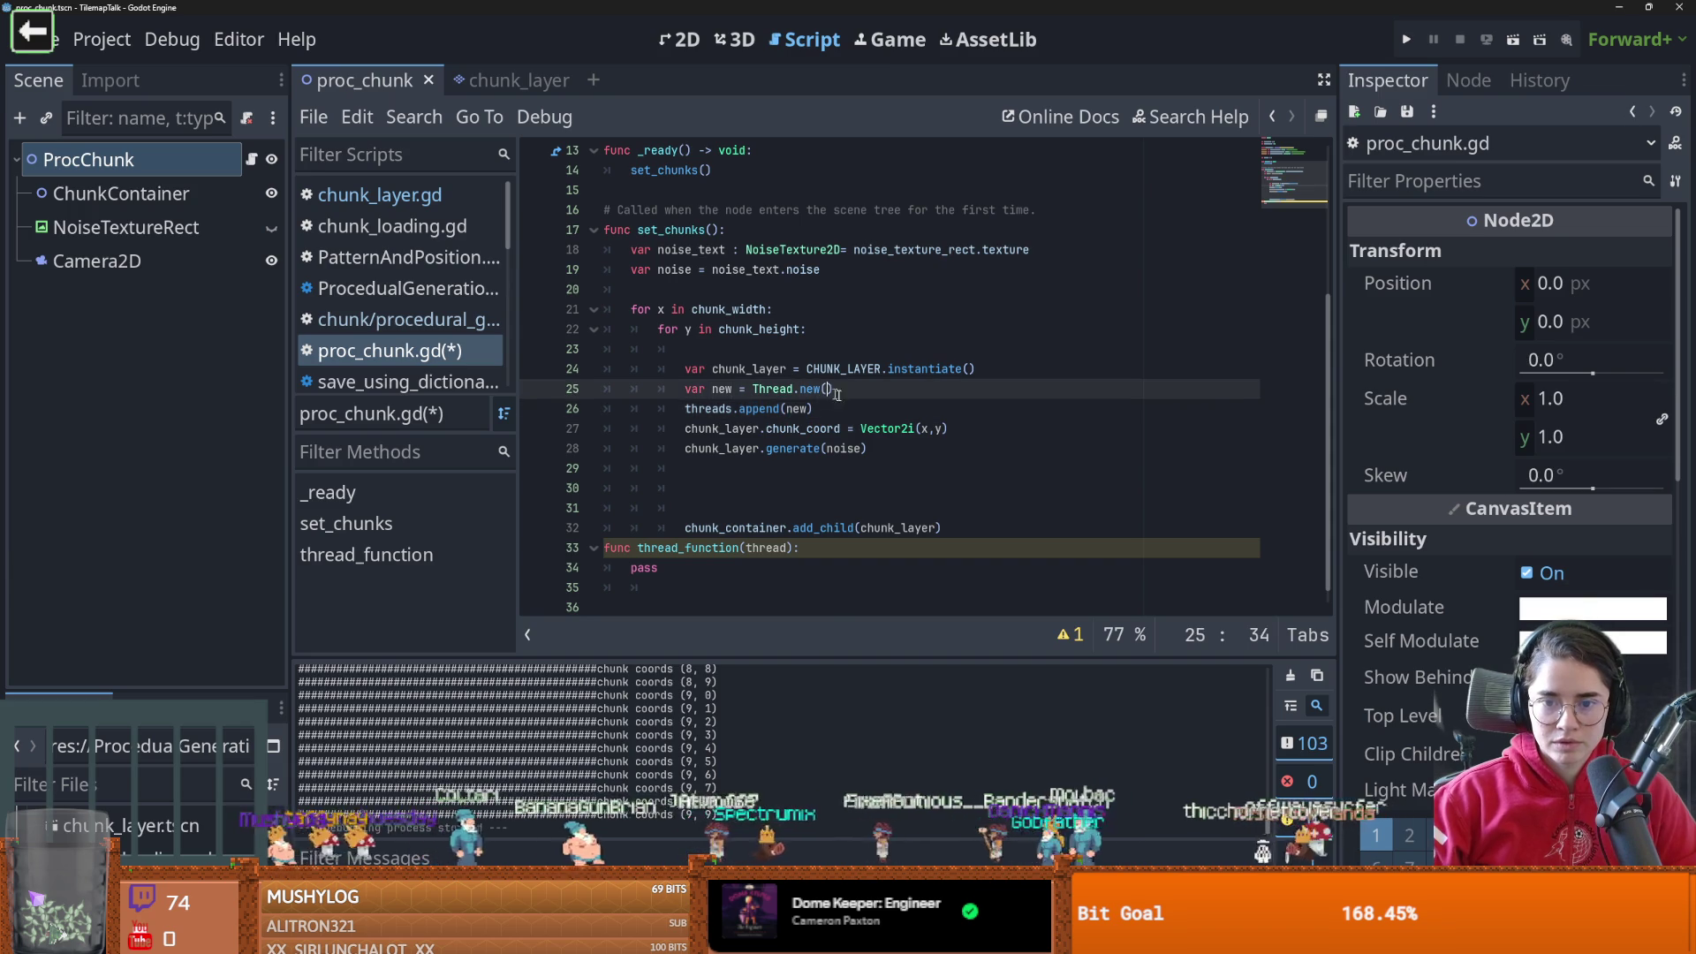
{"action": "key", "text": "Return"}
{"action": "key", "text": "ctrl+v"}
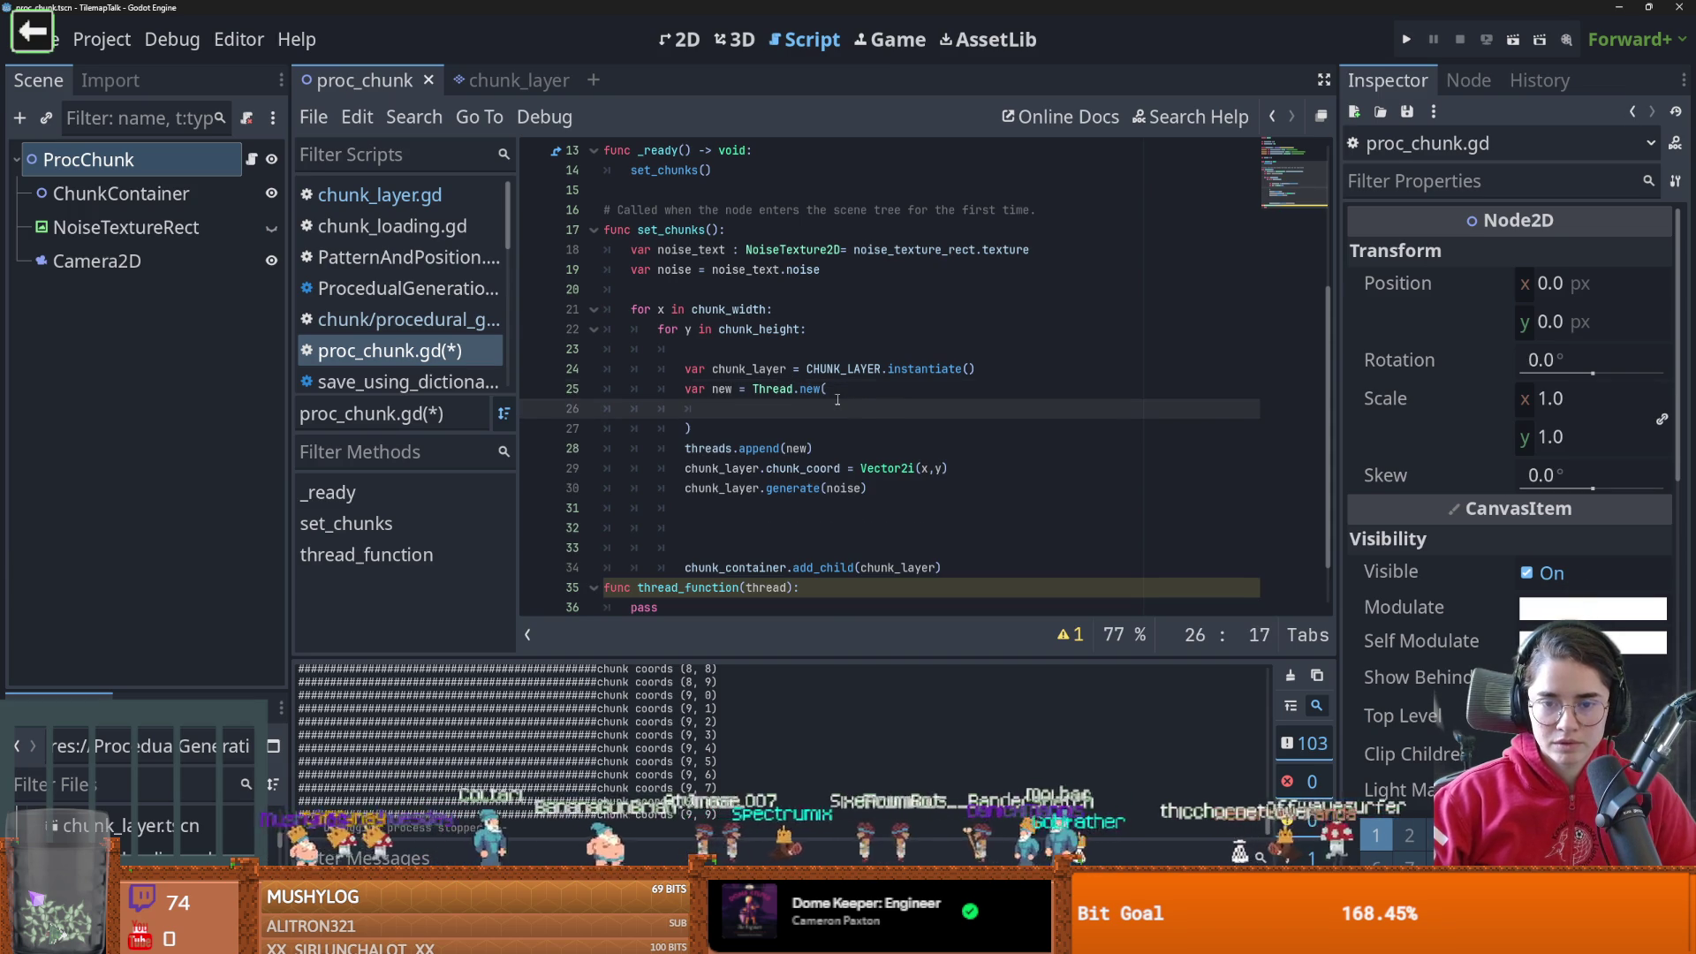
Undo the misplaced paste and paste the thread start line below threads.append
{"action": "key", "text": "ctrl+z"}
{"action": "key", "text": "ctrl+z"}
{"action": "left_click", "coordinate": [833, 421]}
{"action": "key", "text": "Return"}
{"action": "key", "text": "ctrl+z"}
{"action": "left_click", "coordinate": [833, 413]}
{"action": "key", "text": "Return"}
{"action": "key", "text": "ctrl+v"}
Replace the set_sand_arr argument with gen_chunk.bind(chunk_layer)
{"action": "scroll", "coordinate": [861, 438], "scroll_direction": "down", "scroll_amount": 1}
{"action": "left_click", "coordinate": [875, 389]}
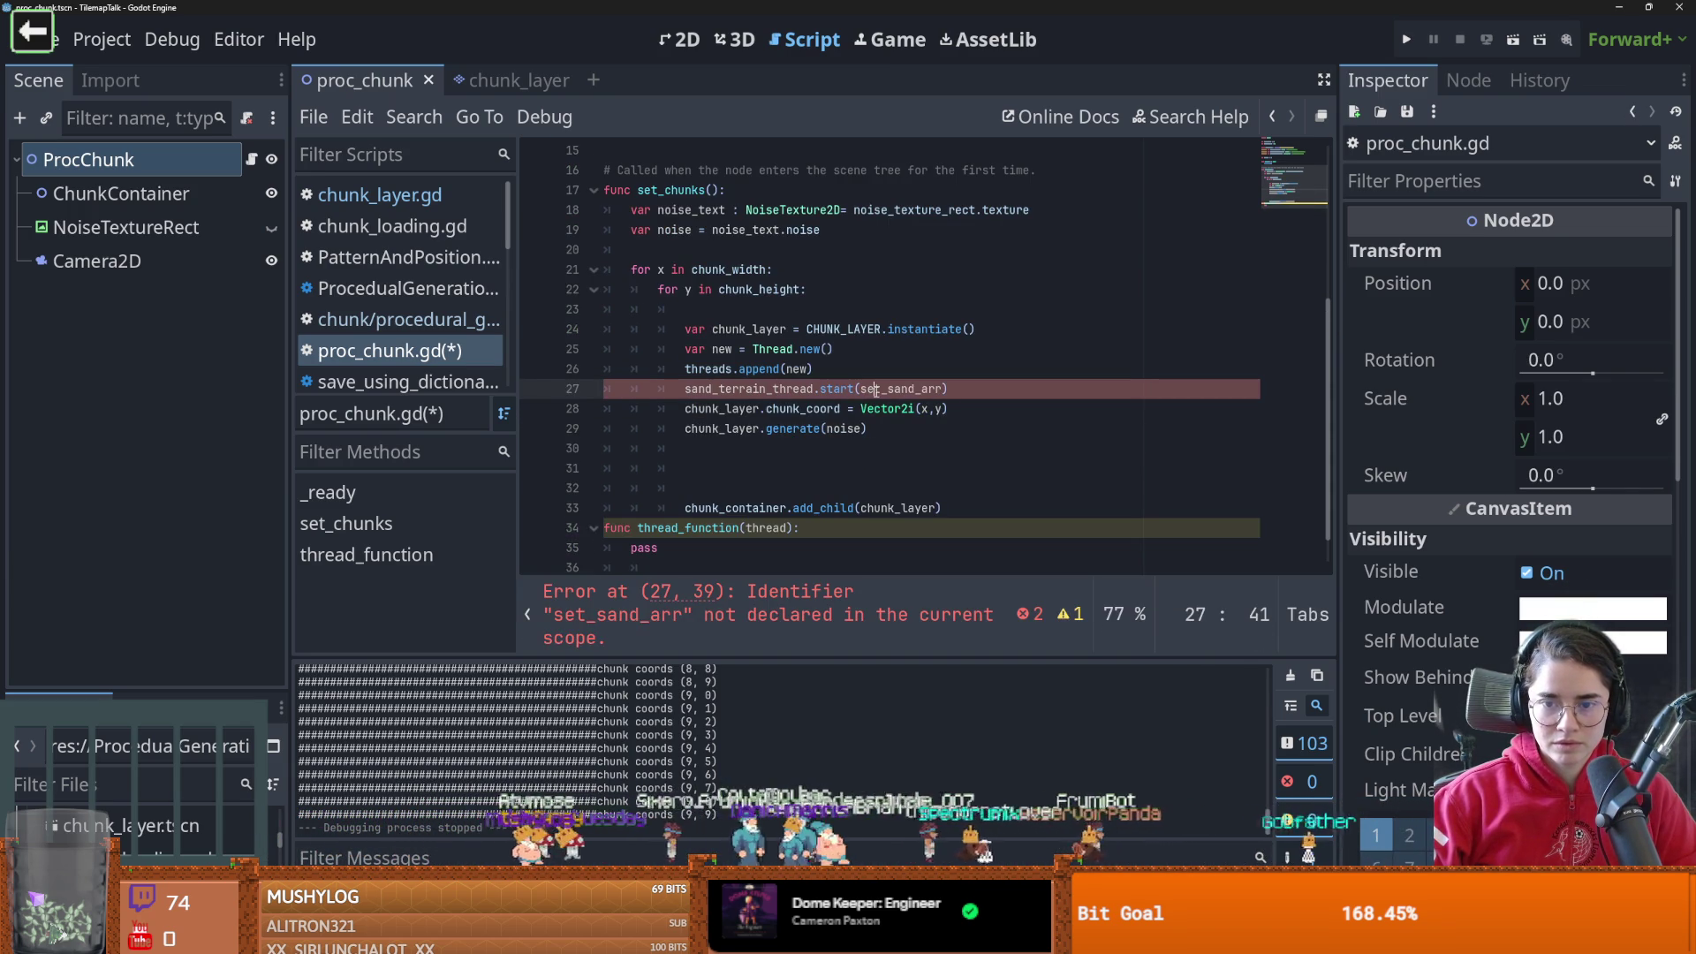
{"action": "double_click", "coordinate": [916, 389]}
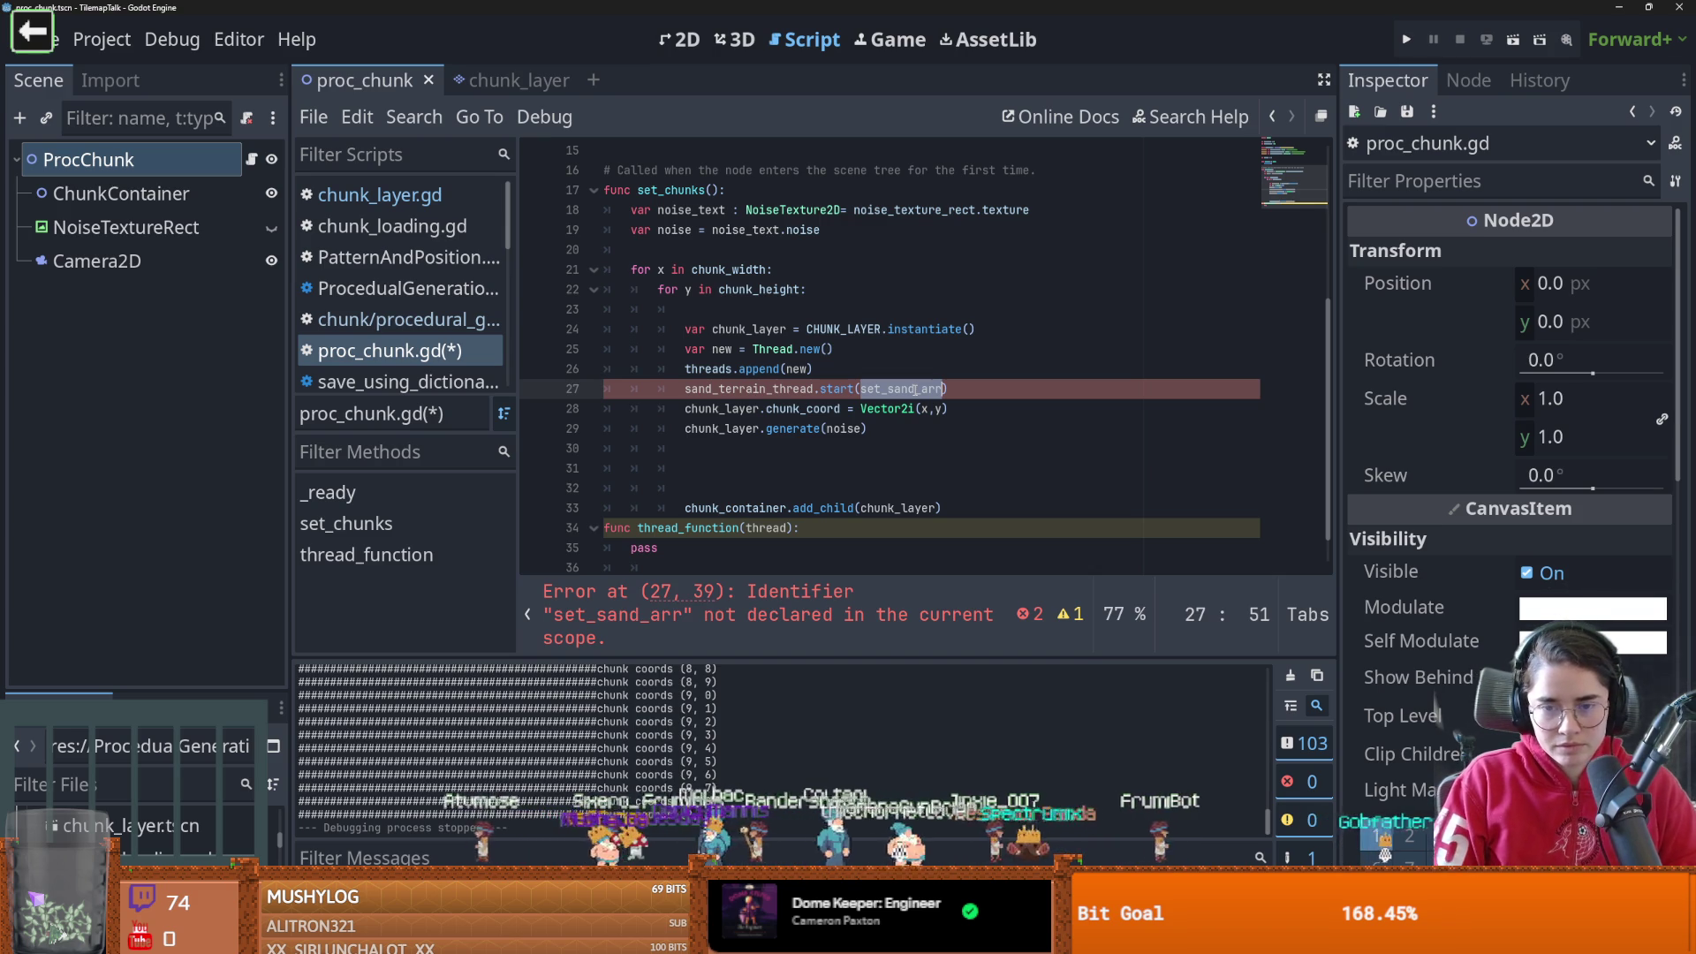
{"action": "type", "text": "gen_chunk"}
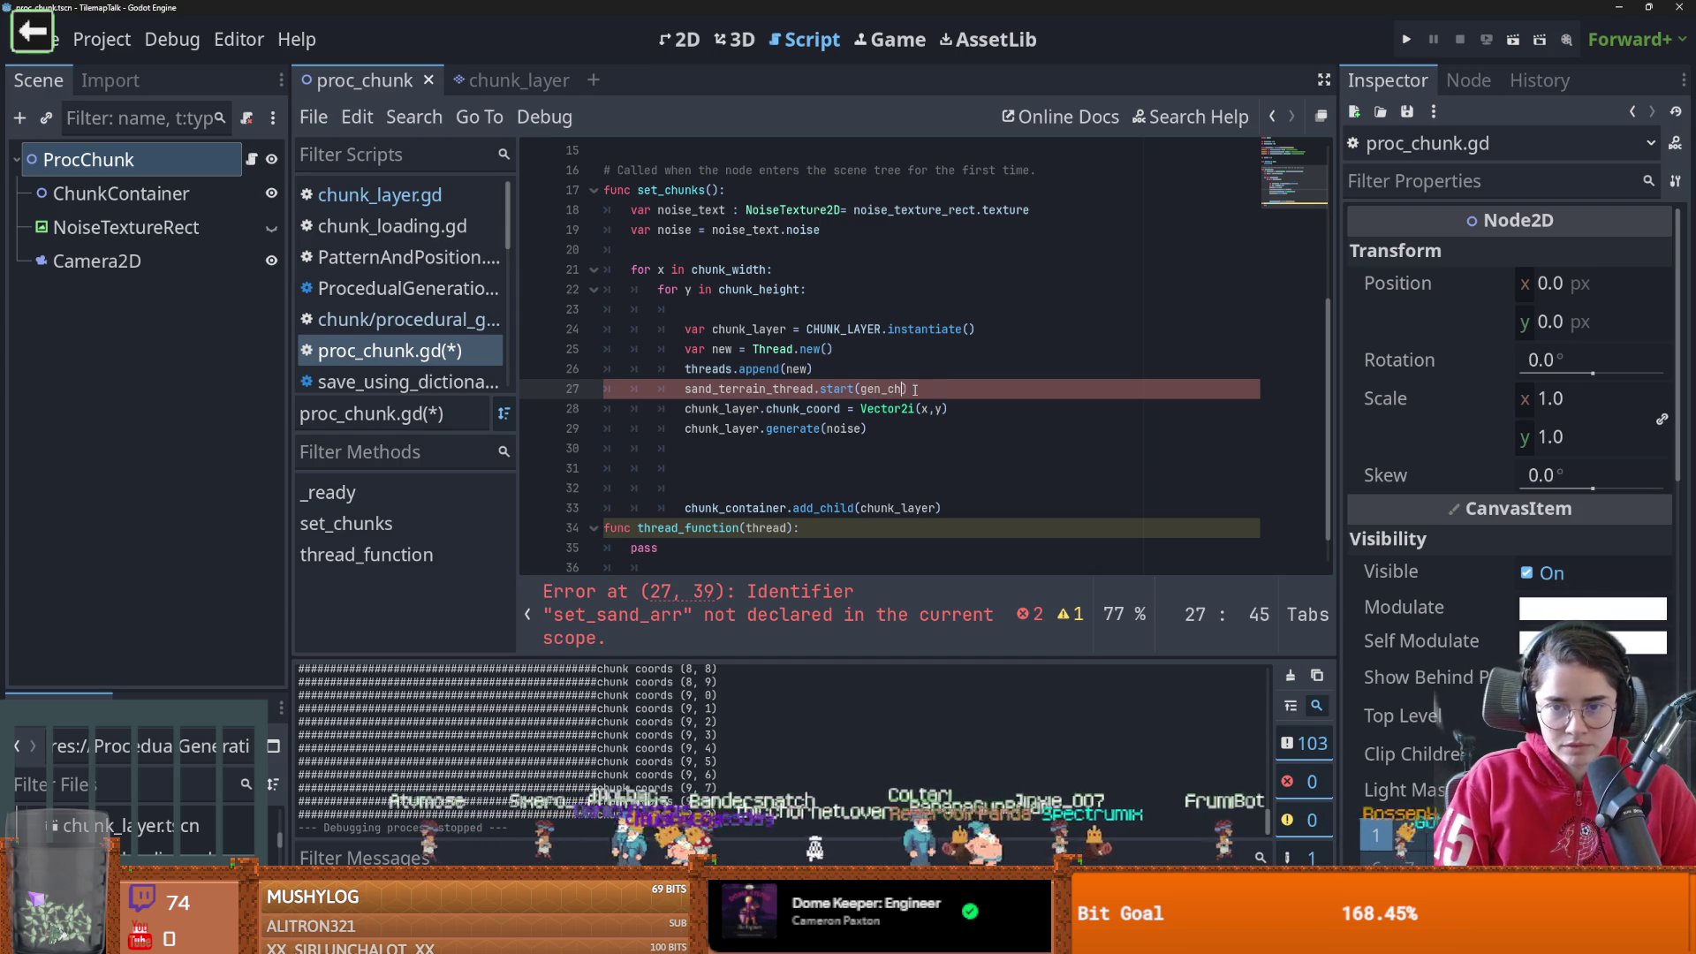
{"action": "type", "text": ".bind"}
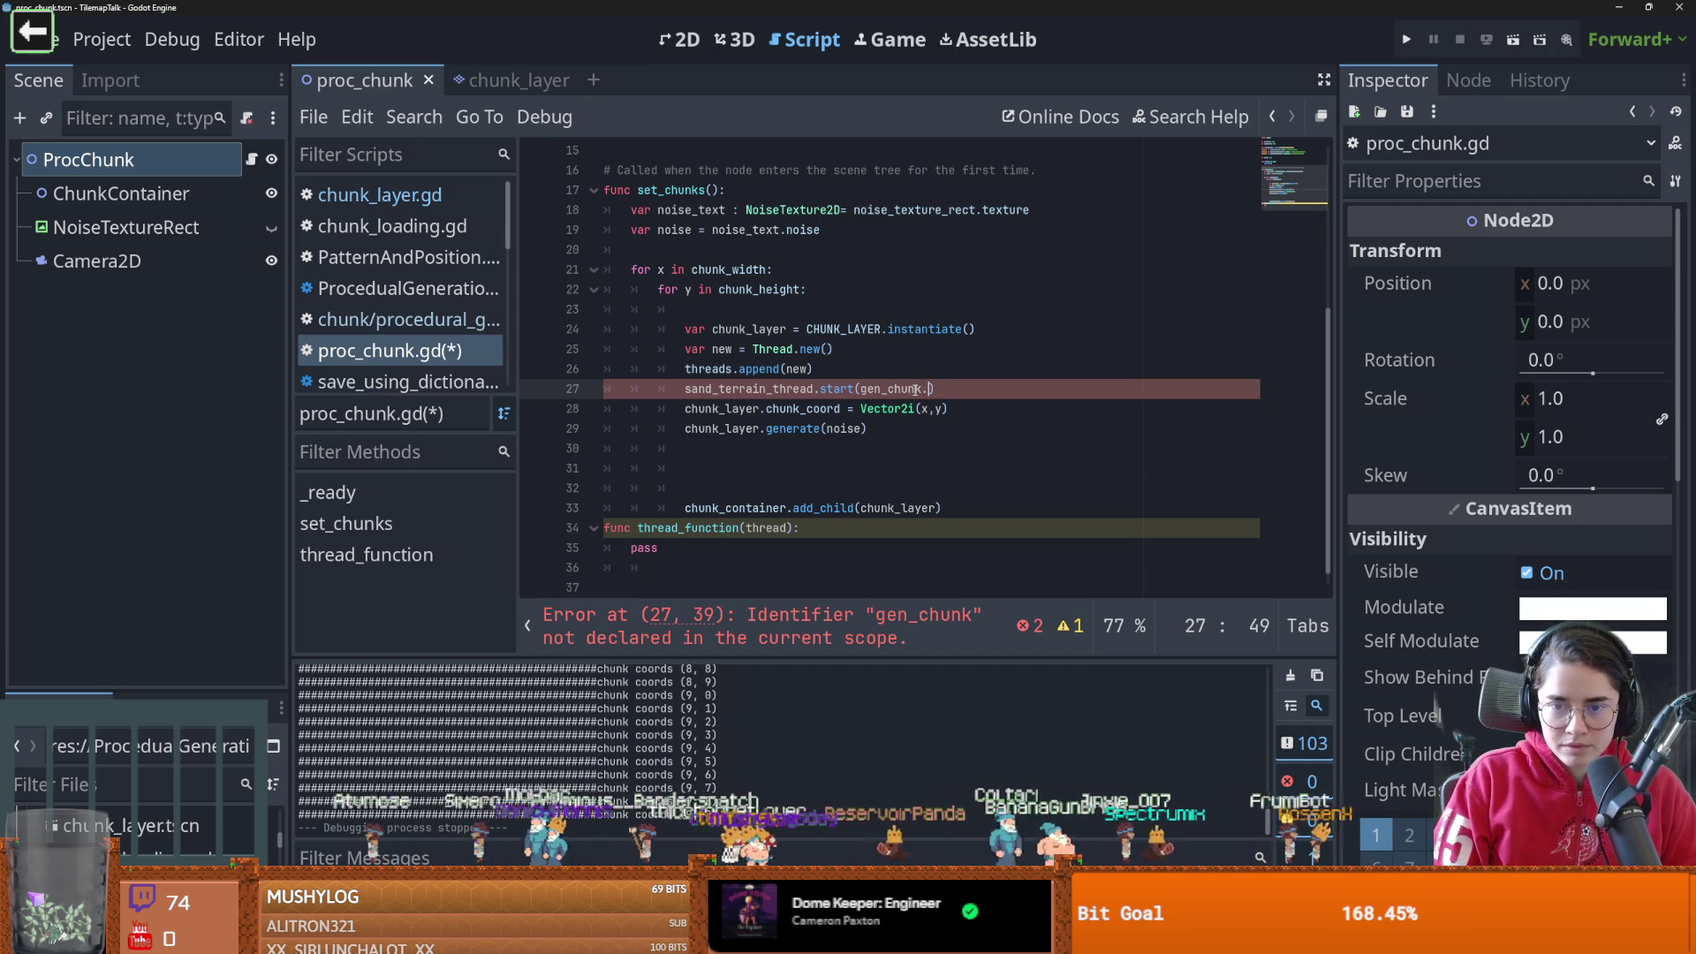
{"action": "type", "text": "(chun"}
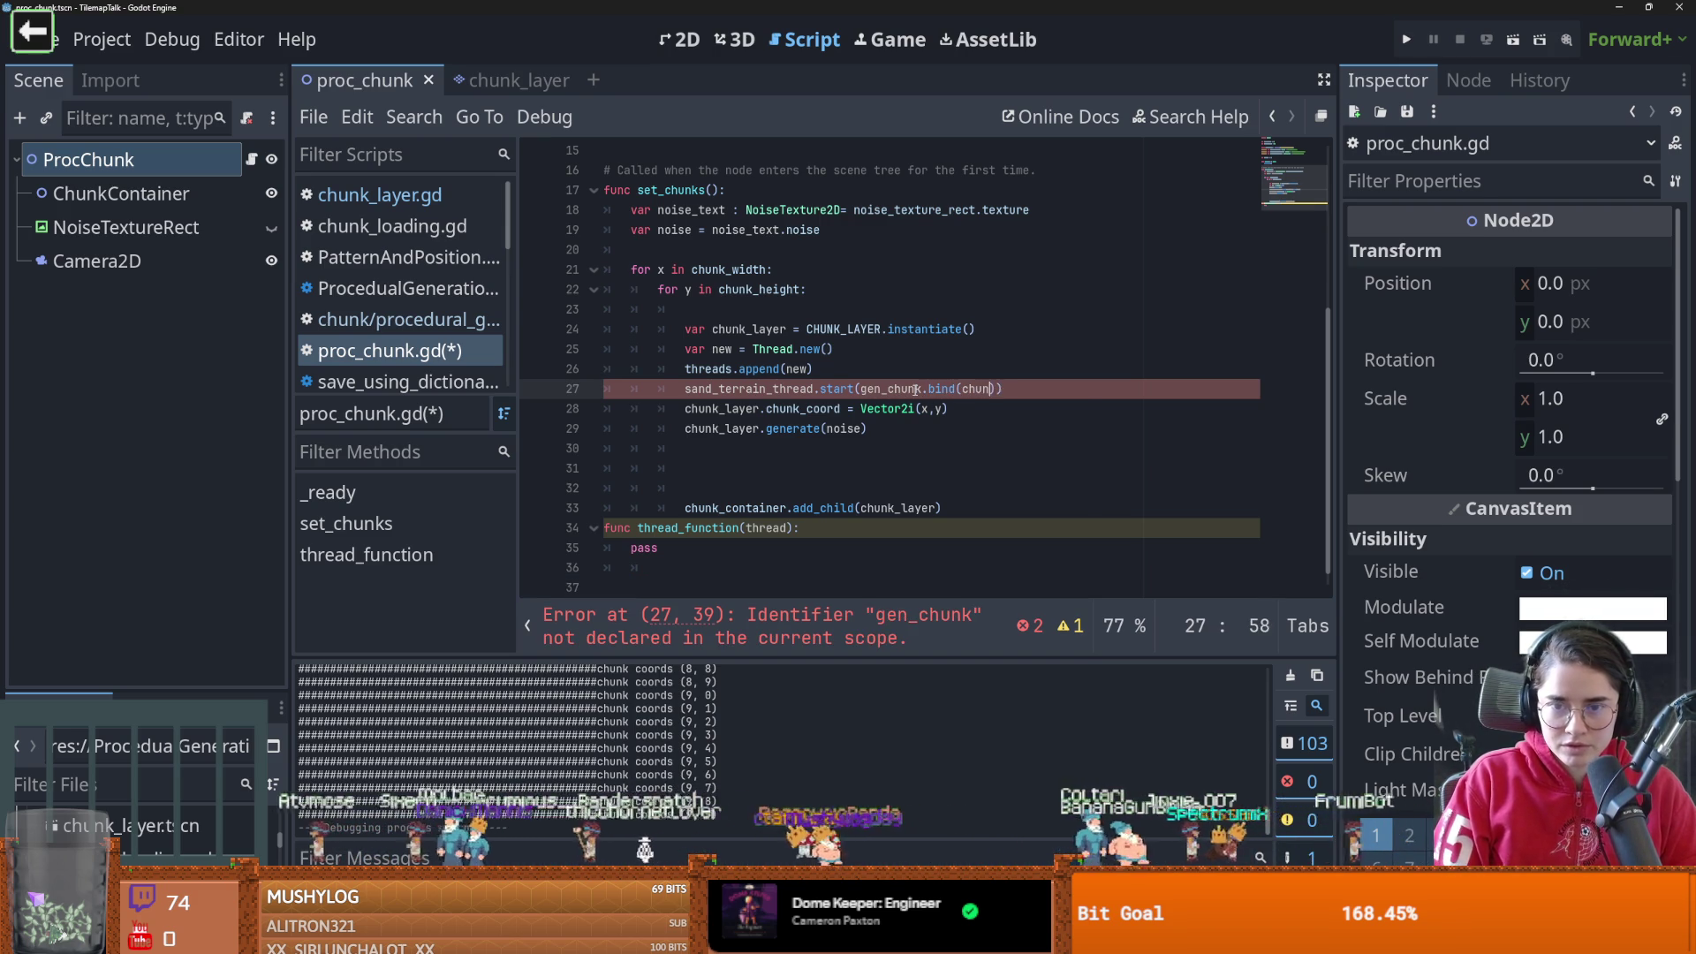
{"action": "type", "text": "k_layer"}
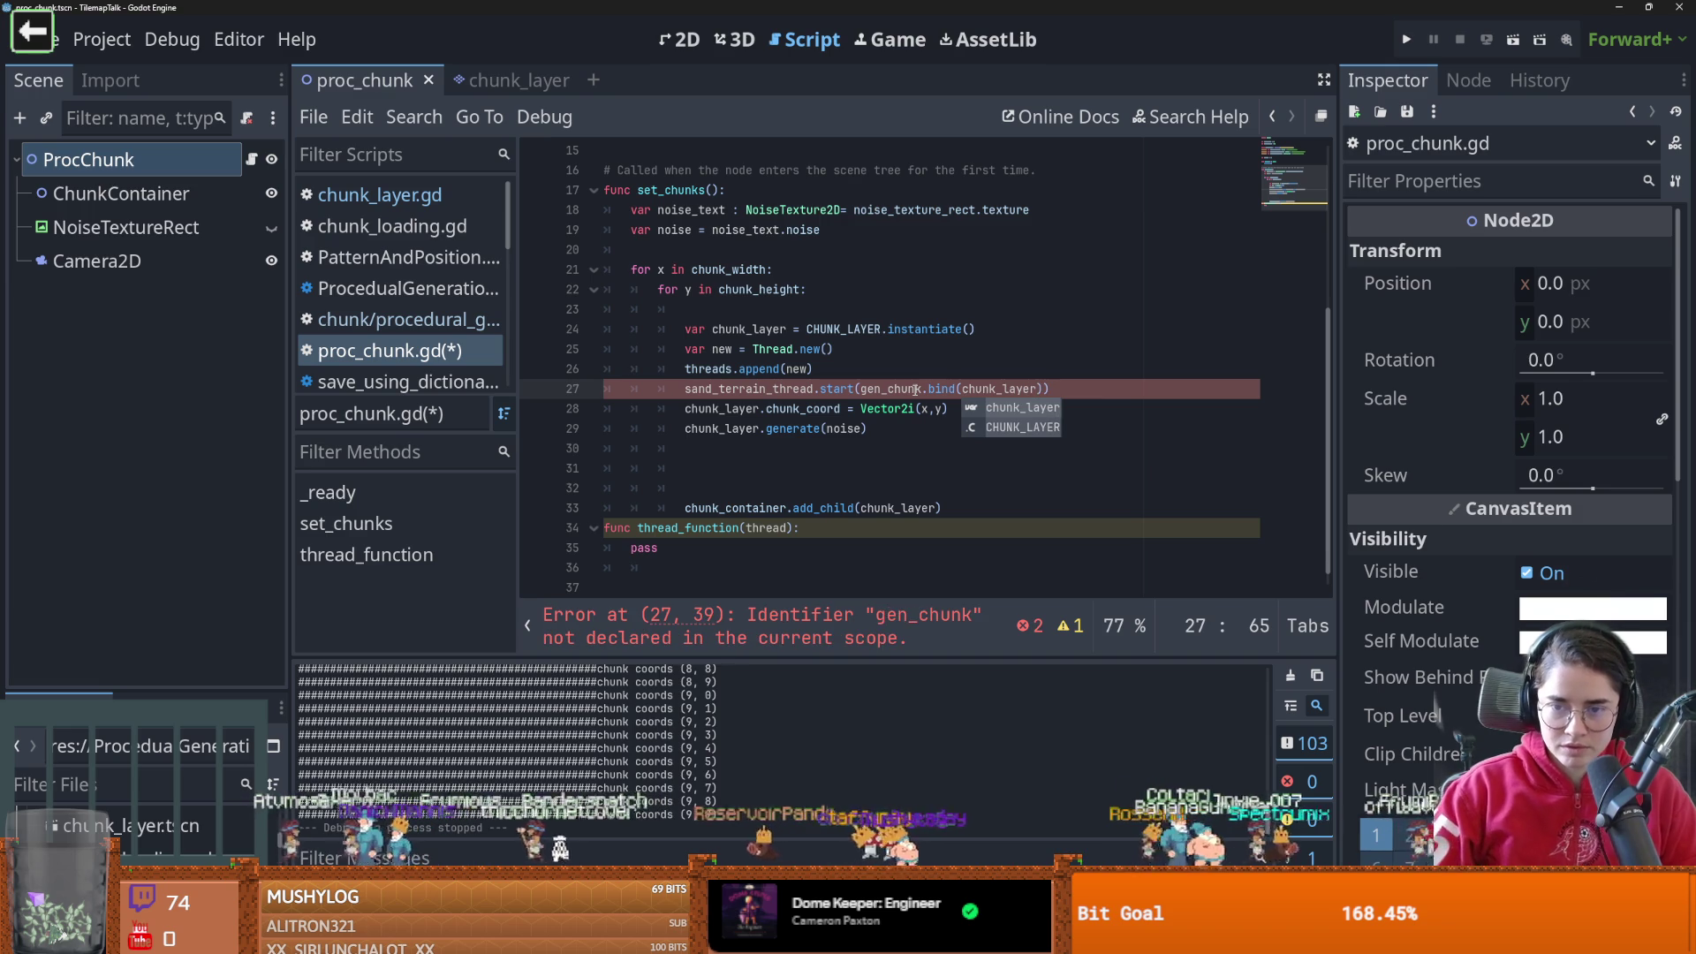
Rename thread_function to gen_chunk
{"action": "double_click", "coordinate": [891, 389]}
{"action": "key", "text": "ctrl+c"}
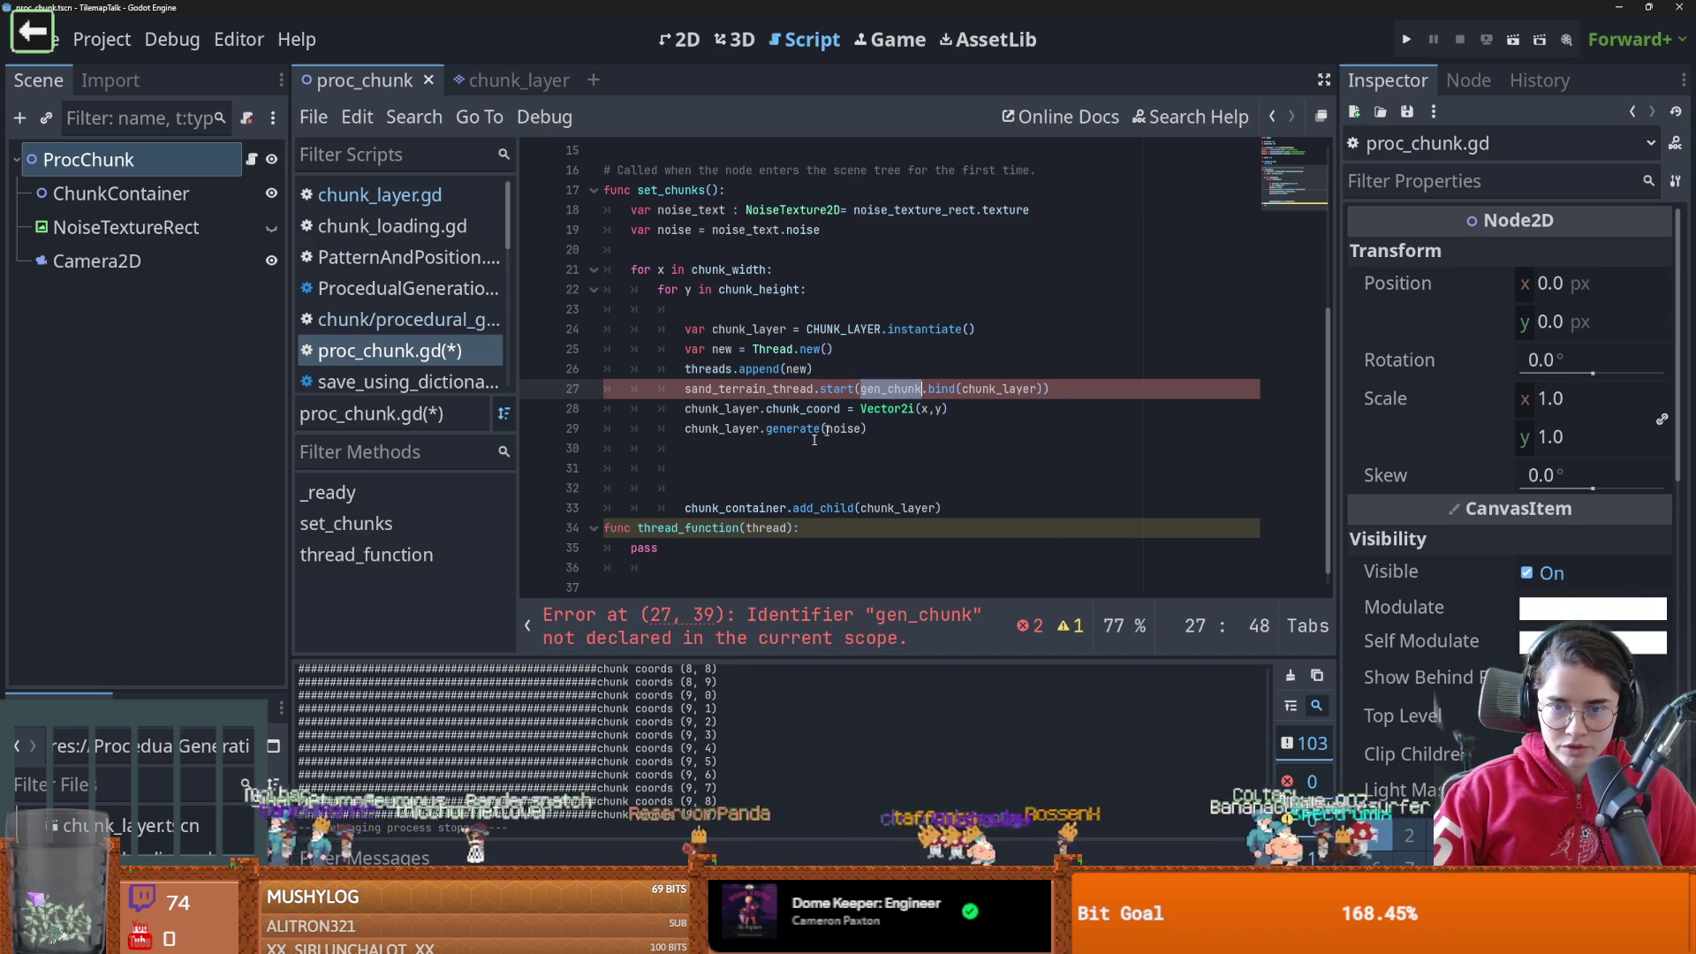
{"action": "double_click", "coordinate": [677, 528]}
{"action": "key", "text": "ctrl+v"}
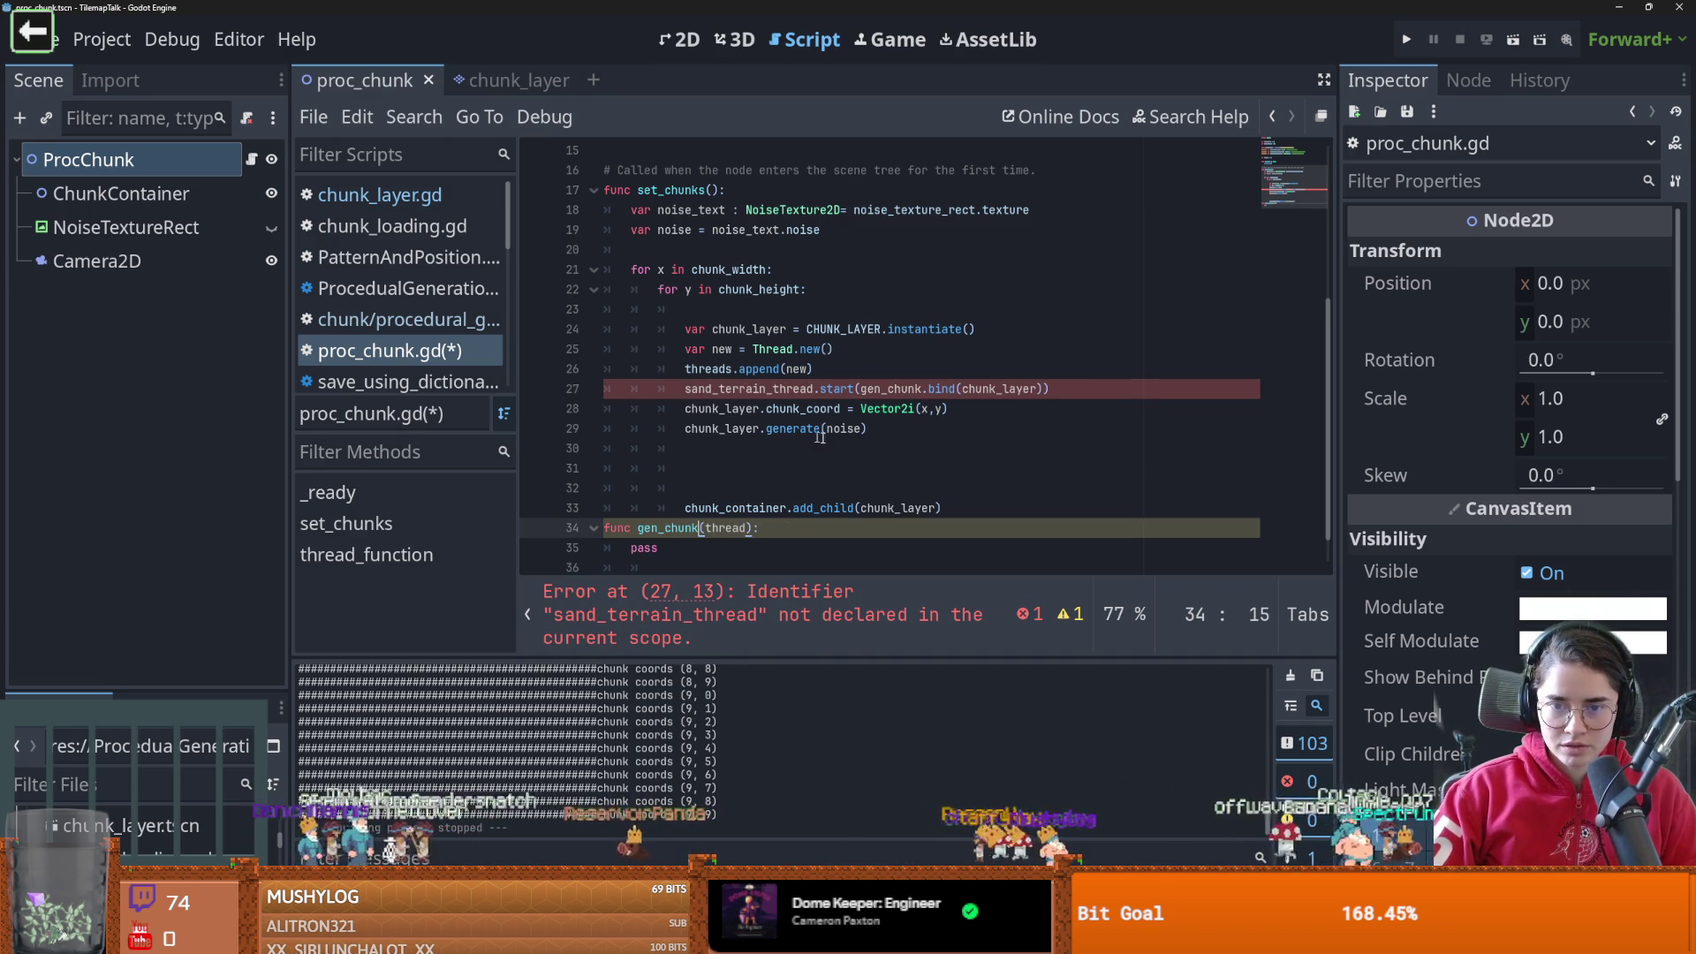
Delete the extra blank lines above add_child and select the chunk_coord and generate lines
{"action": "left_click", "coordinate": [741, 477]}
{"action": "key", "text": "Down"}
{"action": "key", "text": "BackSpace"}
{"action": "key", "text": "BackSpace"}
{"action": "key", "text": "BackSpace"}
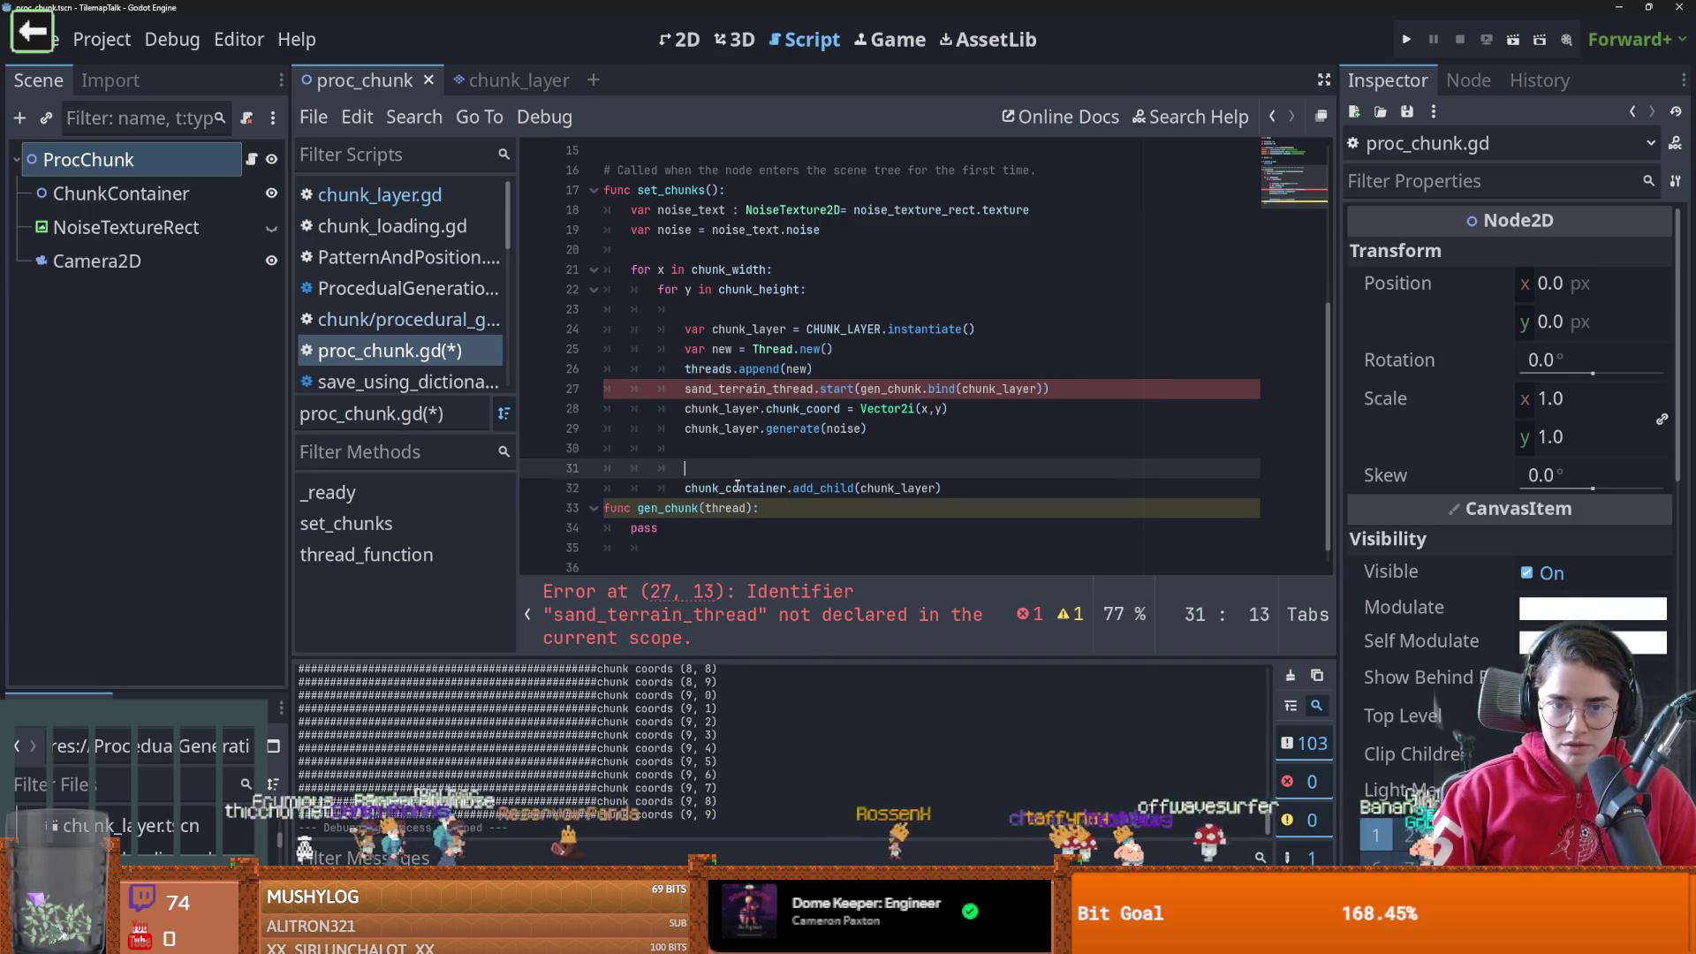
{"action": "key", "text": "BackSpace"}
{"action": "key", "text": "BackSpace"}
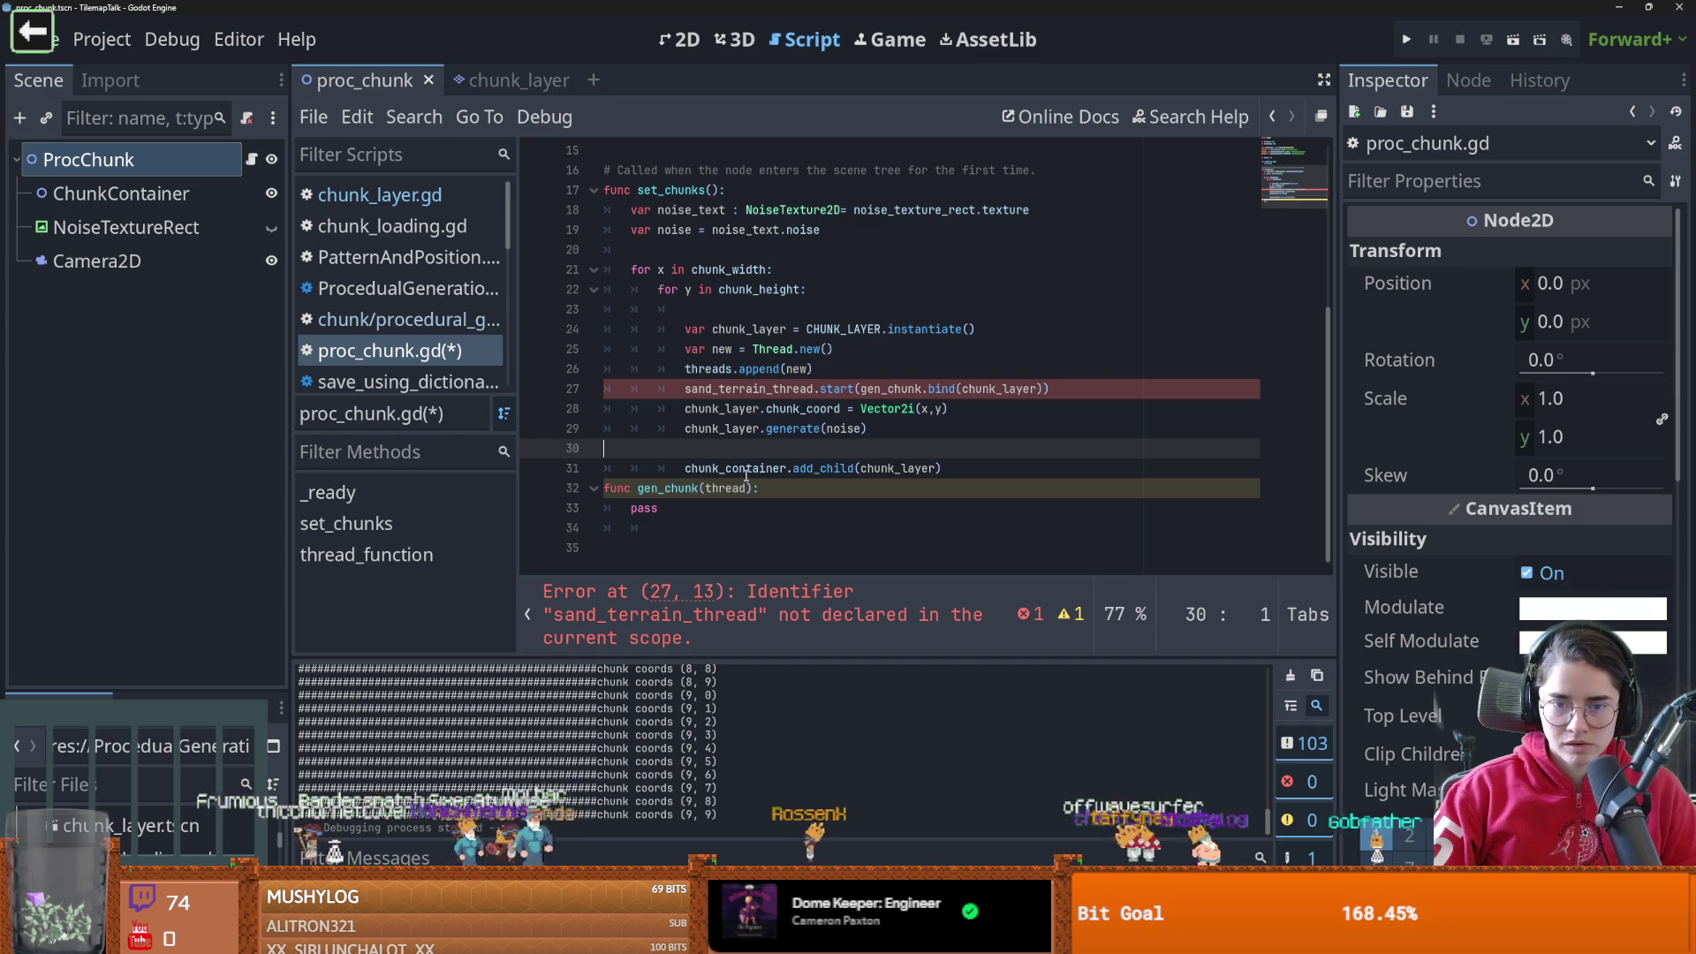
{"action": "key", "text": "BackSpace"}
{"action": "left_click_drag", "start_coordinate": [943, 448], "coordinate": [687, 408]}
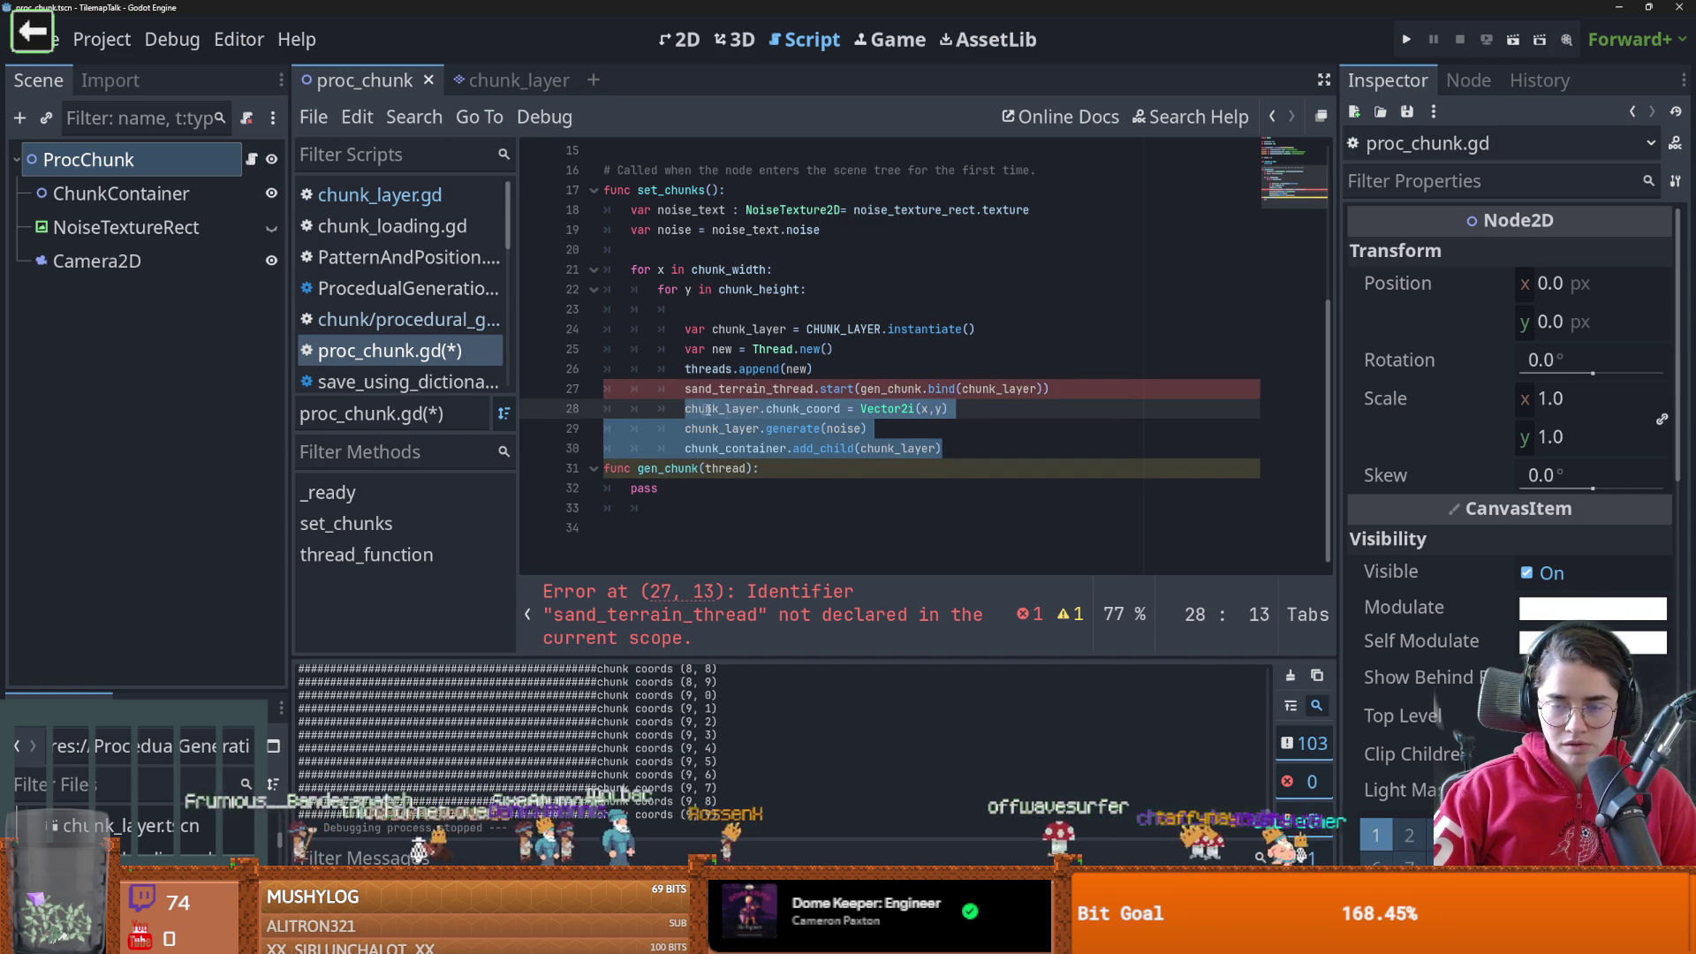
{"action": "mouse_move", "coordinate": [816, 448]}
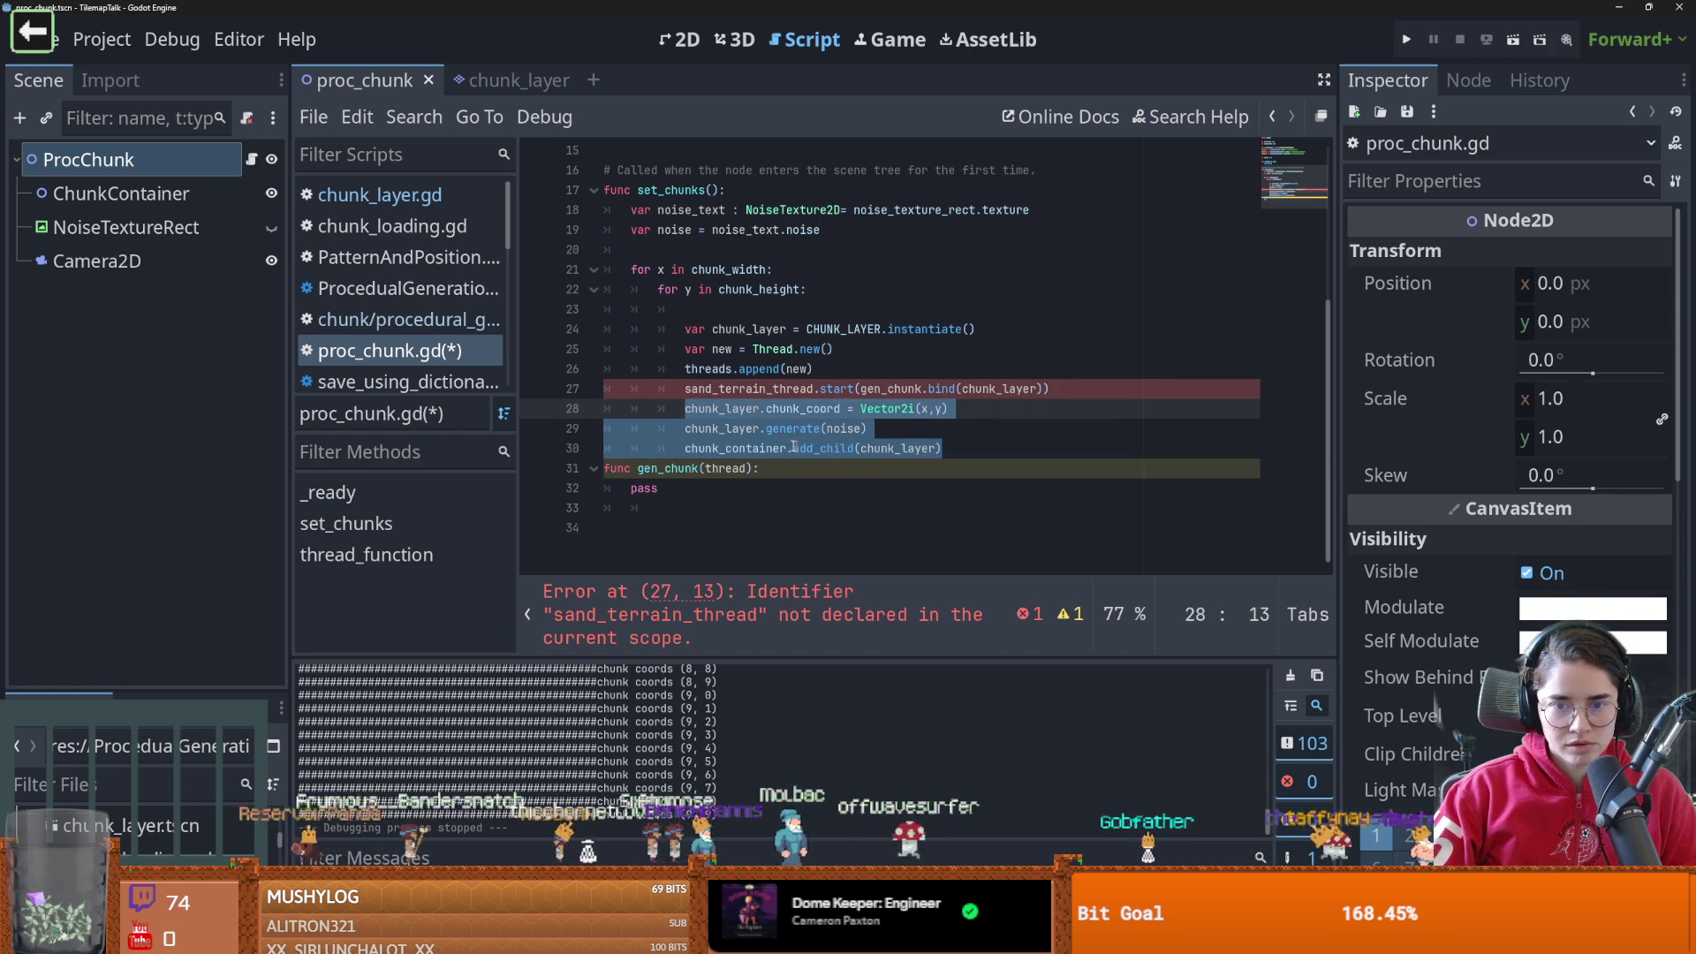
{"action": "mouse_move", "coordinate": [867, 429]}
{"action": "left_mouse_down"}
{"action": "mouse_move", "coordinate": [687, 405]}
{"action": "mouse_move", "coordinate": [811, 400]}
{"action": "left_mouse_up"}
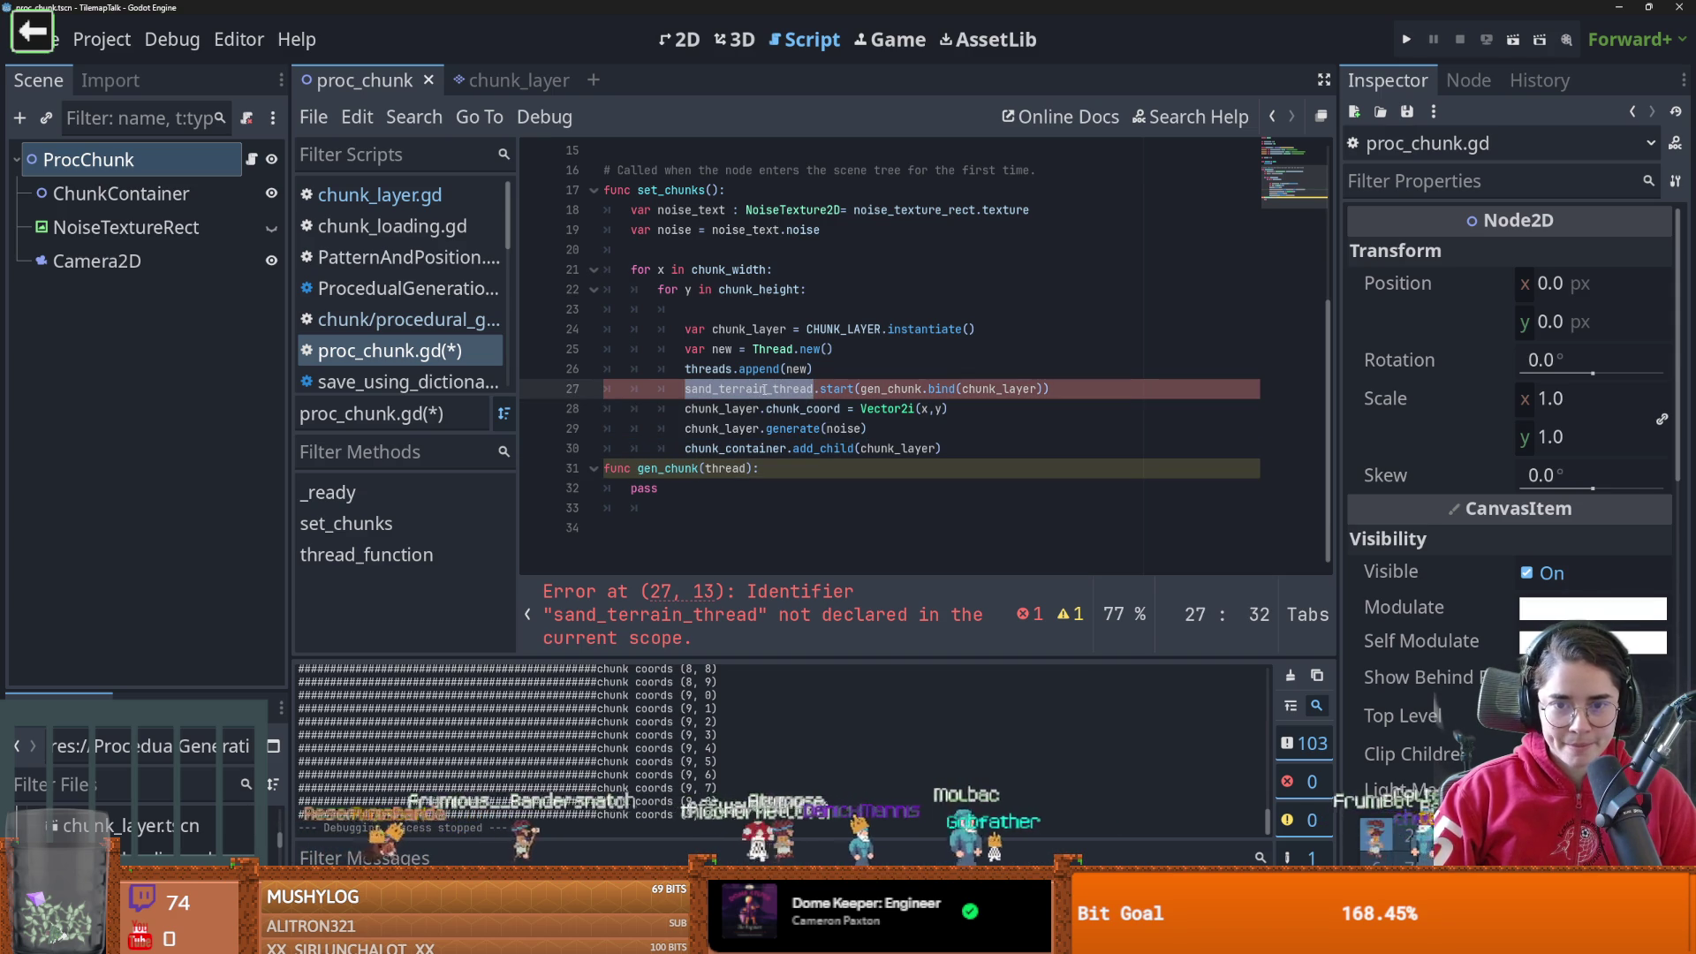
Rename the thread variable new to new_thread, including in the threads.append call
{"action": "double_click", "coordinate": [722, 349]}
{"action": "key", "text": "BackSpace"}
{"action": "scroll", "coordinate": [734, 394], "scroll_direction": "up", "scroll_amount": 1}
{"action": "key", "text": "ctrl+z"}
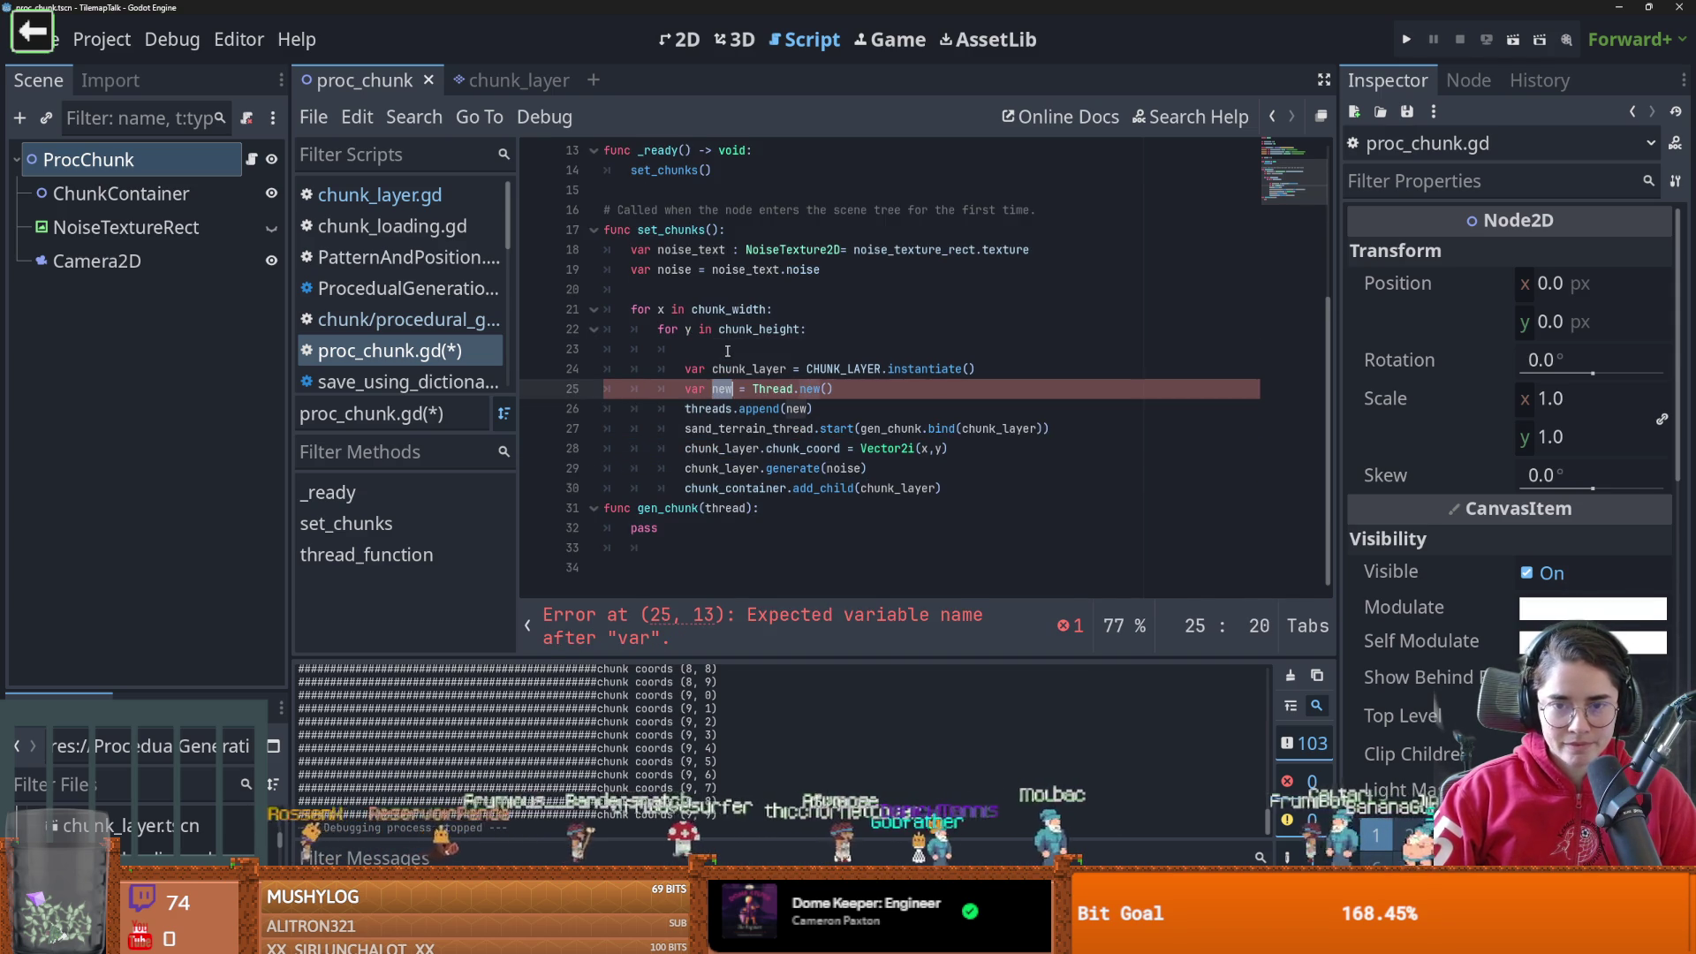
{"action": "type", "text": "new_threa"}
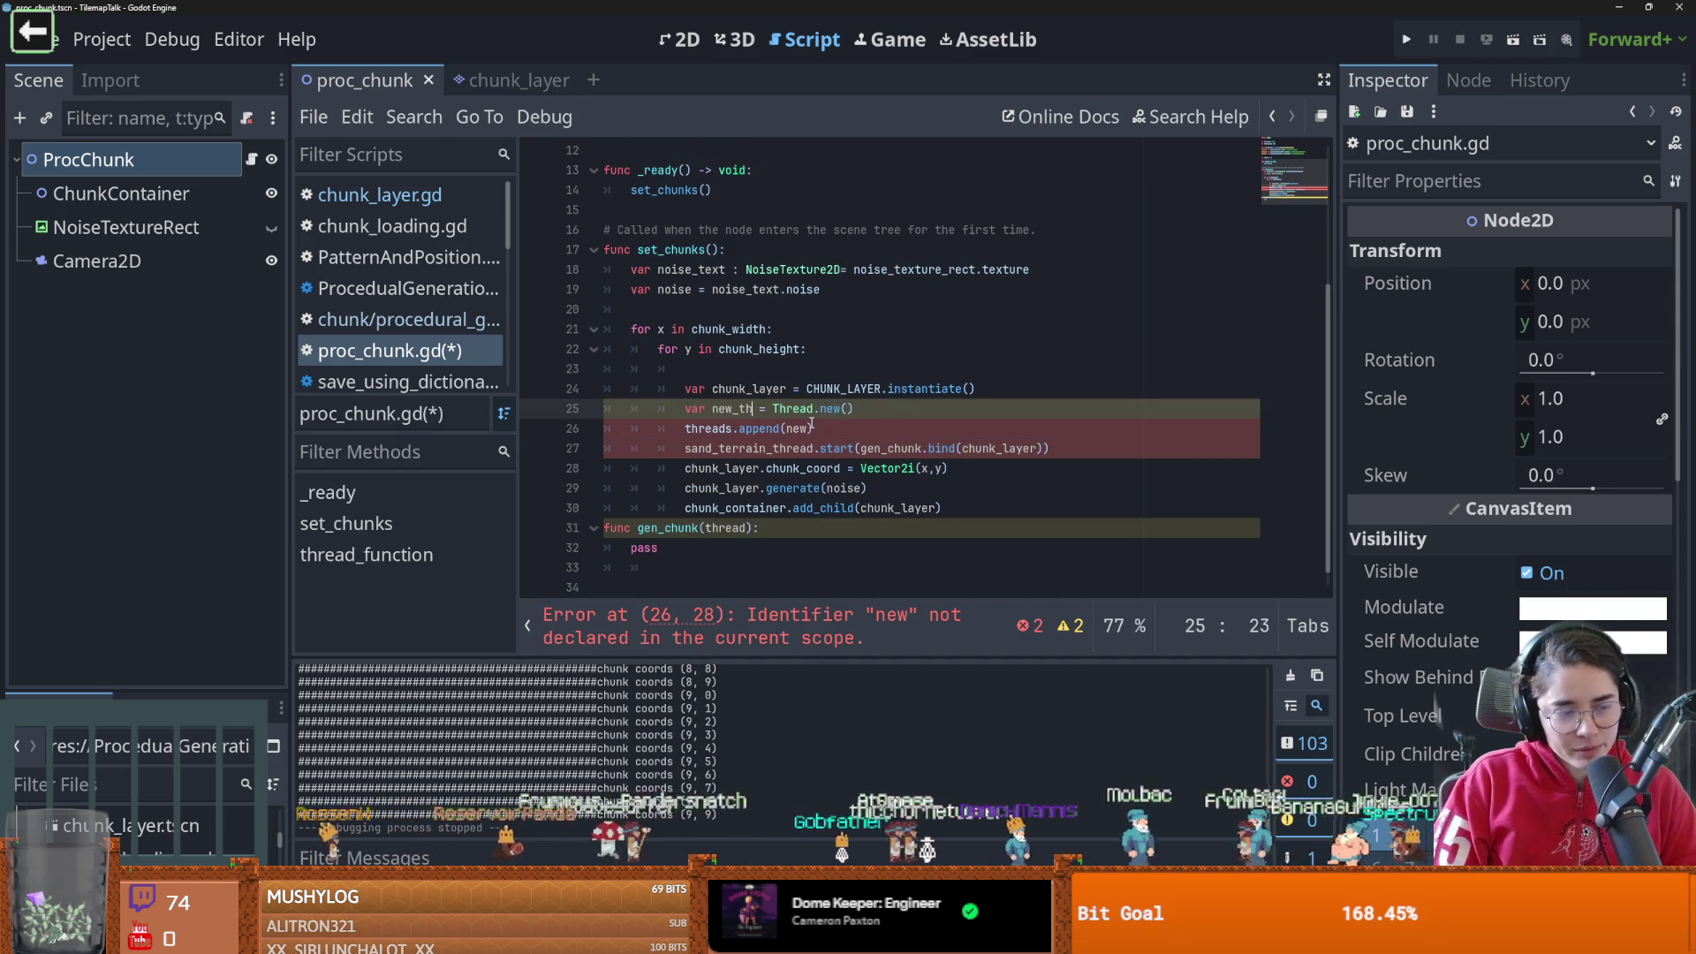
{"action": "type", "text": "d"}
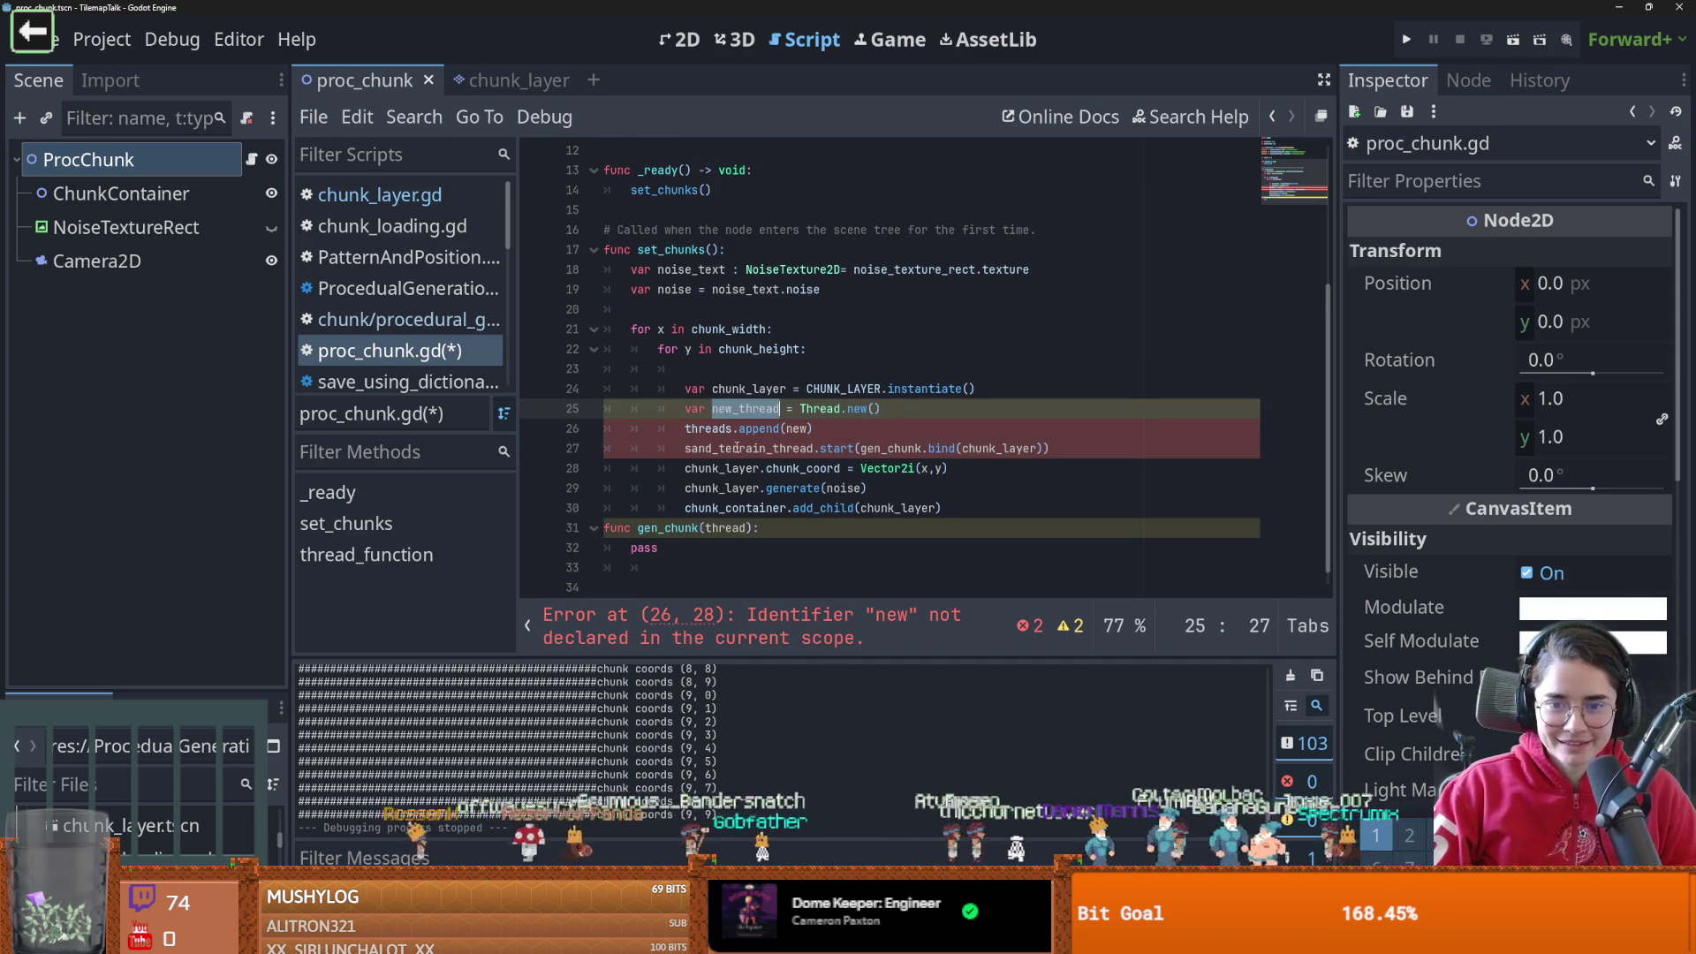
{"action": "double_click", "coordinate": [737, 448]}
{"action": "type", "text": "new_thread"}
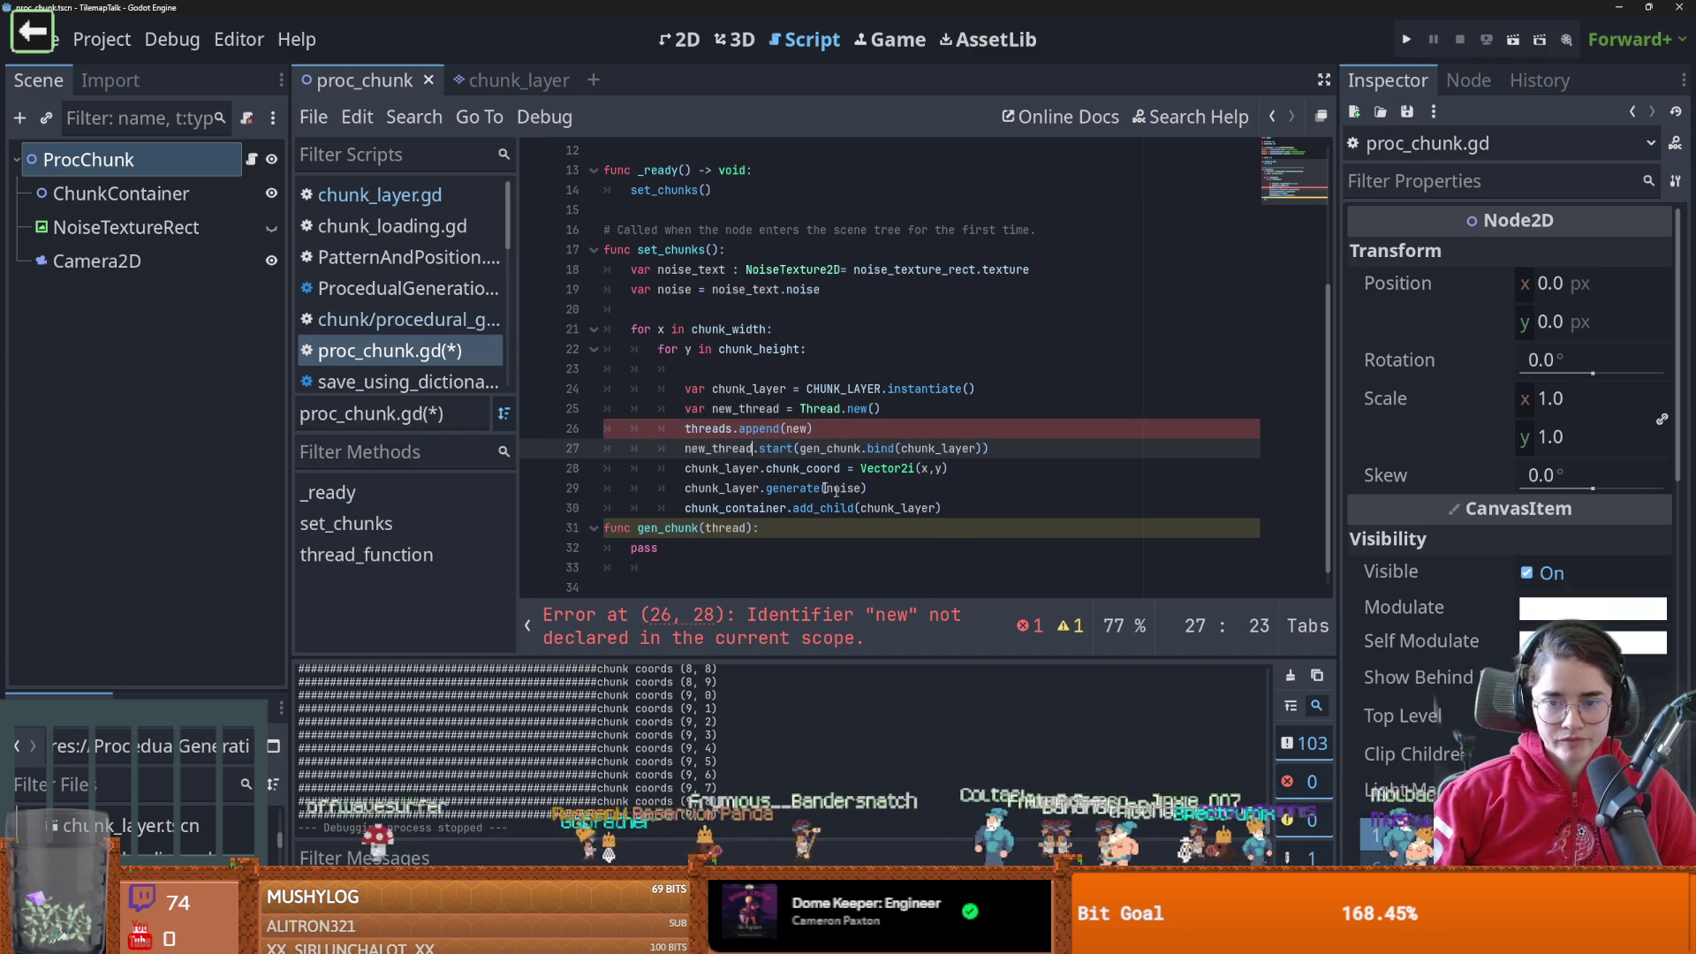
{"action": "double_click", "coordinate": [726, 450]}
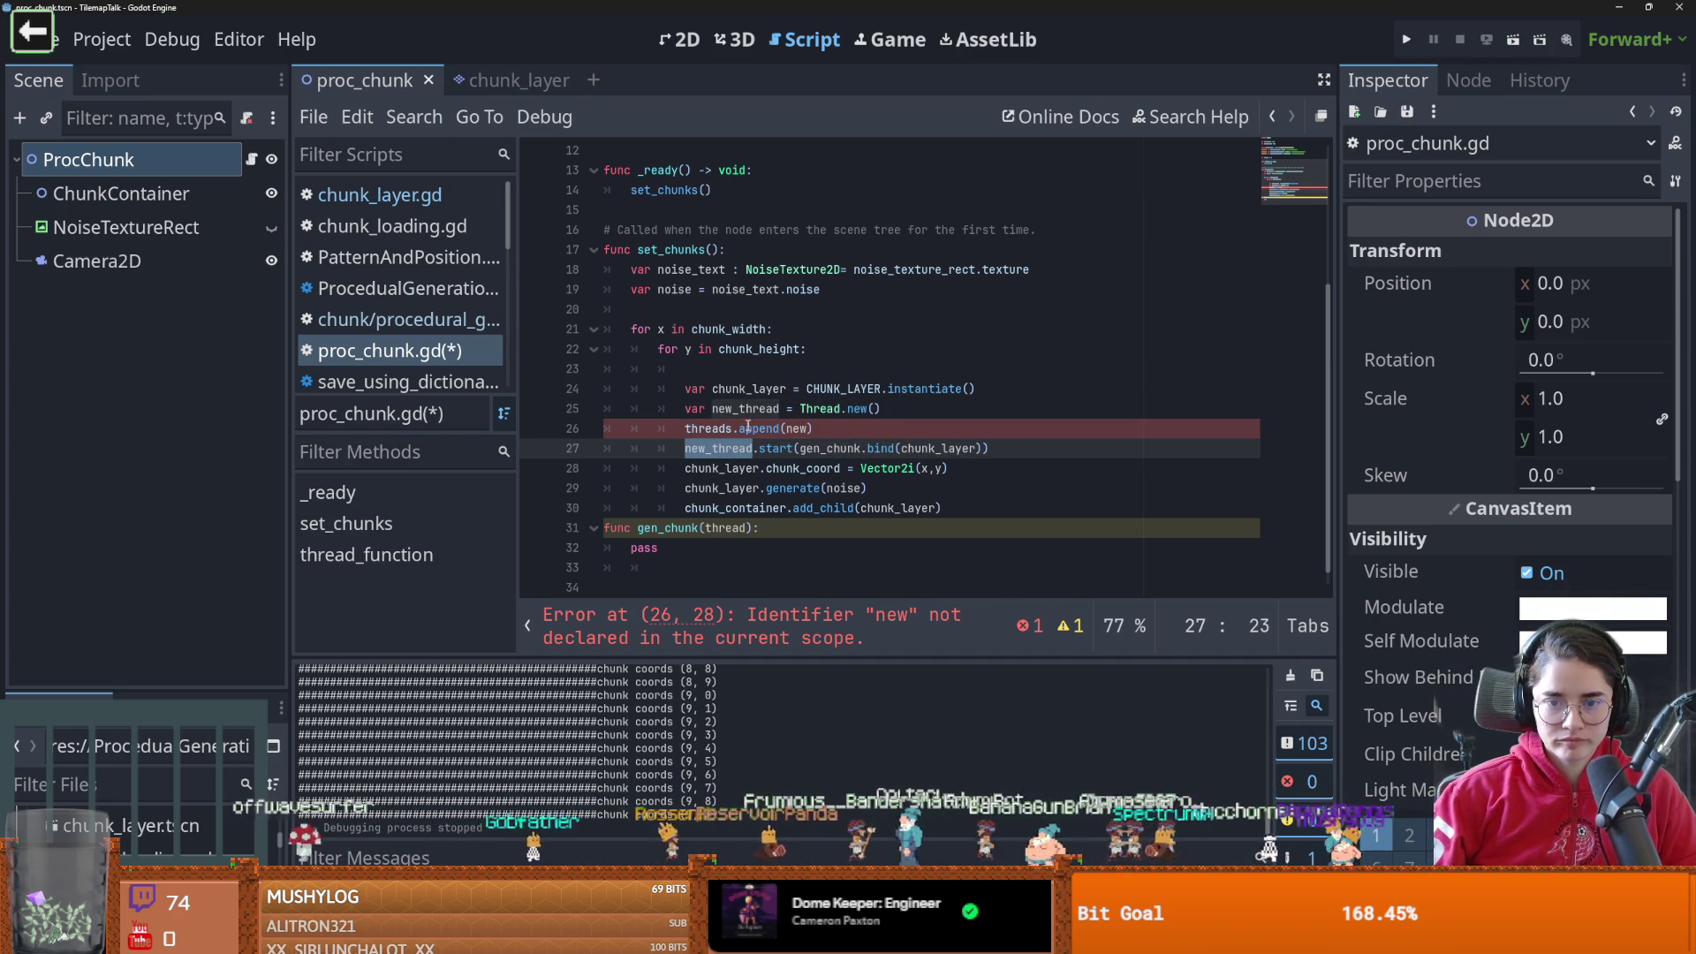
{"action": "key", "text": "ctrl+c"}
{"action": "double_click", "coordinate": [794, 428]}
{"action": "key", "text": "ctrl+v"}
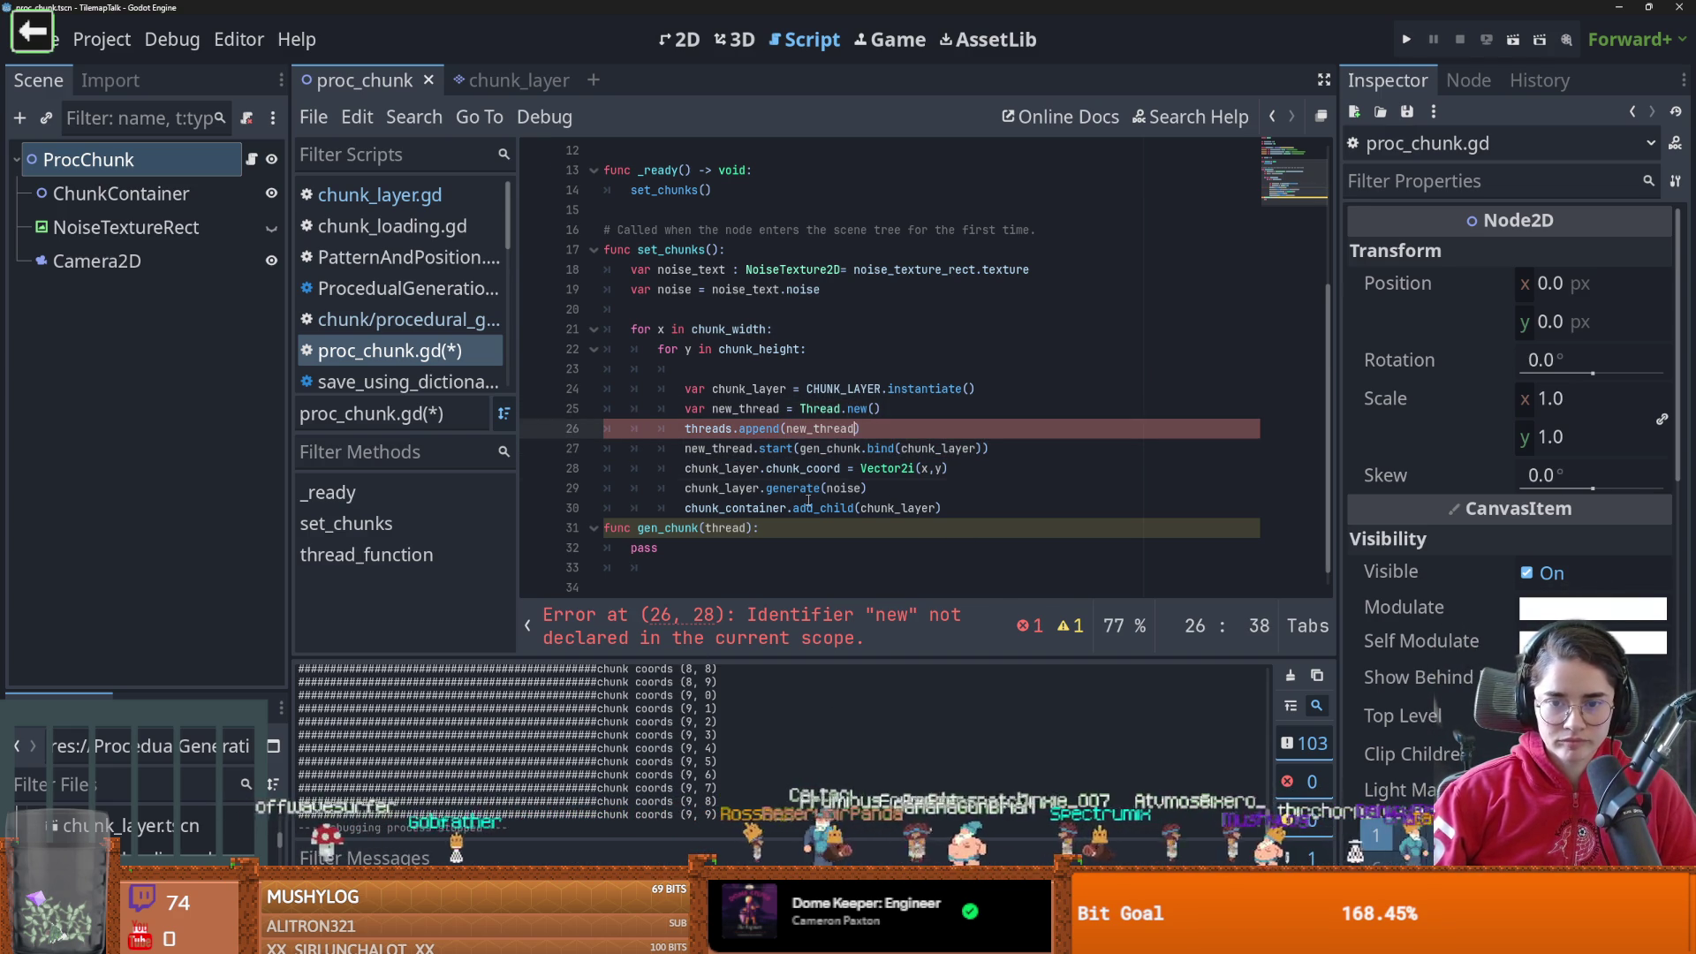
{"action": "left_click", "coordinate": [818, 488]}
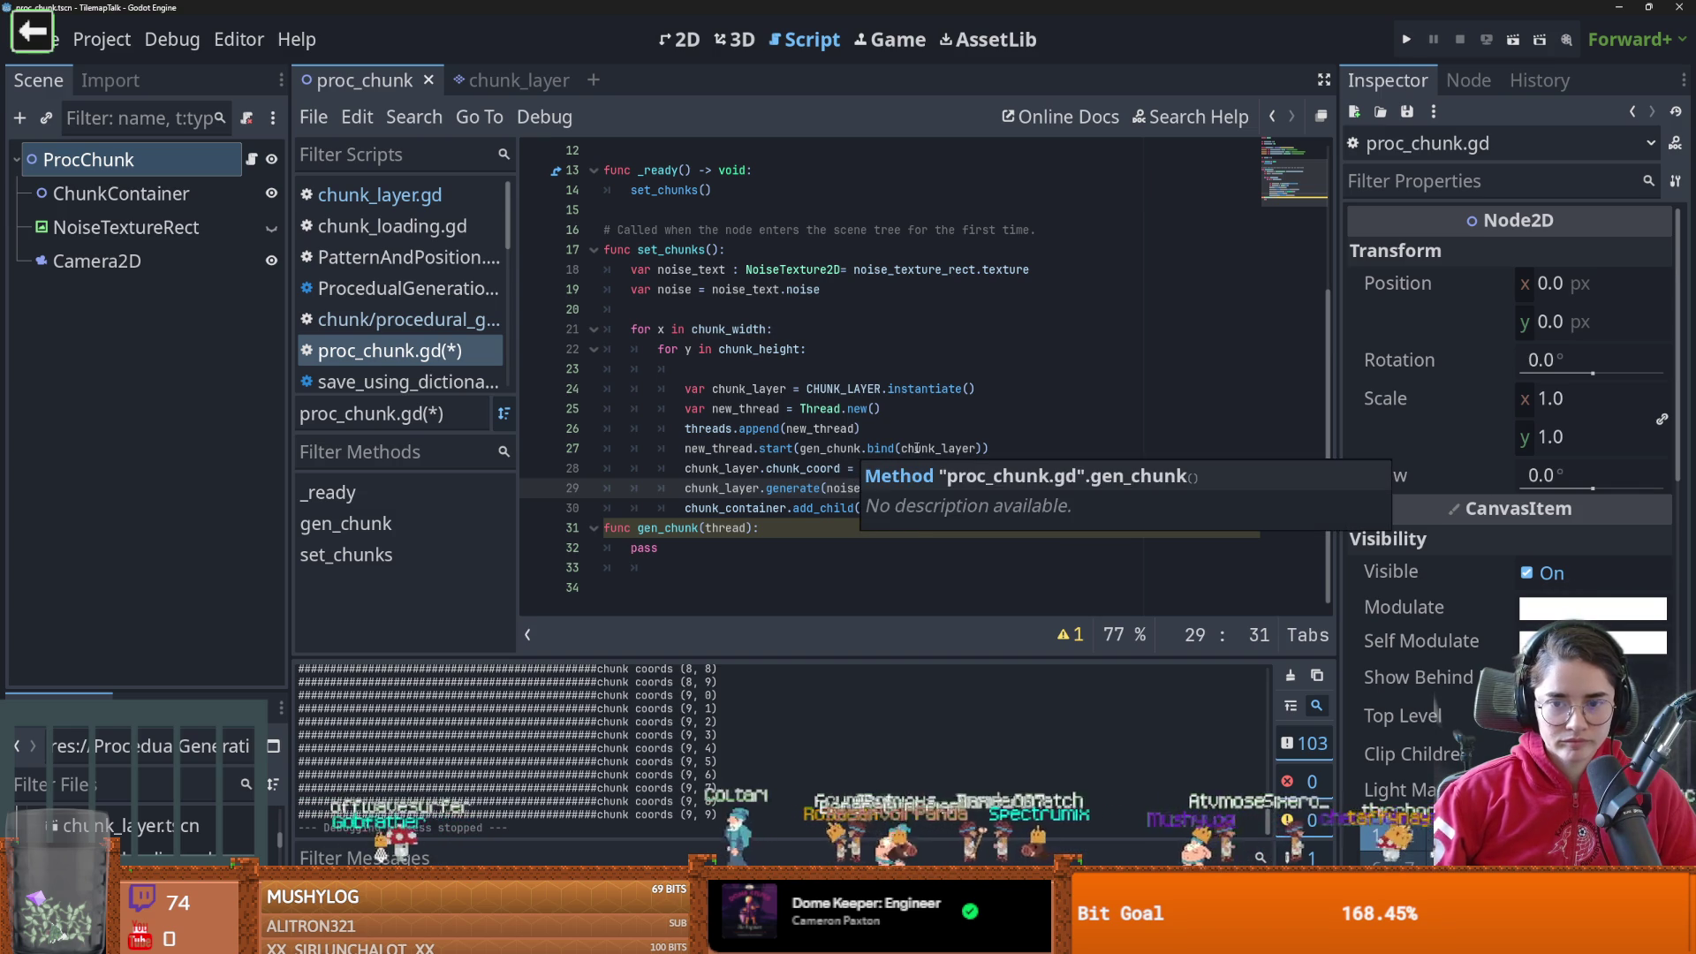
Change gen_chunk's parameter from thread to chunk_layer
{"action": "double_click", "coordinate": [938, 449]}
{"action": "key", "text": "ctrl+c"}
{"action": "double_click", "coordinate": [740, 527]}
{"action": "key", "text": "ctrl+v"}
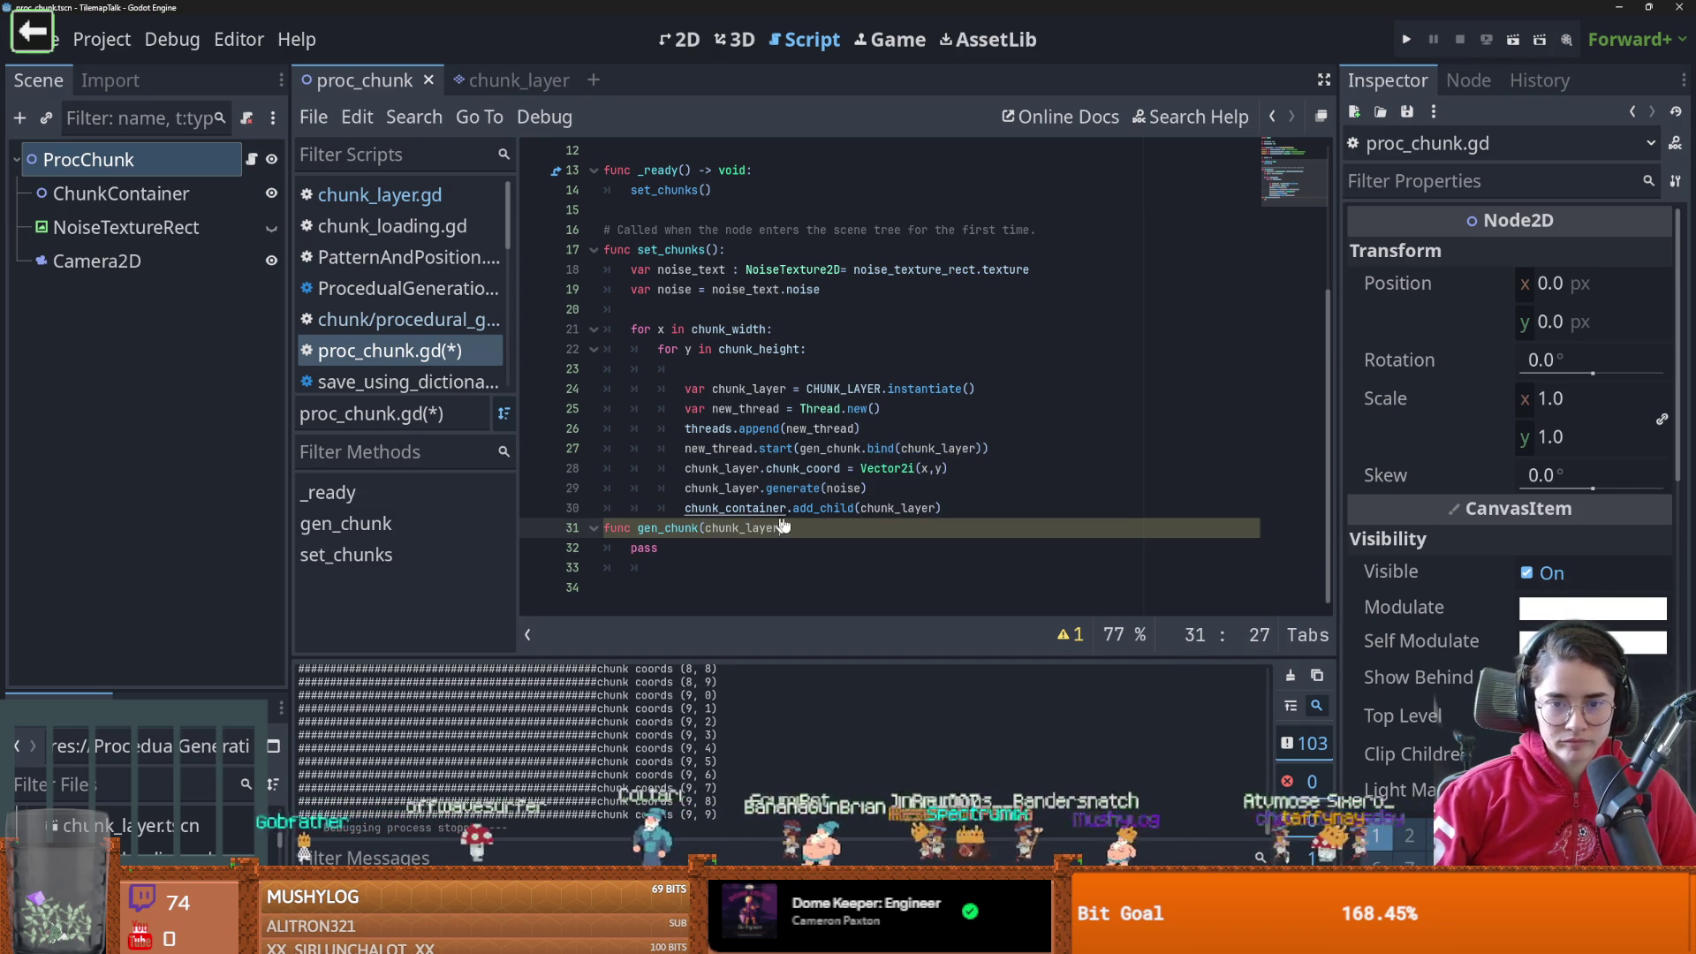
{"action": "left_click", "coordinate": [818, 487]}
{"action": "double_click", "coordinate": [822, 509]}
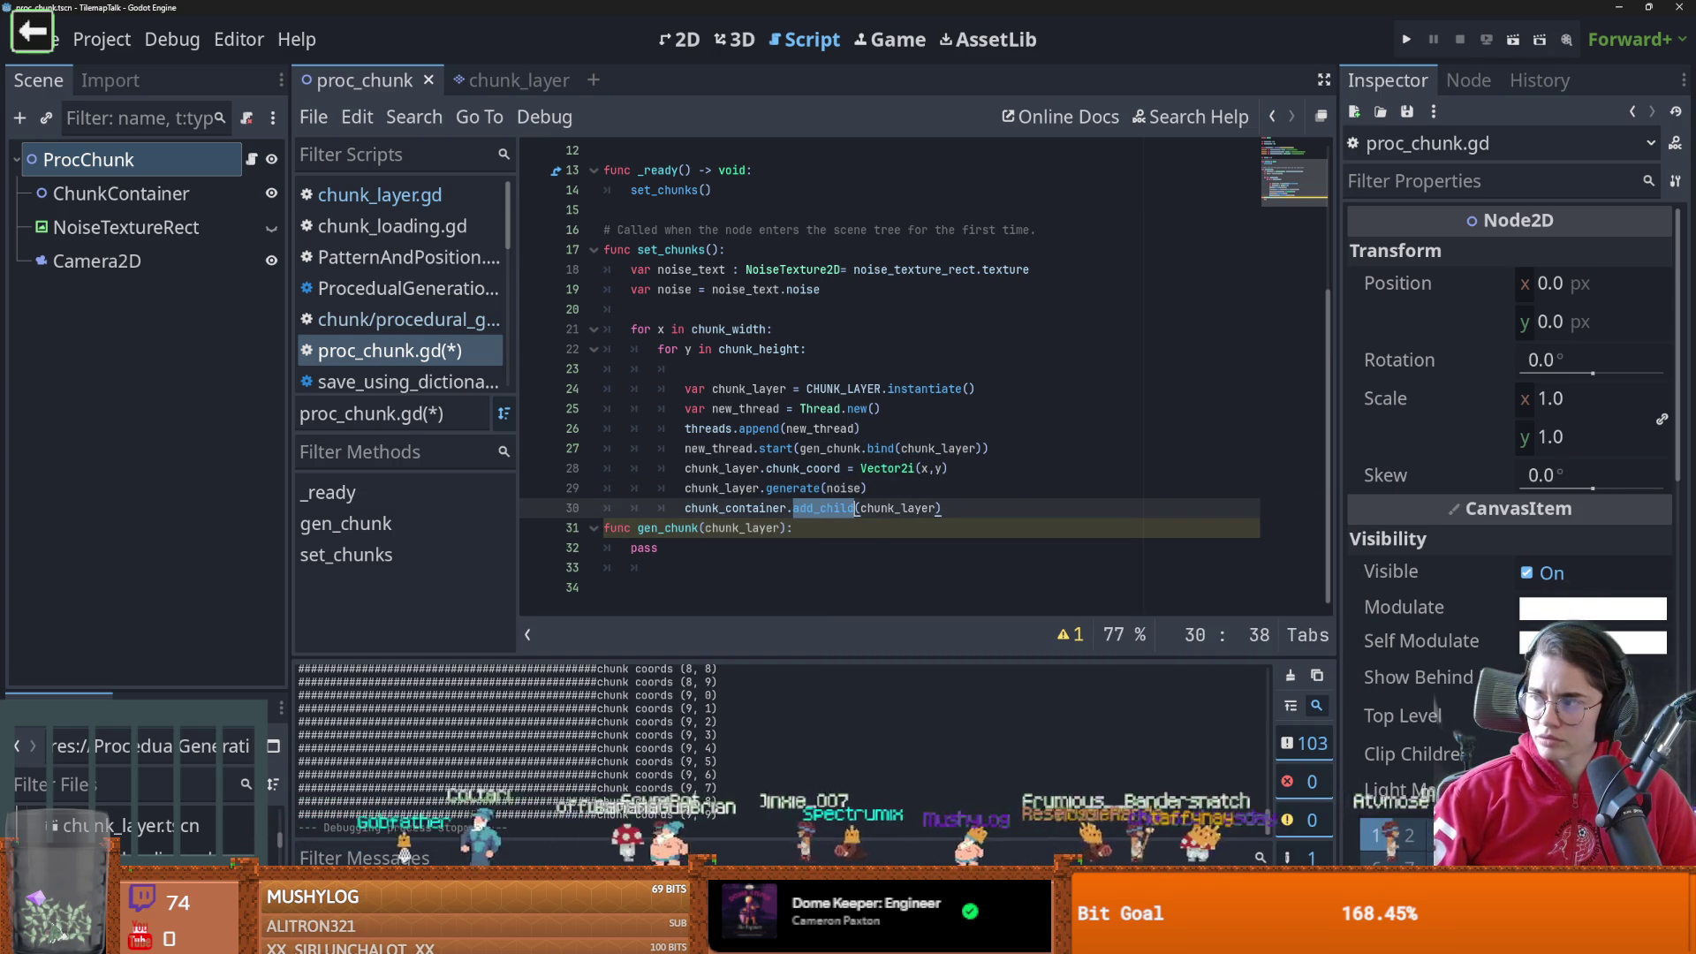
Switch to world_gen.gd in WorldBoxSimulator and scroll to review check_thread_state
{"action": "key", "text": "alt+Tab"}
{"action": "scroll", "coordinate": [756, 467], "scroll_direction": "down", "scroll_amount": 6}
{"action": "scroll", "coordinate": [756, 466], "scroll_direction": "down", "scroll_amount": 5}
{"action": "double_click", "coordinate": [766, 322]}
{"action": "left_click", "coordinate": [698, 319]}
{"action": "scroll", "coordinate": [618, 353], "scroll_direction": "up", "scroll_amount": 6}
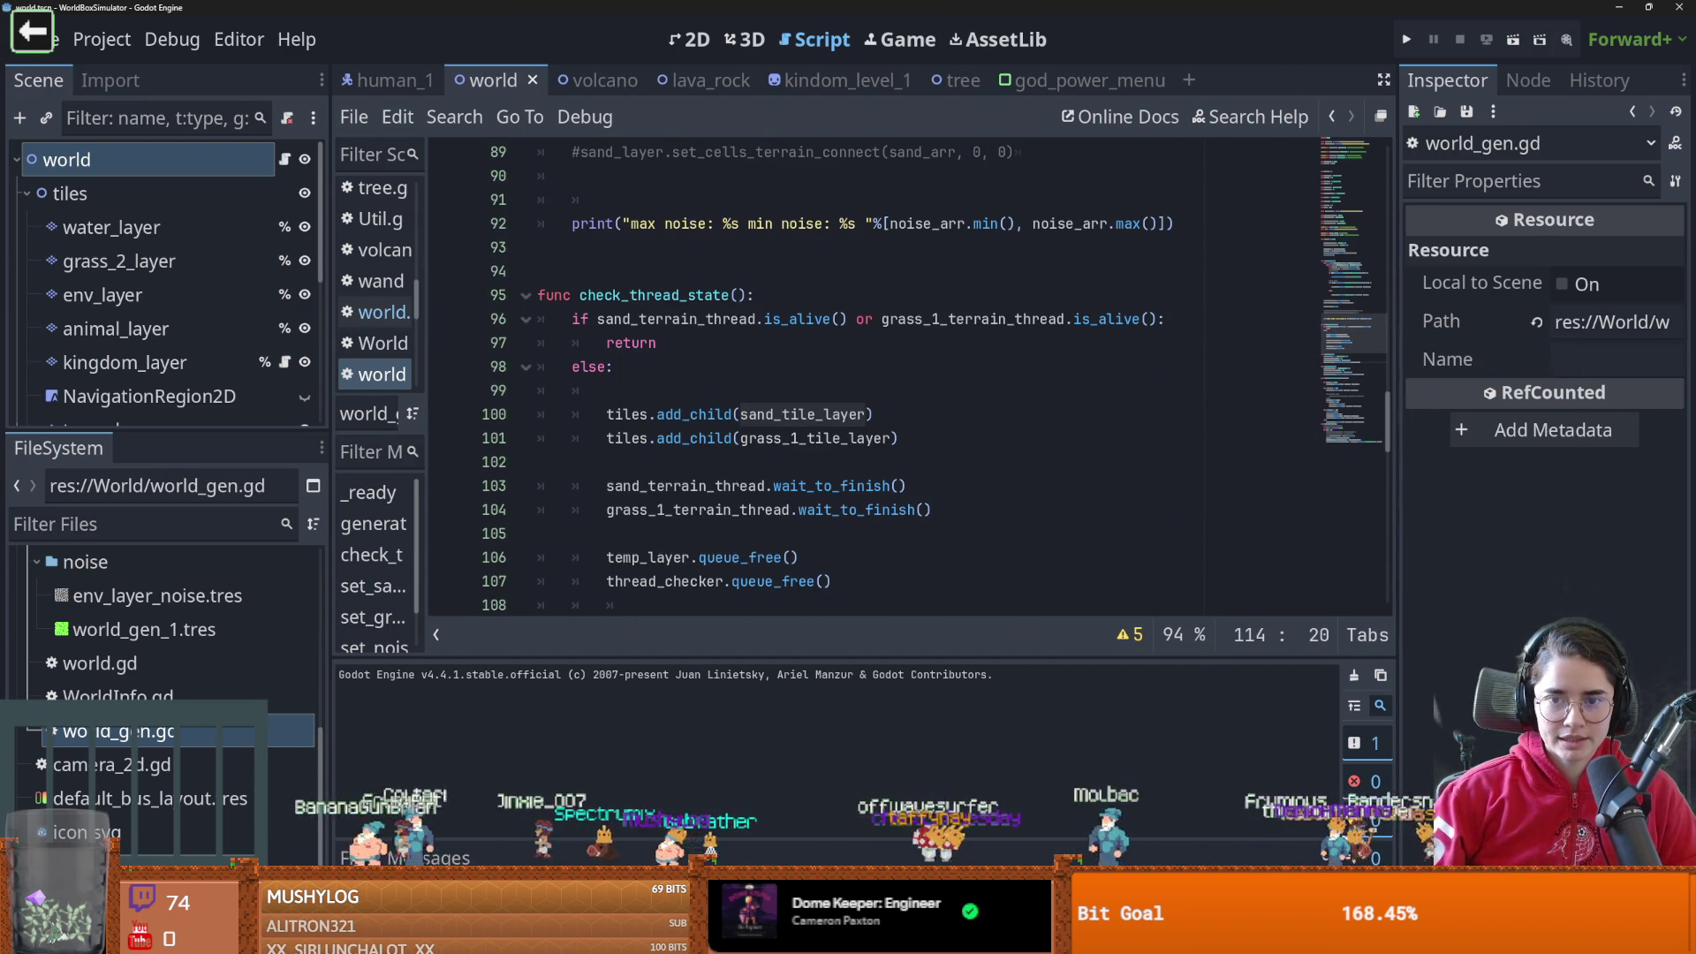
Add var chunks = [] on a new line beneath var threads = [] in proc_chunk.gd
{"action": "key", "text": "alt+Tab"}
{"action": "left_click", "coordinate": [765, 508]}
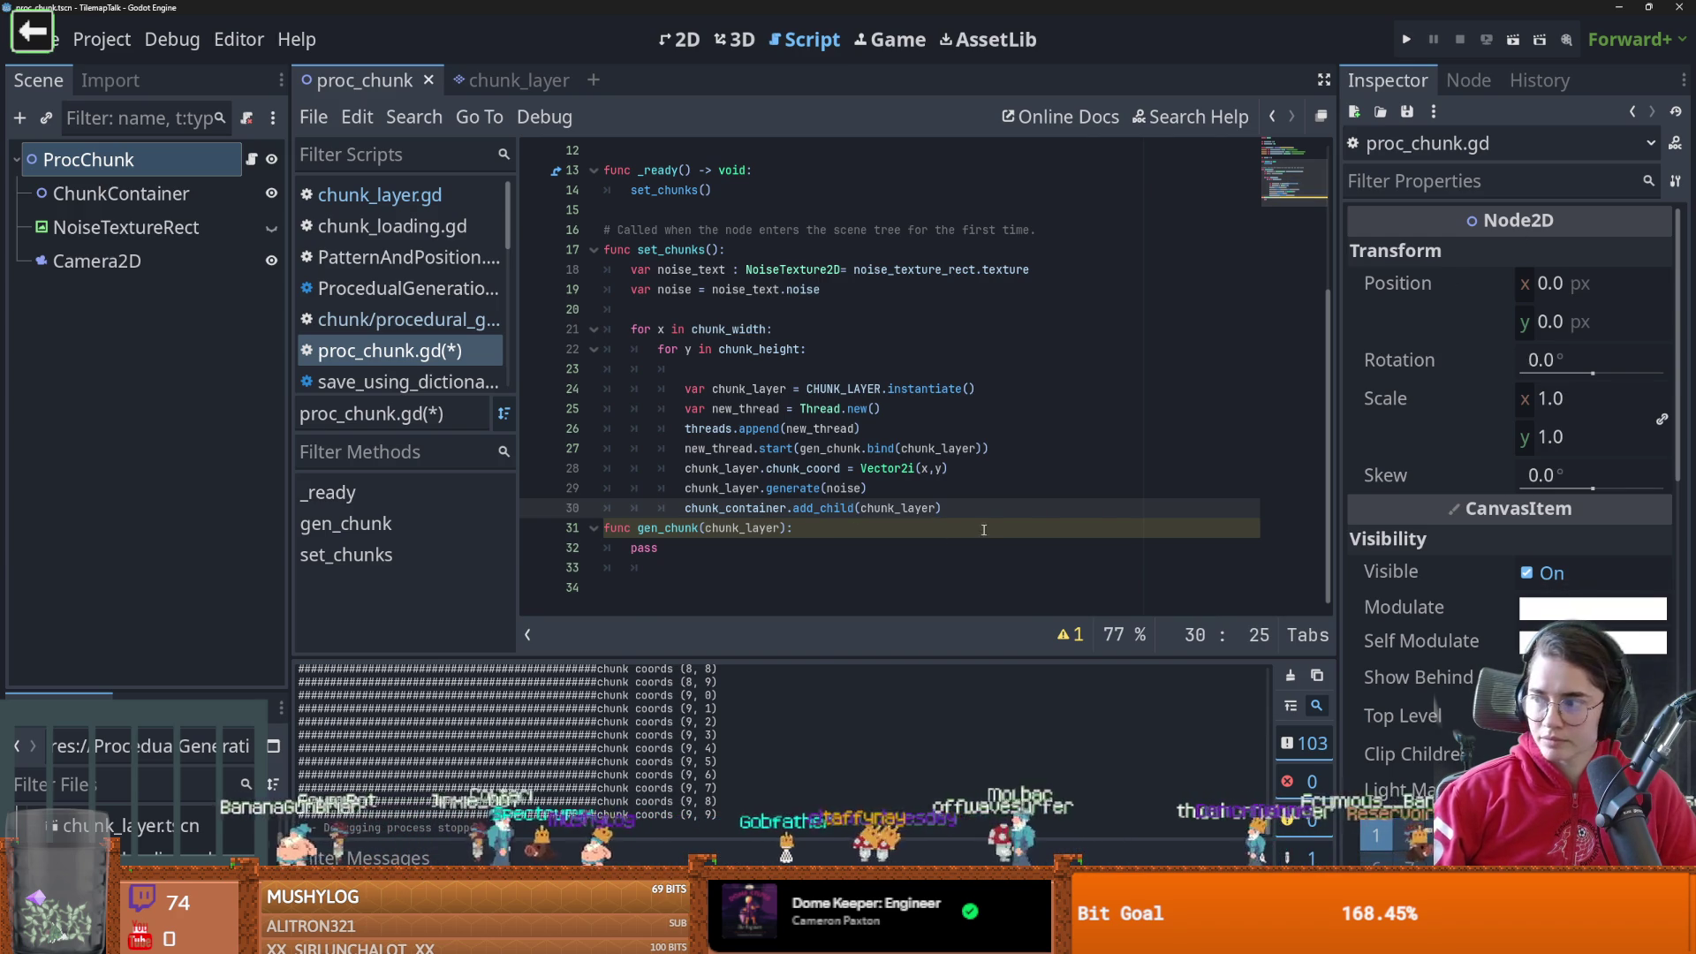
{"action": "scroll", "coordinate": [733, 398], "scroll_direction": "up", "scroll_amount": 2}
{"action": "left_click", "coordinate": [722, 250]}
{"action": "key", "text": "Return"}
{"action": "type", "text": "var threads = ["}
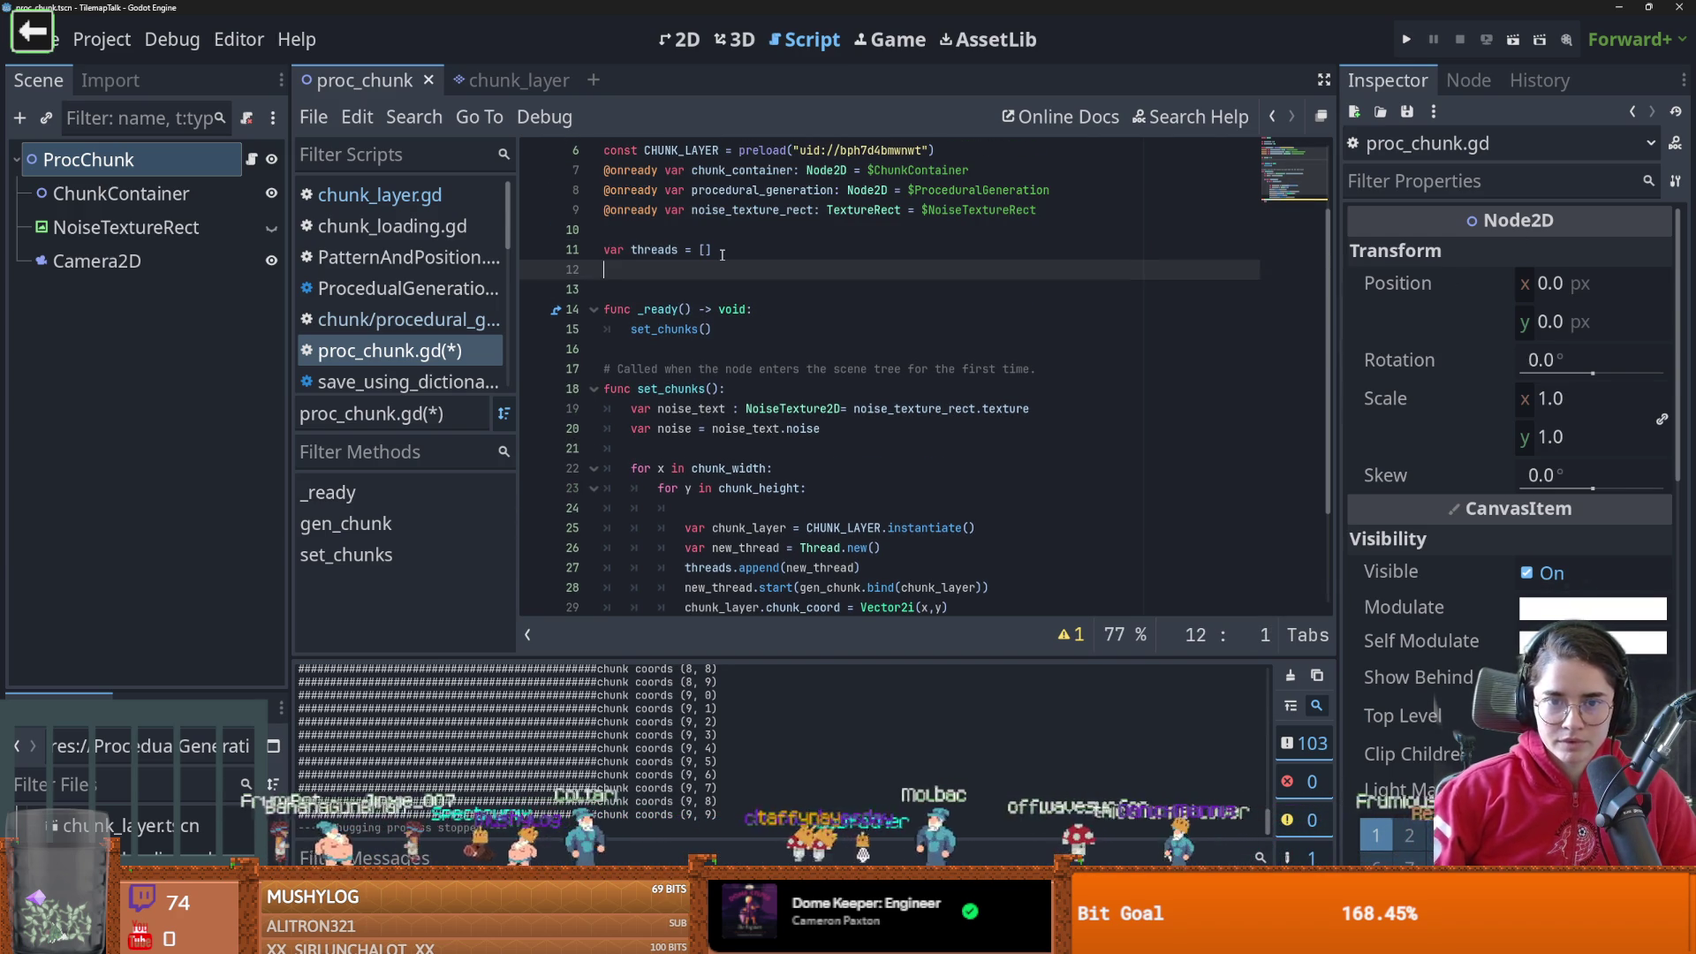
{"action": "type", "text": "ar chy"}
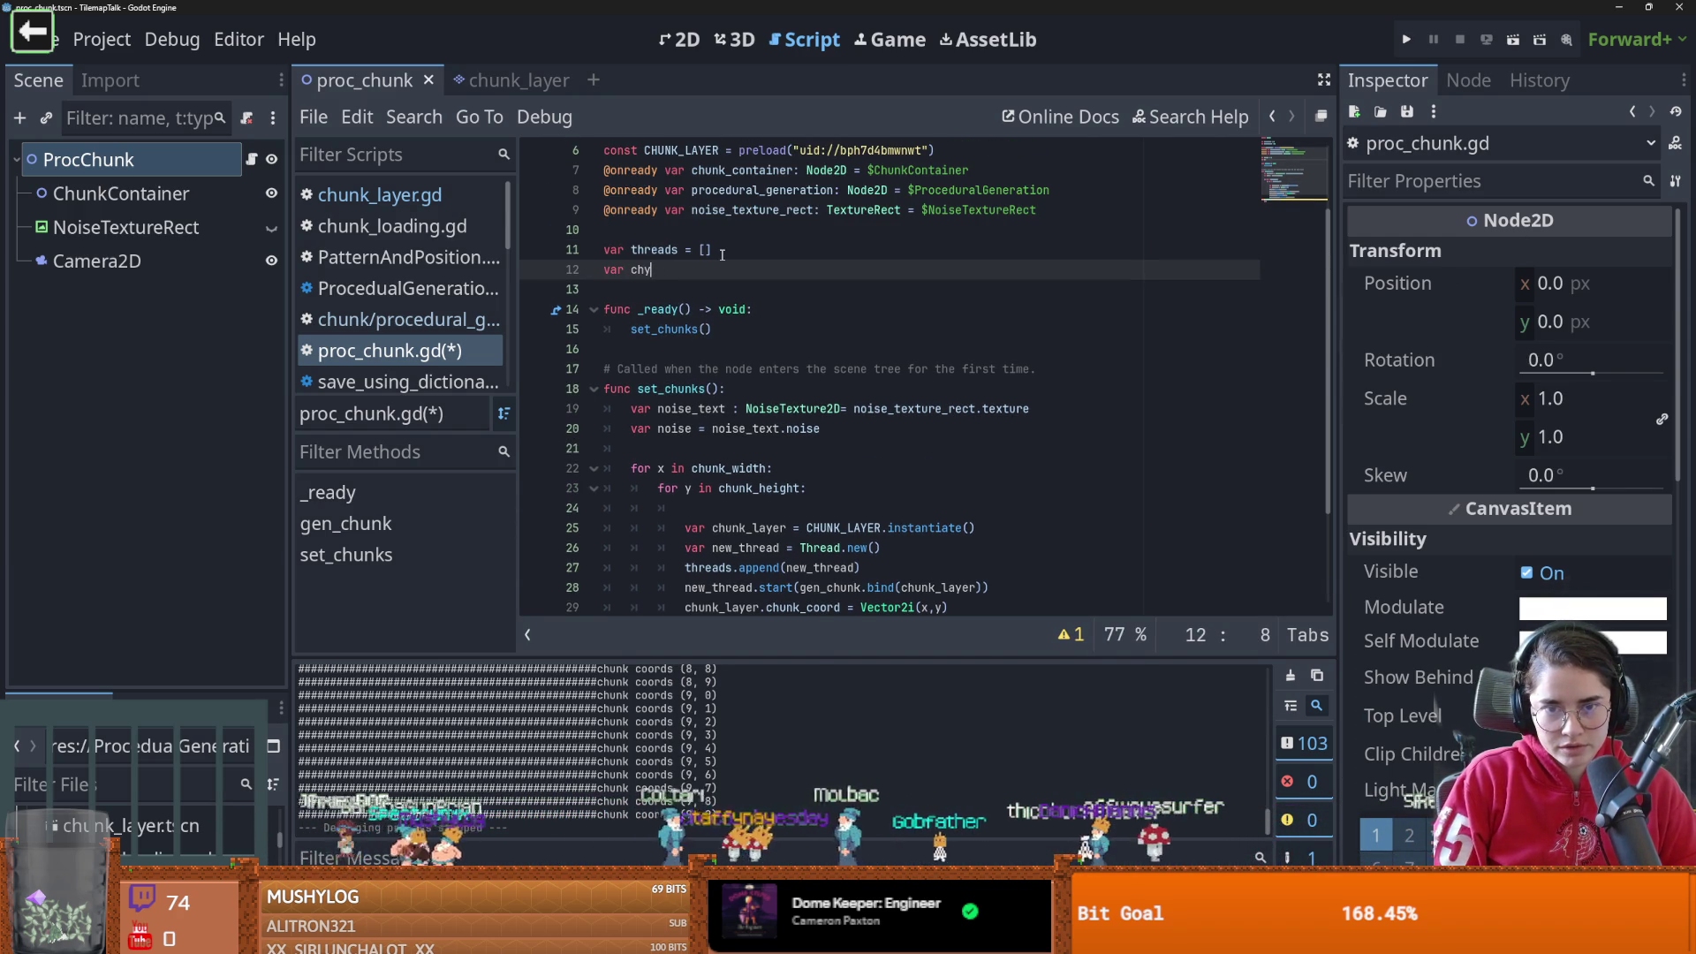
{"action": "key", "text": "BackSpace"}
{"action": "type", "text": "unks"}
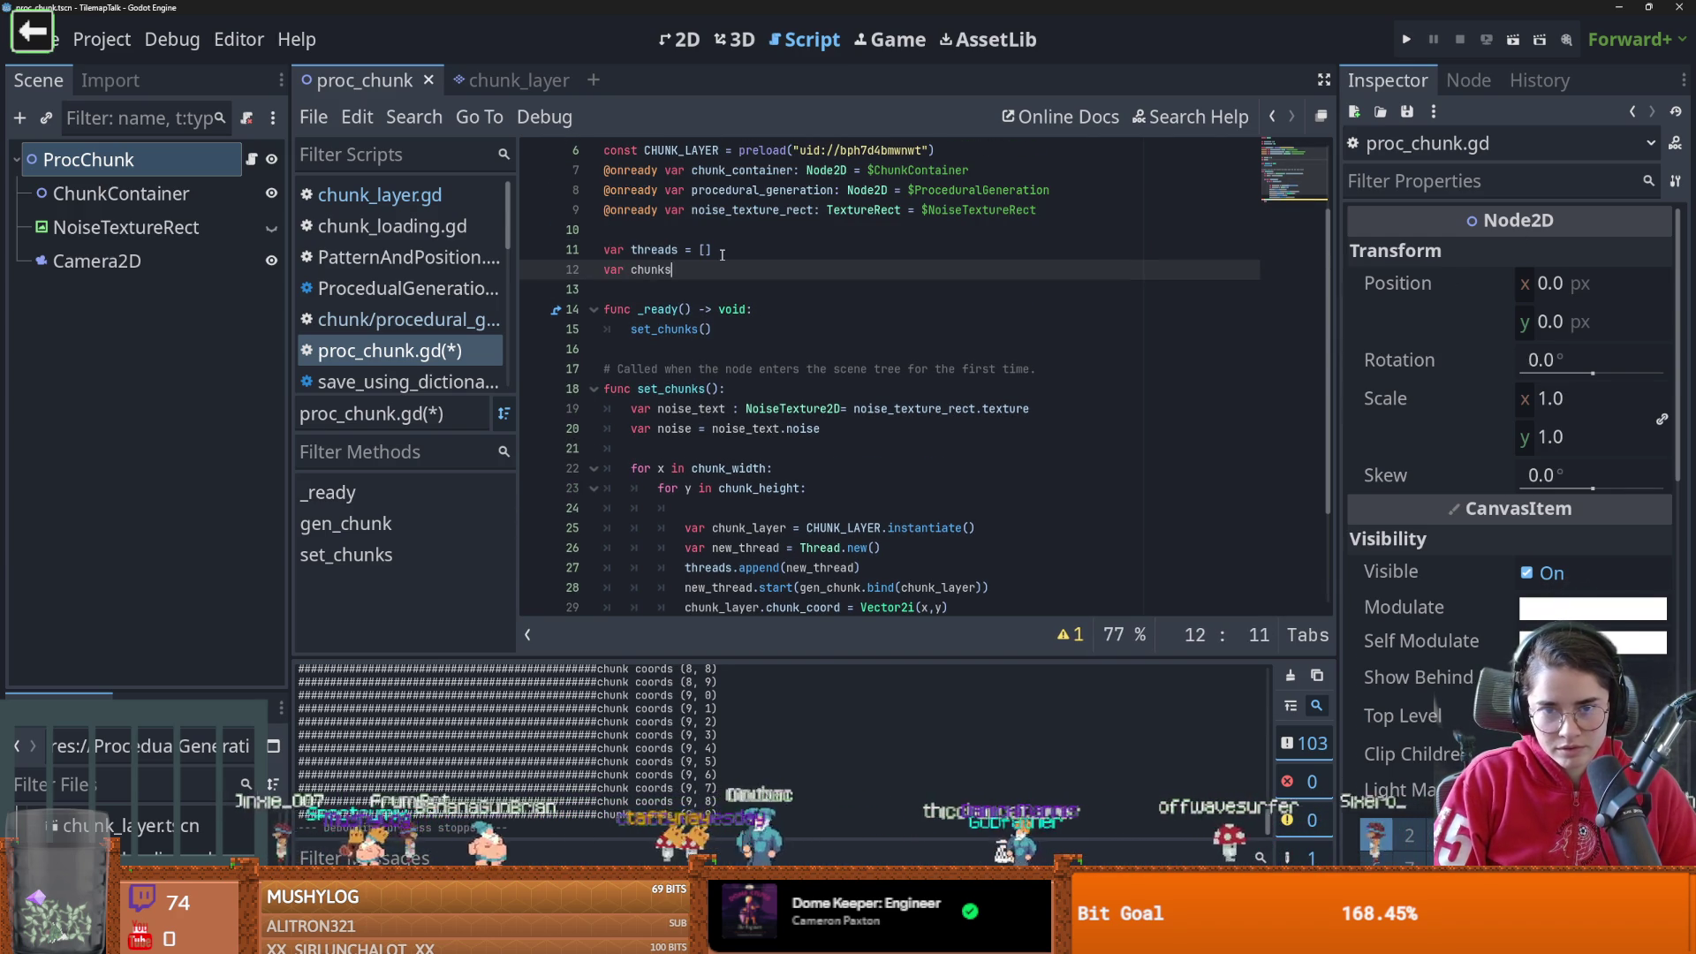
{"action": "key", "text": "BackSpace"}
{"action": "key", "text": "BackSpace"}
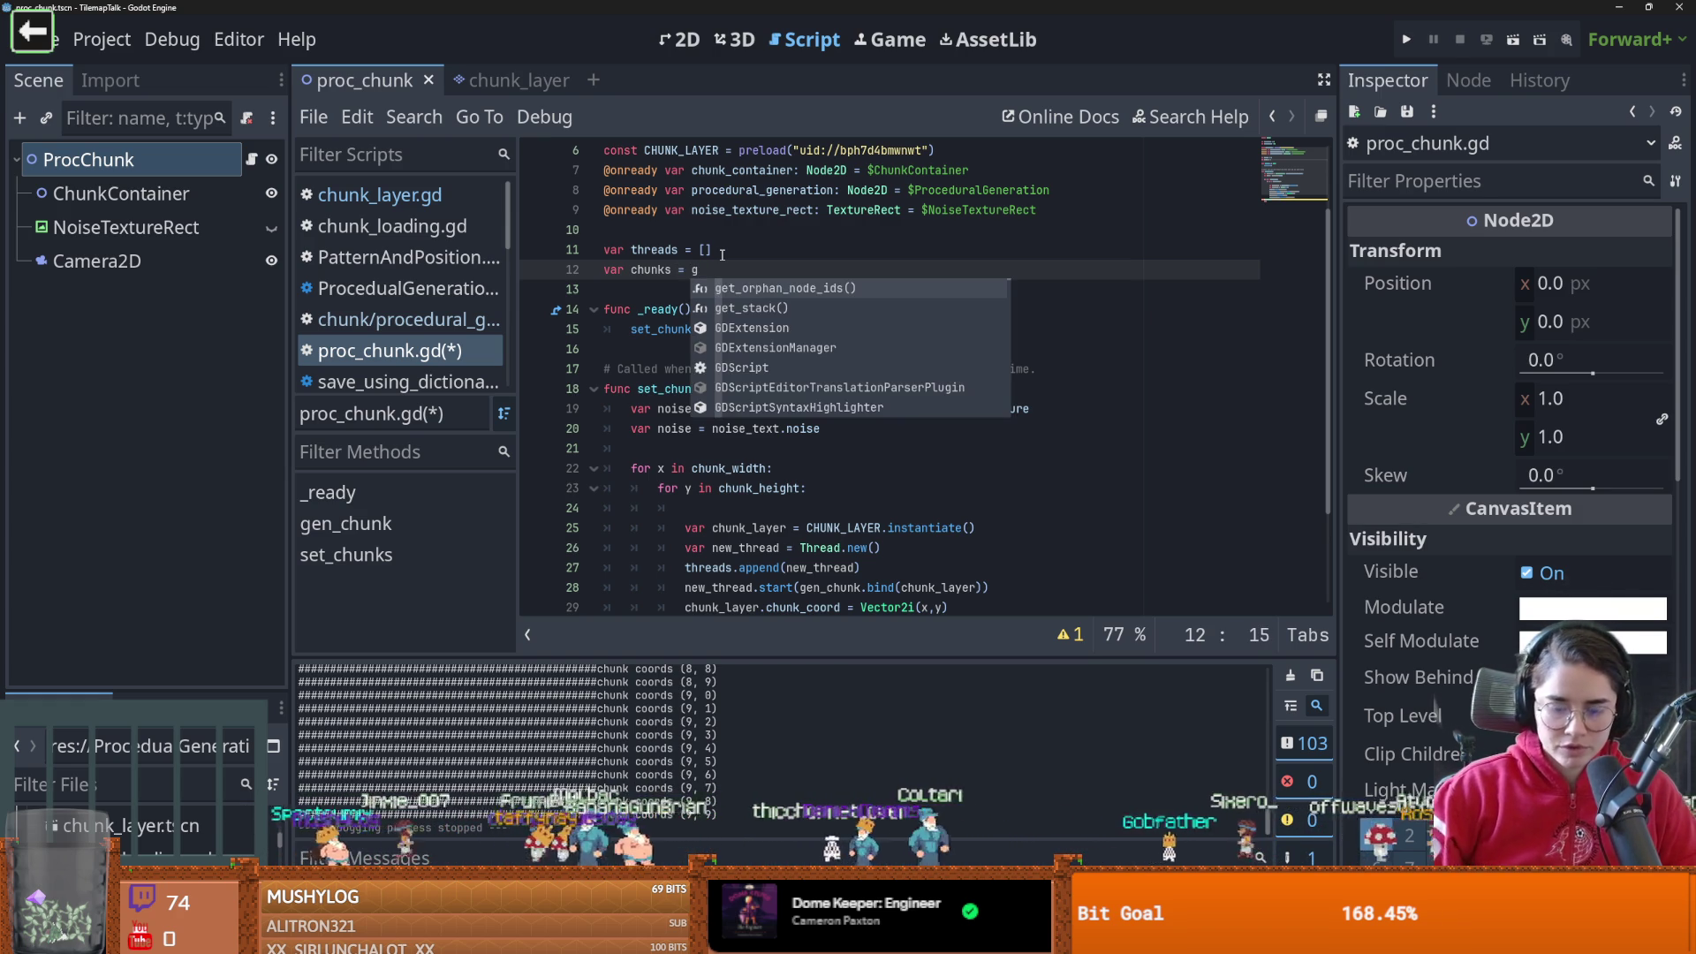
{"action": "key", "text": "BackSpace"}
{"action": "type", "text": "["}
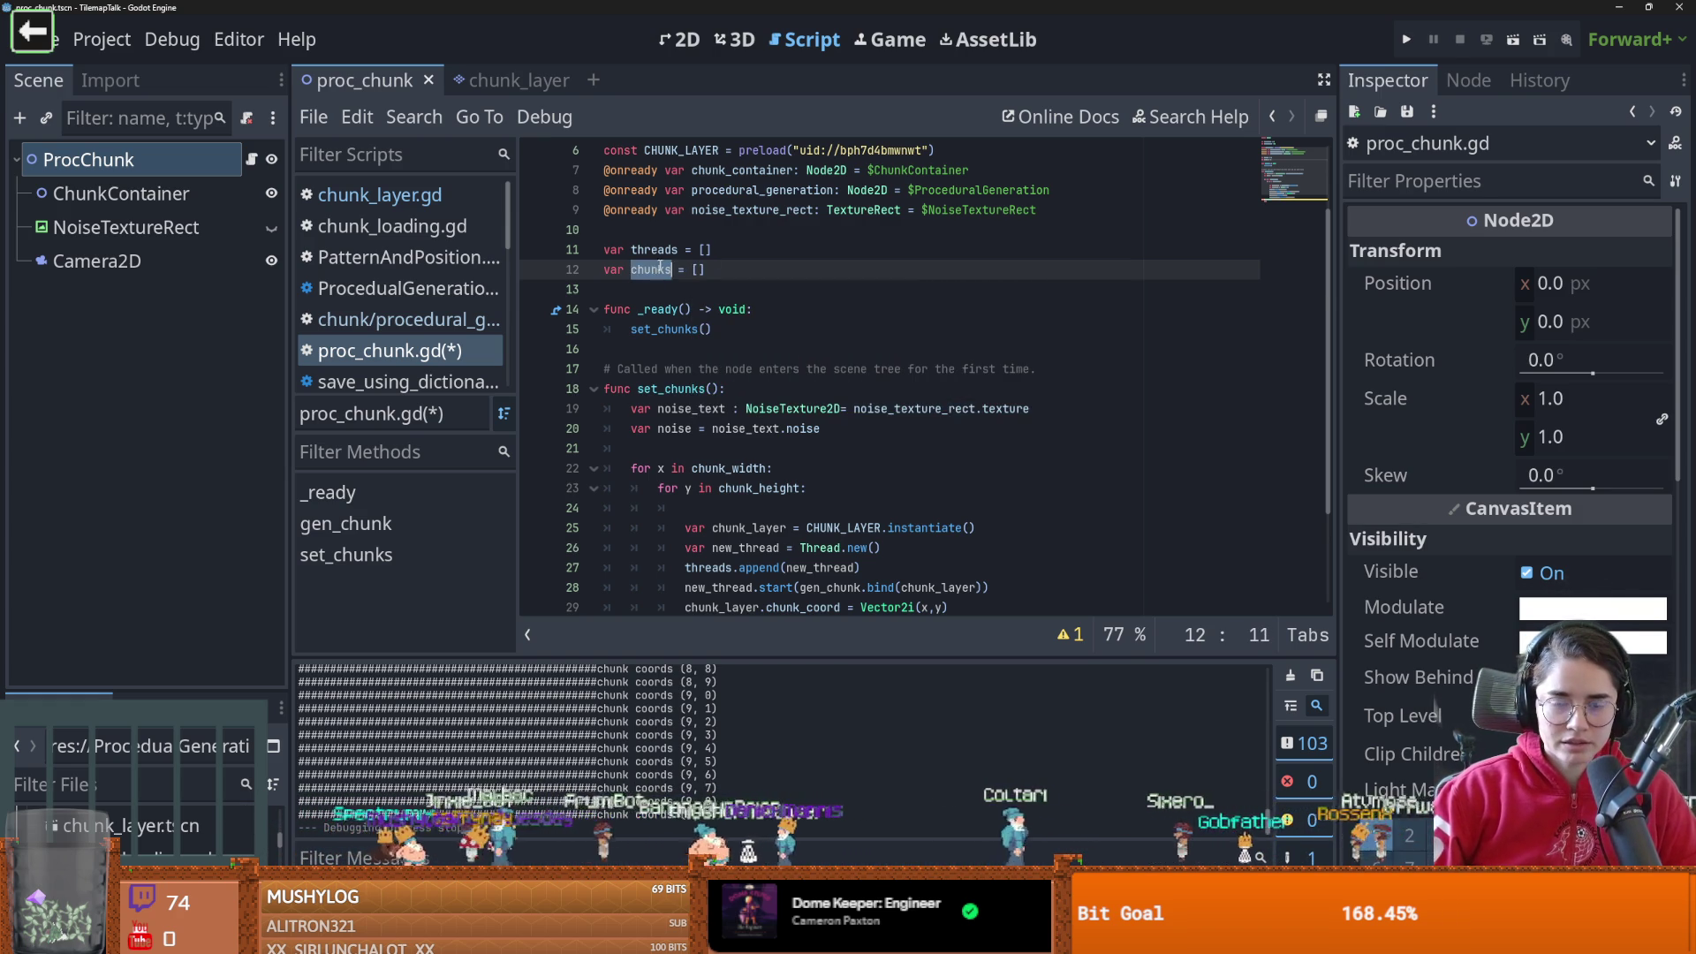
{"action": "scroll", "coordinate": [654, 268], "scroll_direction": "down", "scroll_amount": 3}
{"action": "double_click", "coordinate": [654, 548]}
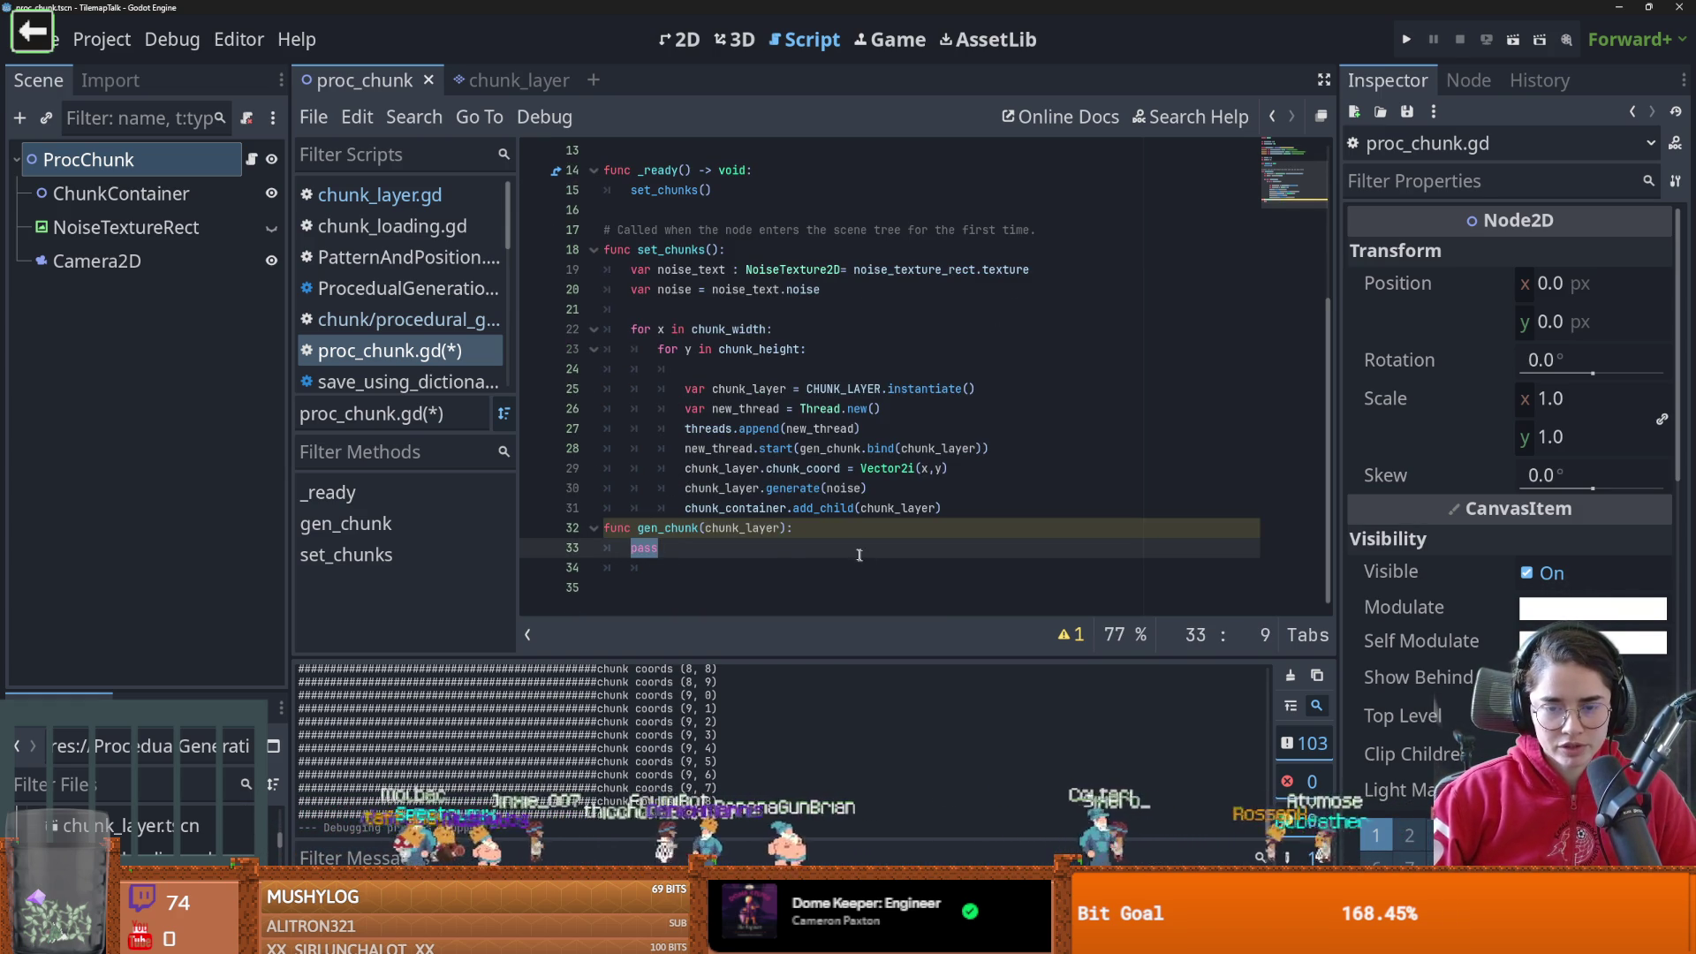
Move the chunk_coord, generate and add_child lines from the loop into gen_chunk, replacing pass
{"action": "mouse_move", "coordinate": [973, 507]}
{"action": "left_mouse_down"}
{"action": "mouse_move", "coordinate": [682, 451]}
{"action": "mouse_move", "coordinate": [684, 469]}
{"action": "left_mouse_up"}
{"action": "key", "text": "ctrl+c"}
{"action": "key", "text": "BackSpace"}
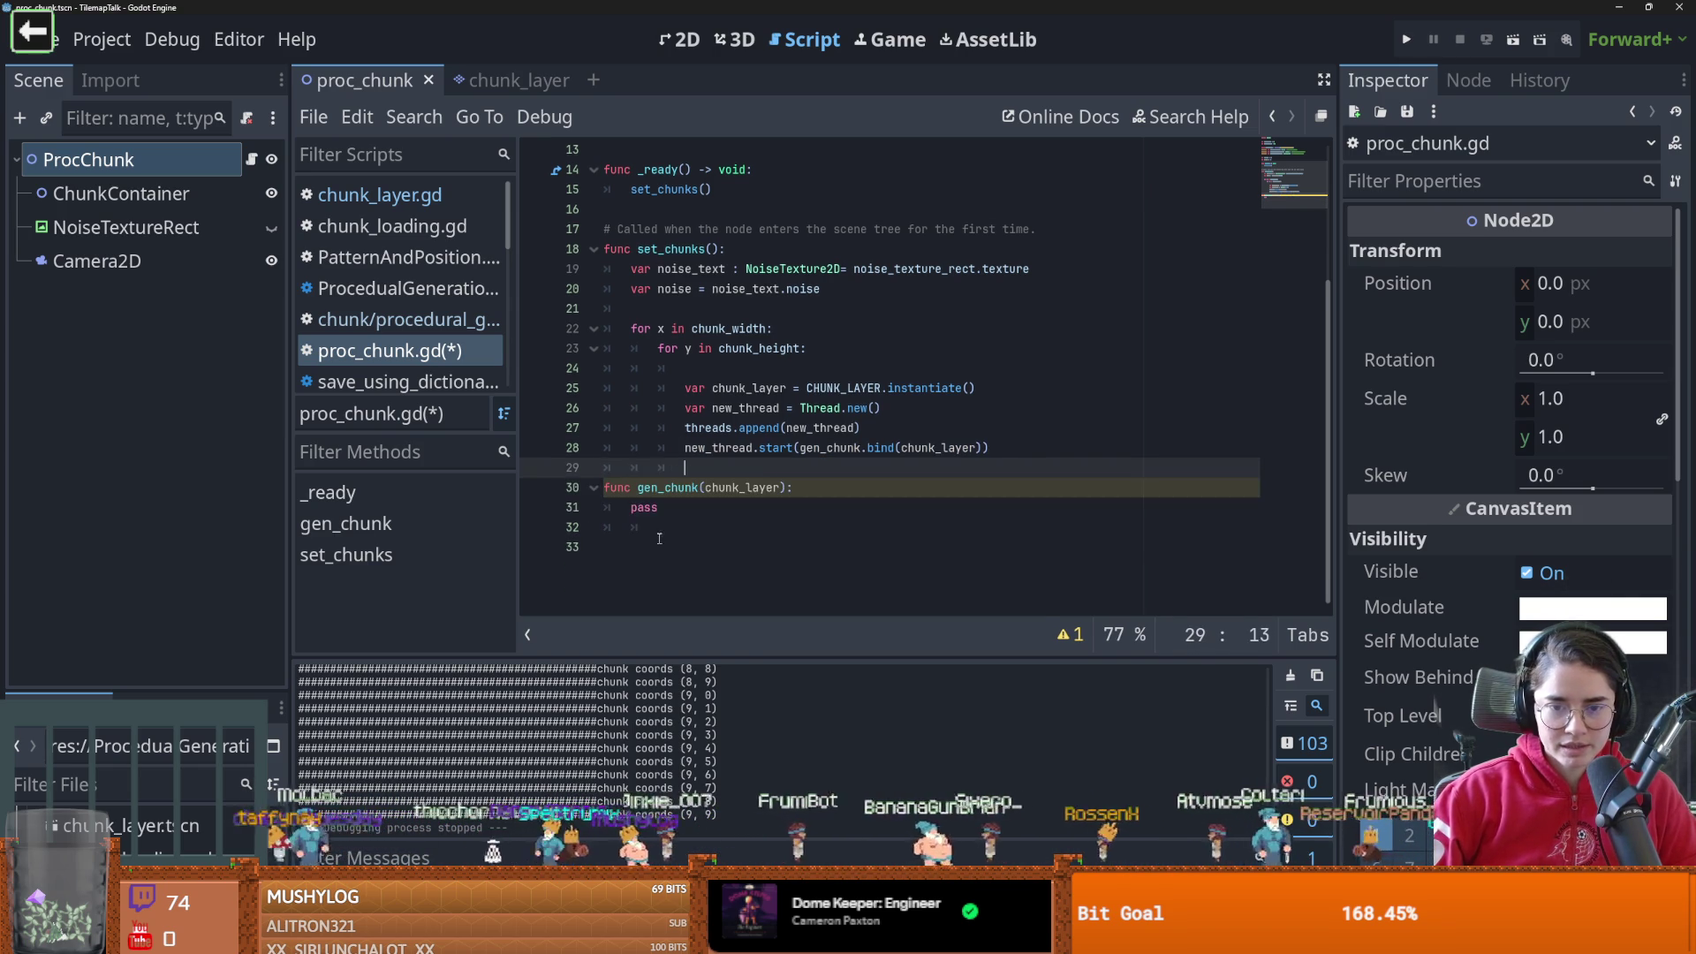
{"action": "double_click", "coordinate": [644, 508]}
{"action": "key", "text": "ctrl+v"}
{"action": "left_click", "coordinate": [678, 530]}
{"action": "key", "text": "shift+Tab"}
{"action": "key", "text": "shift+Tab"}
{"action": "key", "text": "Down"}
{"action": "key", "text": "shift+Tab"}
{"action": "key", "text": "shift+Tab"}
{"action": "left_click", "coordinate": [830, 528]}
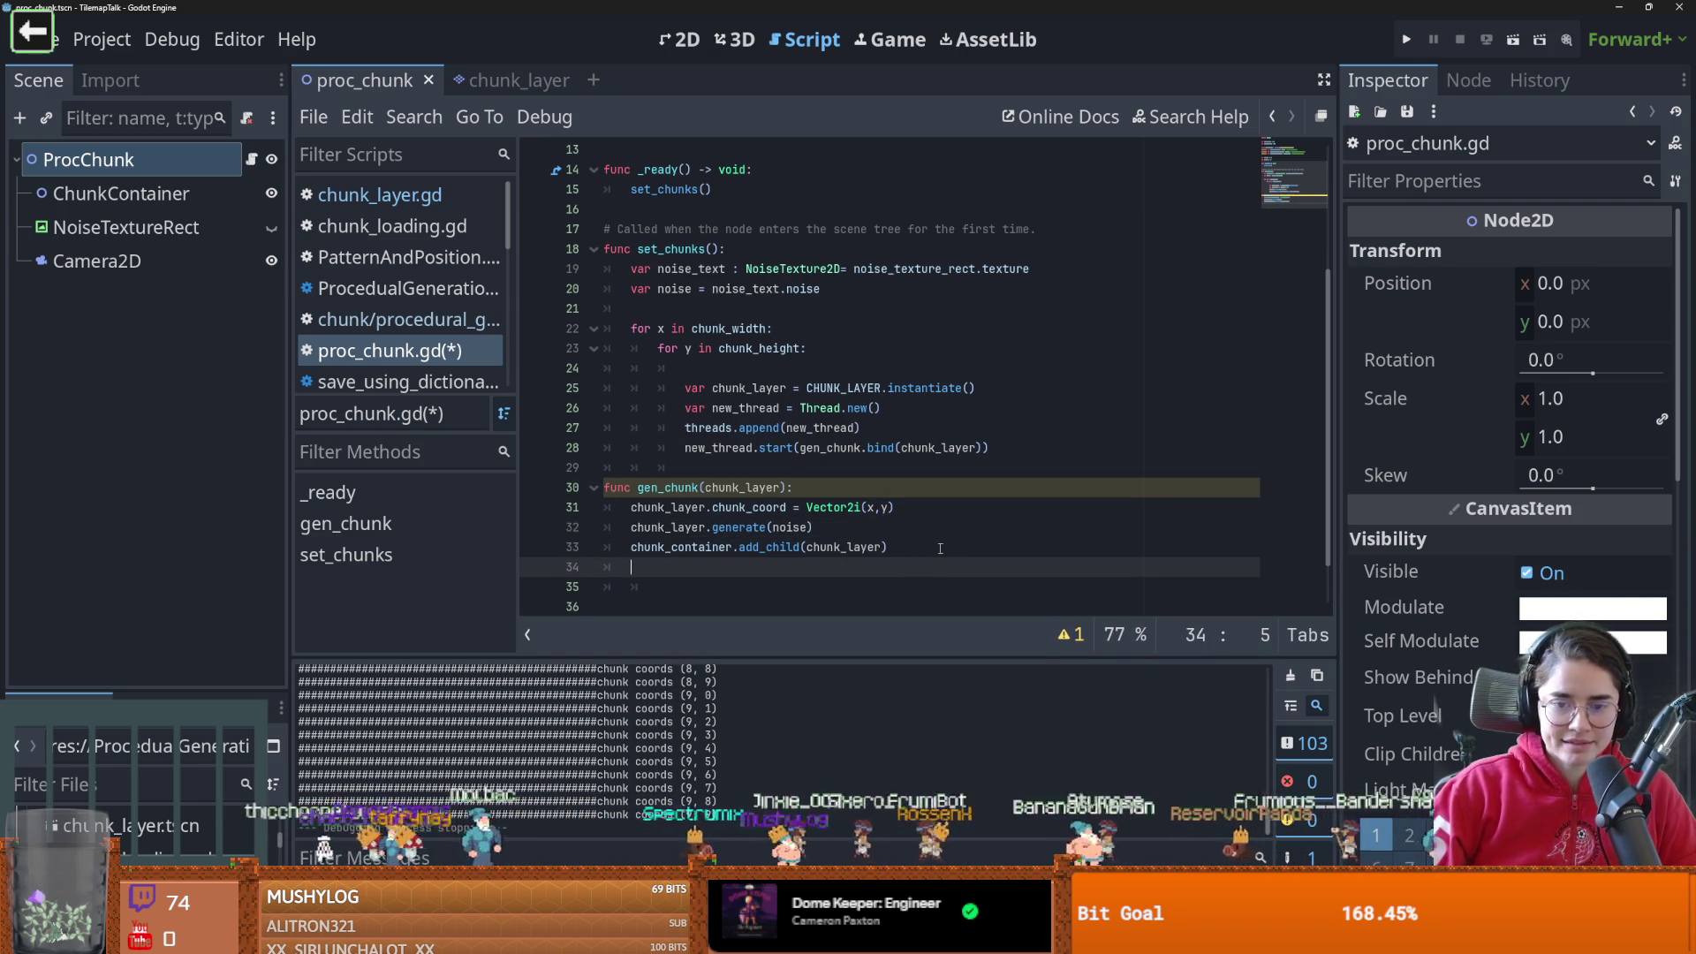
{"action": "key", "text": "Return"}
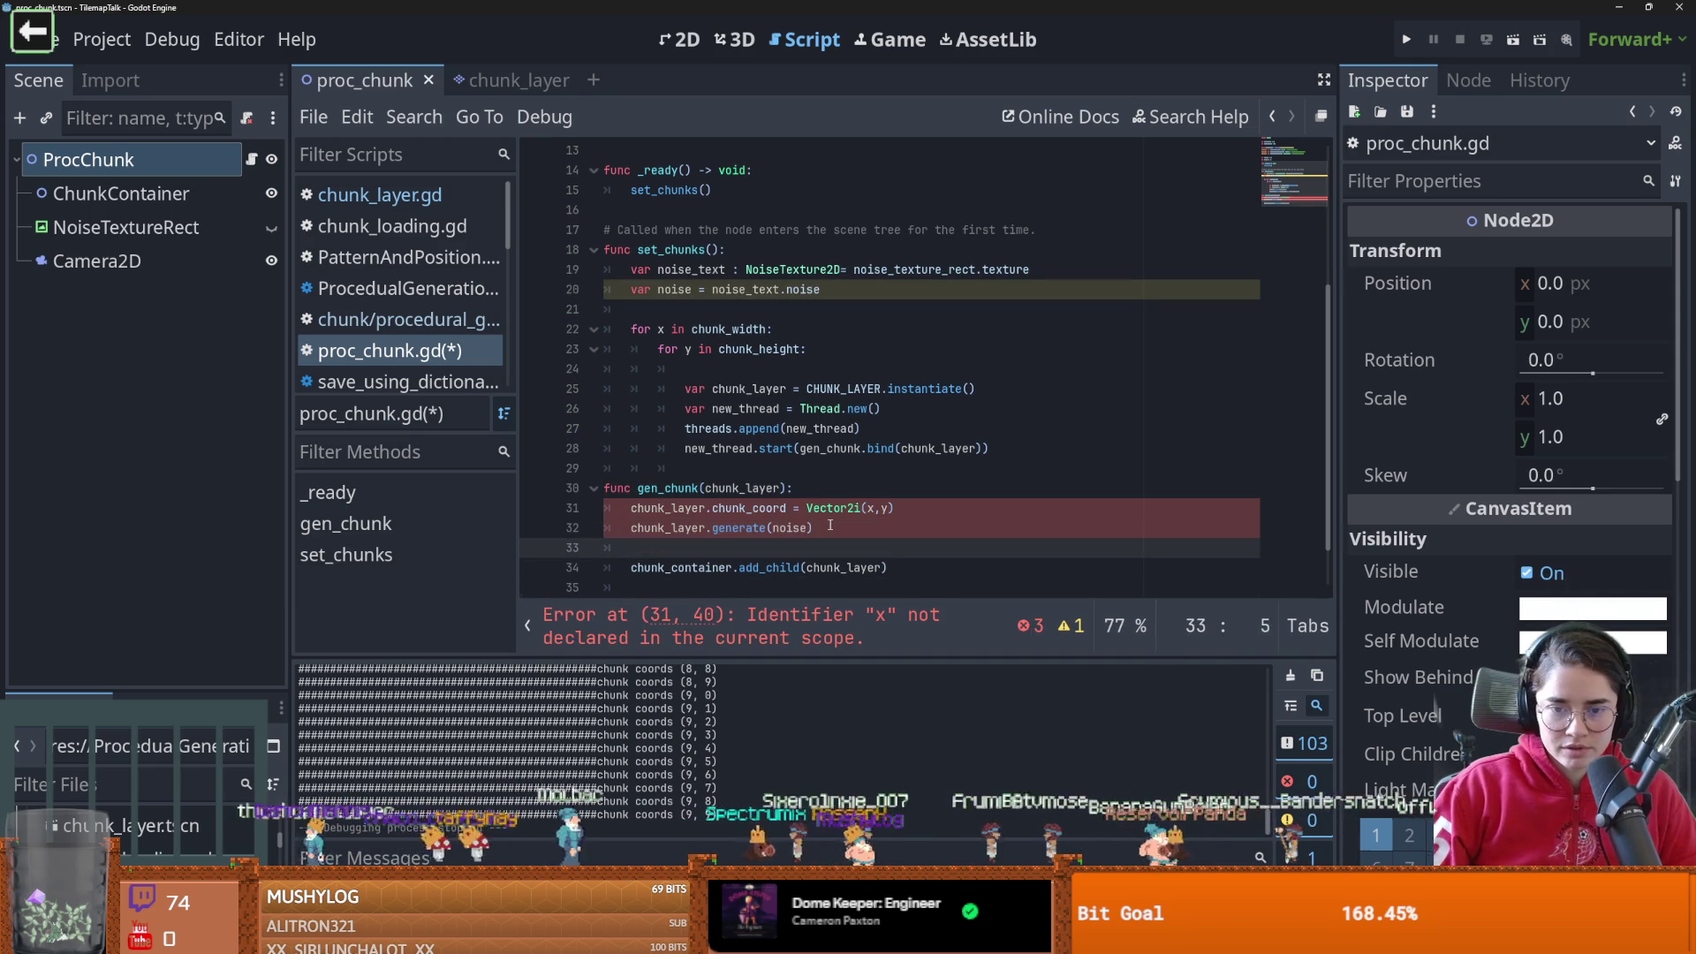
Add chunks.append(chunk_layer) in gen_chunk and remove the add_child line
{"action": "scroll", "coordinate": [818, 528], "scroll_direction": "up", "scroll_amount": 3}
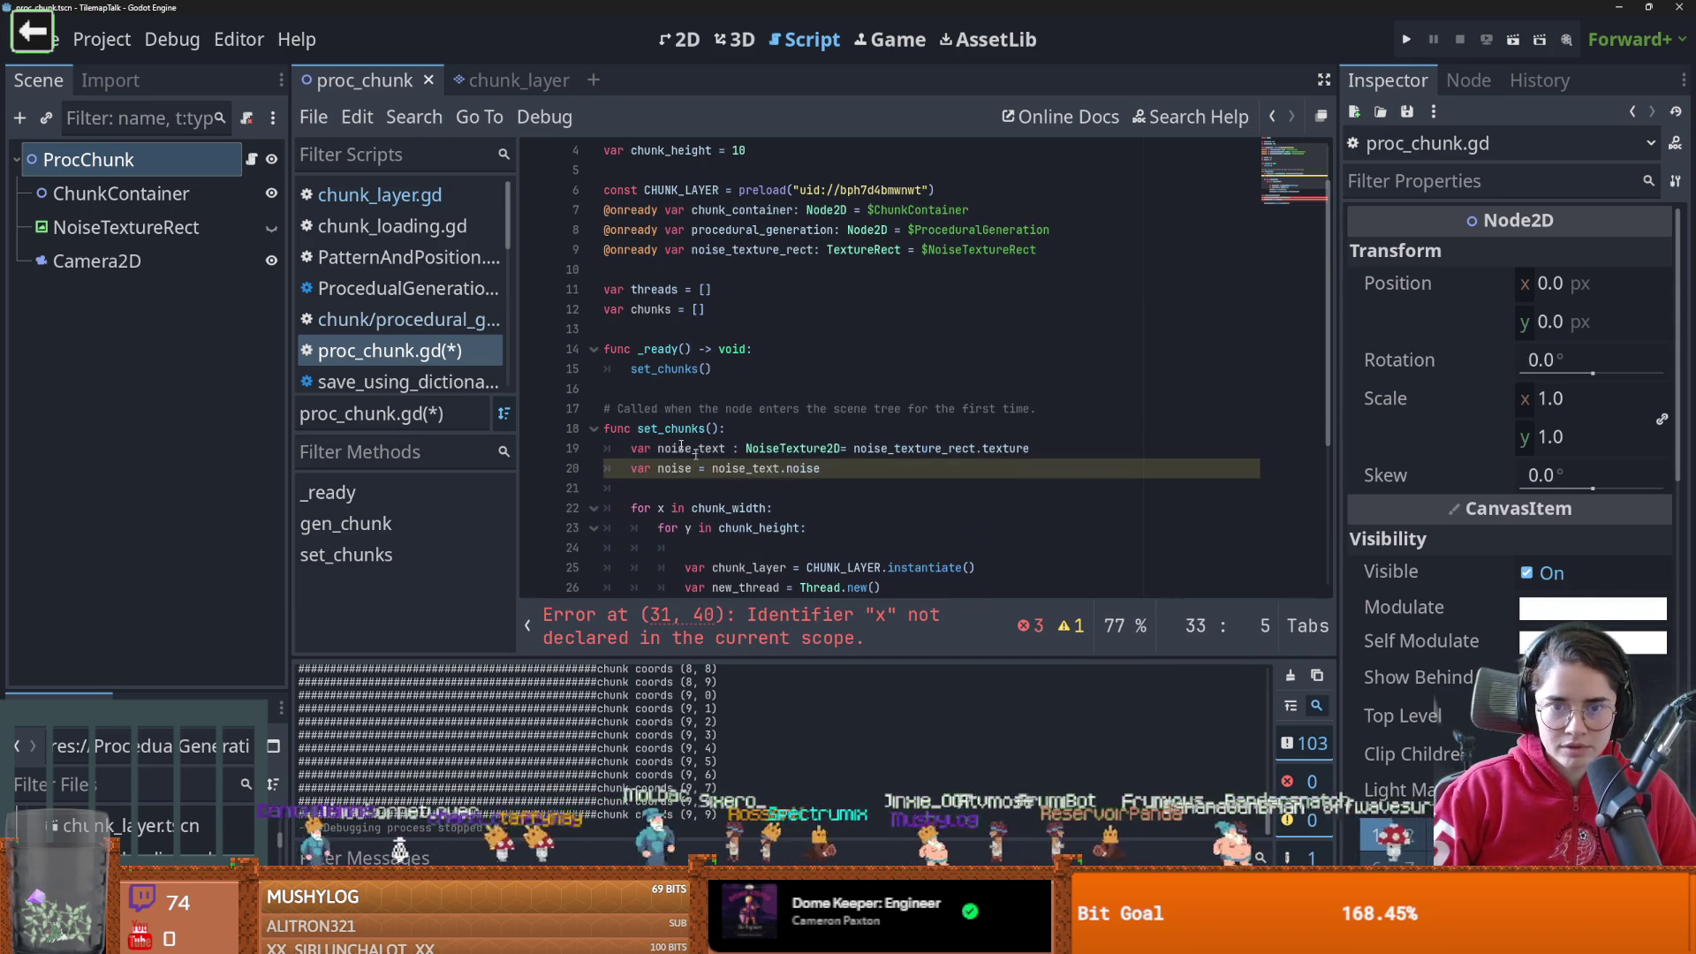
{"action": "scroll", "coordinate": [686, 488], "scroll_direction": "down", "scroll_amount": 4}
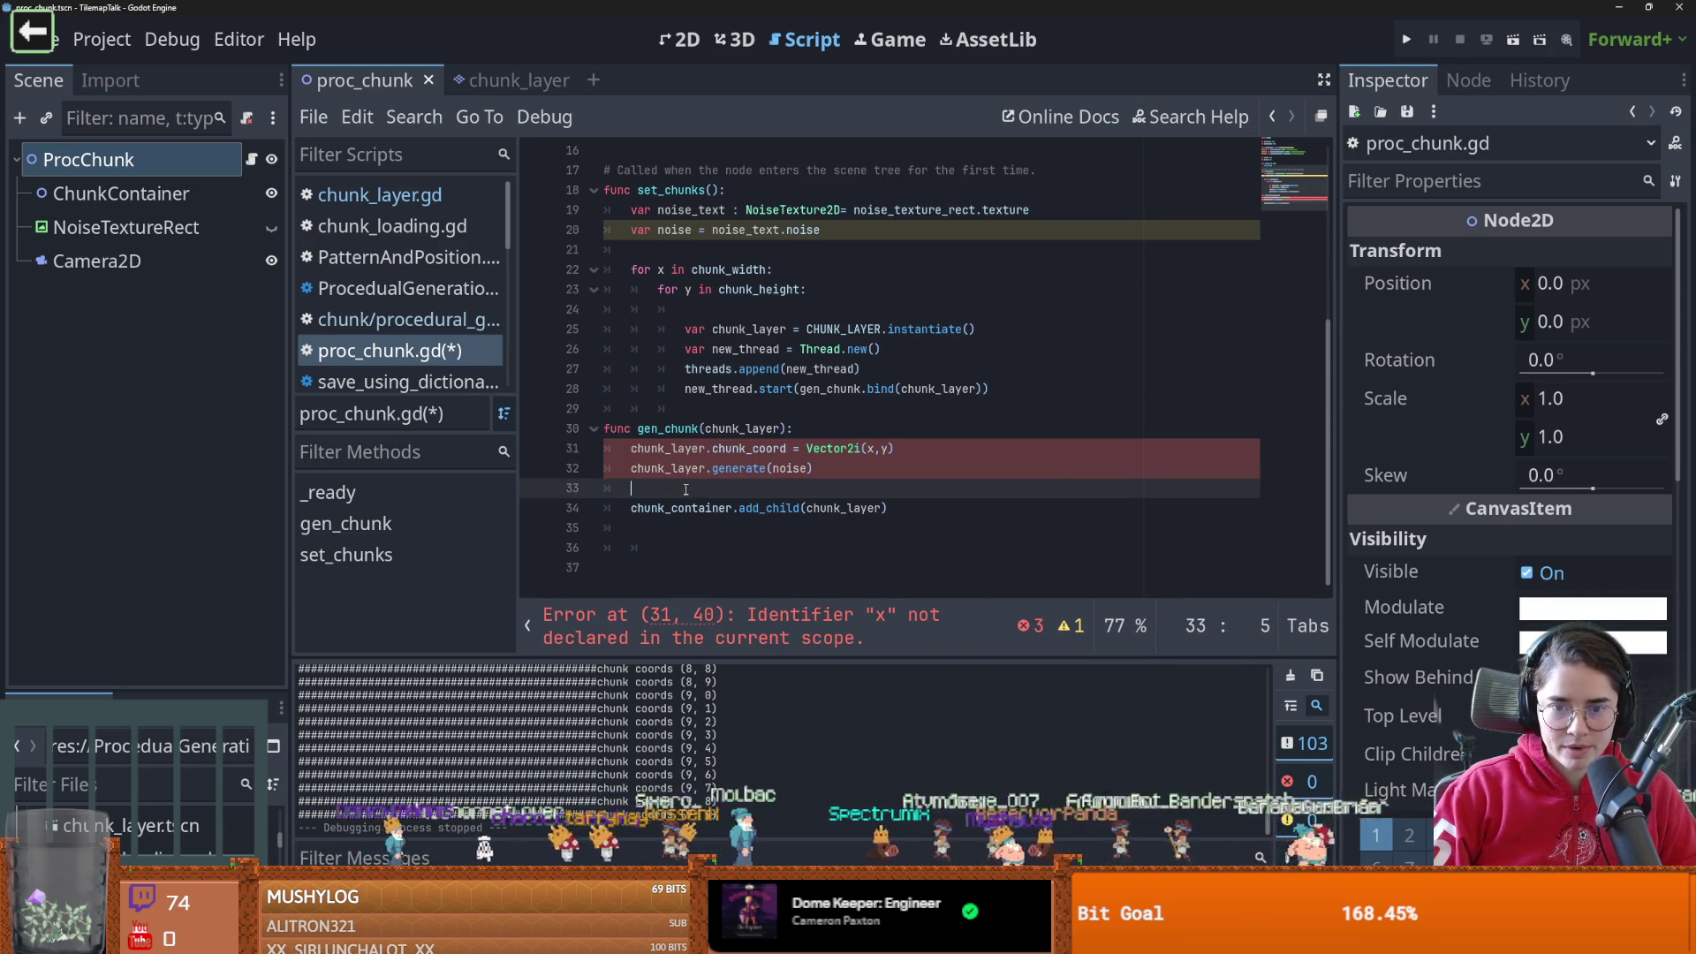
{"action": "type", "text": "chunks"}
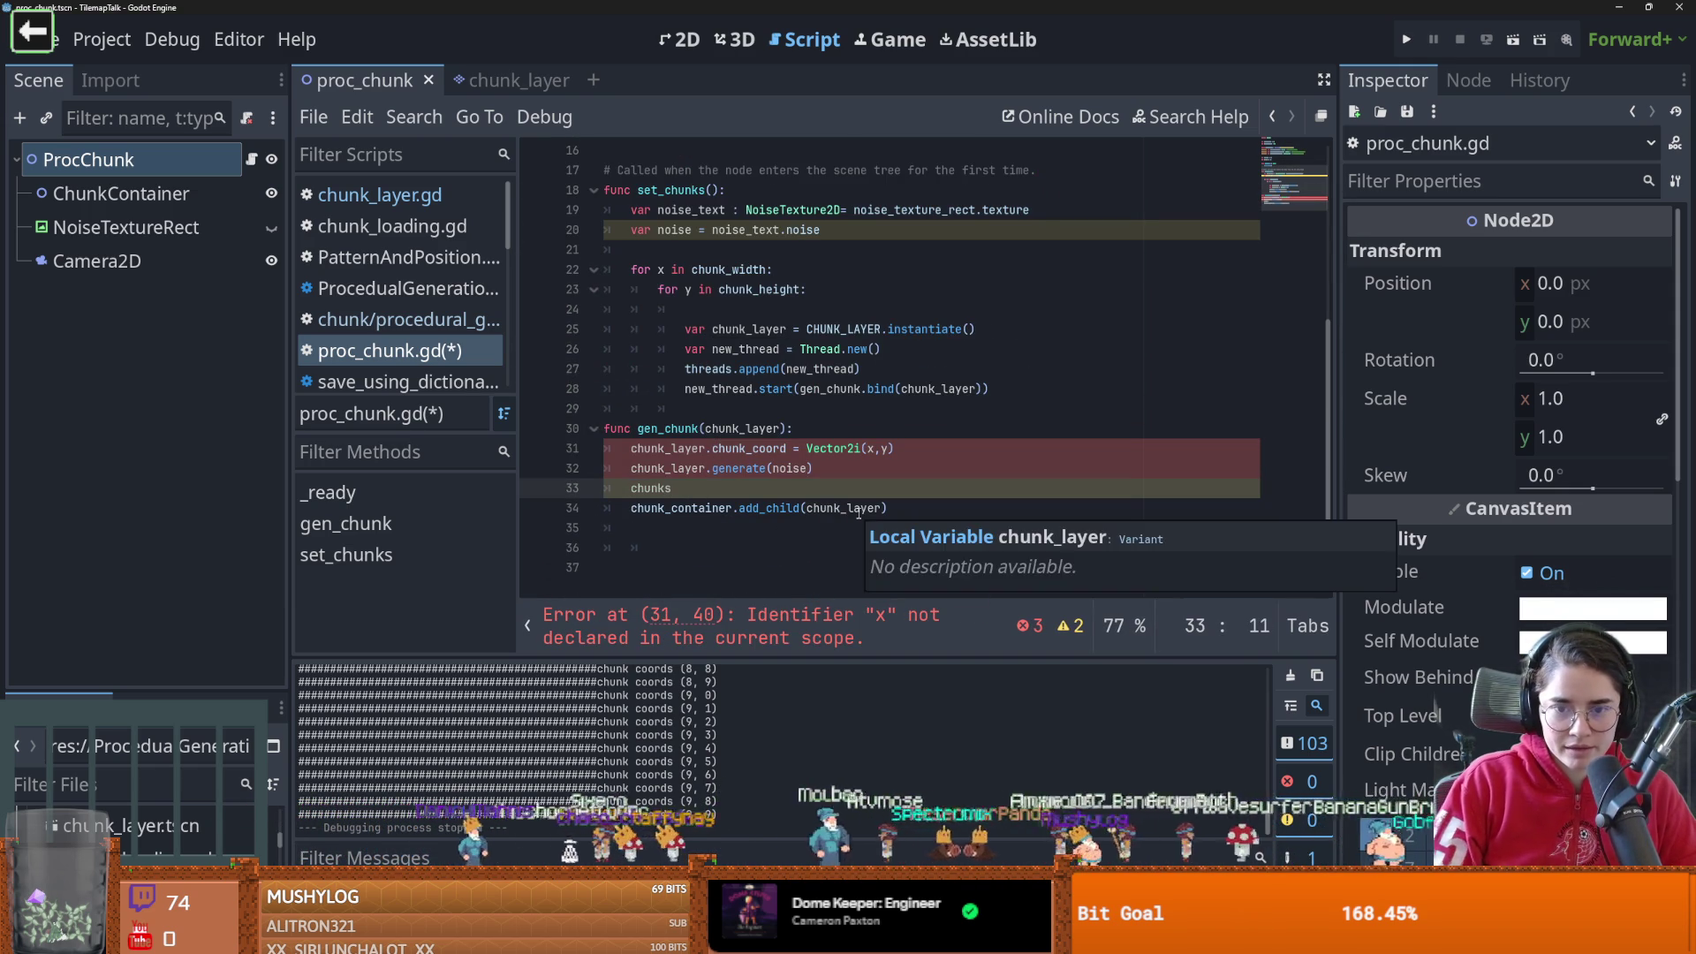
{"action": "type", "text": "."}
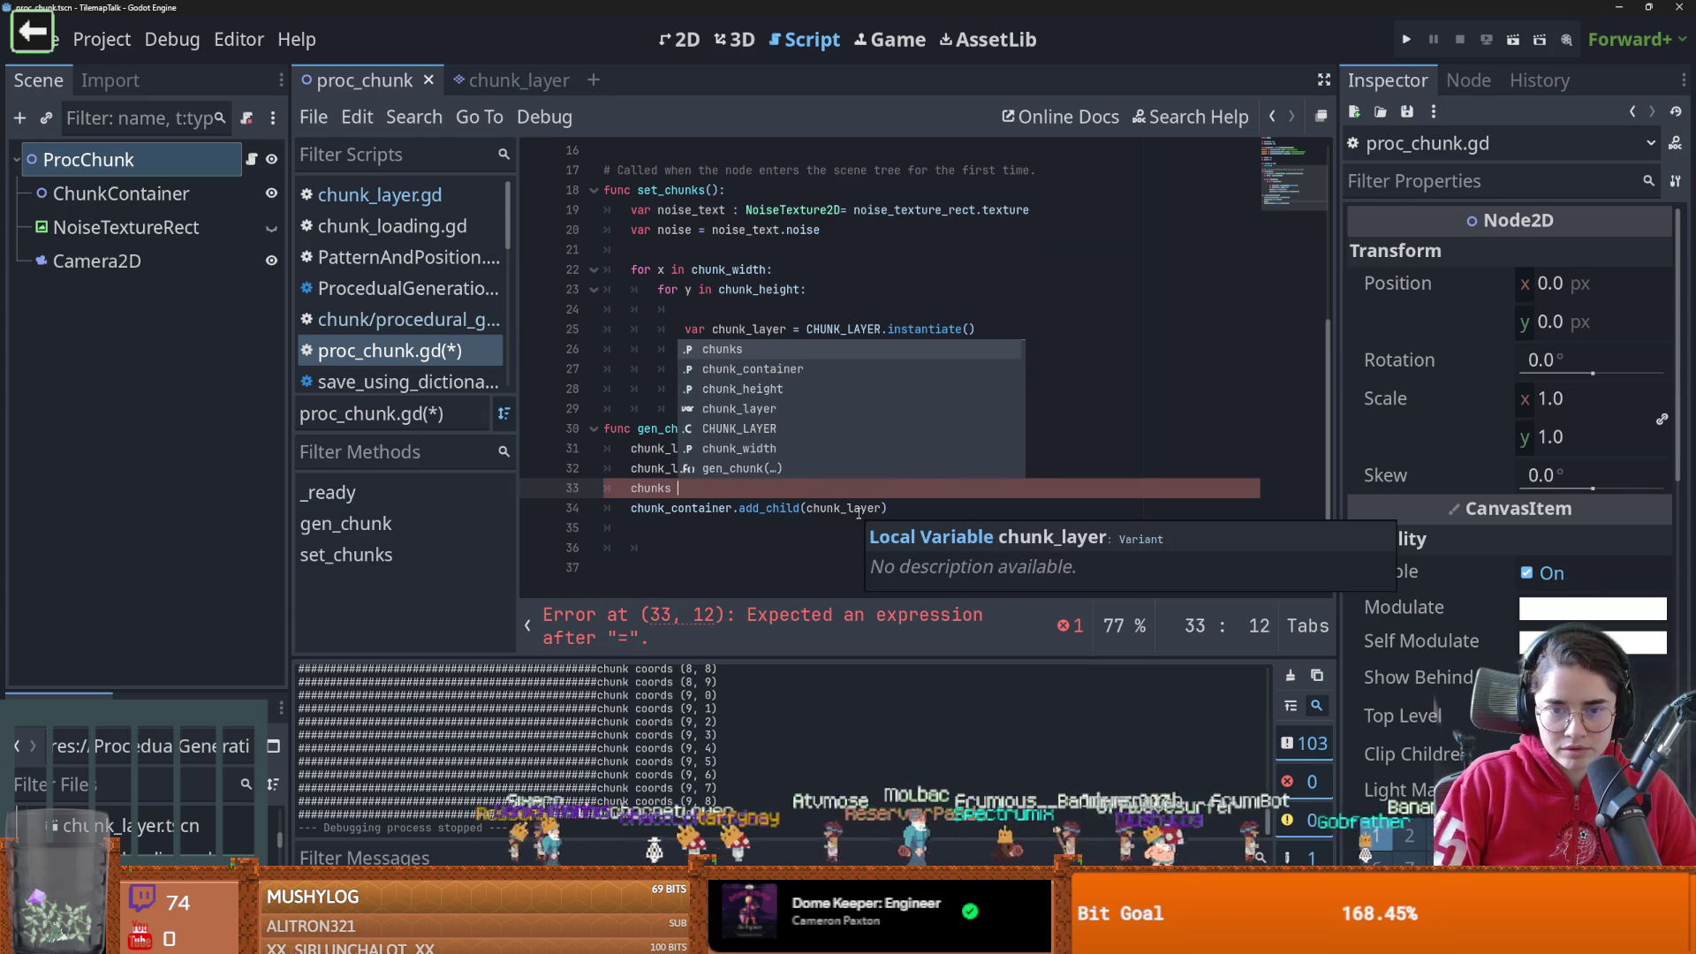
{"action": "type", "text": "append("}
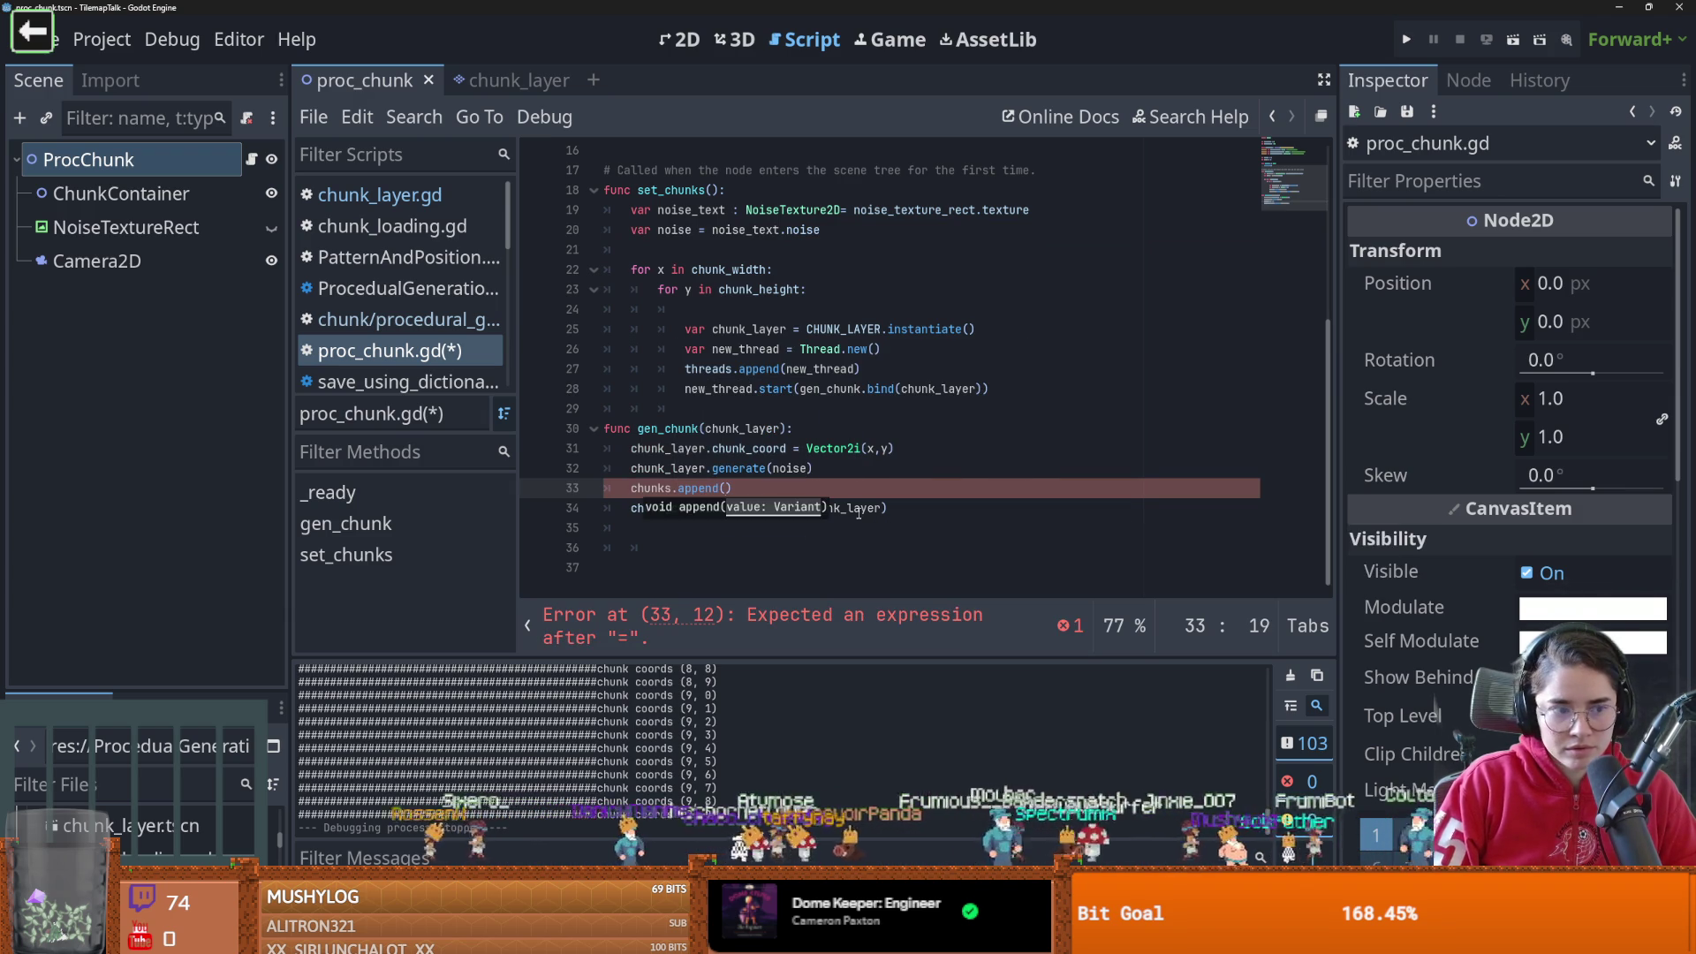
{"action": "key", "text": "Up"}
{"action": "key", "text": "Up"}
{"action": "key", "text": "Up"}
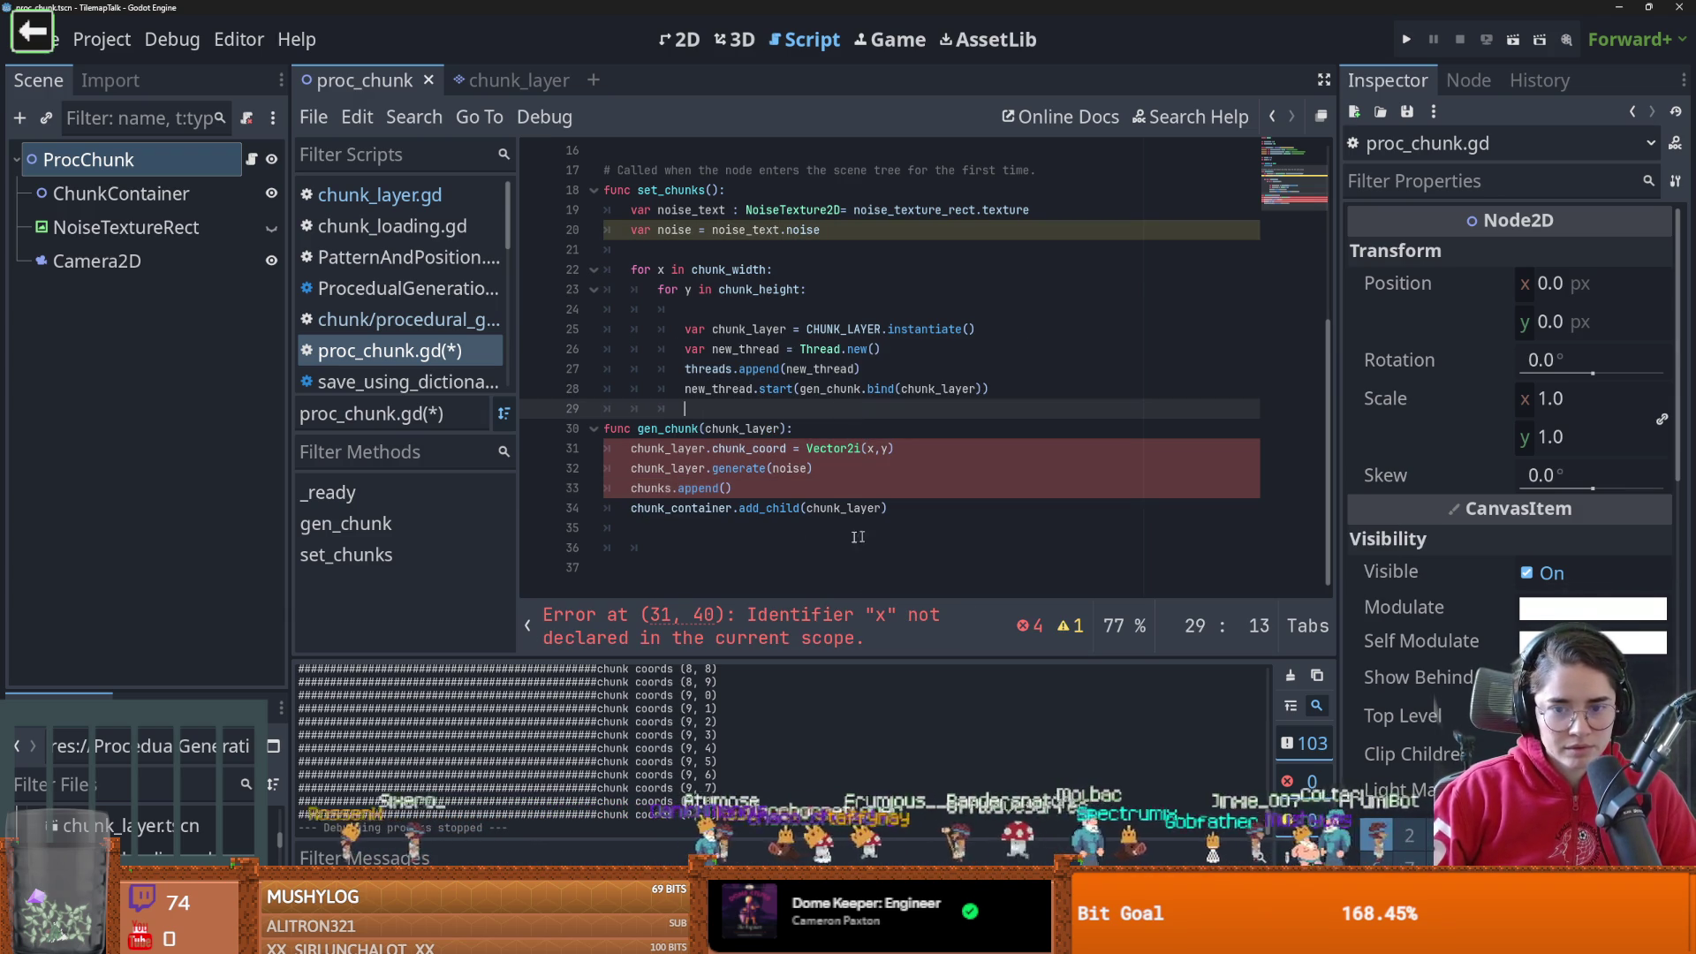
{"action": "left_click", "coordinate": [726, 508]}
{"action": "key", "text": "Up"}
{"action": "type", "text": "chunk_layer"}
{"action": "key", "text": "Down"}
{"action": "key", "text": "shift+Home"}
{"action": "key", "text": "shift+Home"}
{"action": "key", "text": "BackSpace"}
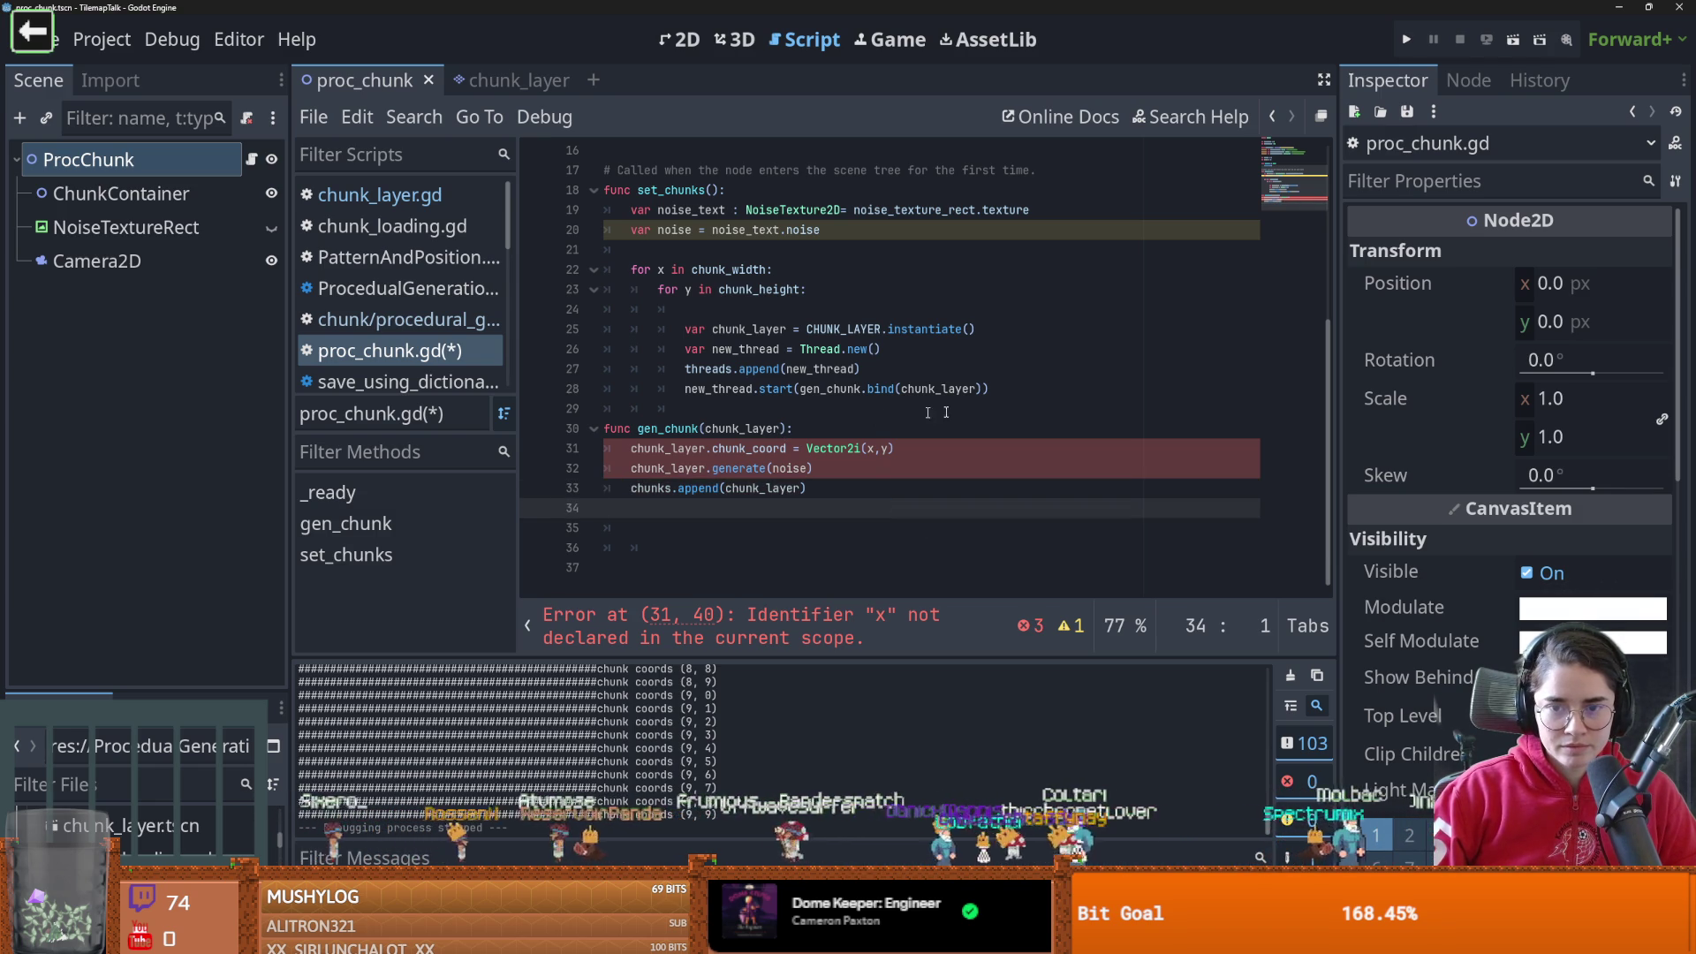
Bind x, y and noise in the thread start, add those gen_chunk parameters, and save
{"action": "left_click", "coordinate": [984, 390]}
{"action": "type", "text": "m"}
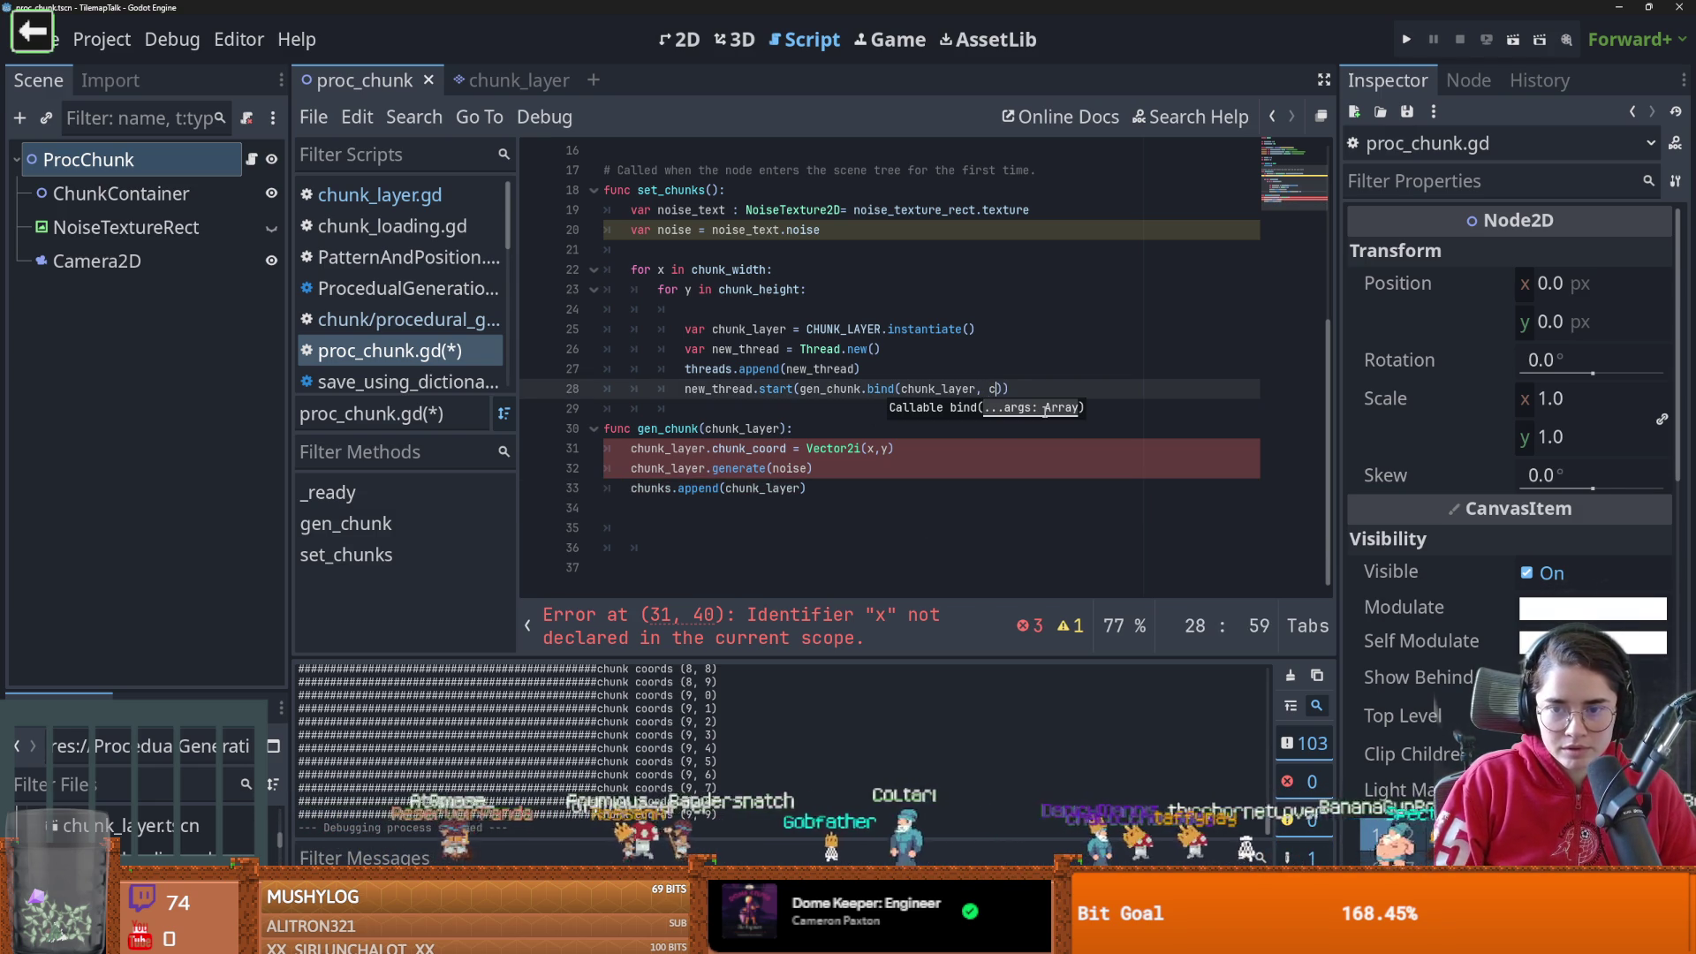
{"action": "key", "text": "BackSpace"}
{"action": "type", "text": "x,y"}
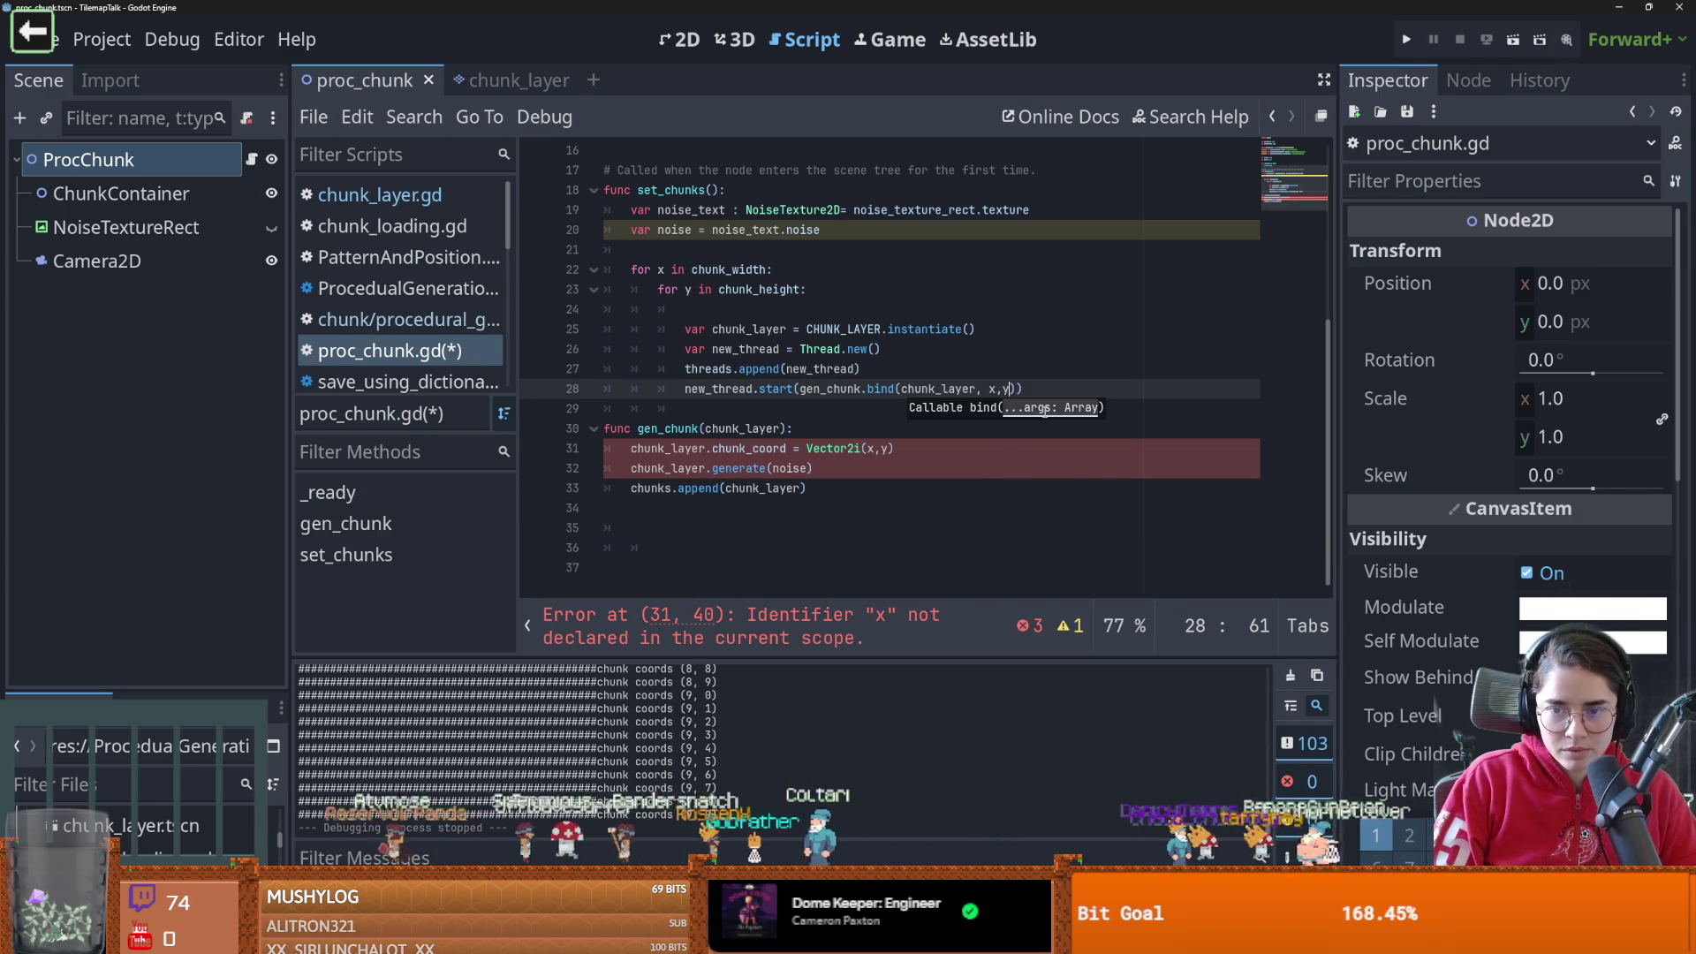
{"action": "type", "text": ", noise"}
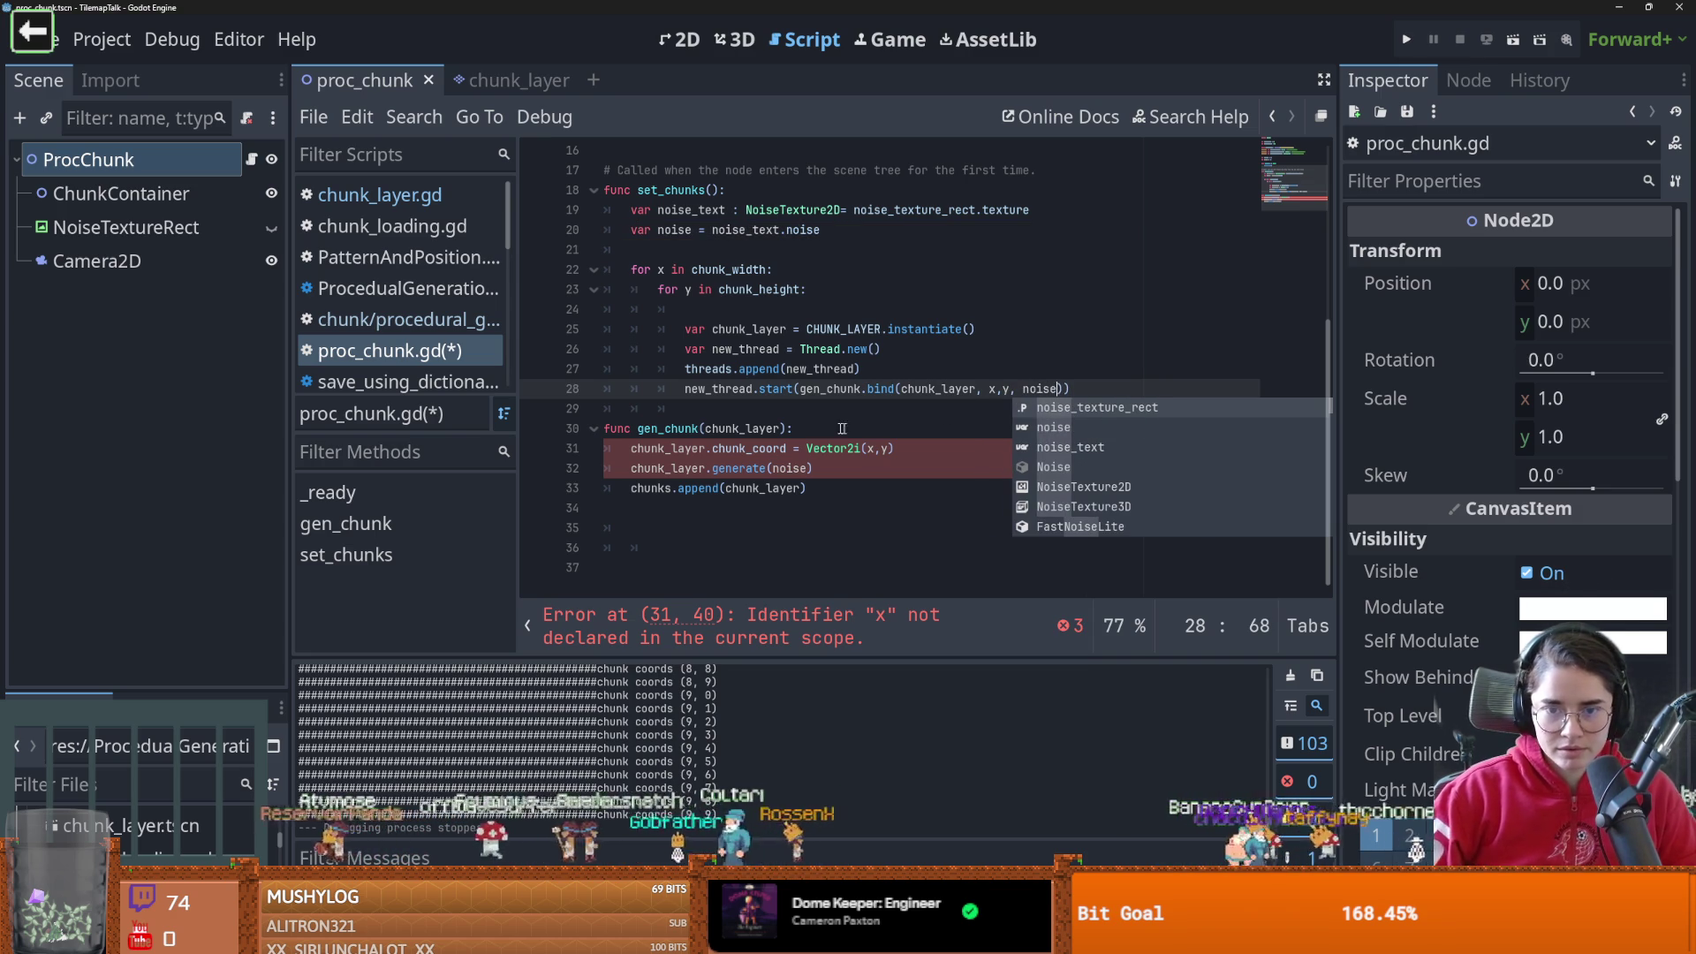
{"action": "left_click", "coordinate": [783, 429]}
{"action": "type", "text": ", x ,"}
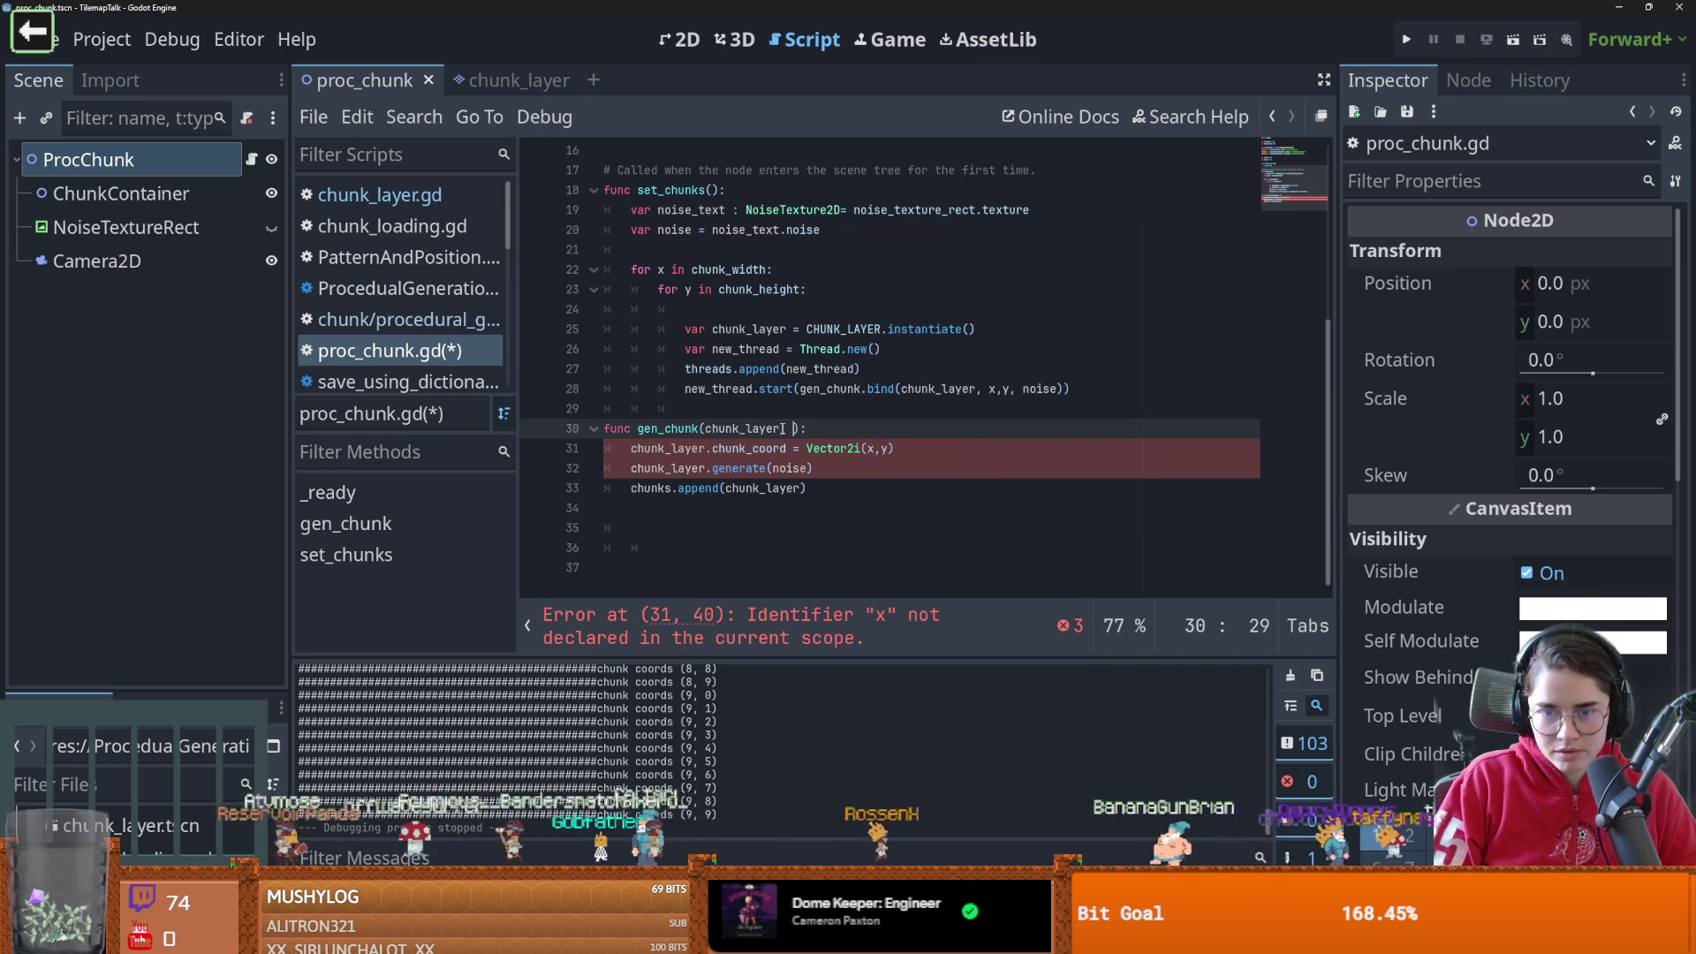
{"action": "type", "text": " y , noise"}
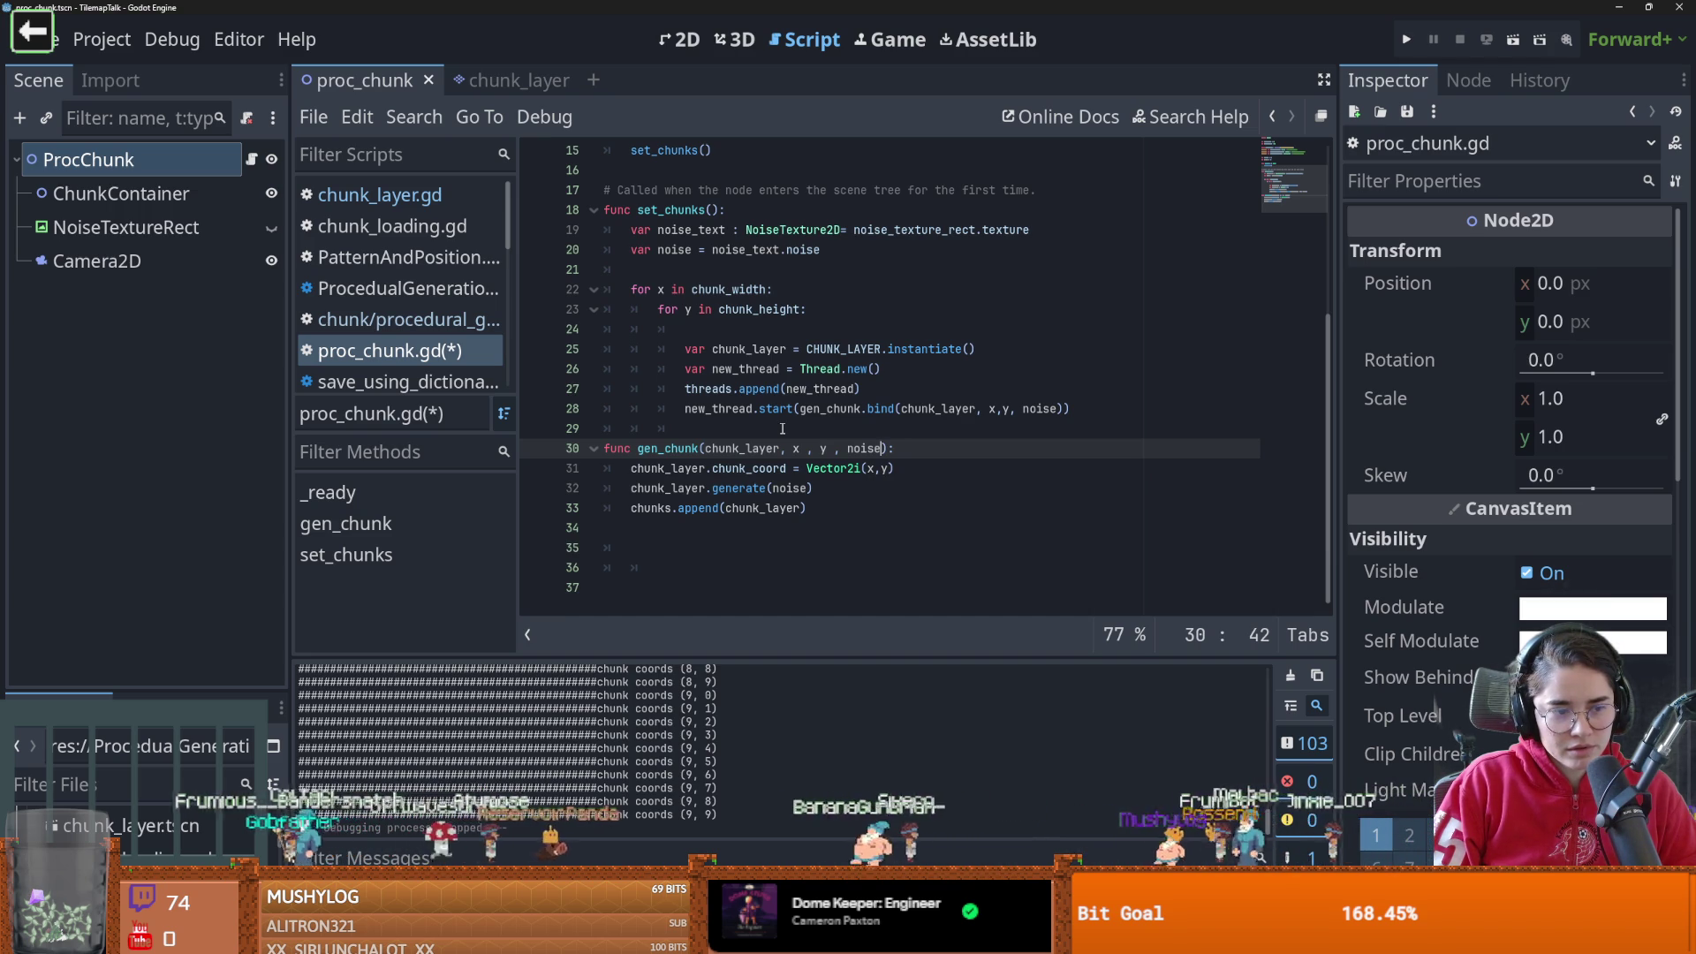
{"action": "left_click", "coordinate": [782, 448]}
{"action": "key", "text": "ctrl+s"}
Review the chunk_layer, threads and new_thread references throughout proc_chunk.gd
{"action": "left_click", "coordinate": [755, 510]}
{"action": "key", "text": "End"}
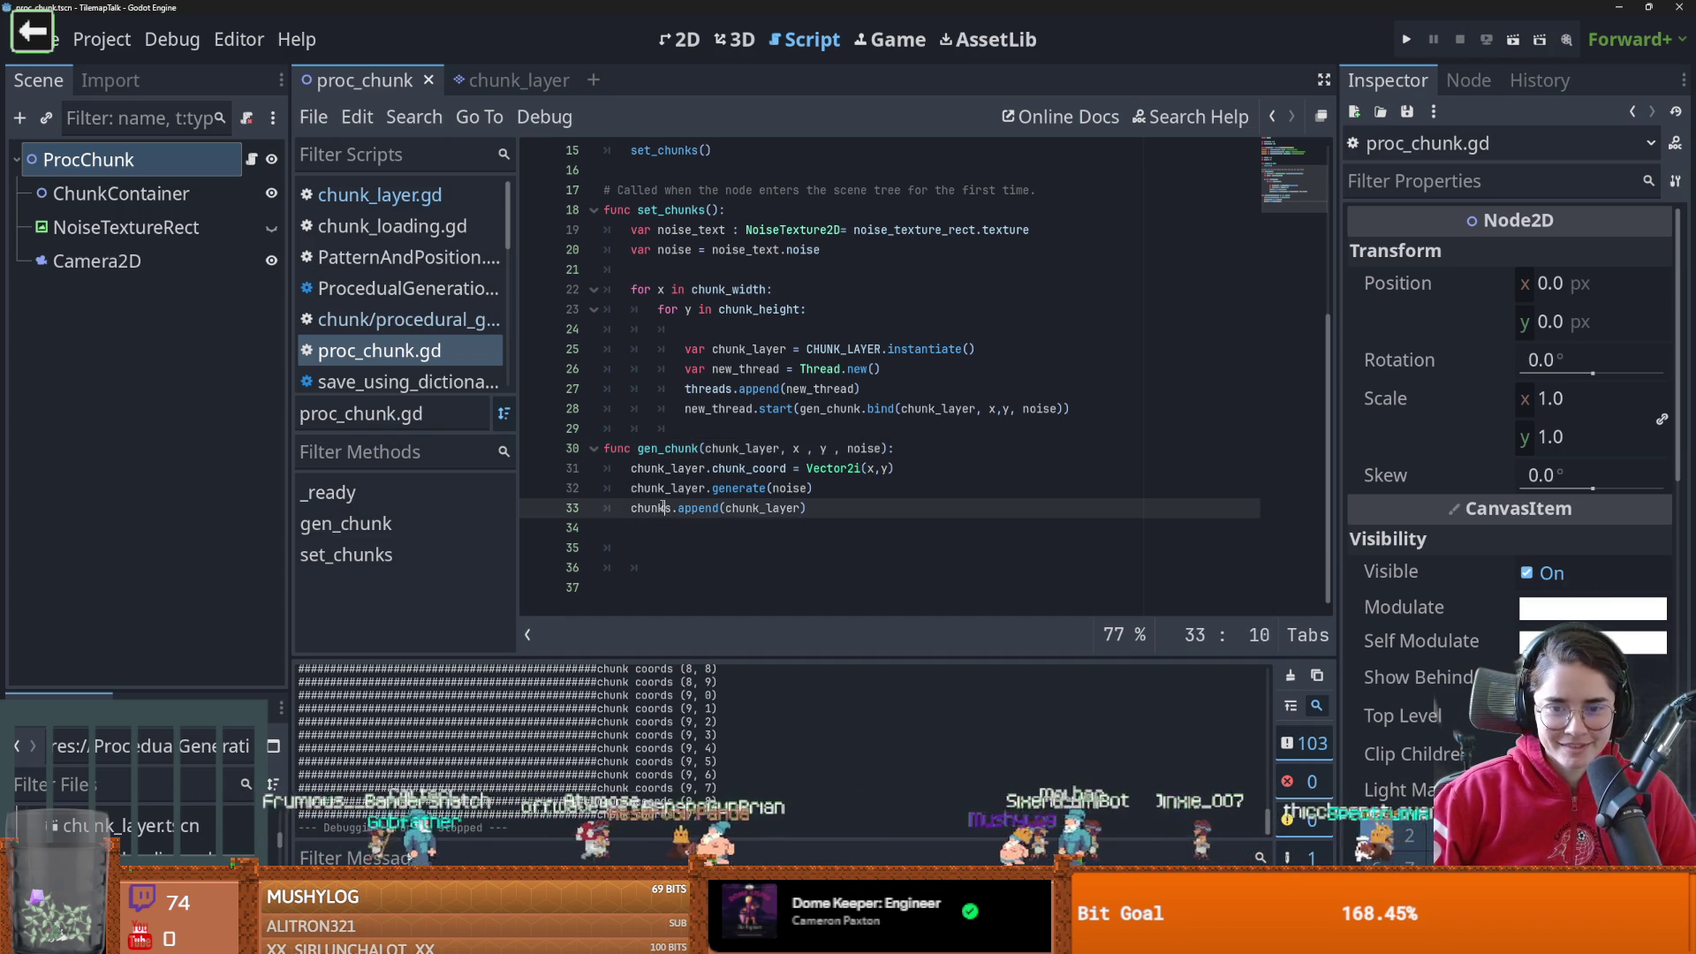
{"action": "left_click", "coordinate": [800, 508]}
{"action": "scroll", "coordinate": [713, 381], "scroll_direction": "up", "scroll_amount": 3}
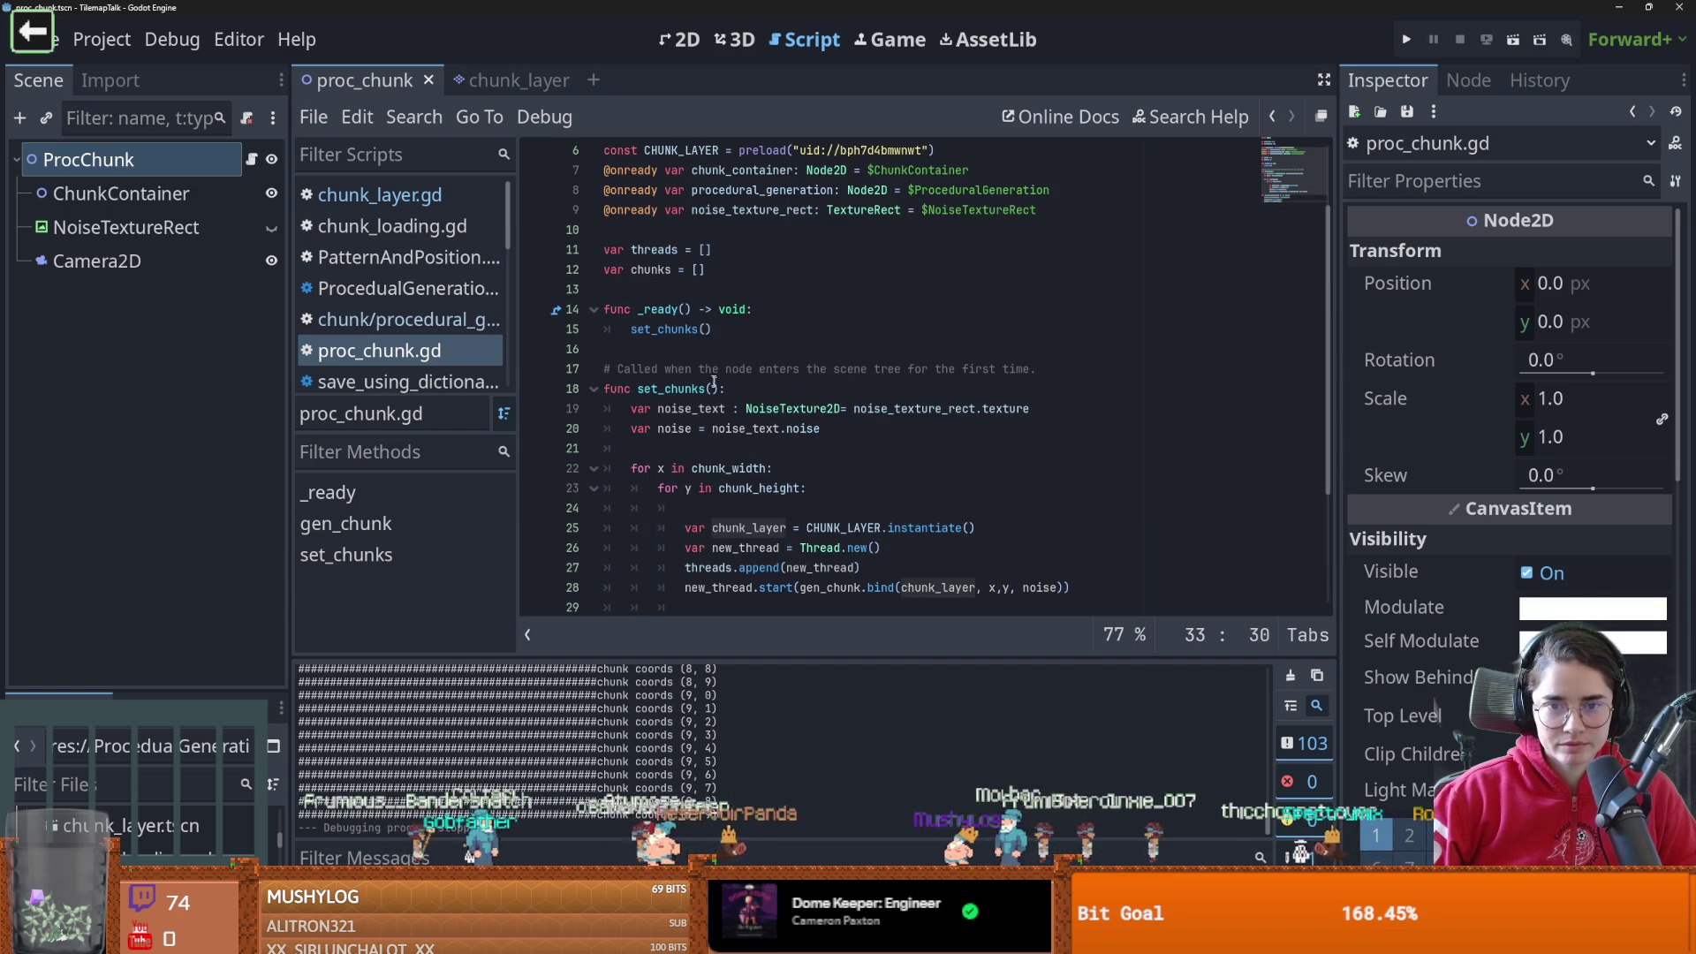
{"action": "left_click", "coordinate": [662, 289]}
{"action": "scroll", "coordinate": [698, 371], "scroll_direction": "down", "scroll_amount": 2}
{"action": "left_click", "coordinate": [720, 449]}
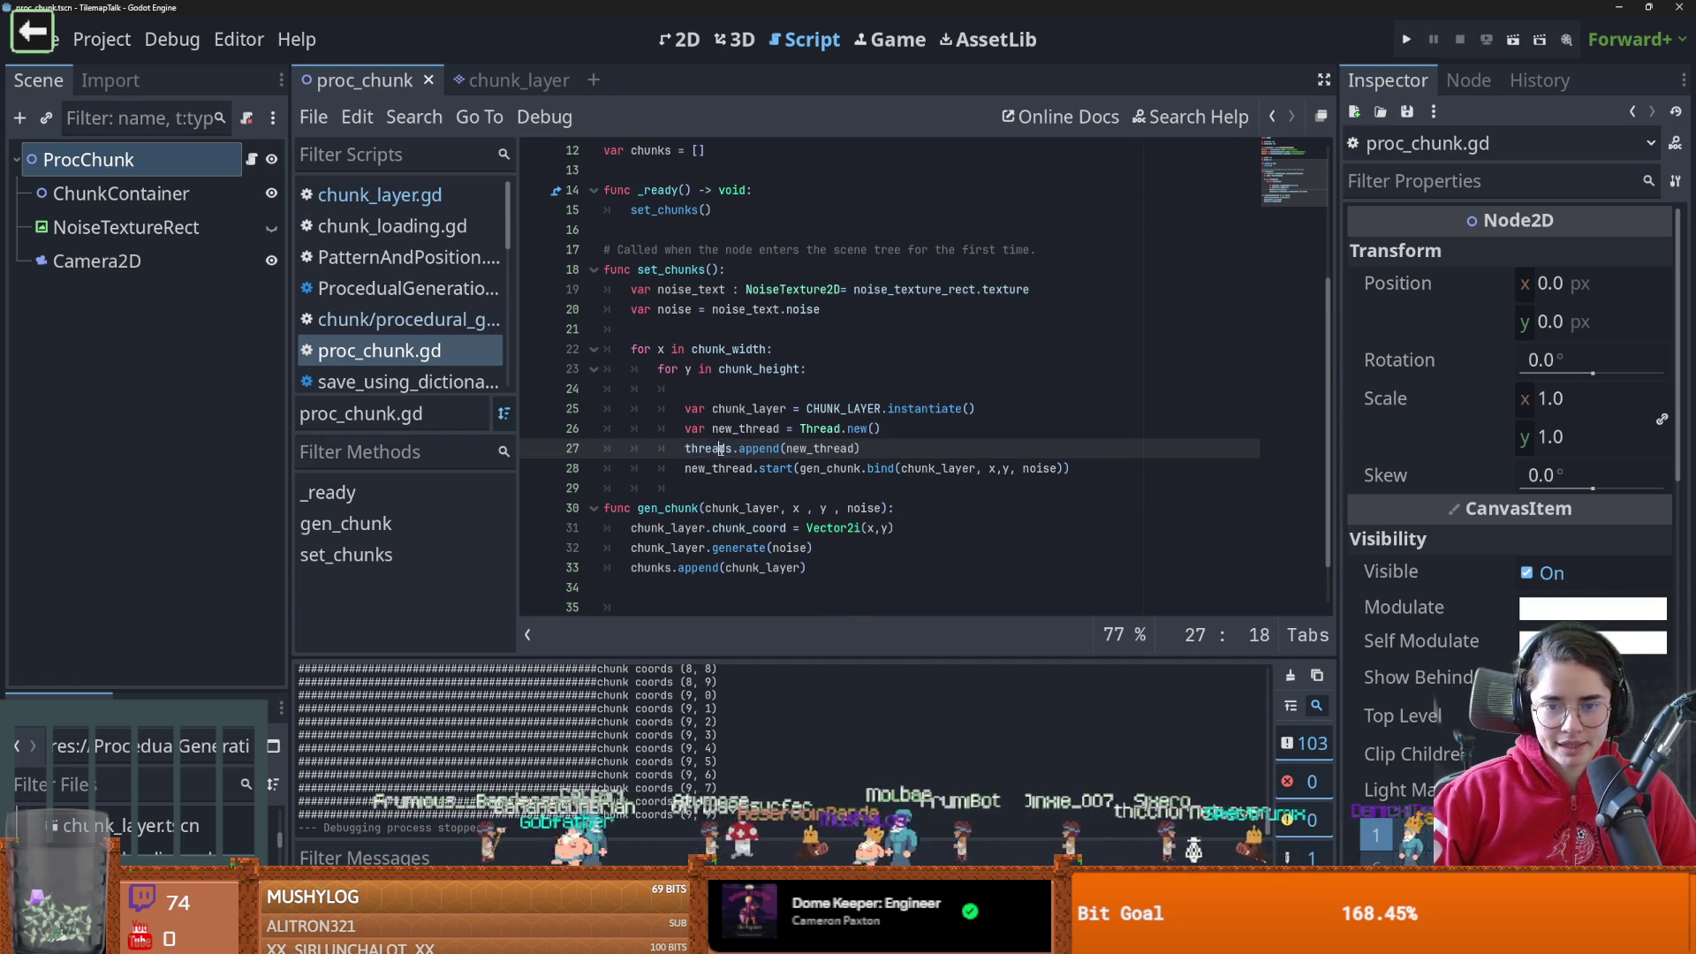
{"action": "double_click", "coordinate": [746, 428]}
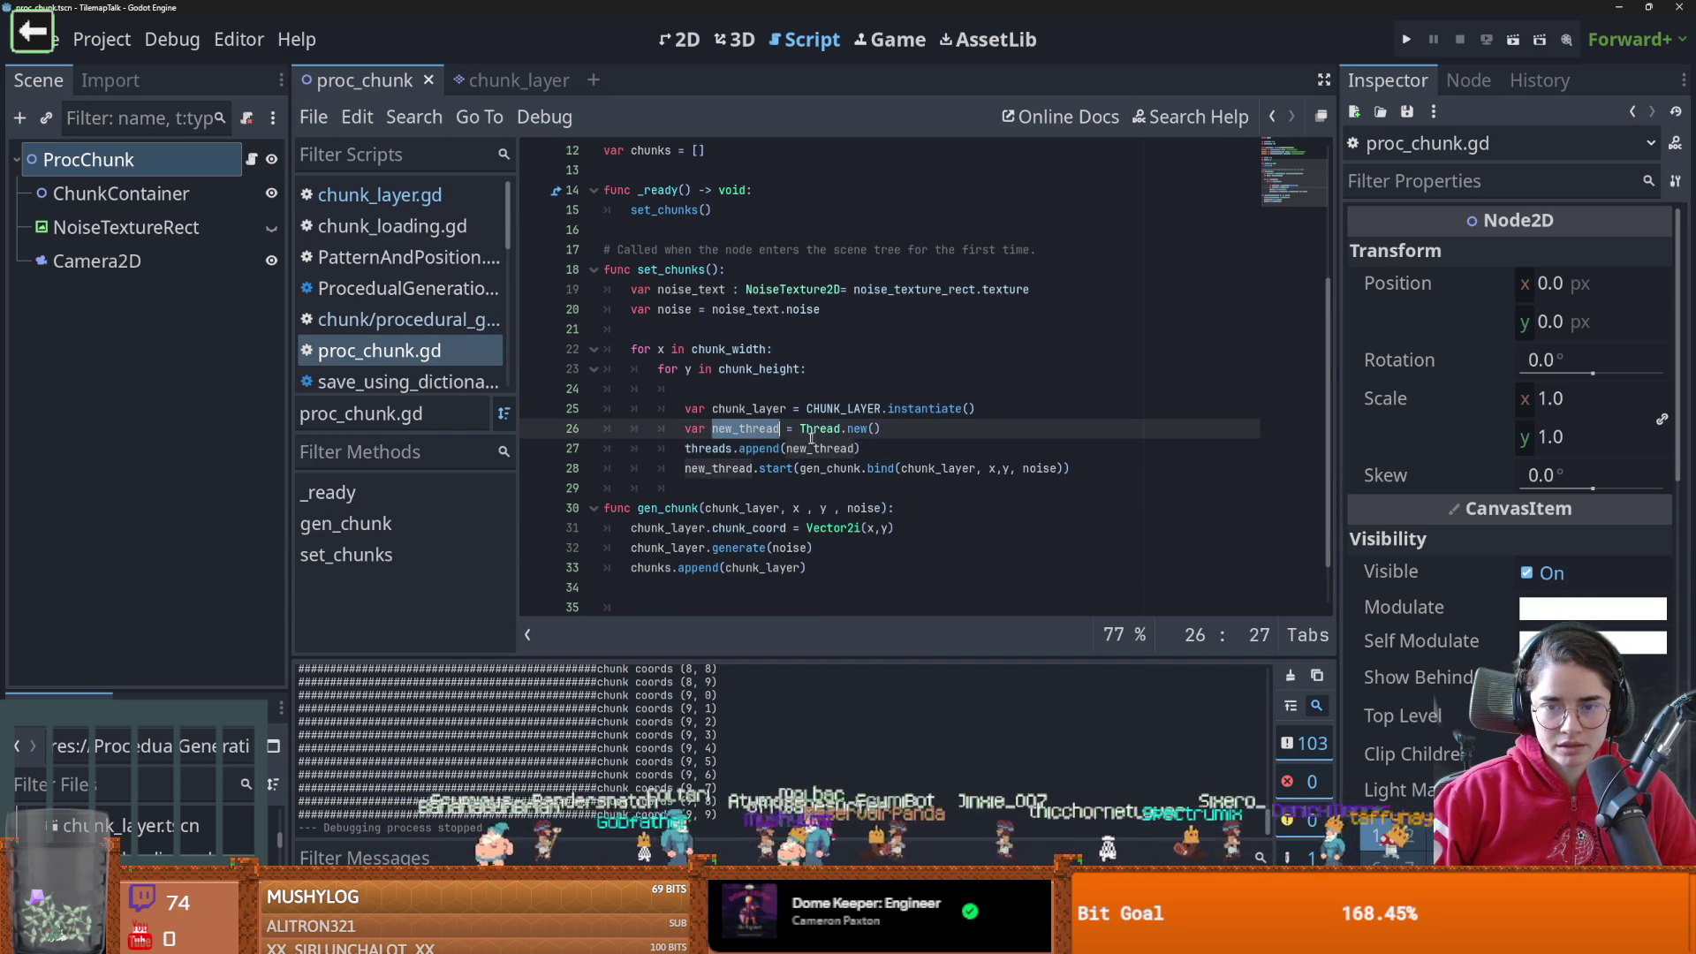
{"action": "scroll", "coordinate": [969, 474], "scroll_direction": "down", "scroll_amount": 2}
{"action": "scroll", "coordinate": [969, 473], "scroll_direction": "up", "scroll_amount": 3}
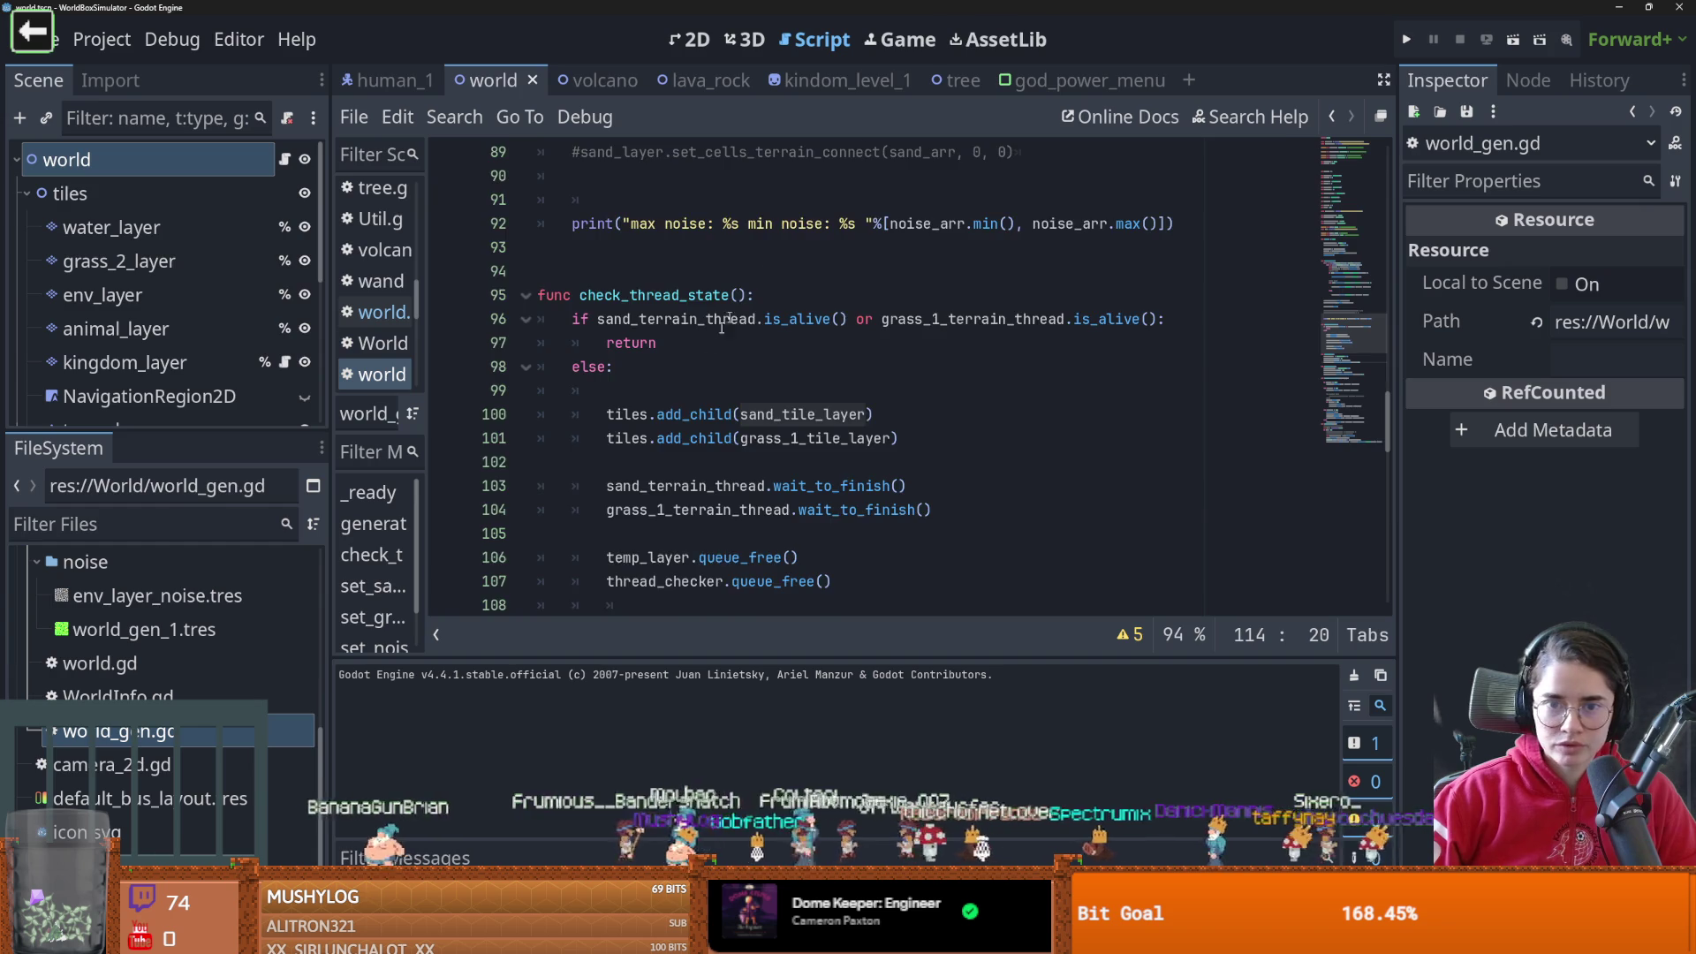
{"action": "scroll", "coordinate": [758, 365], "scroll_direction": "up", "scroll_amount": 15}
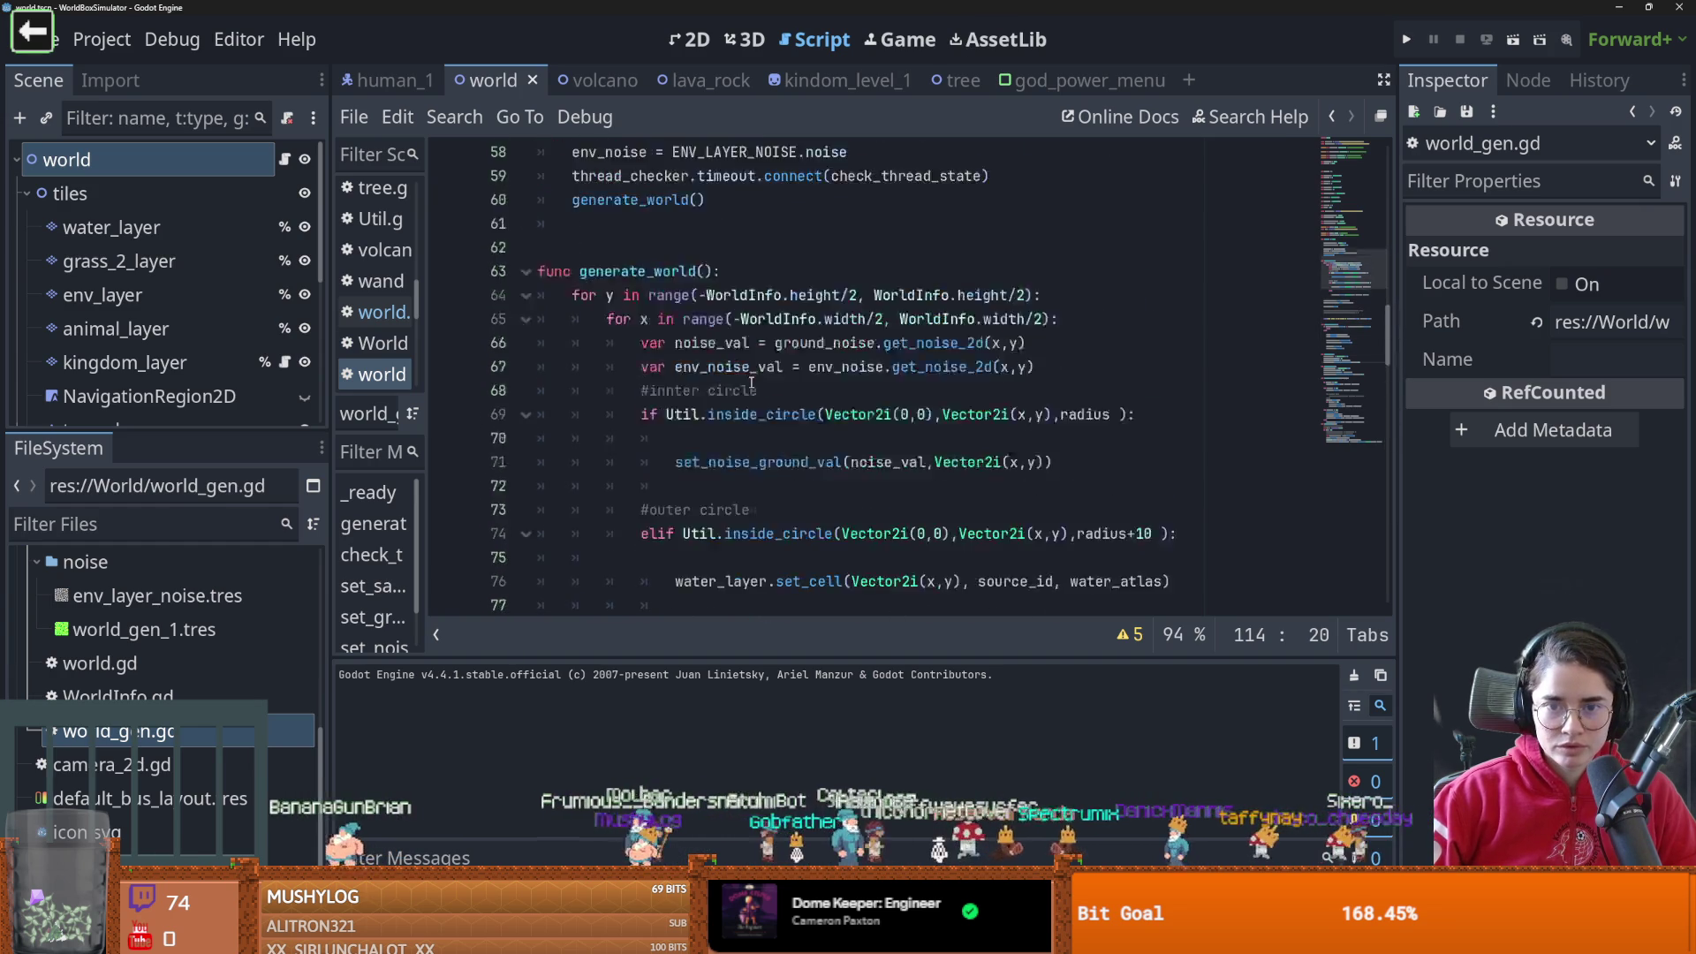
{"action": "scroll", "coordinate": [758, 365], "scroll_direction": "up", "scroll_amount": 1}
{"action": "double_click", "coordinate": [647, 510]}
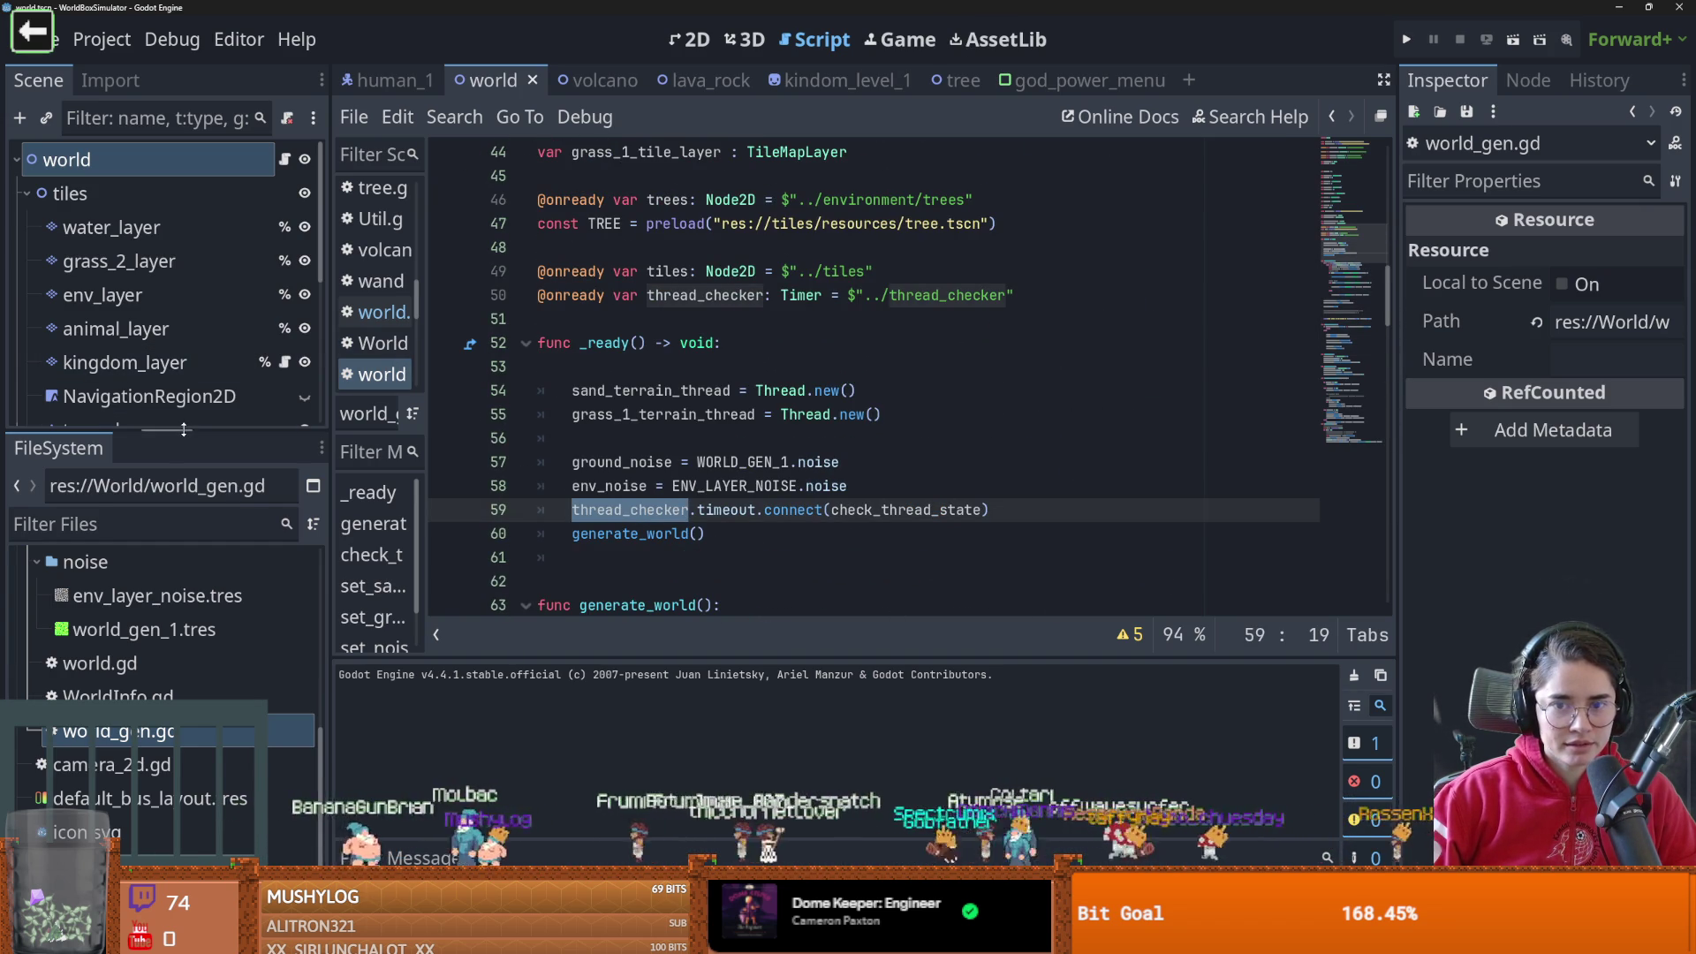
{"action": "left_click_drag", "start_coordinate": [178, 432], "coordinate": [176, 716]}
{"action": "left_click", "coordinate": [115, 696]}
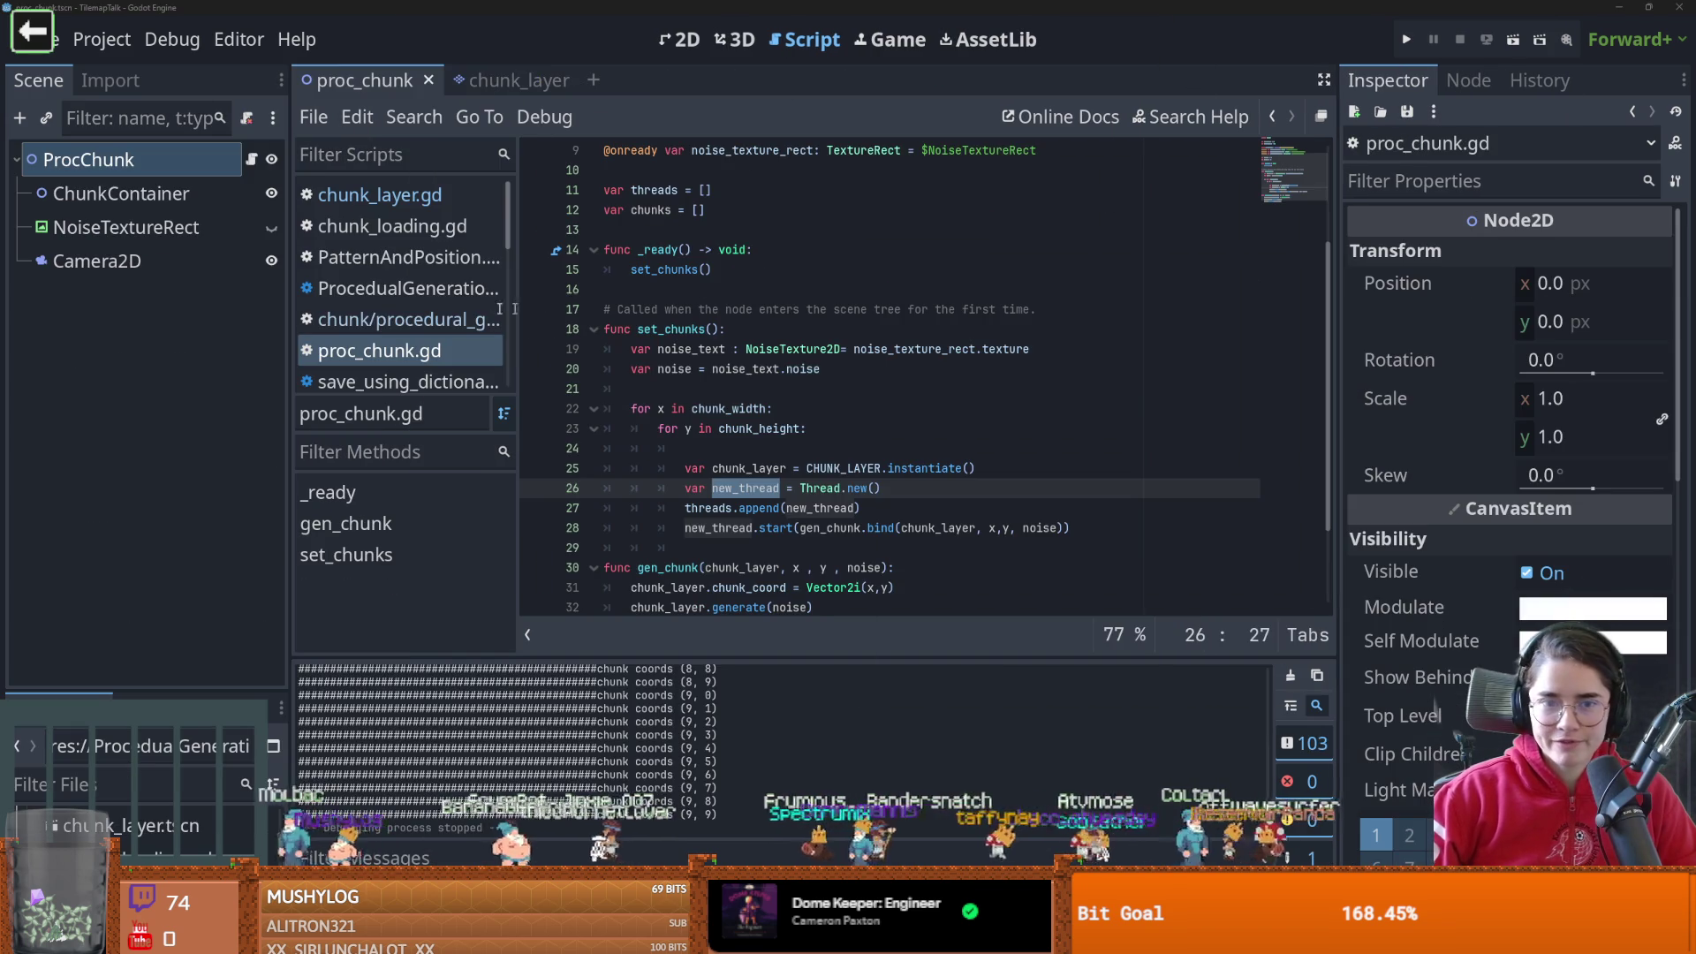
Add a Timer child under ProcChunk and name it thread_checker
{"action": "right_click", "coordinate": [92, 162]}
{"action": "left_click", "coordinate": [158, 171]}
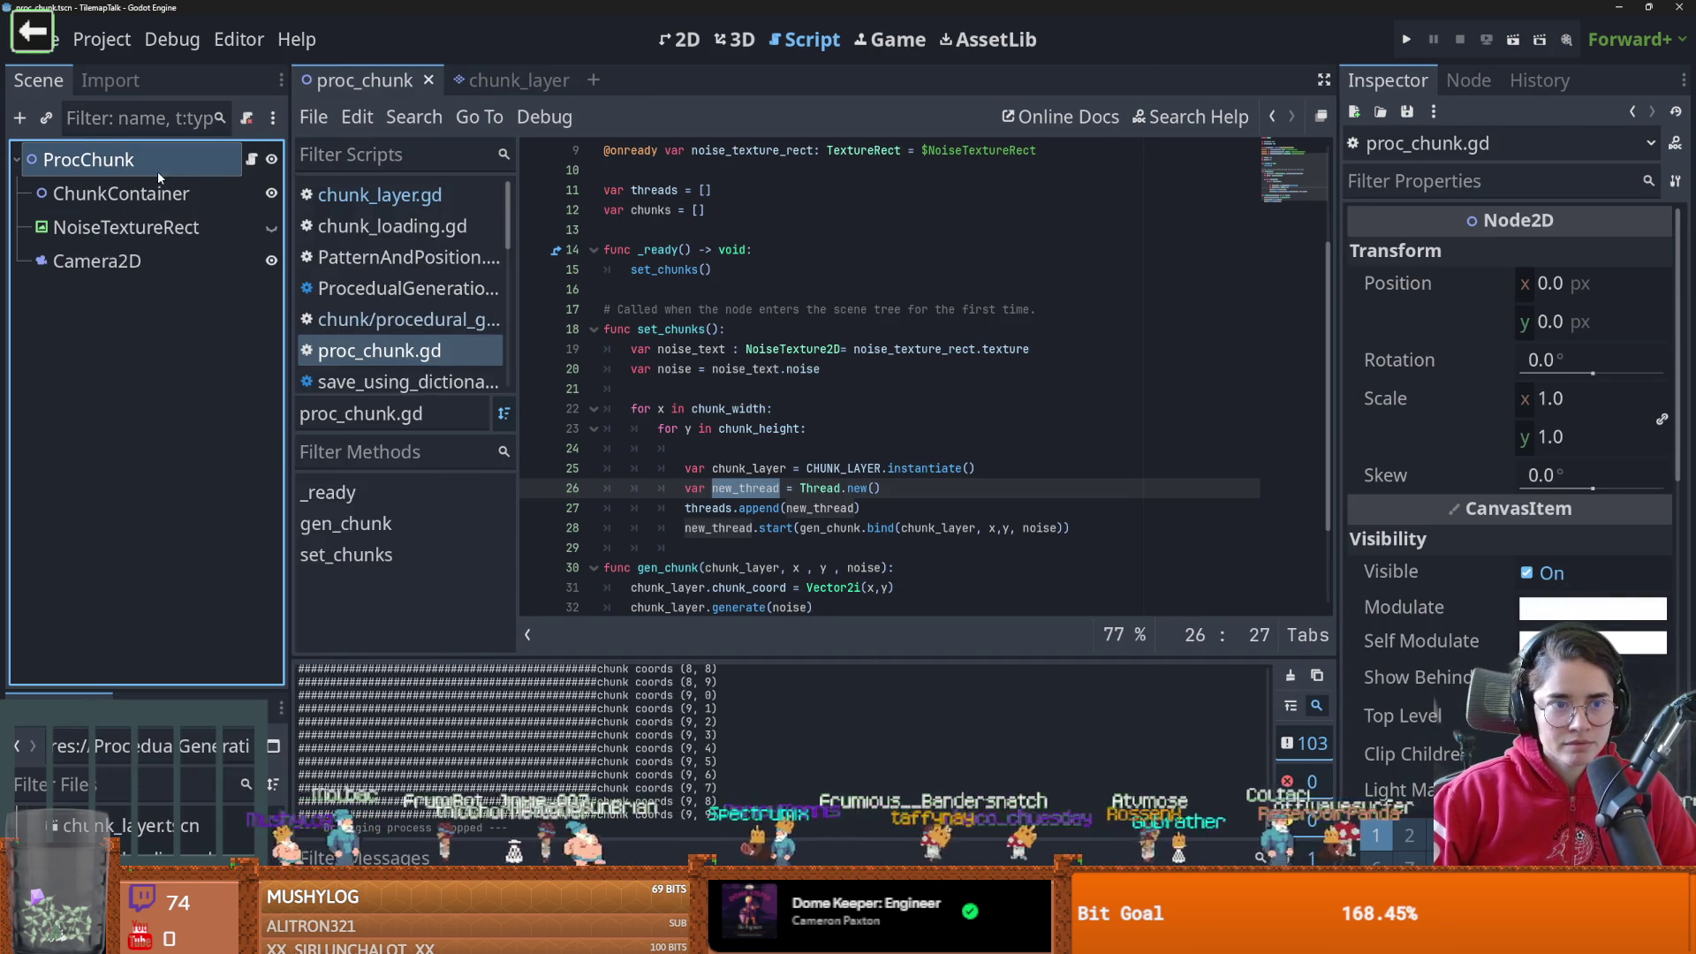
{"action": "right_click", "coordinate": [157, 172]}
{"action": "left_click", "coordinate": [189, 227]}
{"action": "type", "text": "timer"}
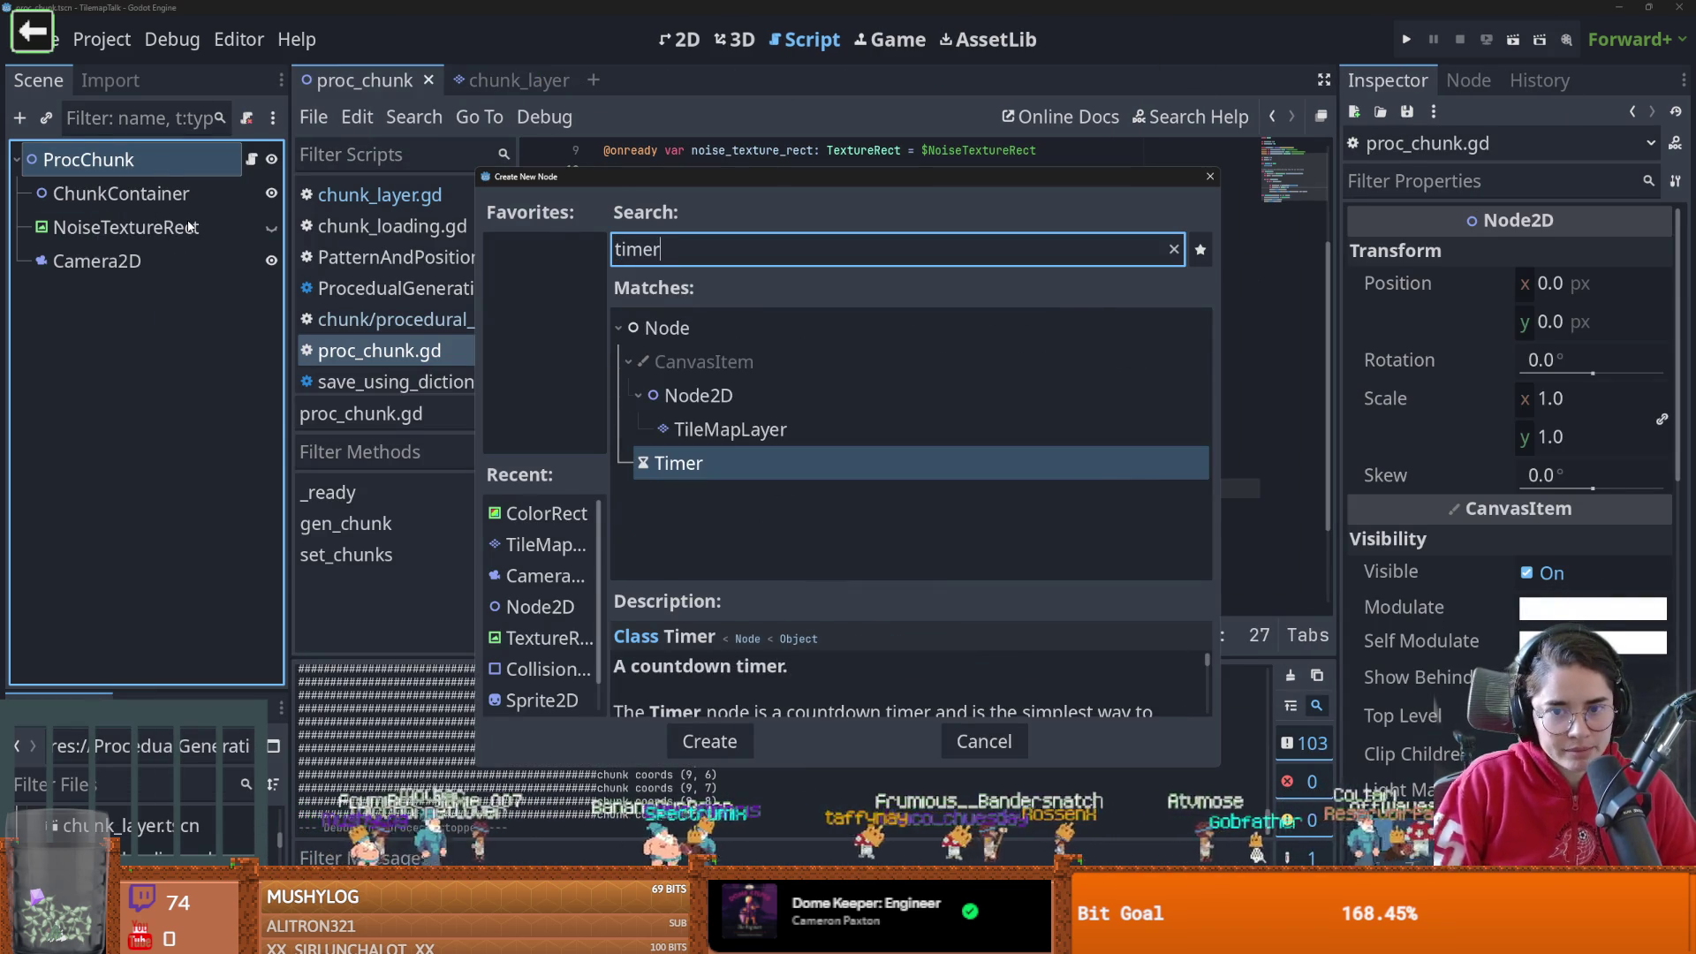
{"action": "key", "text": "Return"}
{"action": "type", "text": "thread_"}
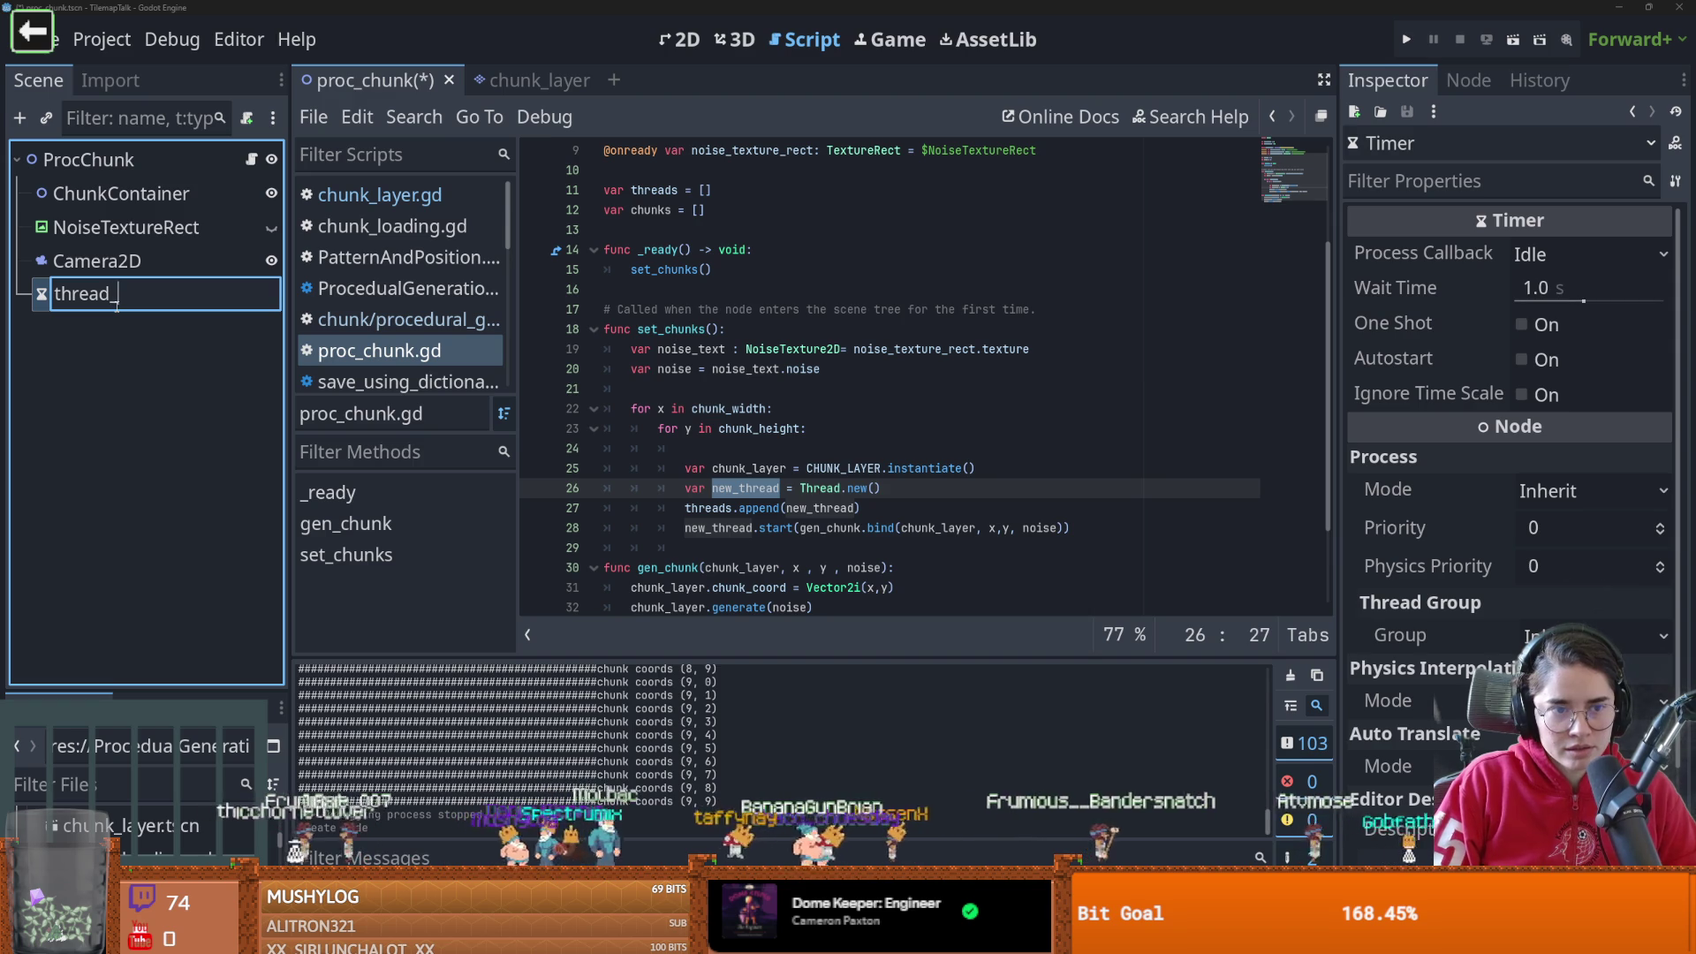
{"action": "type", "text": "checker"}
{"action": "key", "text": "Return"}
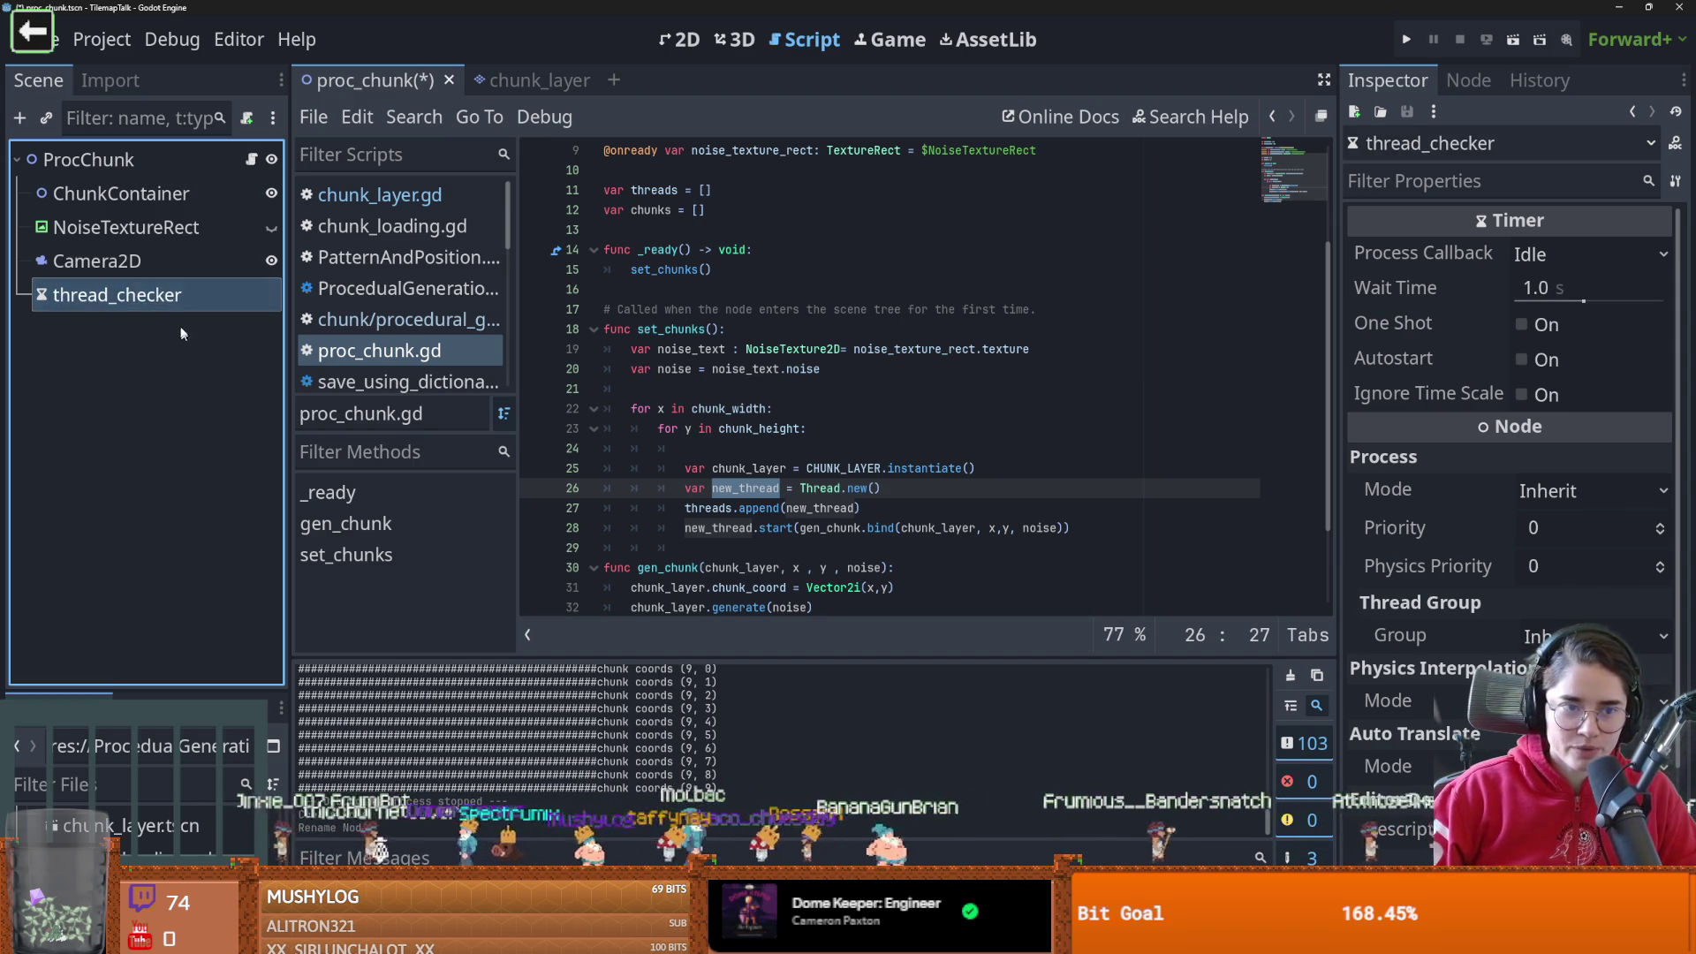
{"action": "left_click", "coordinate": [1569, 283]}
{"action": "type", "text": "2."}
{"action": "key", "text": "Return"}
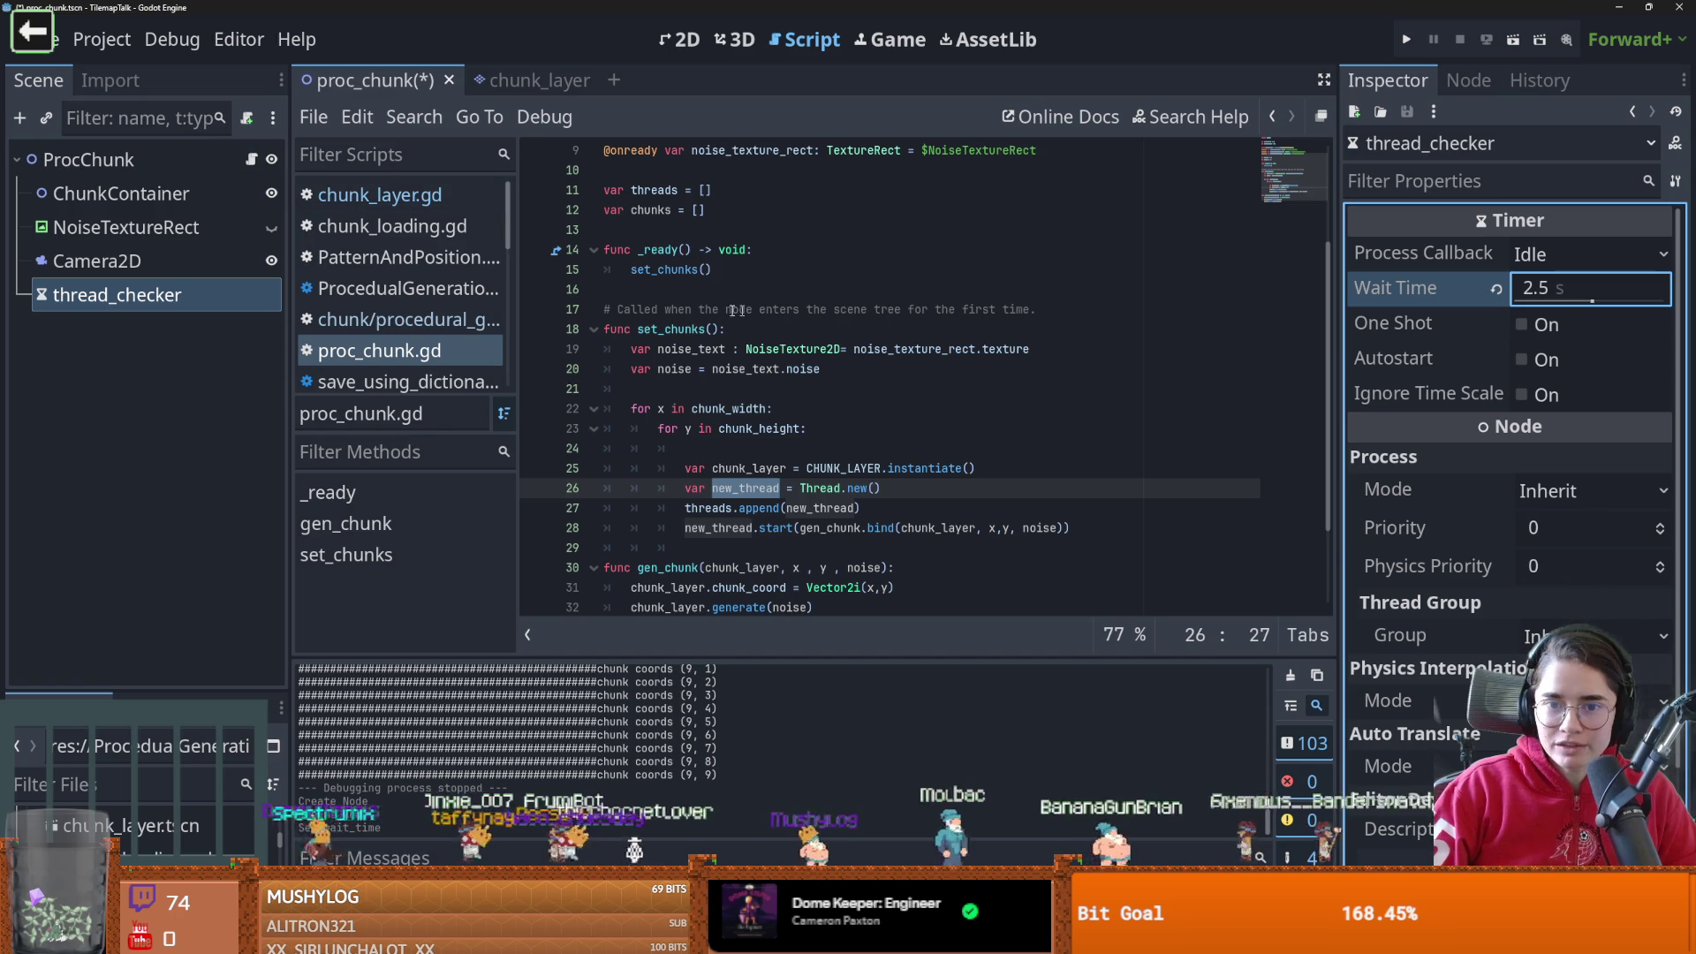
{"action": "scroll", "coordinate": [703, 294], "scroll_direction": "up", "scroll_amount": 3}
{"action": "left_click_drag", "start_coordinate": [151, 296], "coordinate": [707, 340]}
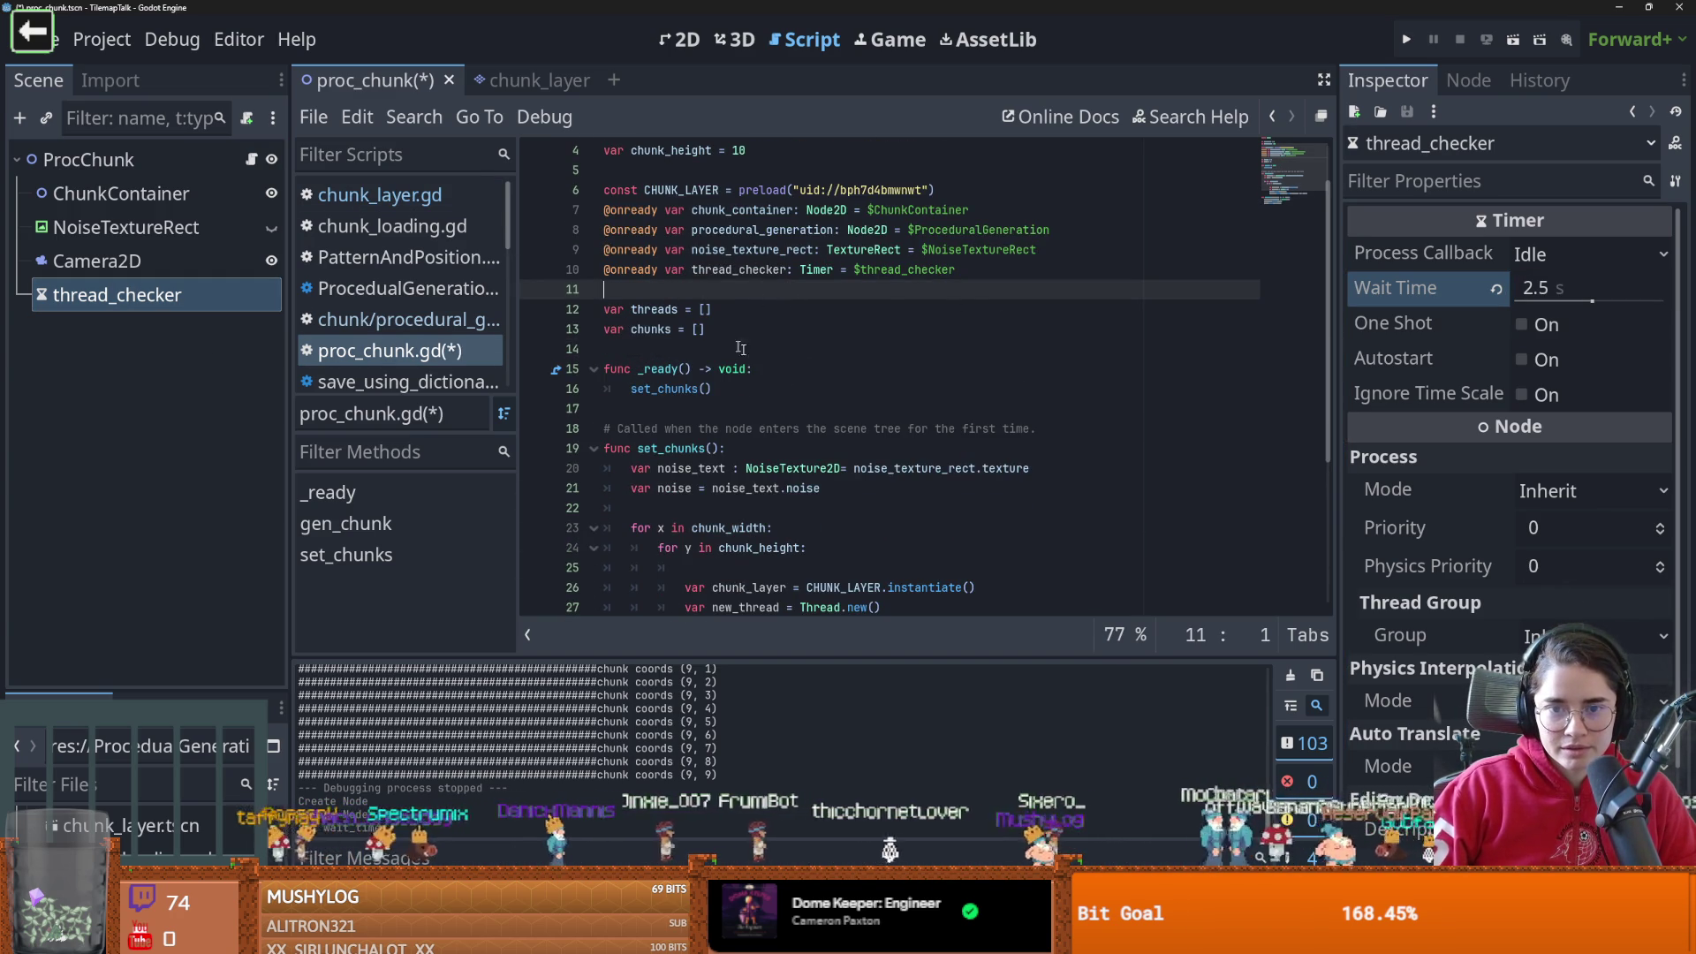
Add thread_checker.timeout.connect(check_thread) at the top of _ready
{"action": "left_click", "coordinate": [711, 390]}
{"action": "key", "text": "Return"}
{"action": "type", "text": "thread_checker.timeout.connect(check_thread_"}
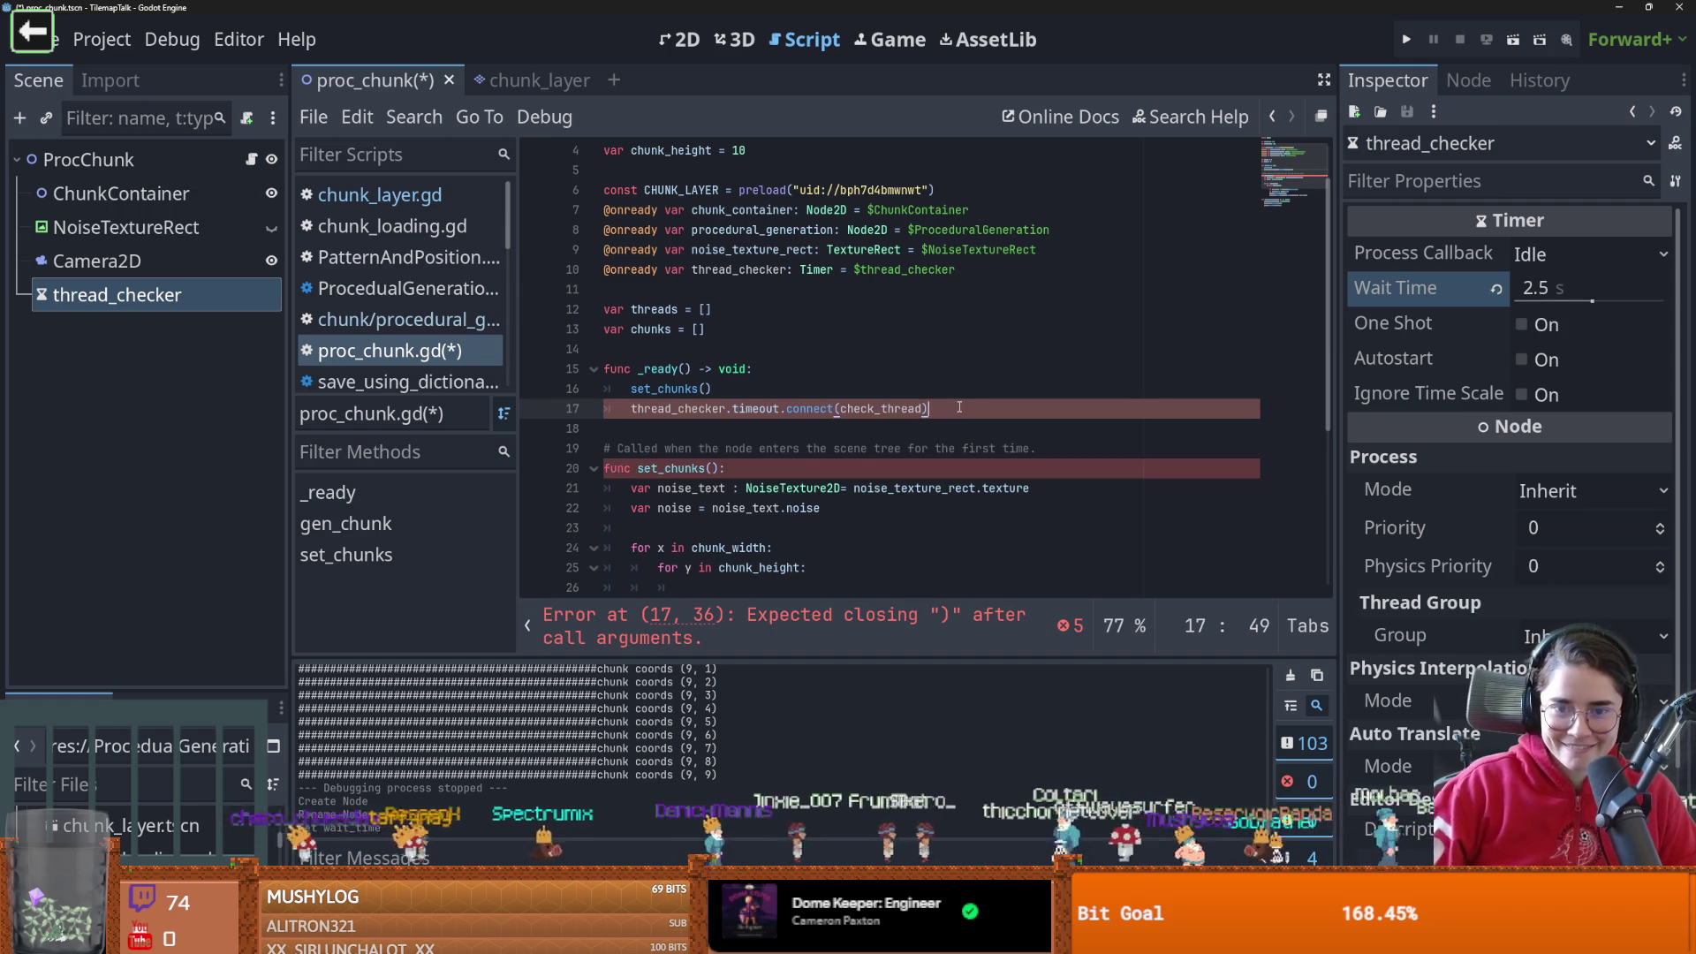
{"action": "key", "text": "BackSpace"}
{"action": "key", "text": "BackSpace"}
{"action": "key", "text": "BackSpace"}
{"action": "left_click", "coordinate": [777, 377]}
{"action": "key", "text": "Return"}
{"action": "type", "text": "thread_checker.timeout.connect(check_thread)"}
{"action": "double_click", "coordinate": [878, 388]}
Add a check_thread() function with a pass body at the end of the script and save
{"action": "scroll", "coordinate": [702, 490], "scroll_direction": "down", "scroll_amount": 5}
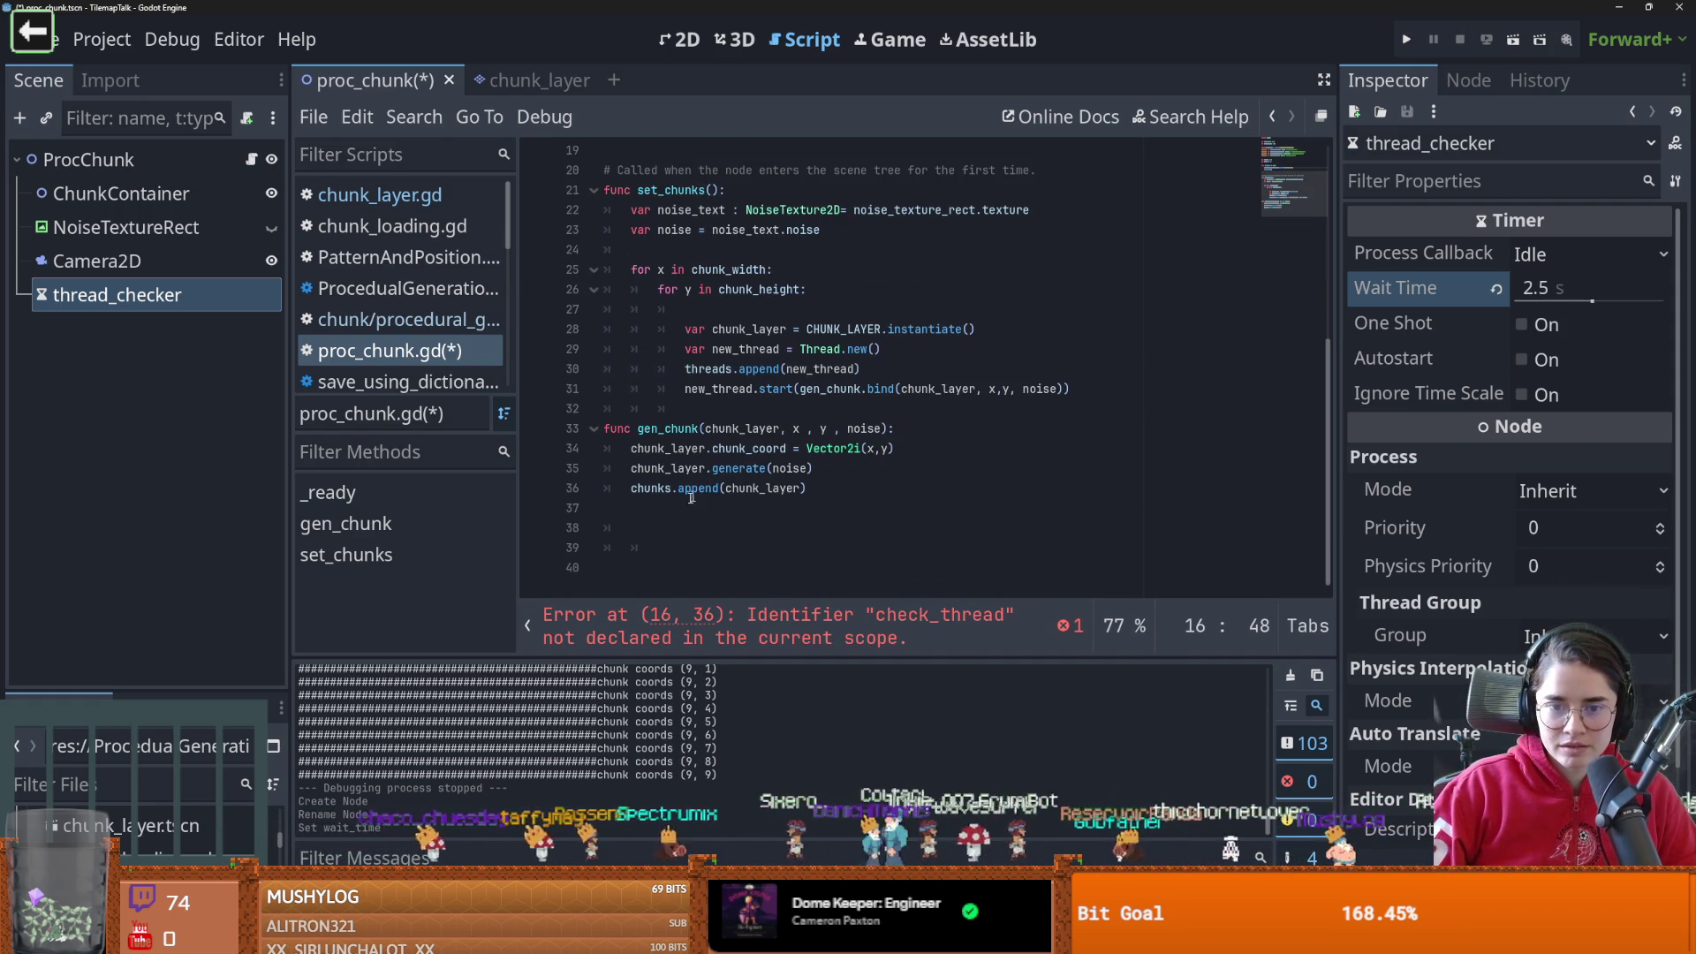
{"action": "left_click", "coordinate": [661, 549]}
{"action": "key", "text": "BackSpace"}
{"action": "type", "text": "func check_thread"}
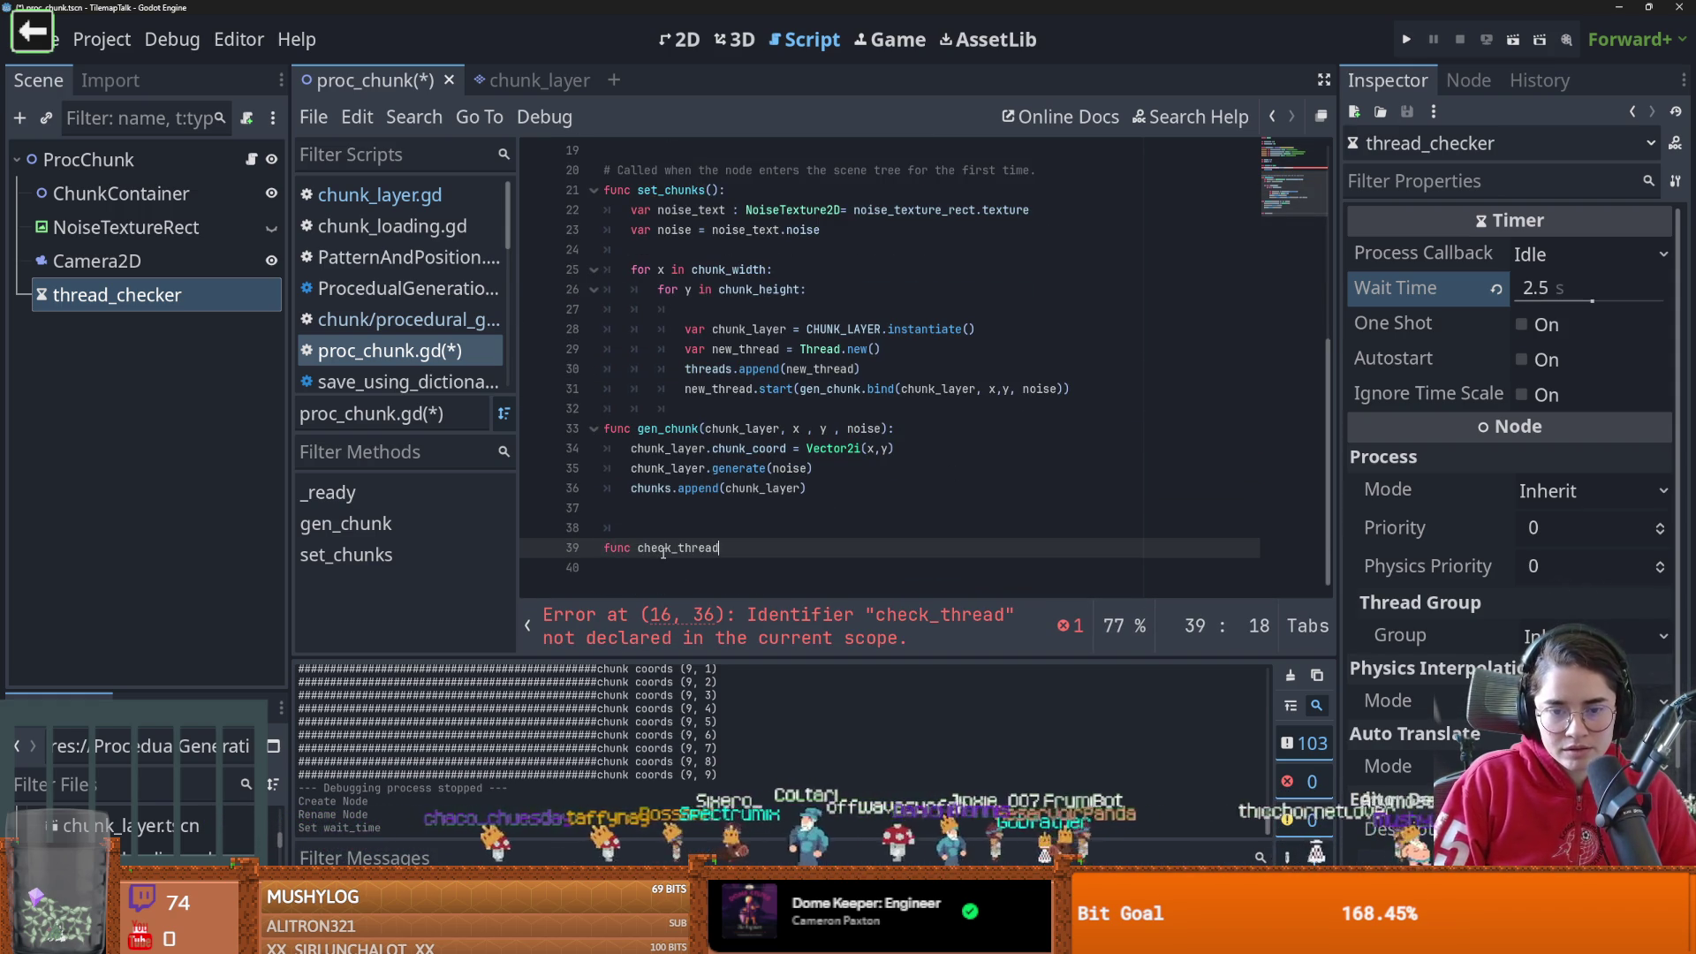
{"action": "type", "text": "():"}
{"action": "key", "text": "Return"}
{"action": "type", "text": "pa"}
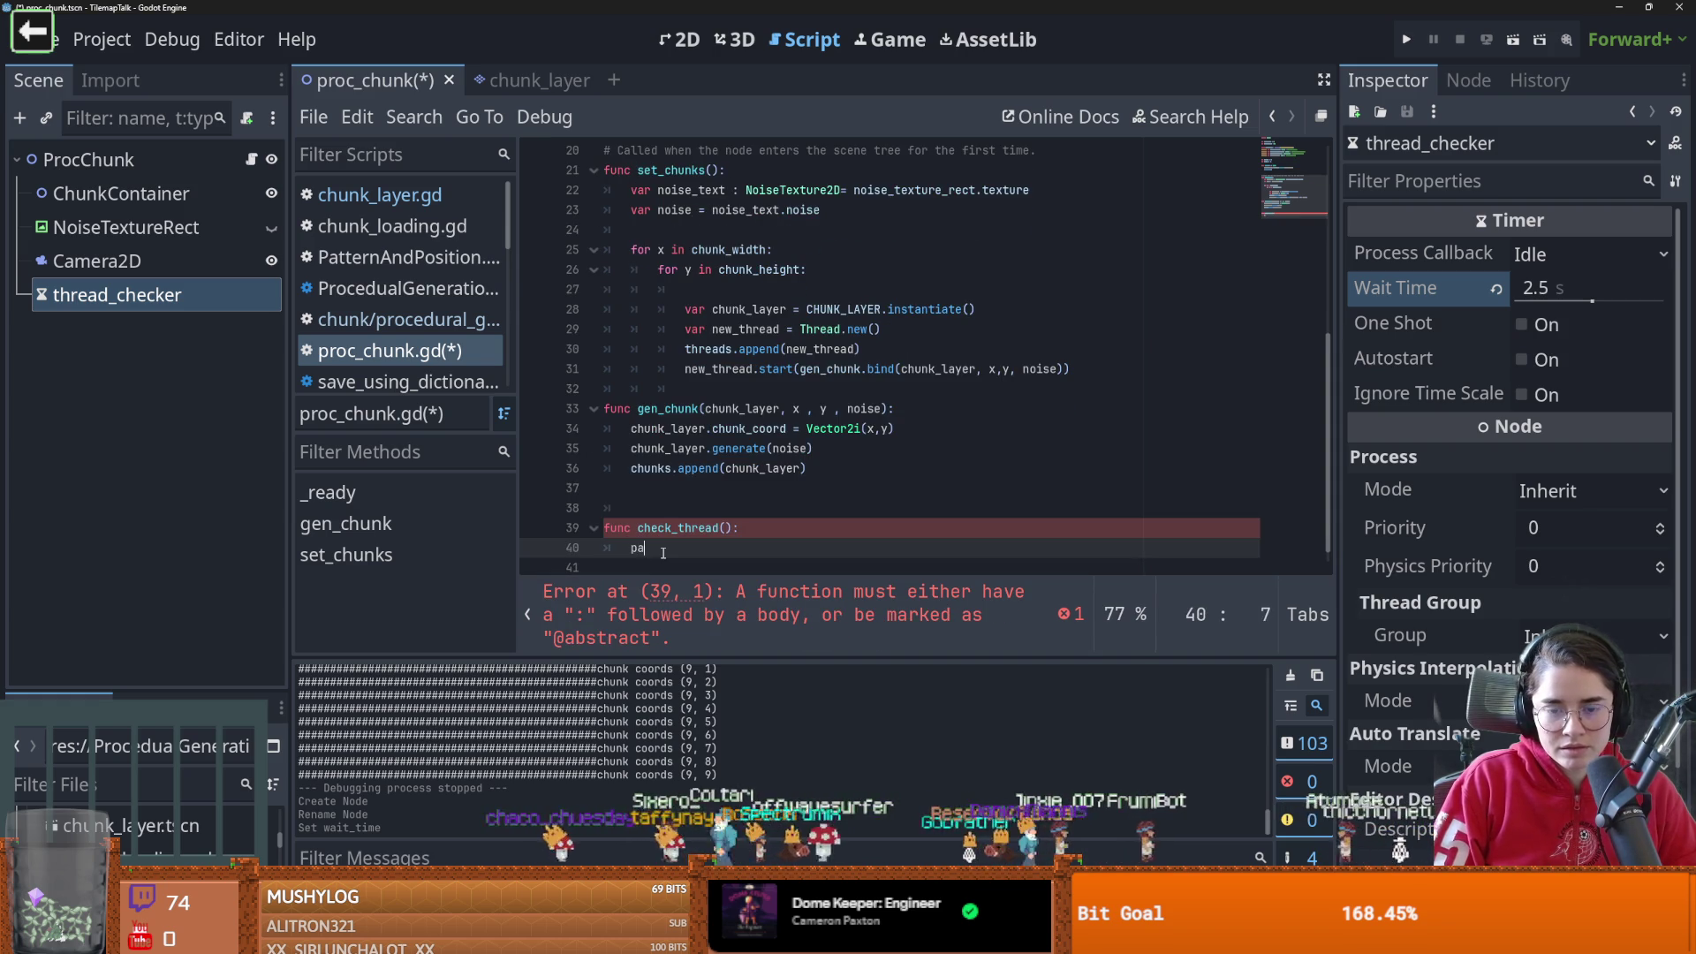
{"action": "type", "text": "ss"}
{"action": "key", "text": "ctrl+s"}
Call thread_checker.start() after set_chunks' thread loops and save the script
{"action": "scroll", "coordinate": [745, 486], "scroll_direction": "up", "scroll_amount": 2}
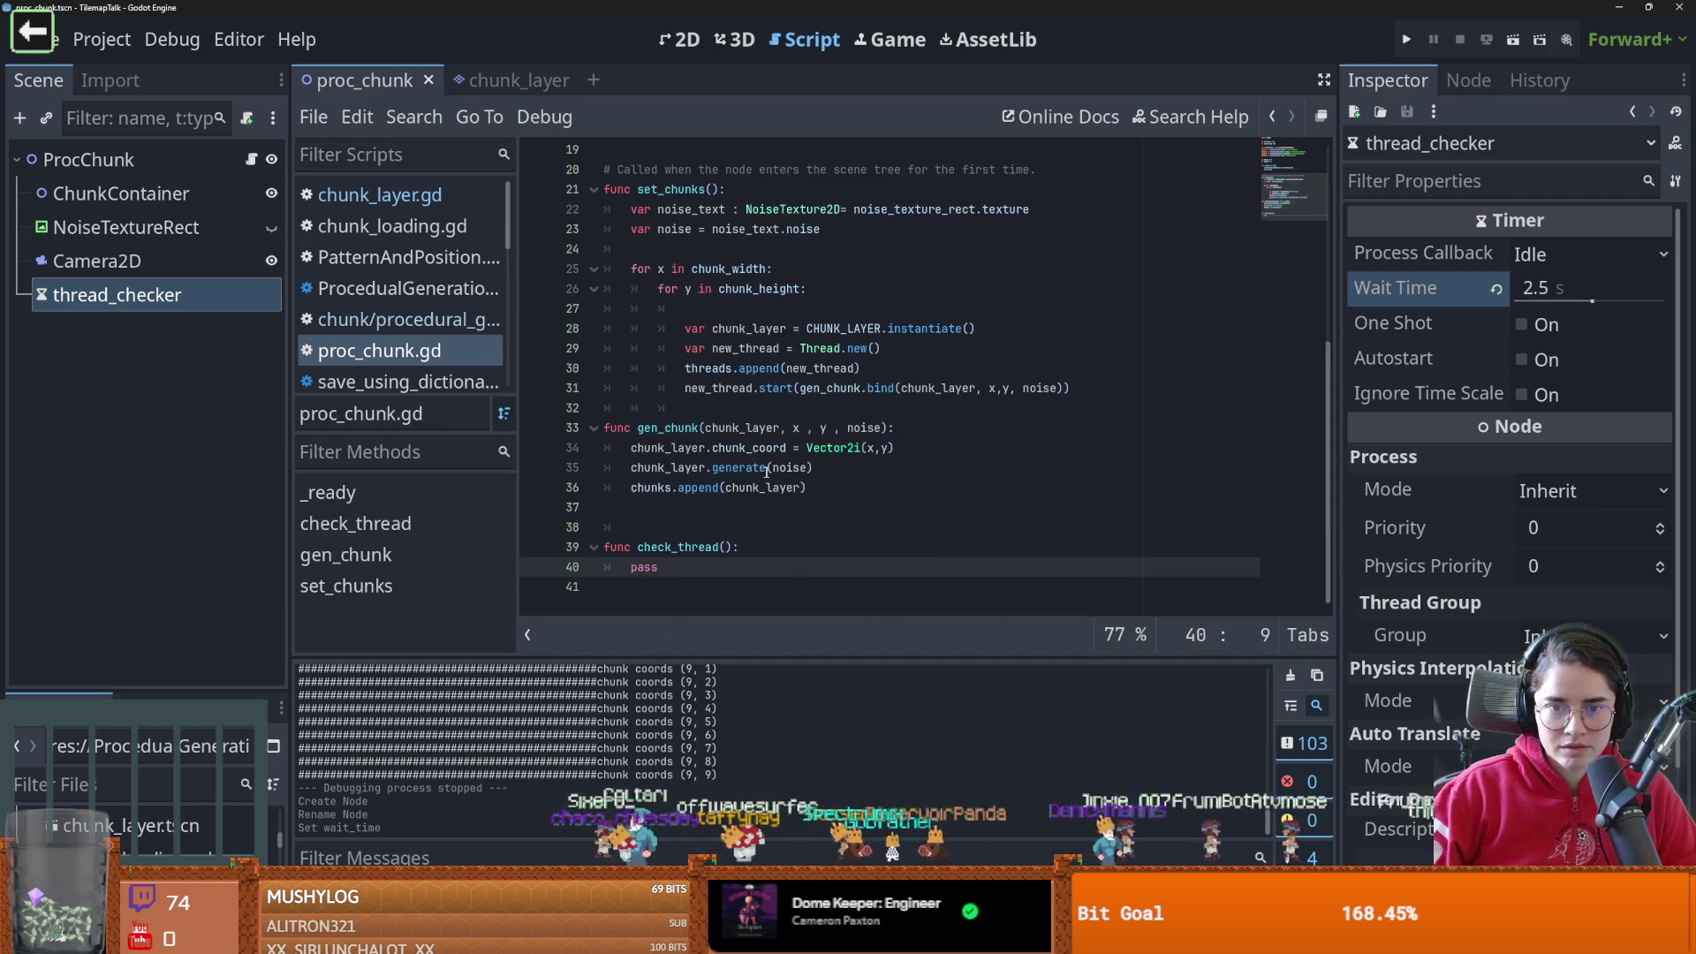
{"action": "scroll", "coordinate": [745, 486], "scroll_direction": "up", "scroll_amount": 2}
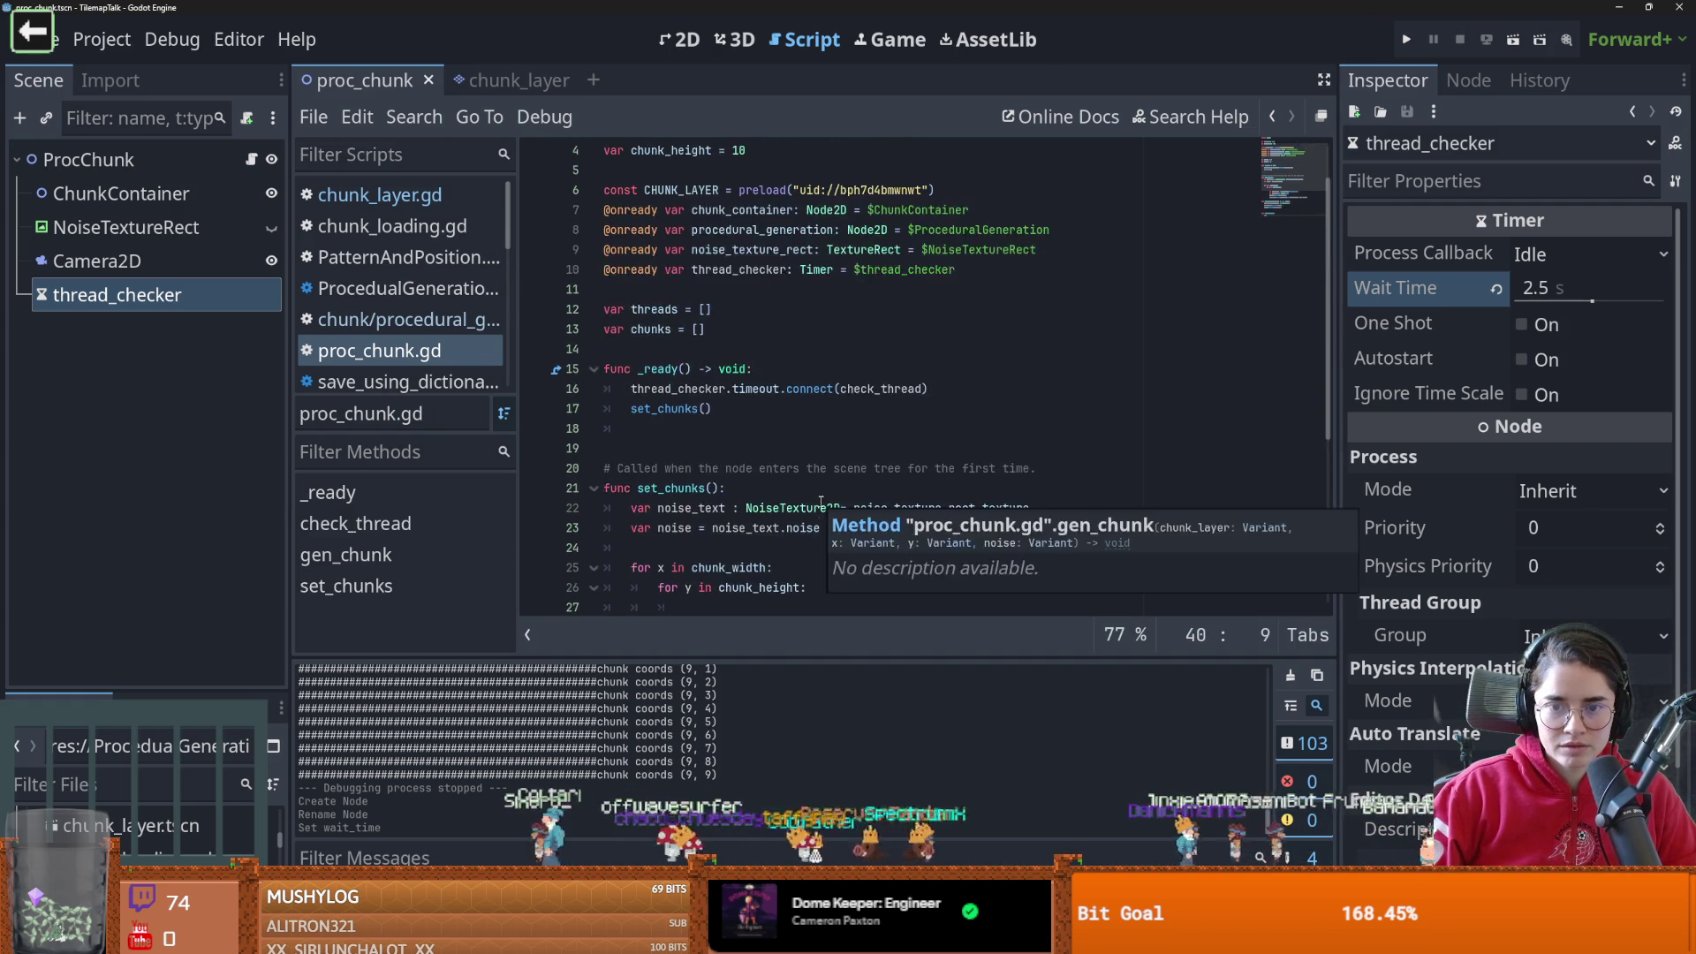
{"action": "scroll", "coordinate": [821, 501], "scroll_direction": "down", "scroll_amount": 3}
{"action": "scroll", "coordinate": [919, 476], "scroll_direction": "up", "scroll_amount": 2}
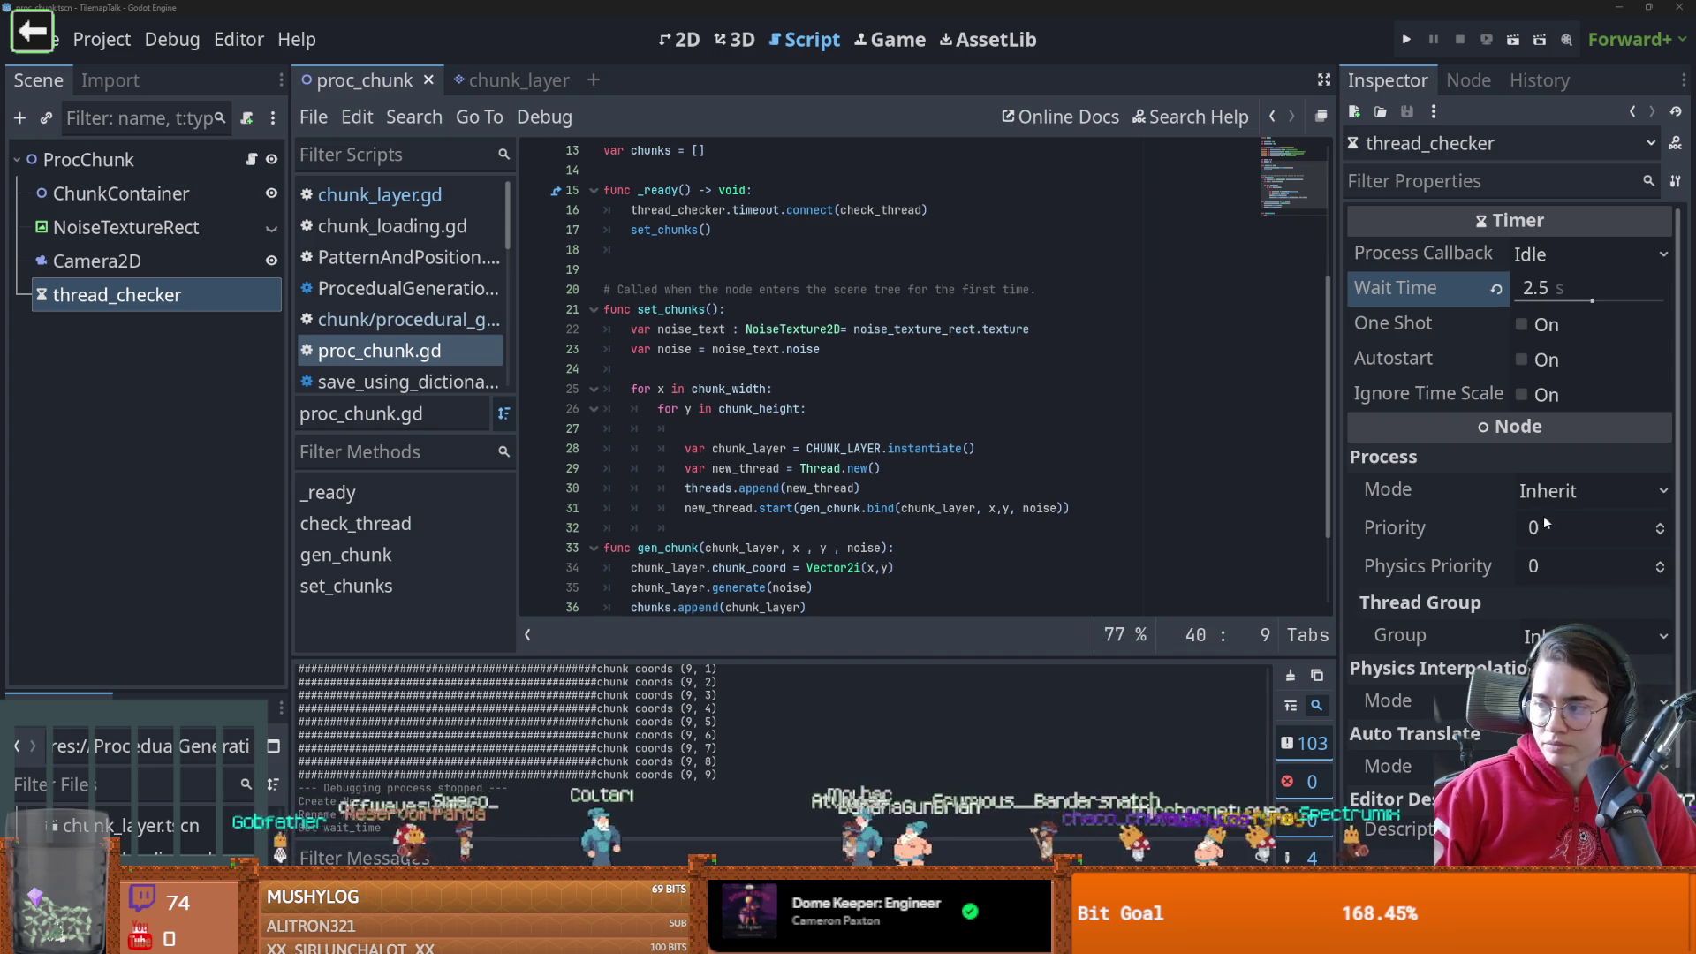
{"action": "scroll", "coordinate": [767, 493], "scroll_direction": "down", "scroll_amount": 2}
{"action": "left_click", "coordinate": [707, 405]}
{"action": "key", "text": "BackSpace"}
{"action": "key", "text": "BackSpace"}
{"action": "type", "text": "thread_checker.start()"}
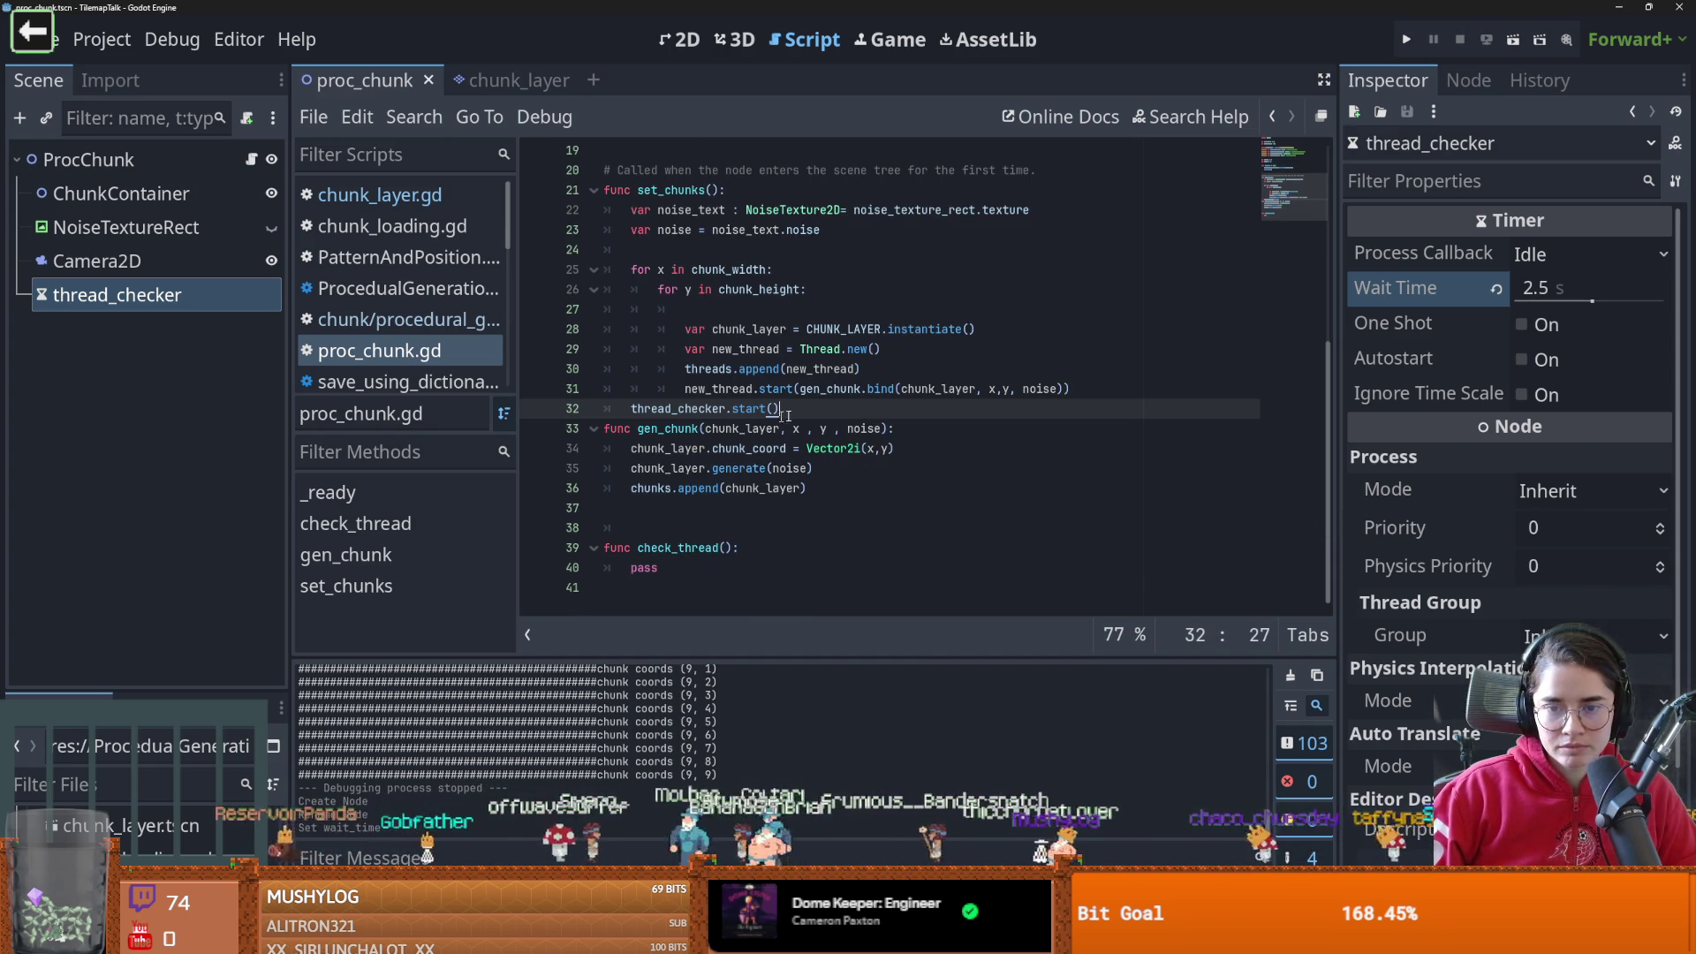
{"action": "key", "text": "ctrl+s"}
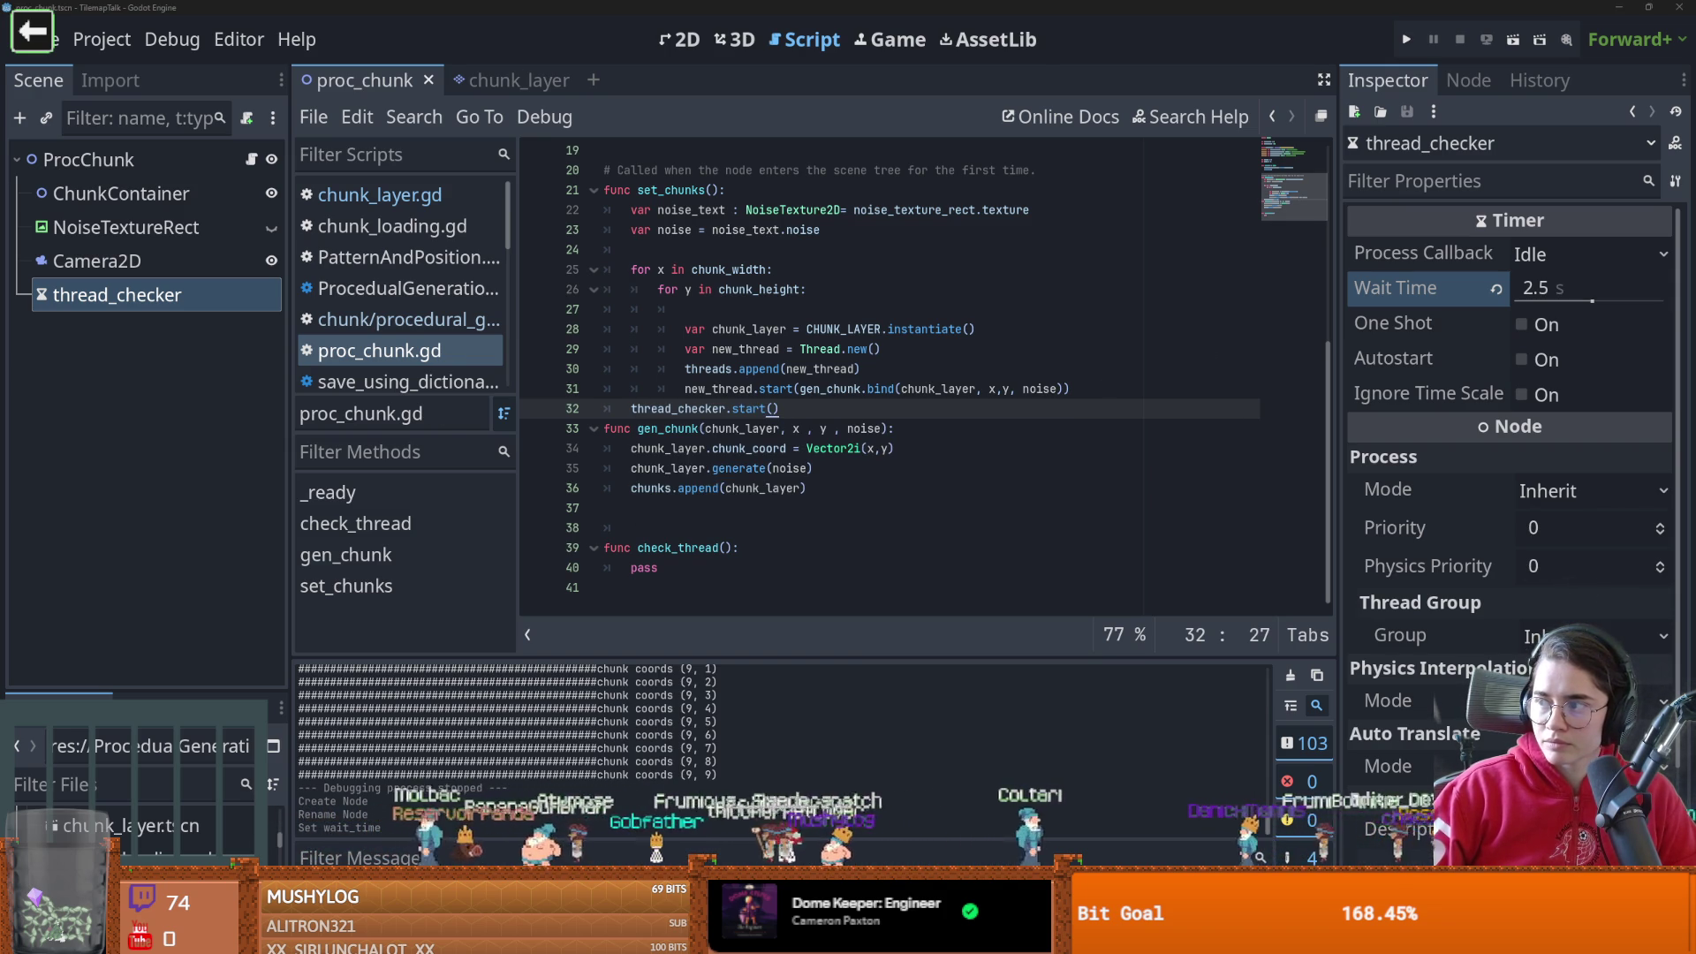
{"action": "double_click", "coordinate": [634, 559]}
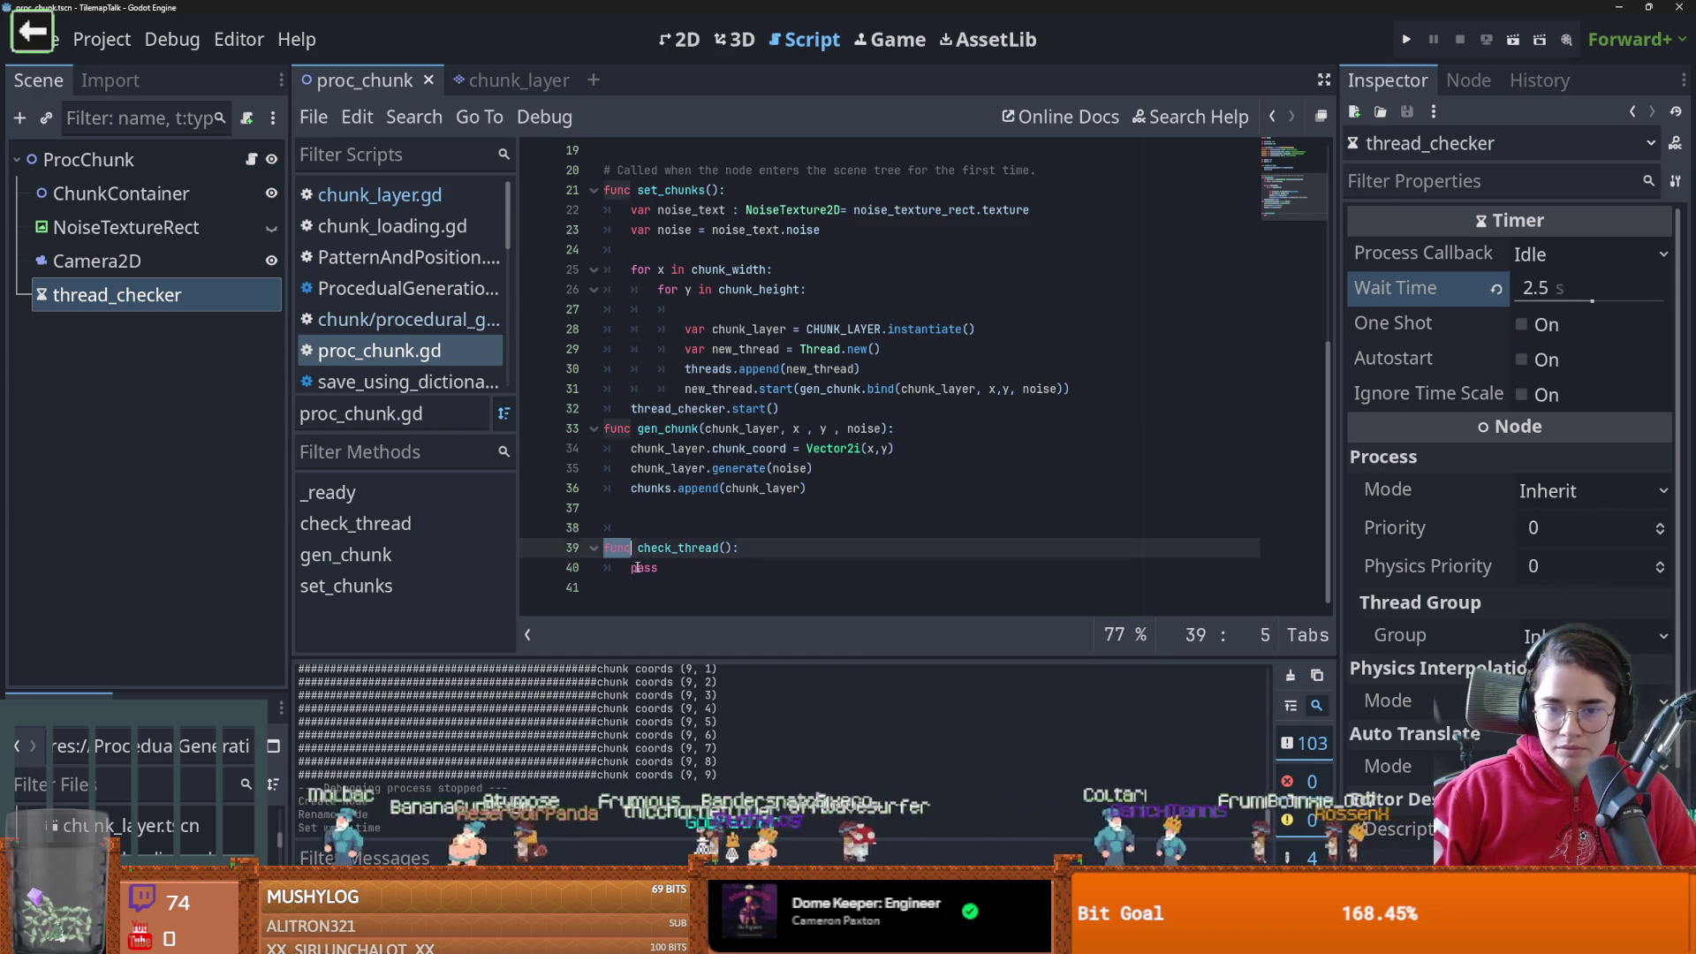
Paste the earlier terrain-thread checking code into check_thread in place of pass
{"action": "key", "text": "ctrl+v"}
{"action": "left_click", "coordinate": [665, 389]}
{"action": "scroll", "coordinate": [692, 322], "scroll_direction": "up", "scroll_amount": 9}
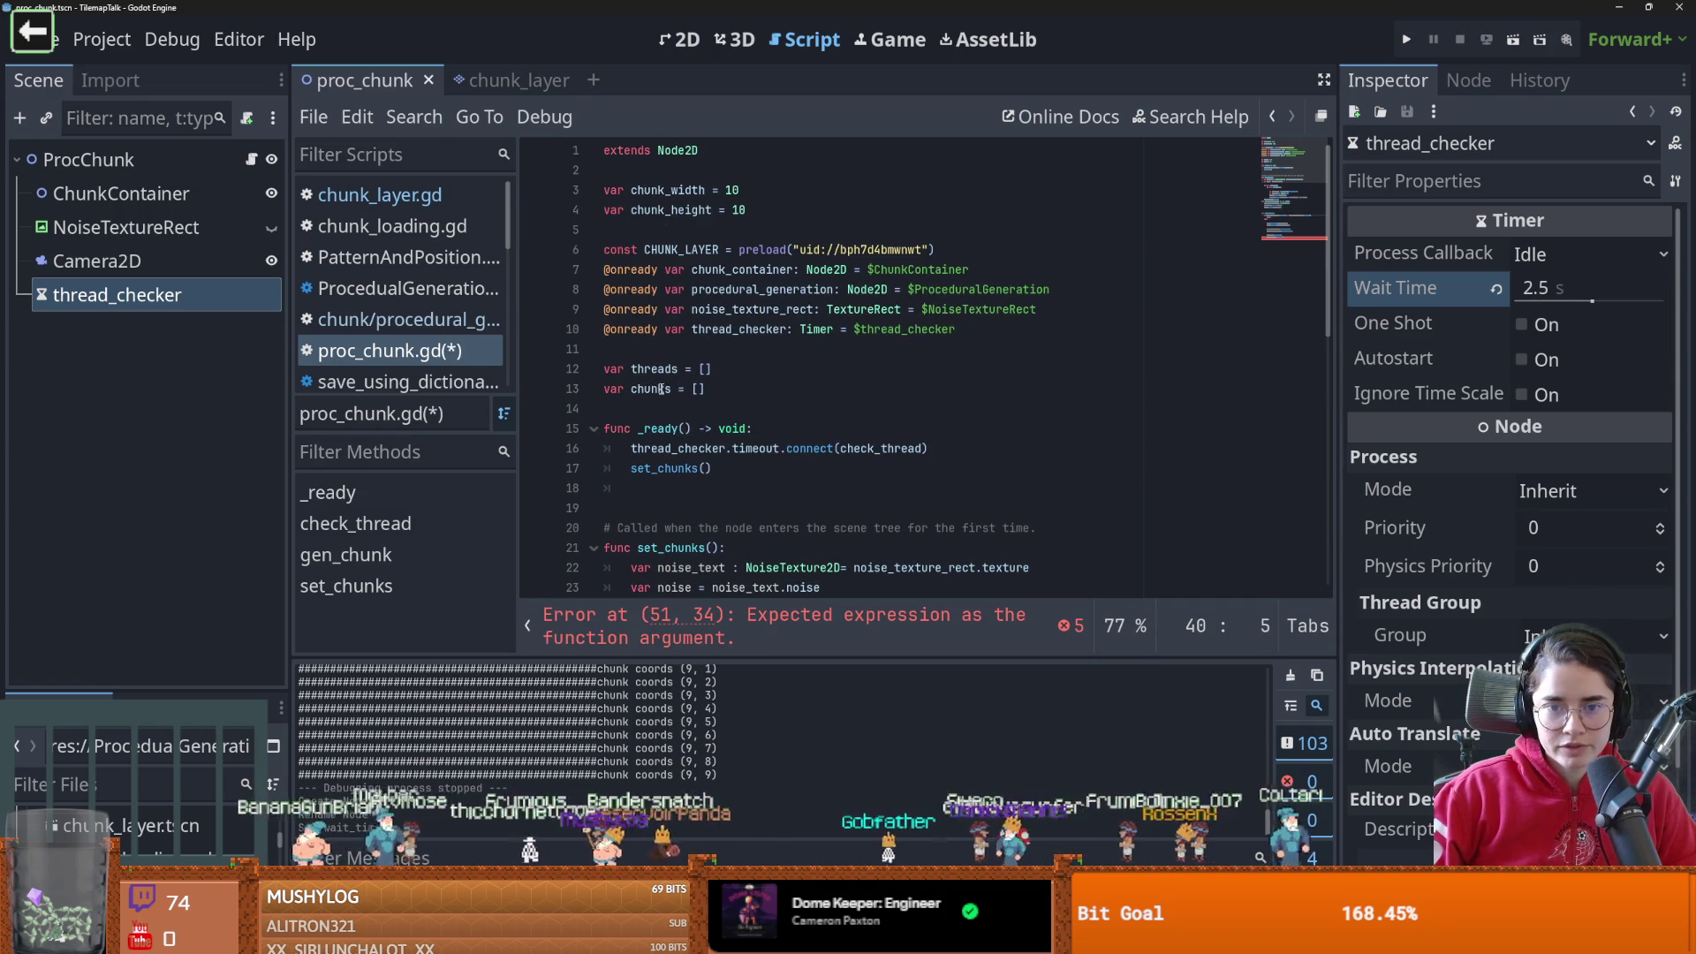
{"action": "left_click", "coordinate": [652, 369]}
{"action": "double_click", "coordinate": [652, 369]}
{"action": "scroll", "coordinate": [698, 397], "scroll_direction": "down", "scroll_amount": 8}
{"action": "scroll", "coordinate": [703, 418], "scroll_direction": "down", "scroll_amount": 2}
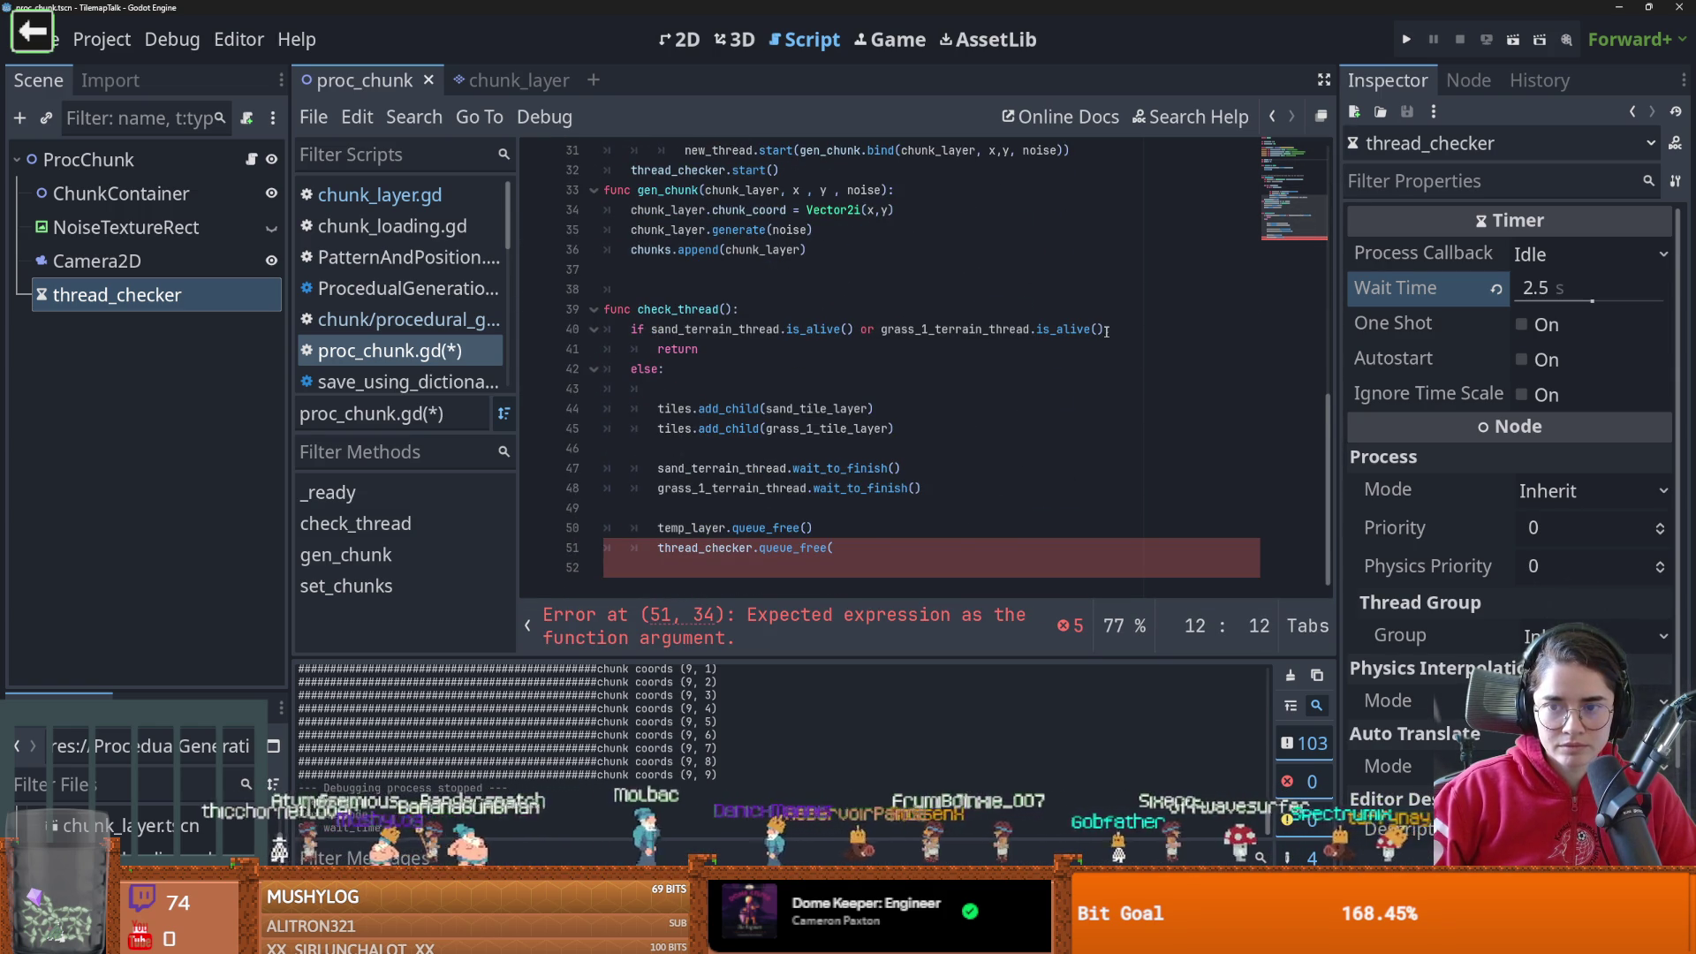
{"action": "left_click_drag", "start_coordinate": [1103, 330], "coordinate": [654, 331]}
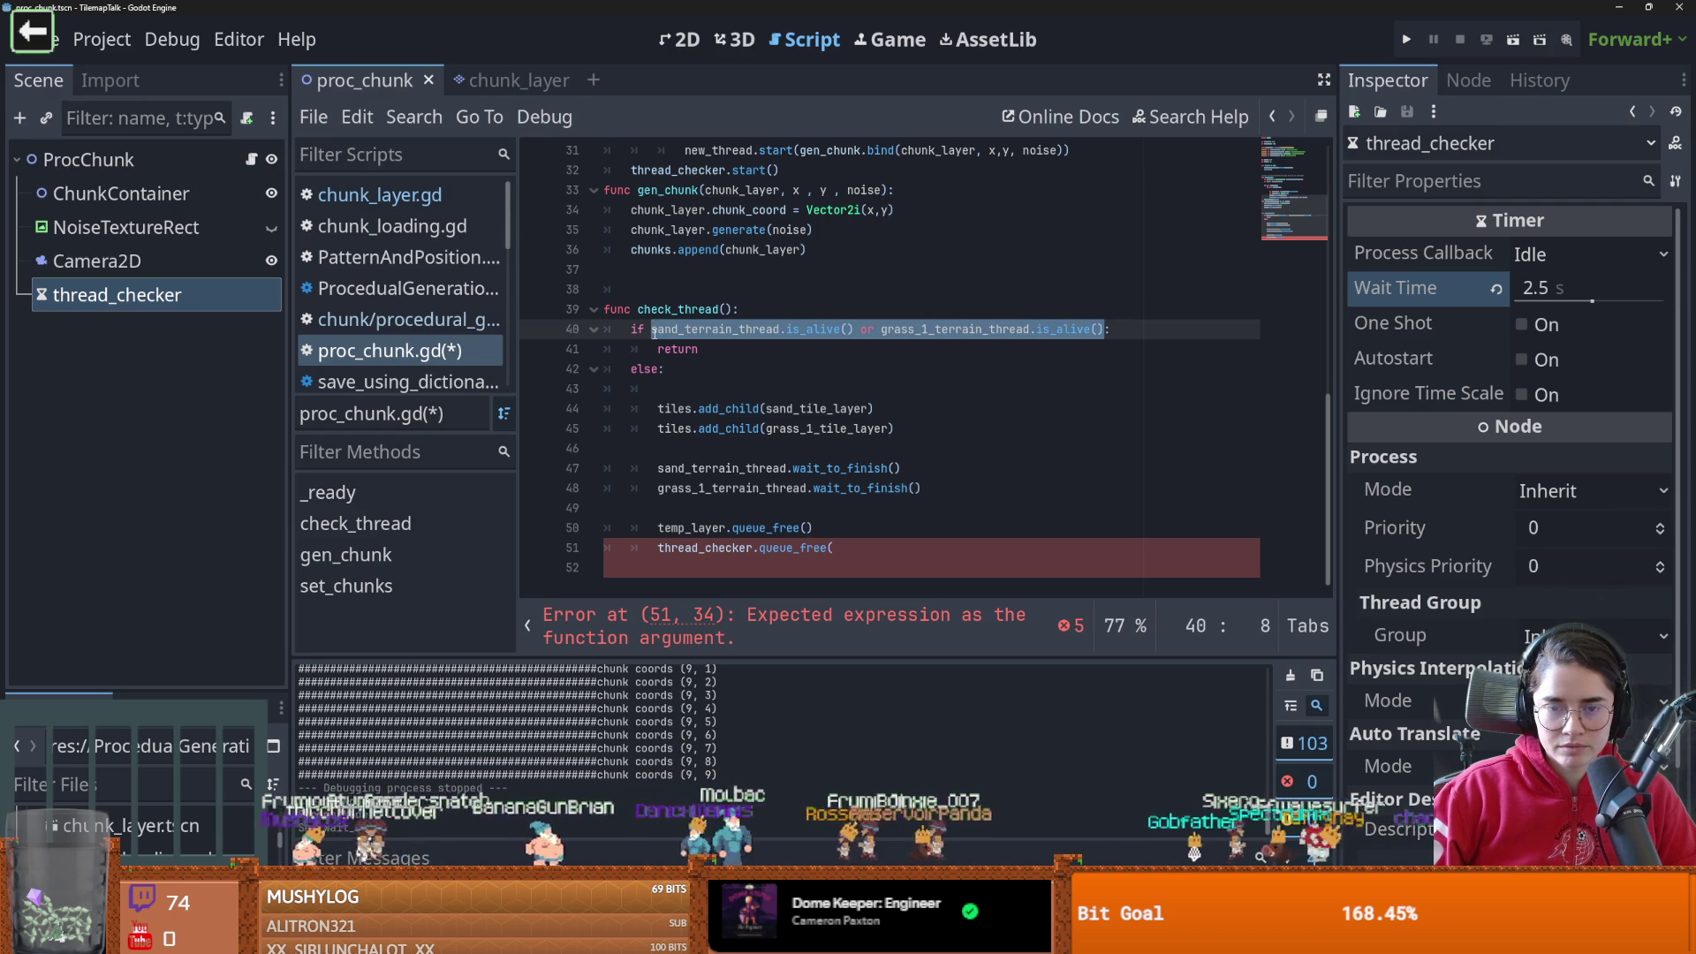
Insert a 'for thread in threads:' loop with an 'if thread.is_alive():' pass check atop check_thread
{"action": "left_click", "coordinate": [758, 311]}
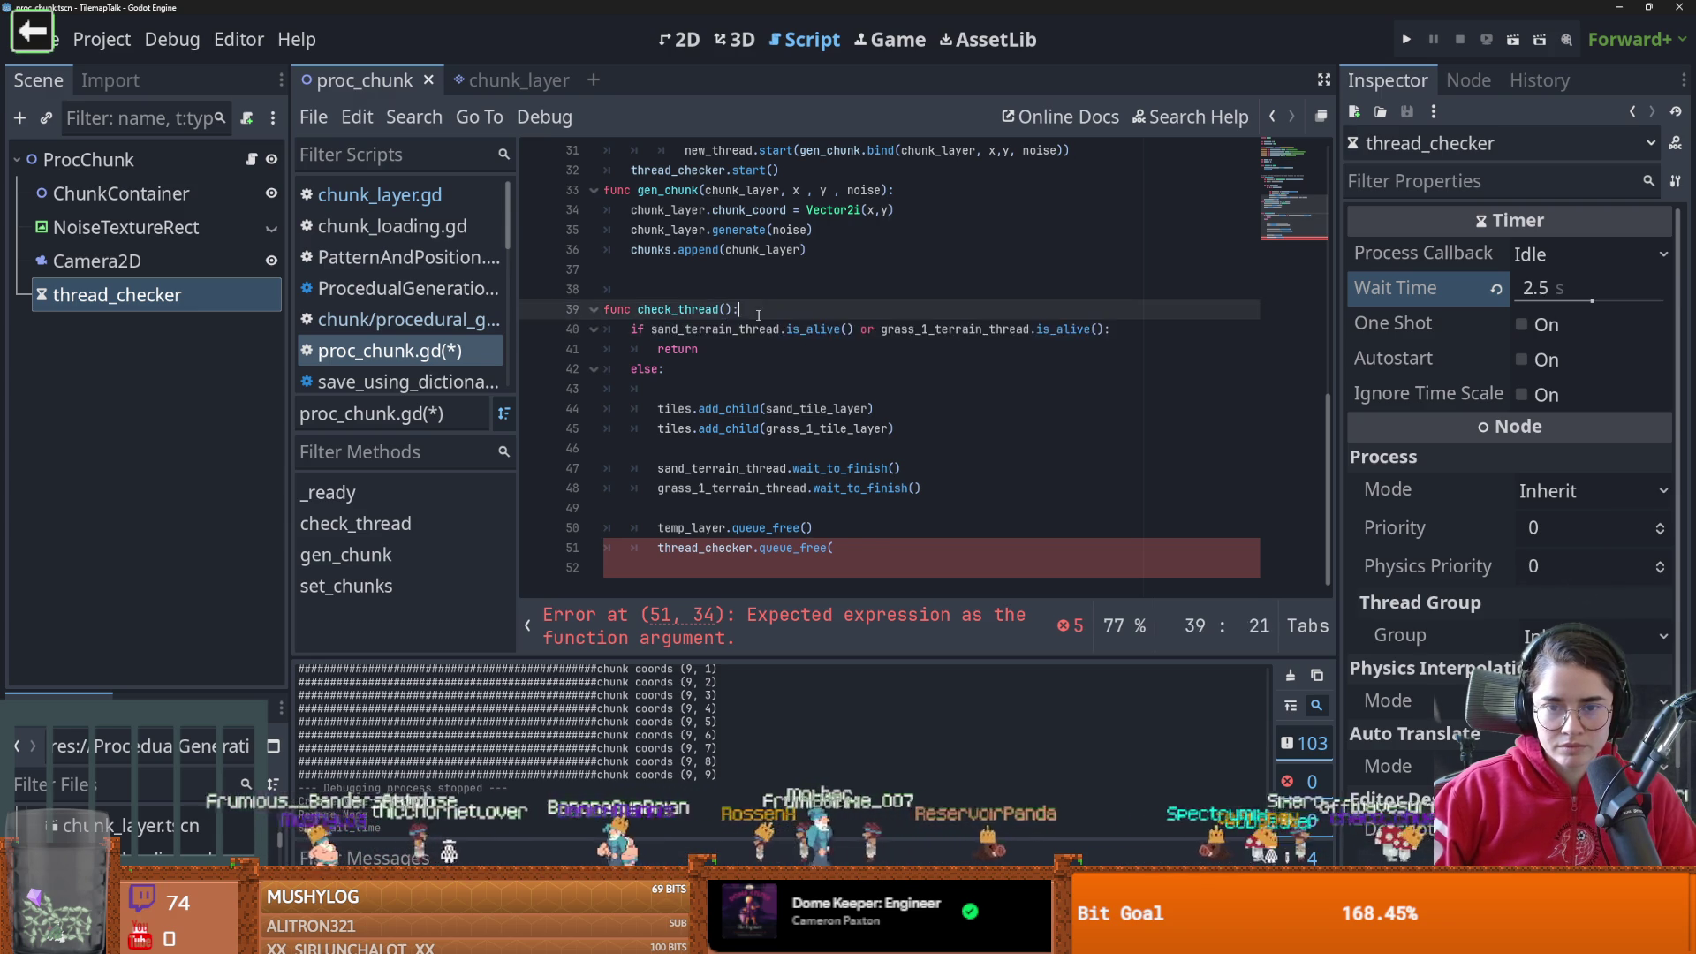
{"action": "key", "text": "Return"}
{"action": "type", "text": "for thre"}
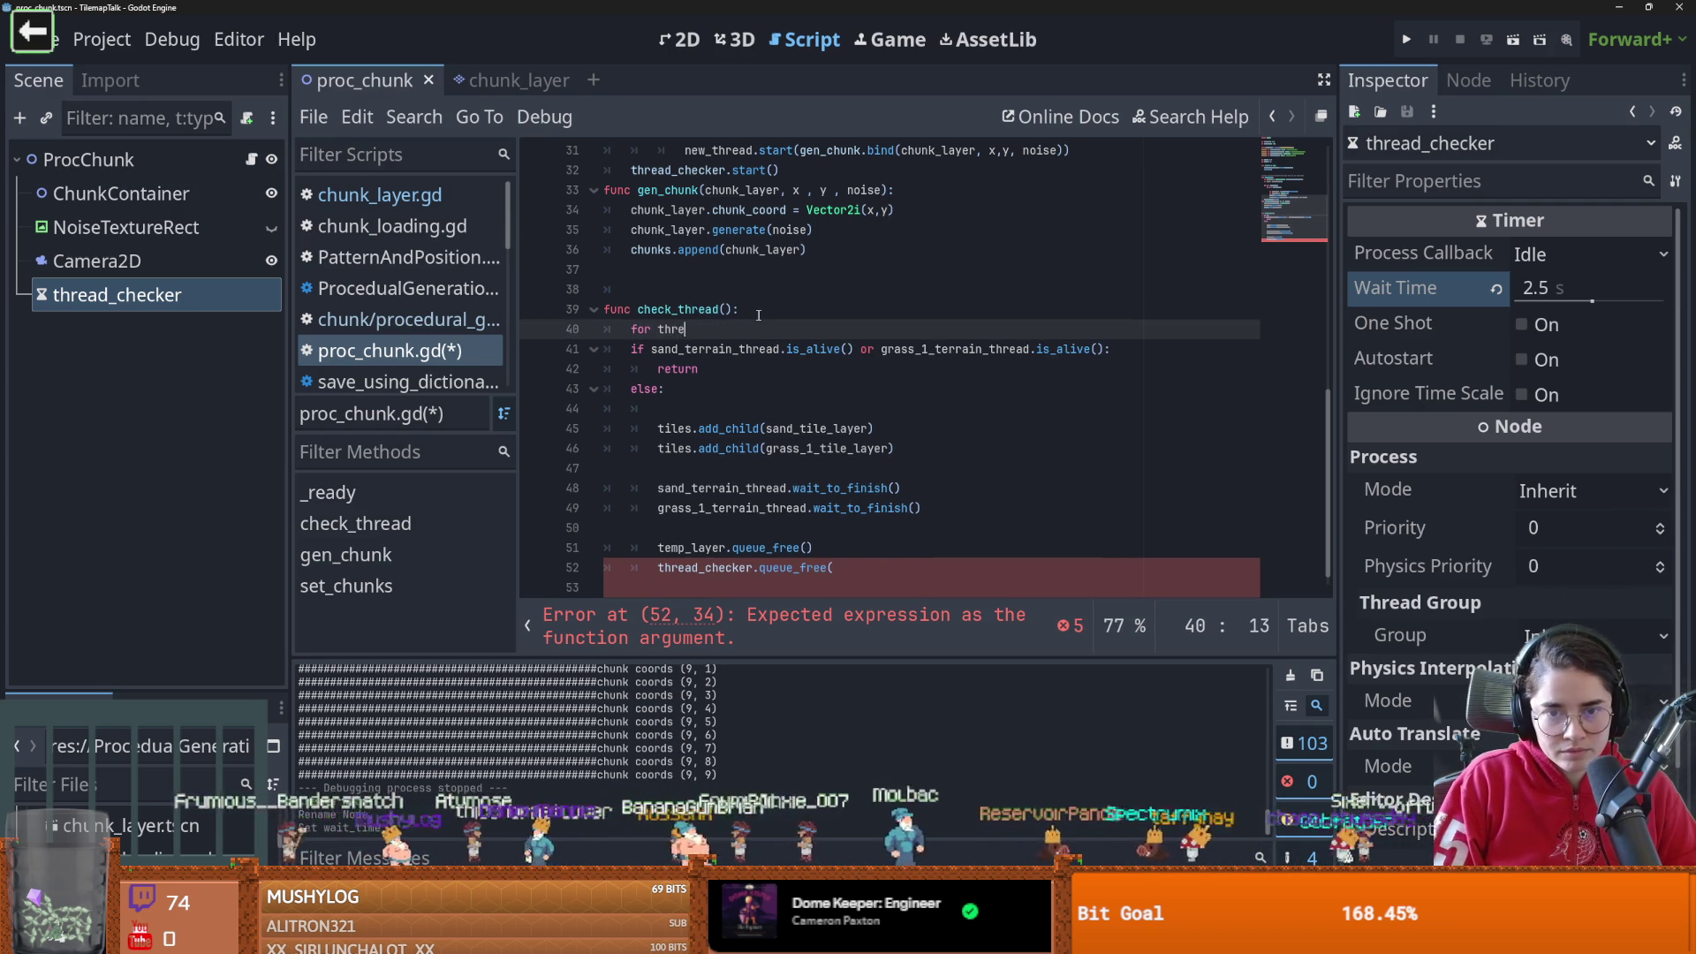
{"action": "type", "text": "ad in threads:"}
{"action": "key", "text": "Return"}
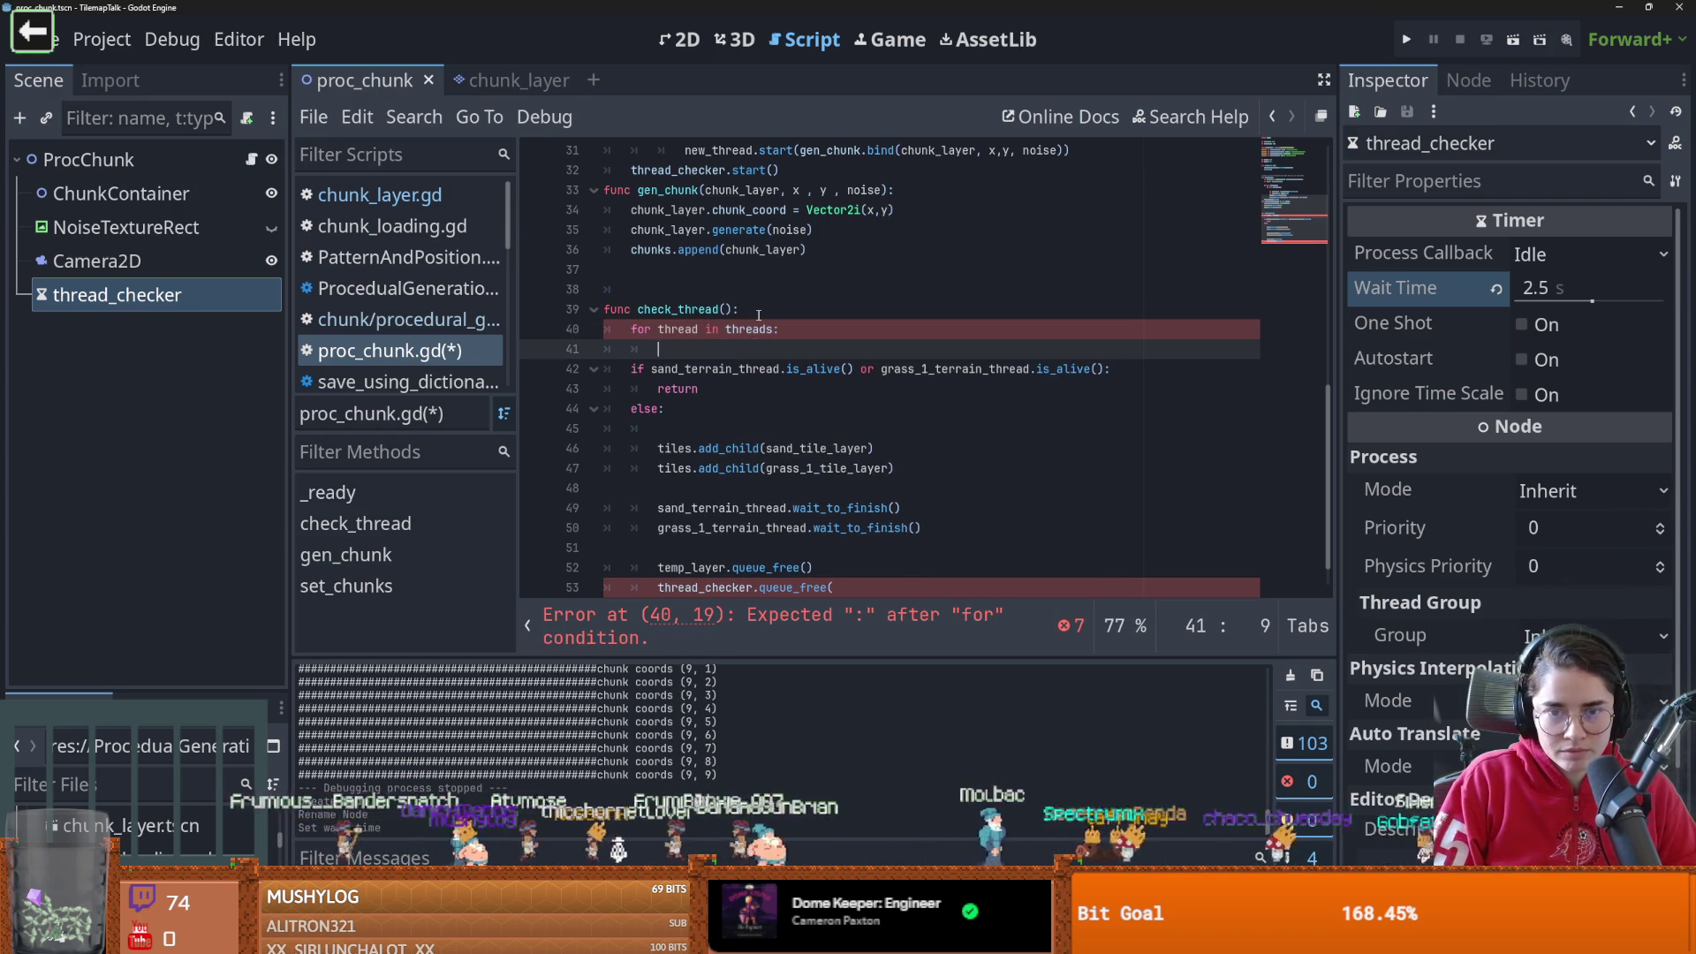
{"action": "type", "text": "if thread.is_ali"}
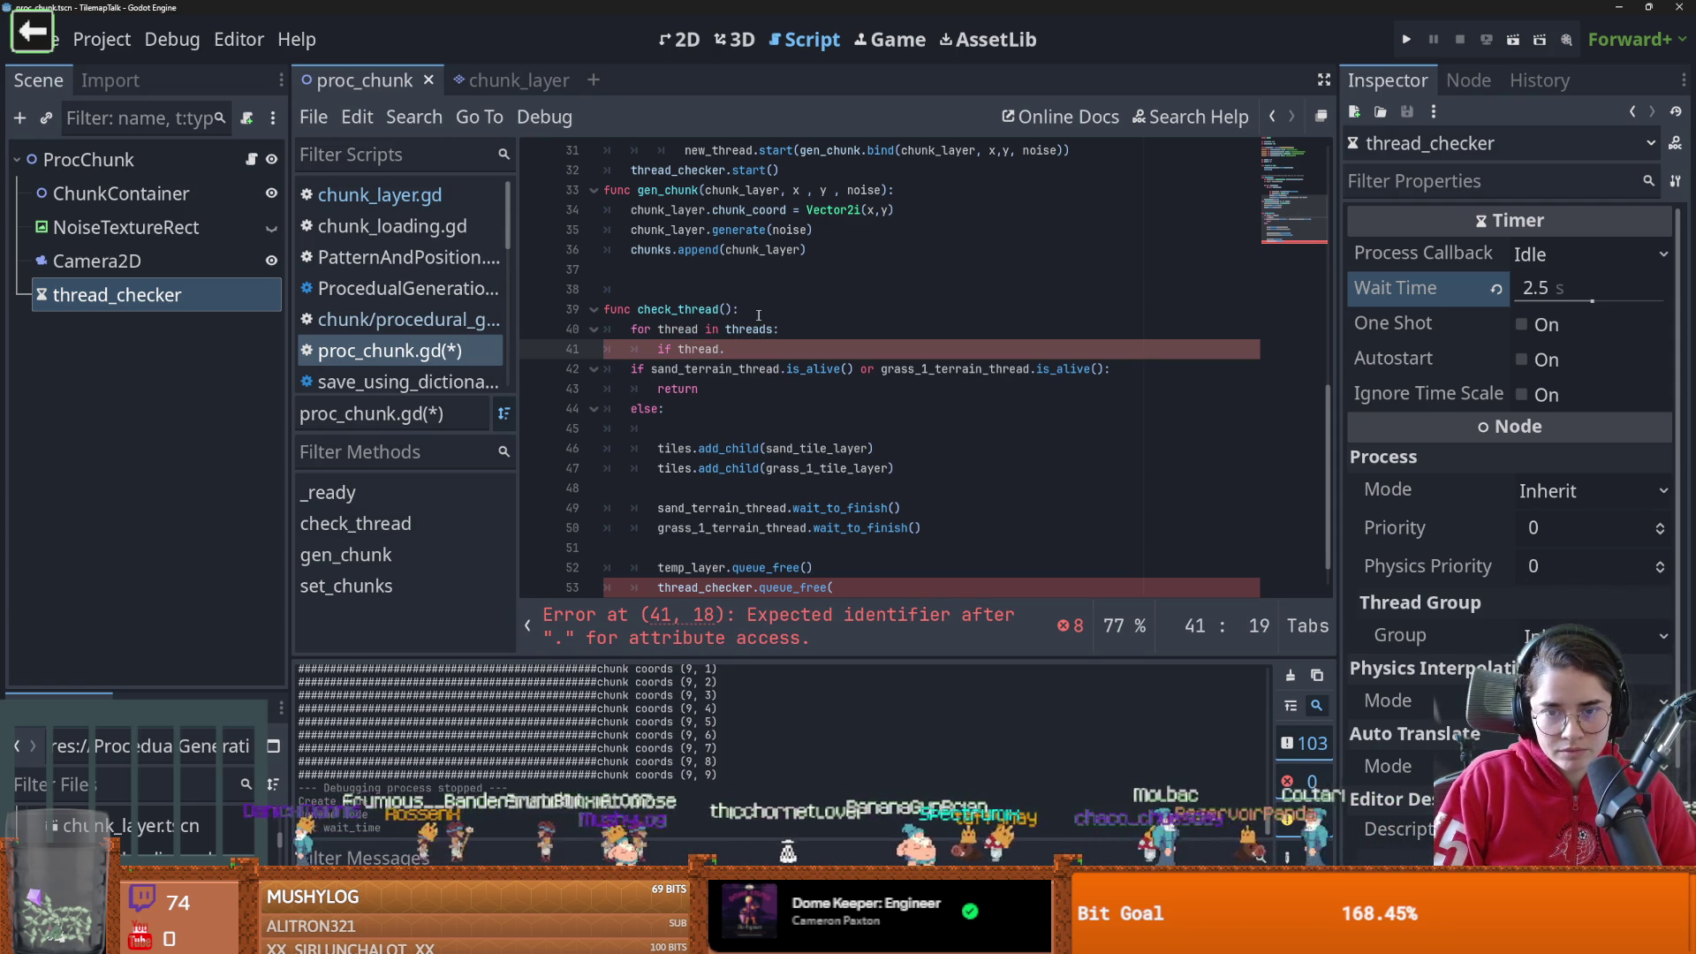
{"action": "type", "text": "ve():"}
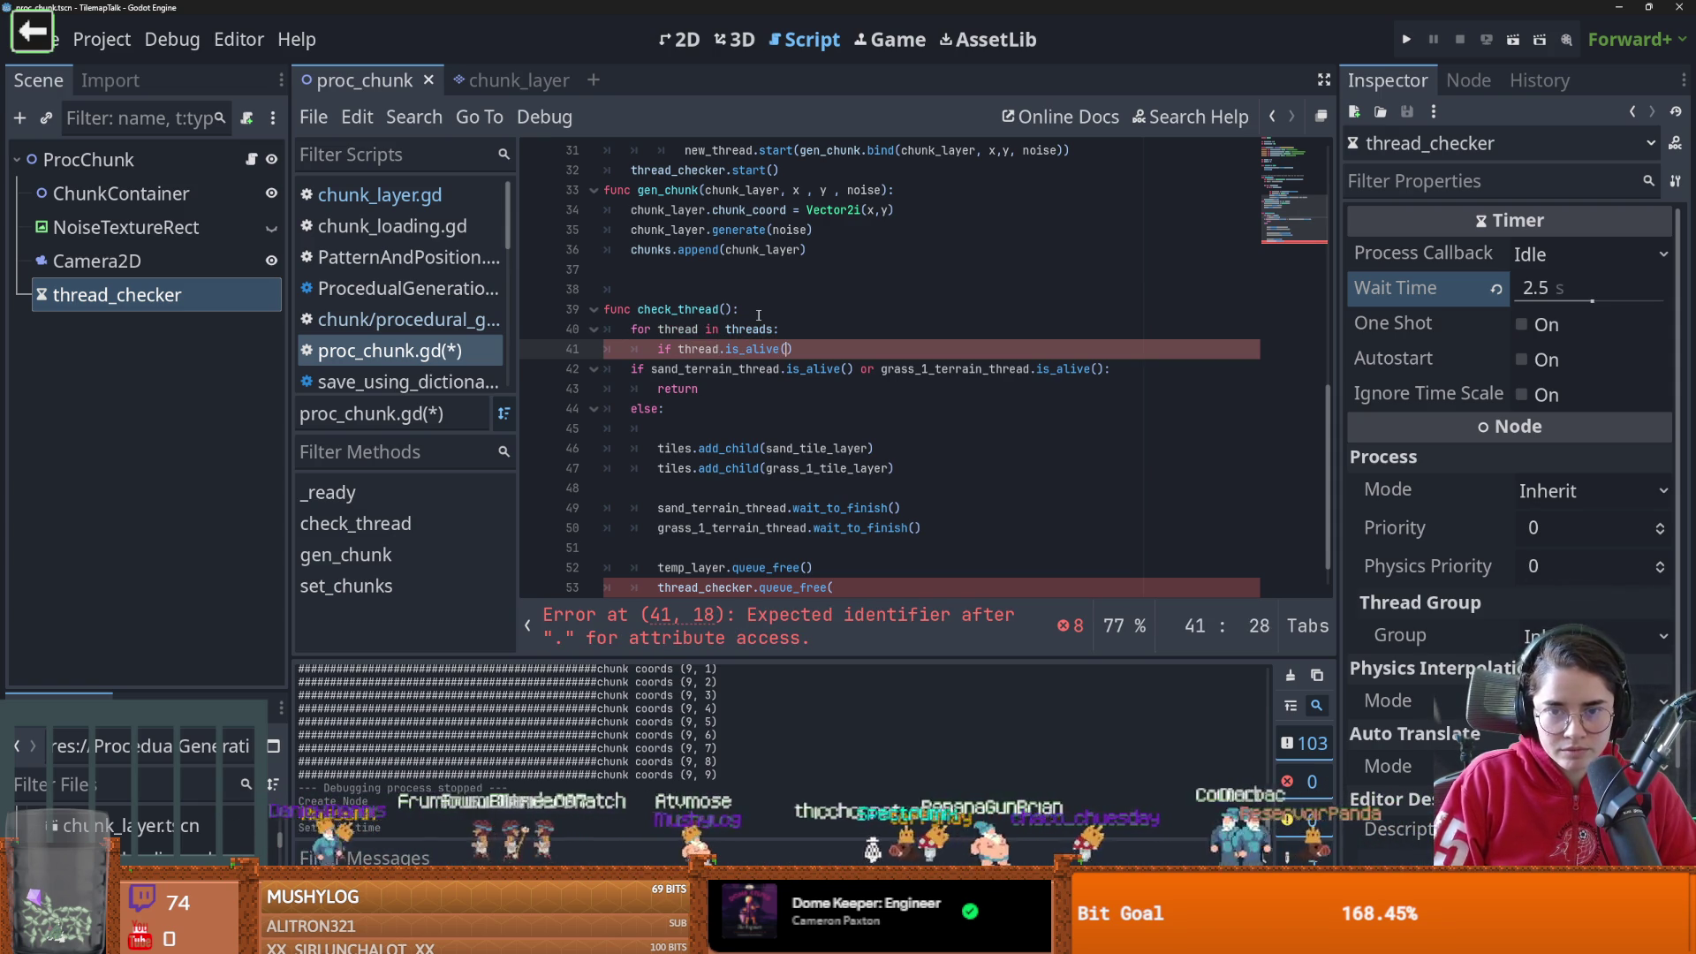
{"action": "key", "text": "Return"}
{"action": "type", "text": "pass"}
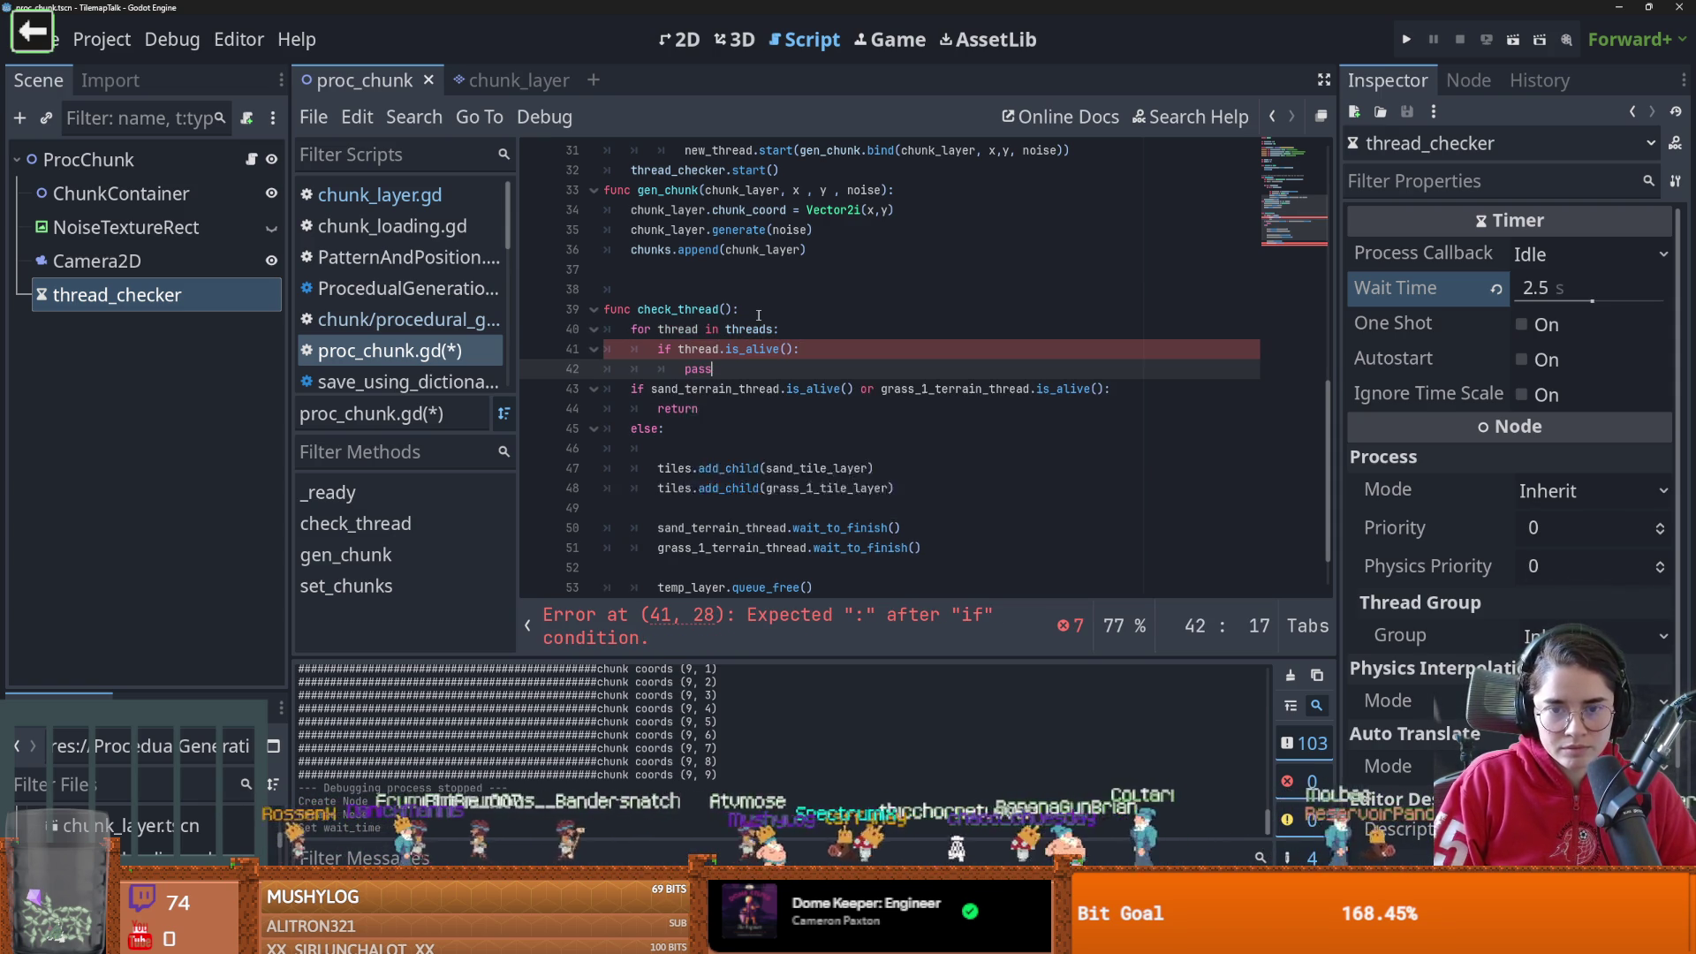
Add var still_going = true and negate the check to !thread.is_alive()
{"action": "left_click", "coordinate": [758, 311]}
{"action": "key", "text": "Return"}
{"action": "type", "text": "var s"}
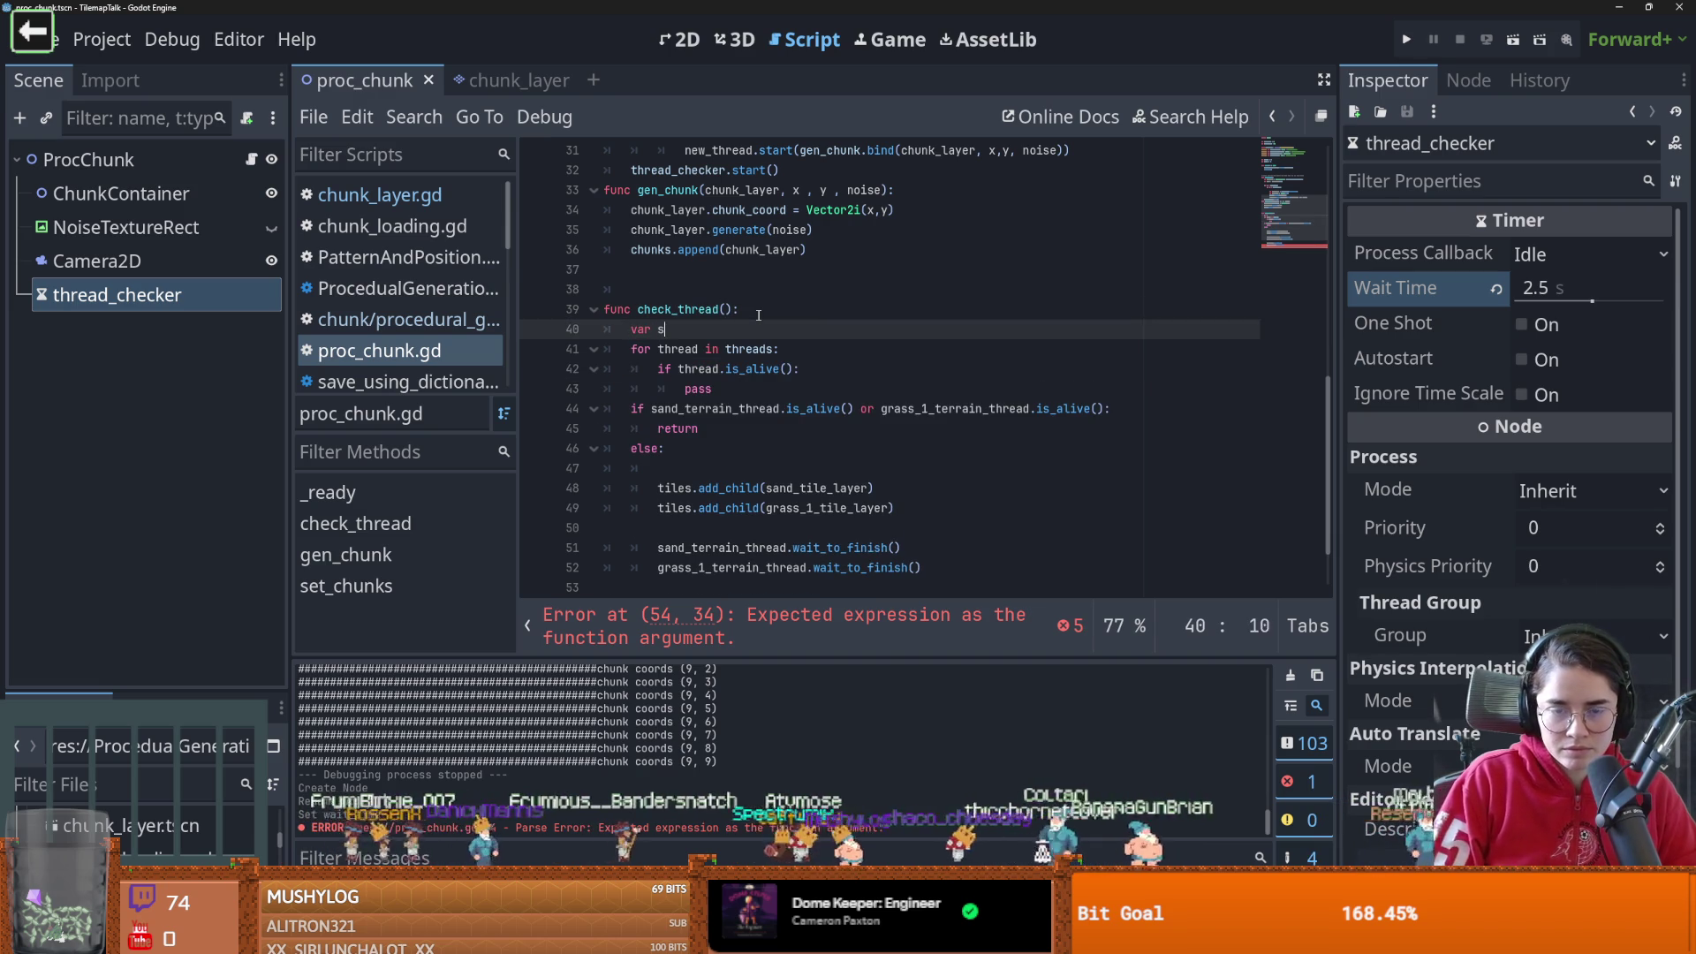
{"action": "type", "text": "till_going ="}
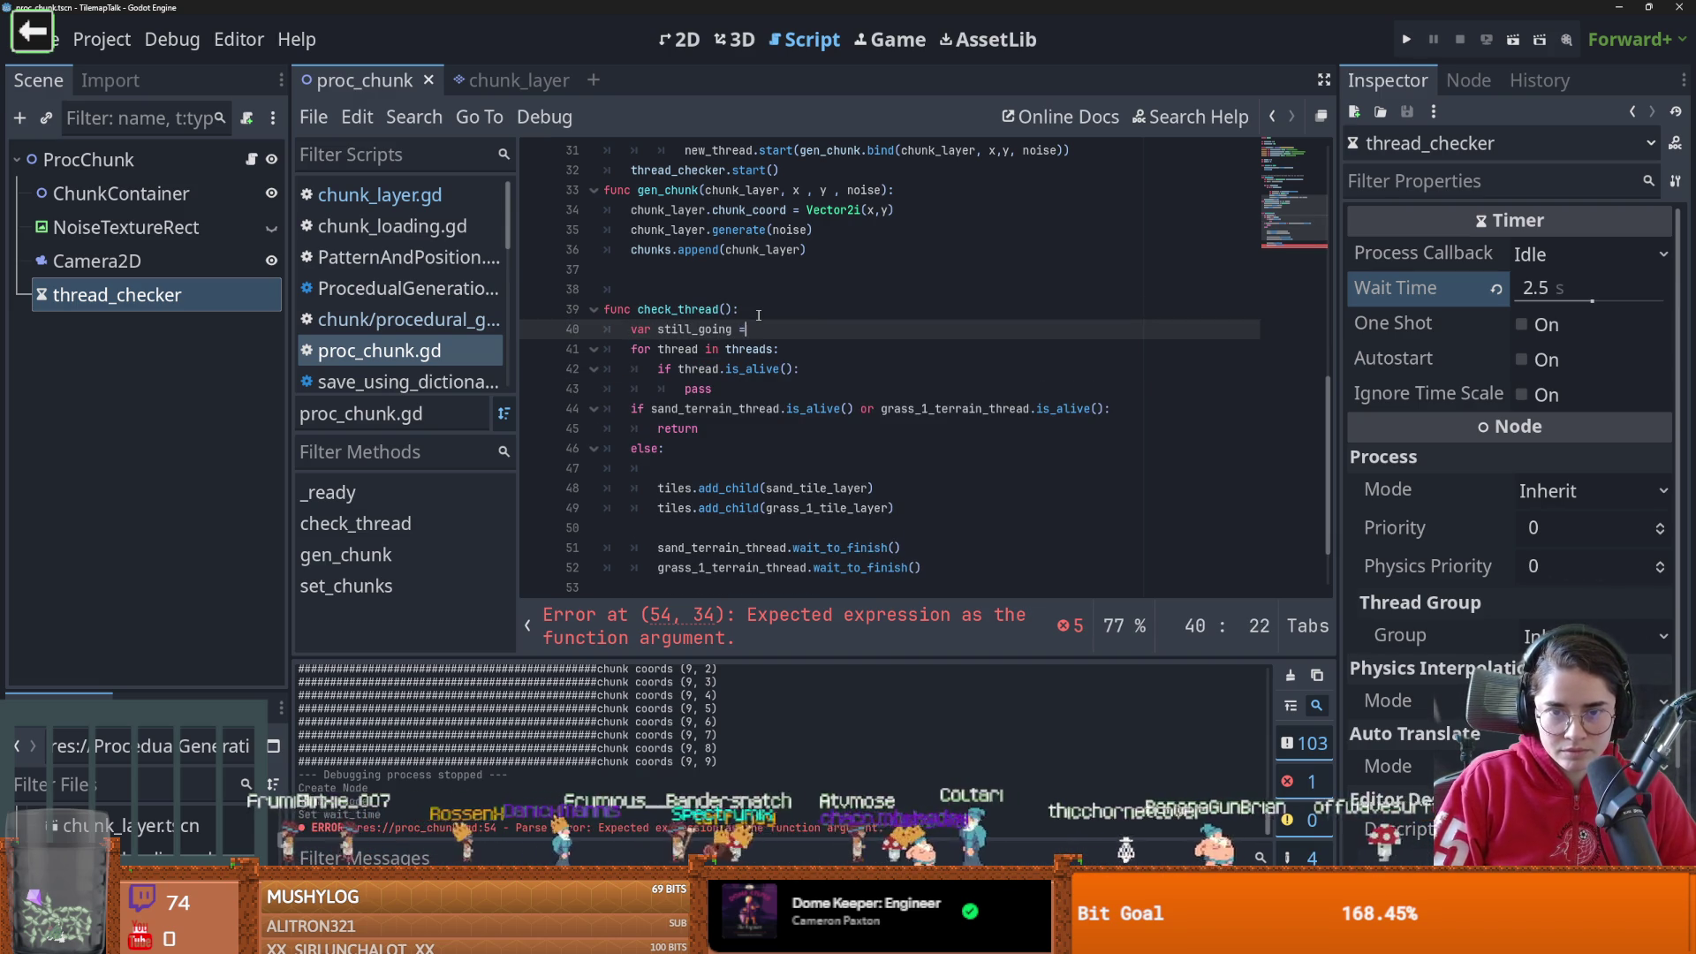
{"action": "type", "text": " true"}
{"action": "key", "text": "Down"}
{"action": "key", "text": "Down"}
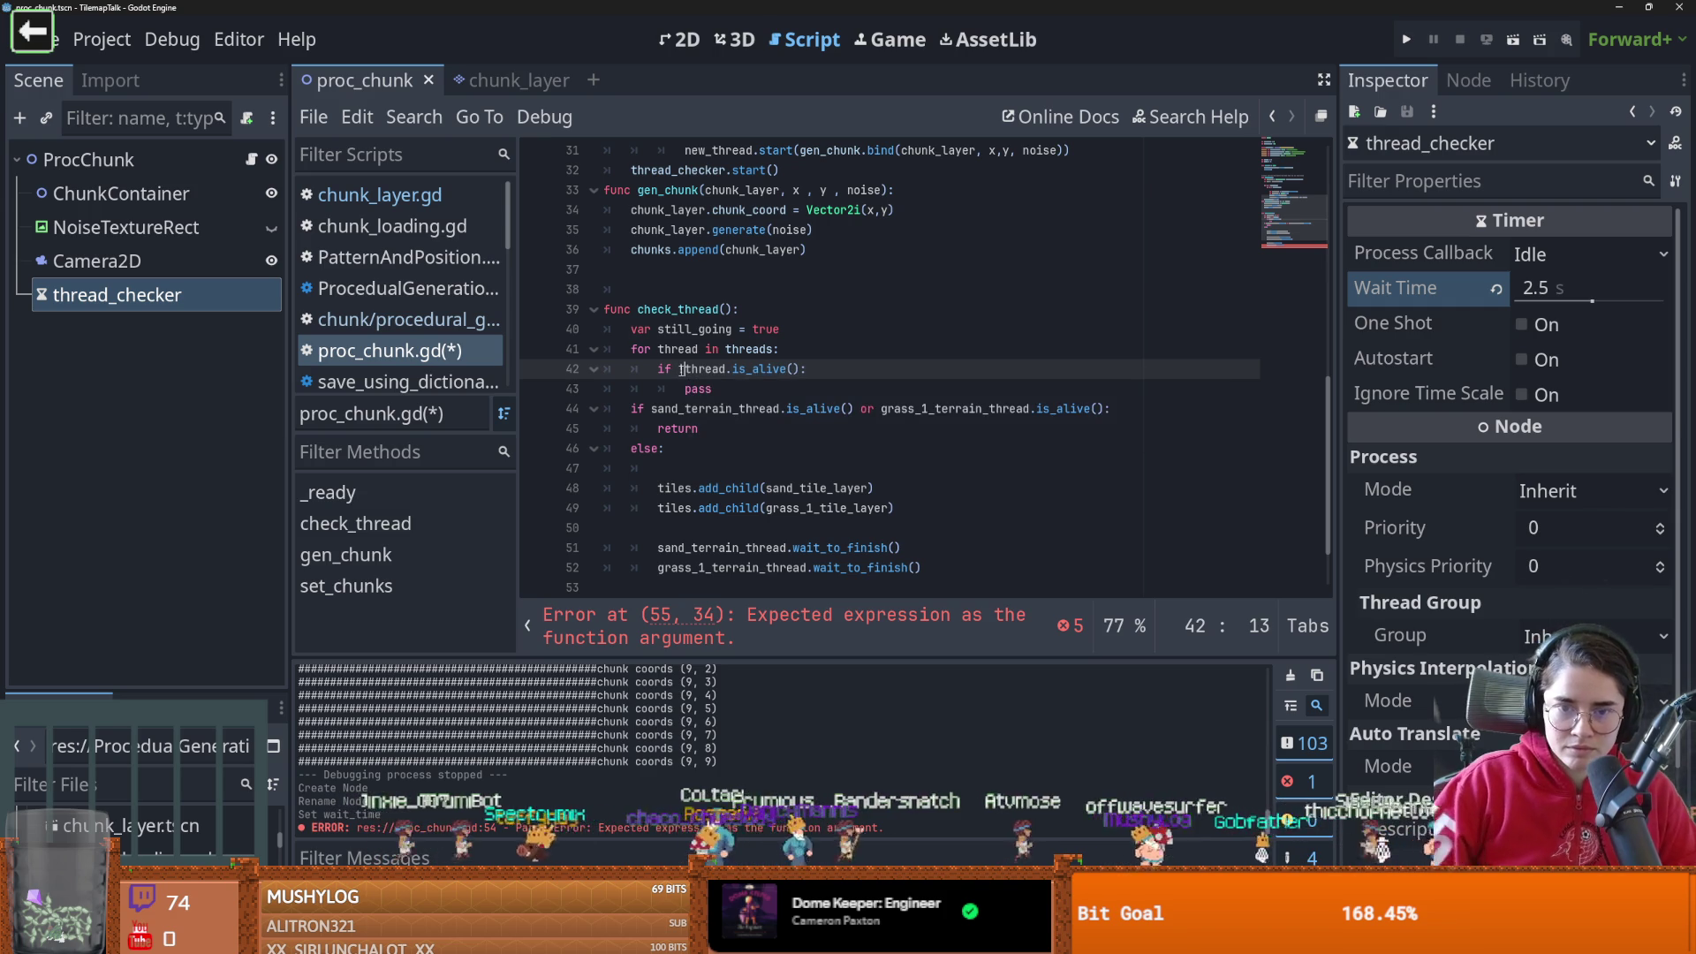
{"action": "type", "text": "!"}
{"action": "double_click", "coordinate": [695, 328]}
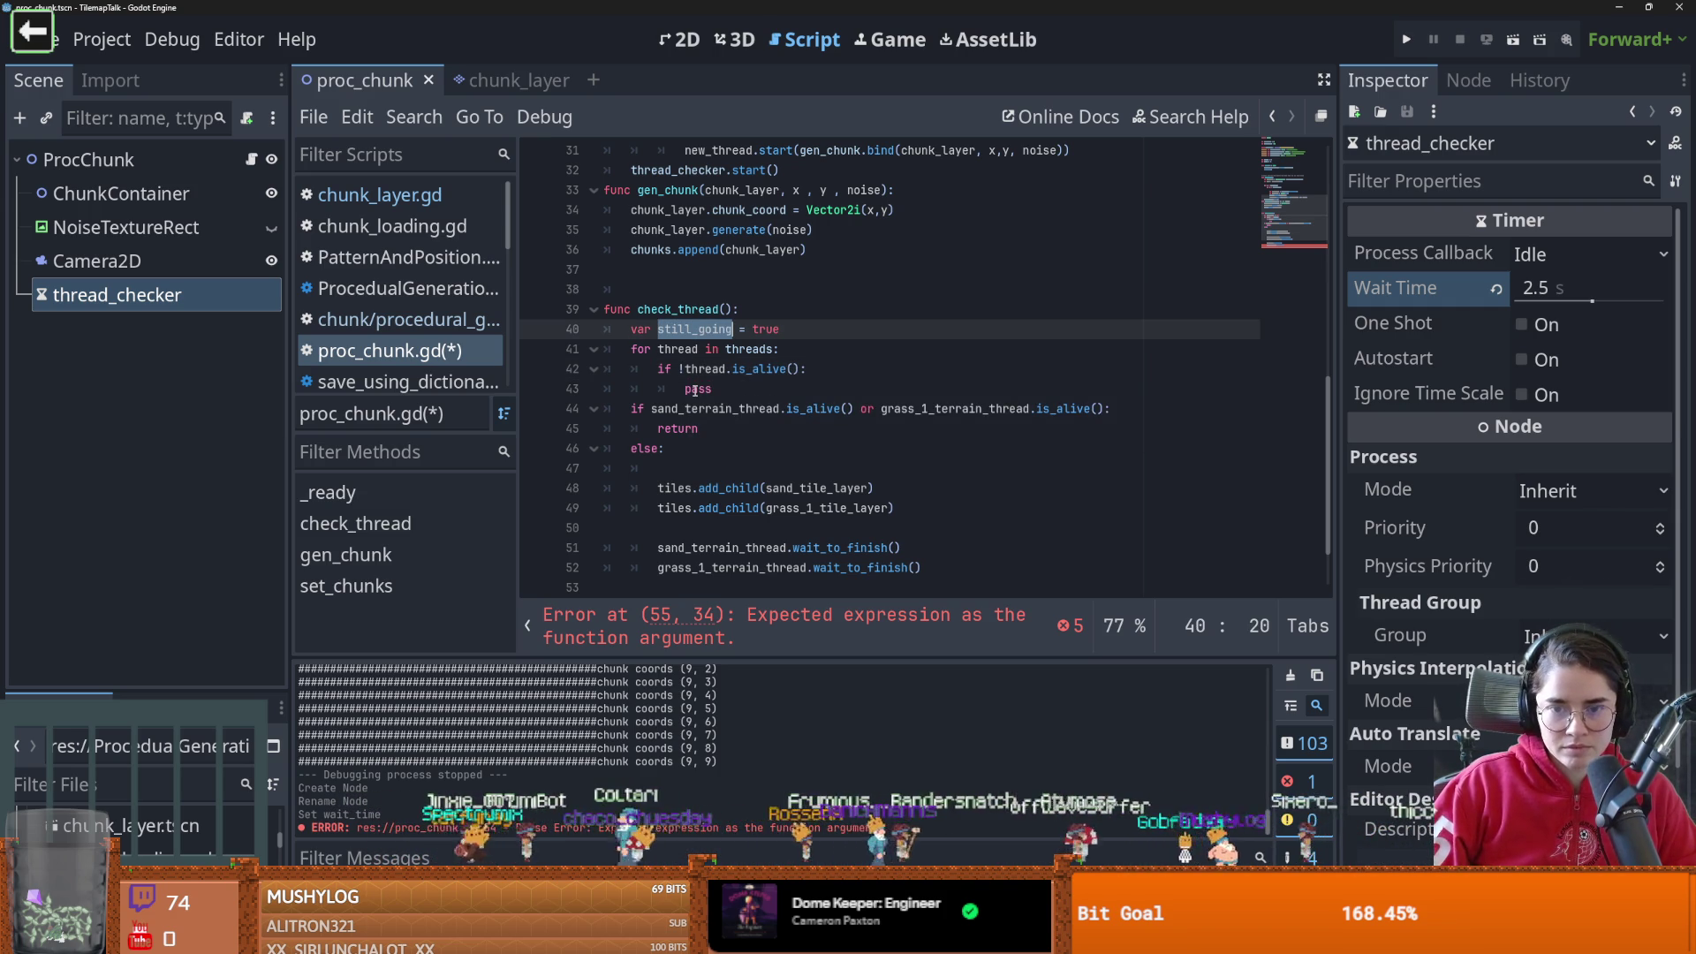
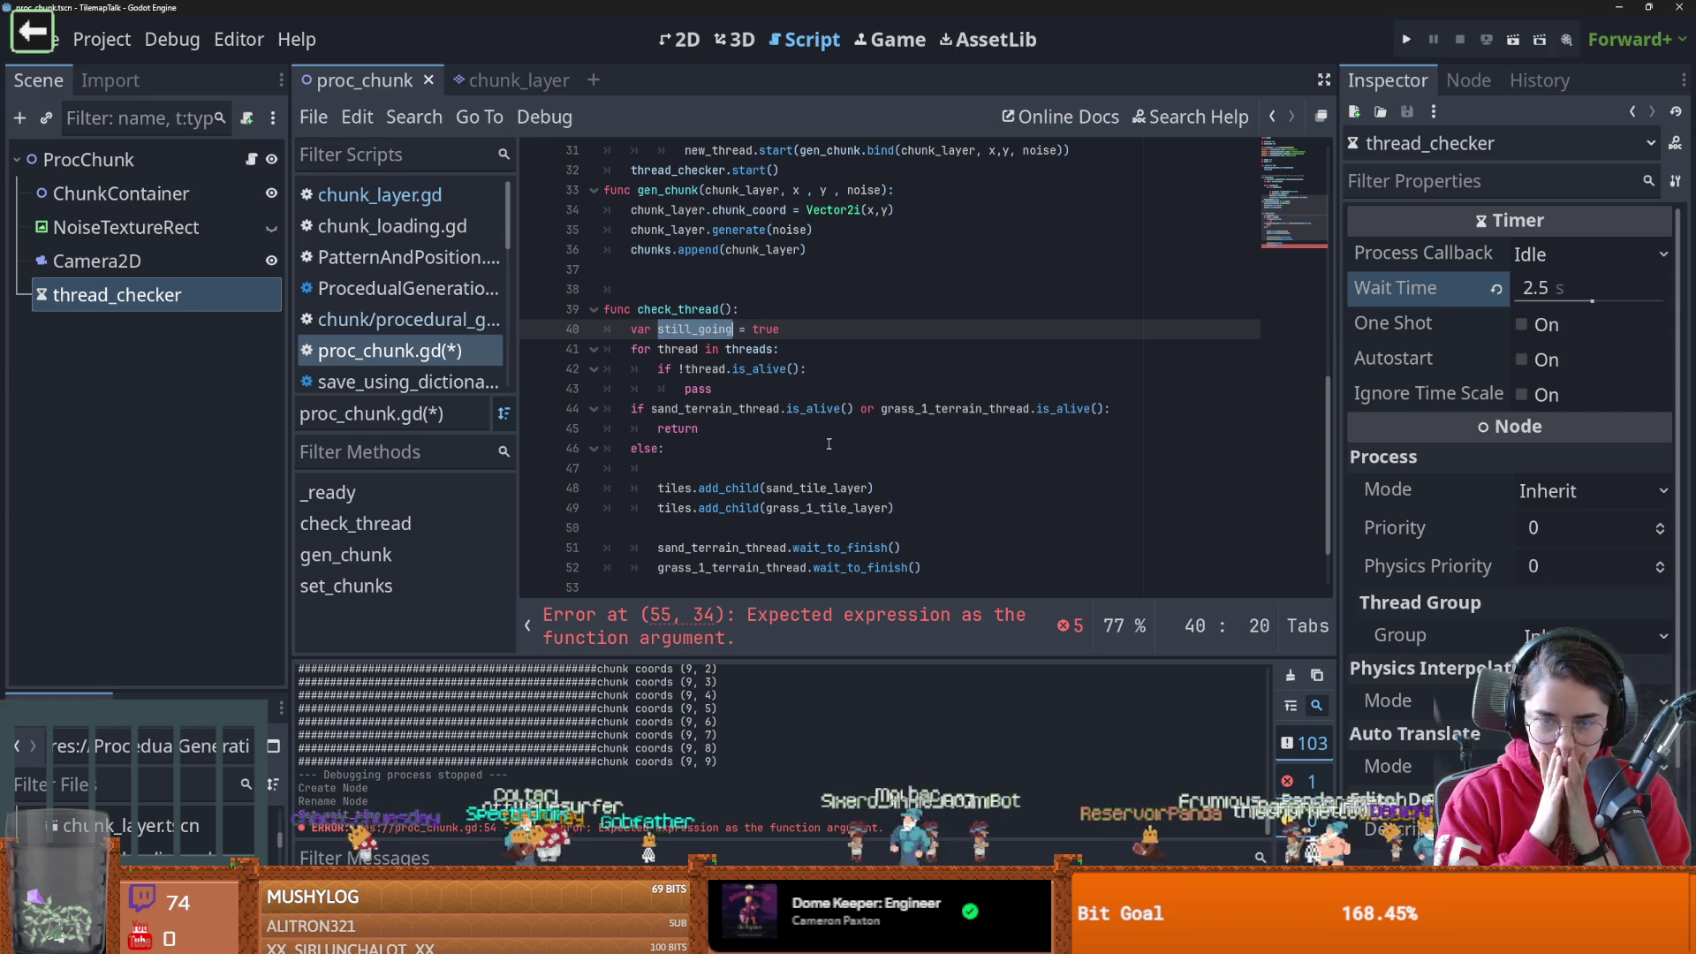
Remove the '!' before thread.is_alive(), save, and change pass to return in check_thread
{"action": "left_click", "coordinate": [685, 372]}
{"action": "key", "text": "BackSpace"}
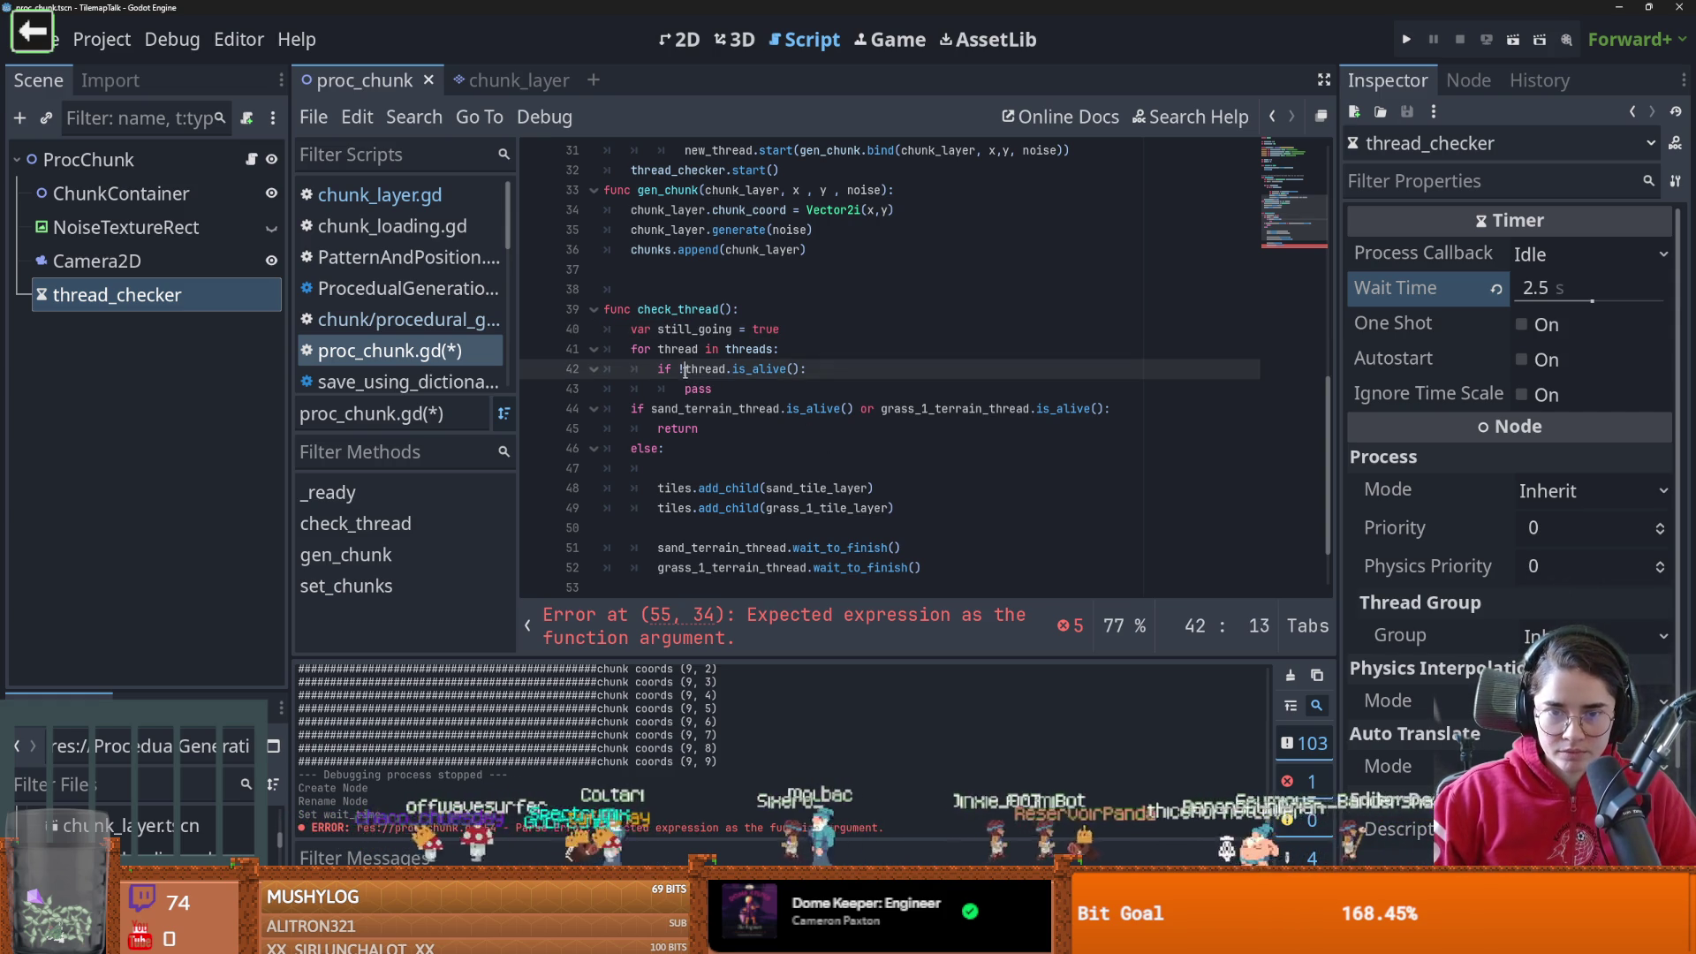
{"action": "key", "text": "ctrl+s"}
{"action": "left_click", "coordinate": [698, 349]}
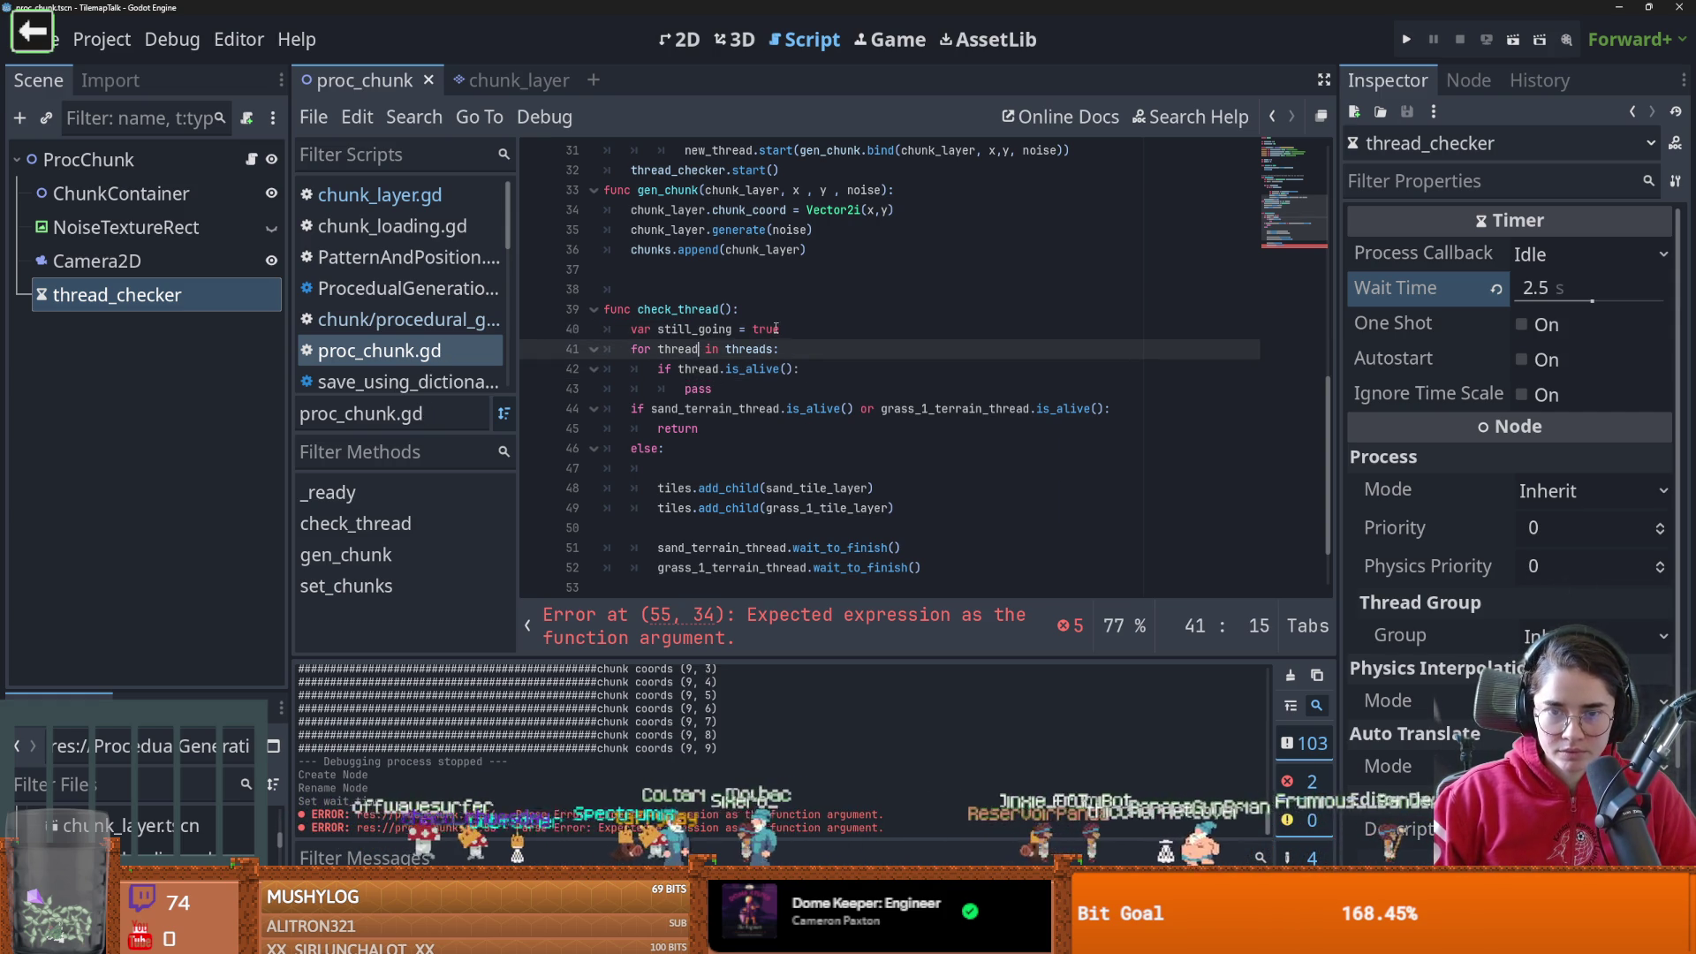
{"action": "double_click", "coordinate": [716, 331]}
{"action": "left_click", "coordinate": [698, 371]}
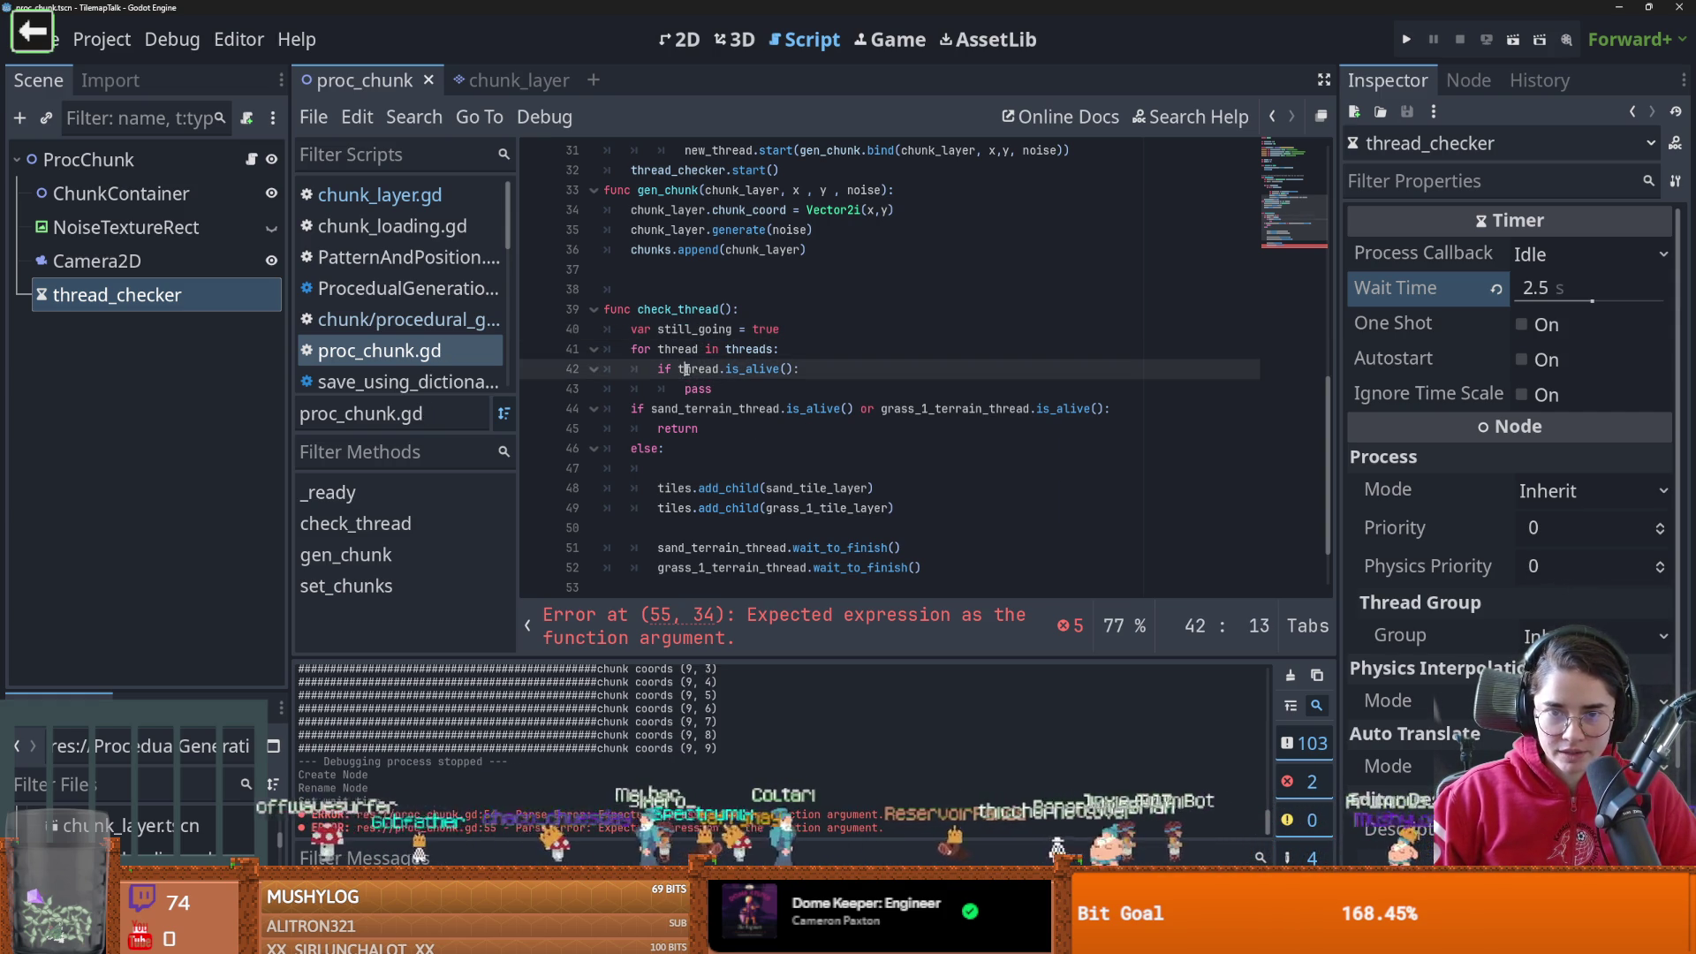
{"action": "double_click", "coordinate": [697, 389]}
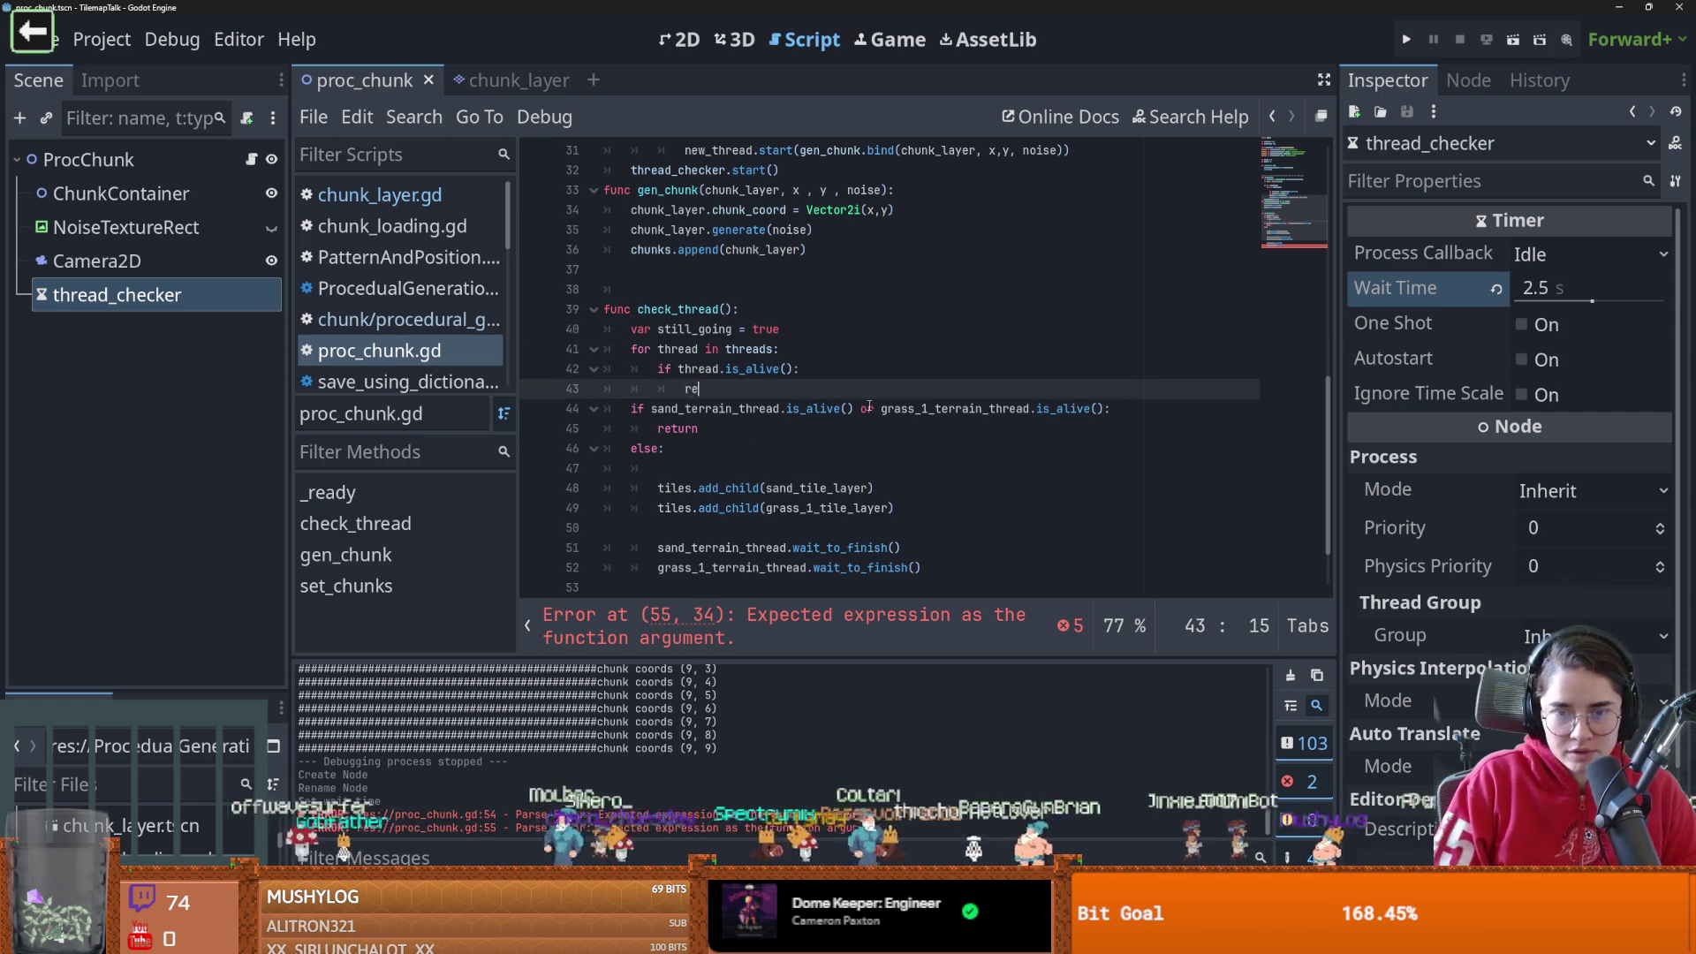
{"action": "type", "text": "return"}
Delete the still_going declaration line
{"action": "key", "text": "Up"}
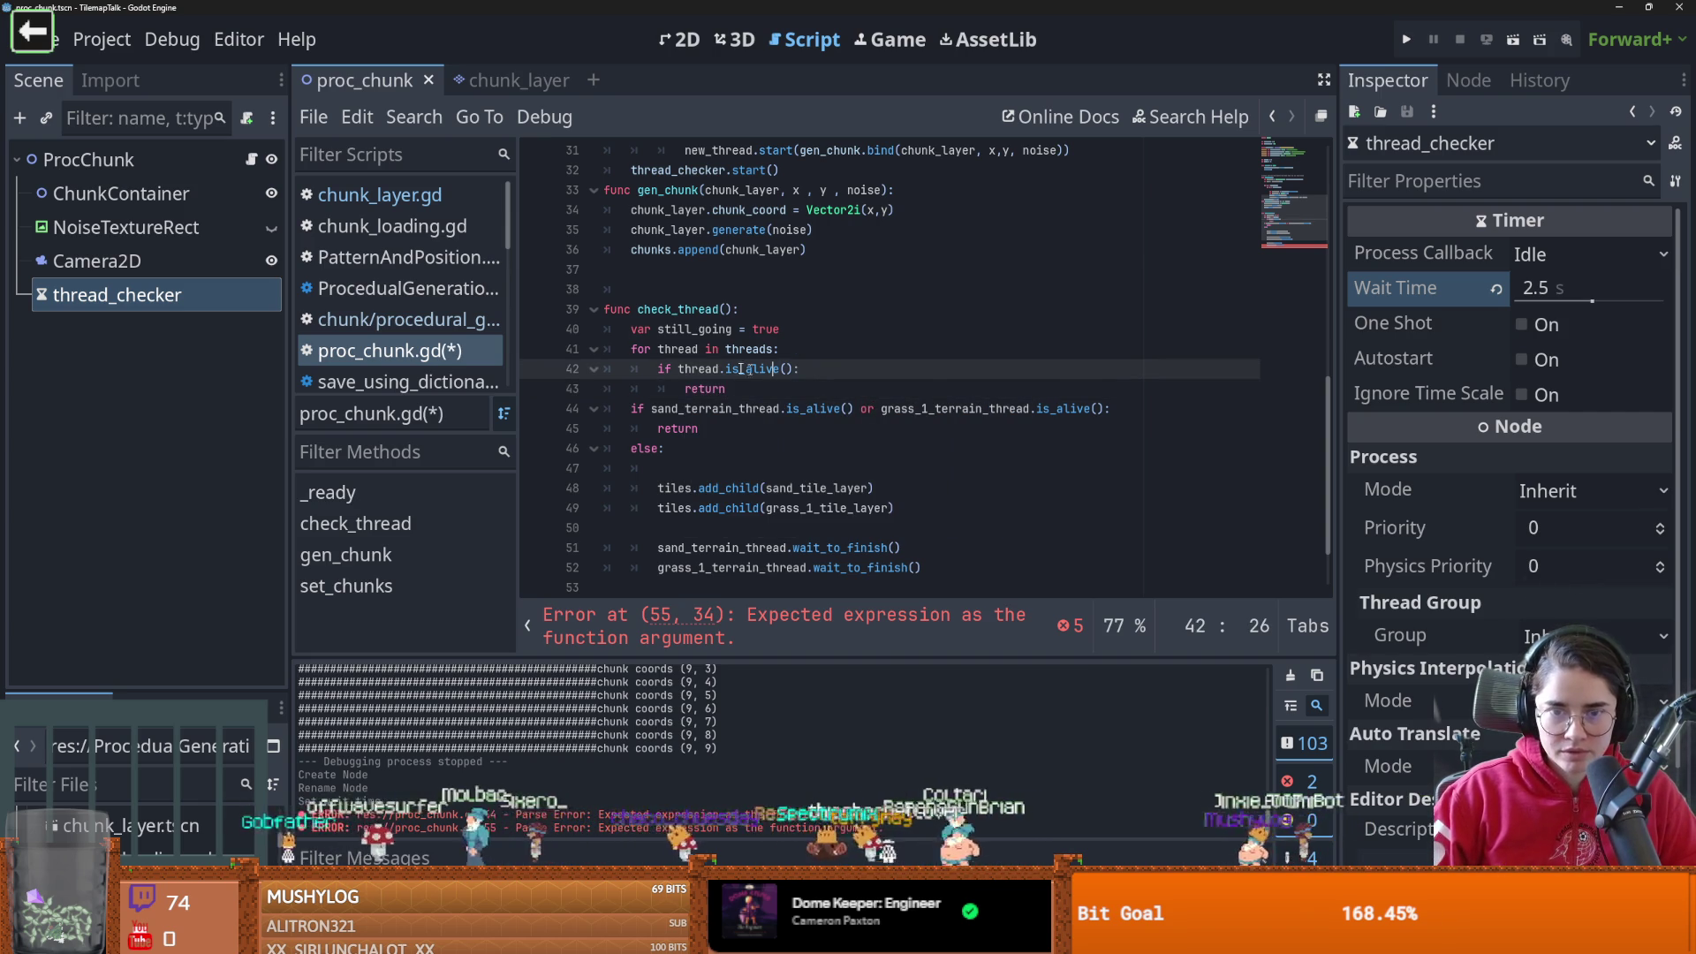
{"action": "key", "text": "Up"}
{"action": "key", "text": "Up"}
{"action": "key", "text": "End"}
{"action": "key", "text": "shift+Home"}
{"action": "key", "text": "shift+Home"}
{"action": "key", "text": "BackSpace"}
Delete the sand/grass terrain alive check and the leftover else line
{"action": "left_click_drag", "start_coordinate": [726, 429], "coordinate": [549, 408]}
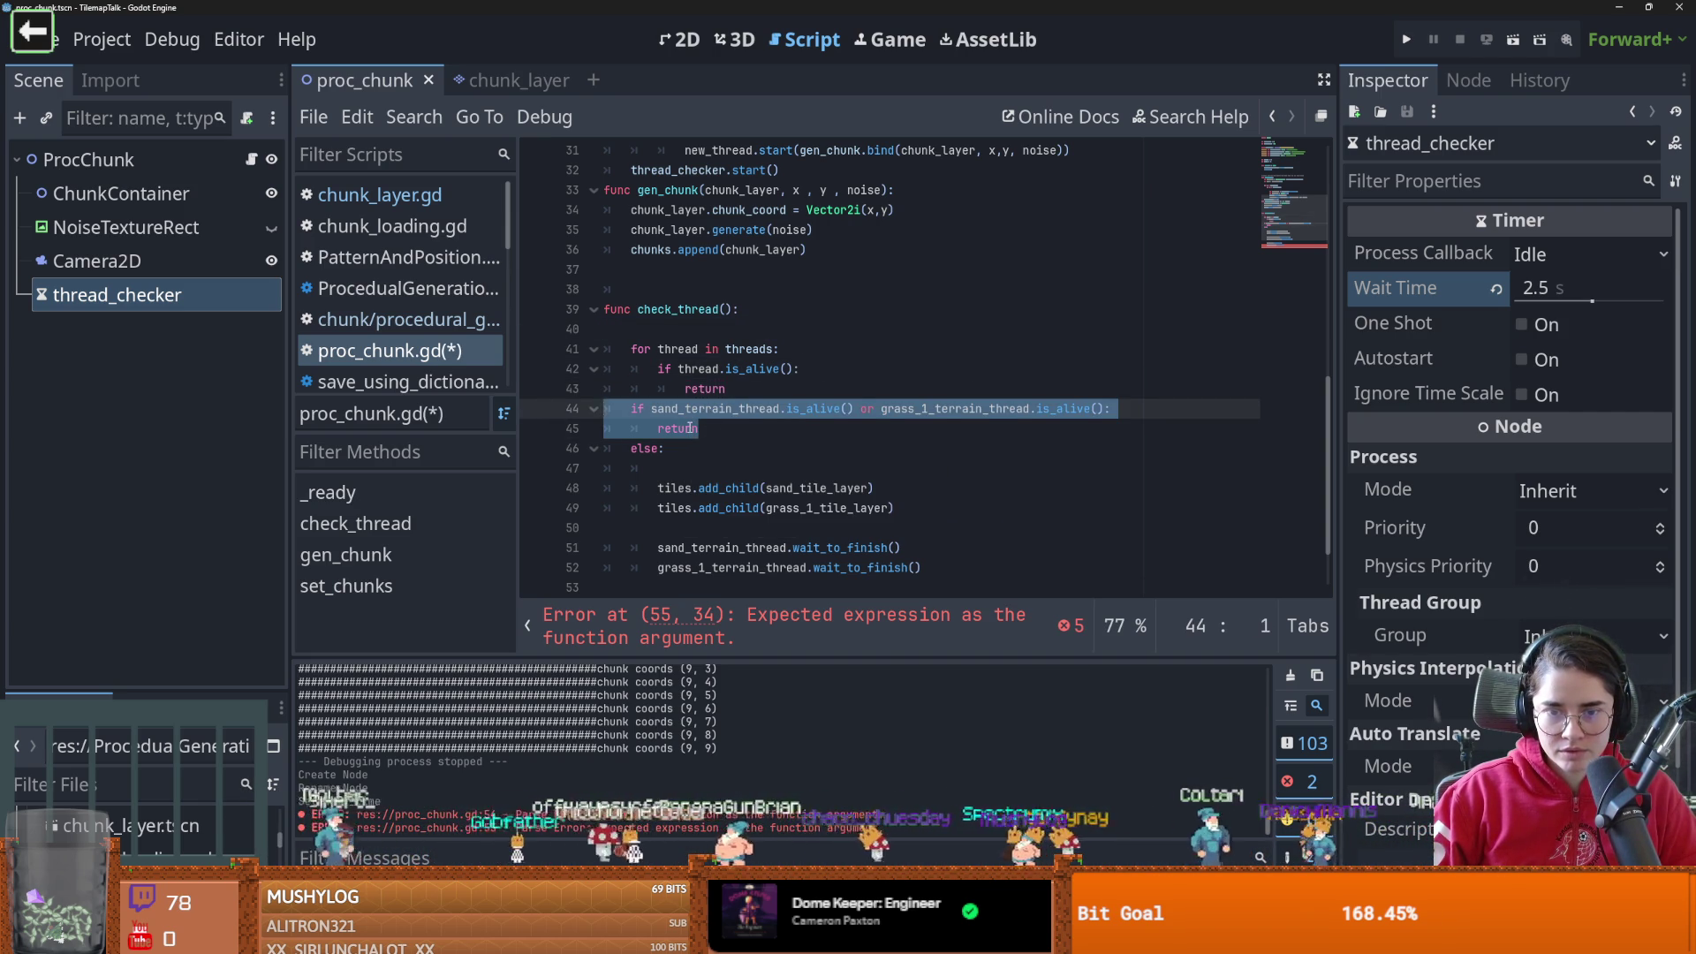
{"action": "left_click", "coordinate": [690, 429]}
{"action": "double_click", "coordinate": [705, 389]}
{"action": "key", "text": "Right"}
{"action": "left_click", "coordinate": [726, 431], "text": "shift"}
{"action": "key", "text": "Return"}
{"action": "triple_click", "coordinate": [727, 429]}
{"action": "key", "text": "BackSpace"}
Outdent the add_child and wait_to_finish lines out of the old else and remove the extra blank line
{"action": "scroll", "coordinate": [752, 534], "scroll_direction": "down", "scroll_amount": 1}
{"action": "left_click_drag", "start_coordinate": [748, 545], "coordinate": [665, 411]}
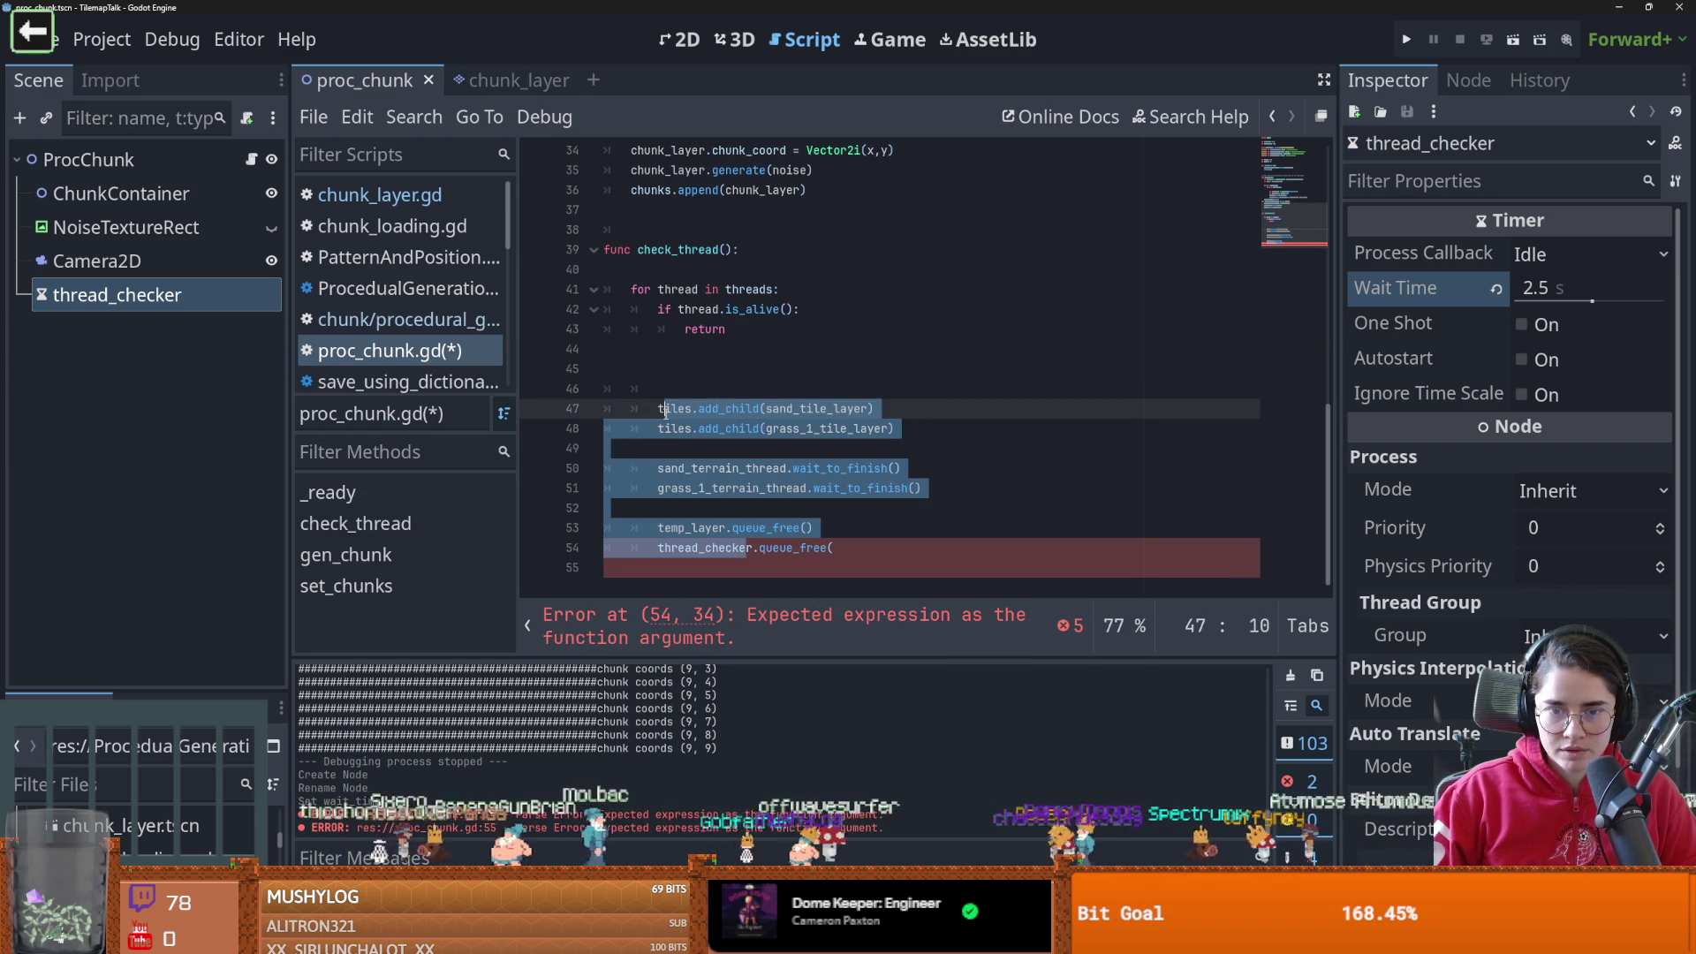
{"action": "key", "text": "Tab"}
{"action": "key", "text": "shift+Tab"}
{"action": "key", "text": "shift+Tab"}
{"action": "left_click", "coordinate": [674, 386]}
{"action": "key", "text": "BackSpace"}
{"action": "key", "text": "BackSpace"}
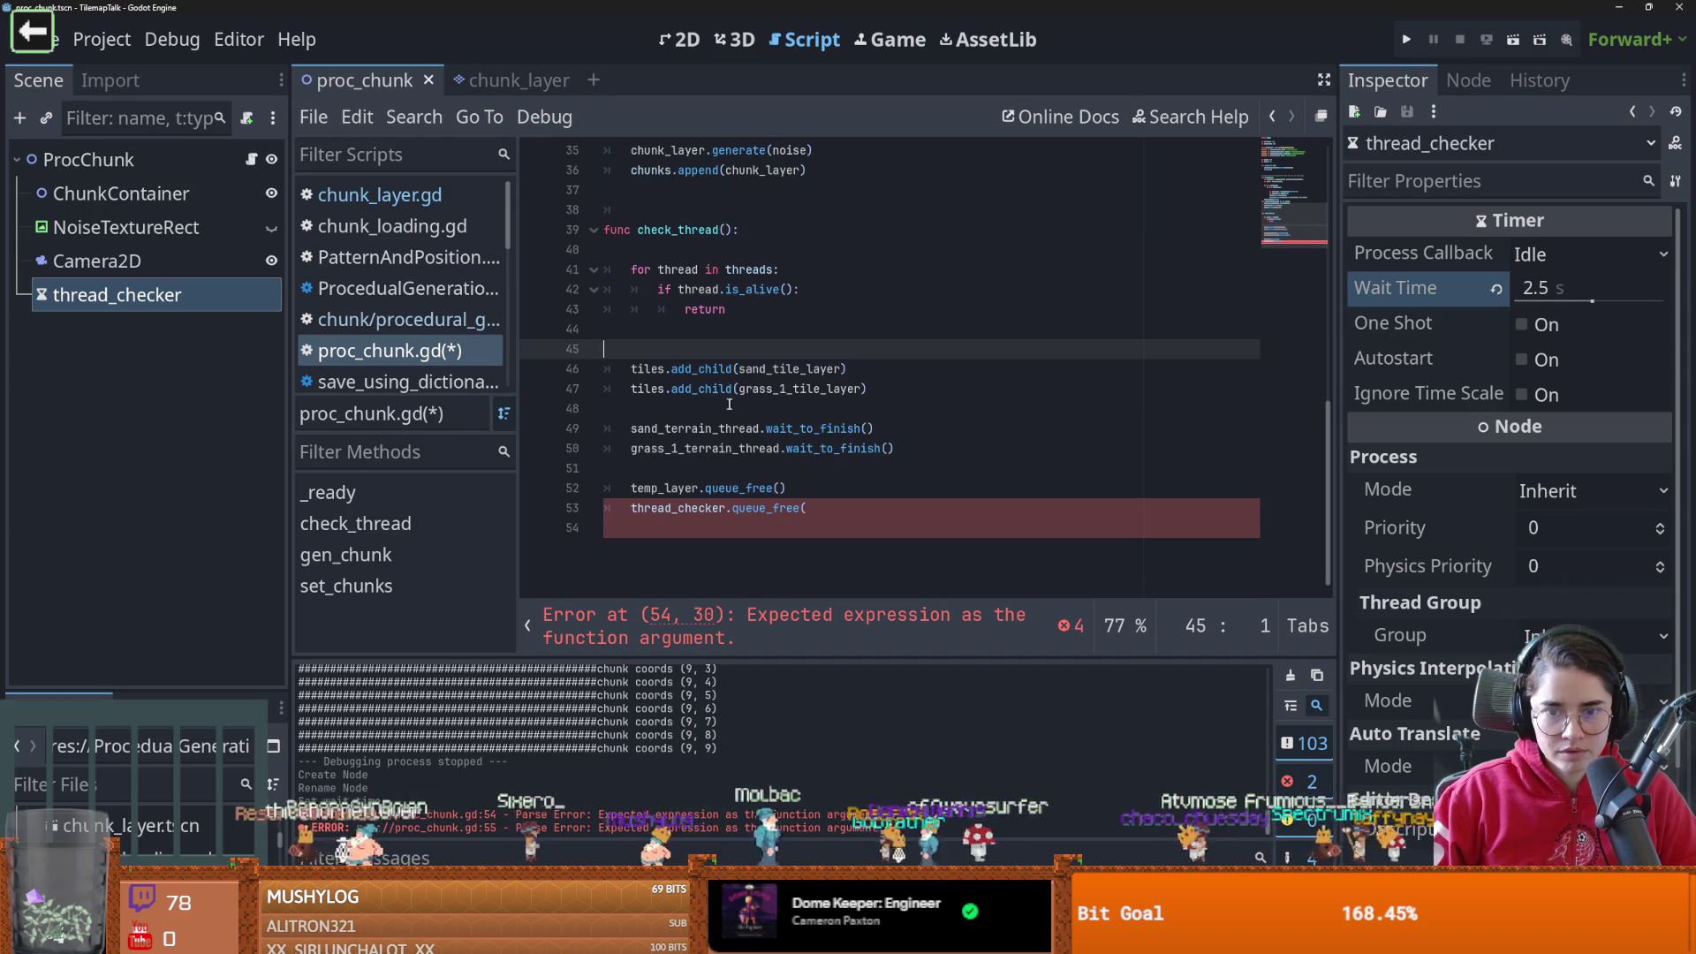
Delete the temp_layer.queue_free() cleanup line
{"action": "left_click", "coordinate": [715, 407]}
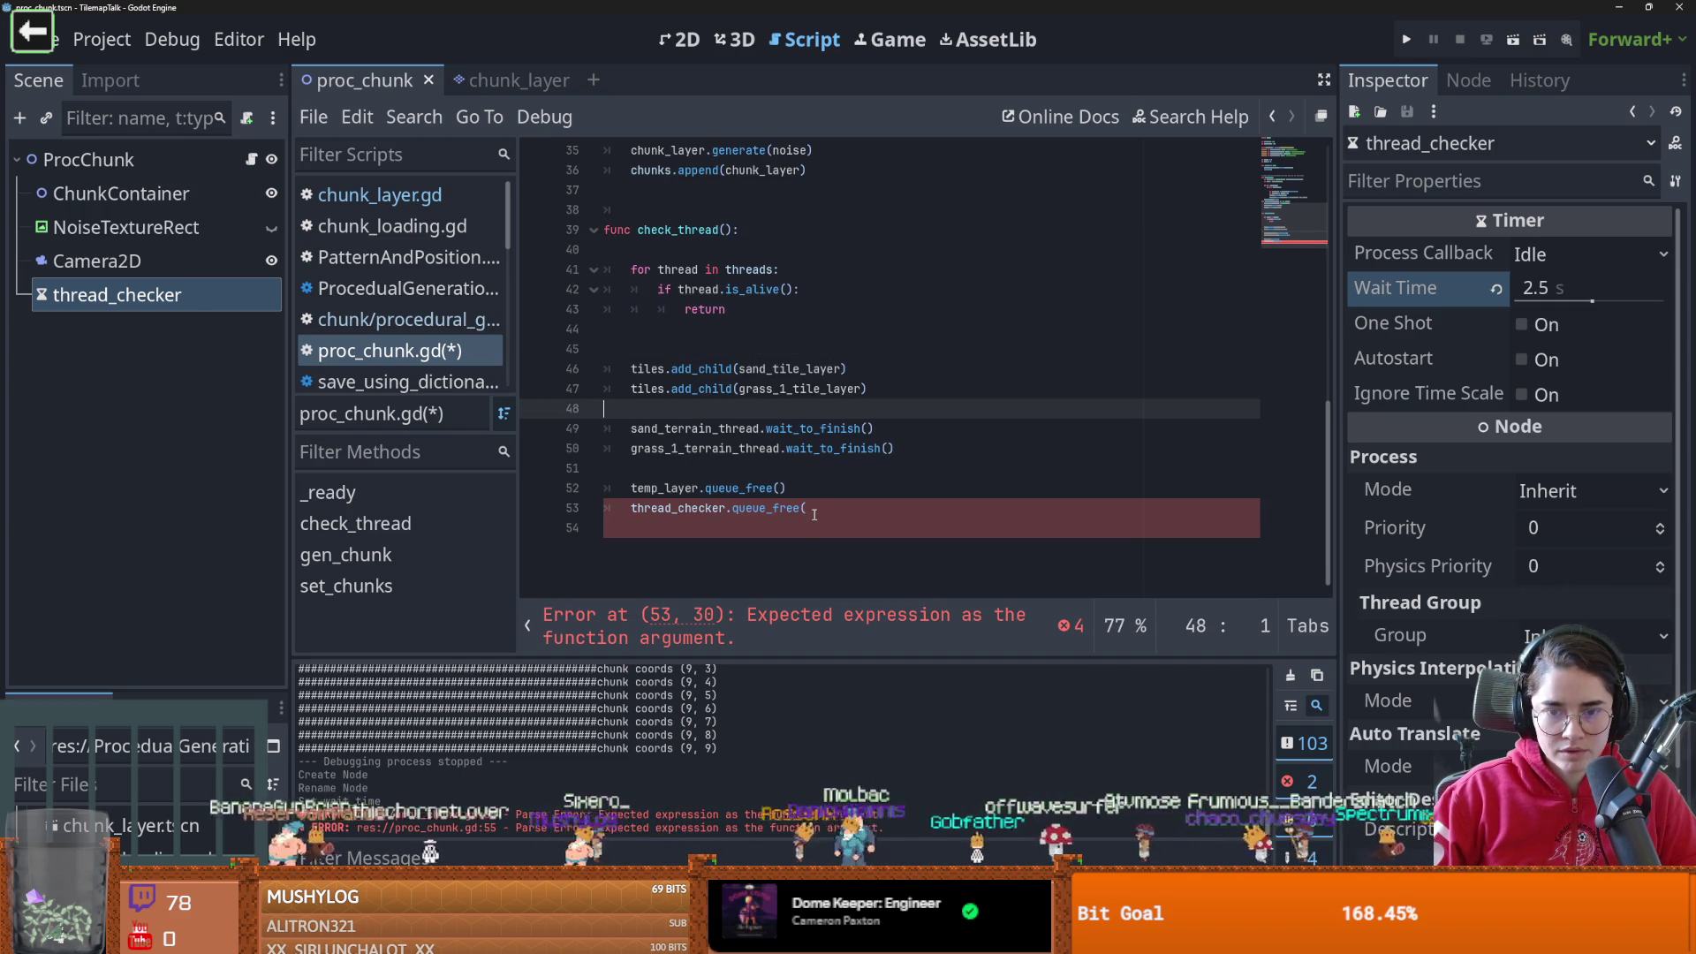
{"action": "left_click", "coordinate": [819, 512]}
{"action": "type", "text": ")"}
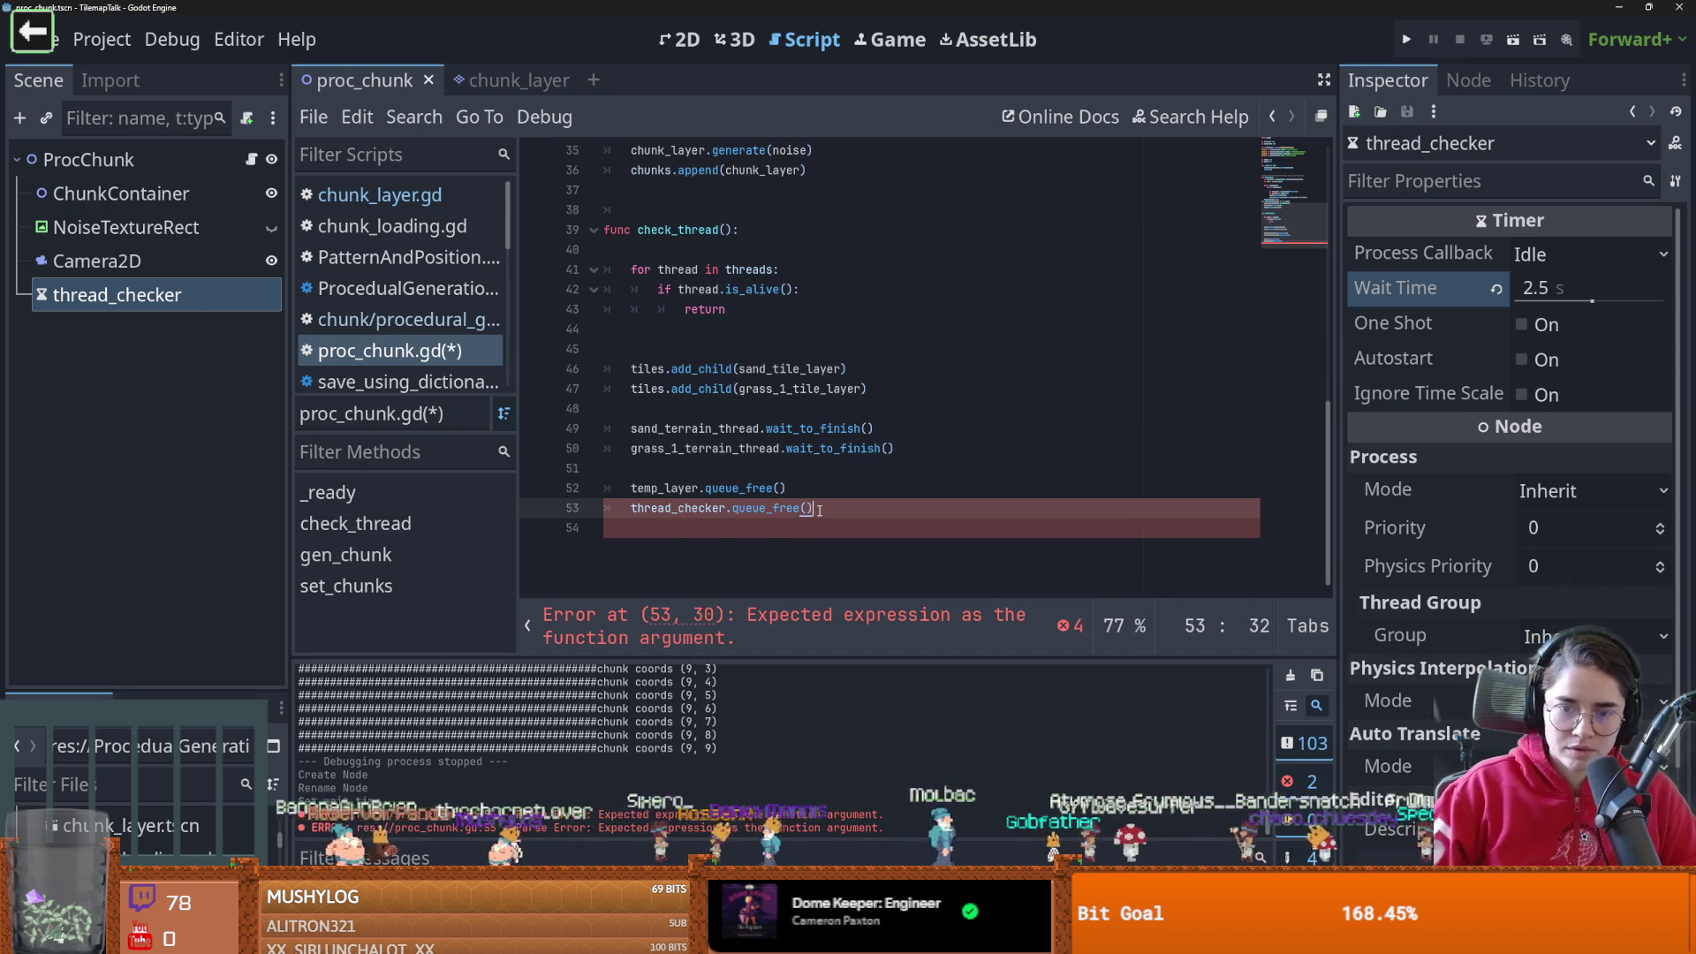
{"action": "double_click", "coordinate": [662, 511]}
{"action": "key", "text": "BackSpace"}
{"action": "key", "text": "shift+End"}
{"action": "key", "text": "BackSpace"}
Write a 'for chunk in chunks:' loop calling chunk_container.add_child(chunk)
{"action": "scroll", "coordinate": [703, 436], "scroll_direction": "up", "scroll_amount": 1}
{"action": "left_click", "coordinate": [703, 436]}
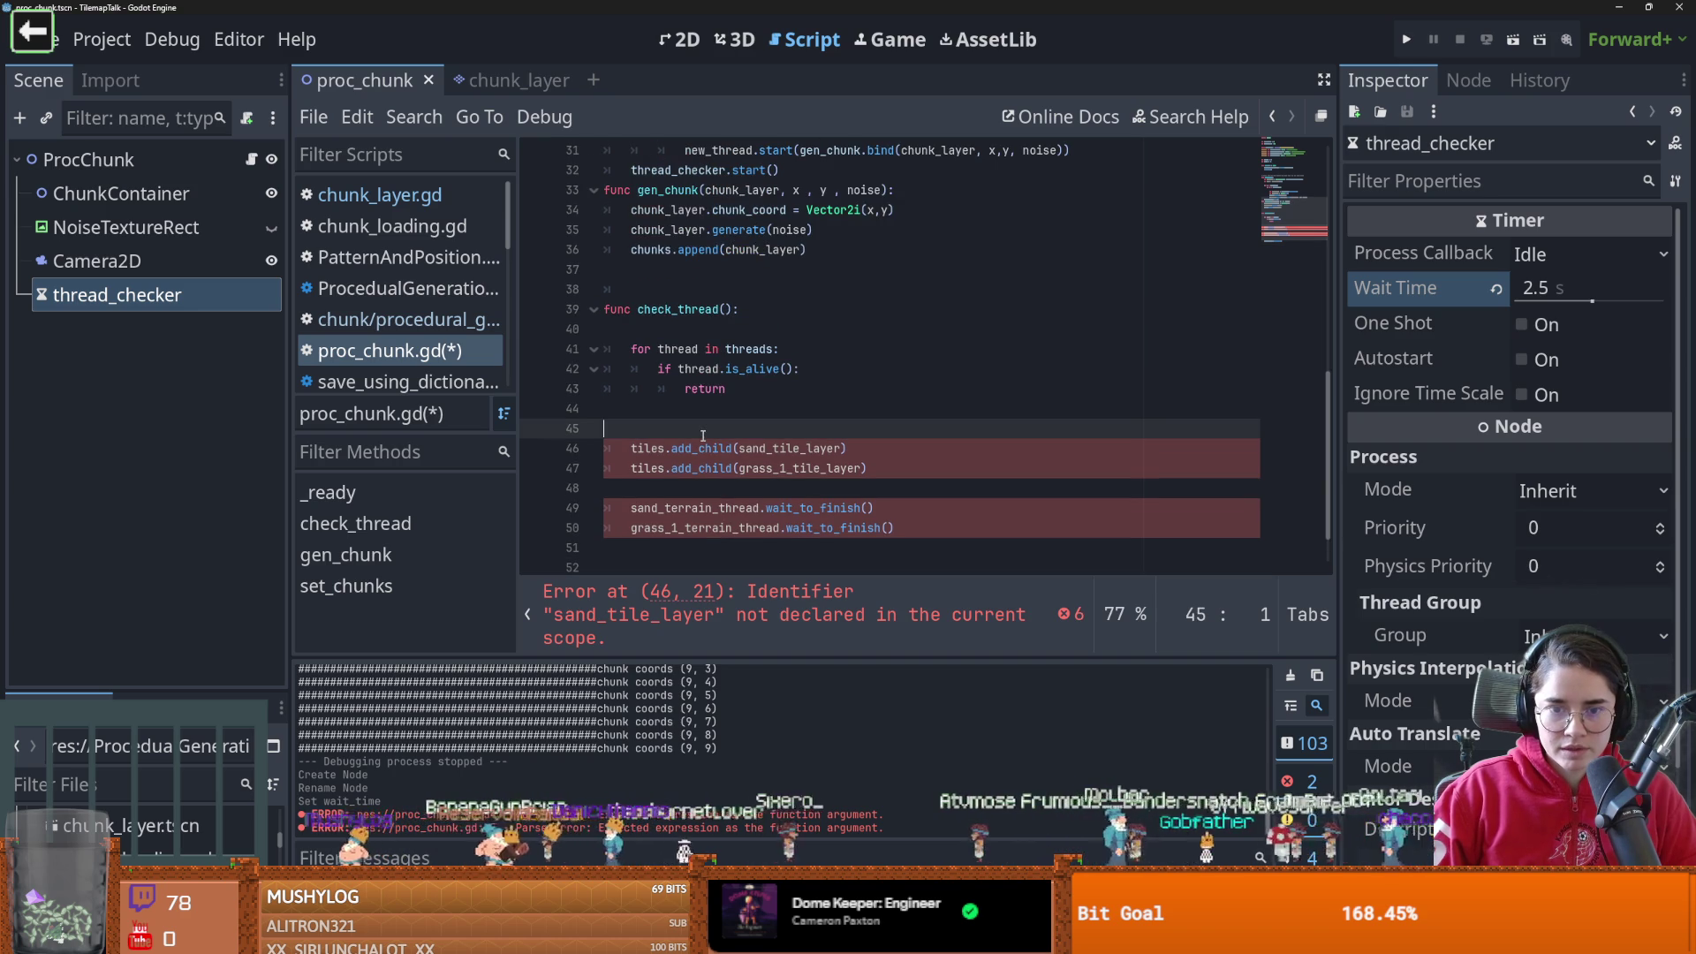
{"action": "scroll", "coordinate": [747, 415], "scroll_direction": "up", "scroll_amount": 10}
{"action": "double_click", "coordinate": [662, 389]}
{"action": "scroll", "coordinate": [672, 402], "scroll_direction": "down", "scroll_amount": 10}
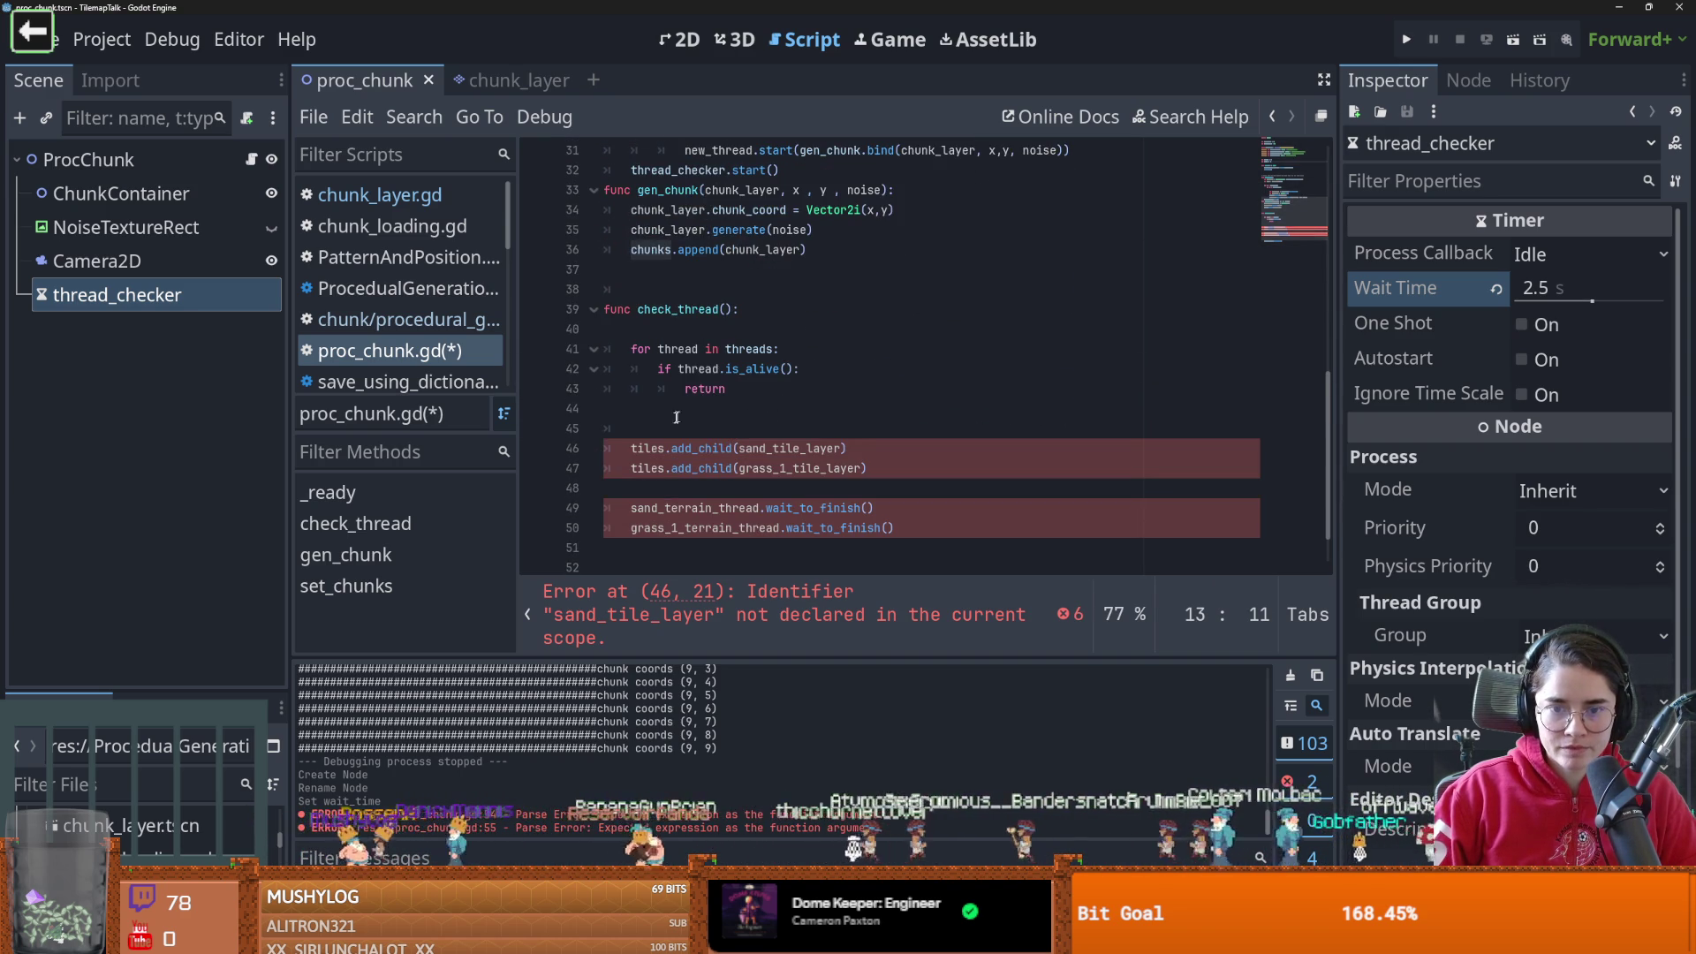
{"action": "left_click", "coordinate": [676, 429]}
{"action": "type", "text": "for chunk in chunks:"}
{"action": "key", "text": "Return"}
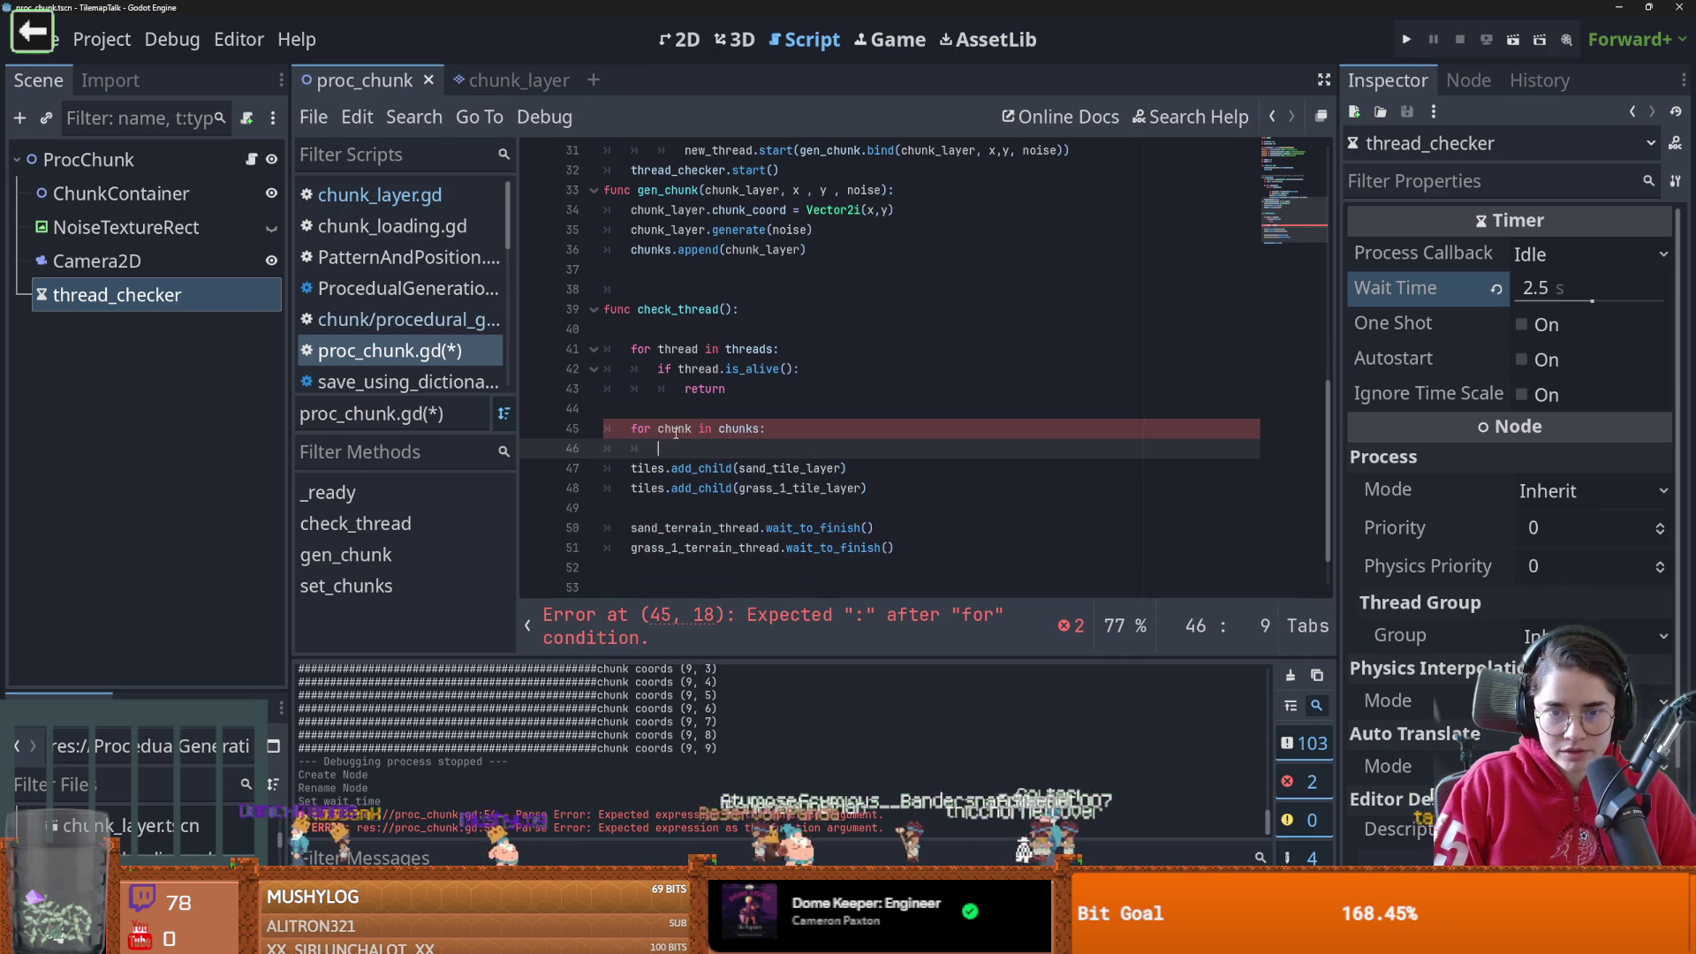
{"action": "type", "text": "chun"}
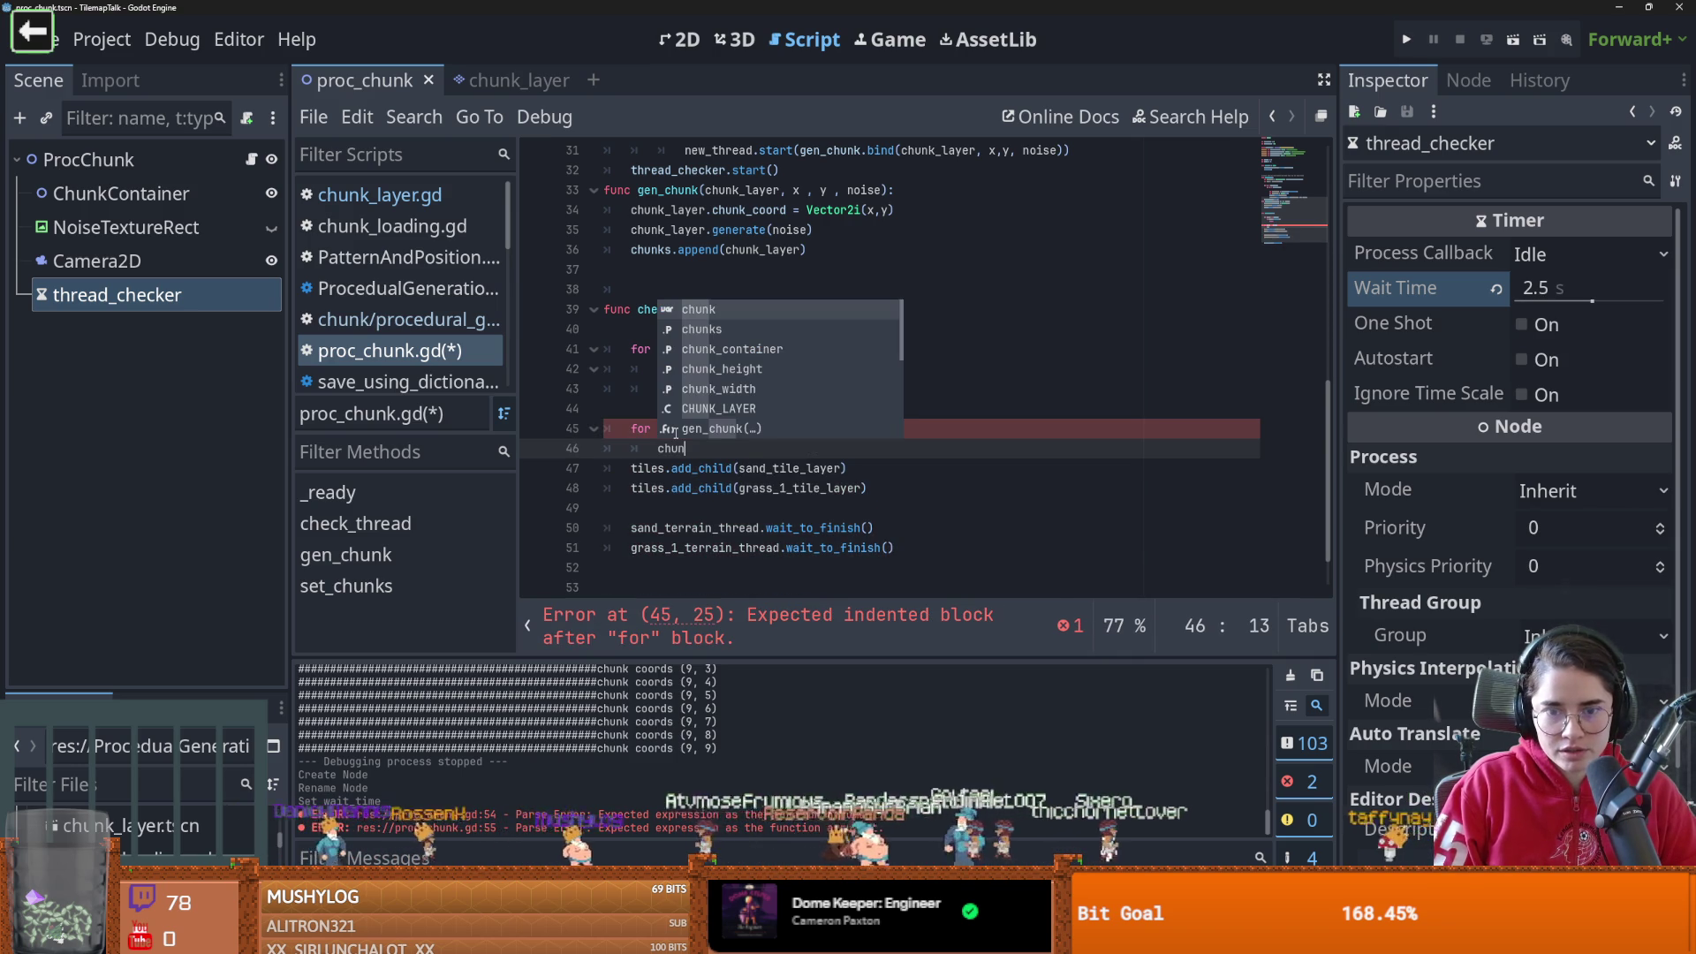
{"action": "key", "text": "Return"}
{"action": "type", "text": ".add"}
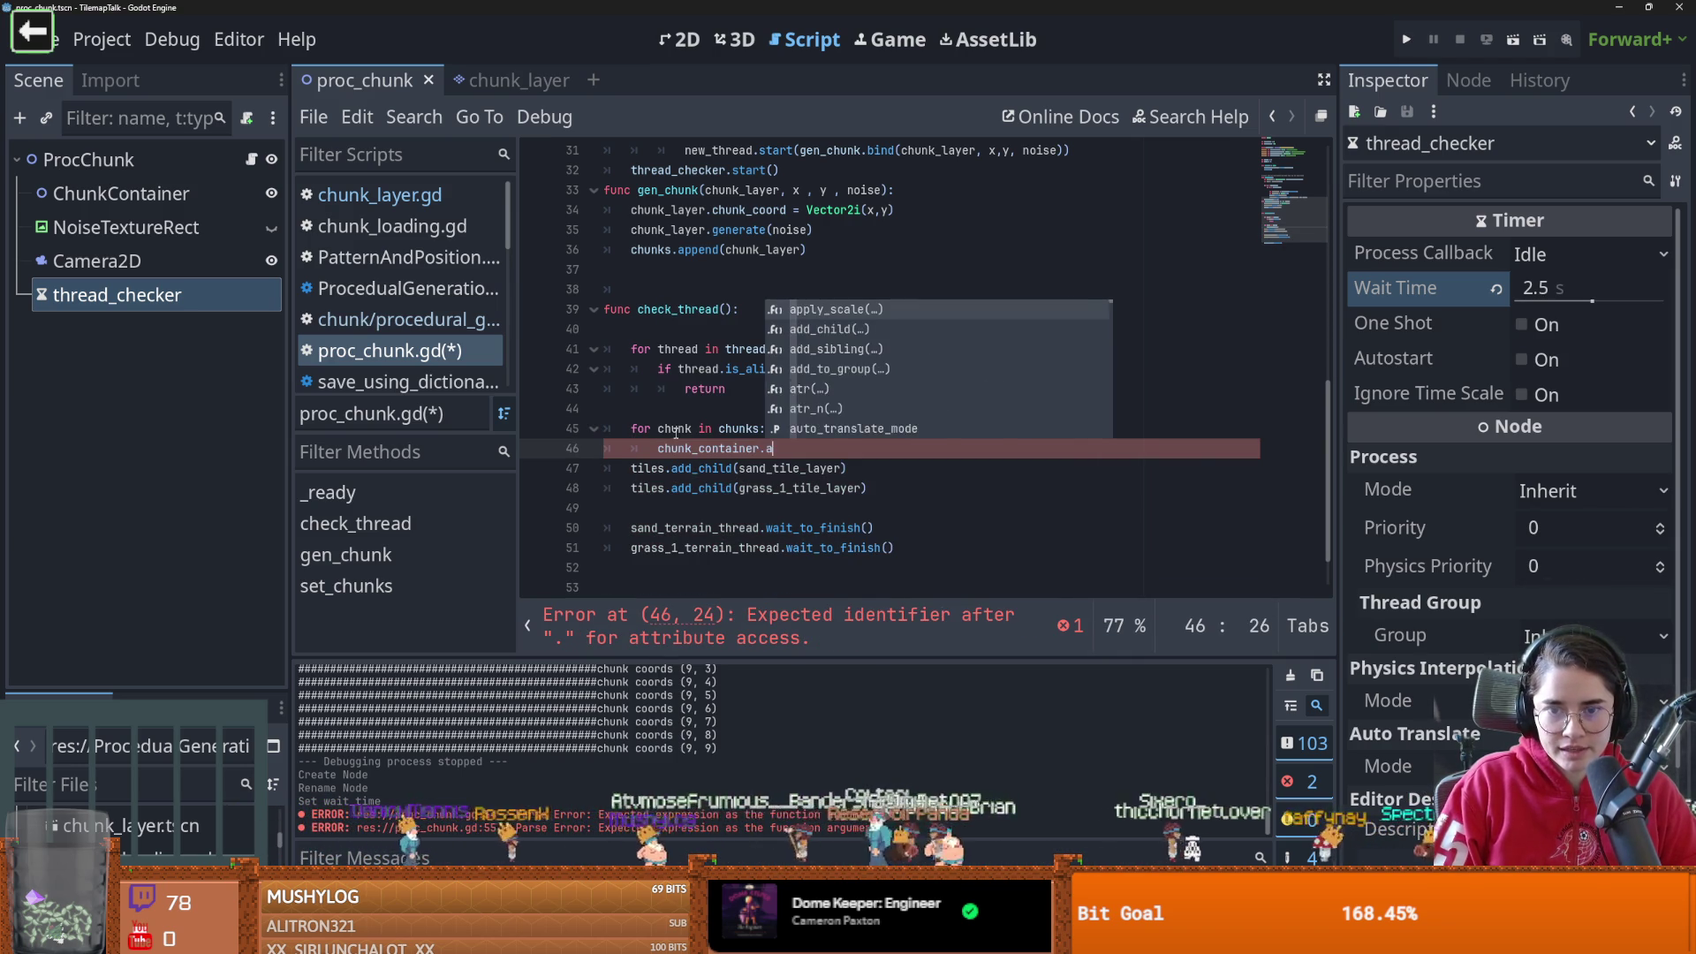
{"action": "key", "text": "Return"}
{"action": "type", "text": "k"}
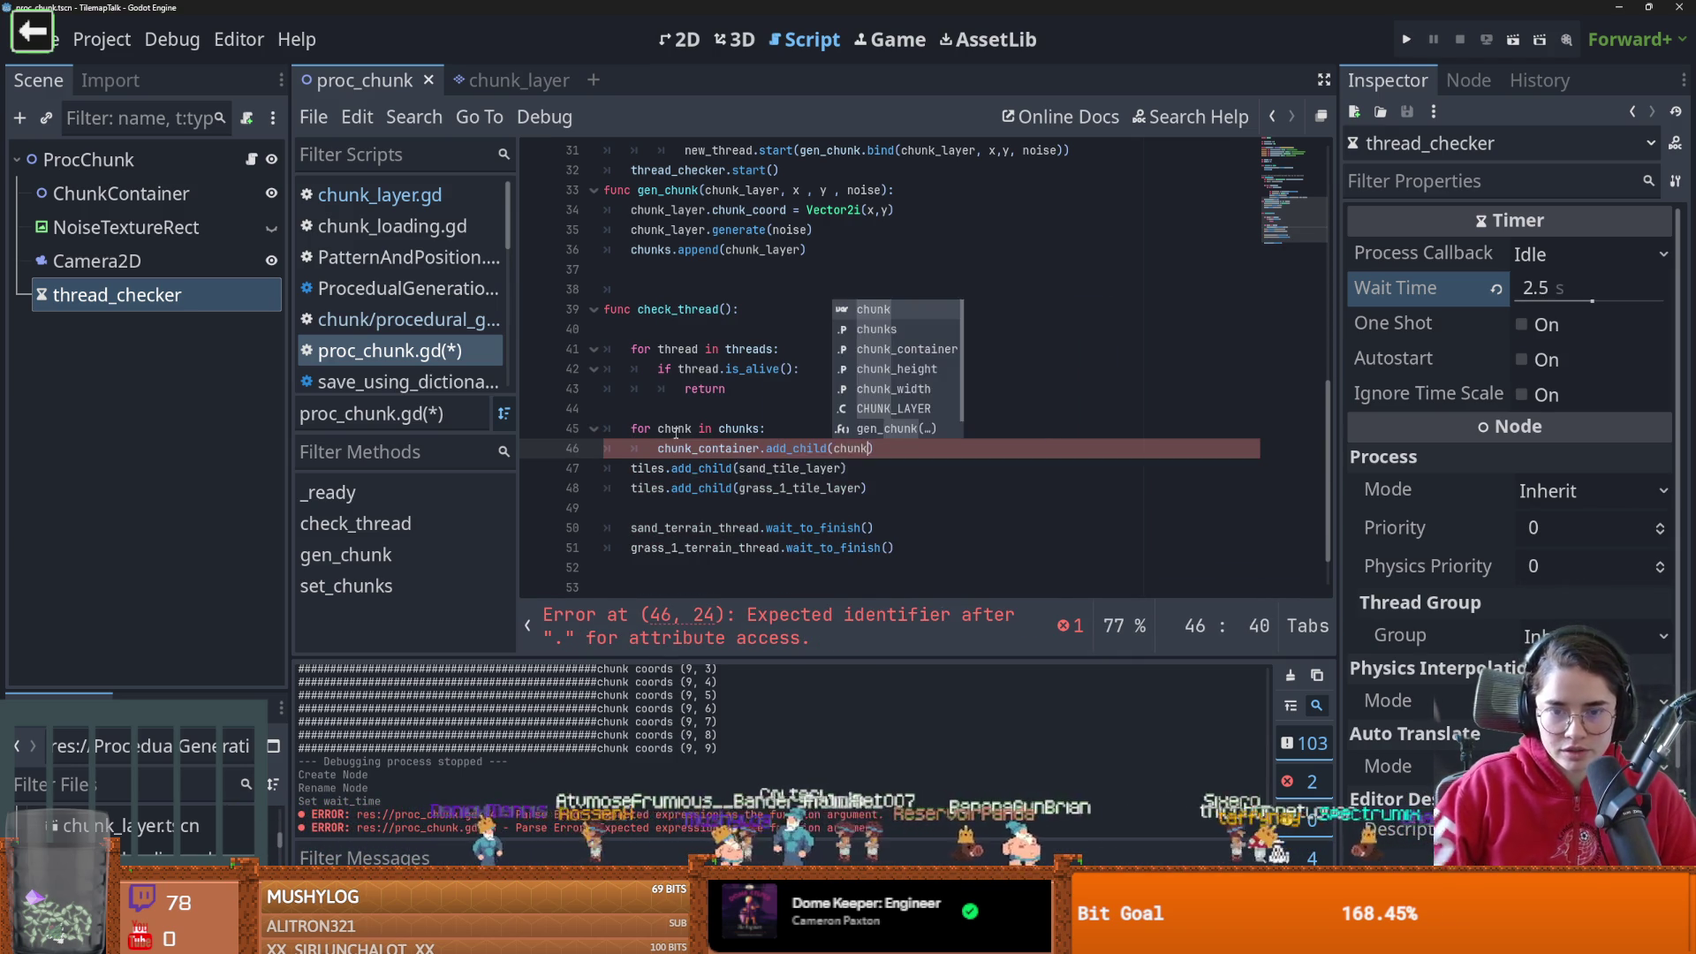
Delete the two old tiles.add_child lines
{"action": "left_click", "coordinate": [674, 430]}
{"action": "scroll", "coordinate": [905, 452], "scroll_direction": "down", "scroll_amount": 1}
{"action": "left_click_drag", "start_coordinate": [870, 428], "coordinate": [610, 408]}
{"action": "key", "text": "BackSpace"}
Start a 'for thread in threads:' loop below the chunk loop
{"action": "left_click", "coordinate": [679, 428]}
{"action": "key", "text": "Tab"}
{"action": "type", "text": "for thr"}
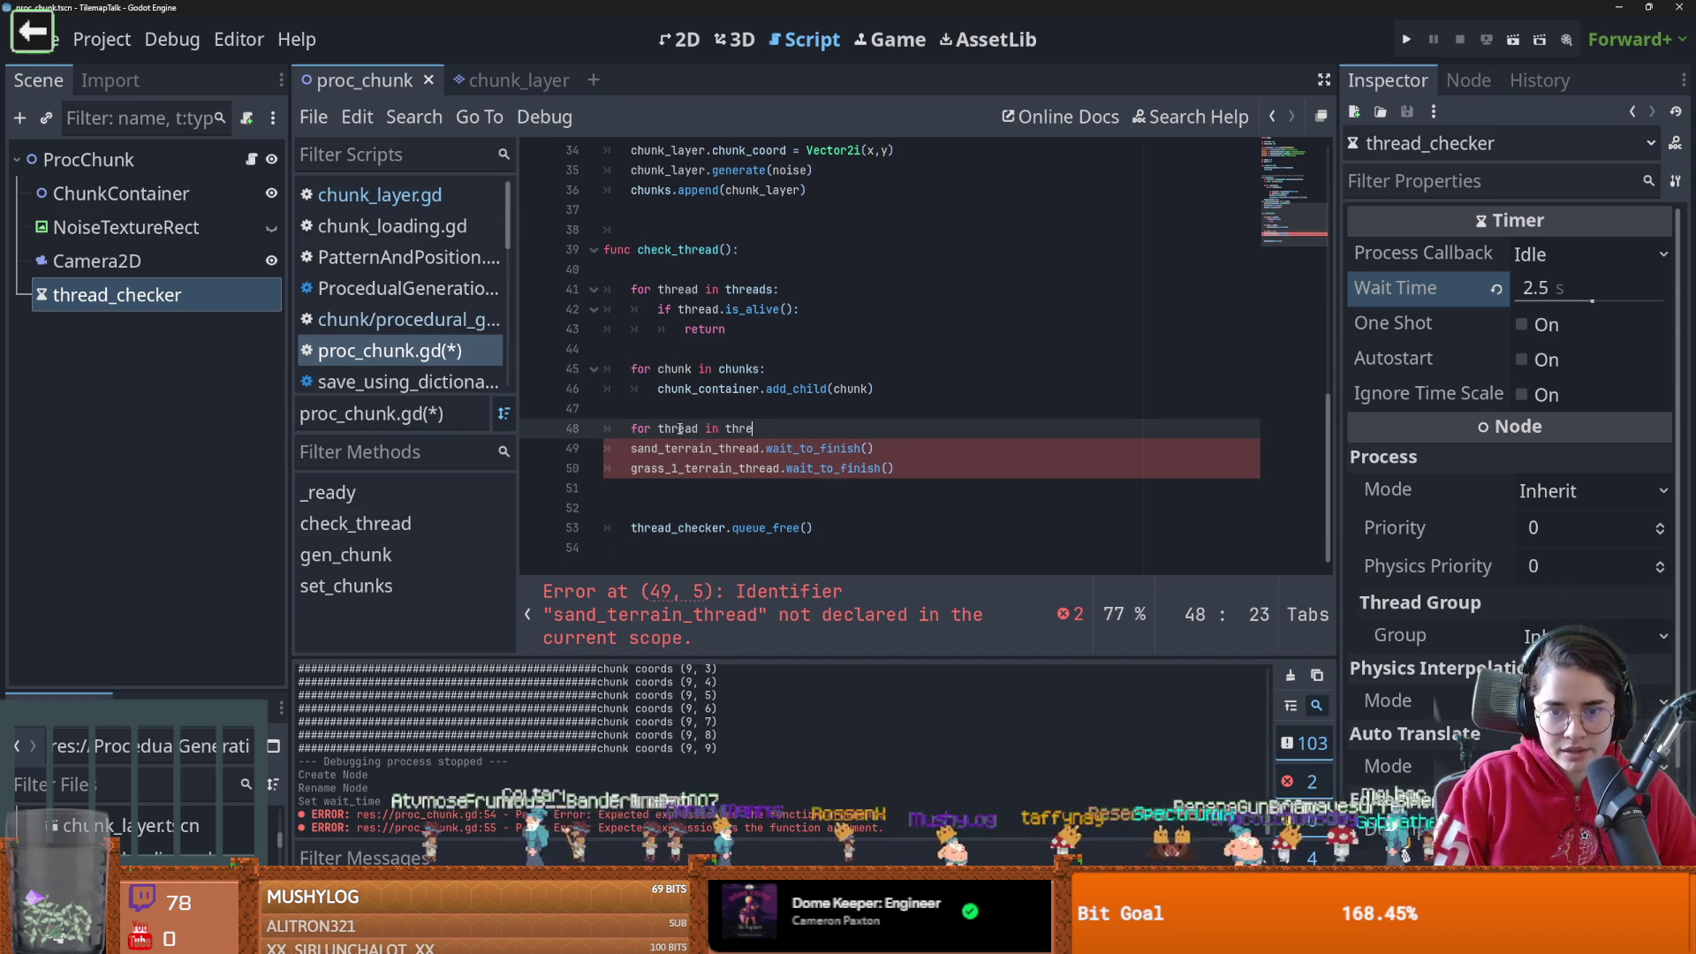
{"action": "scroll", "coordinate": [679, 428], "scroll_direction": "up", "scroll_amount": 1}
{"action": "type", "text": ":"}
{"action": "key", "text": "Return"}
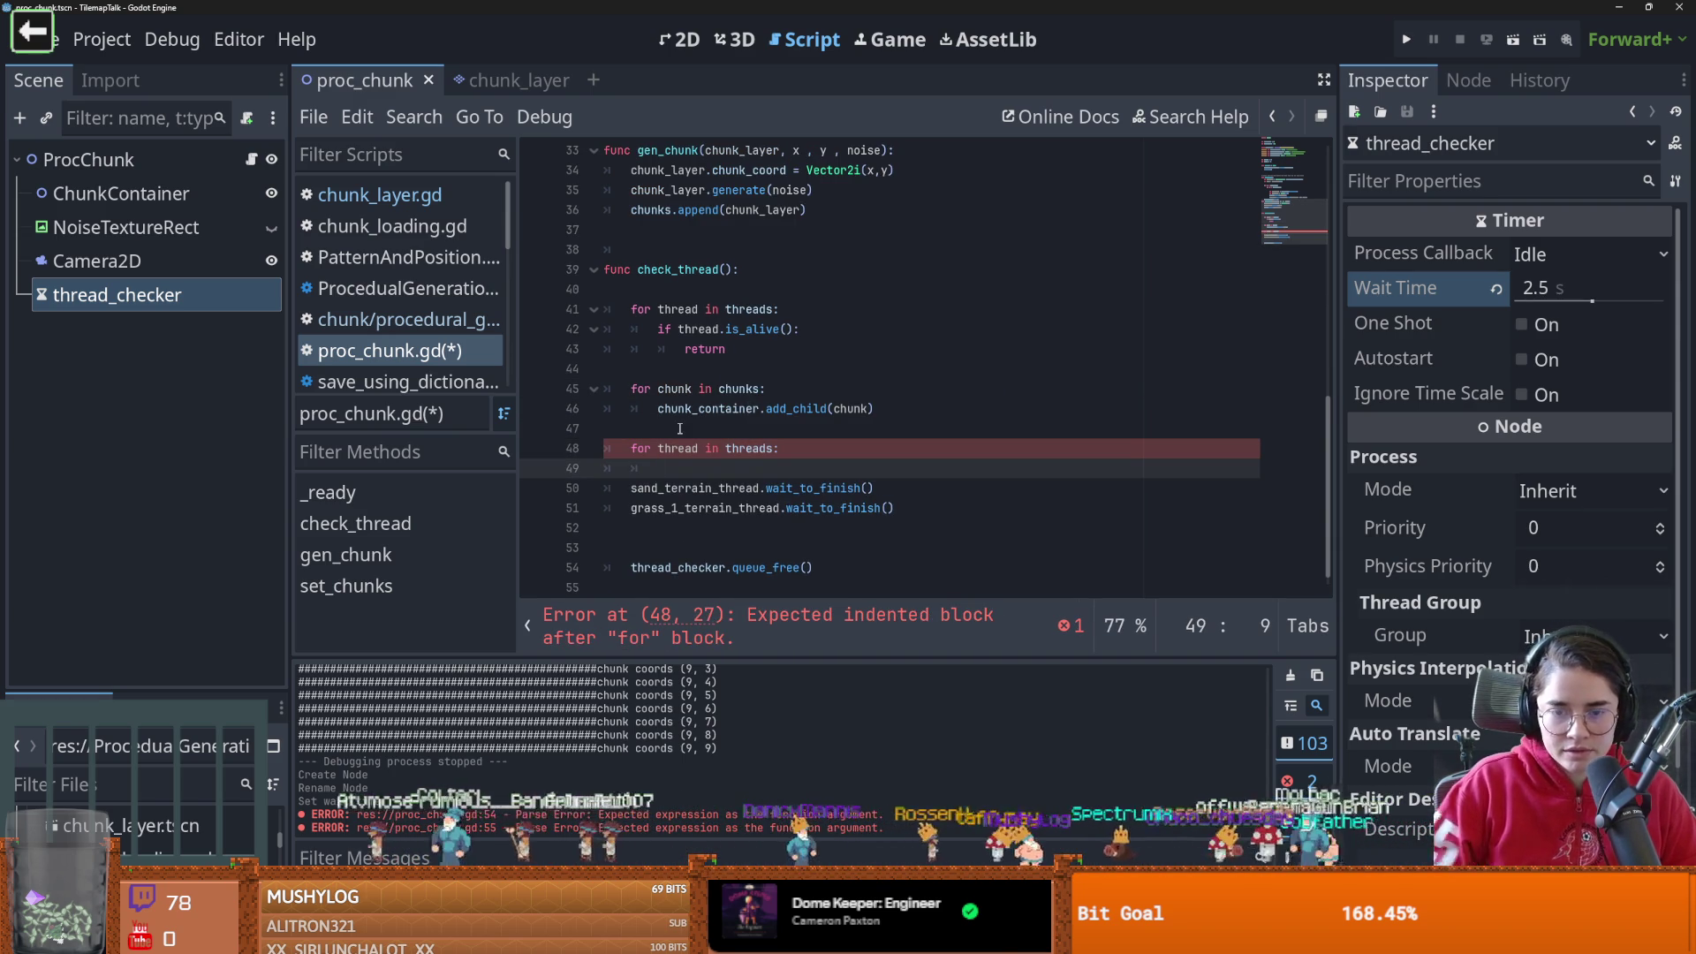
Indent the sand wait_to_finish call under the thread loop and delete the grass wait line
{"action": "left_click_drag", "start_coordinate": [642, 488], "coordinate": [664, 508]}
{"action": "left_click", "coordinate": [663, 488]}
{"action": "left_click", "coordinate": [630, 487]}
{"action": "key", "text": "Tab"}
{"action": "key", "text": "Down"}
{"action": "scroll", "coordinate": [619, 513], "scroll_direction": "up", "scroll_amount": 1}
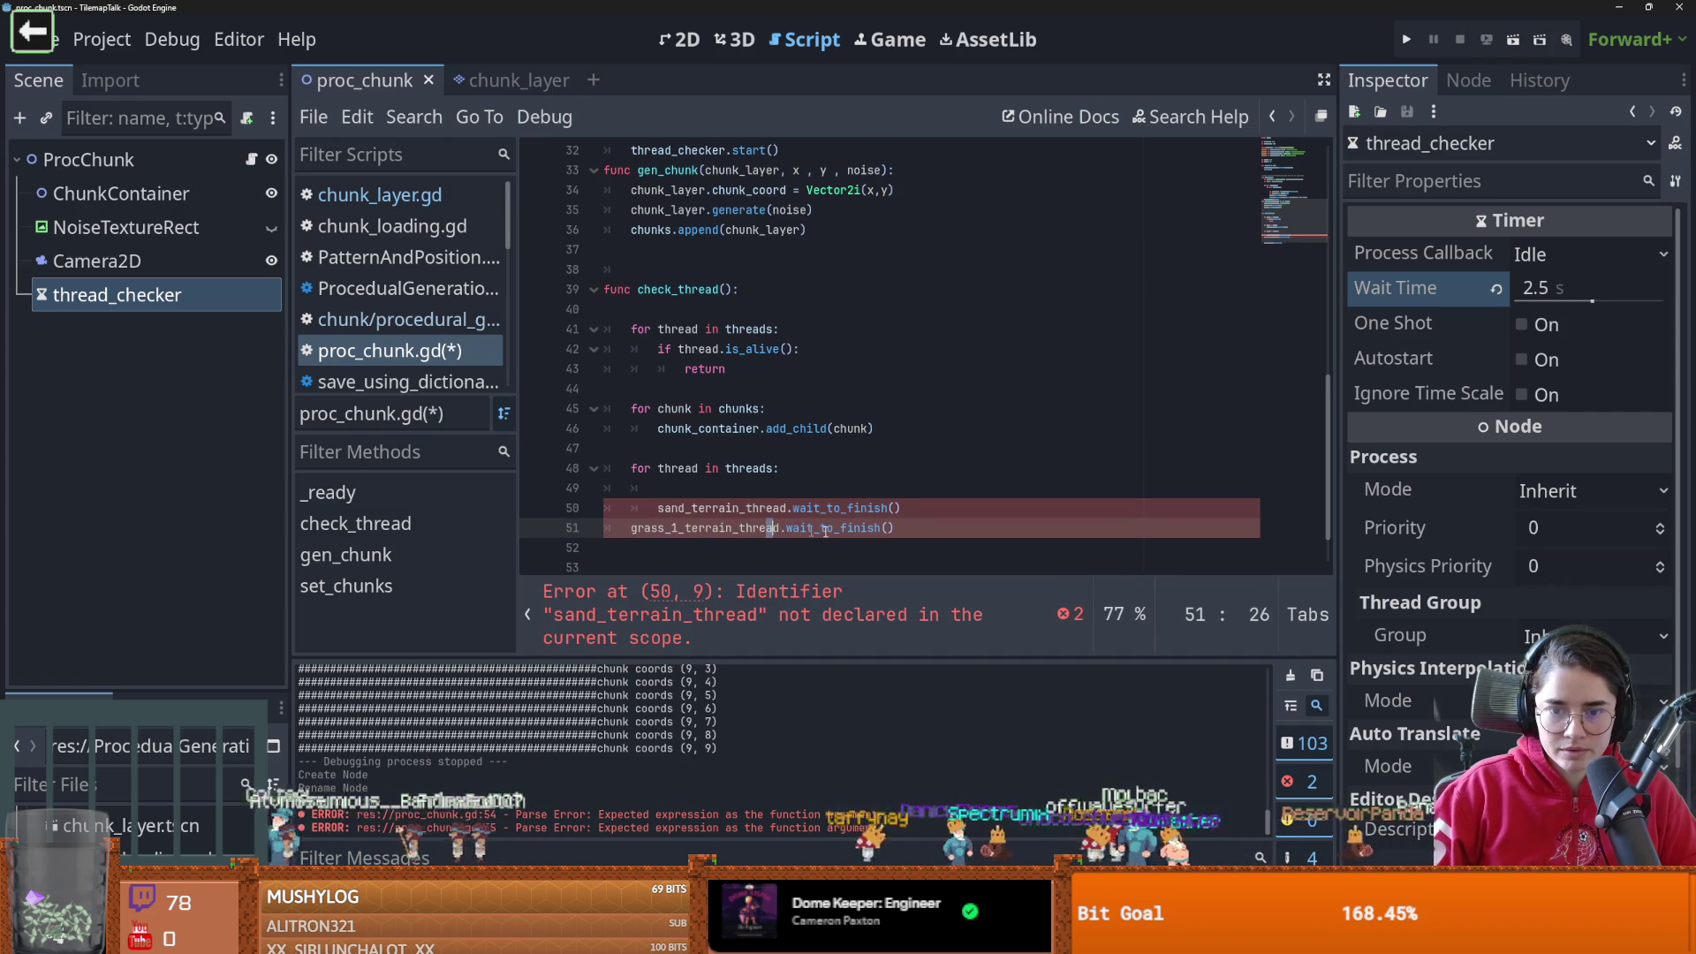
{"action": "triple_click", "coordinate": [604, 528]}
{"action": "key", "text": "BackSpace"}
Make the loop body call wait_to_finish on thread and remove the empty line beneath
{"action": "double_click", "coordinate": [677, 469]}
{"action": "key", "text": "ctrl+c"}
{"action": "double_click", "coordinate": [697, 508]}
{"action": "key", "text": "ctrl+v"}
{"action": "left_click", "coordinate": [697, 491]}
{"action": "key", "text": "BackSpace"}
{"action": "key", "text": "BackSpace"}
{"action": "key", "text": "BackSpace"}
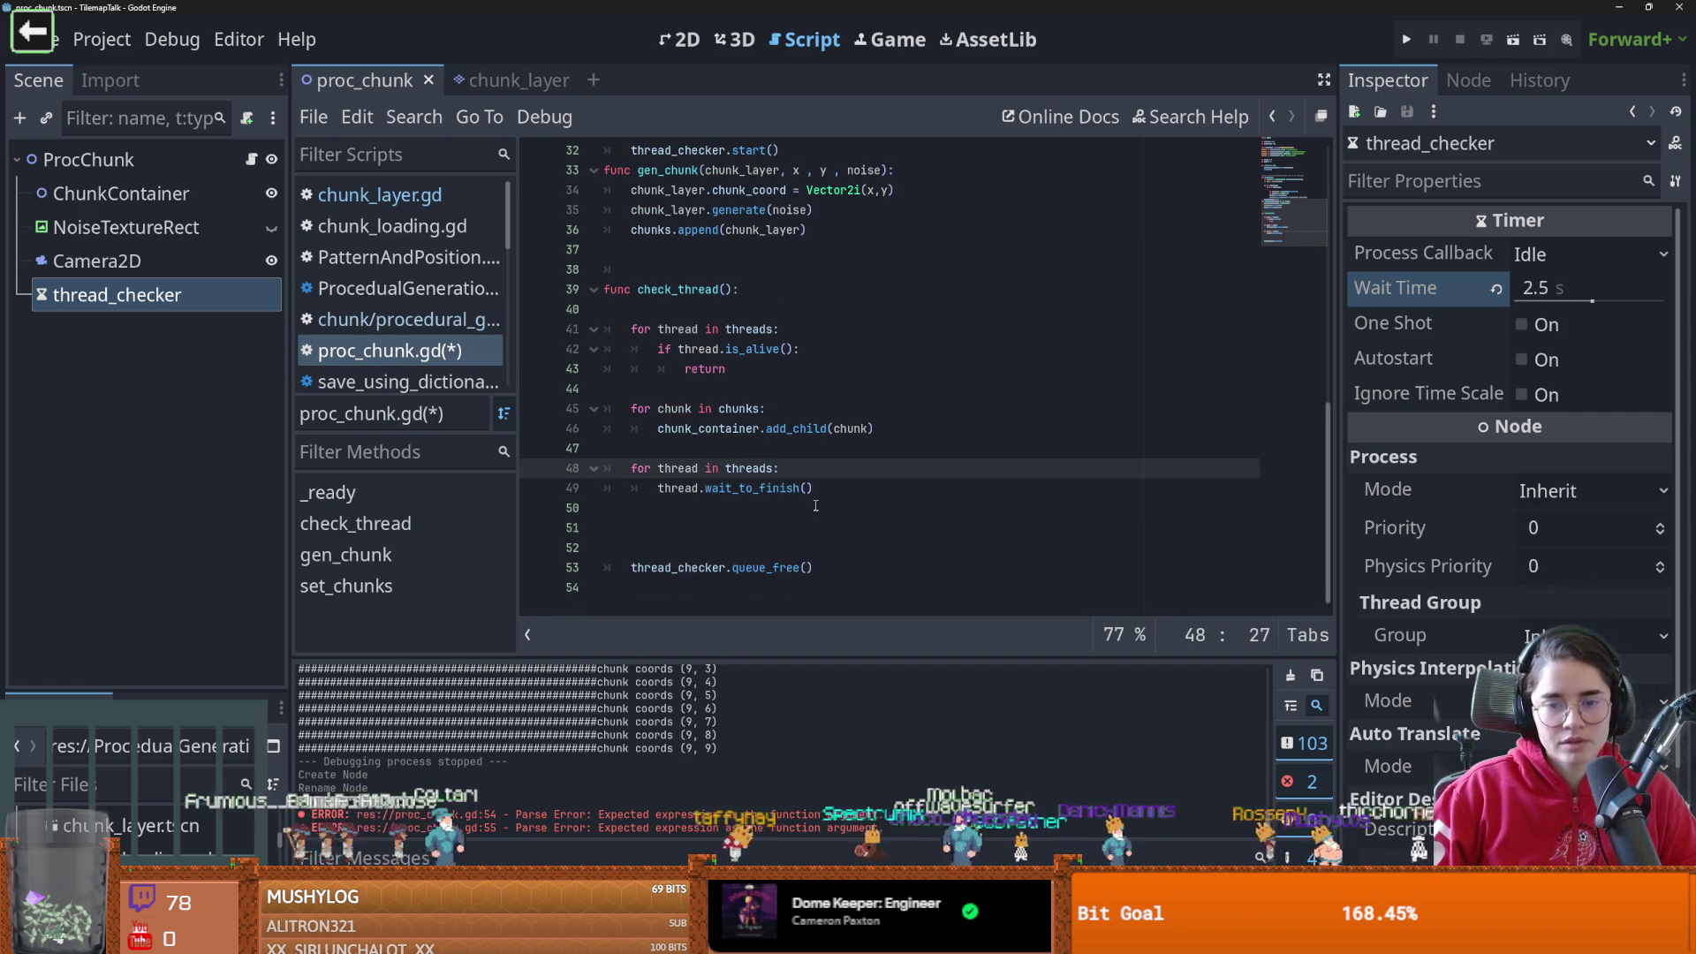
Add a new line after thread_checker.start() and save proc_chunk.gd
{"action": "scroll", "coordinate": [739, 489], "scroll_direction": "up", "scroll_amount": 2}
{"action": "scroll", "coordinate": [738, 488], "scroll_direction": "up", "scroll_amount": 3}
{"action": "left_click", "coordinate": [800, 447]}
{"action": "key", "text": "Return"}
{"action": "key", "text": "ctrl+s"}
{"action": "left_click", "coordinate": [732, 430]}
{"action": "double_click", "coordinate": [767, 429]}
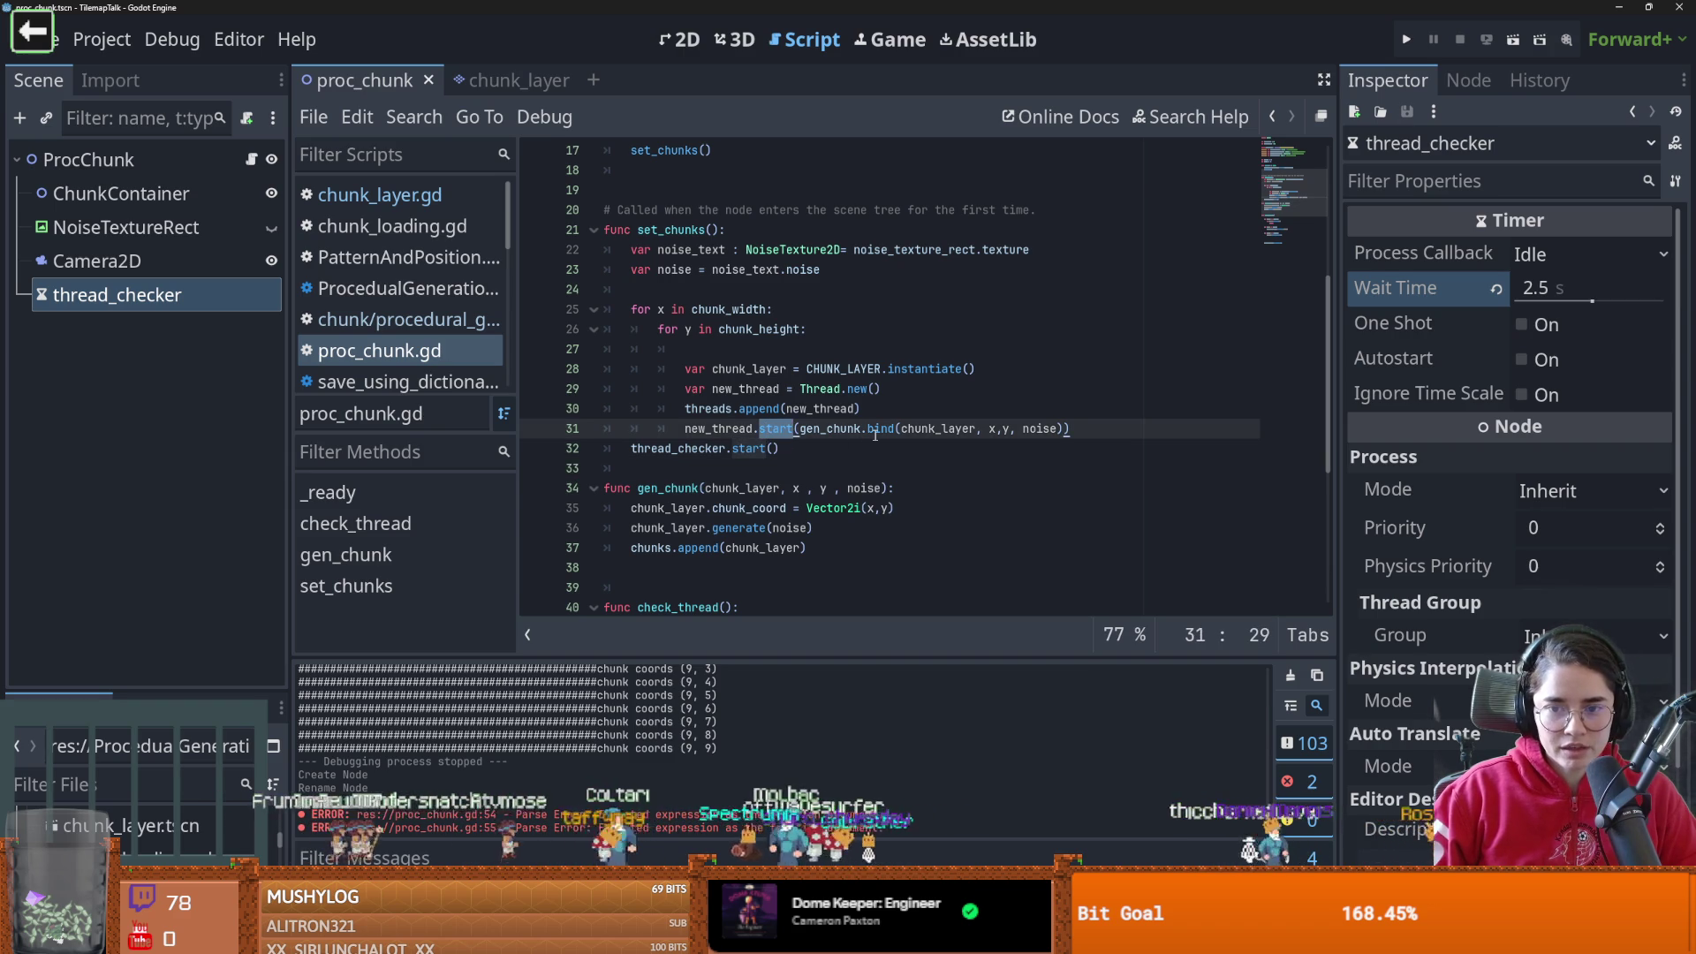
{"action": "scroll", "coordinate": [719, 467], "scroll_direction": "up", "scroll_amount": 5}
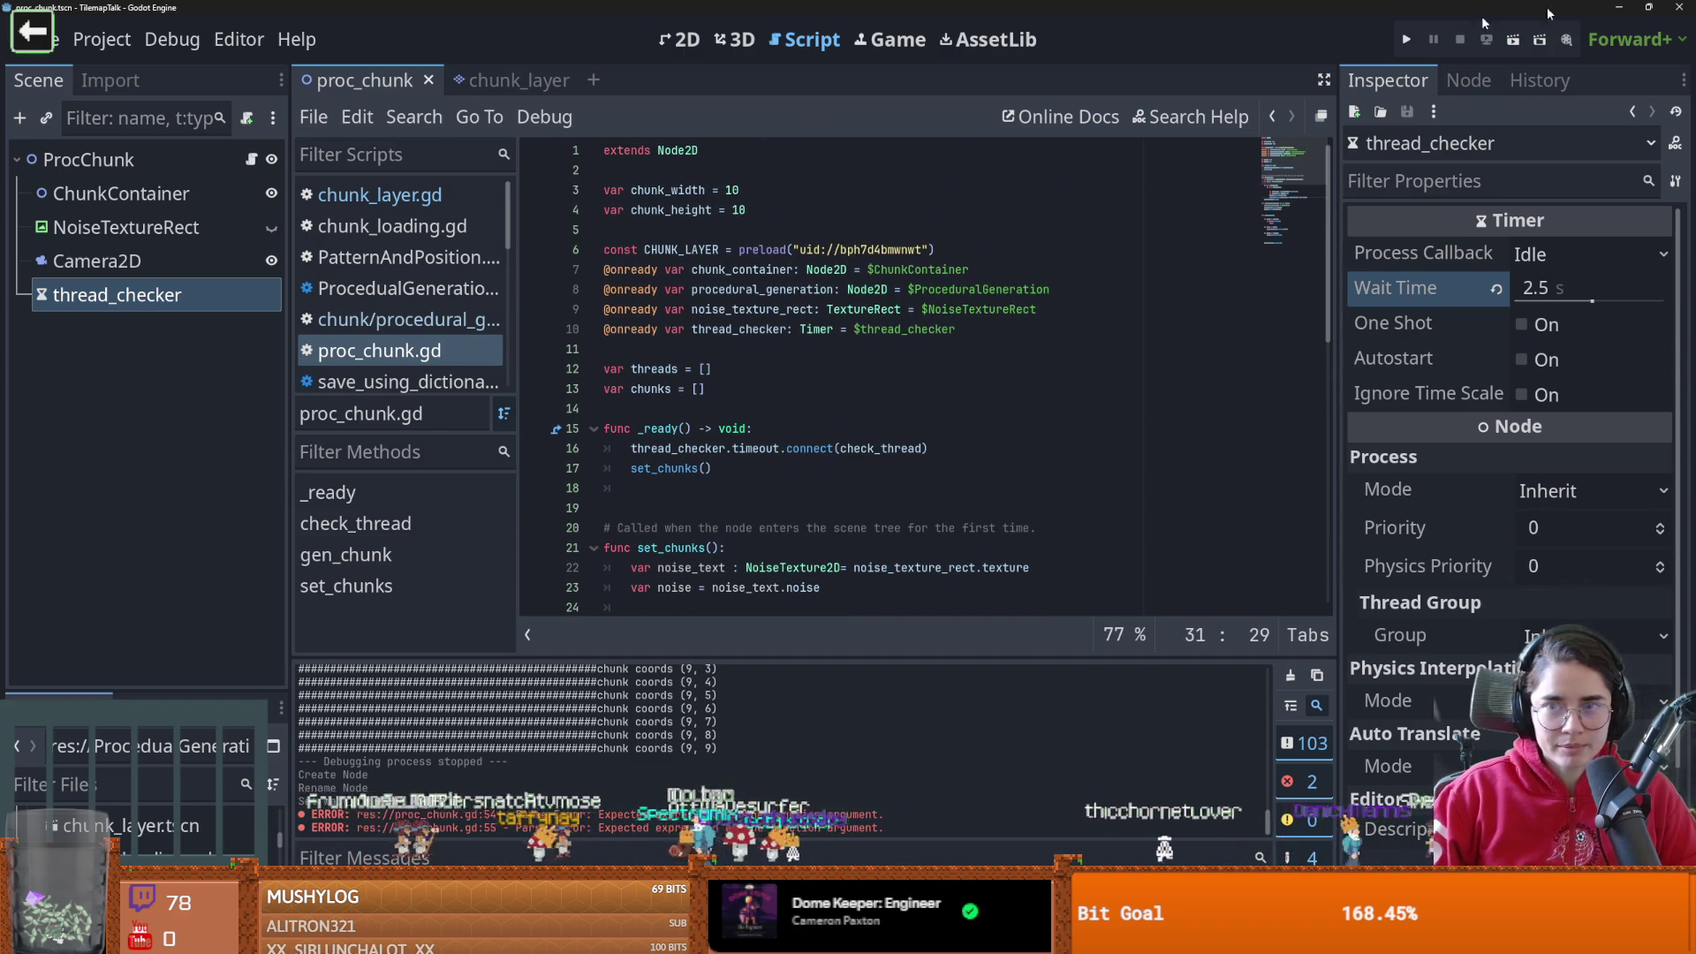
Run the chunk scene with F5, stop it, and open the Debugger's Errors list
{"action": "key", "text": "F5"}
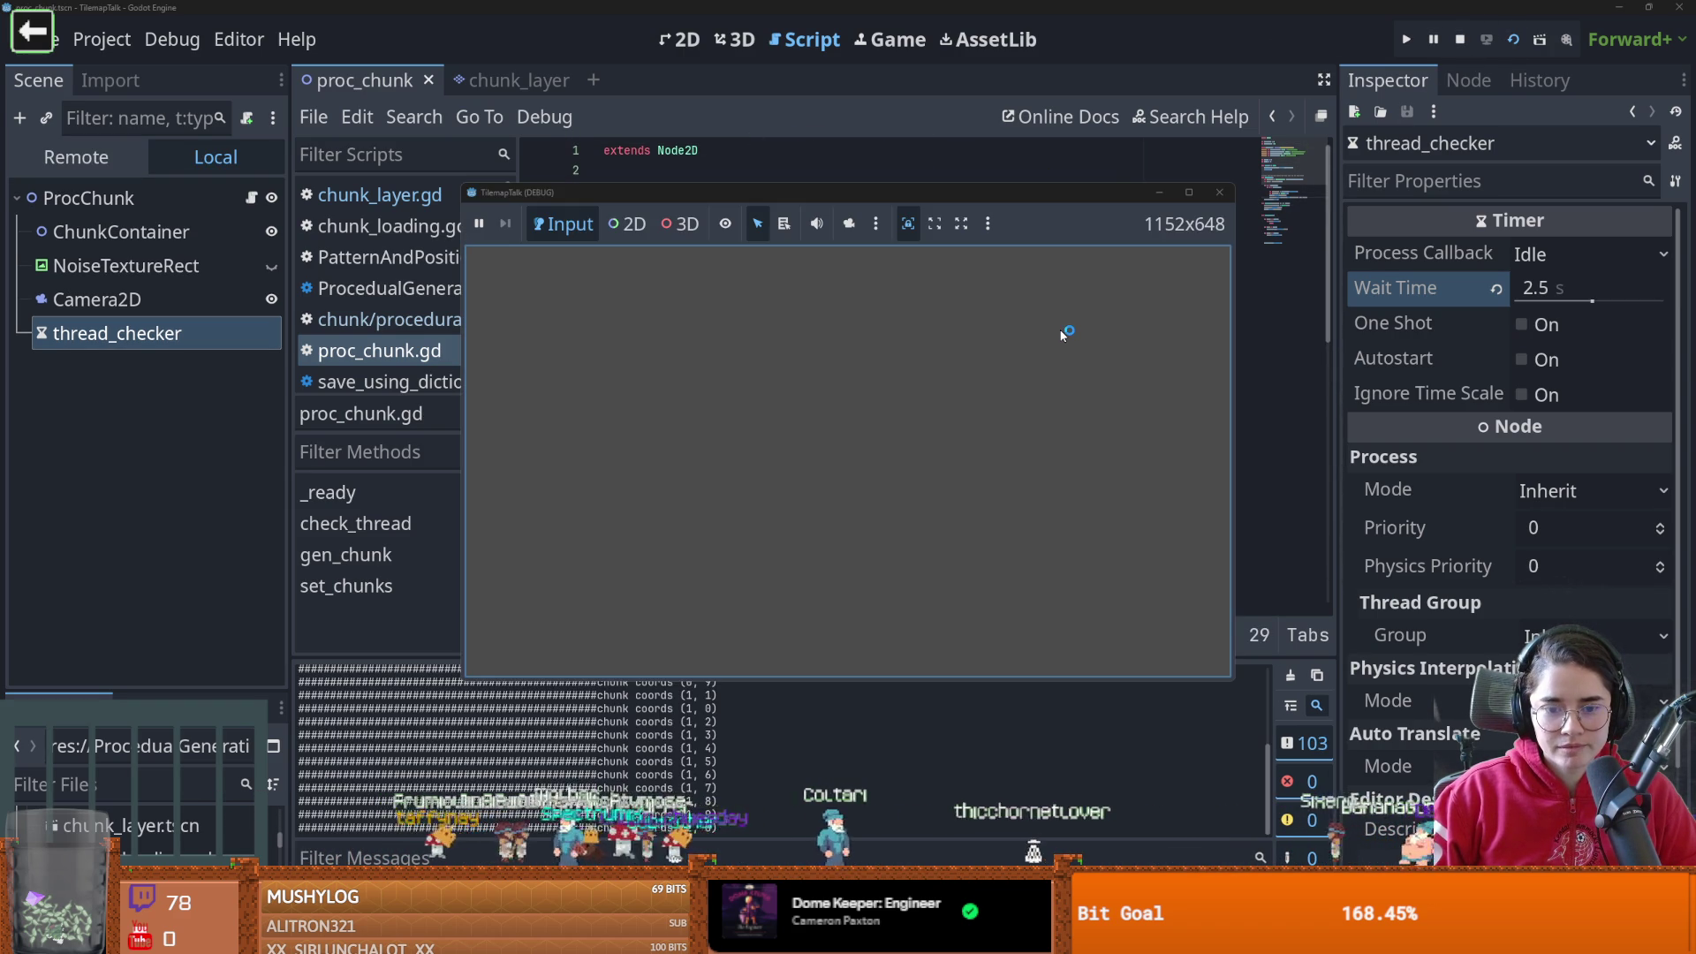
{"action": "key", "text": "F8"}
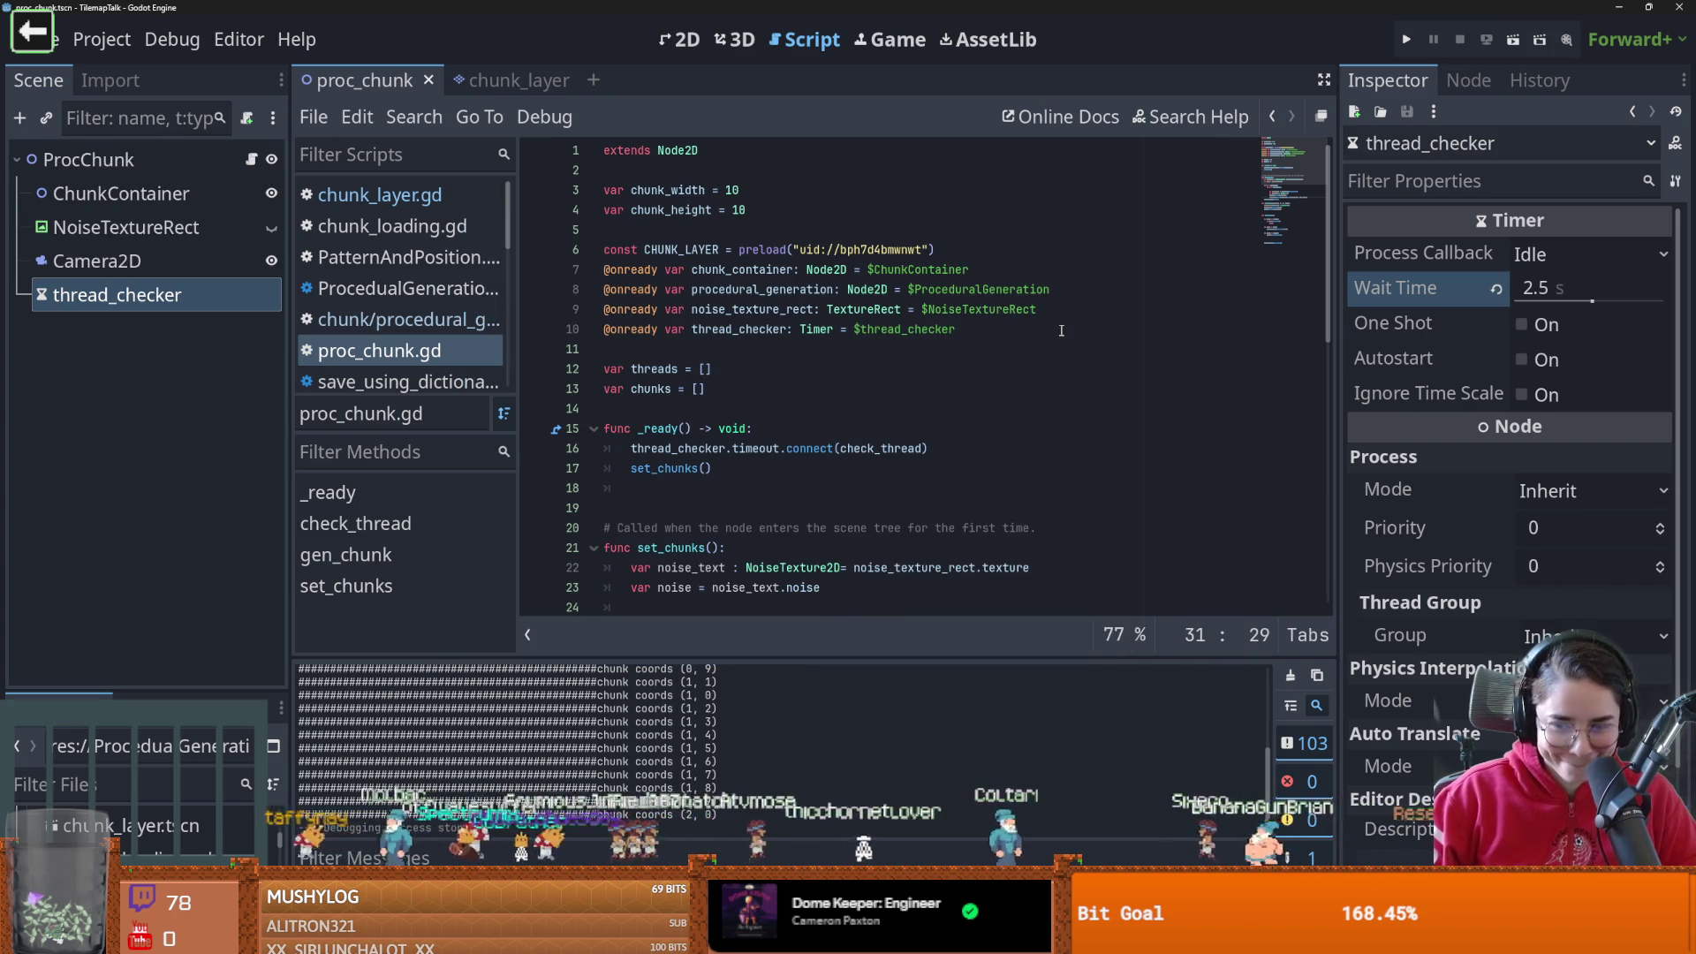
{"action": "left_click", "coordinate": [399, 883]}
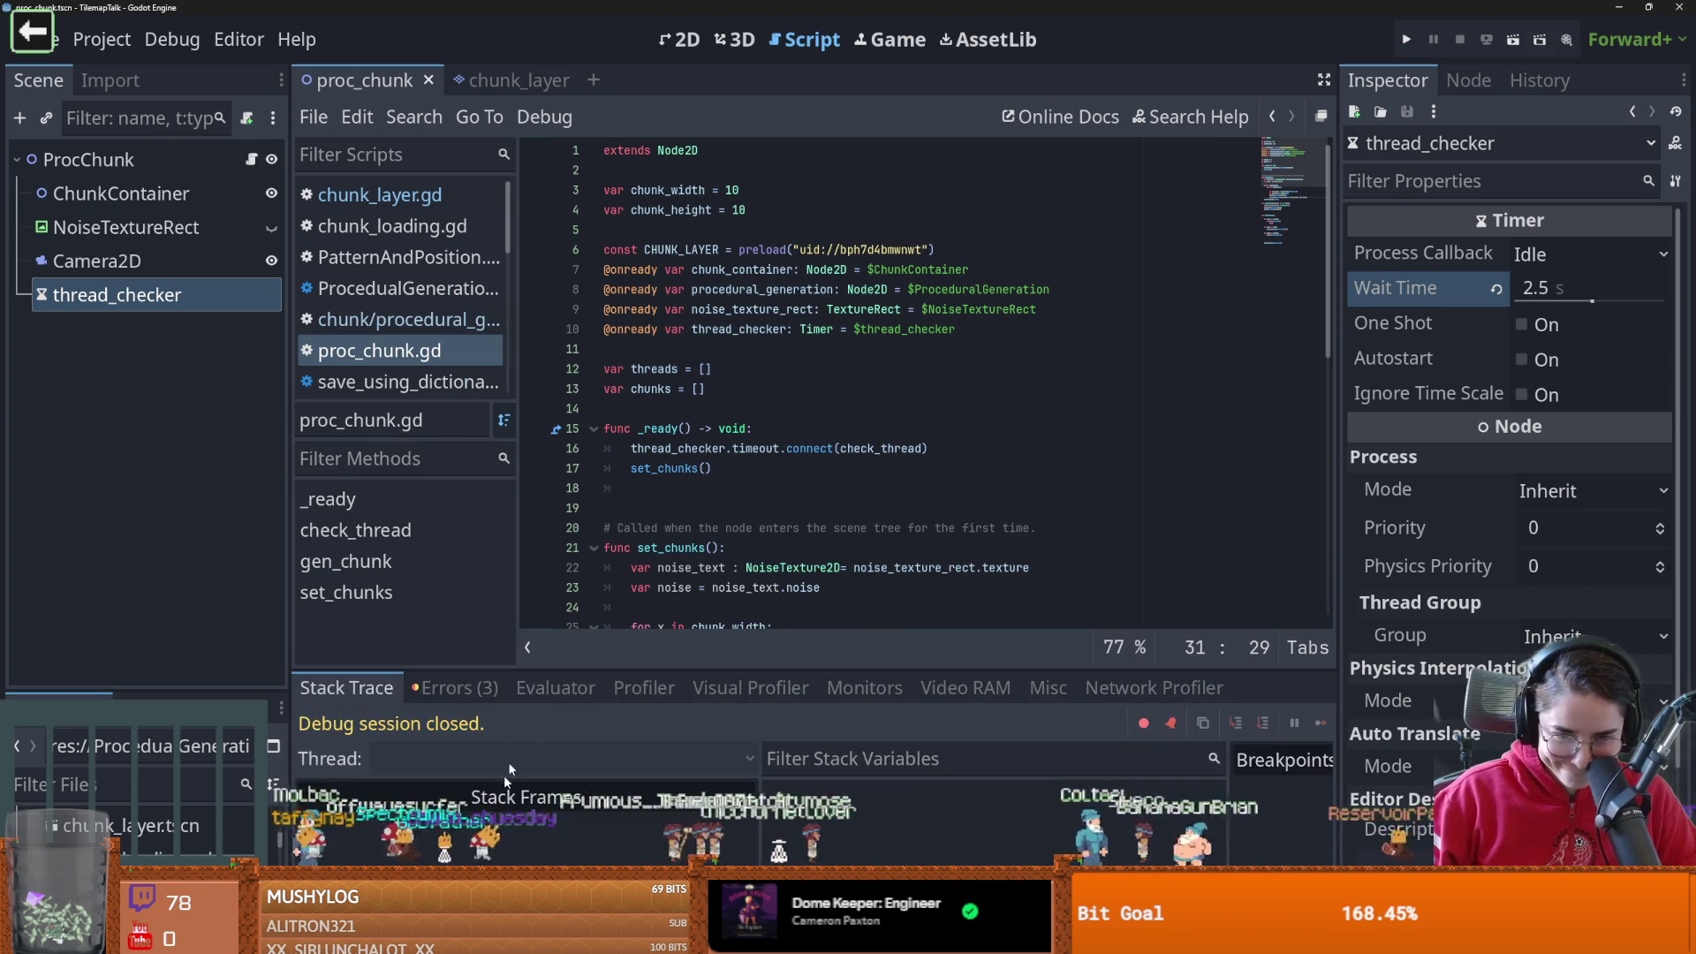
{"action": "left_click", "coordinate": [455, 687]}
Jump to the ProceduralGeneration node-not-found error, then switch to the WorldBoxSimulator world script
{"action": "left_click", "coordinate": [675, 830]}
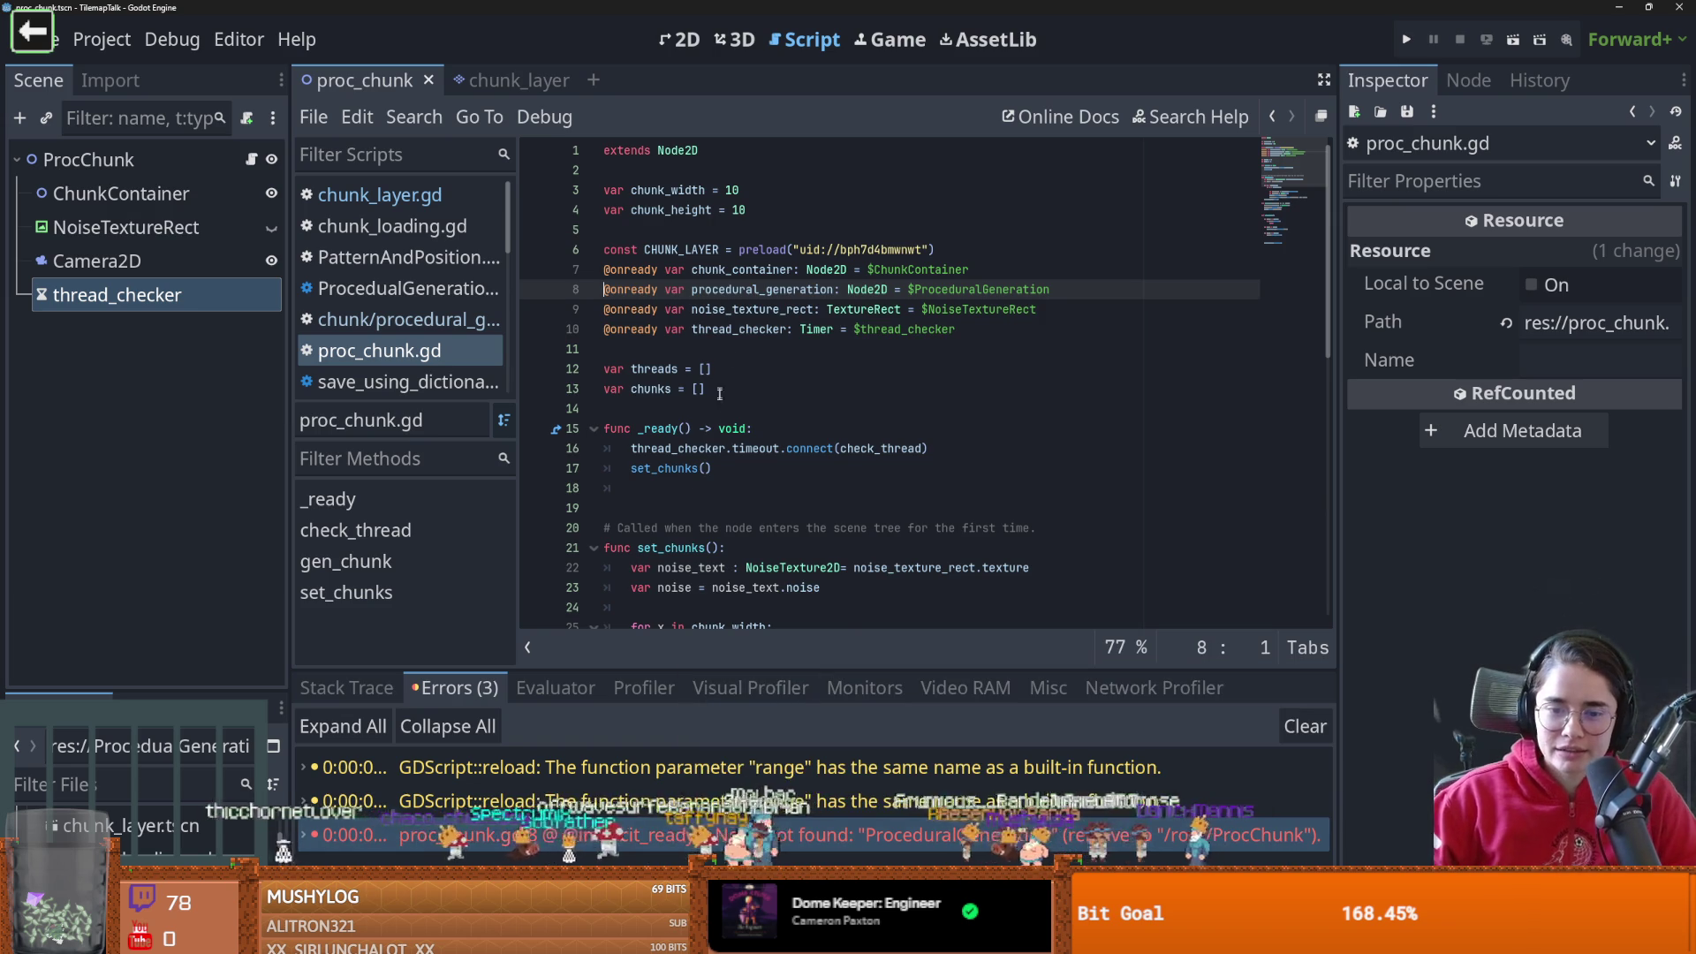
{"action": "scroll", "coordinate": [725, 415], "scroll_direction": "down", "scroll_amount": 6}
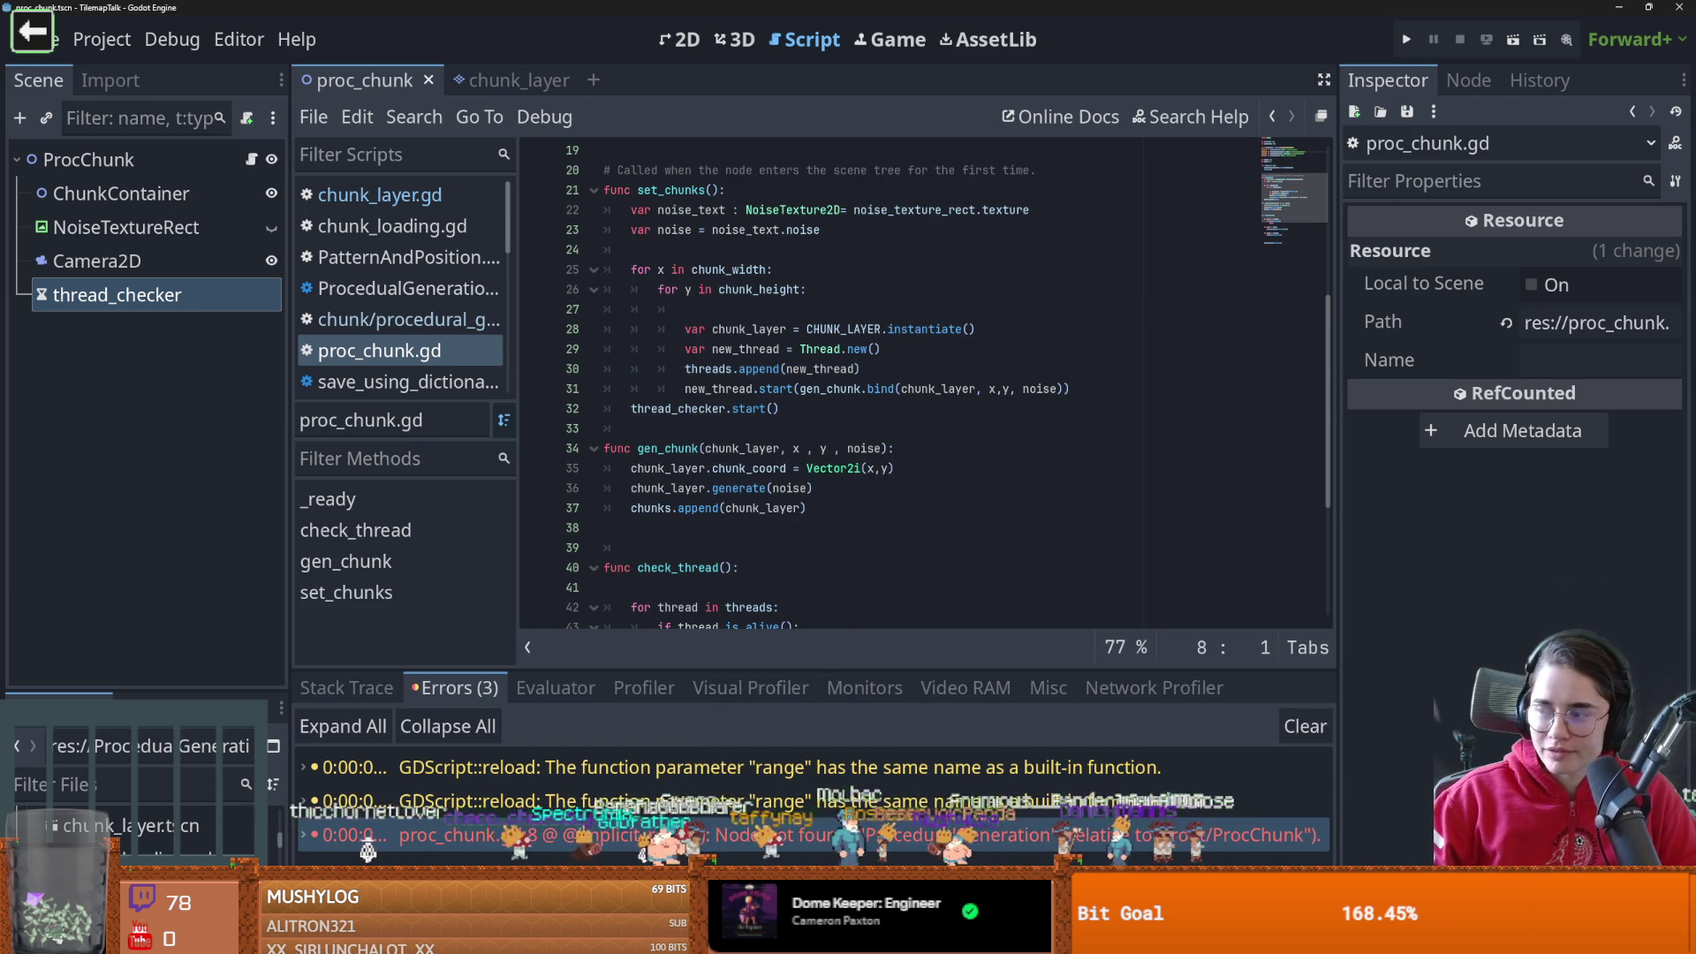
{"action": "key", "text": "alt+Tab"}
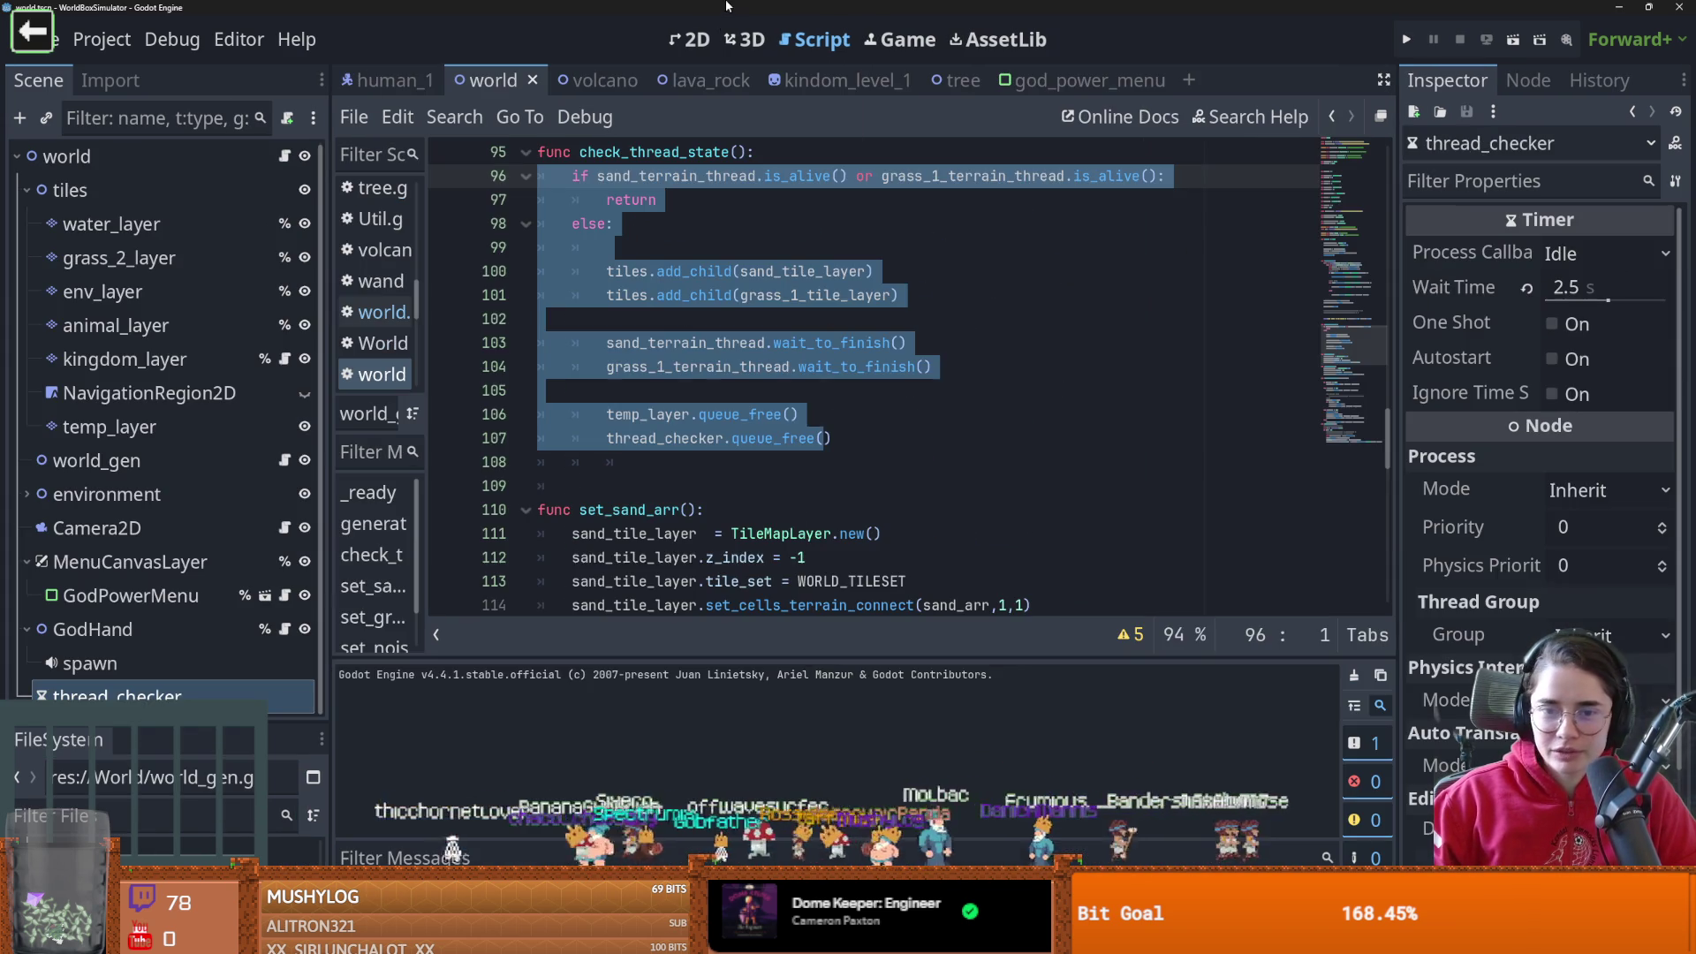
Look over the sand_terrain_thread start code in the WorldBoxSimulator world script
{"action": "scroll", "coordinate": [723, 439], "scroll_direction": "up", "scroll_amount": 4}
{"action": "scroll", "coordinate": [723, 439], "scroll_direction": "up", "scroll_amount": 5}
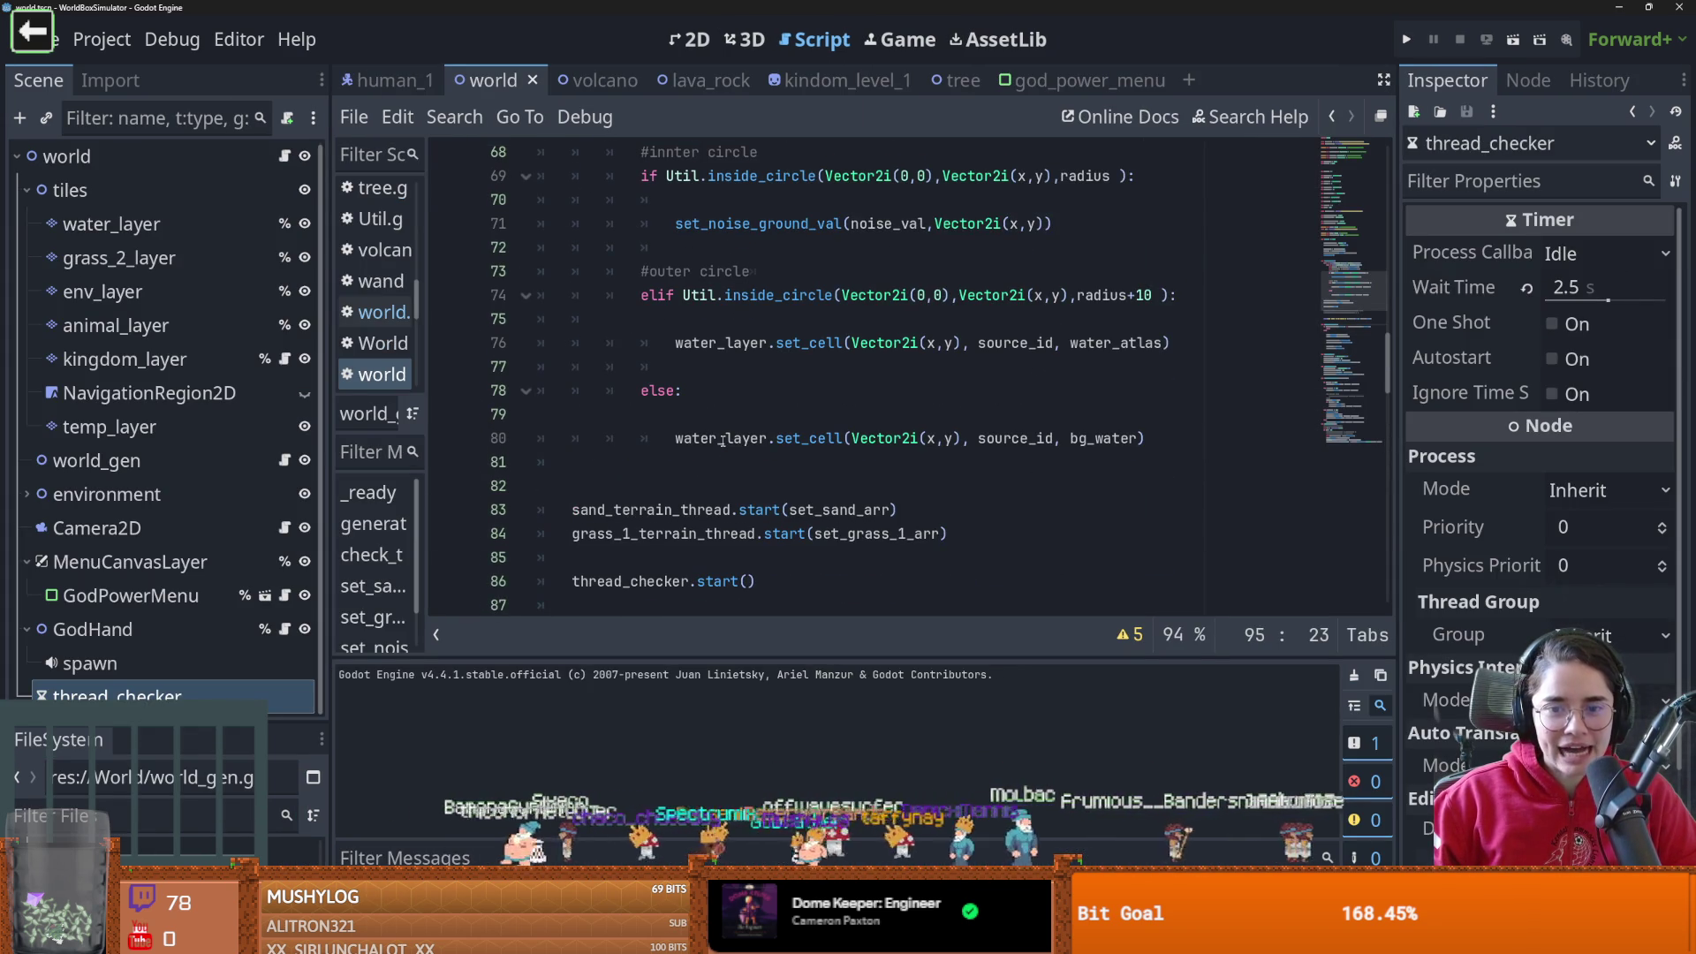
{"action": "left_click", "coordinate": [673, 509]}
{"action": "double_click", "coordinate": [673, 510]}
{"action": "scroll", "coordinate": [673, 510], "scroll_direction": "up", "scroll_amount": 6}
Back in TilemapTalk, review proc_chunk.gd's thread_checker code and run the ProcChunk scene
{"action": "key", "text": "alt+Tab"}
{"action": "scroll", "coordinate": [664, 530], "scroll_direction": "down", "scroll_amount": 1}
{"action": "left_click", "coordinate": [817, 428]}
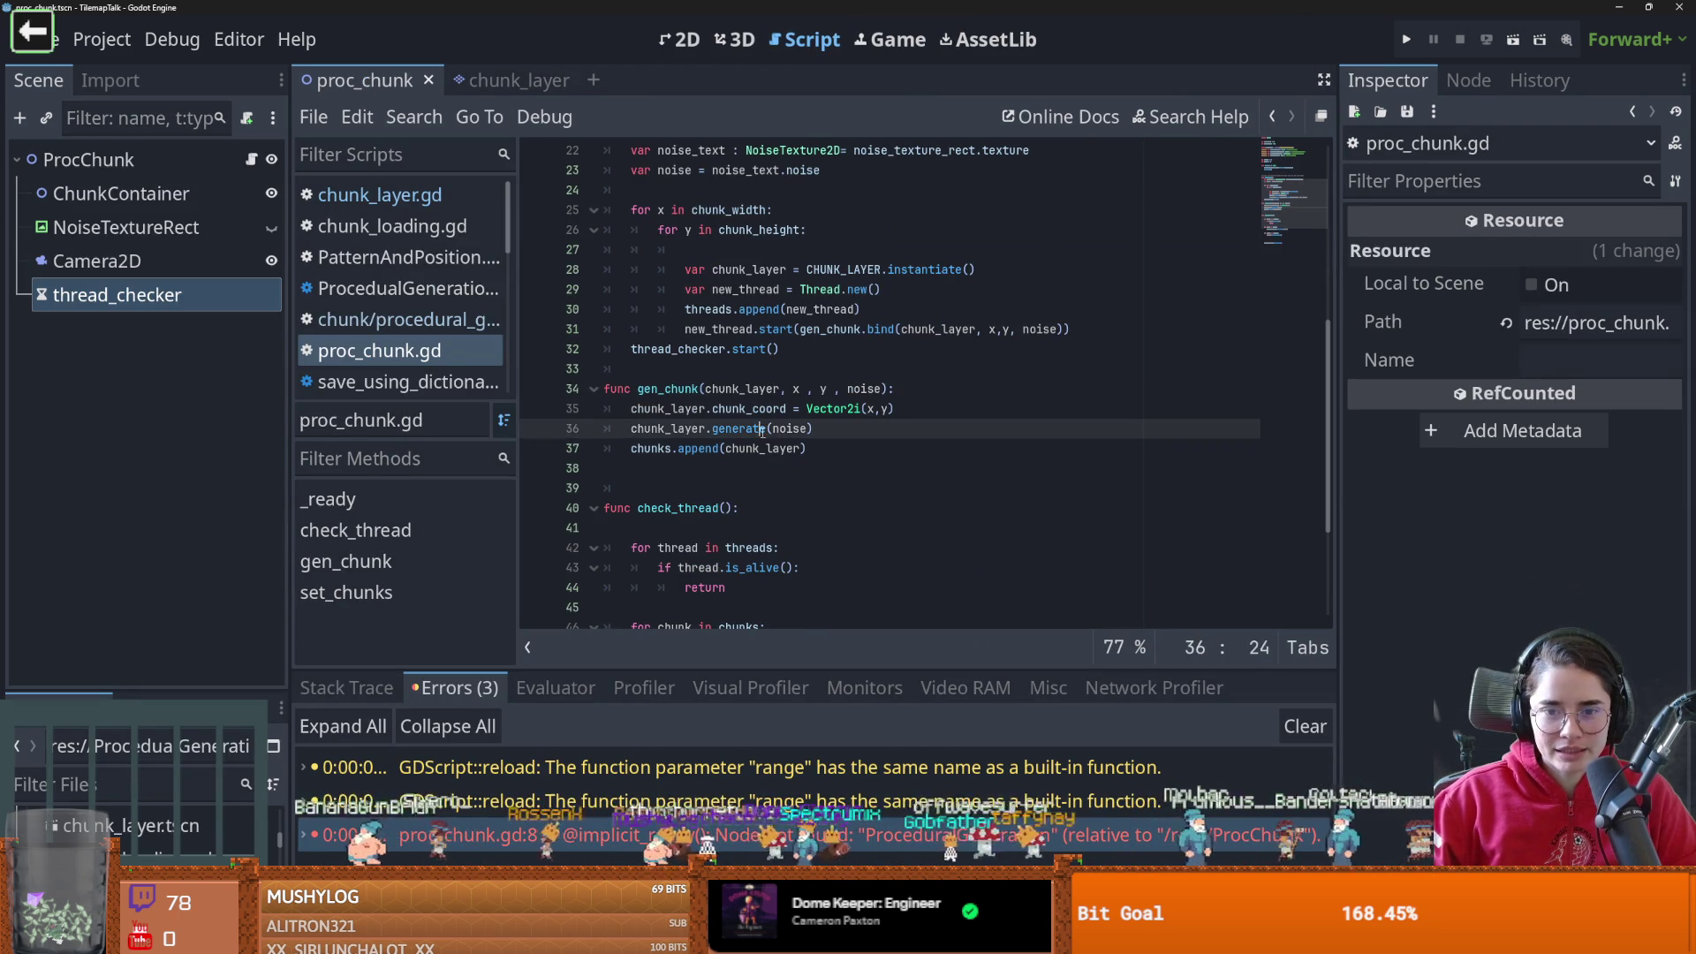
{"action": "key", "text": "Down"}
{"action": "scroll", "coordinate": [722, 531], "scroll_direction": "up", "scroll_amount": 2}
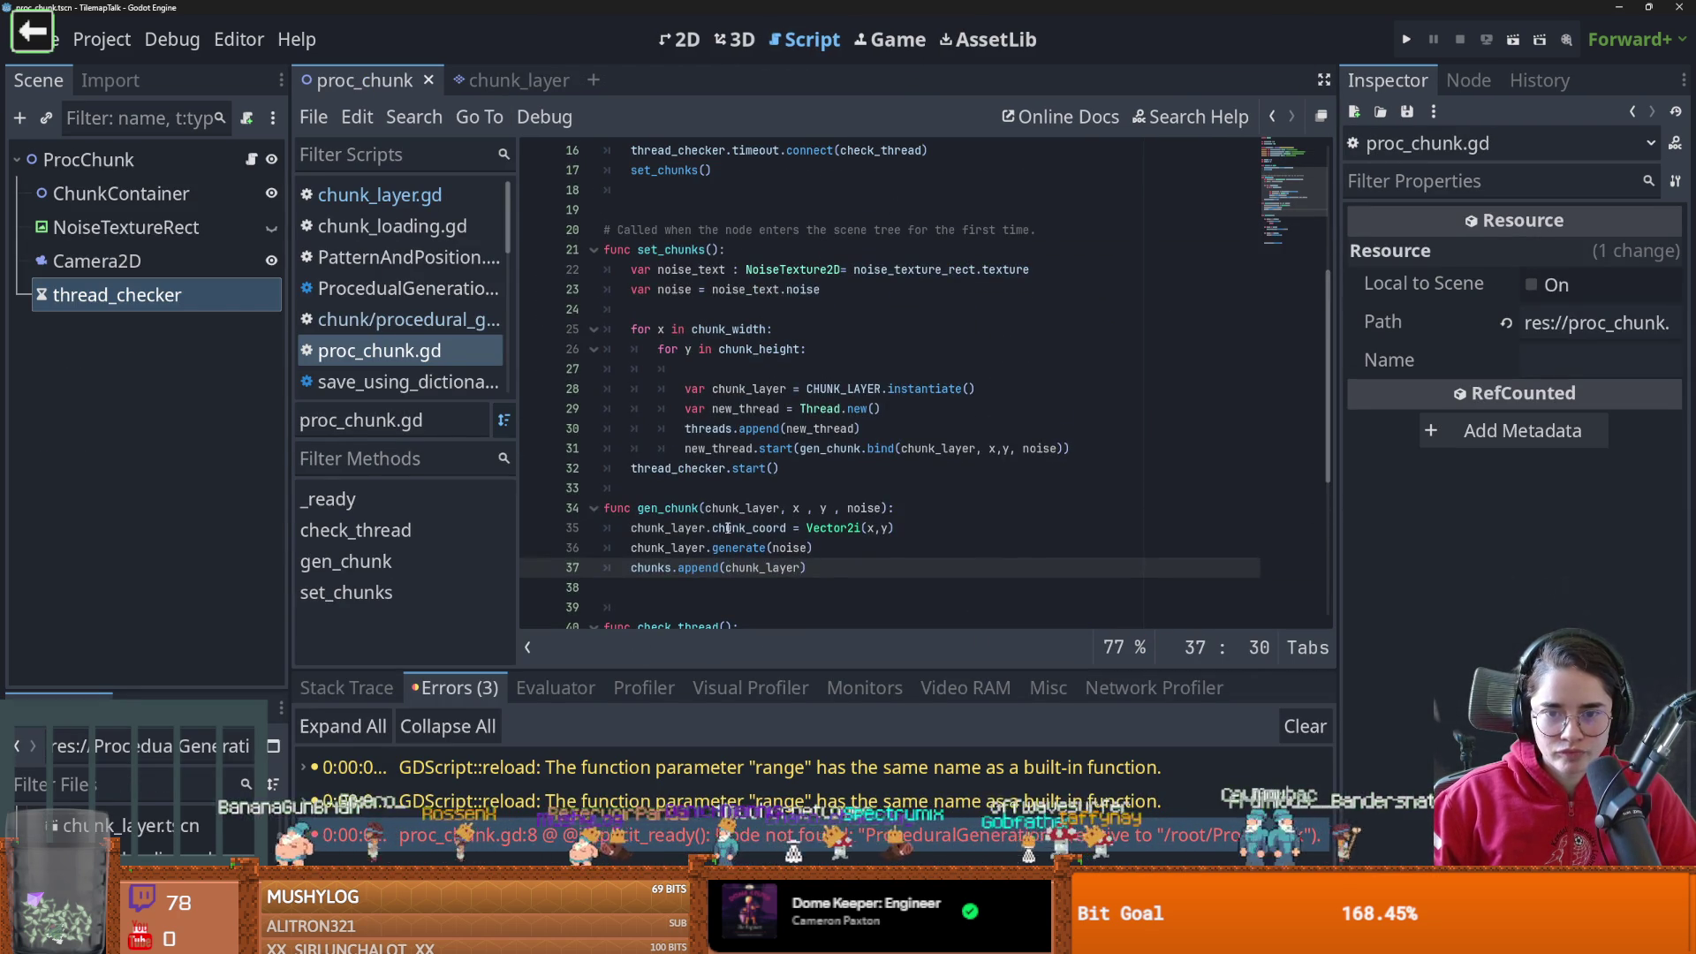
{"action": "double_click", "coordinate": [696, 480]}
{"action": "scroll", "coordinate": [842, 518], "scroll_direction": "up", "scroll_amount": 1}
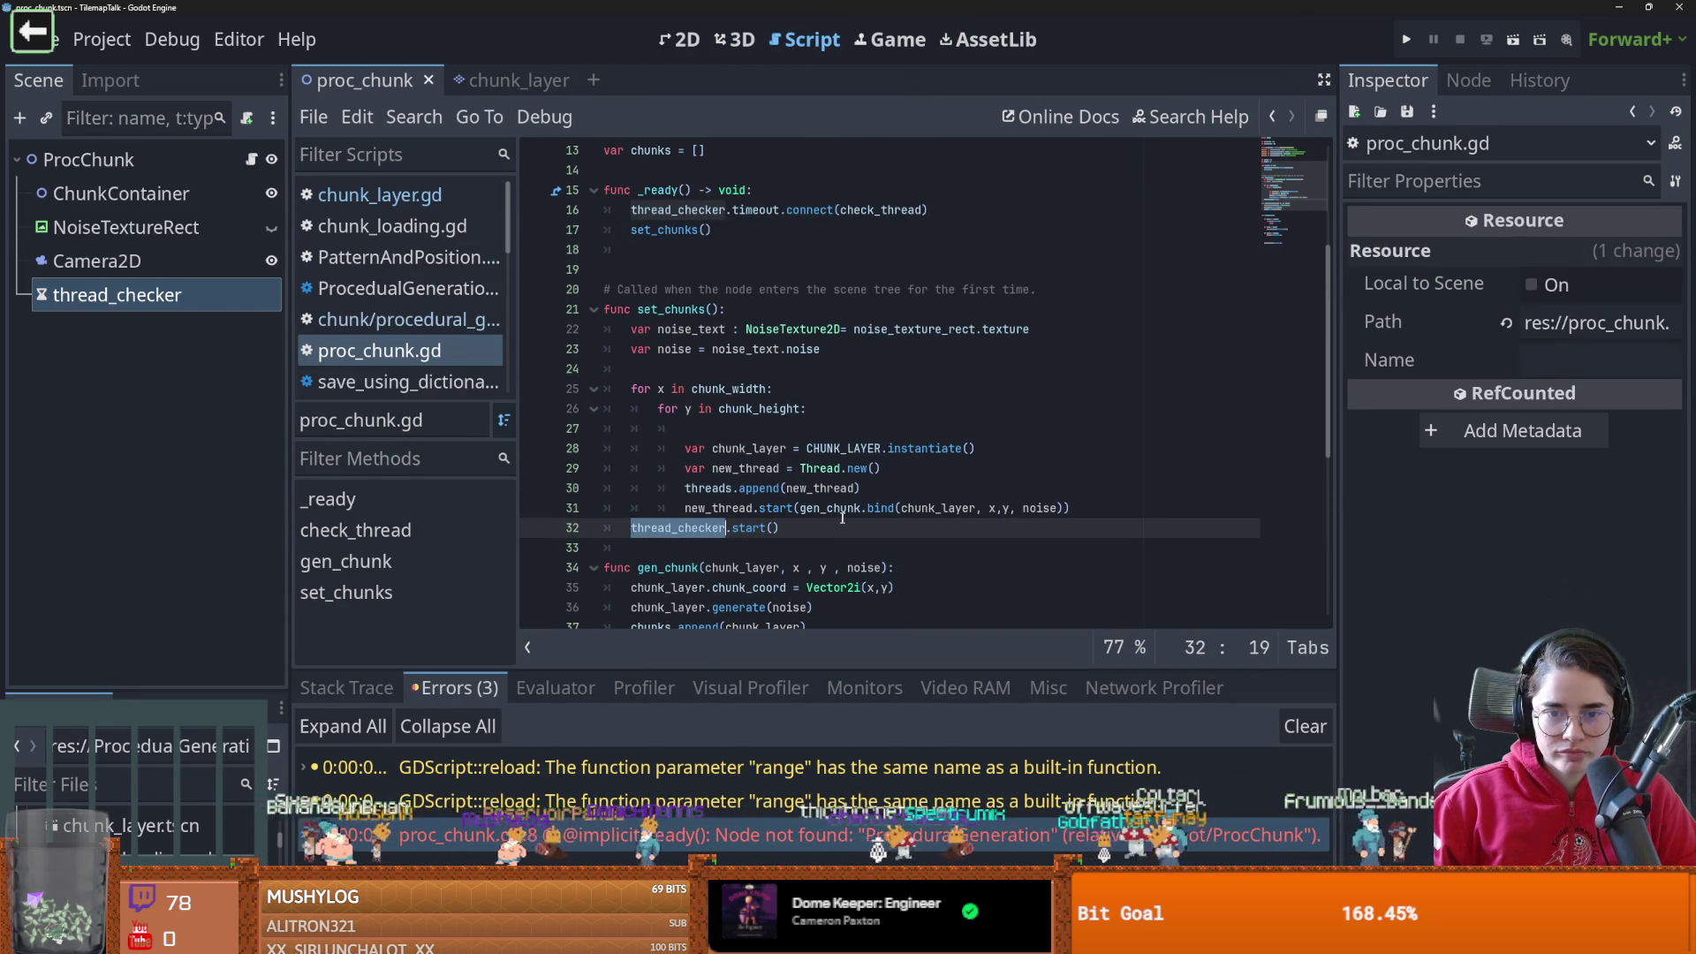
{"action": "scroll", "coordinate": [655, 510], "scroll_direction": "down", "scroll_amount": 1}
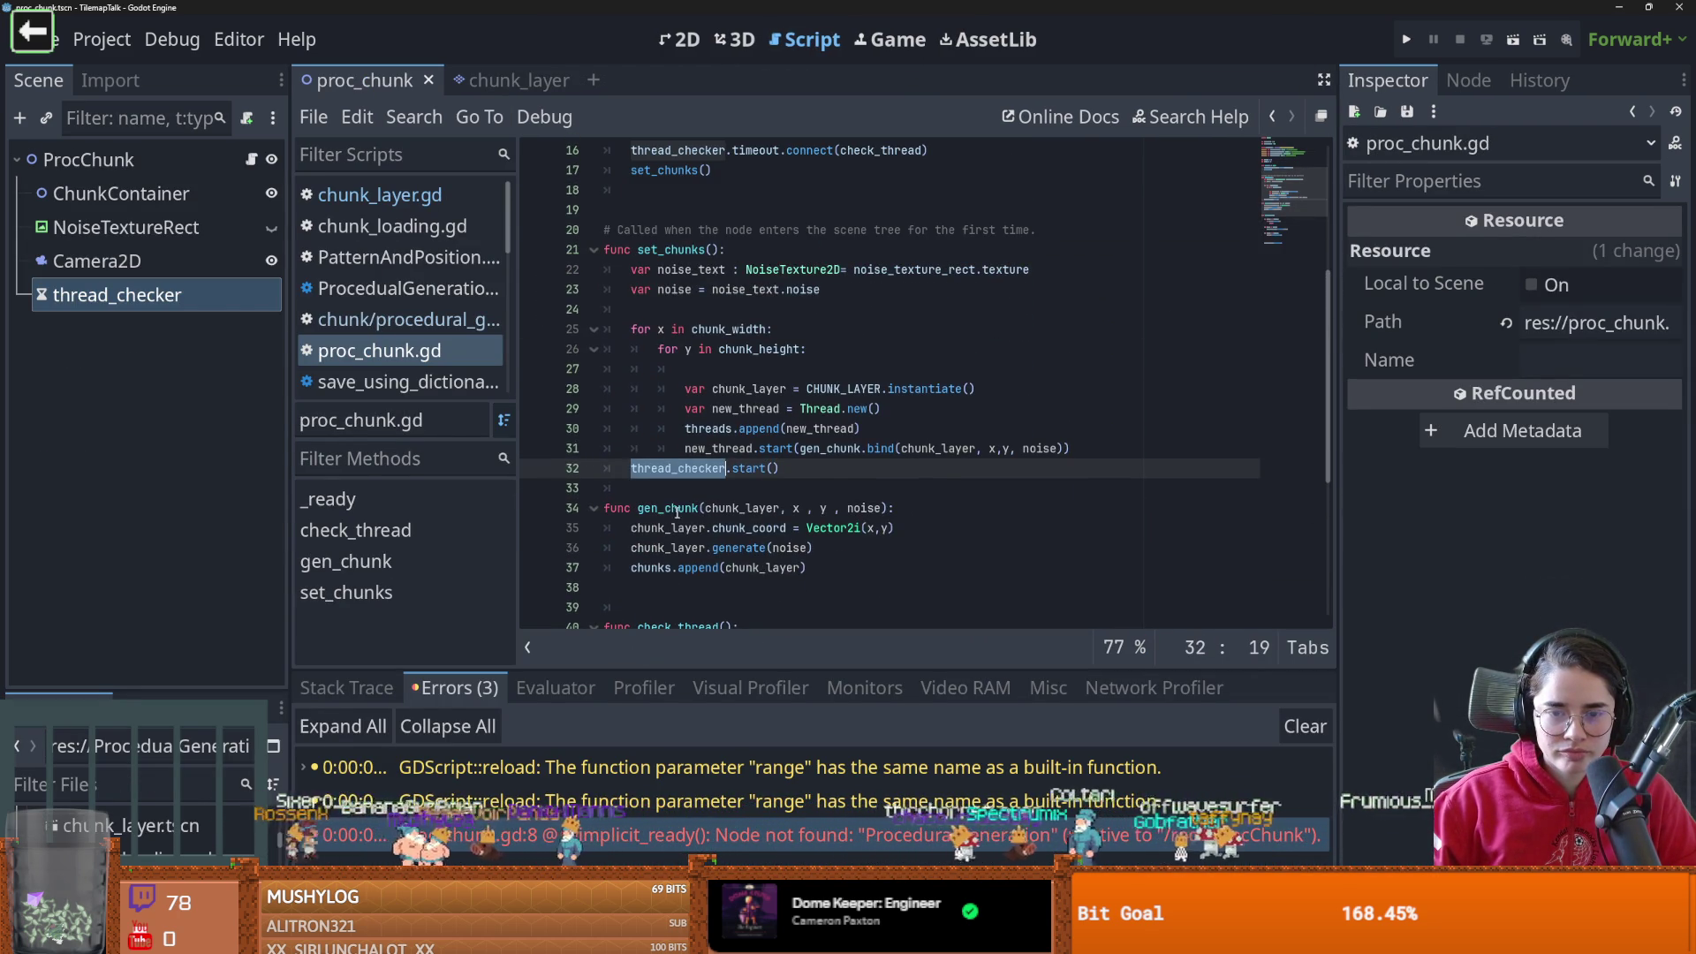
{"action": "scroll", "coordinate": [683, 507], "scroll_direction": "up", "scroll_amount": 4}
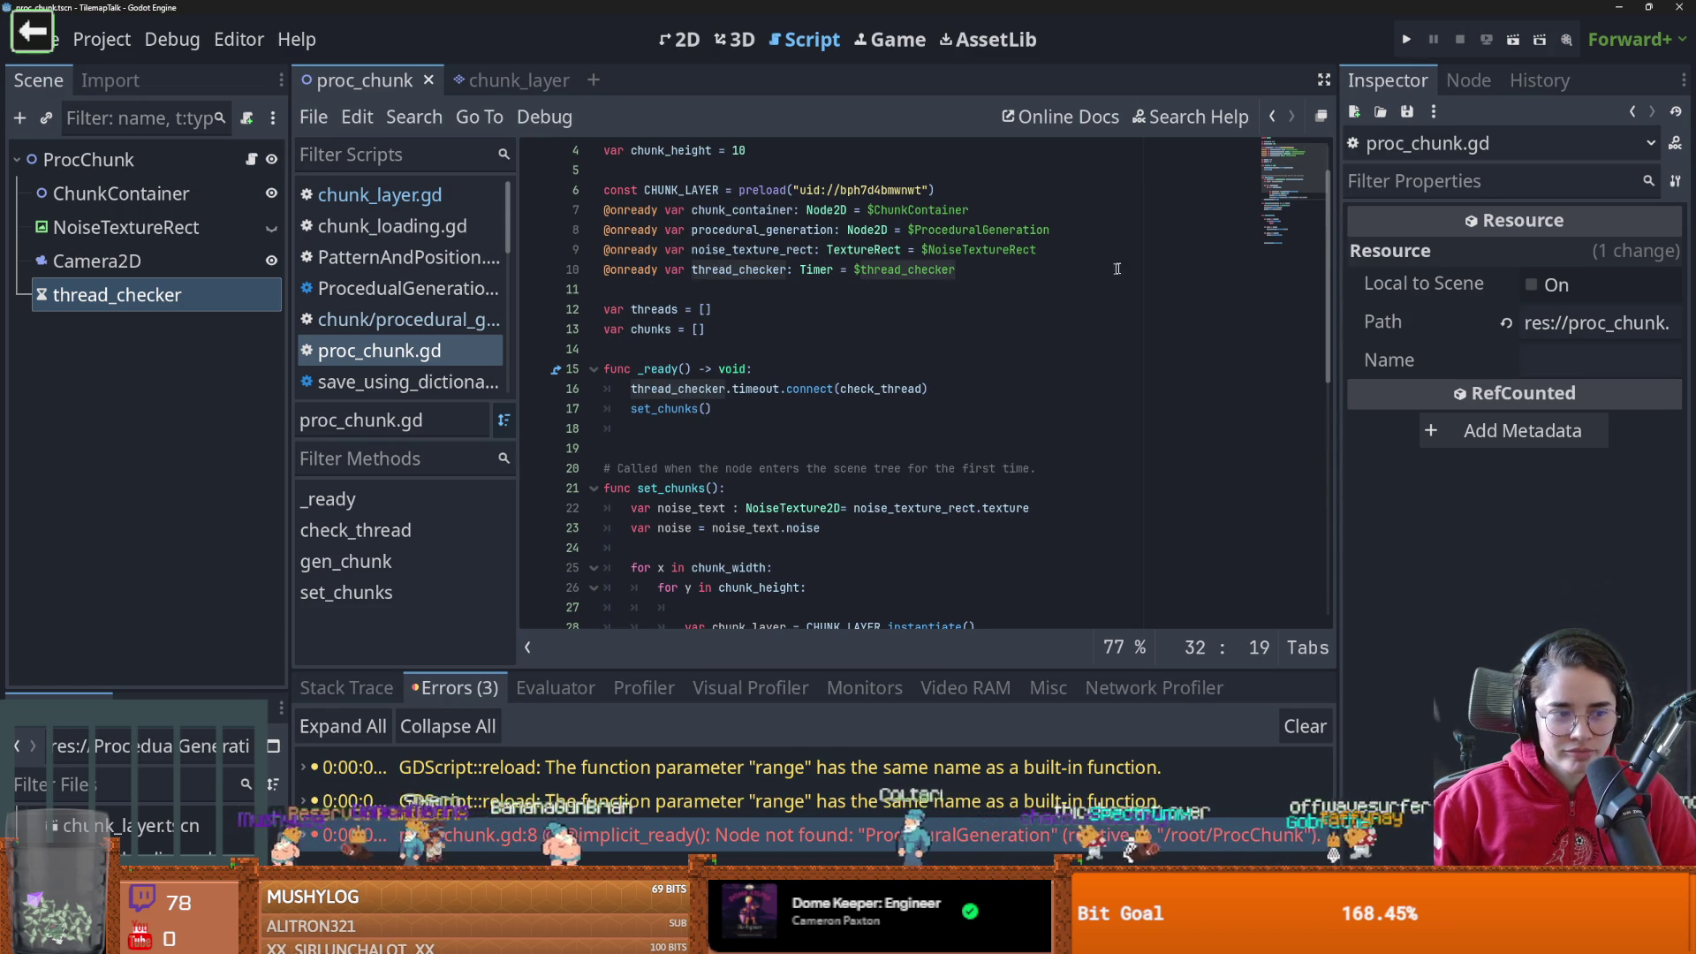
{"action": "left_click", "coordinate": [1513, 40]}
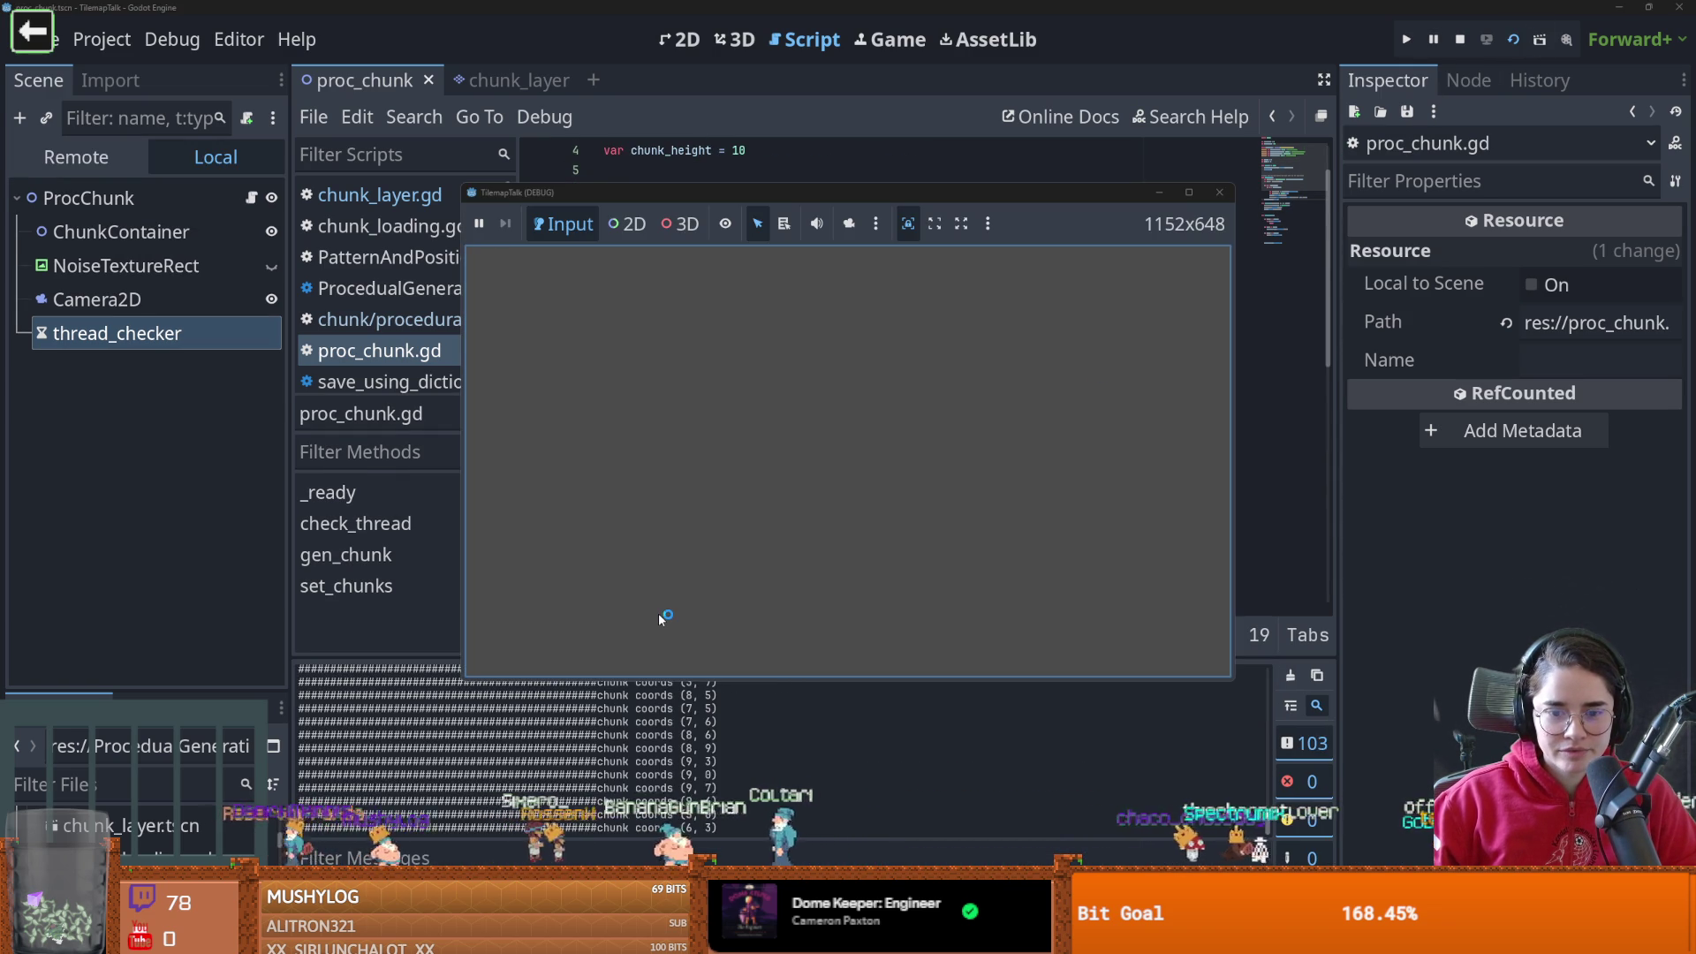
Stop the running game with F8 and scroll through check_thread in proc_chunk.gd
{"action": "key", "text": "F8"}
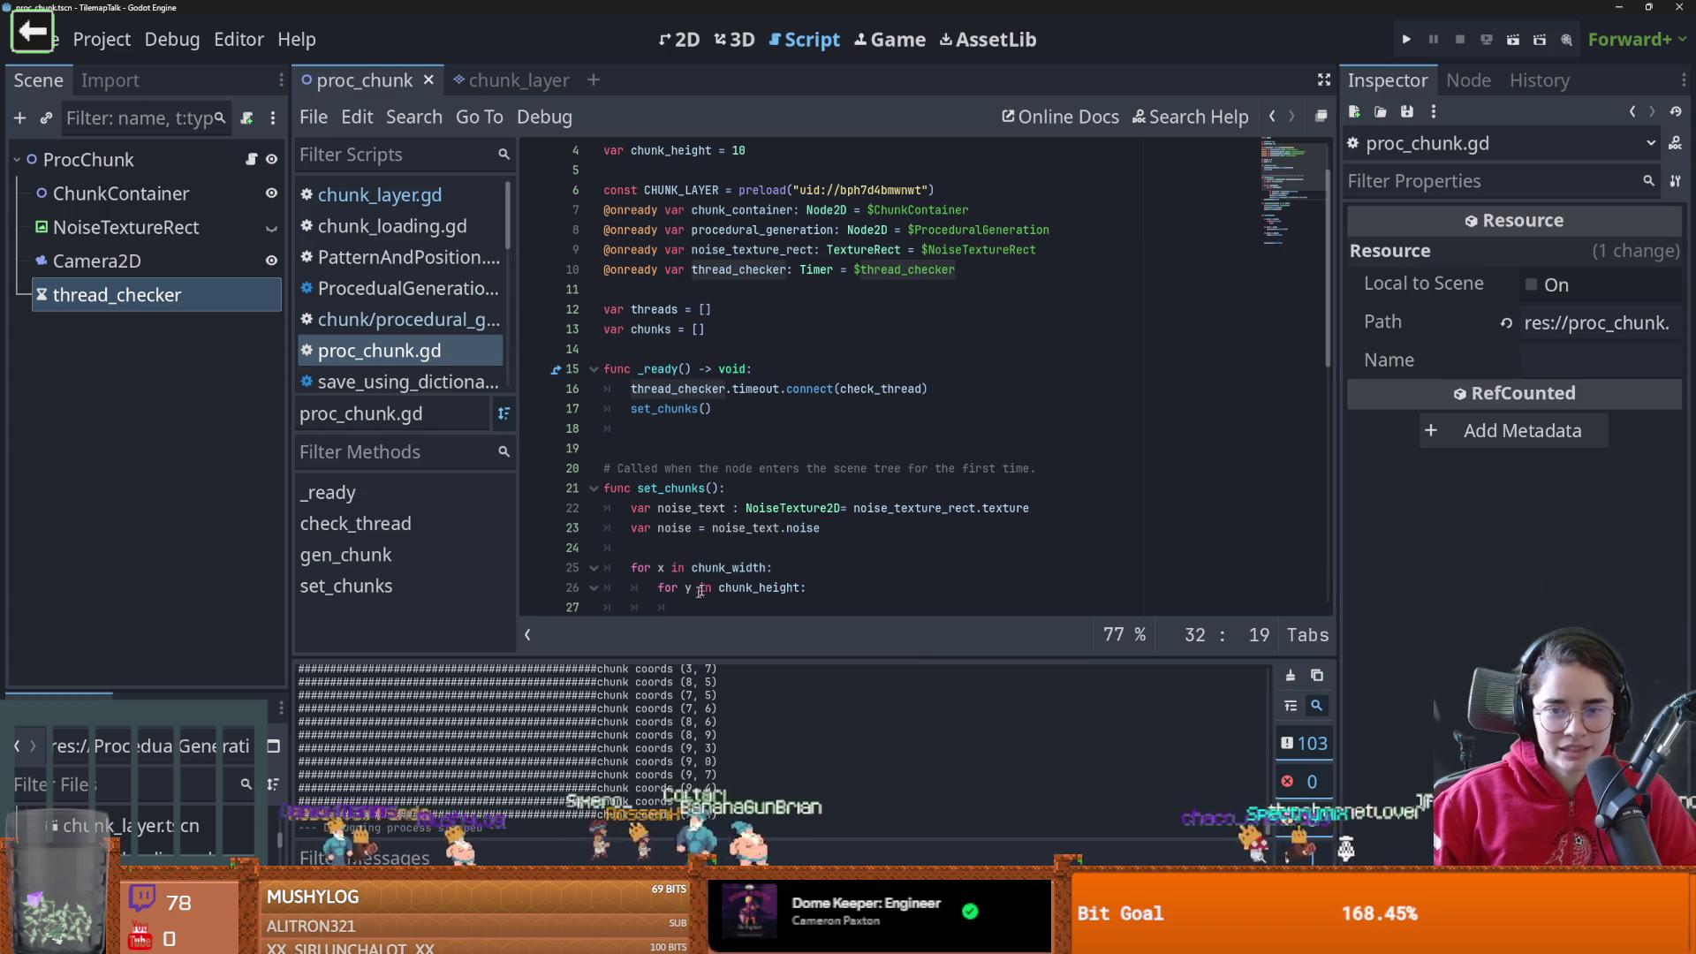
{"action": "scroll", "coordinate": [692, 597], "scroll_direction": "down", "scroll_amount": 10}
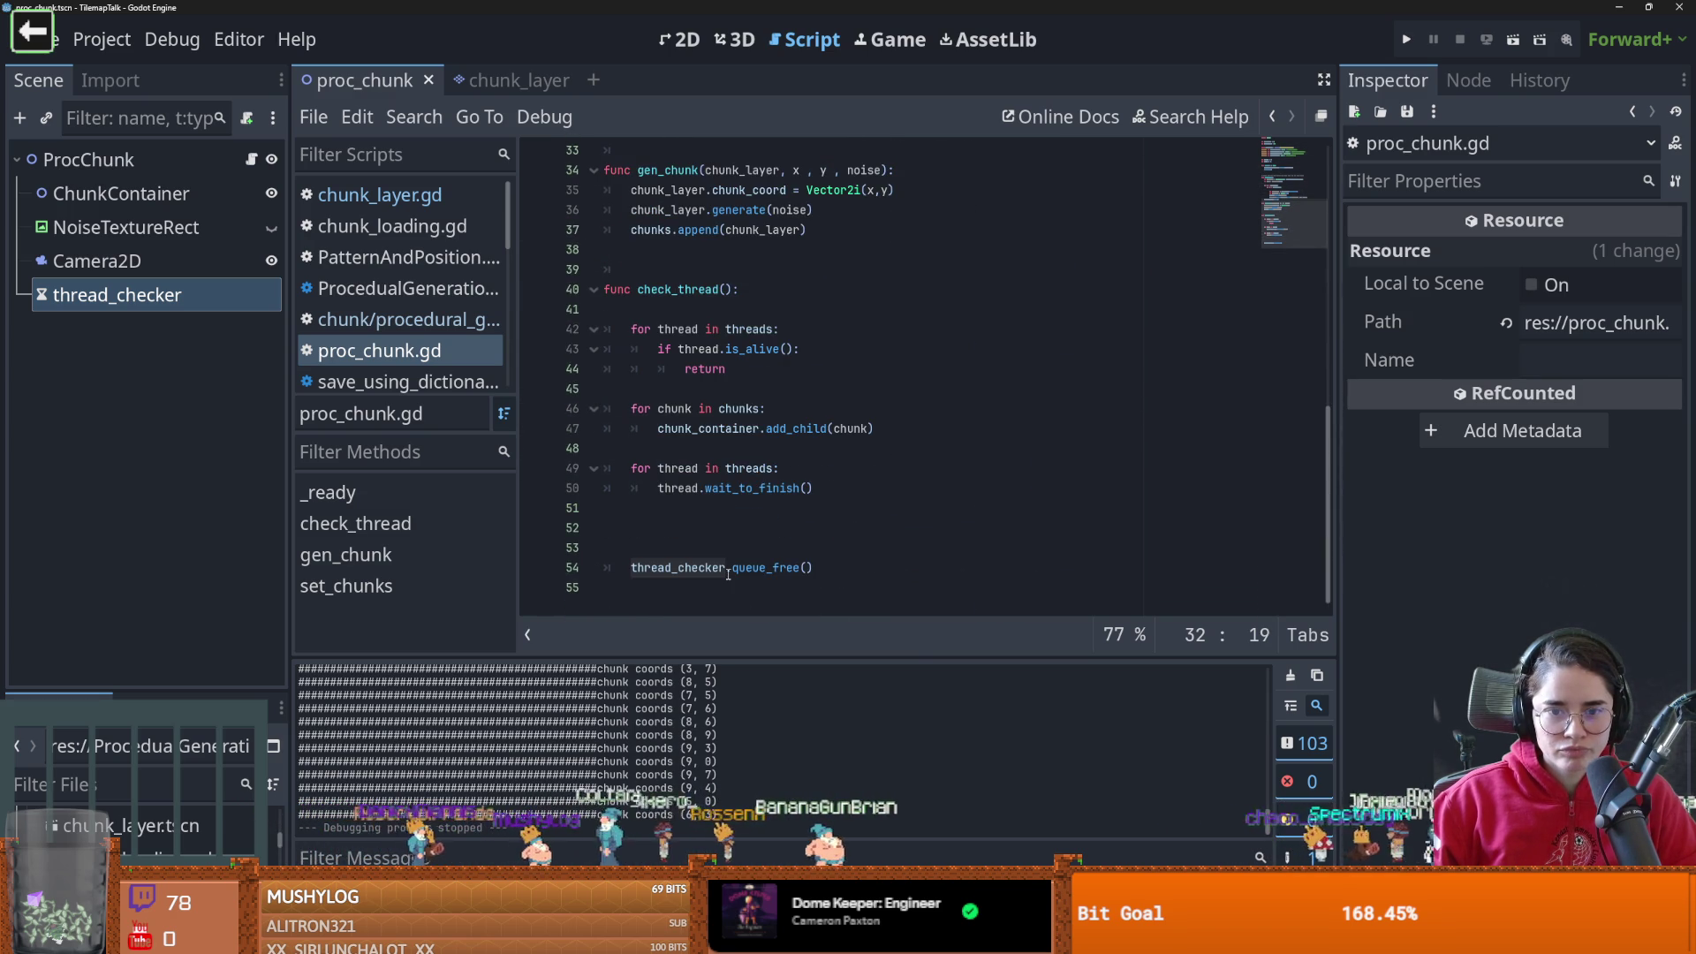
{"action": "left_click", "coordinate": [728, 574]}
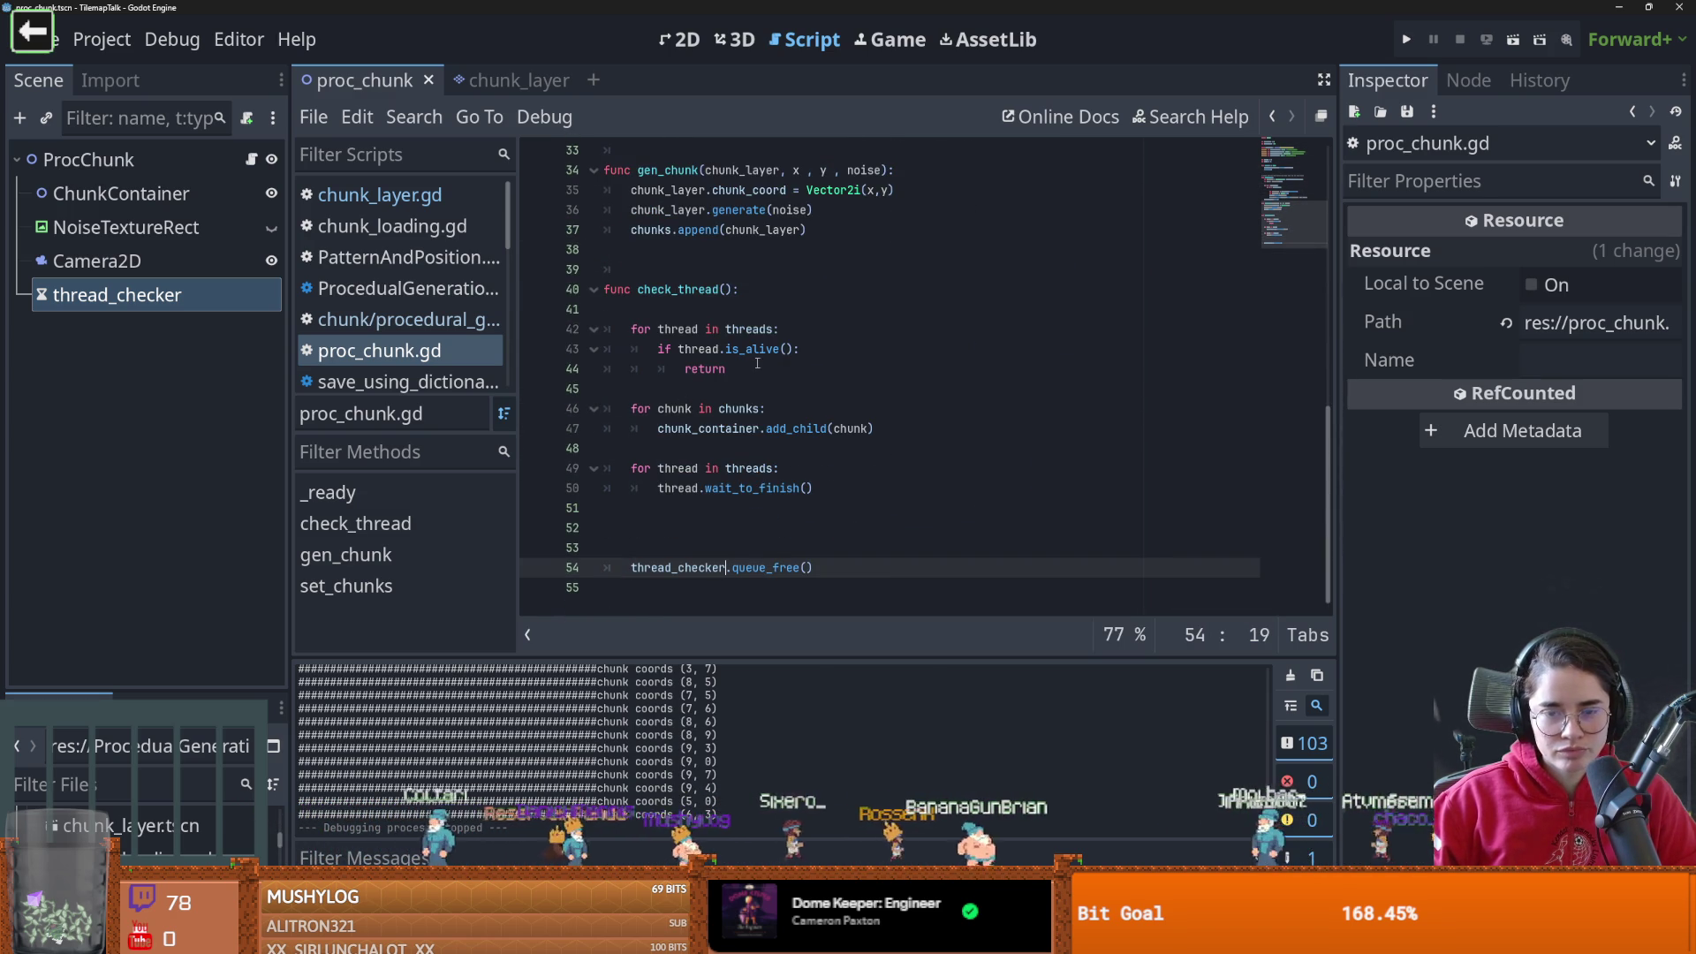
{"action": "scroll", "coordinate": [763, 475], "scroll_direction": "up", "scroll_amount": 1}
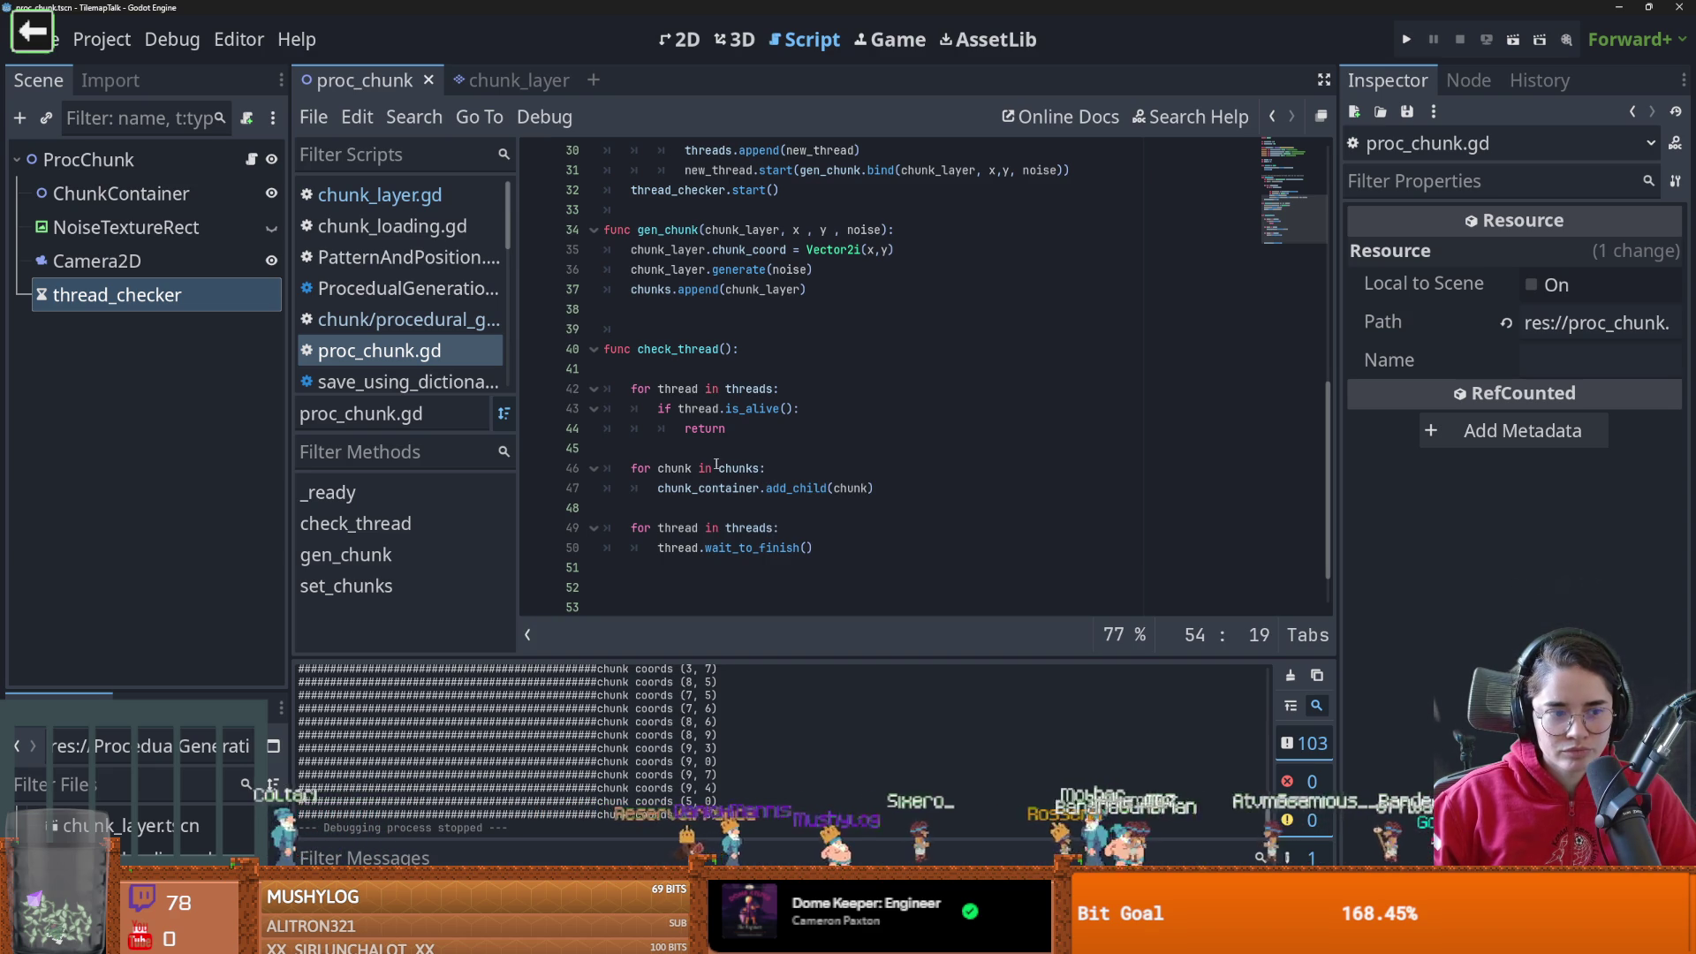
{"action": "scroll", "coordinate": [720, 480], "scroll_direction": "down", "scroll_amount": 1}
{"action": "scroll", "coordinate": [720, 480], "scroll_direction": "up", "scroll_amount": 1}
Read through world.gd's ready function and grass_1_terrain_thread code in the WorldBoxSimulator project
{"action": "key", "text": "alt+Tab"}
{"action": "left_click", "coordinate": [768, 326]}
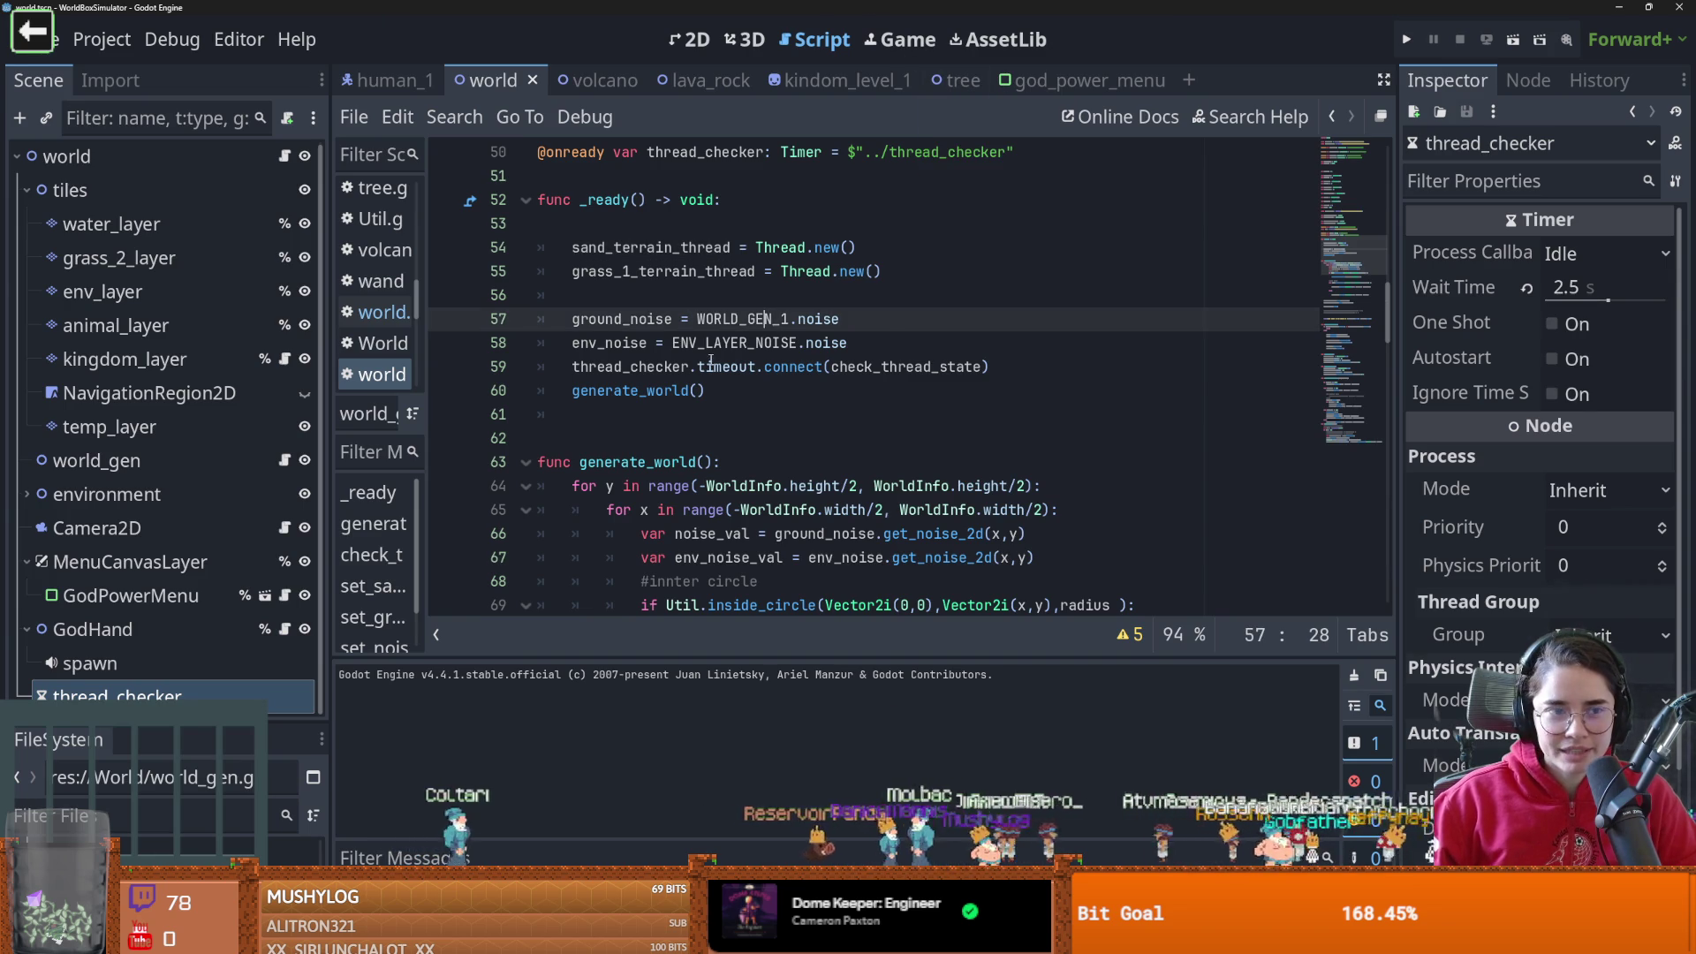
{"action": "scroll", "coordinate": [733, 349], "scroll_direction": "down", "scroll_amount": 1}
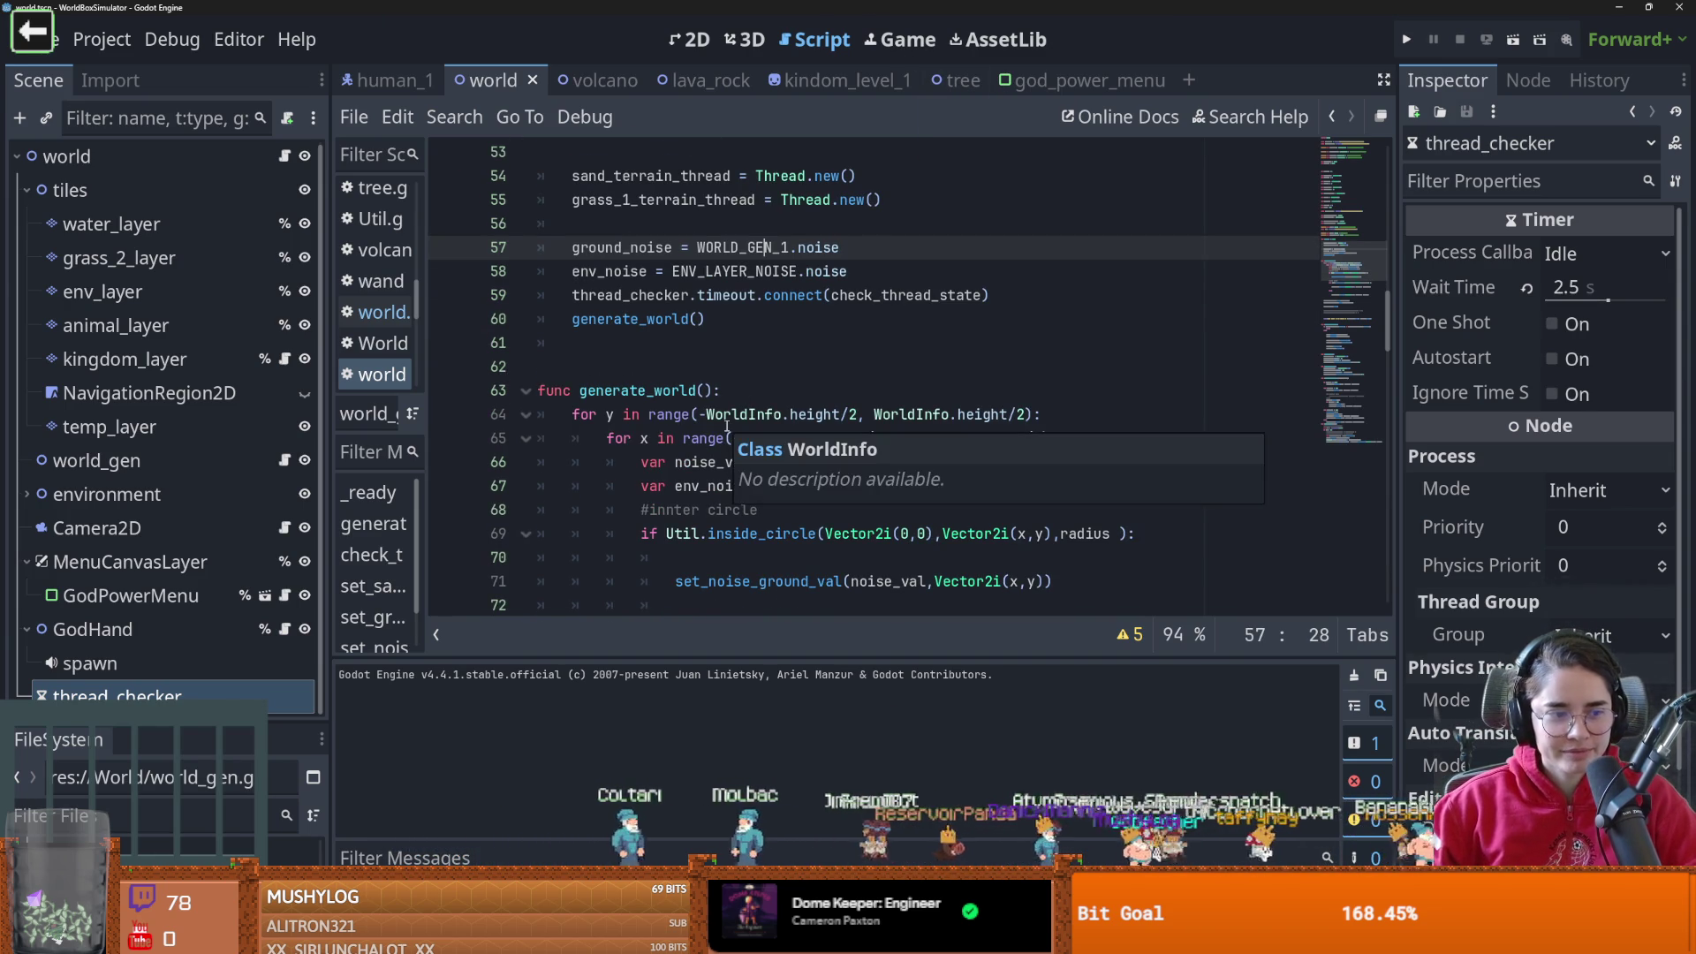
{"action": "scroll", "coordinate": [727, 427], "scroll_direction": "up", "scroll_amount": 5}
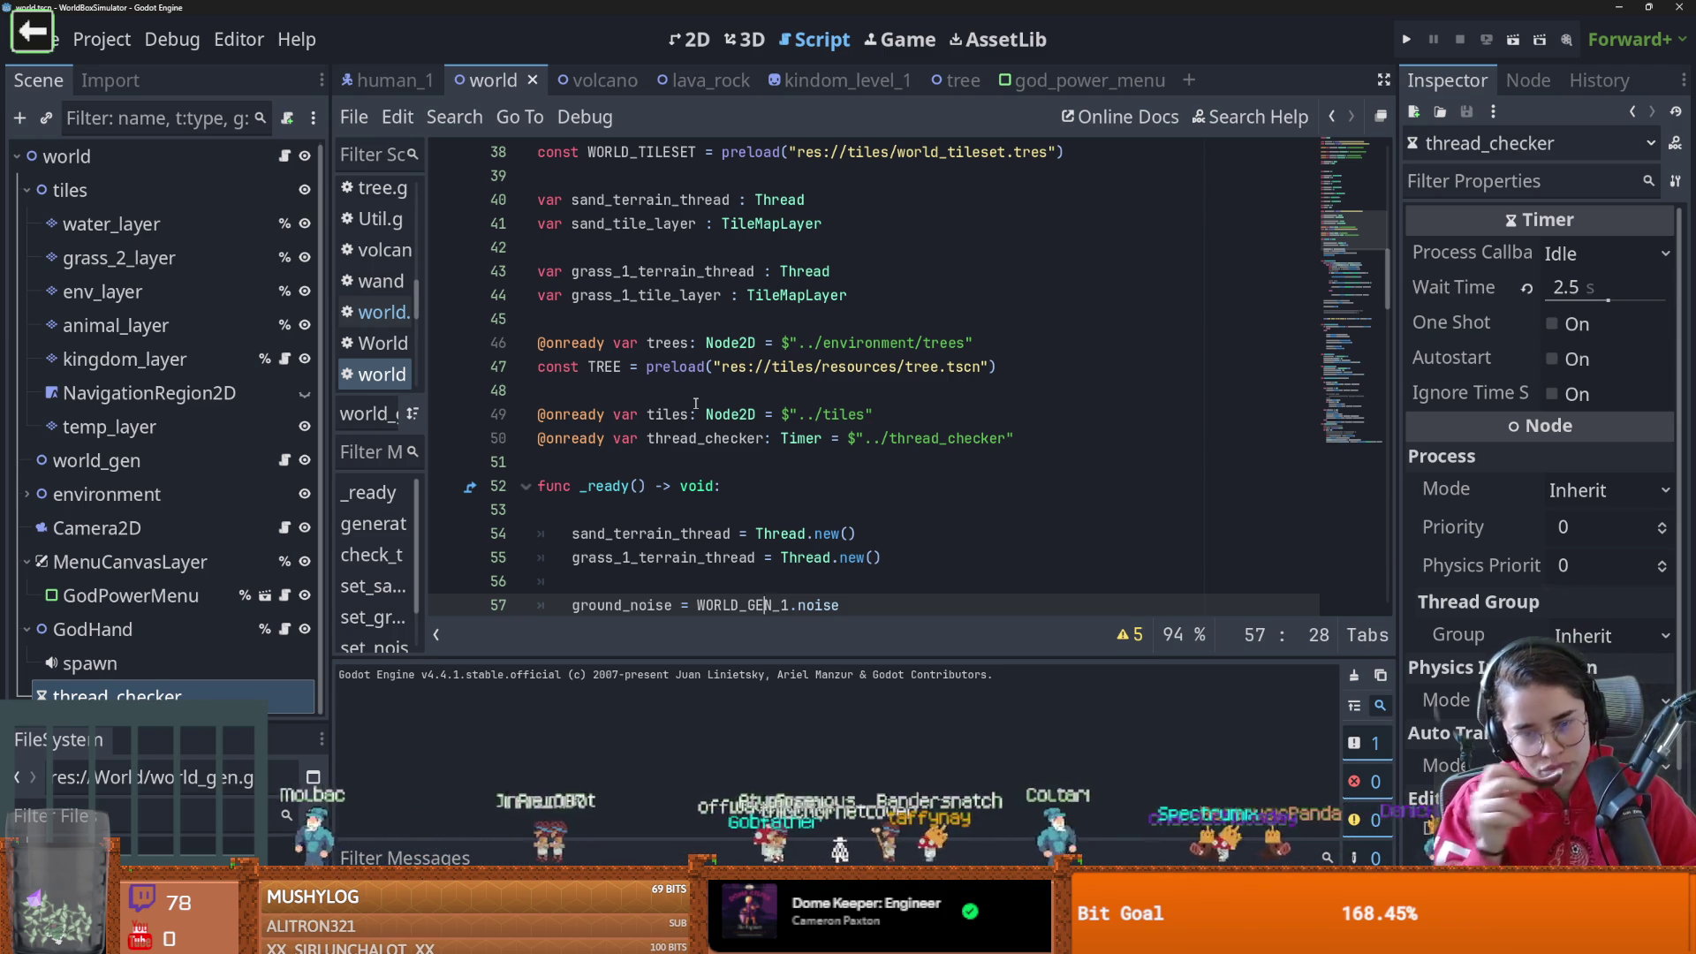
{"action": "scroll", "coordinate": [696, 403], "scroll_direction": "down", "scroll_amount": 3}
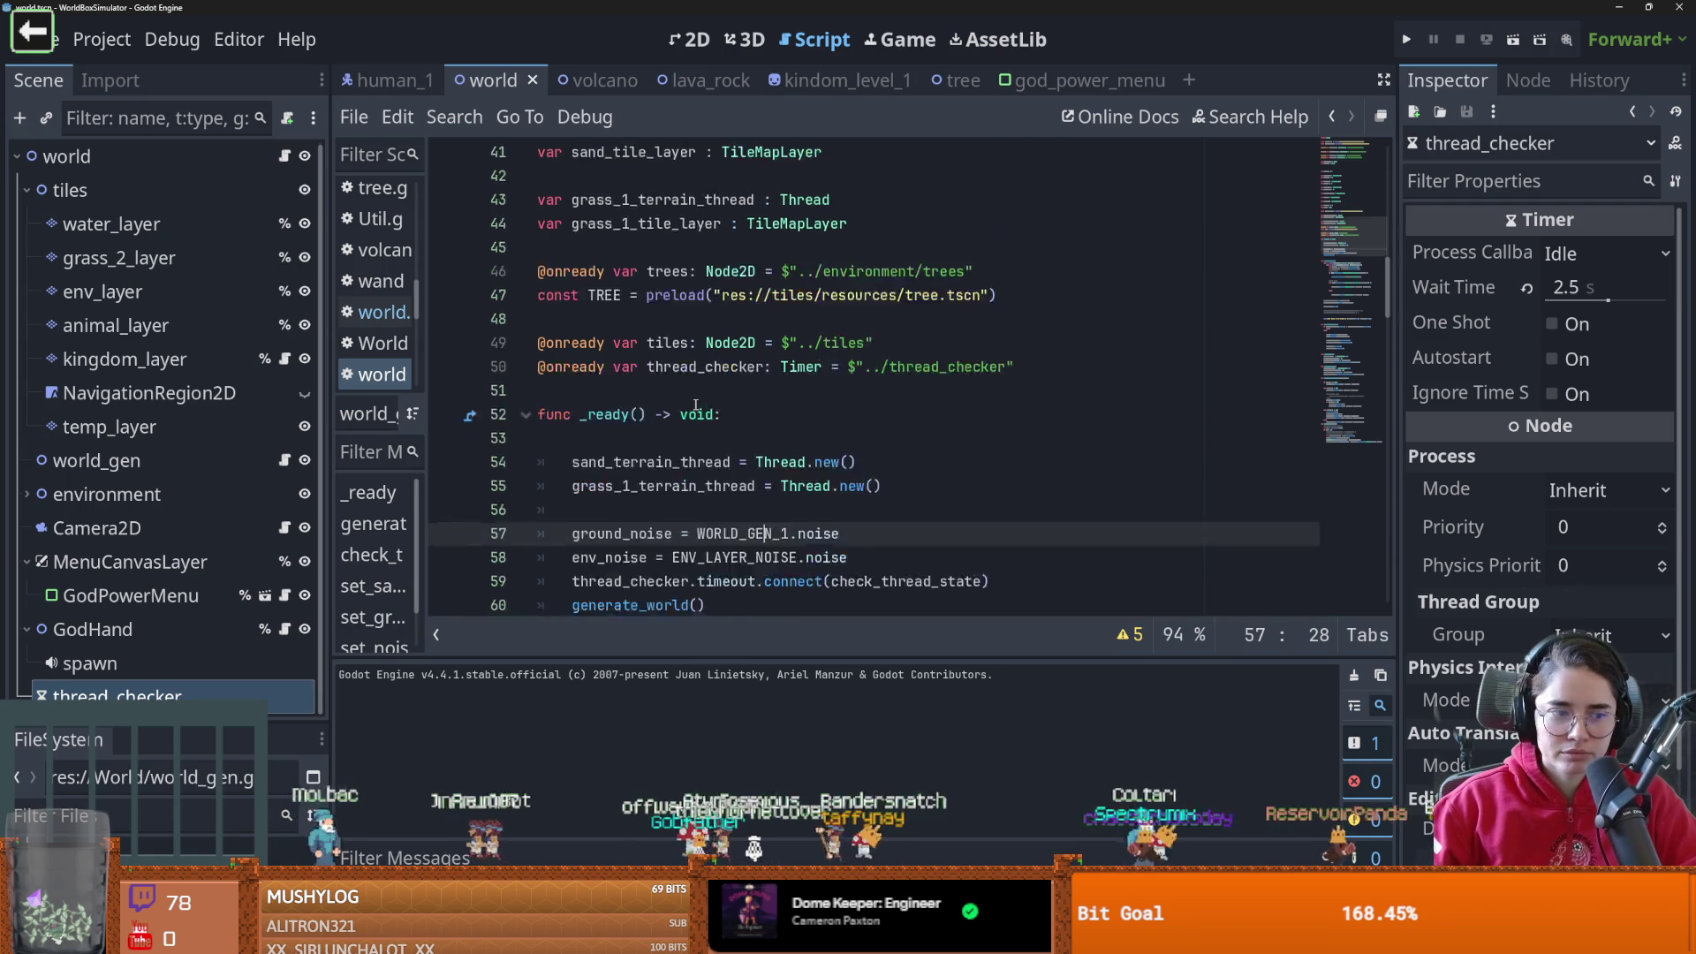
{"action": "double_click", "coordinate": [662, 345]}
{"action": "scroll", "coordinate": [671, 361], "scroll_direction": "down", "scroll_amount": 9}
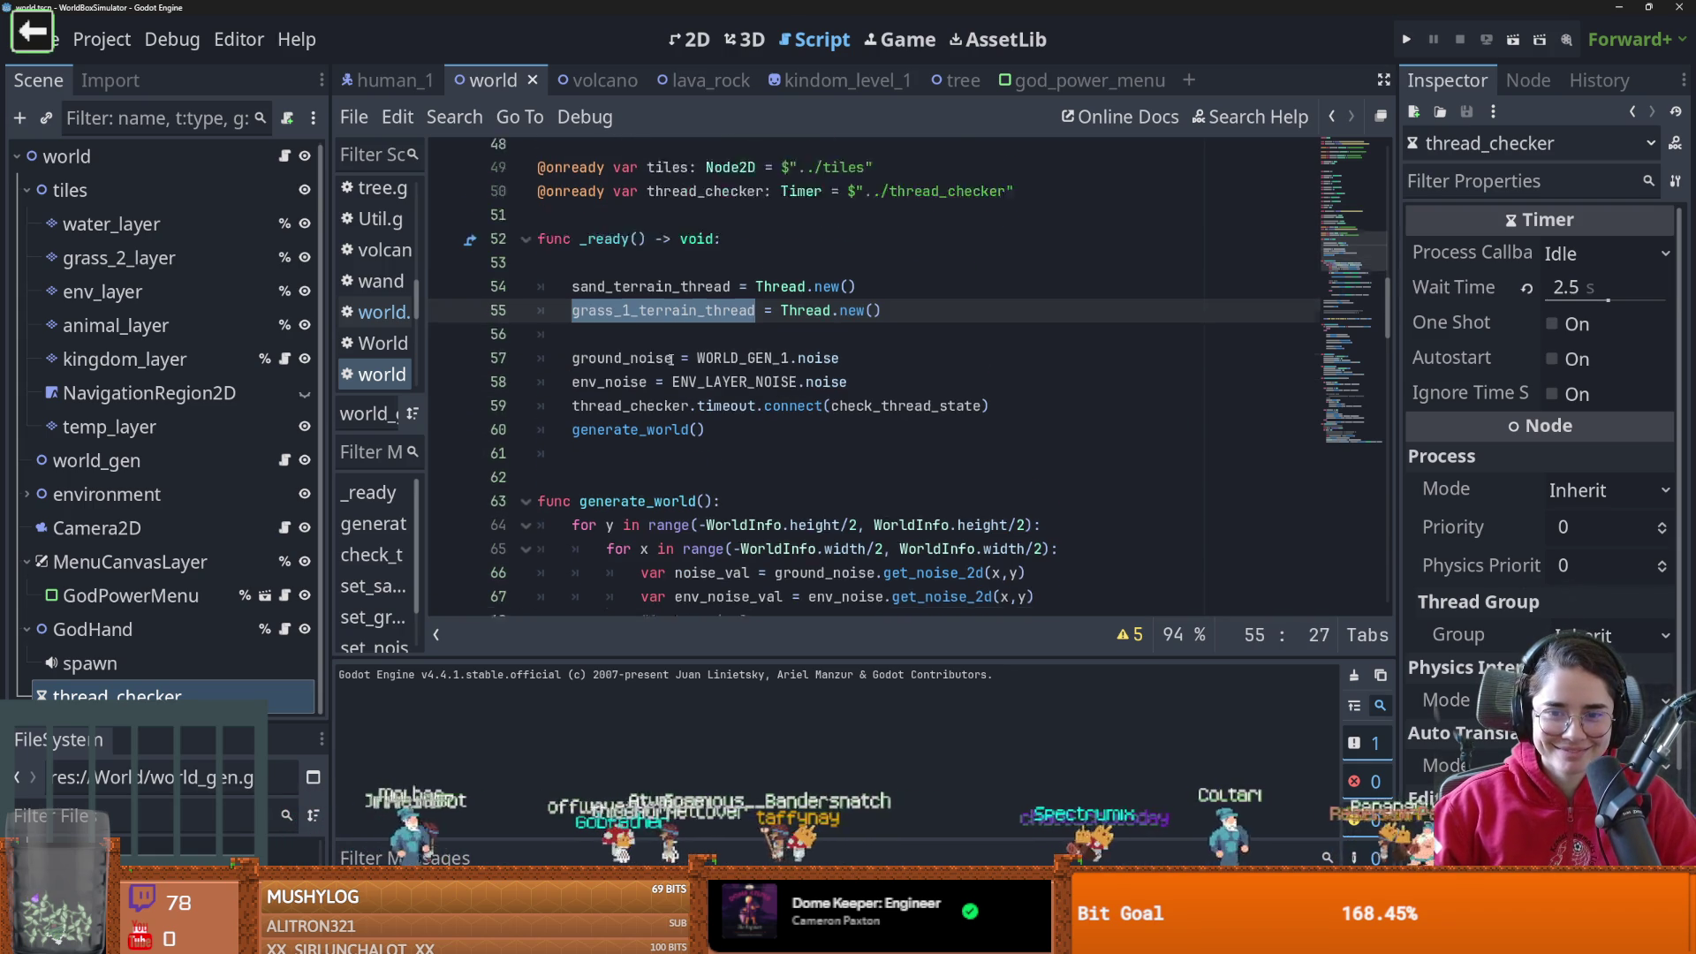
{"action": "scroll", "coordinate": [670, 362], "scroll_direction": "down", "scroll_amount": 6}
{"action": "scroll", "coordinate": [671, 363], "scroll_direction": "down", "scroll_amount": 1}
{"action": "scroll", "coordinate": [670, 363], "scroll_direction": "down", "scroll_amount": 4}
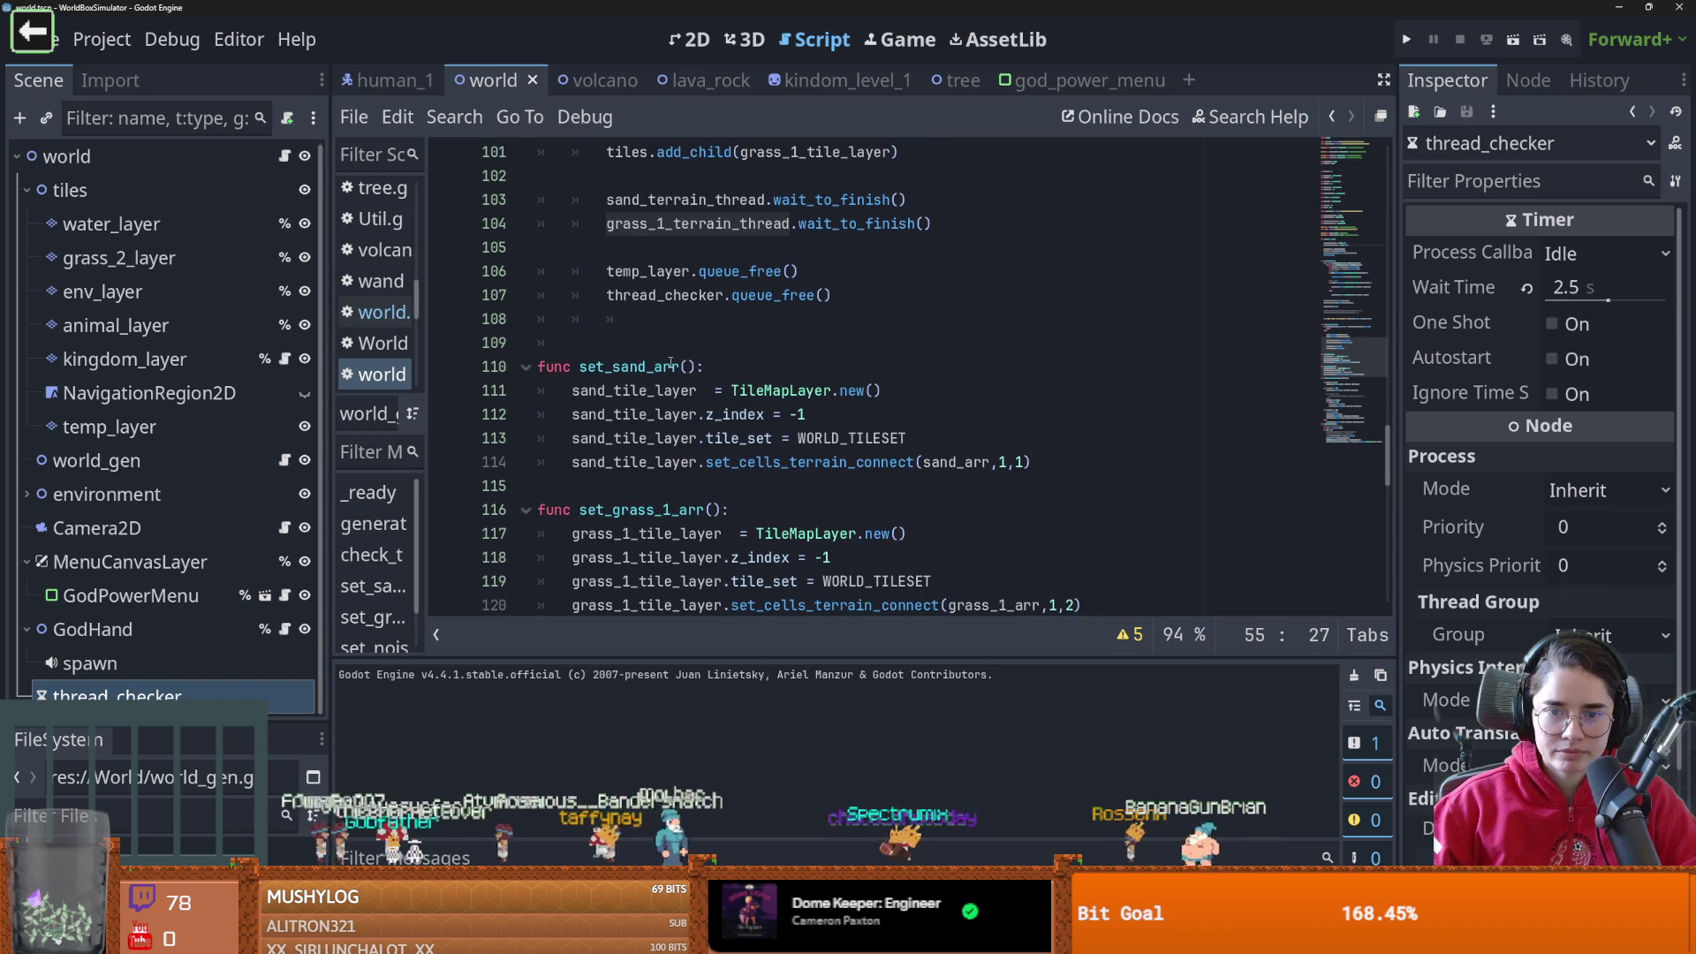
{"action": "scroll", "coordinate": [671, 363], "scroll_direction": "down", "scroll_amount": 3}
{"action": "scroll", "coordinate": [670, 363], "scroll_direction": "up", "scroll_amount": 2}
{"action": "scroll", "coordinate": [671, 363], "scroll_direction": "down", "scroll_amount": 11}
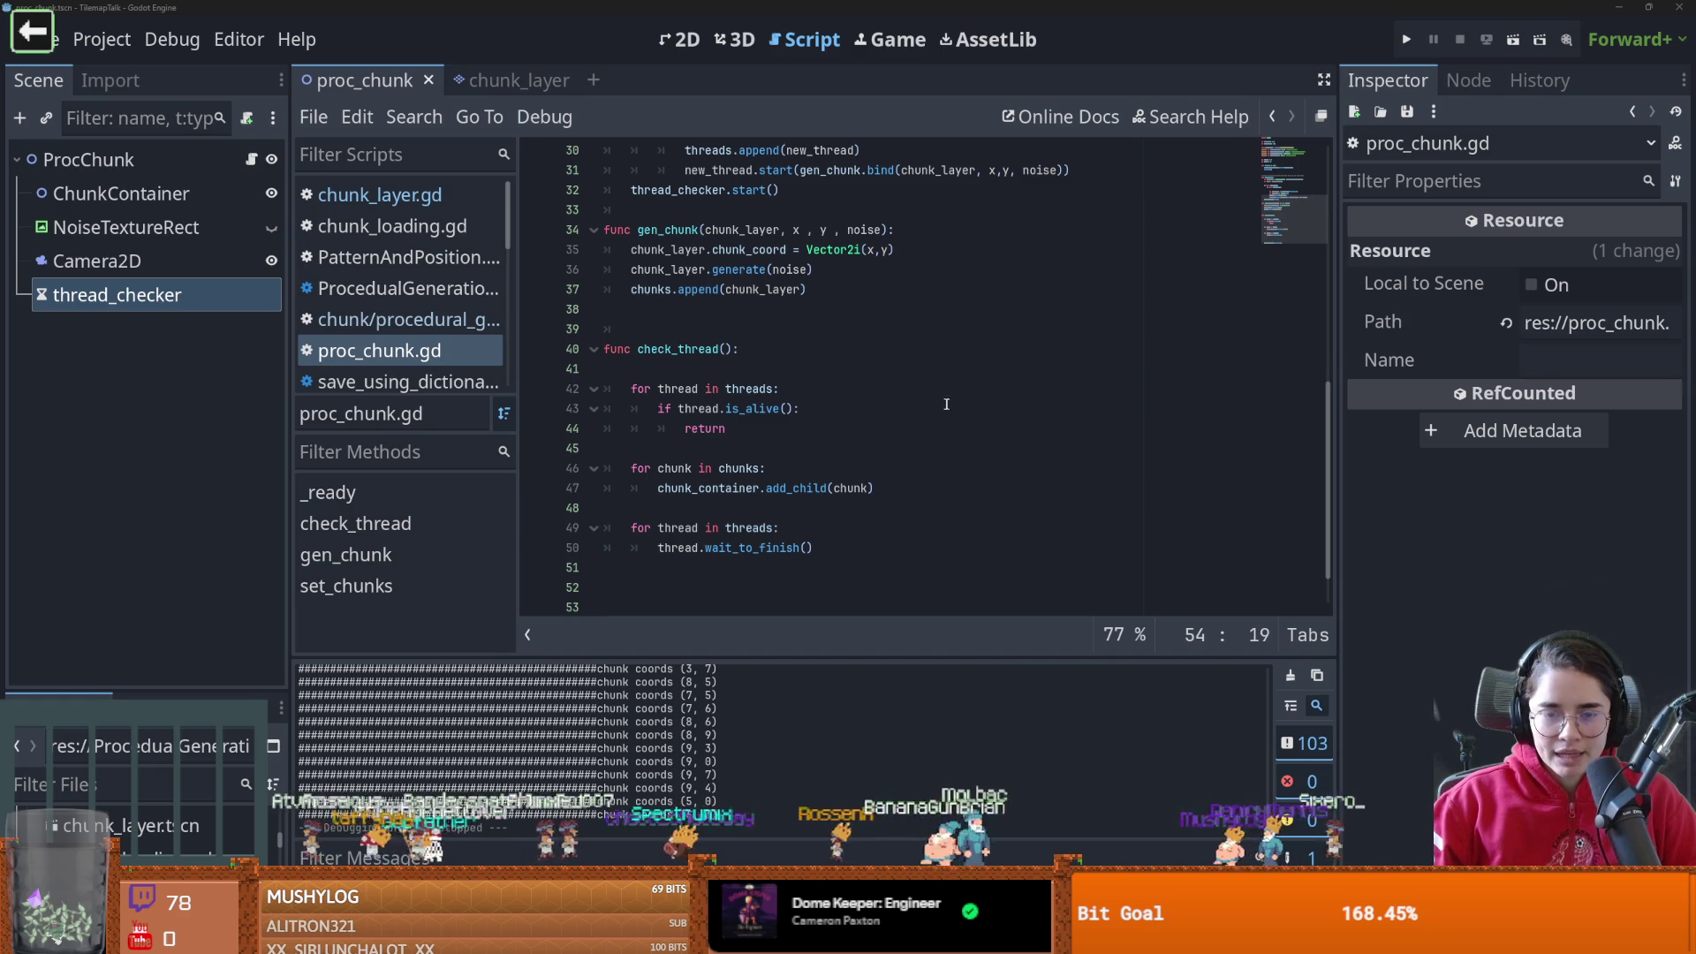
{"action": "scroll", "coordinate": [946, 403], "scroll_direction": "down", "scroll_amount": 1}
{"action": "scroll", "coordinate": [687, 386], "scroll_direction": "up", "scroll_amount": 4}
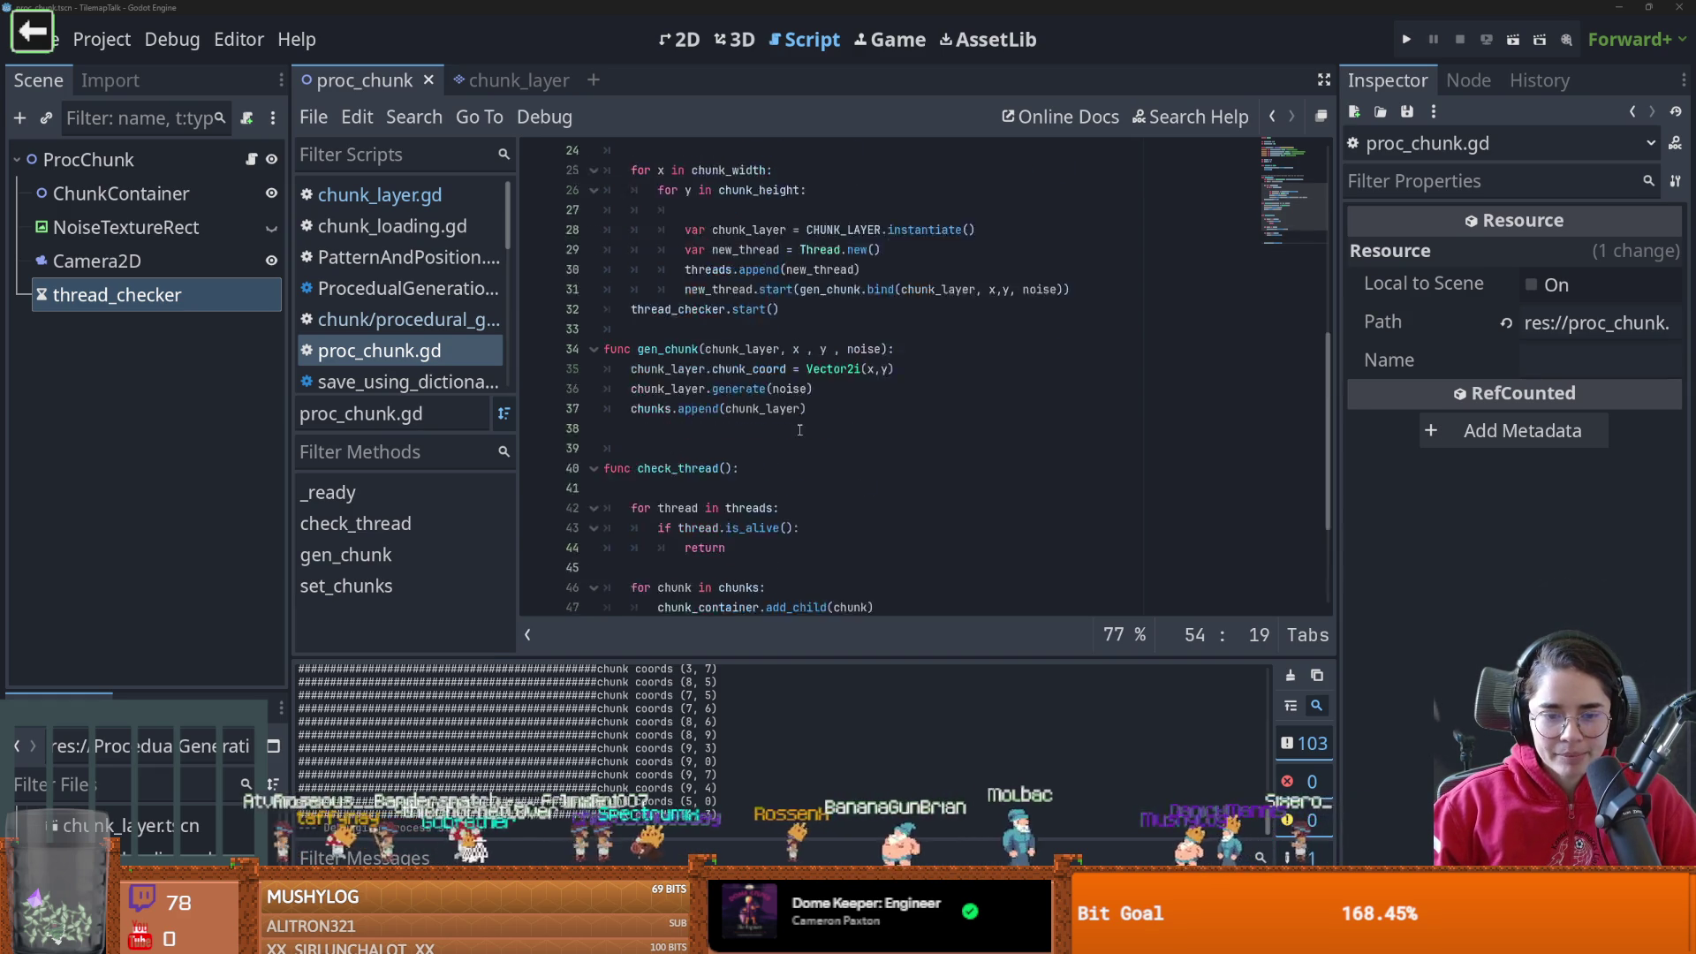
Comment out the chunk coords print on line 19 of chunk_layer.gd
{"action": "scroll", "coordinate": [656, 208], "scroll_direction": "up", "scroll_amount": 7}
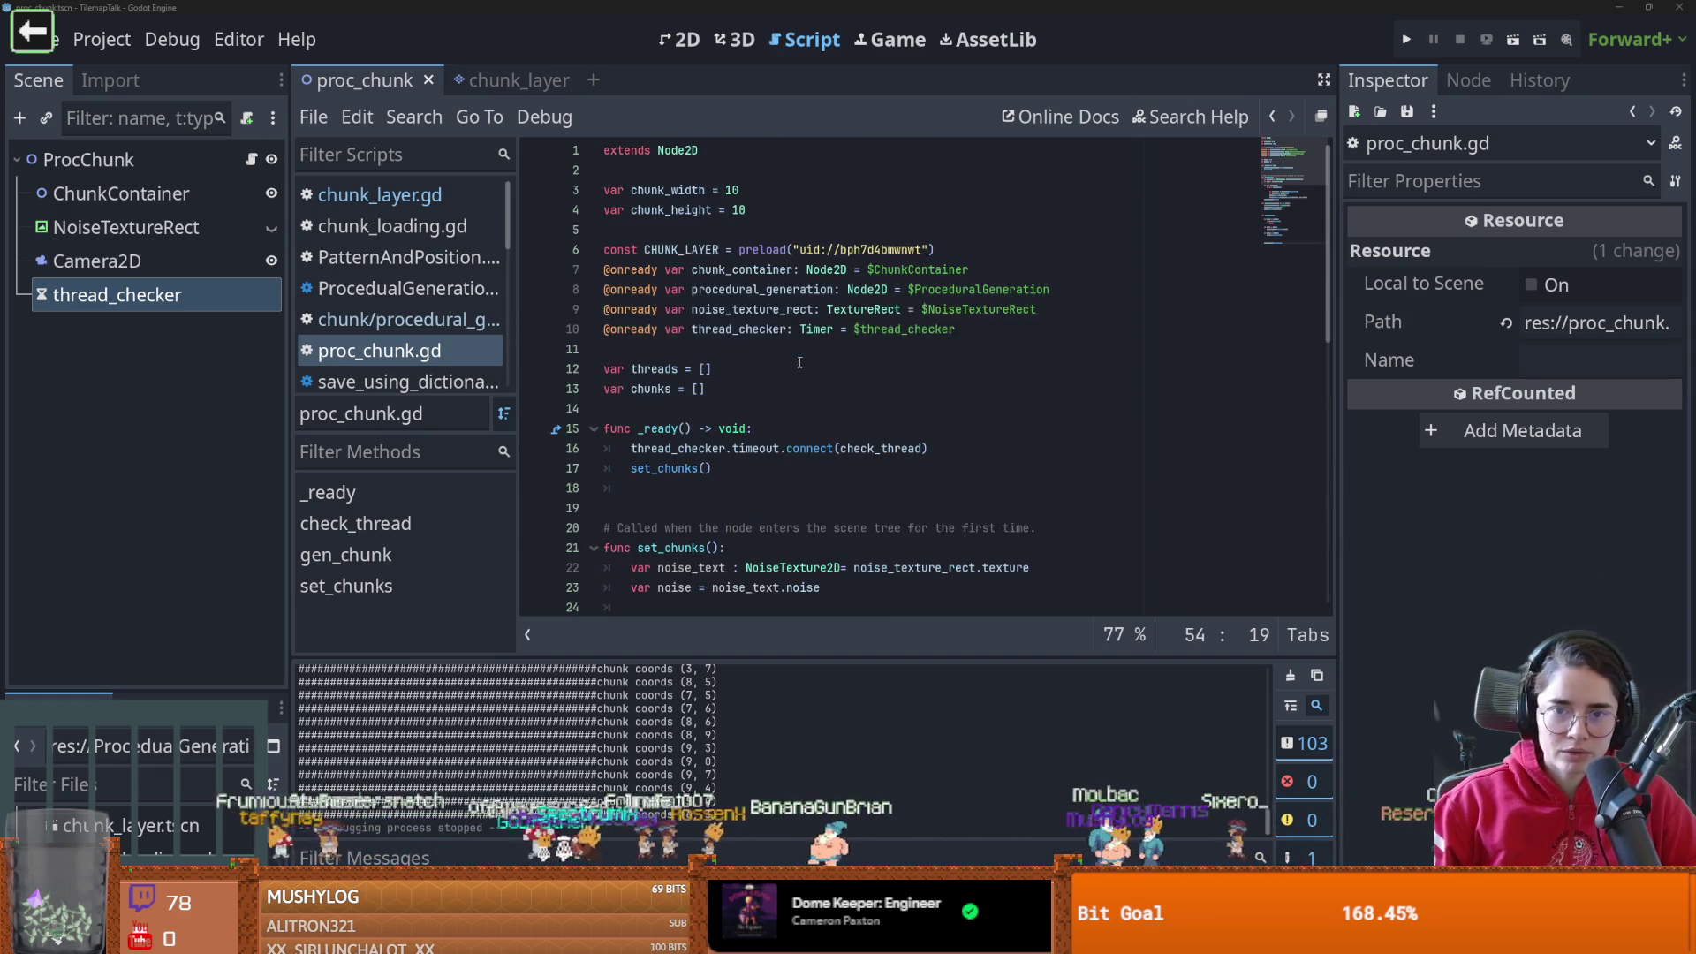
{"action": "left_click", "coordinate": [494, 82]}
{"action": "scroll", "coordinate": [734, 357], "scroll_direction": "up", "scroll_amount": 10}
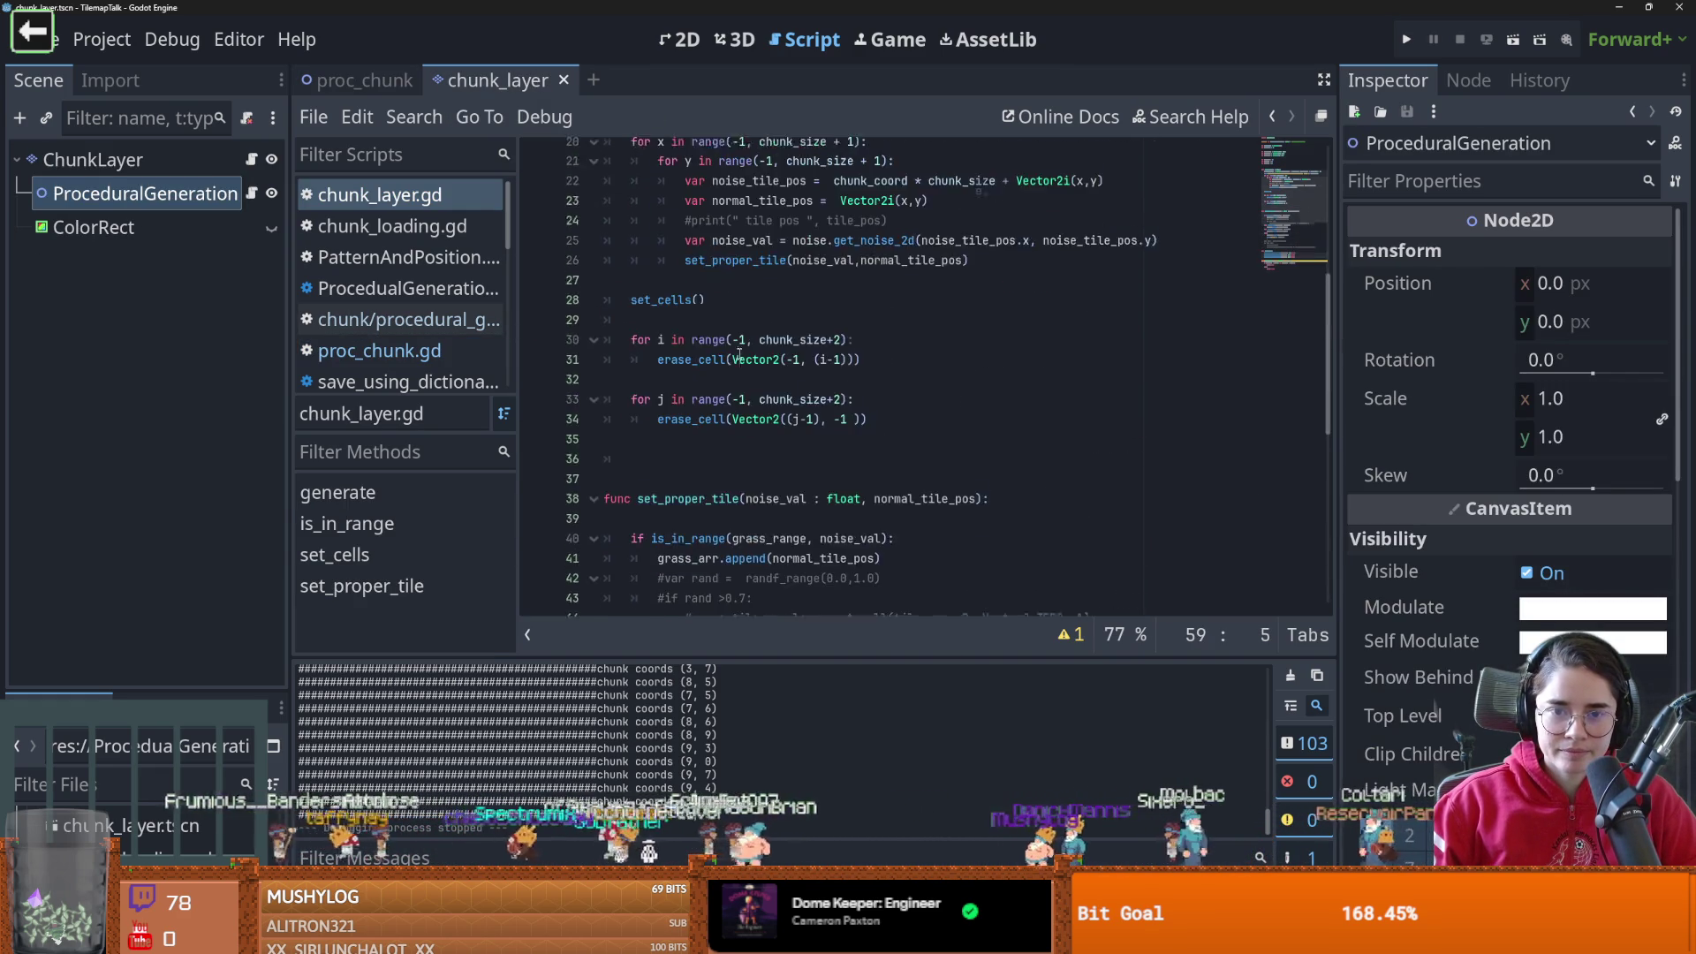
{"action": "left_click", "coordinate": [712, 409]}
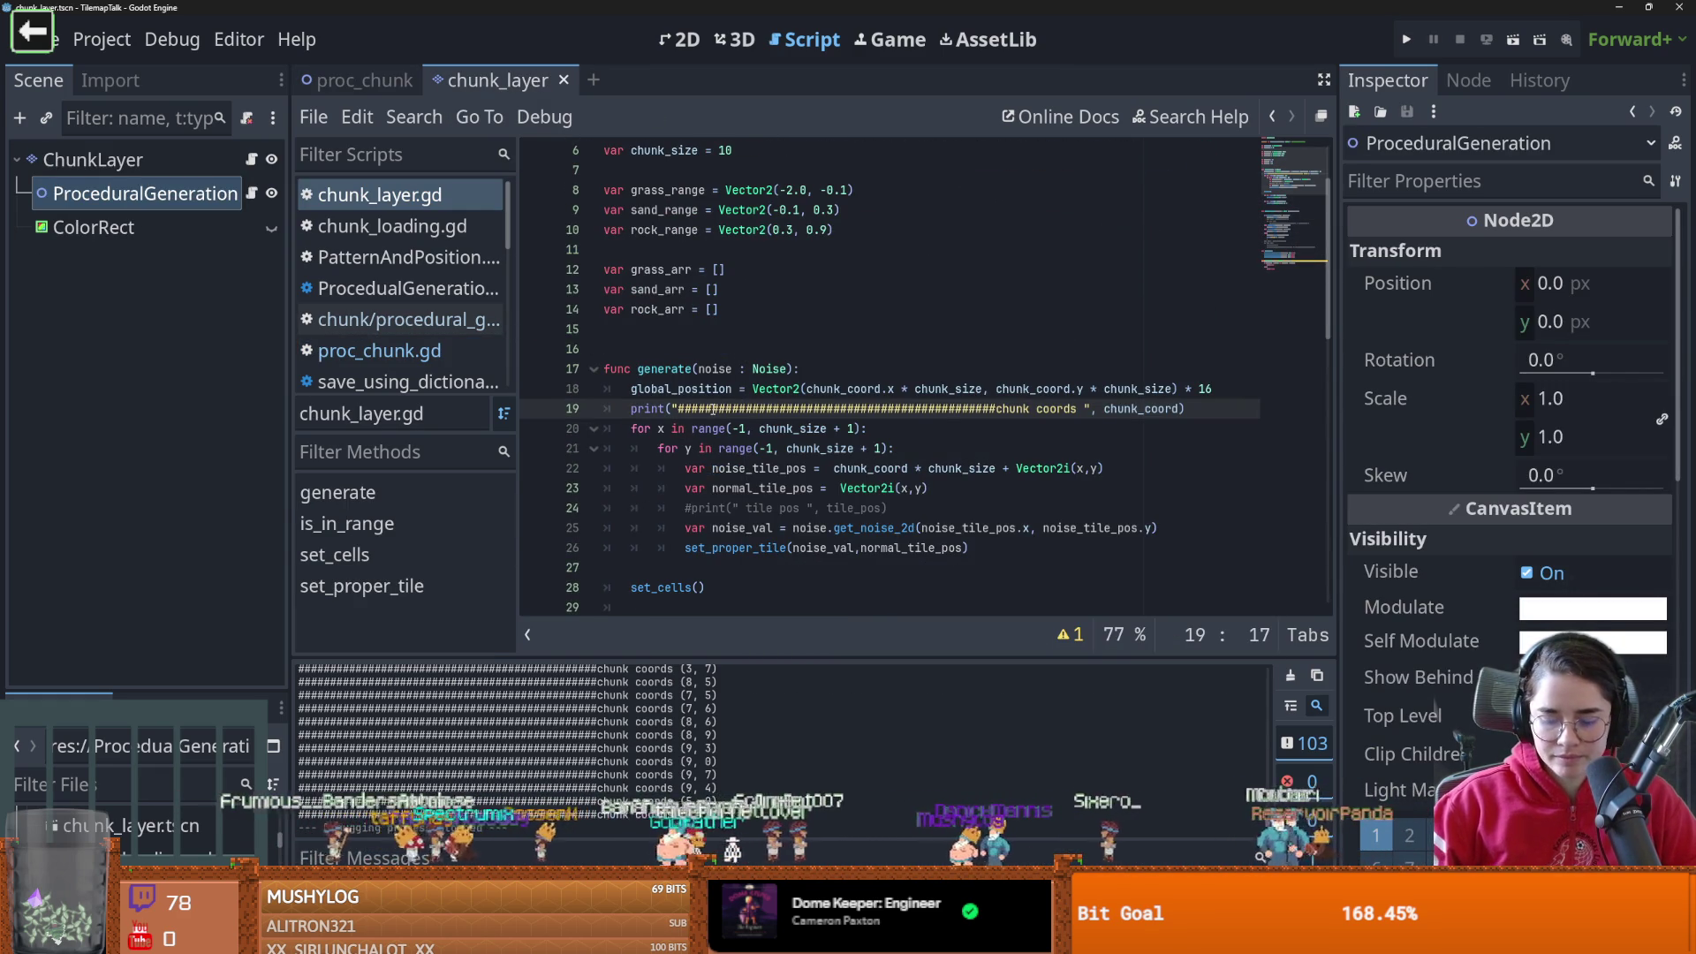
{"action": "key", "text": "ctrl+k"}
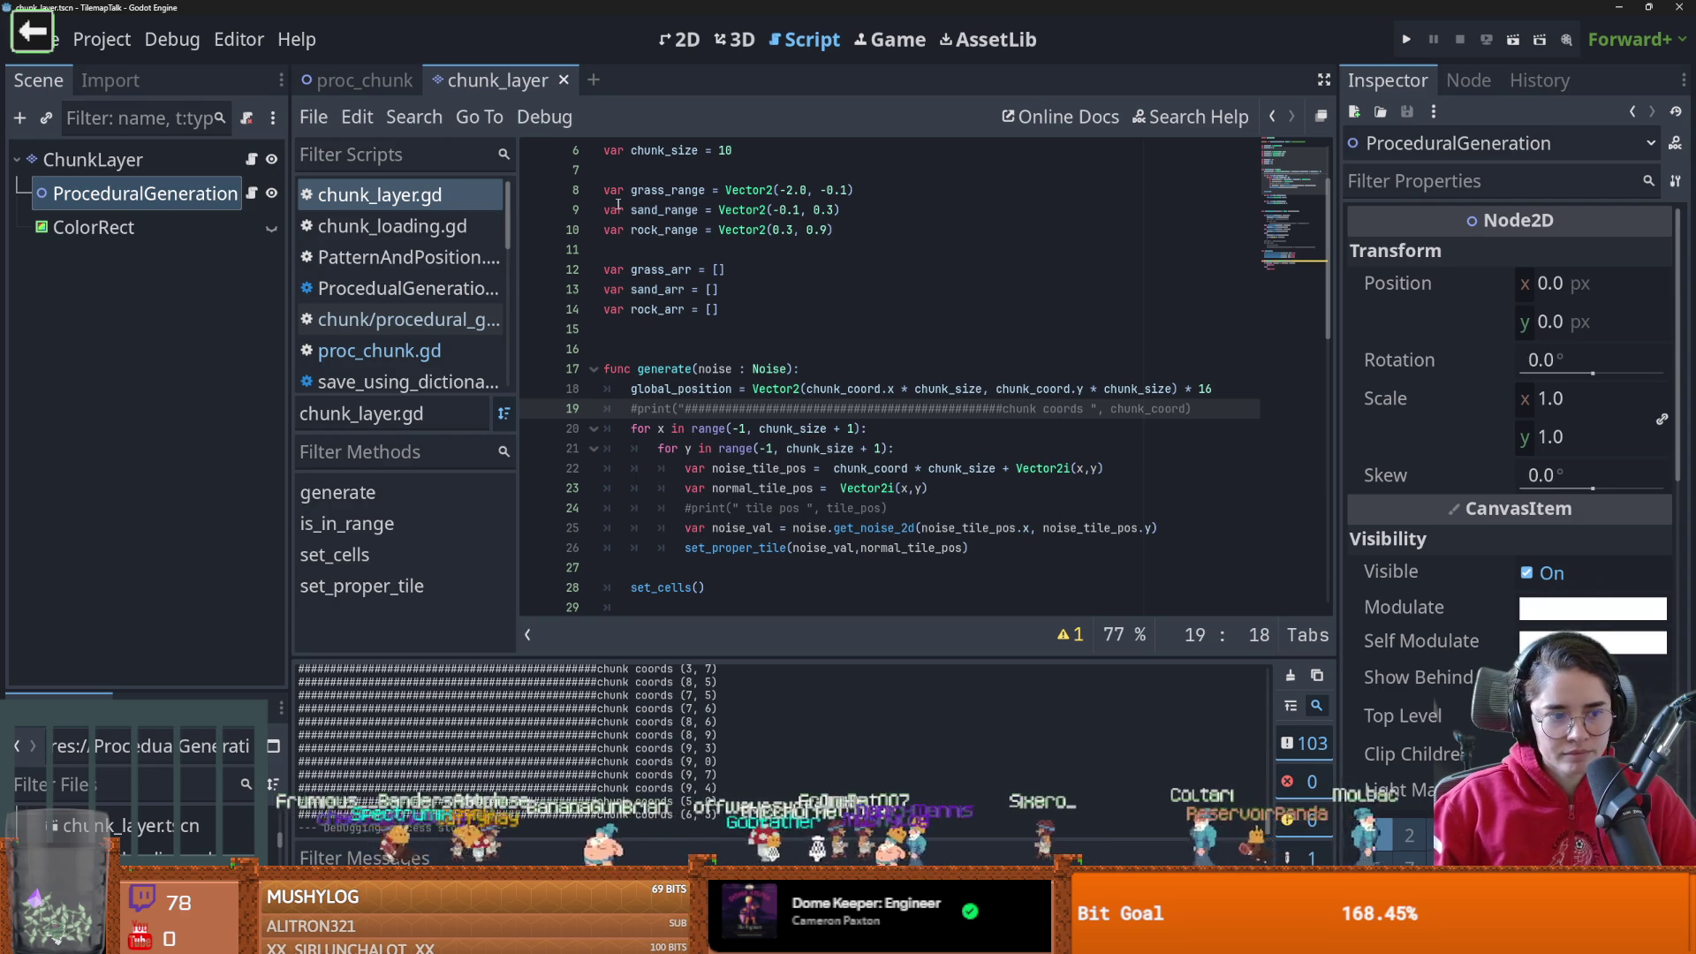
Comment out thread_checker.start() on line 32 of proc_chunk.gd and rerun the scene
{"action": "left_click", "coordinate": [389, 81]}
{"action": "scroll", "coordinate": [691, 308], "scroll_direction": "down", "scroll_amount": 6}
{"action": "scroll", "coordinate": [691, 309], "scroll_direction": "down", "scroll_amount": 3}
{"action": "scroll", "coordinate": [692, 308], "scroll_direction": "up", "scroll_amount": 1}
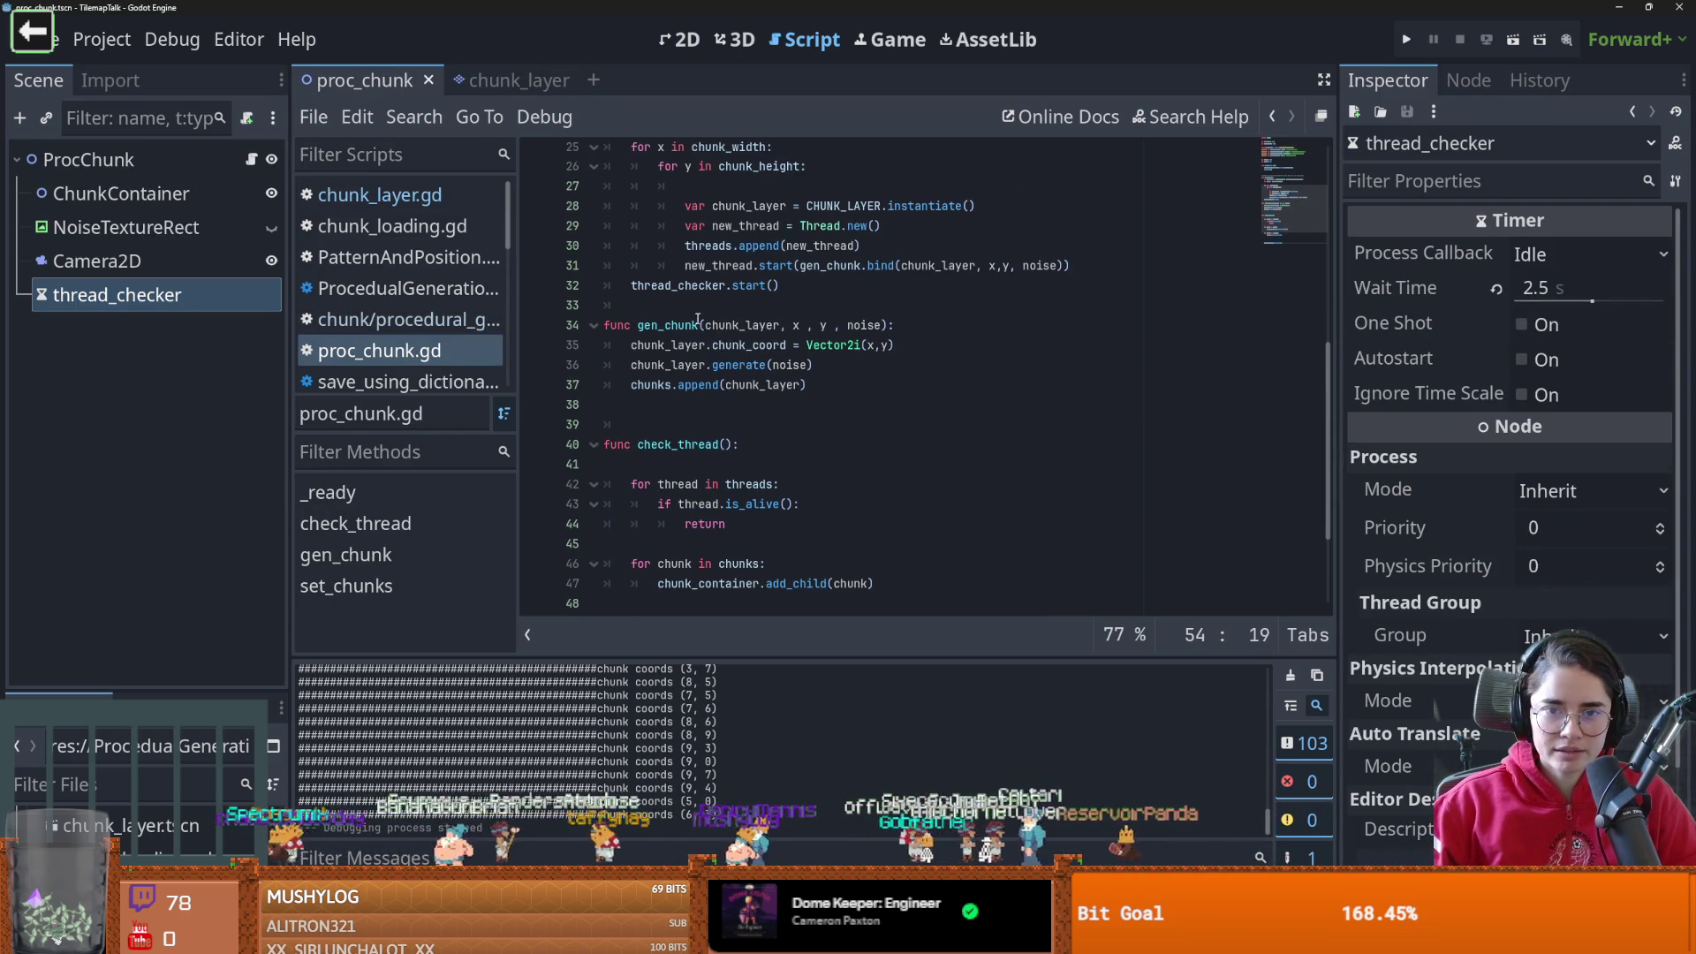
{"action": "left_click", "coordinate": [787, 296]}
{"action": "key", "text": "ctrl+k"}
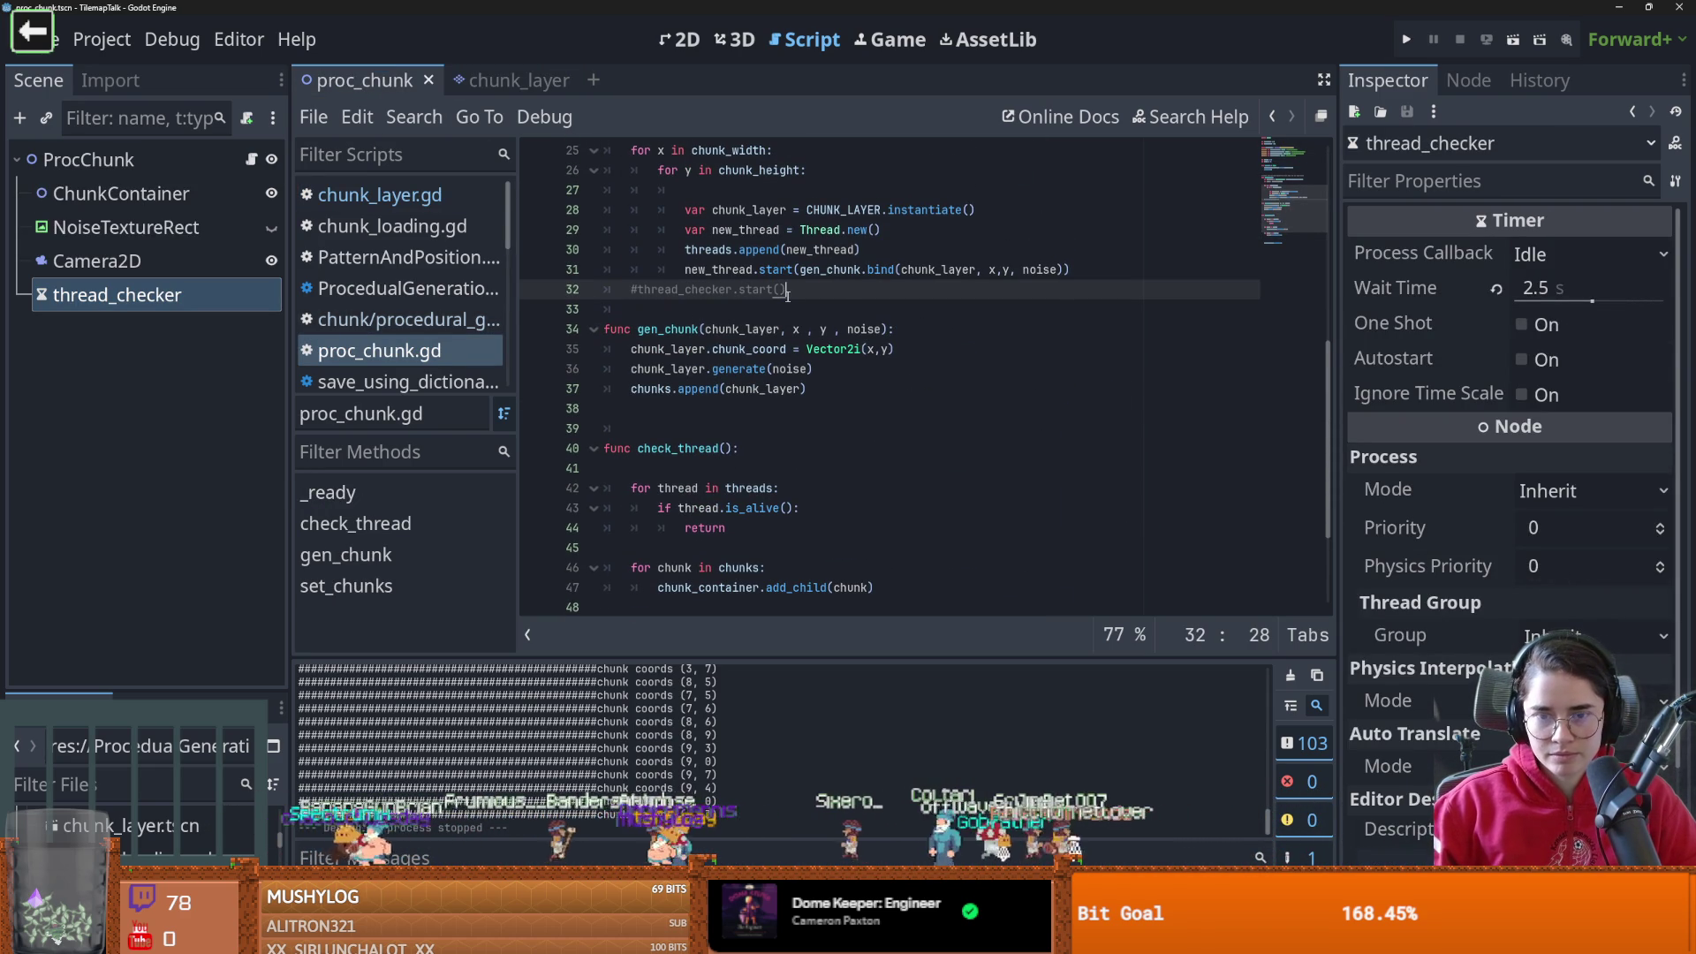
{"action": "left_click", "coordinate": [1513, 39]}
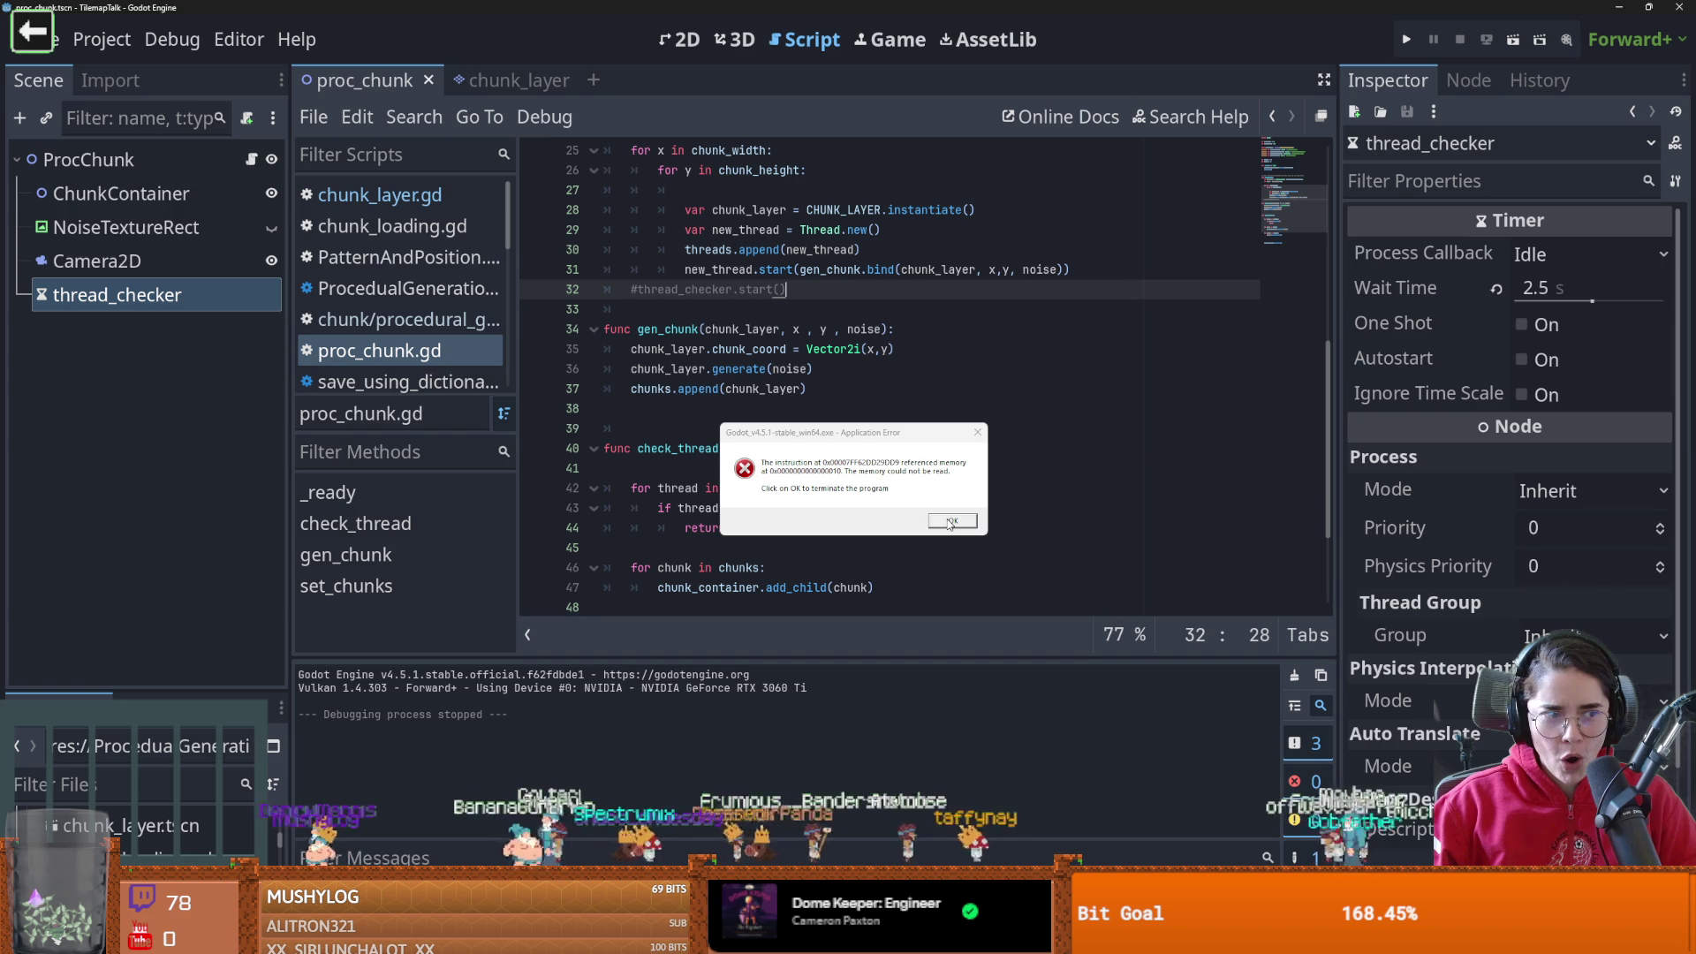
{"action": "left_click", "coordinate": [949, 522]}
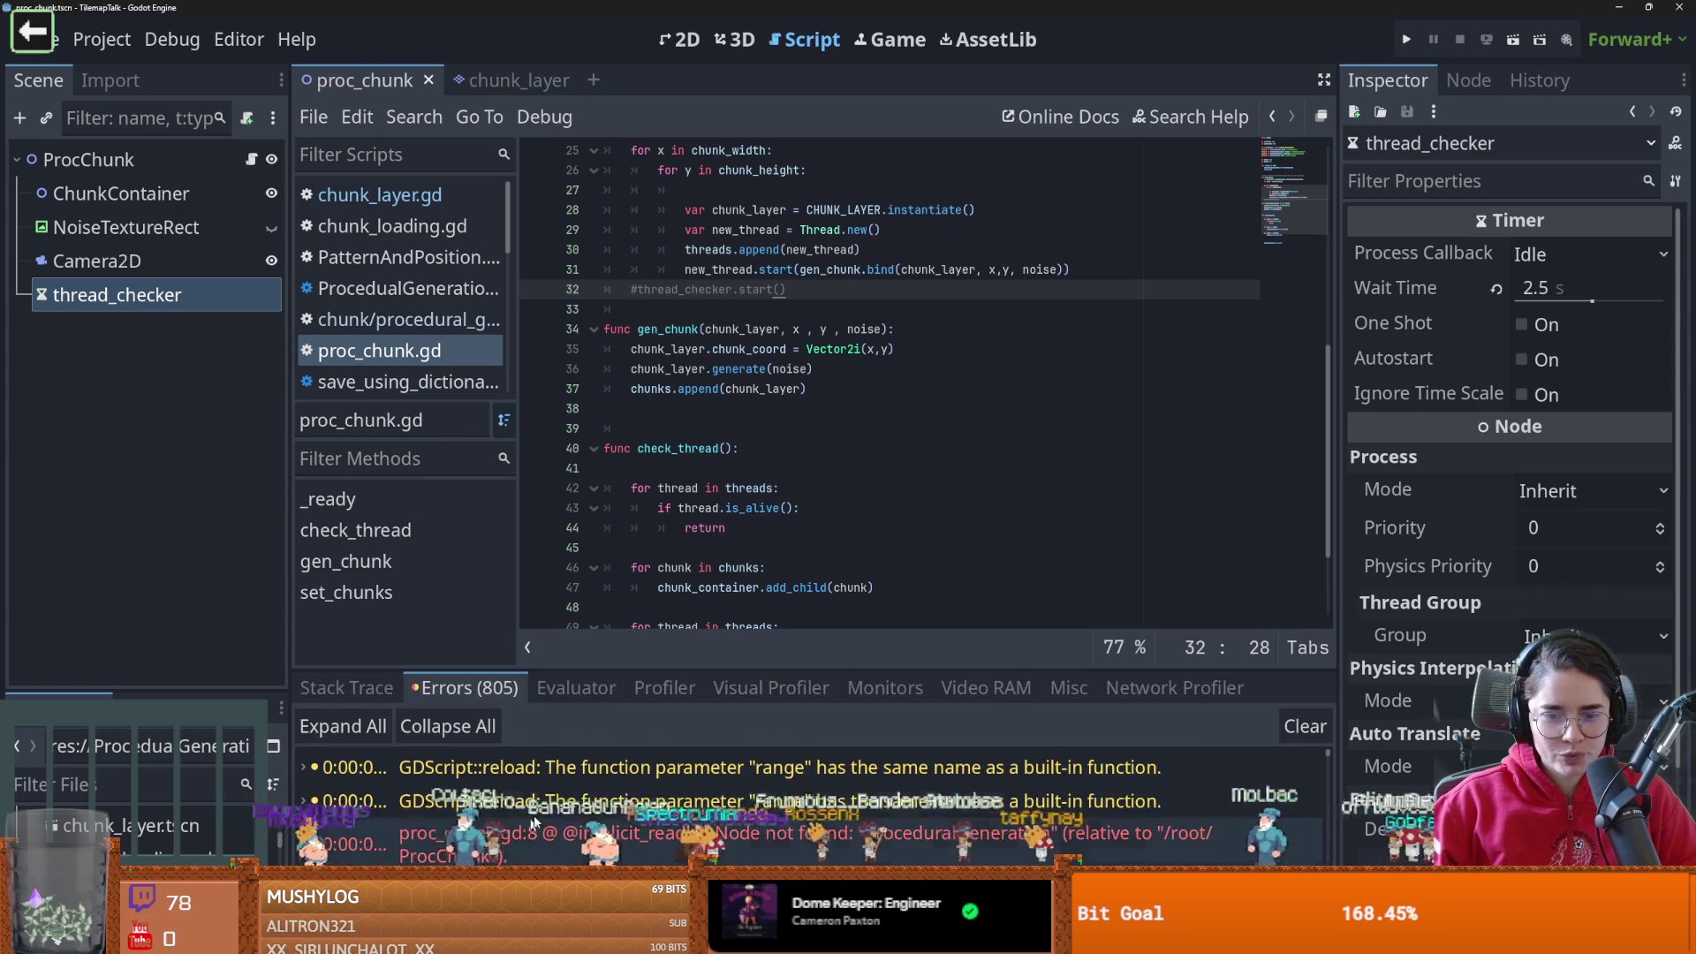
{"action": "left_click", "coordinate": [565, 829]}
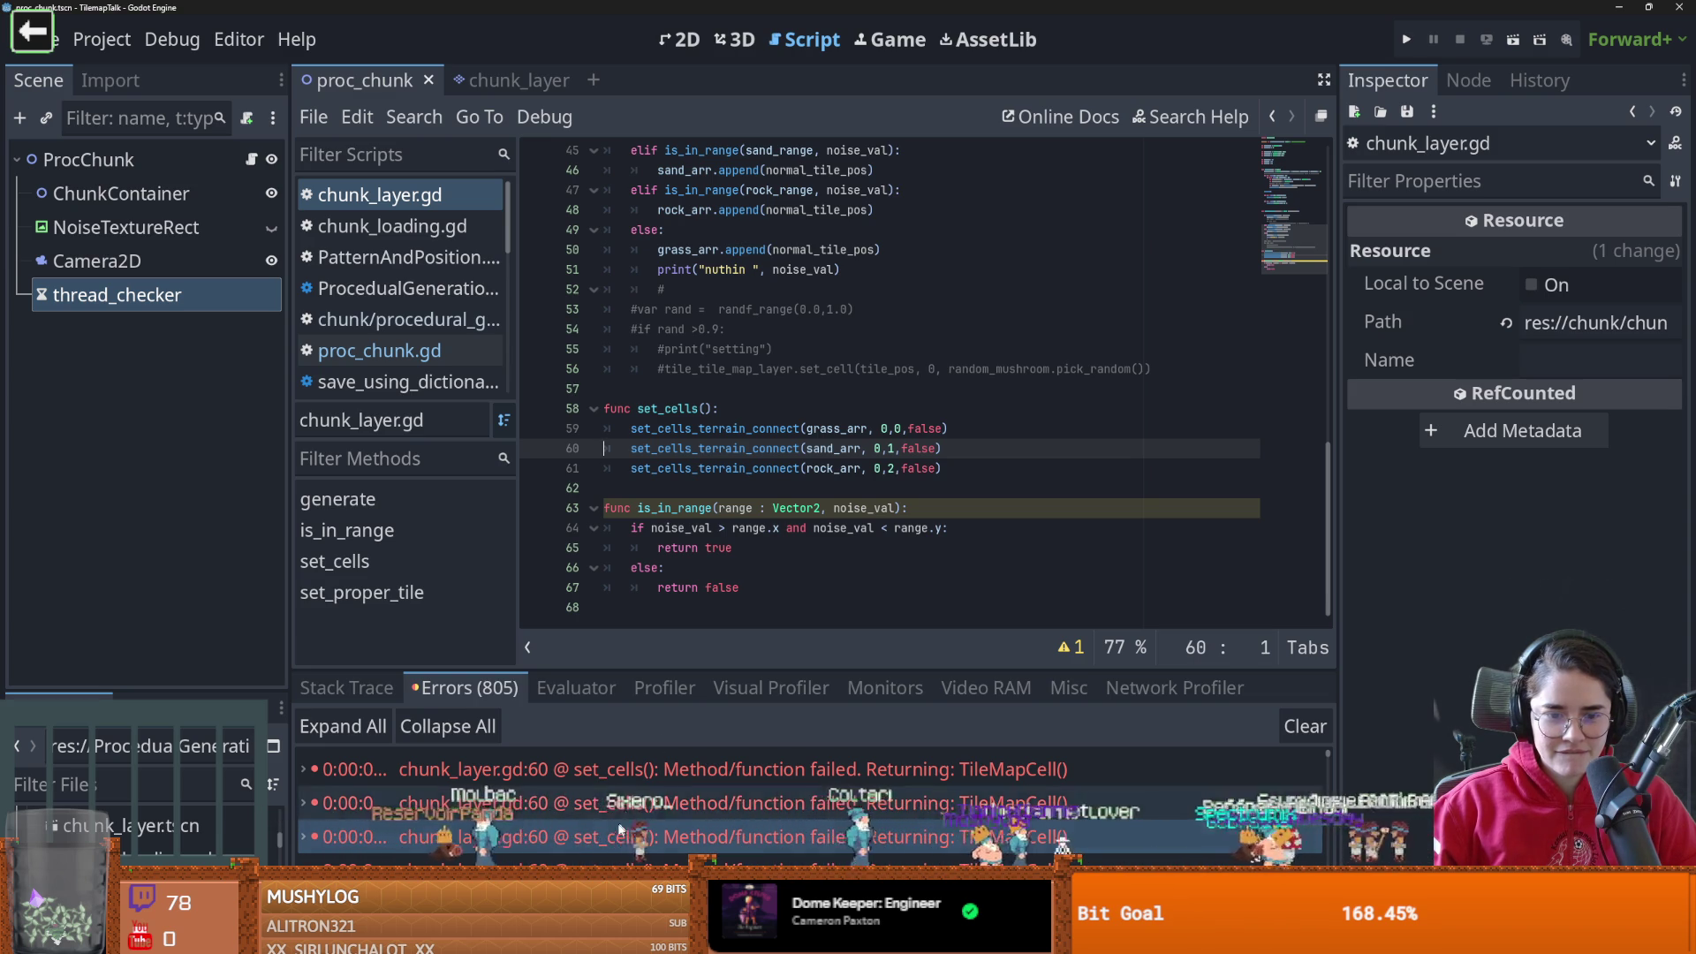
{"action": "mouse_move", "coordinate": [616, 822]}
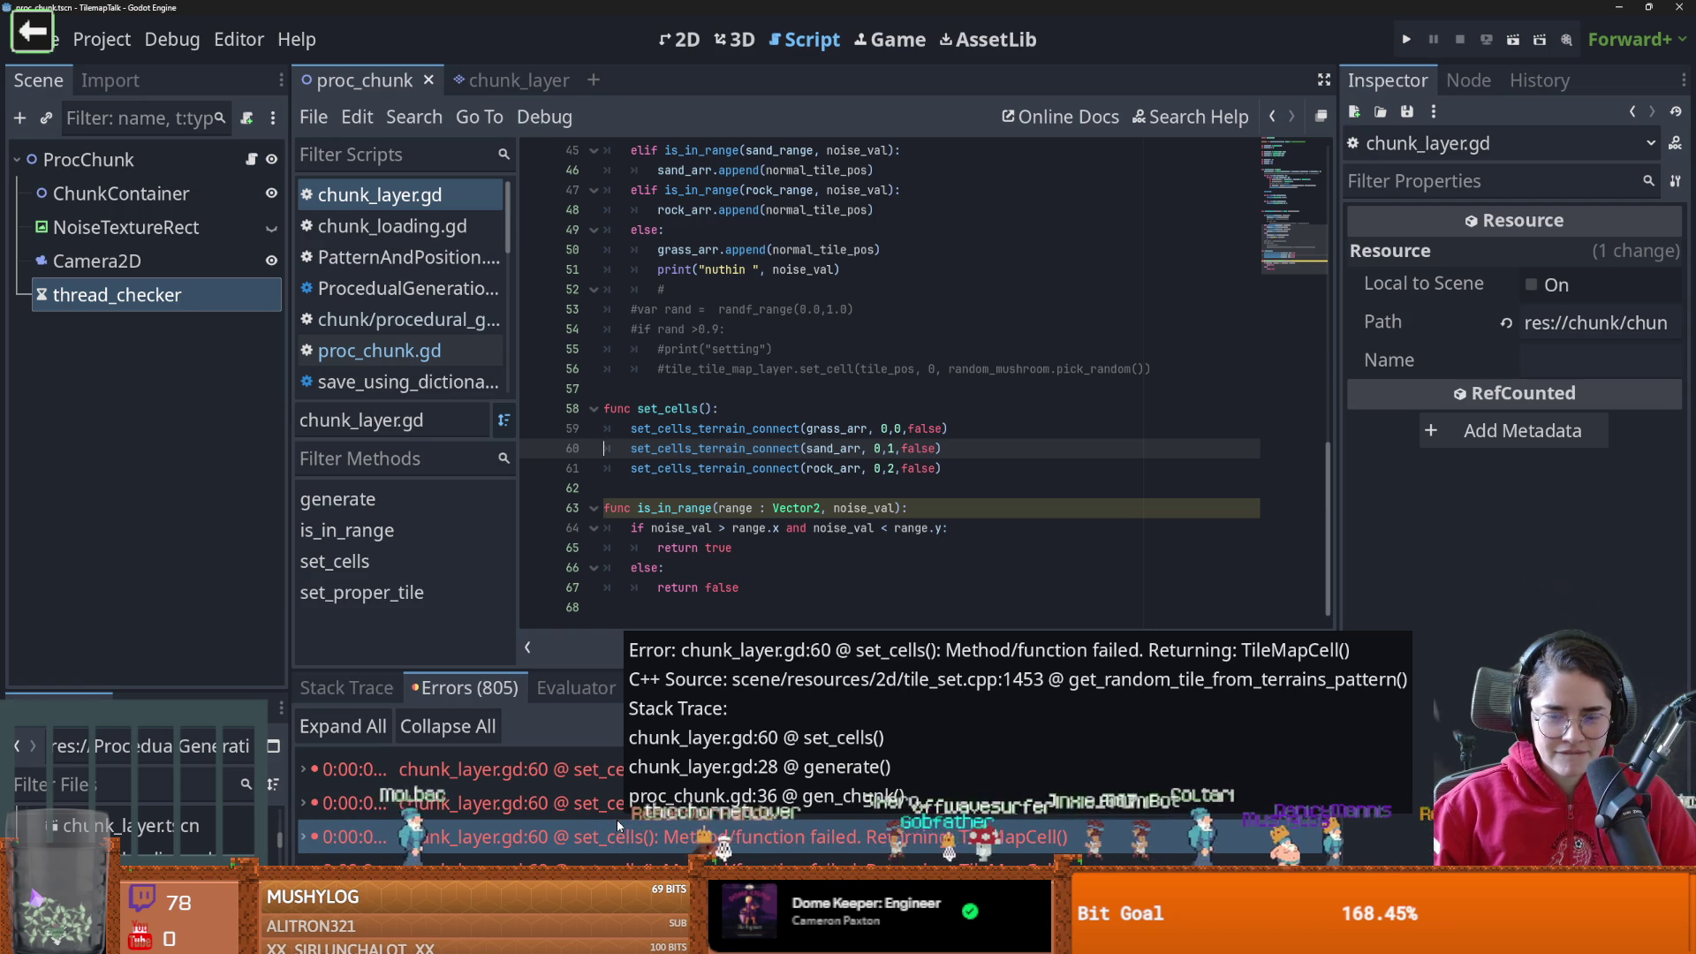
{"action": "left_click", "coordinate": [630, 598]}
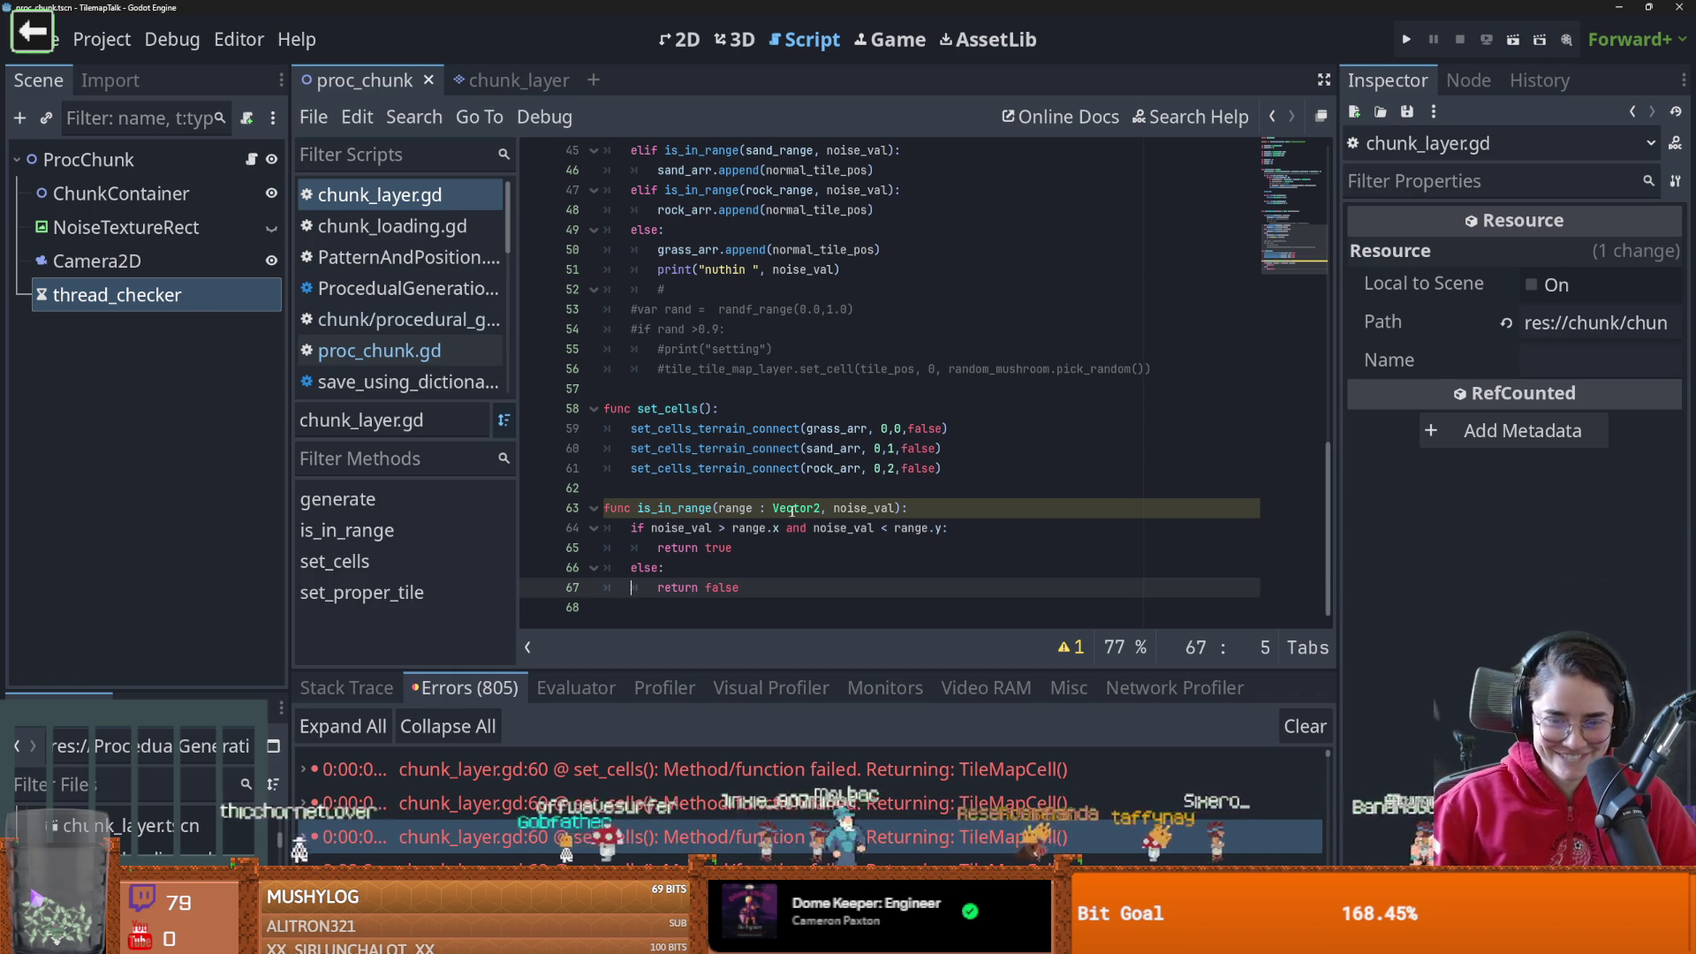
{"action": "left_click", "coordinate": [800, 804]}
{"action": "scroll", "coordinate": [801, 804], "scroll_direction": "down", "scroll_amount": 1}
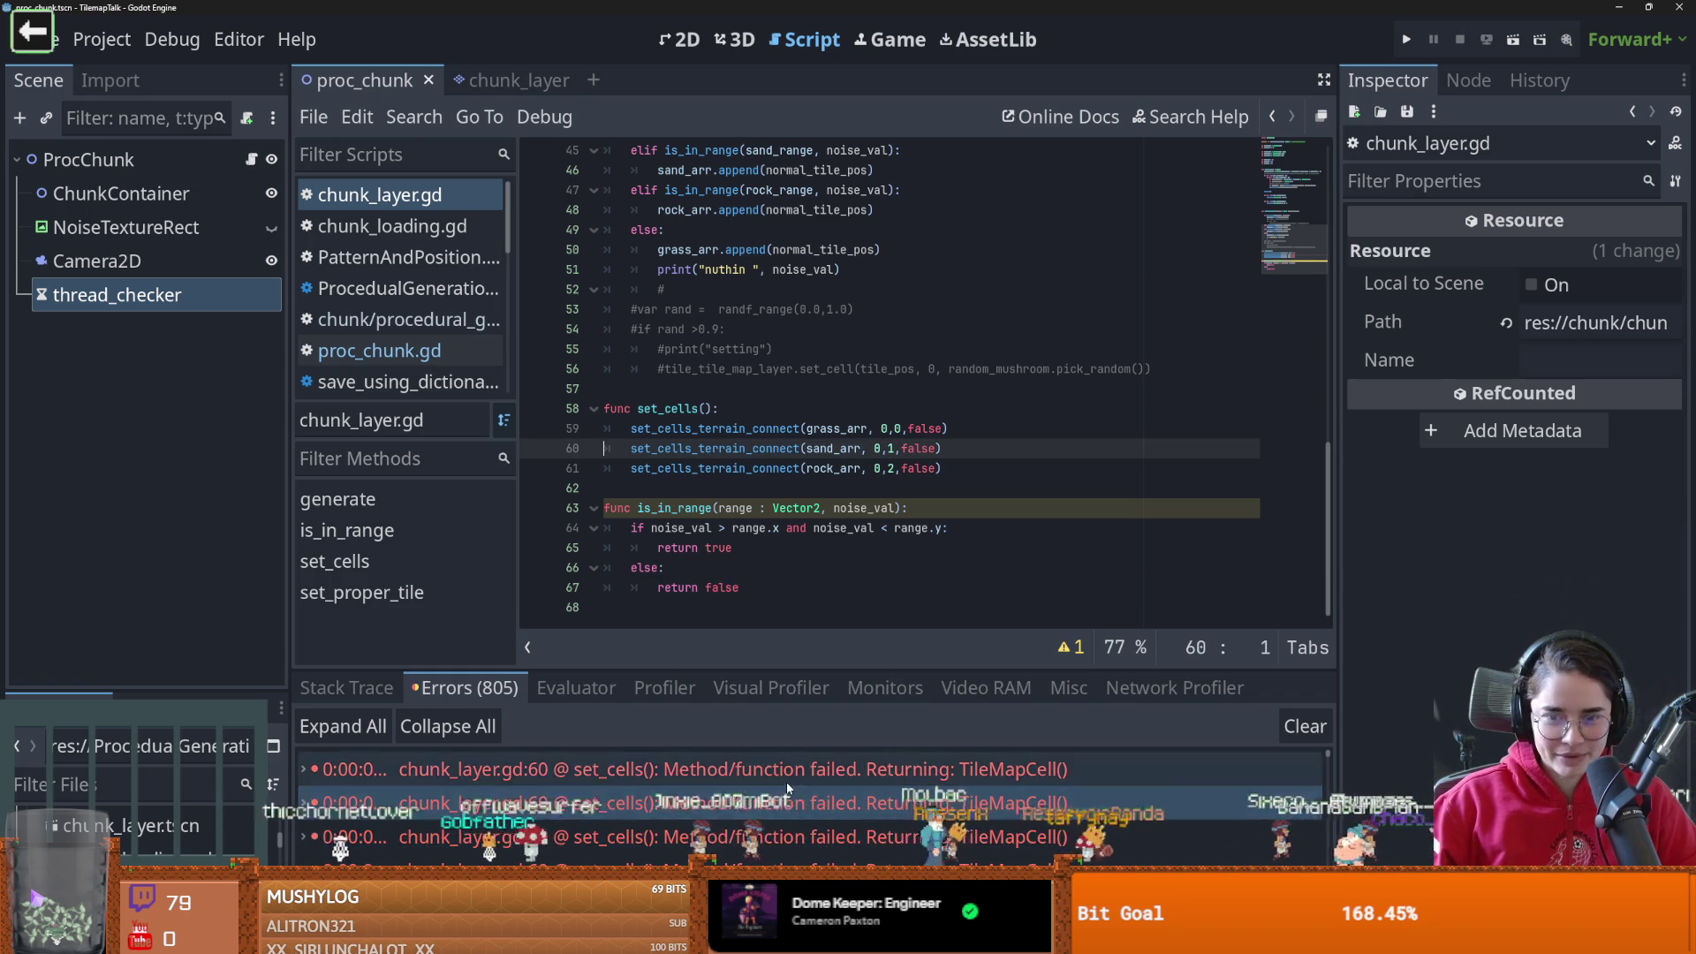
{"action": "scroll", "coordinate": [771, 783], "scroll_direction": "up", "scroll_amount": 2}
{"action": "scroll", "coordinate": [834, 408], "scroll_direction": "up", "scroll_amount": 15}
{"action": "scroll", "coordinate": [834, 408], "scroll_direction": "down", "scroll_amount": 10}
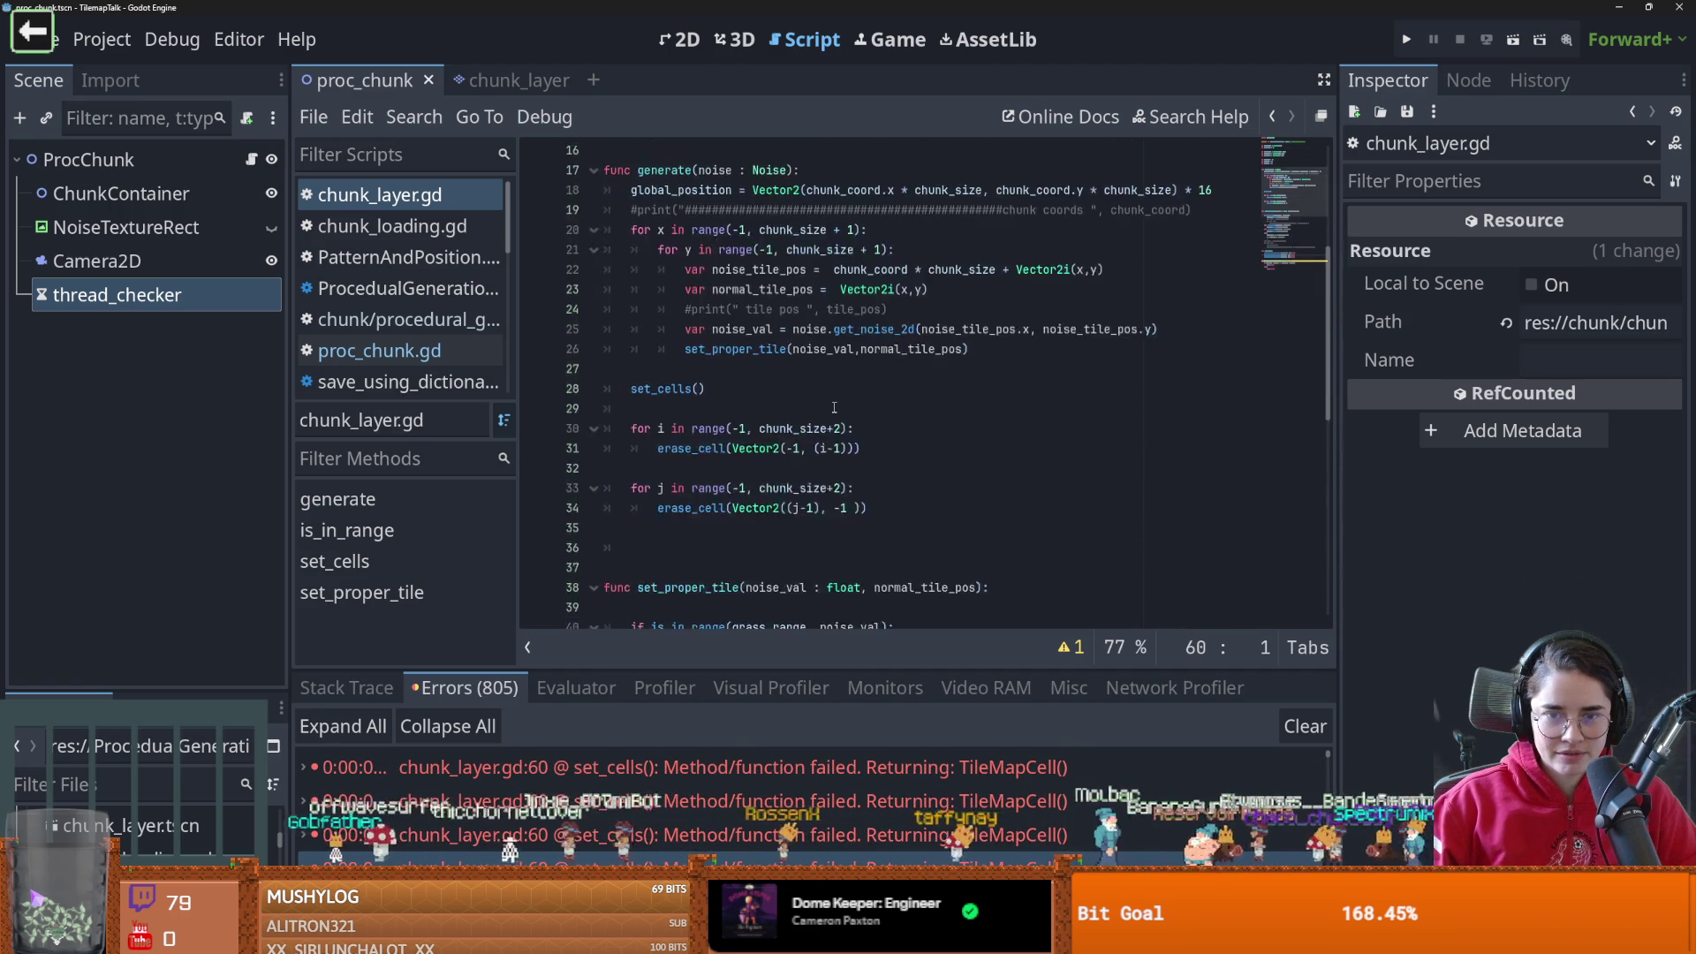
{"action": "scroll", "coordinate": [833, 407], "scroll_direction": "up", "scroll_amount": 4}
{"action": "scroll", "coordinate": [834, 410], "scroll_direction": "up", "scroll_amount": 4}
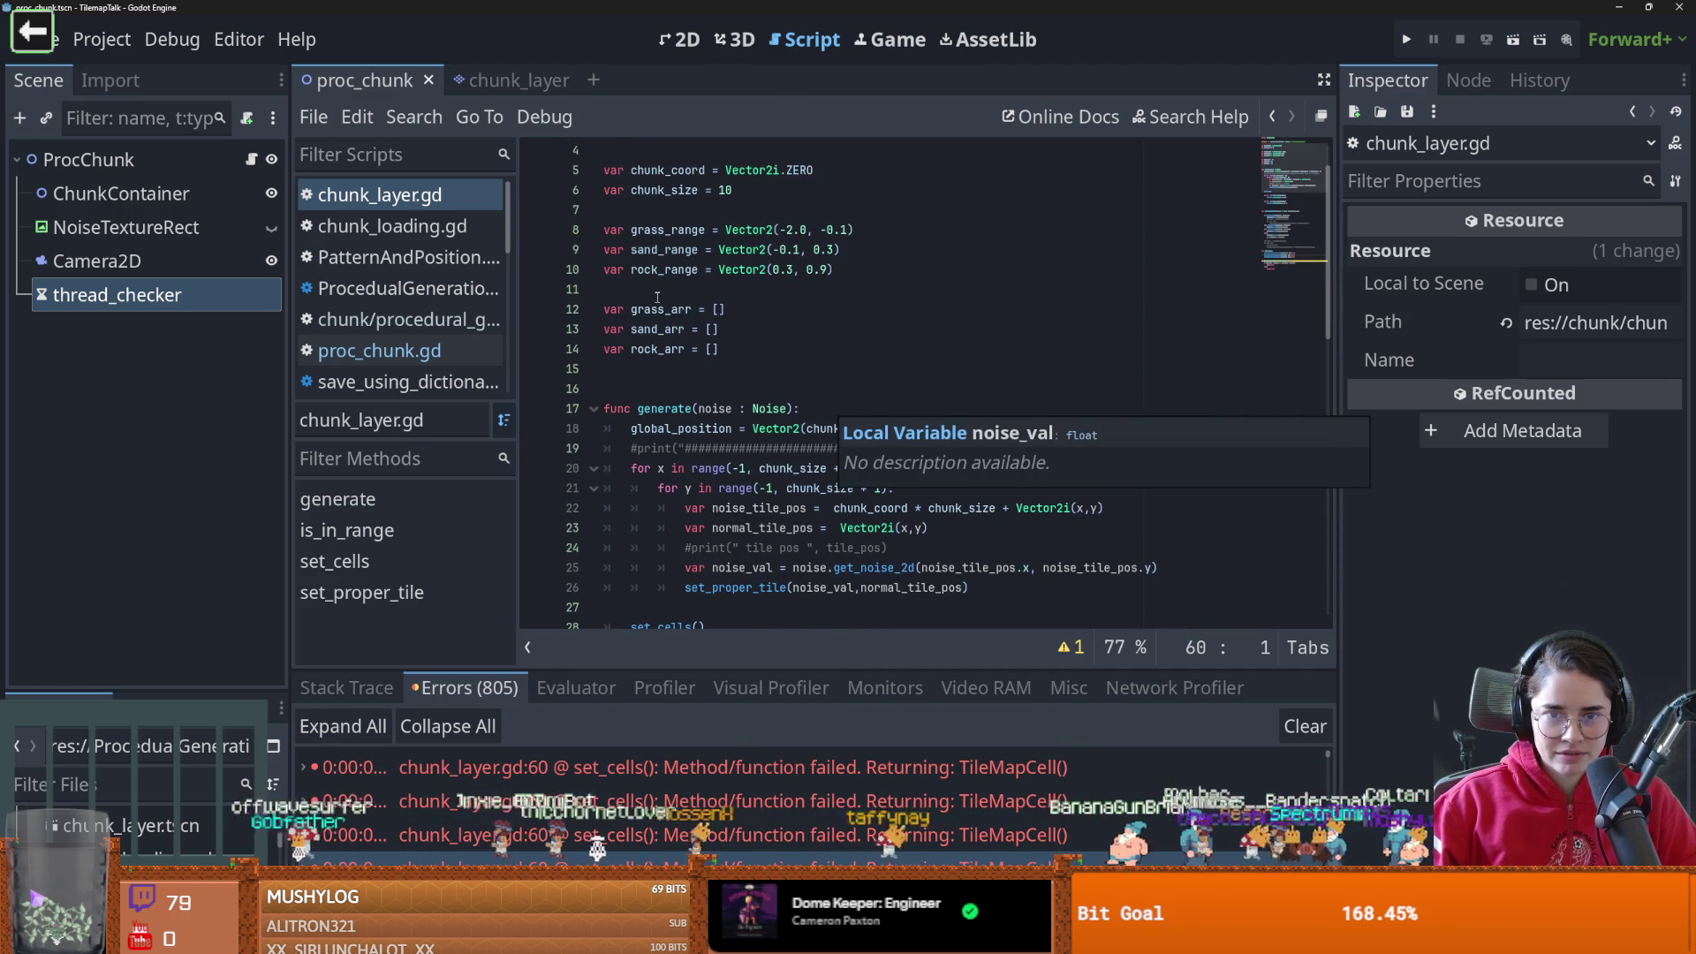
{"action": "left_click", "coordinate": [785, 310]}
{"action": "scroll", "coordinate": [784, 413], "scroll_direction": "down", "scroll_amount": 3}
{"action": "scroll", "coordinate": [785, 414], "scroll_direction": "down", "scroll_amount": 7}
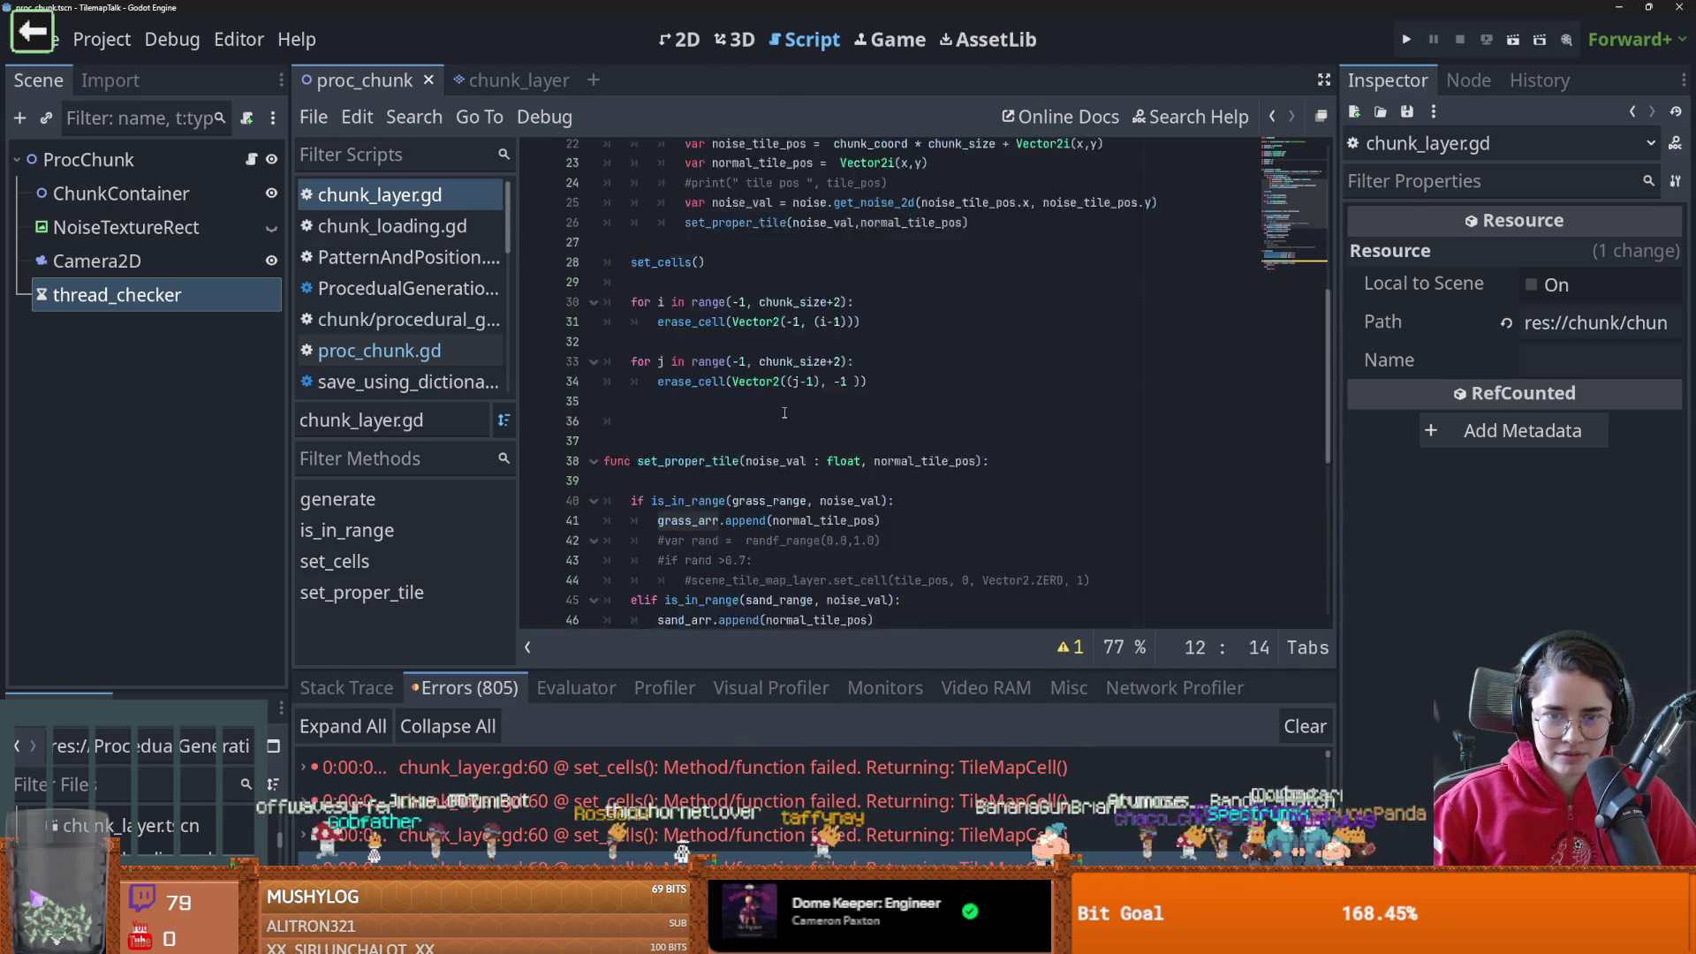
{"action": "scroll", "coordinate": [784, 412], "scroll_direction": "up", "scroll_amount": 1}
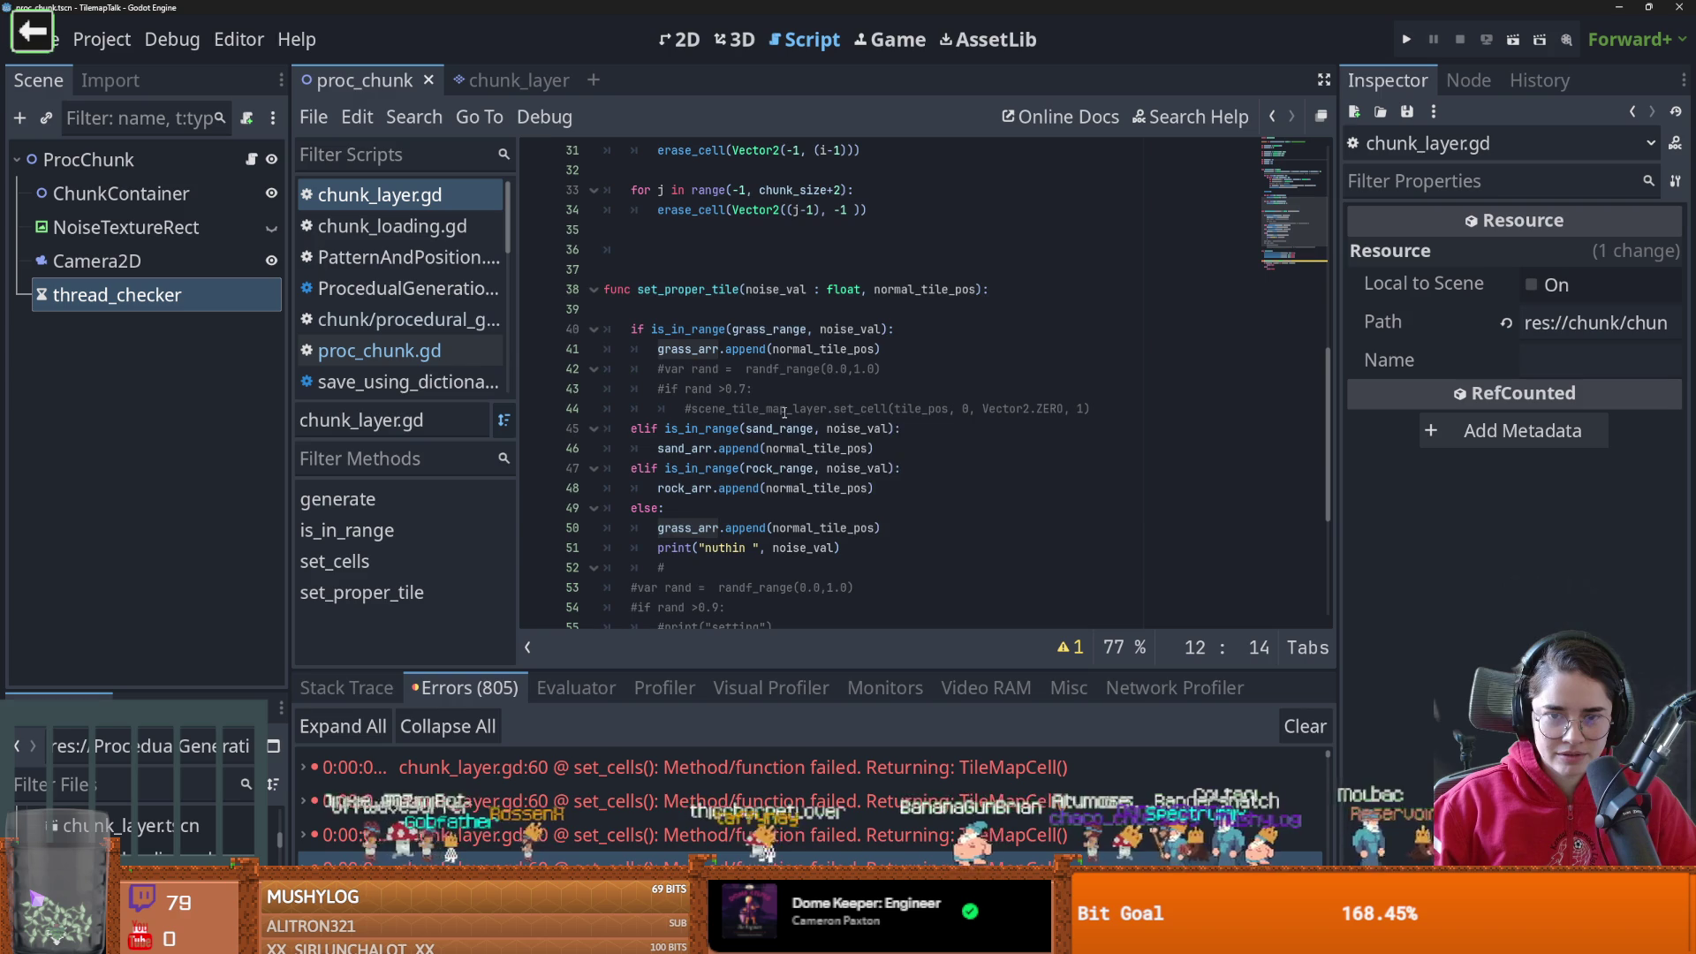
{"action": "scroll", "coordinate": [784, 413], "scroll_direction": "up", "scroll_amount": 1}
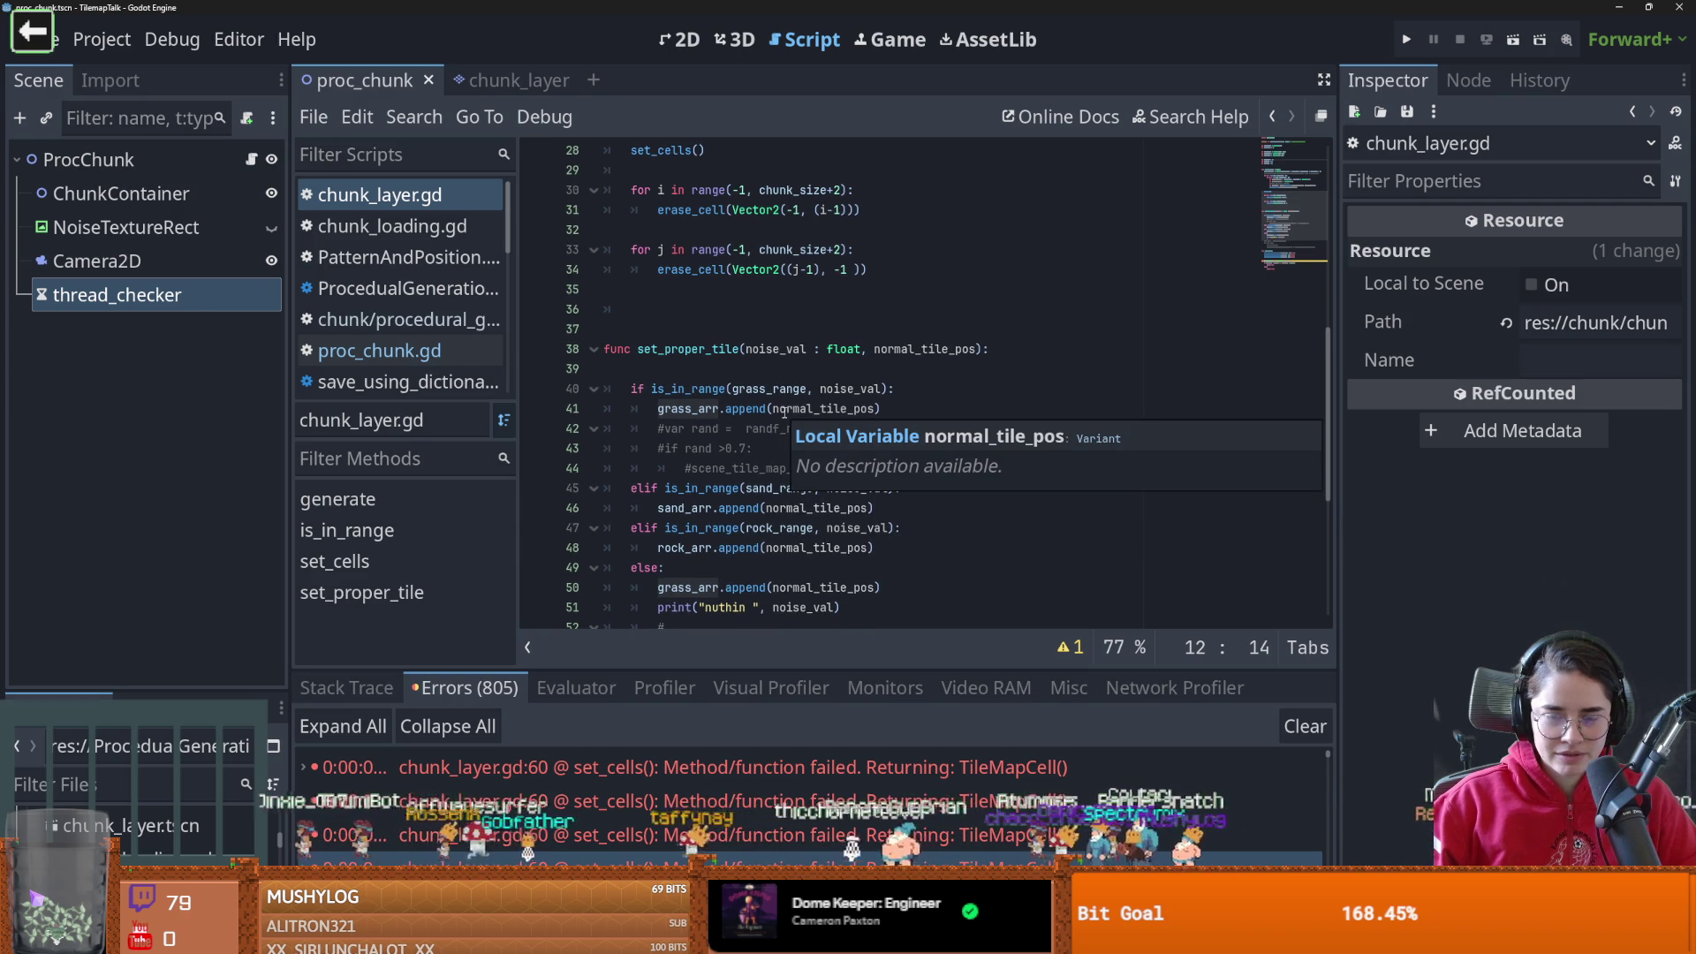
{"action": "scroll", "coordinate": [784, 413], "scroll_direction": "up", "scroll_amount": 5}
{"action": "scroll", "coordinate": [784, 414], "scroll_direction": "up", "scroll_amount": 3}
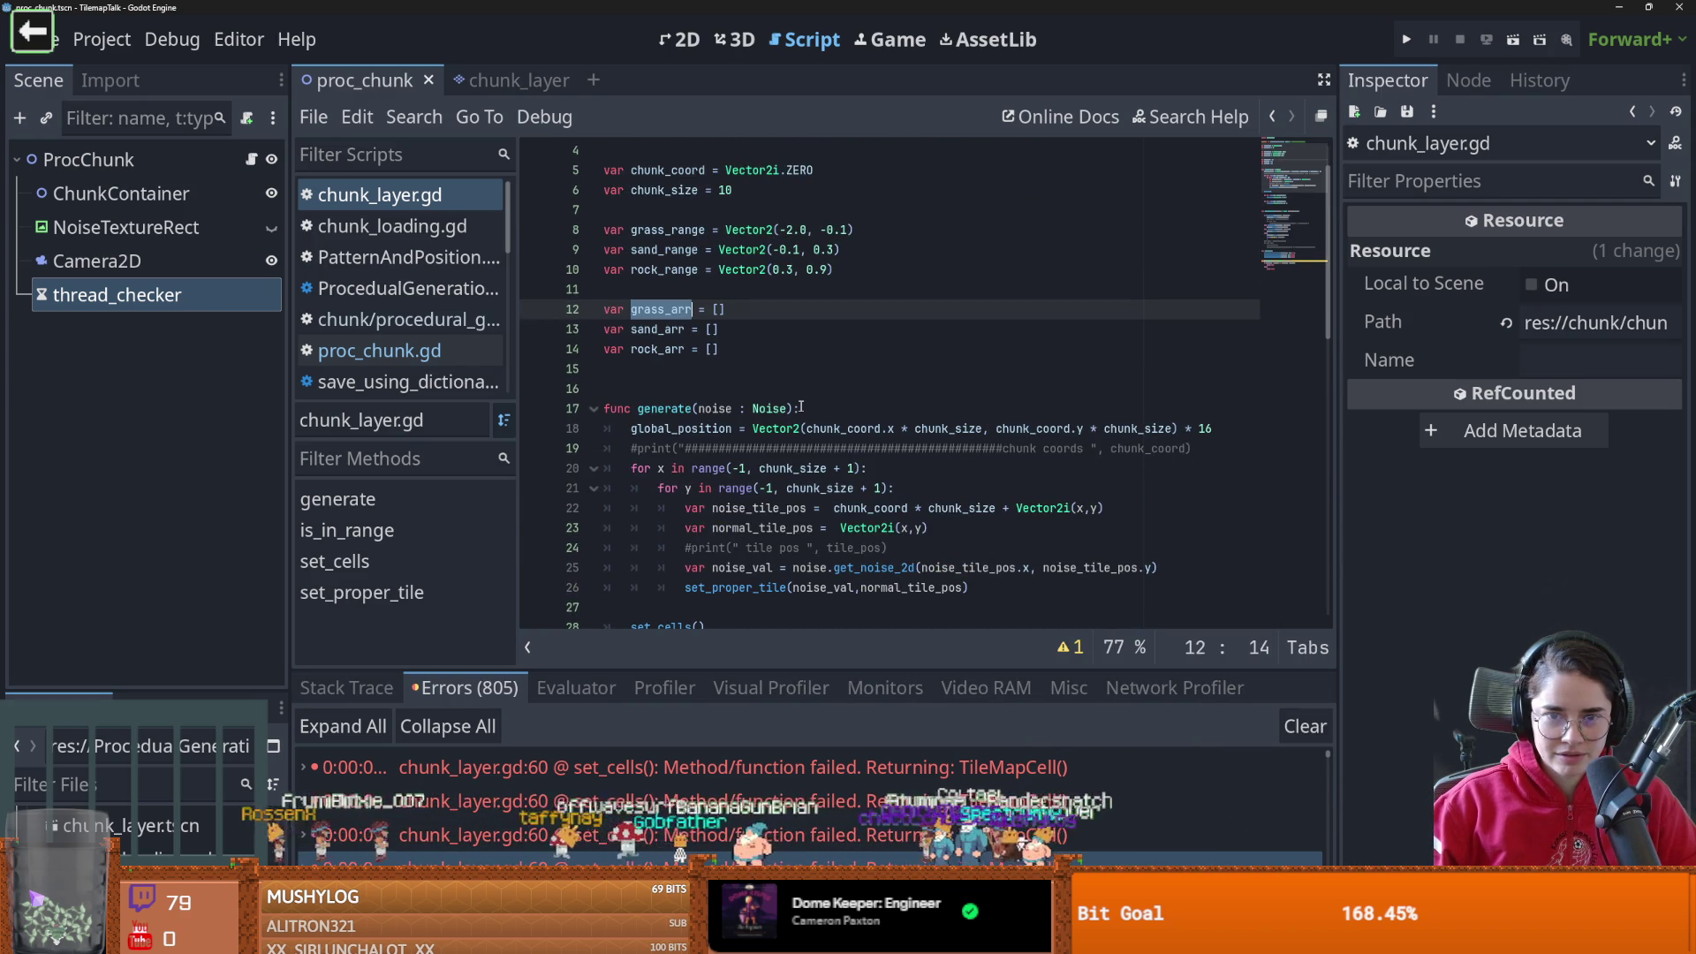
{"action": "left_click_drag", "start_coordinate": [721, 349], "coordinate": [632, 310]}
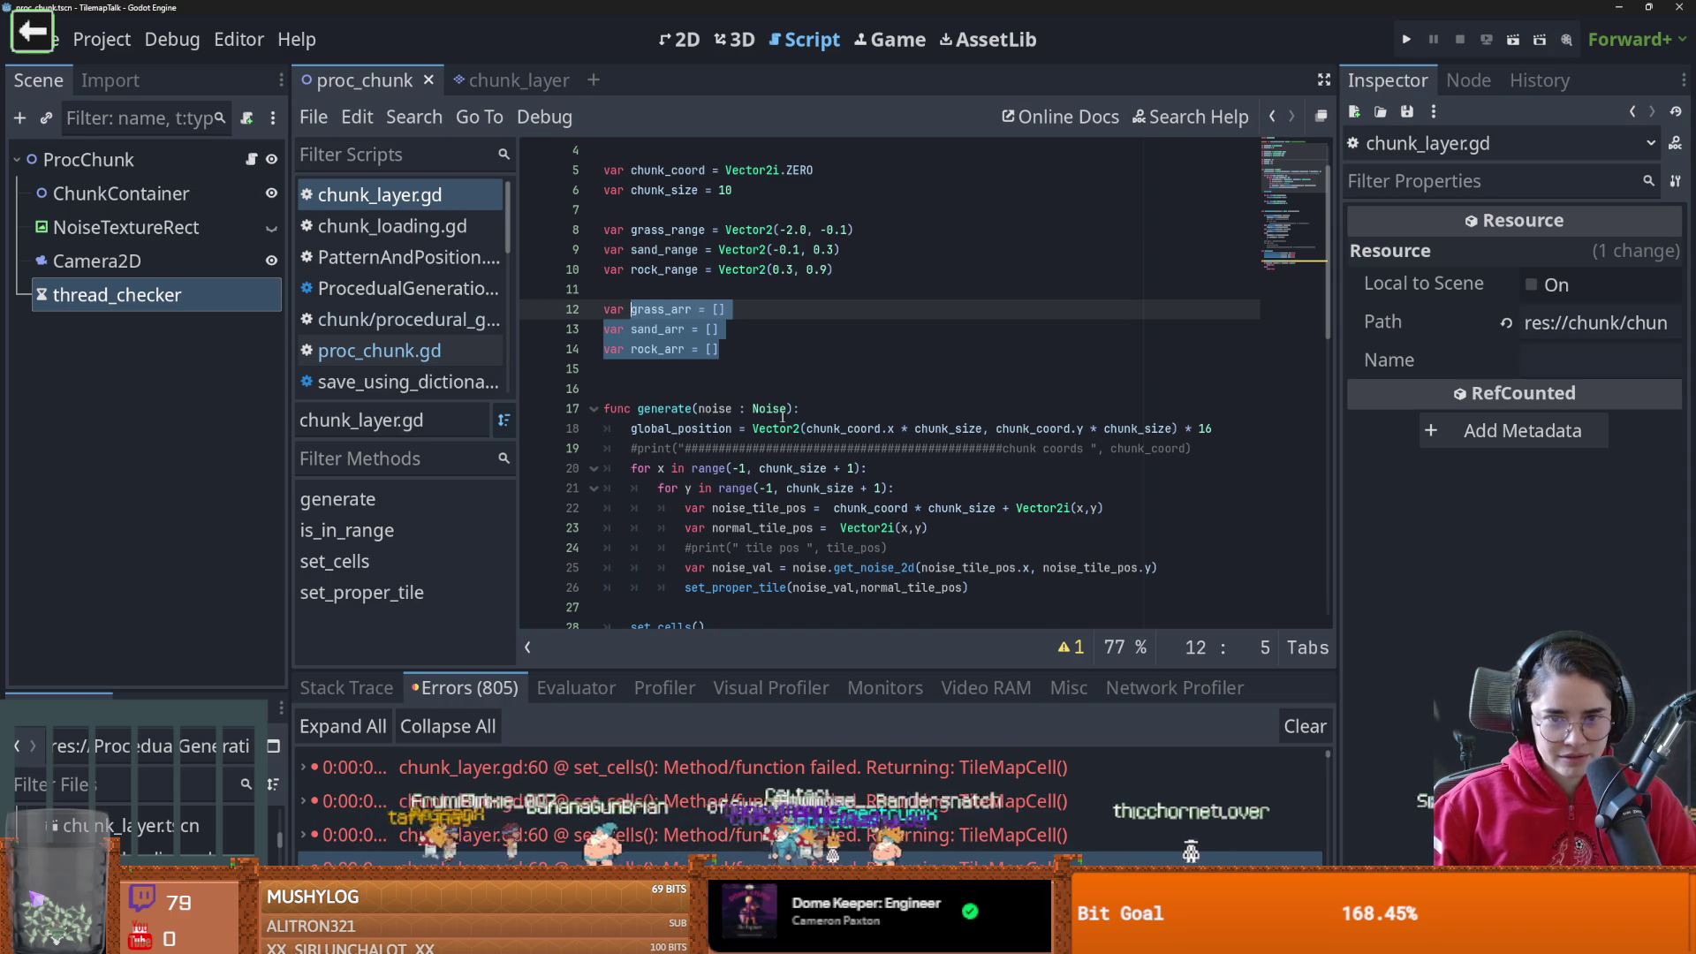
Paste the grass, sand and rock array declarations at the start of generate()
{"action": "key", "text": "ctrl+c"}
{"action": "left_click", "coordinate": [803, 410]}
{"action": "key", "text": "Return"}
{"action": "key", "text": "ctrl+v"}
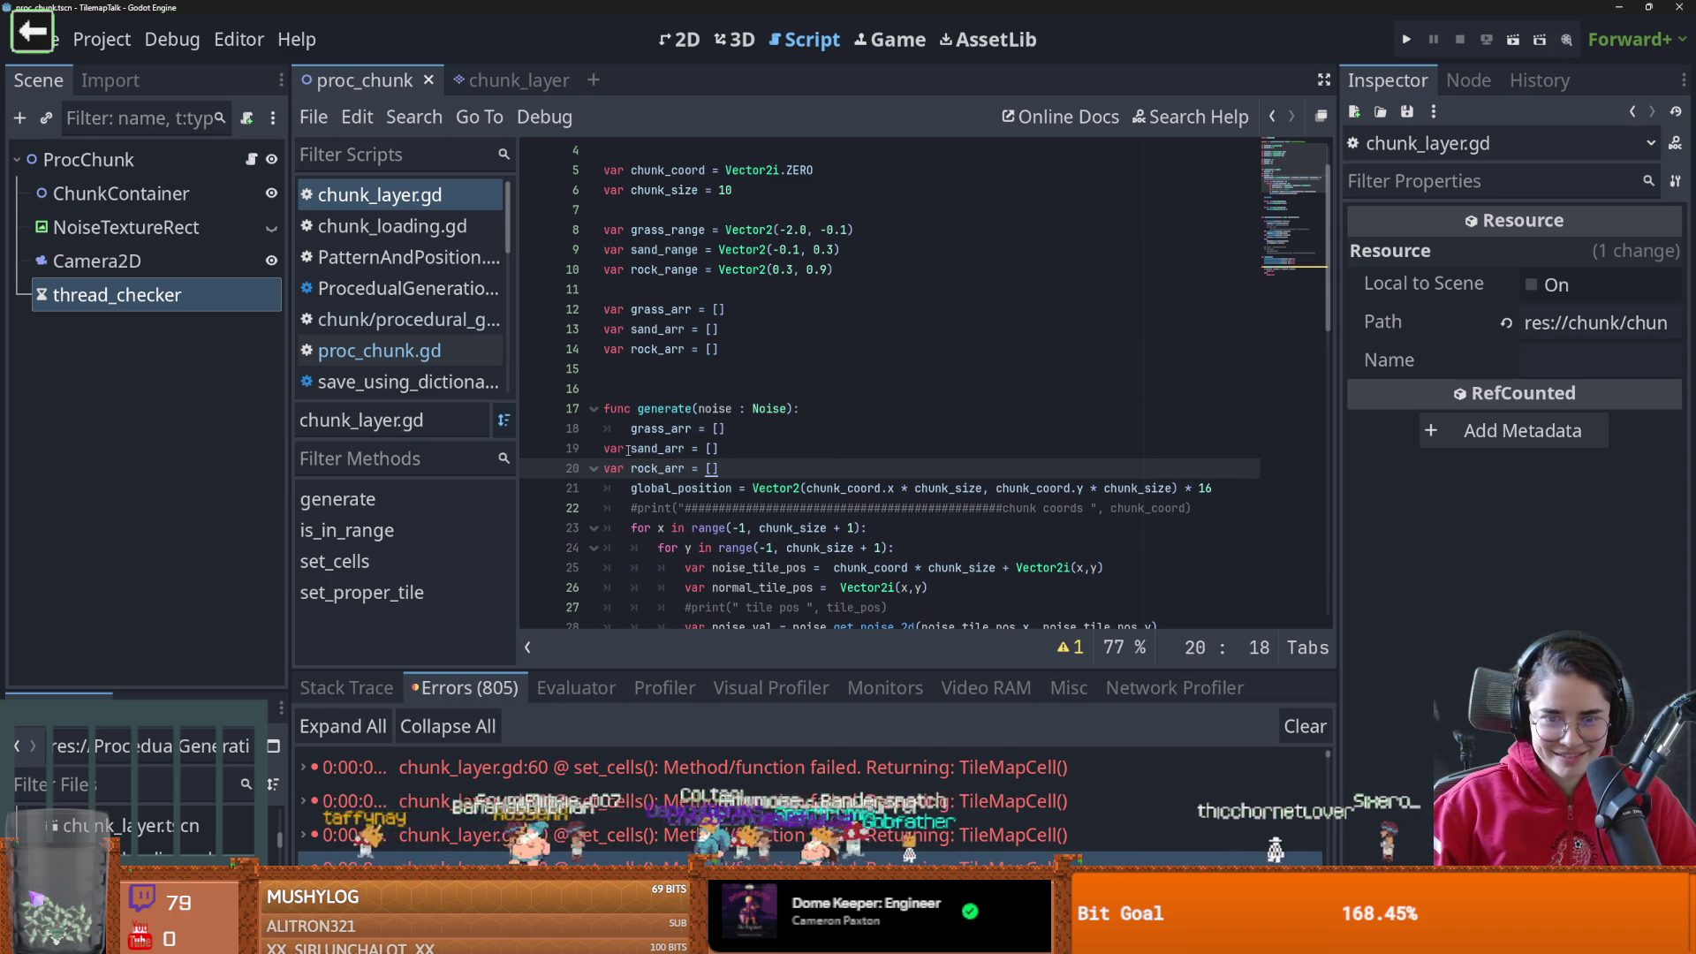
Drop 'var' from the sand_arr and rock_arr lines, fix the indentation, and save chunk_layer.gd
{"action": "double_click", "coordinate": [618, 449]}
{"action": "key", "text": "Delete"}
{"action": "key", "text": "Delete"}
{"action": "double_click", "coordinate": [599, 468]}
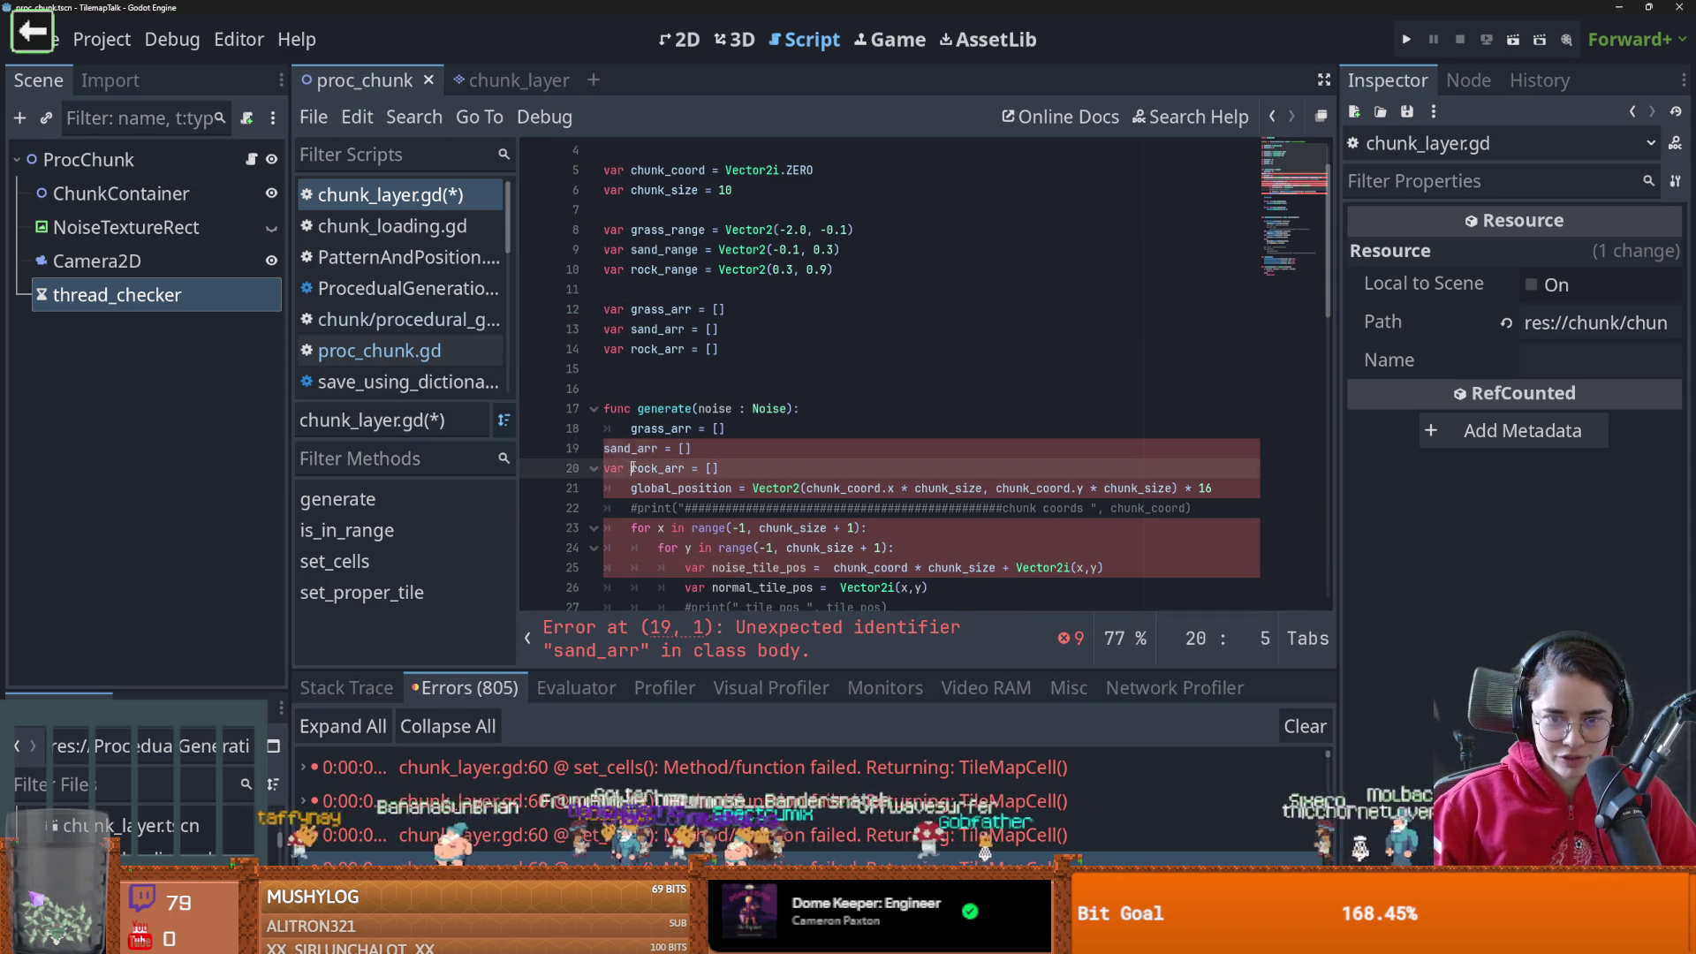
{"action": "key", "text": "Delete"}
{"action": "key", "text": "Delete"}
{"action": "left_click", "coordinate": [605, 451]}
{"action": "key", "text": "Tab"}
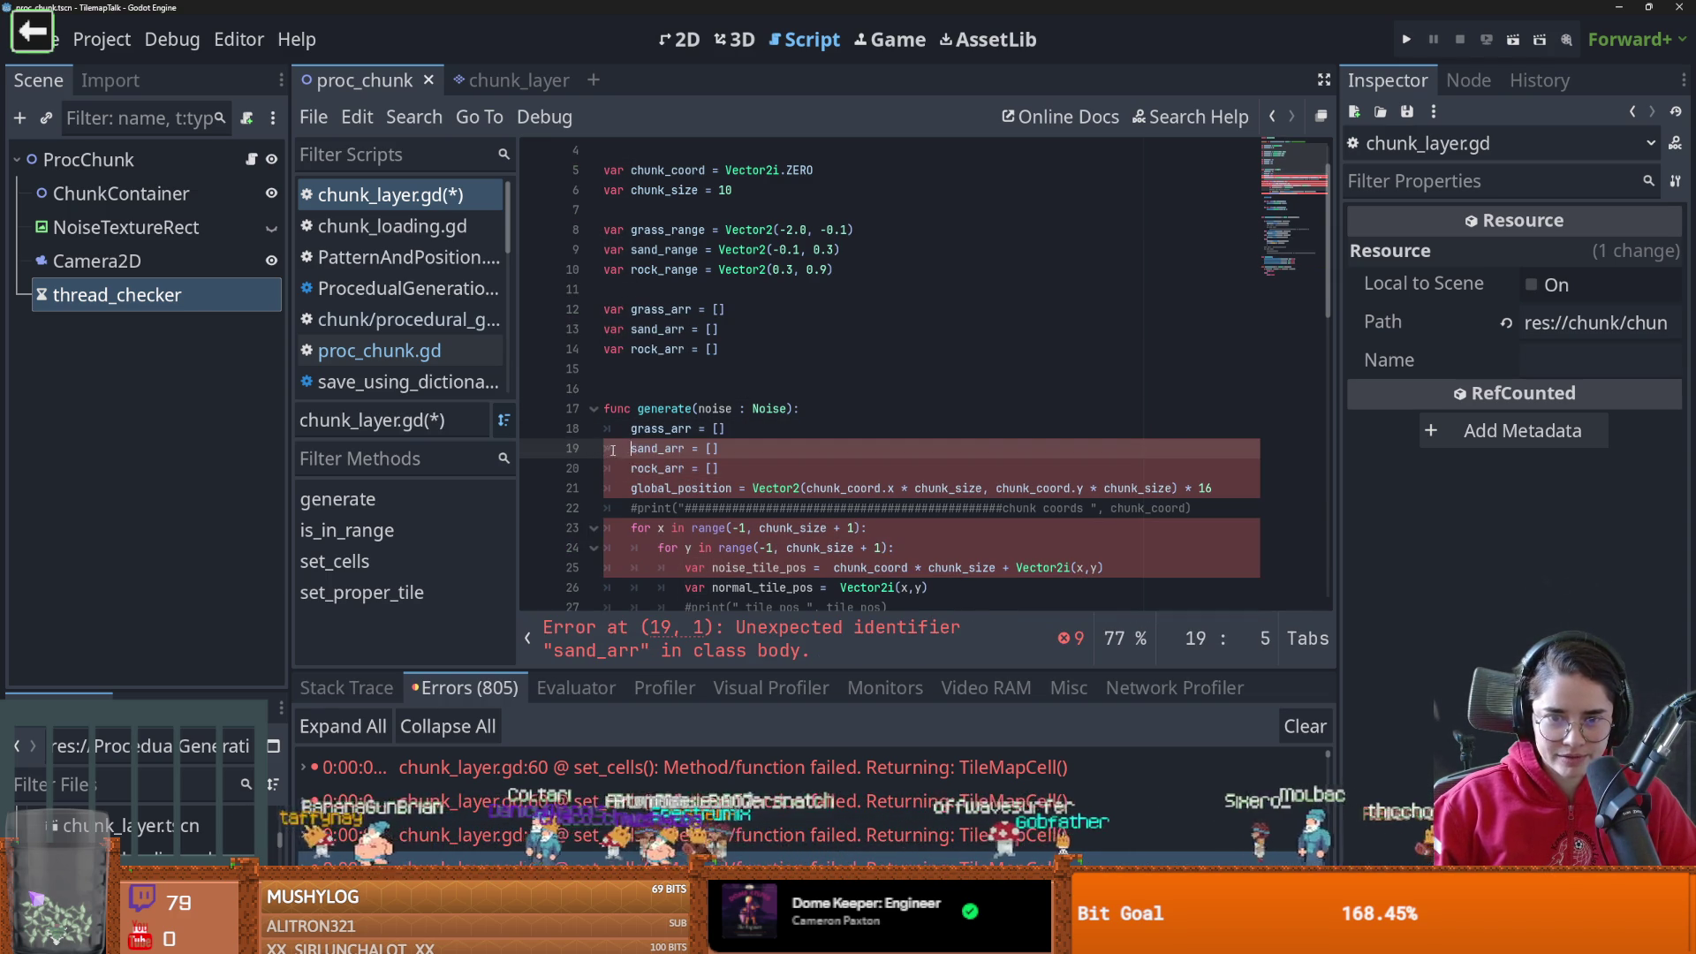
{"action": "key", "text": "ctrl+s"}
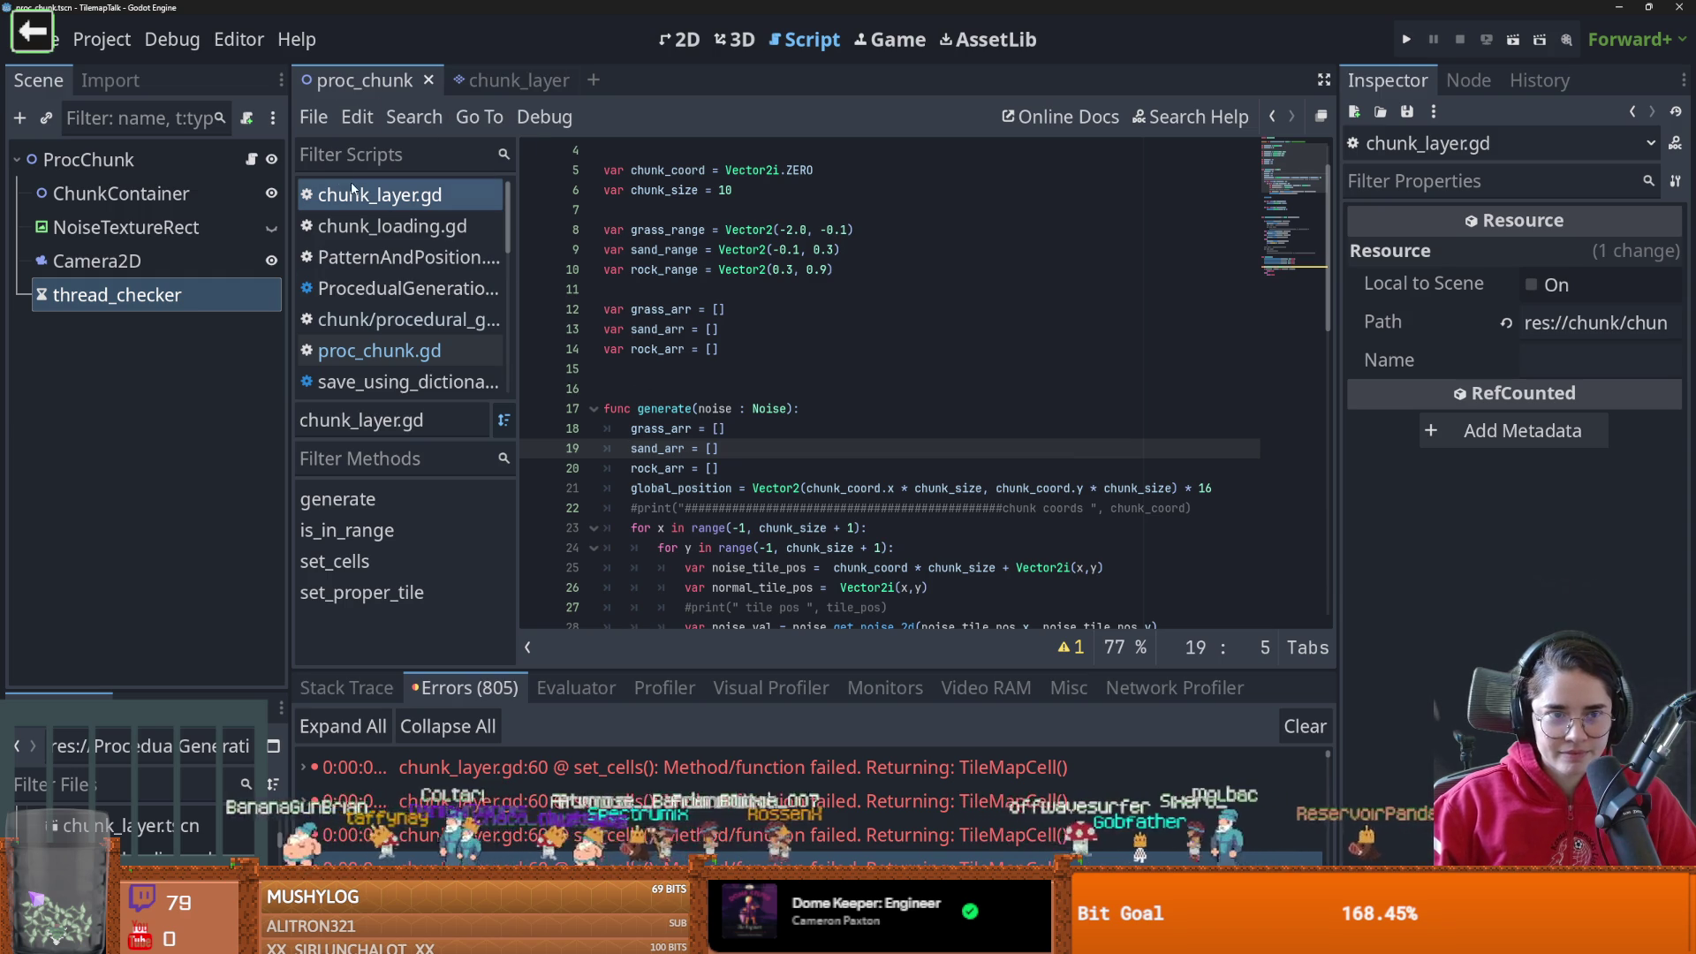
Uncomment thread_checker.start() in proc_chunk.gd and run the scene
{"action": "left_click", "coordinate": [253, 160]}
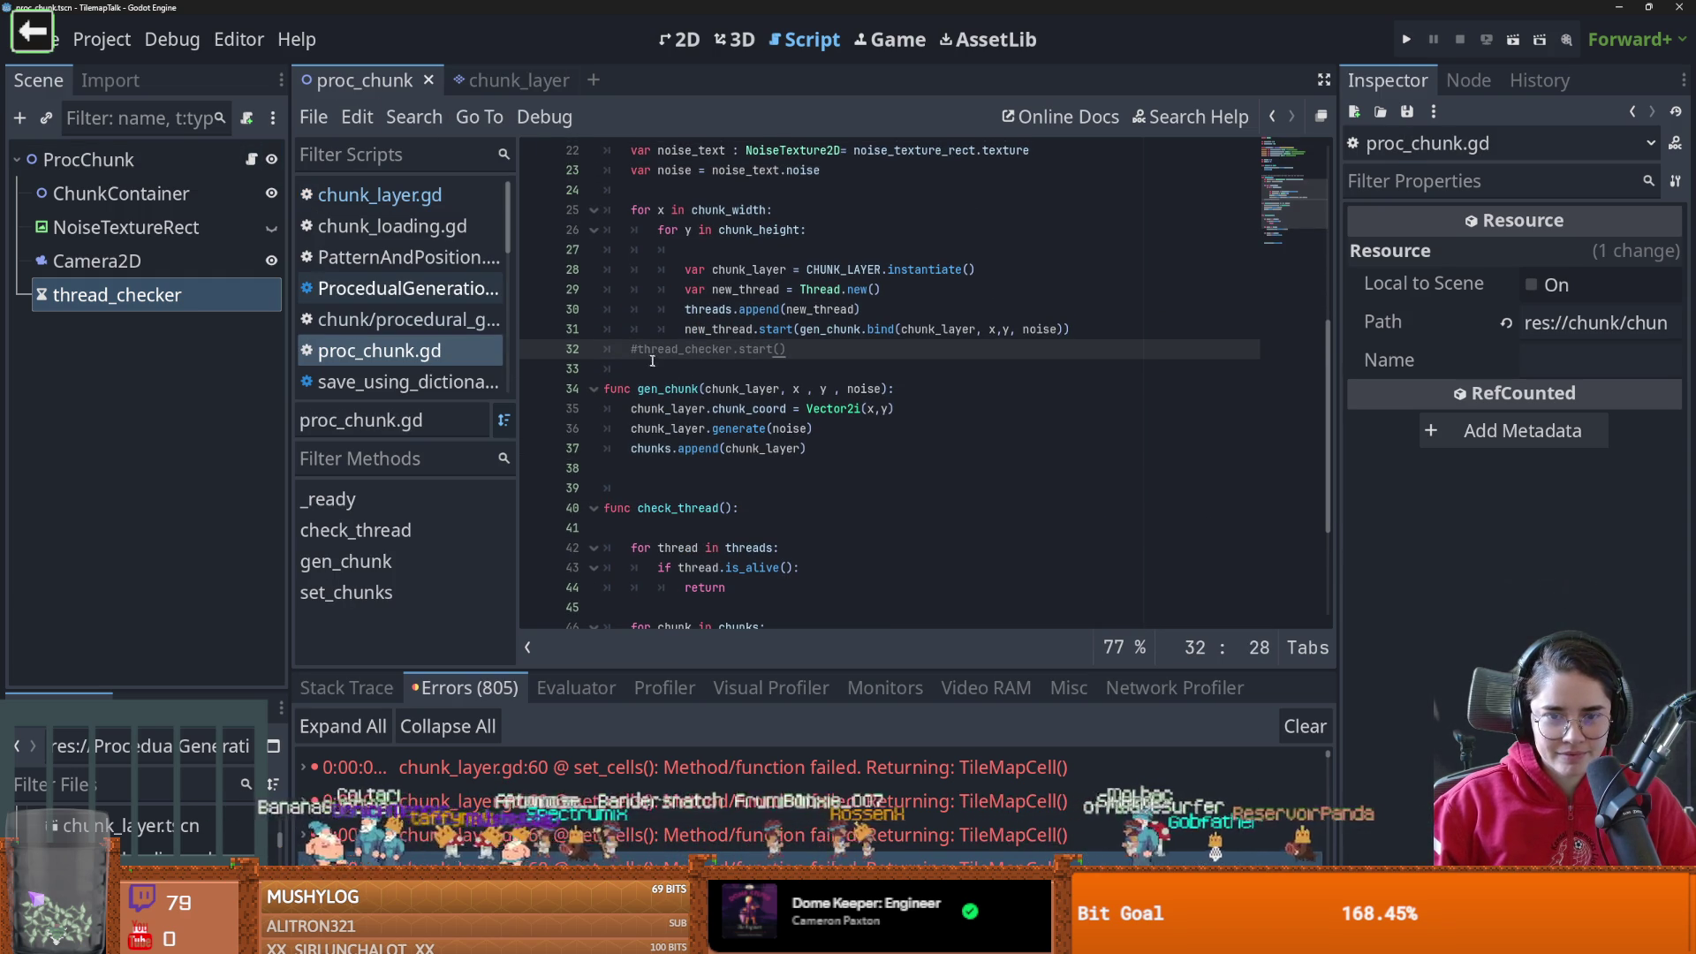
{"action": "key", "text": "BackSpace"}
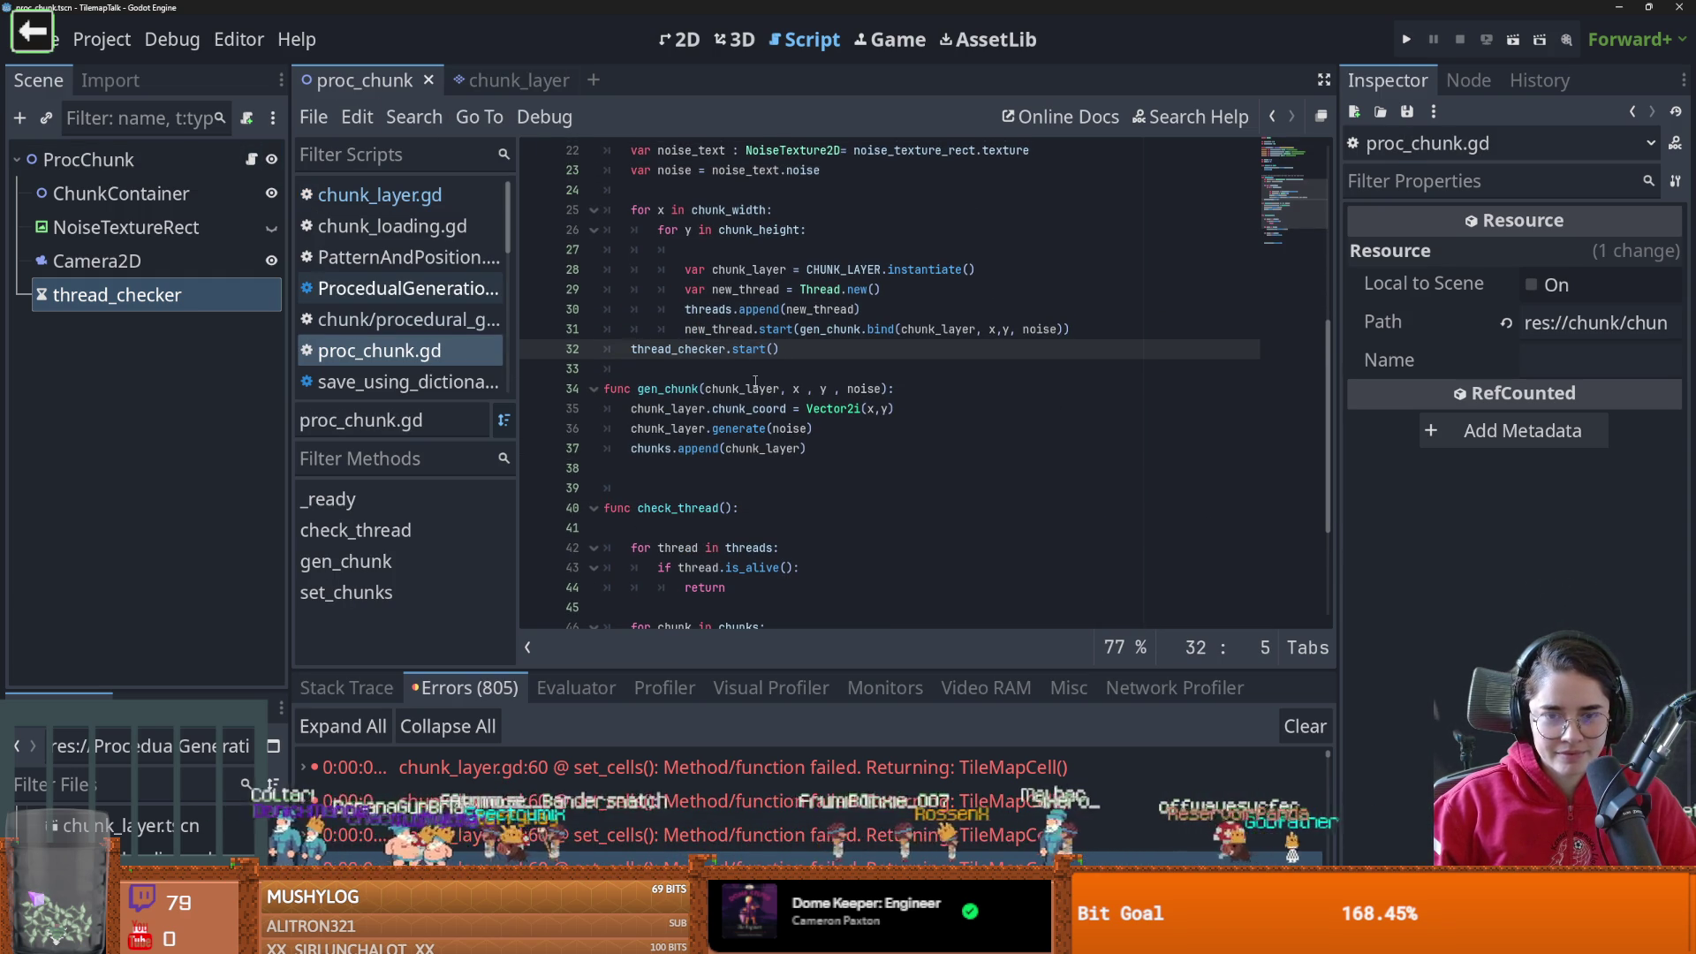
{"action": "scroll", "coordinate": [755, 381], "scroll_direction": "up", "scroll_amount": 3}
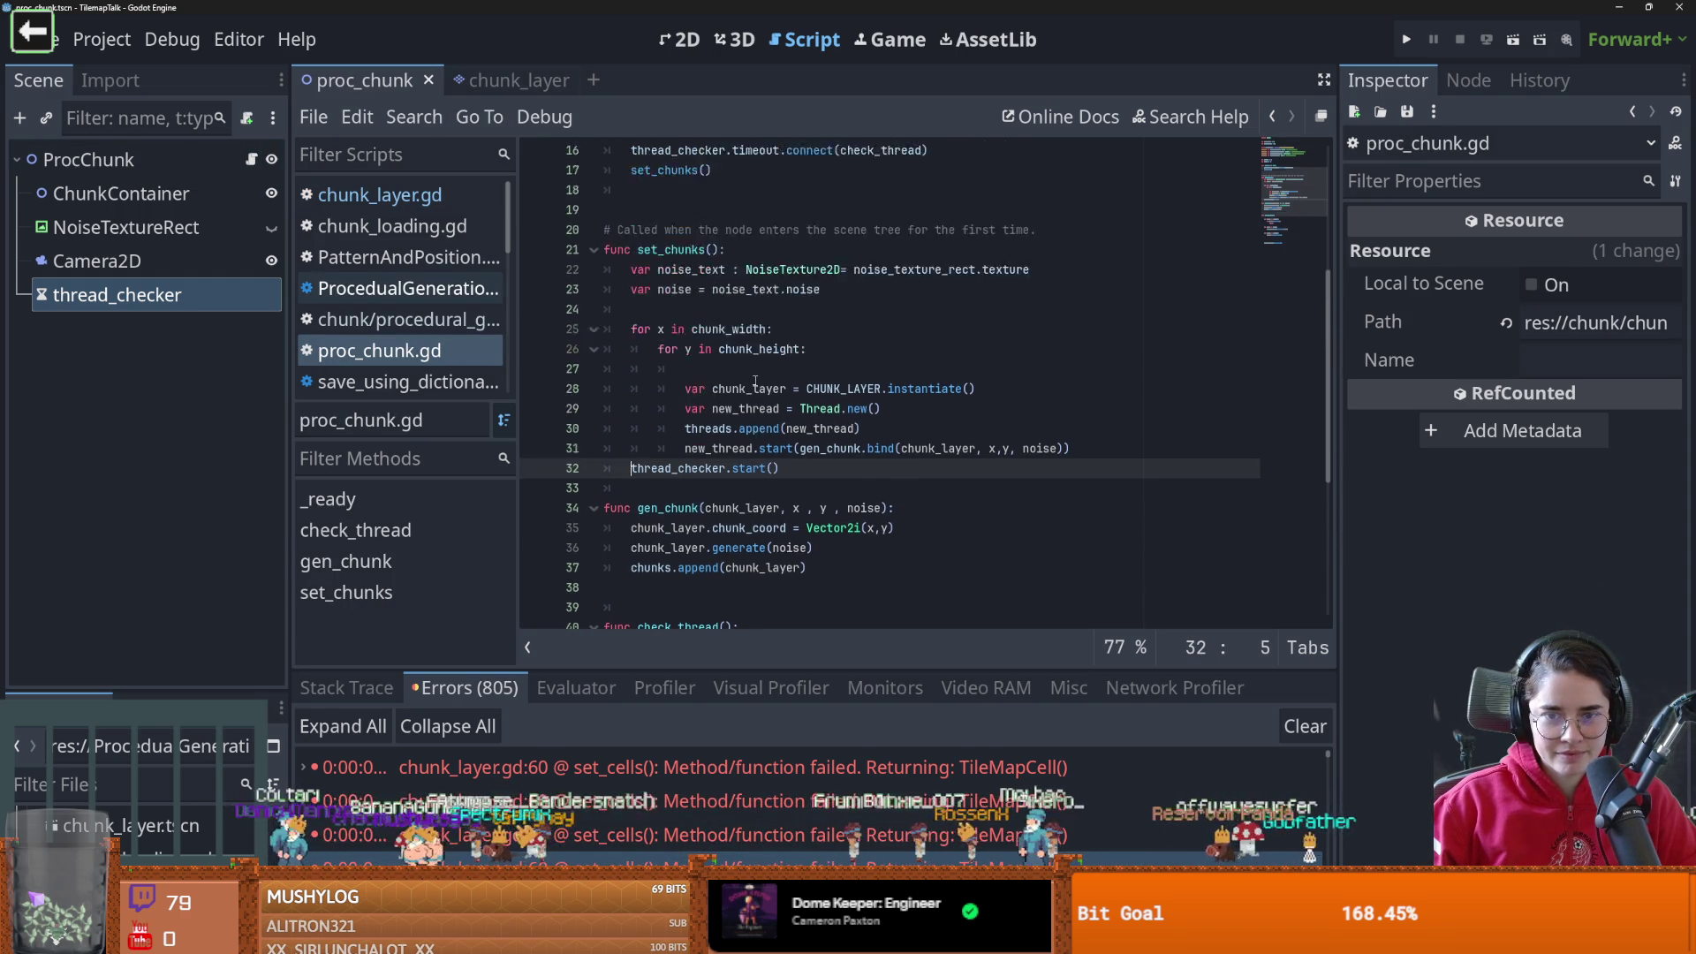
{"action": "left_click", "coordinate": [1514, 41]}
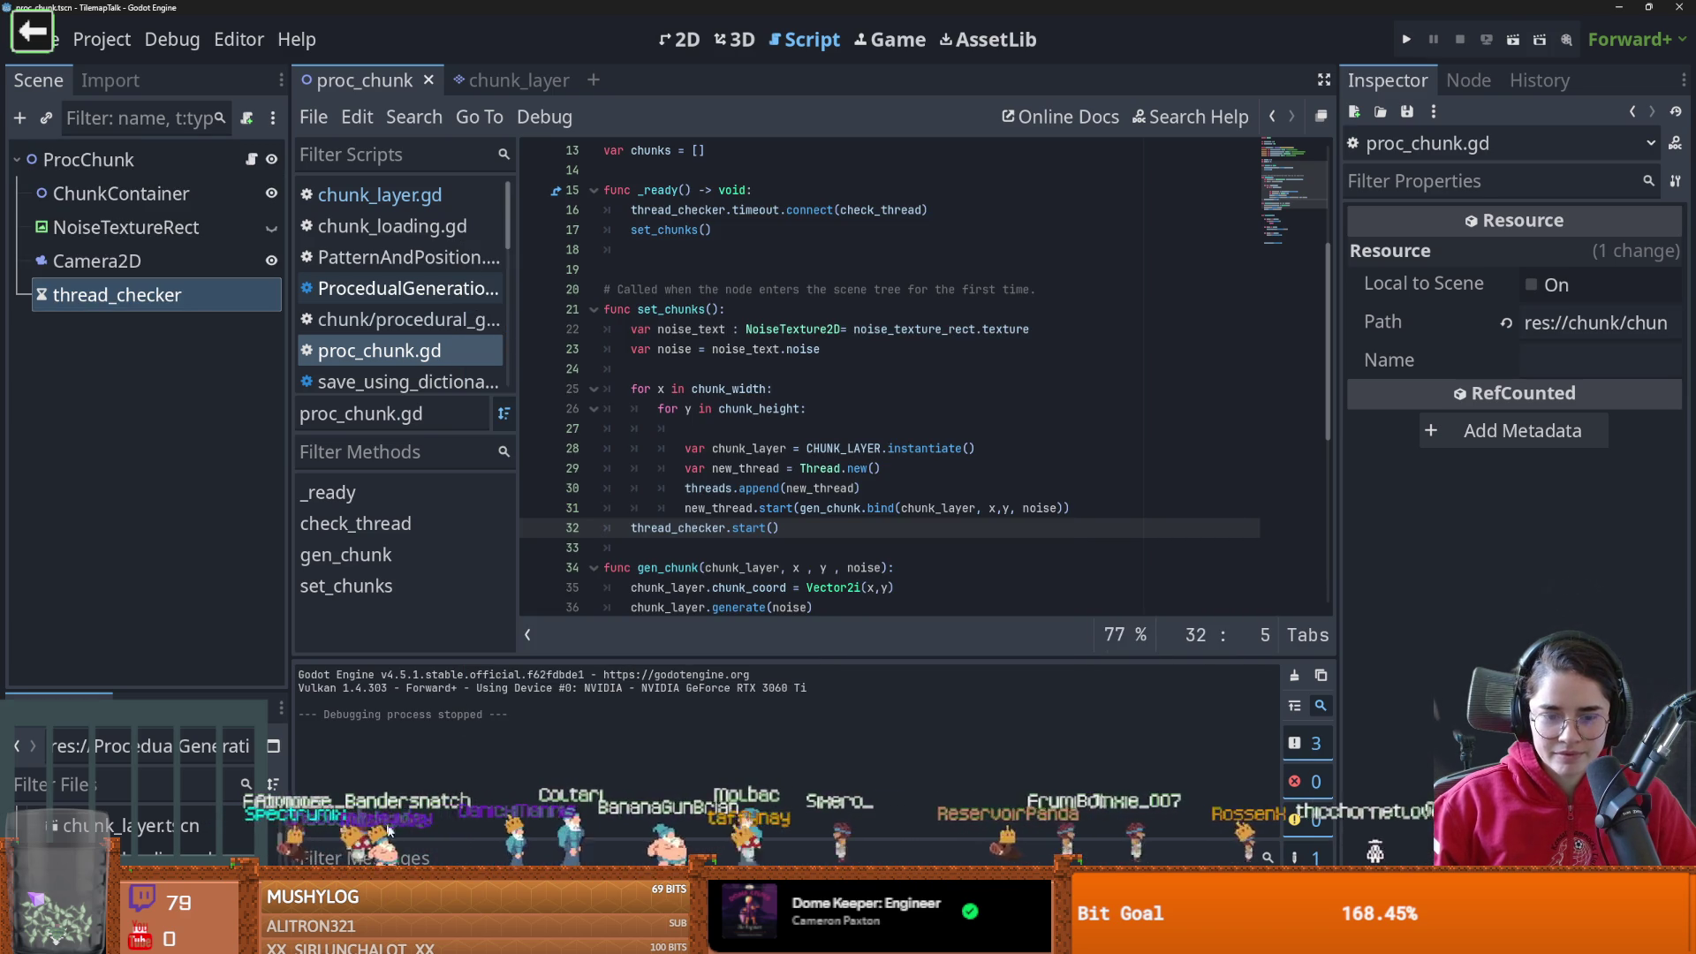
{"action": "left_click", "coordinate": [415, 882]}
{"action": "left_click", "coordinate": [1298, 839]}
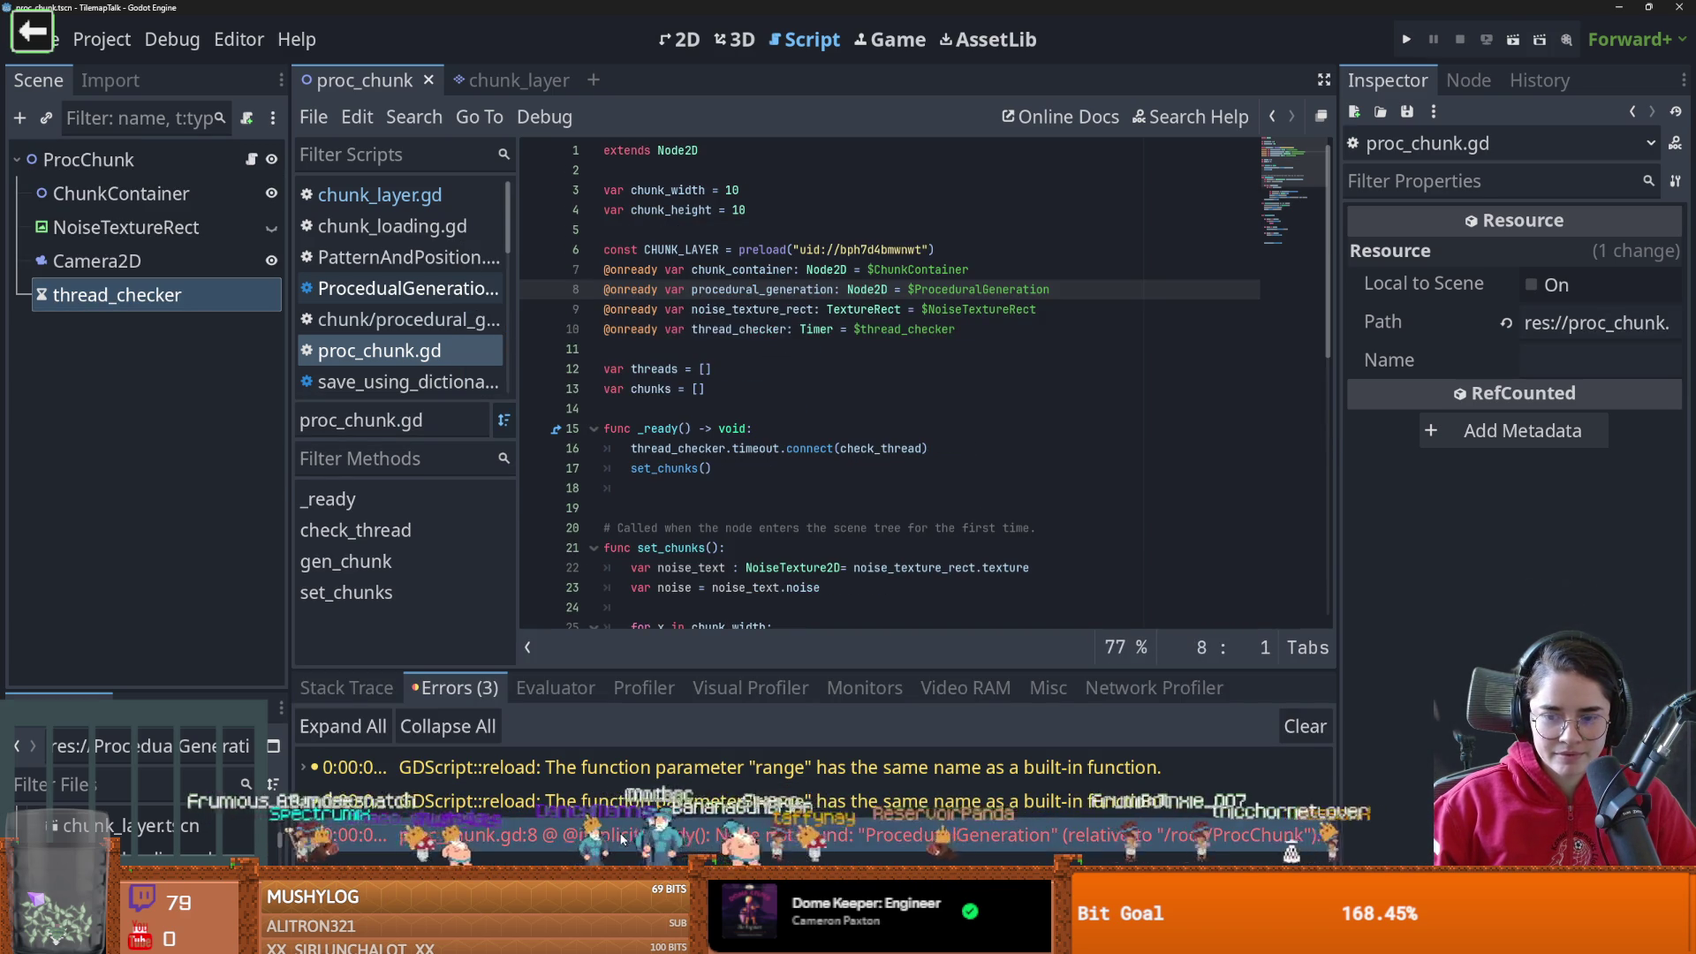
{"action": "left_click", "coordinate": [959, 333]}
{"action": "left_click_drag", "start_coordinate": [1051, 289], "coordinate": [658, 289]}
{"action": "key", "text": "BackSpace"}
{"action": "key", "text": "BackSpace"}
{"action": "key", "text": "F6"}
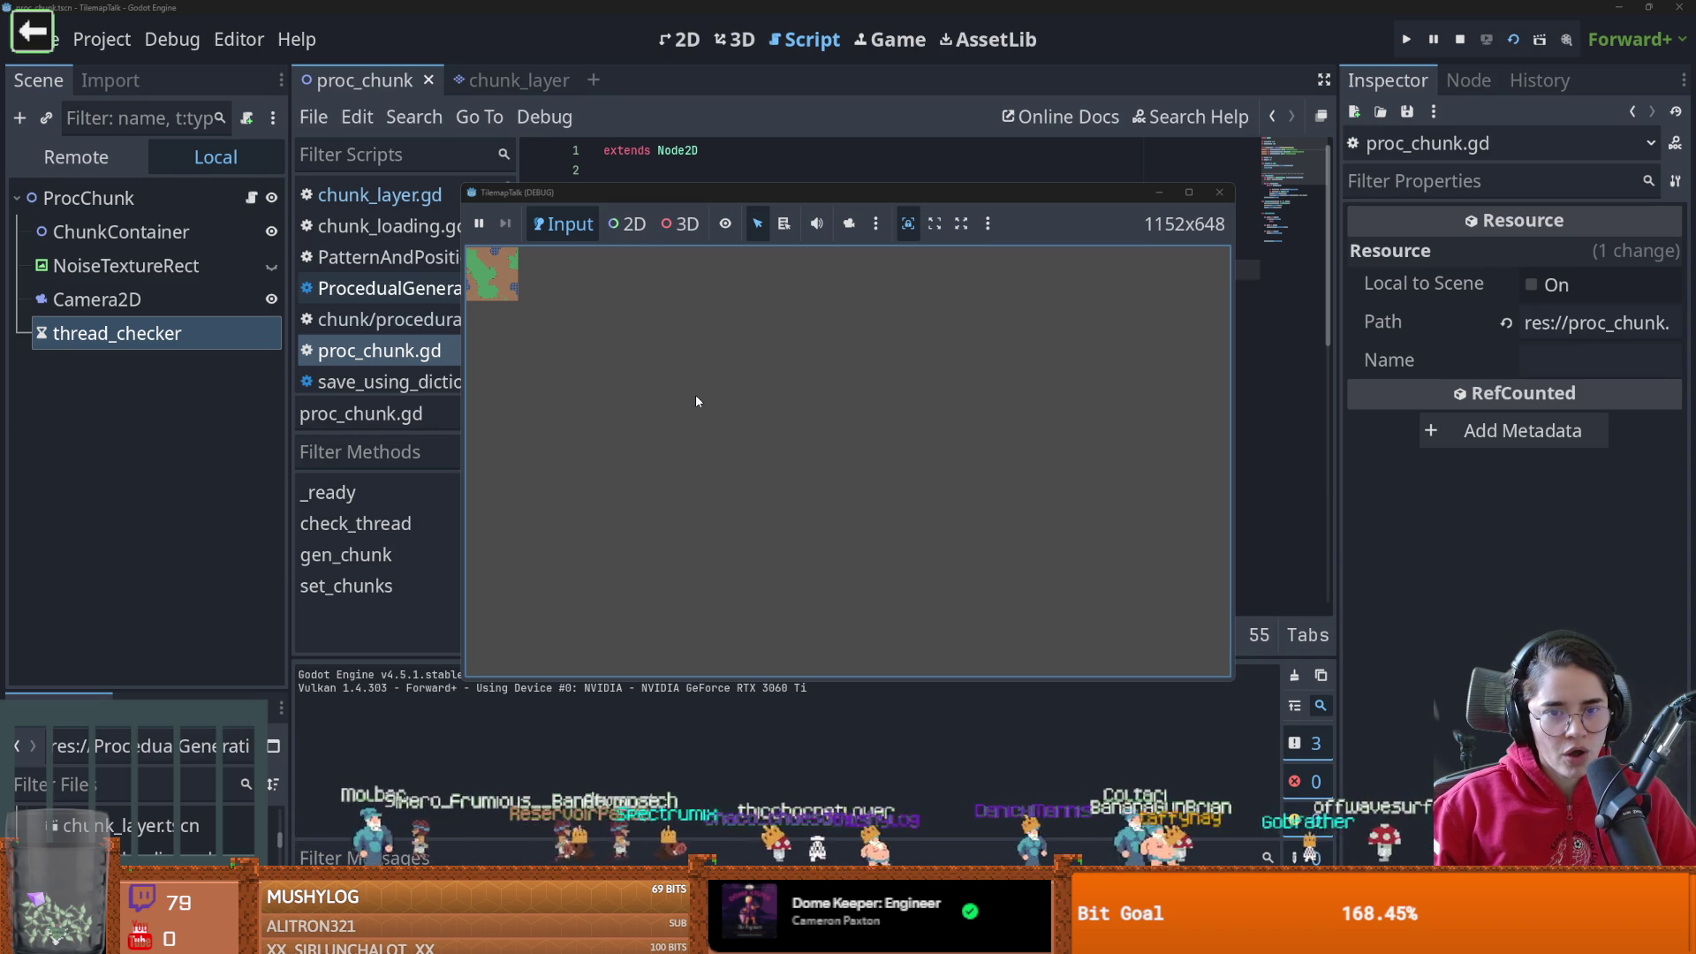
Close the game window and set chunk_size to 50 in chunk_layer.gd, saving it
{"action": "left_click", "coordinate": [1220, 194]}
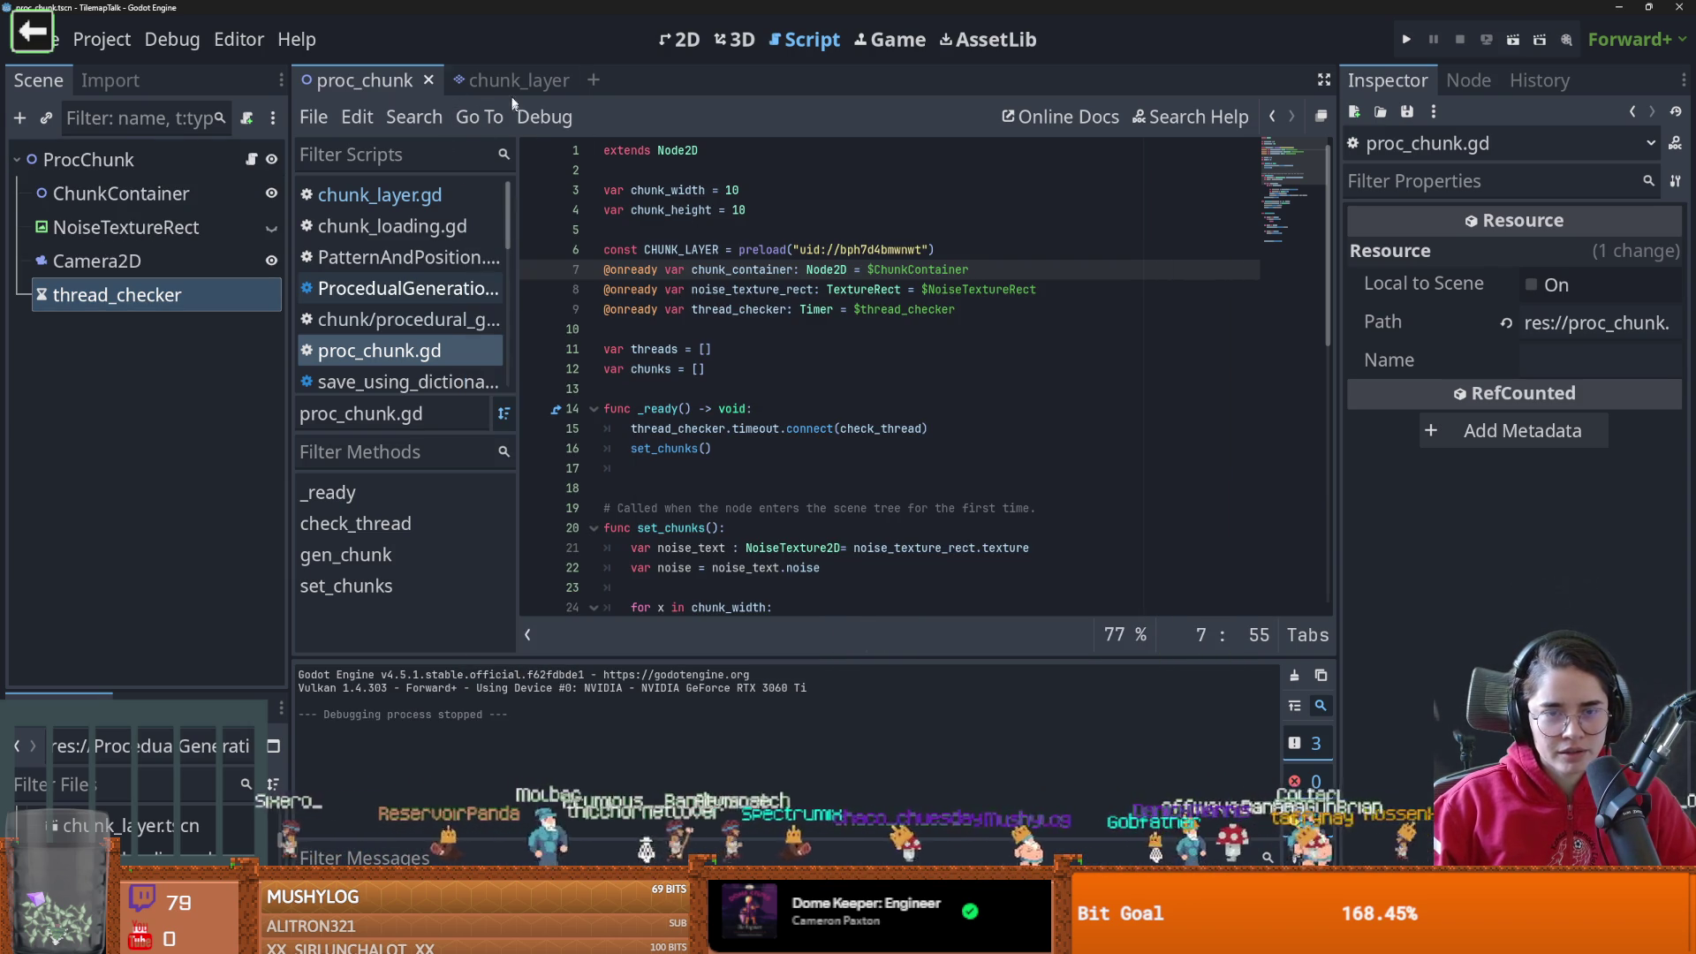
{"action": "left_click", "coordinate": [501, 125]}
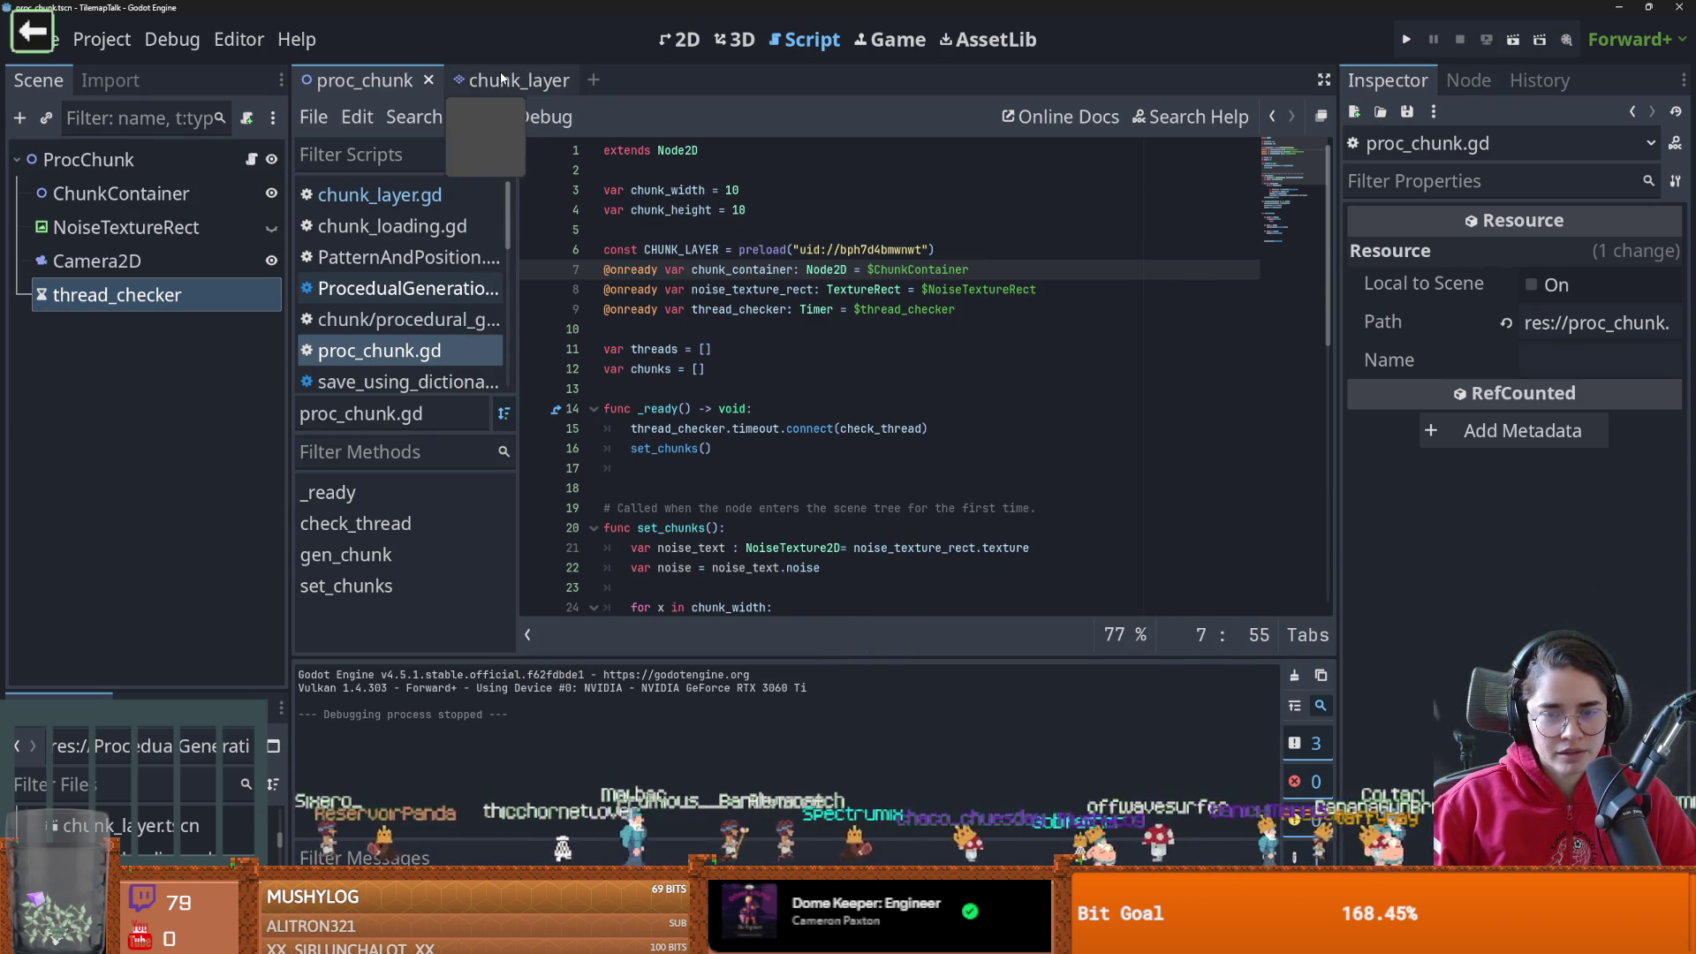
{"action": "left_click", "coordinate": [501, 79]}
{"action": "double_click", "coordinate": [724, 250]}
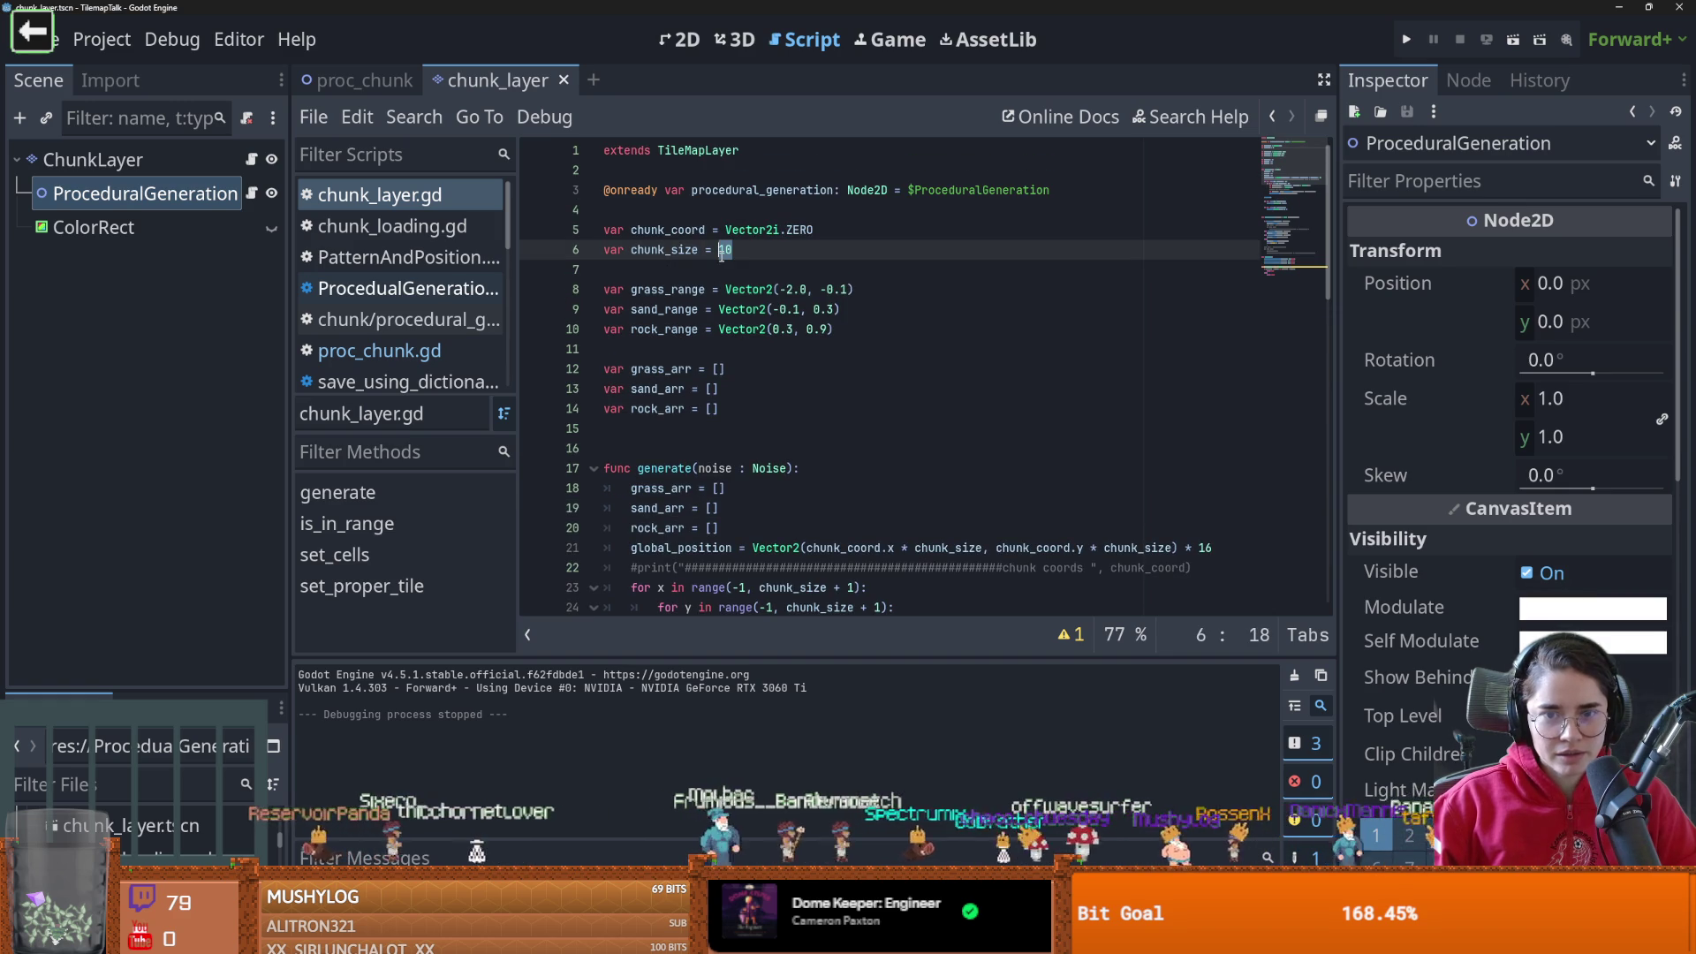
{"action": "key", "text": "ctrl+s"}
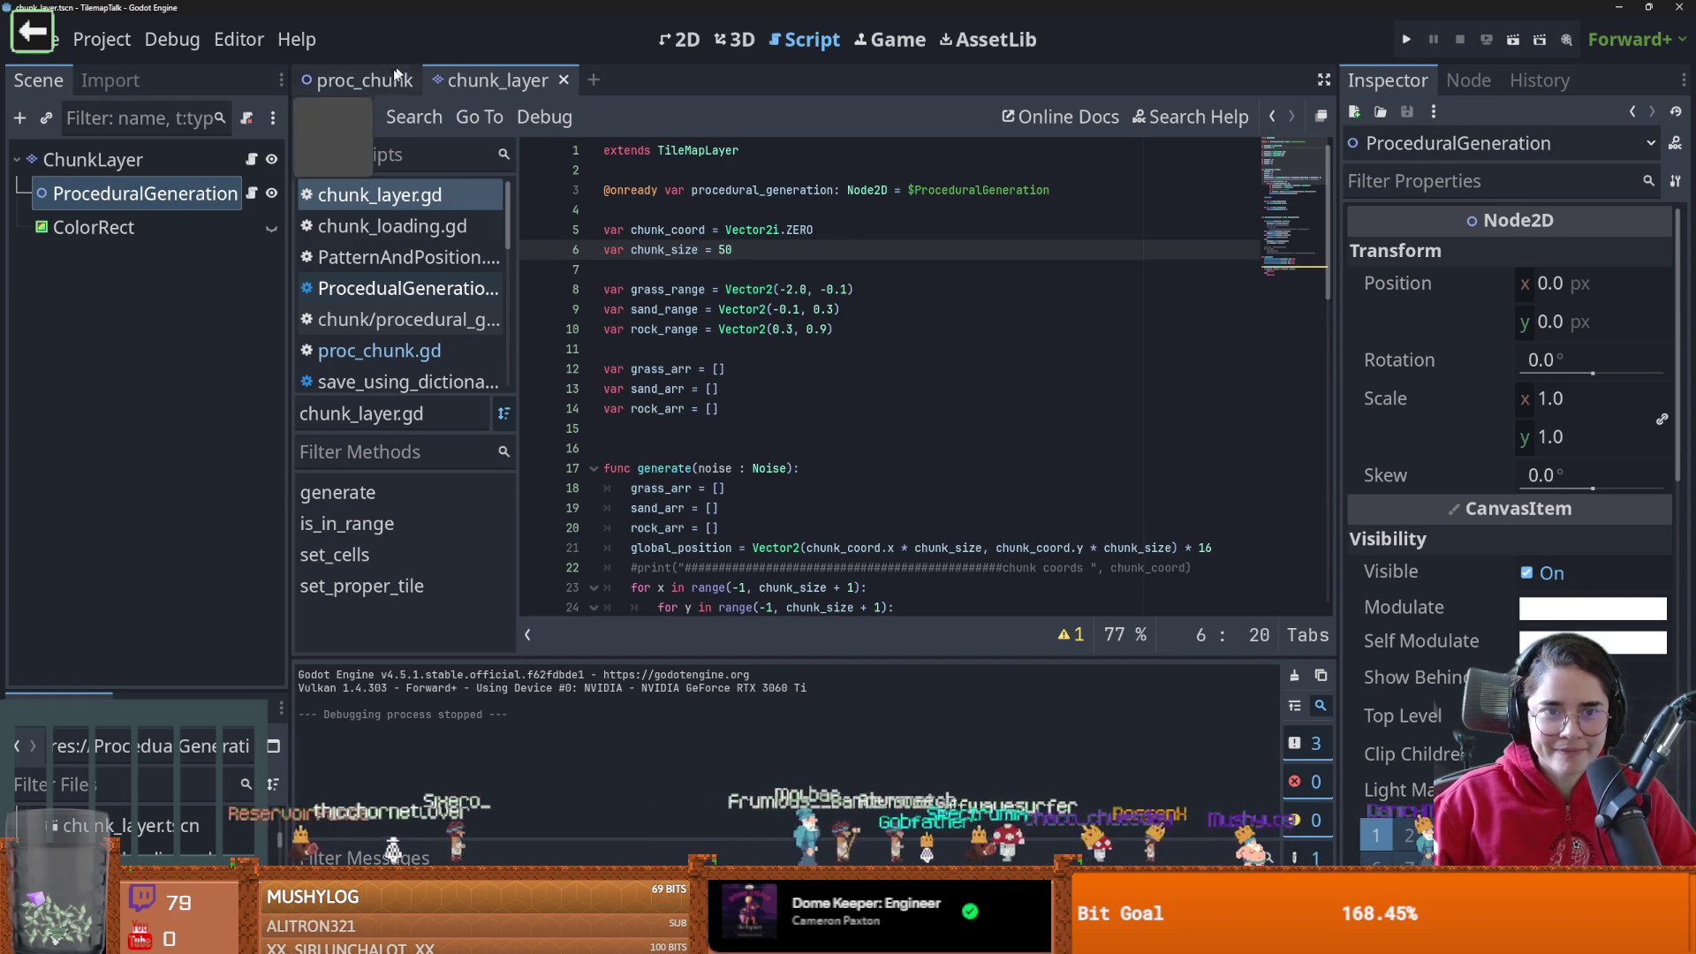
Set chunk_height to 20 in proc_chunk.gd, save, and run the 20x20 chunk grid
{"action": "key", "text": "ctrl+Tab"}
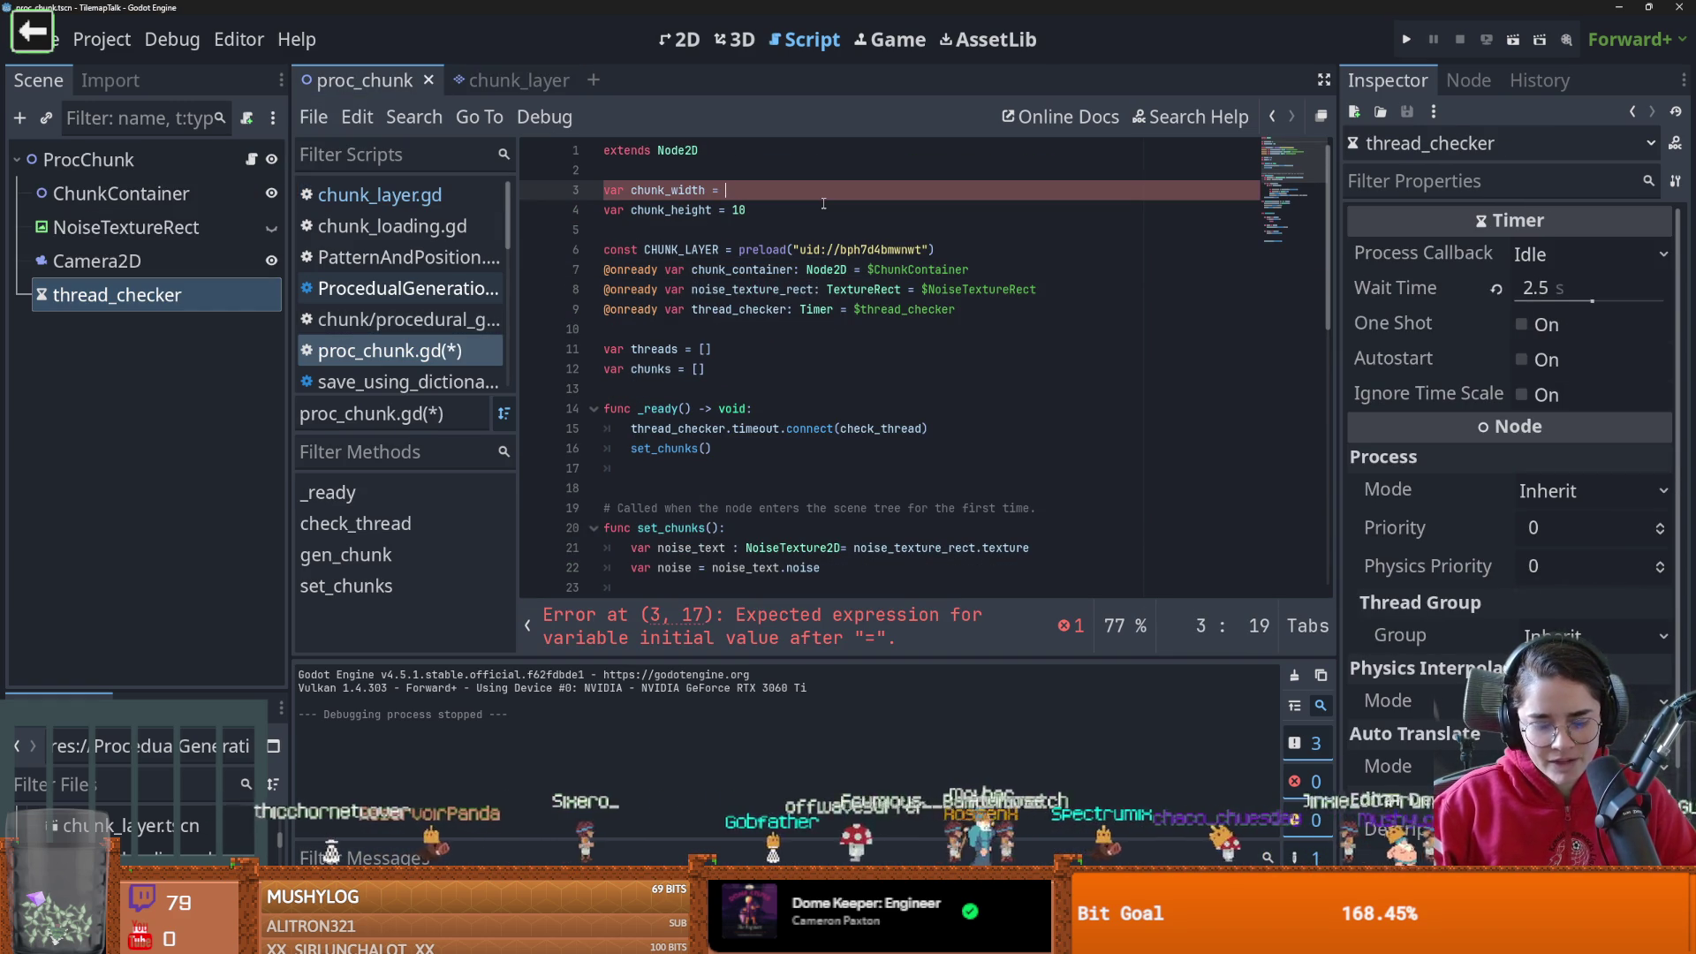
{"action": "key", "text": "ctrl+c"}
{"action": "double_click", "coordinate": [739, 210]}
{"action": "key", "text": "ctrl+v"}
{"action": "key", "text": "ctrl+s"}
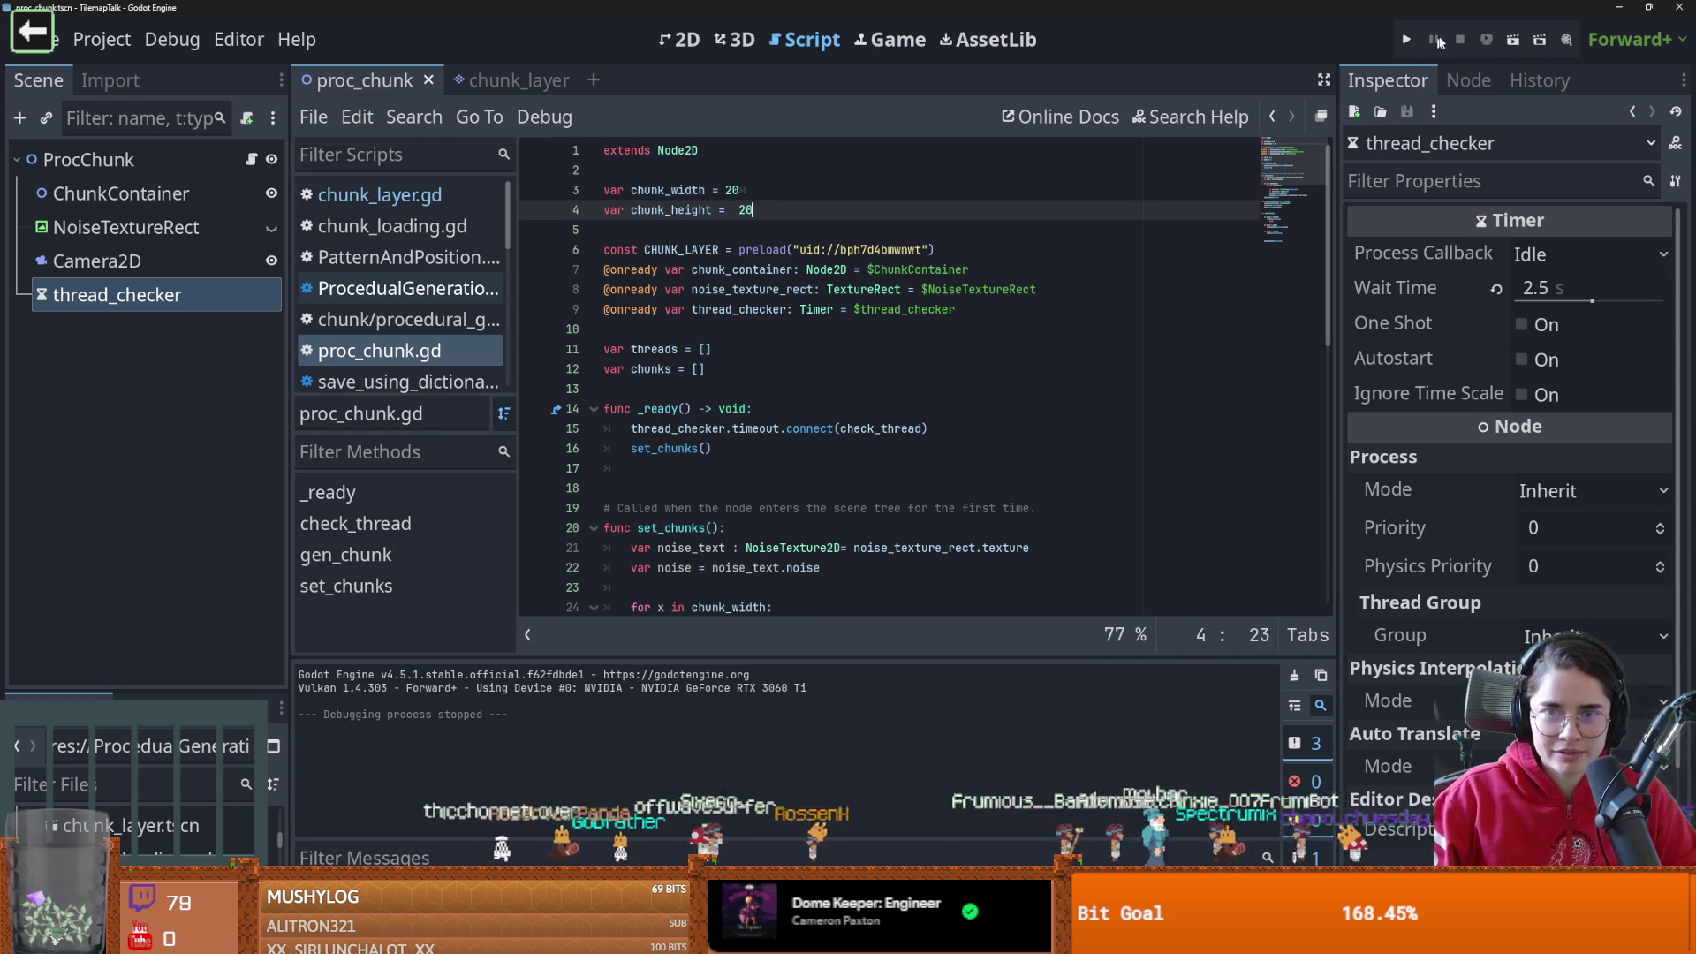
{"action": "left_click", "coordinate": [1513, 41]}
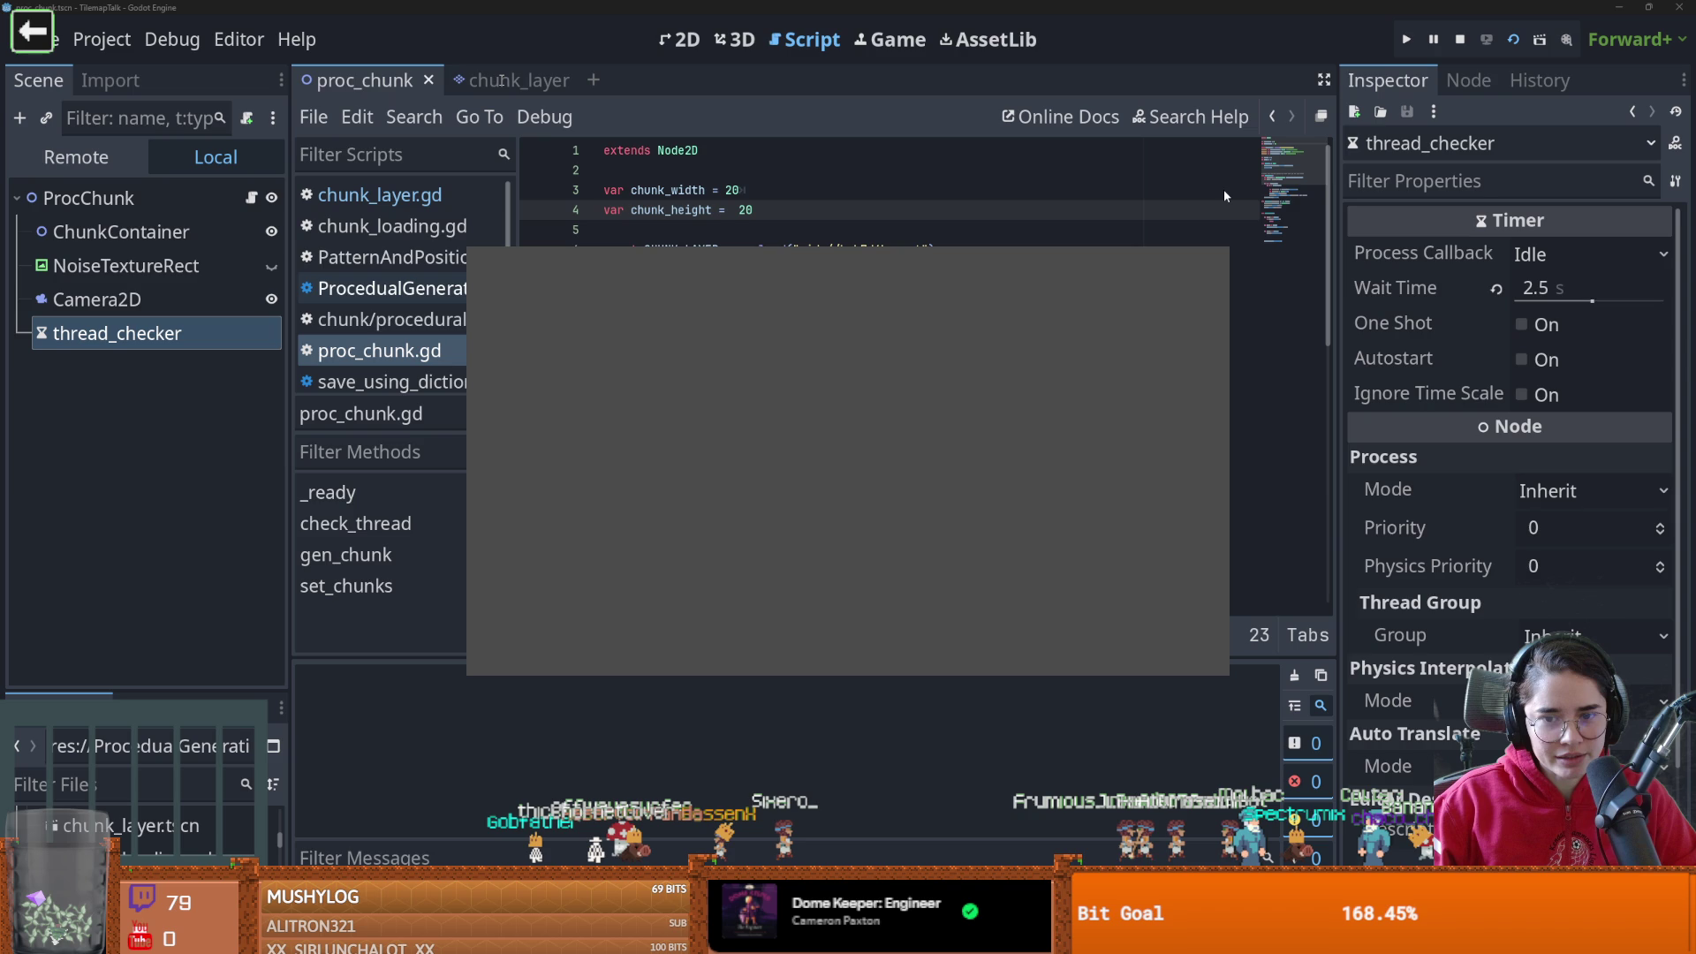
Compare the chunk_layer and proc_chunk scripts and review the chunk-creation loop
{"action": "left_click", "coordinate": [511, 82]}
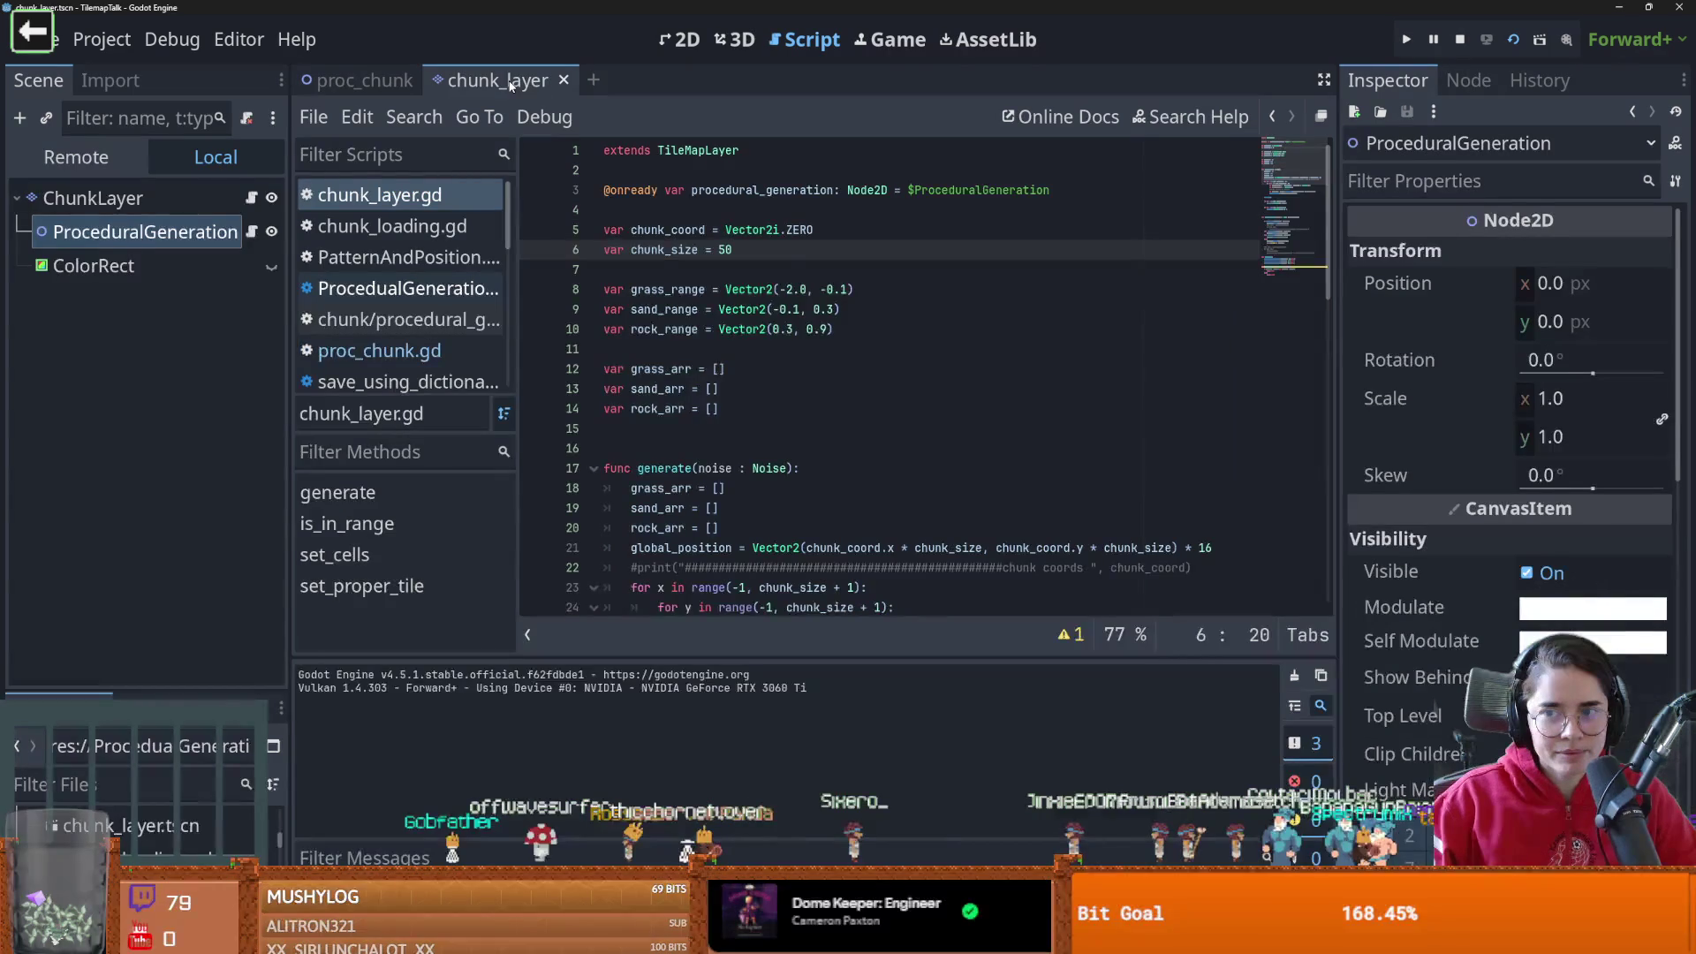
{"action": "key", "text": "ctrl+Tab"}
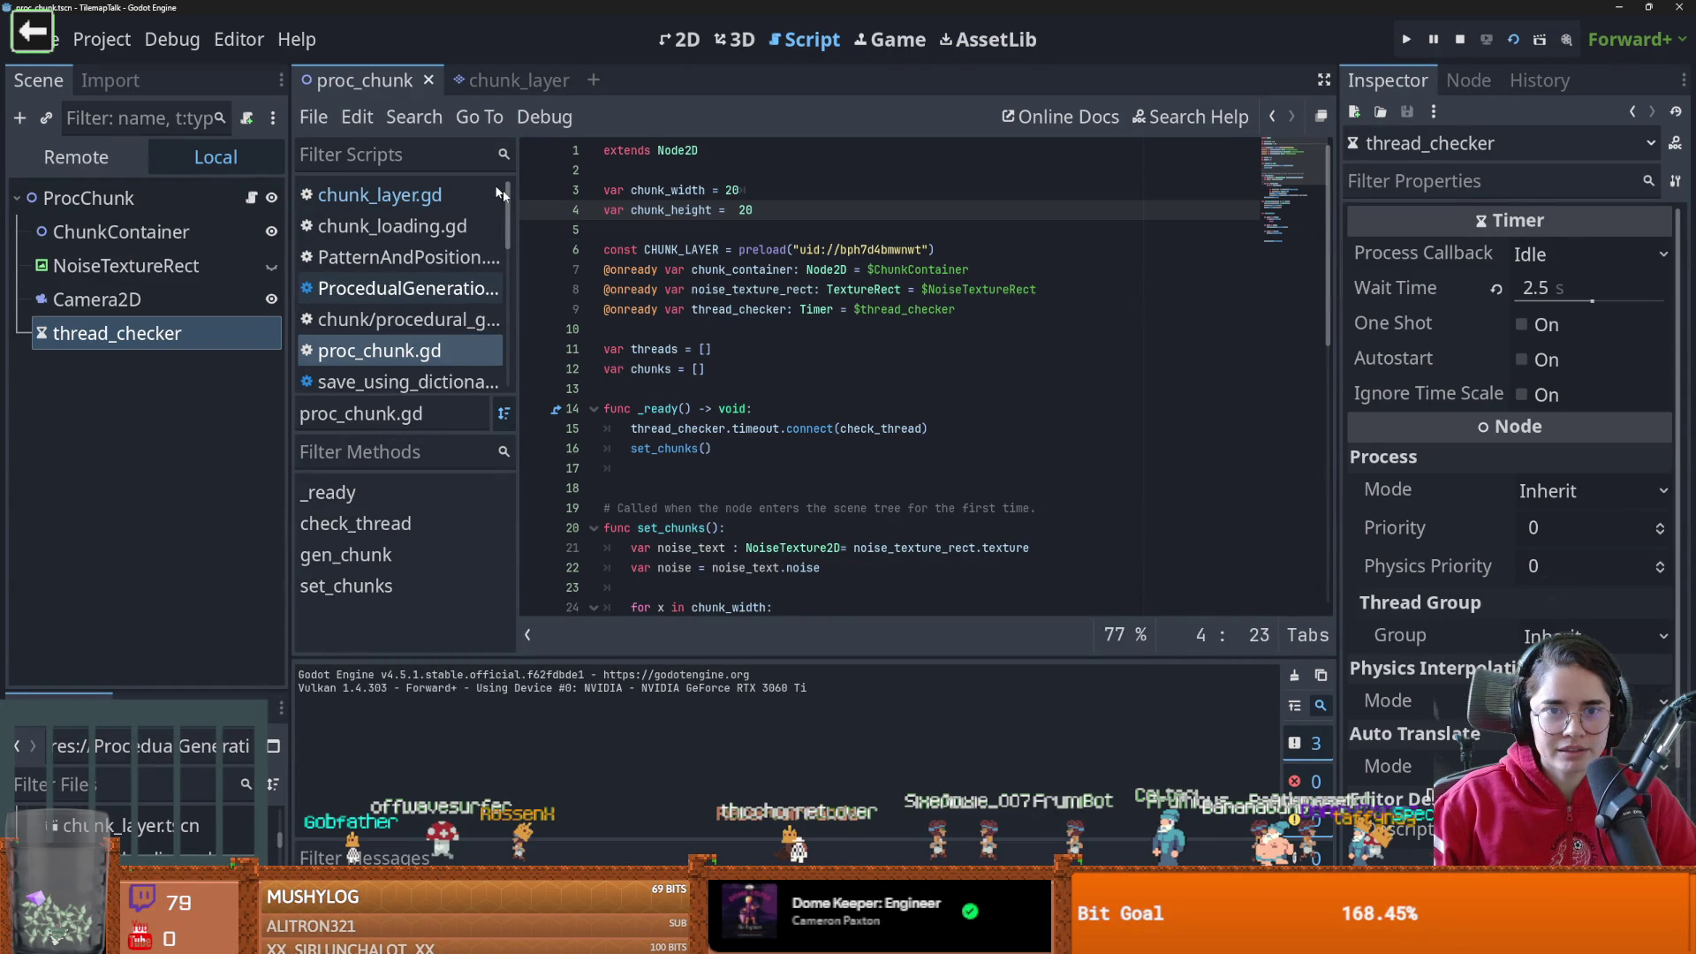
{"action": "scroll", "coordinate": [765, 399], "scroll_direction": "down", "scroll_amount": 4}
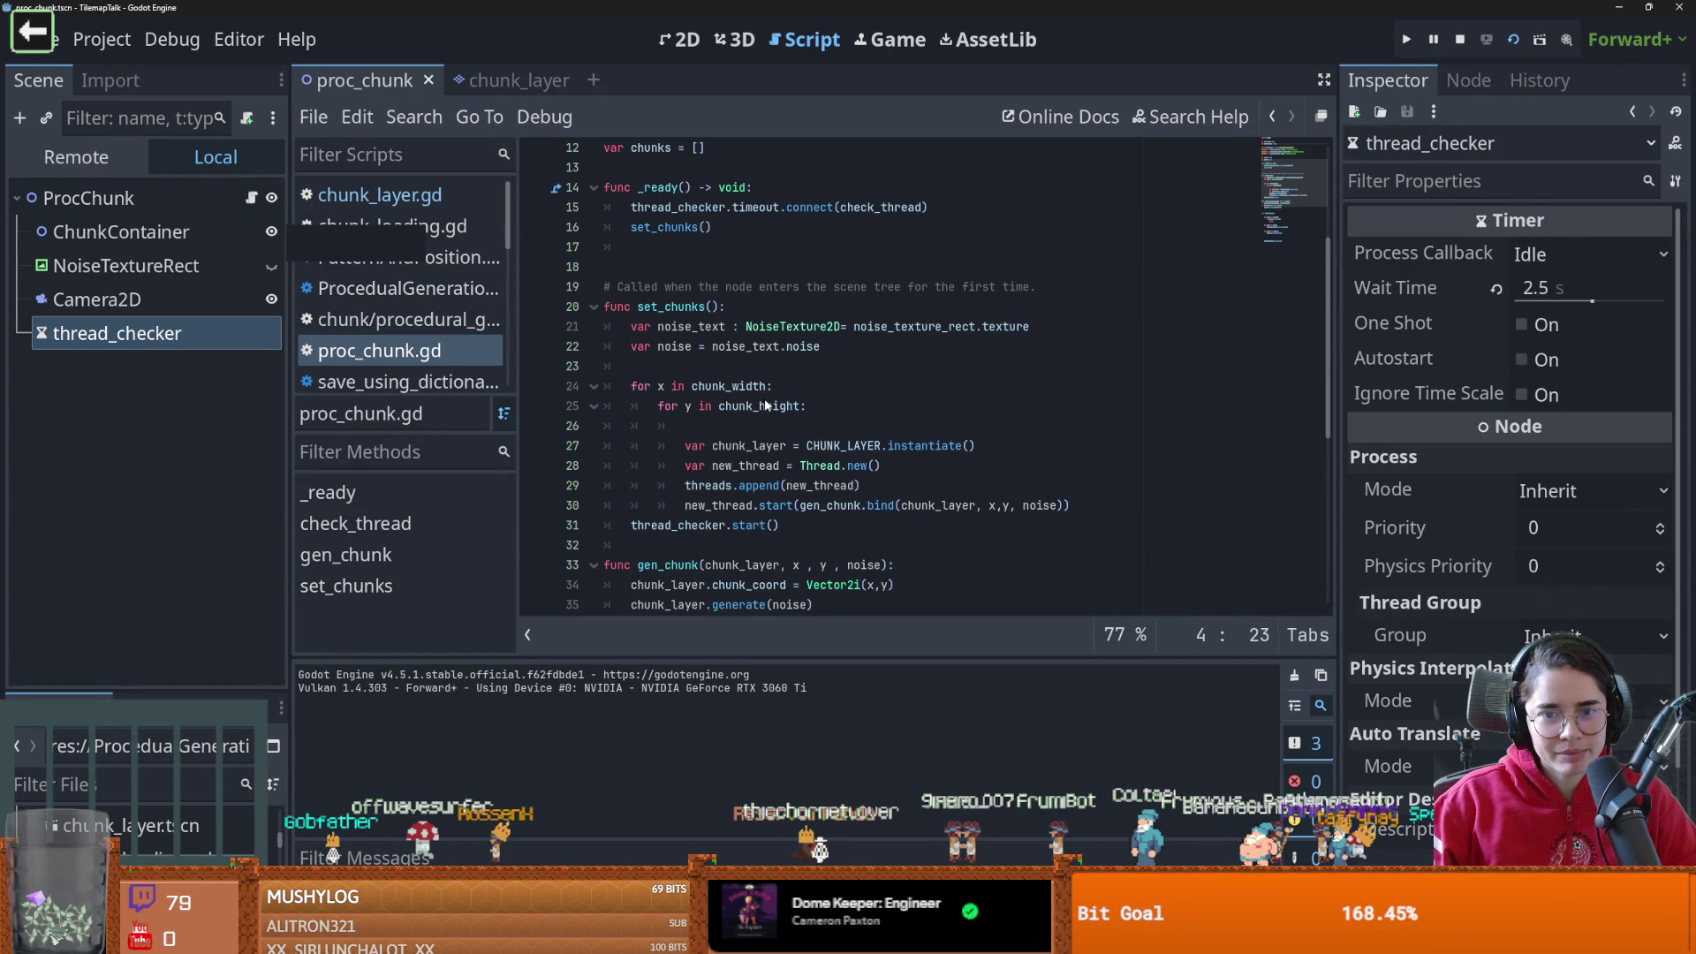
{"action": "left_click", "coordinate": [510, 80]}
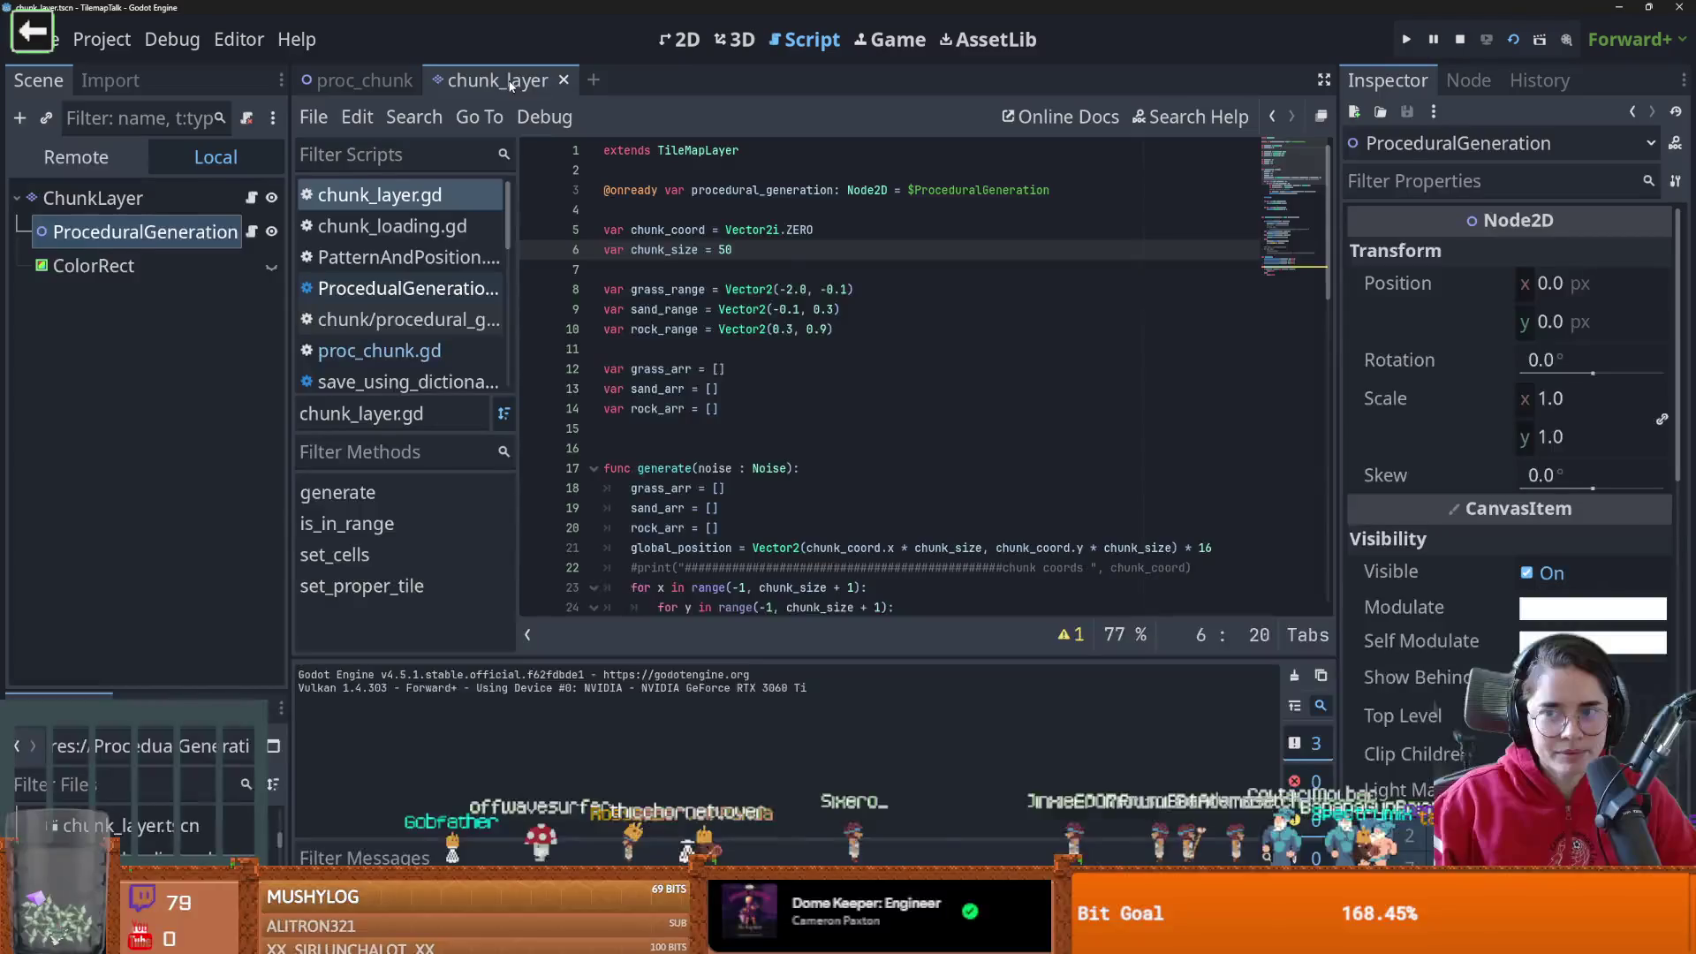
{"action": "key", "text": "ctrl+Tab"}
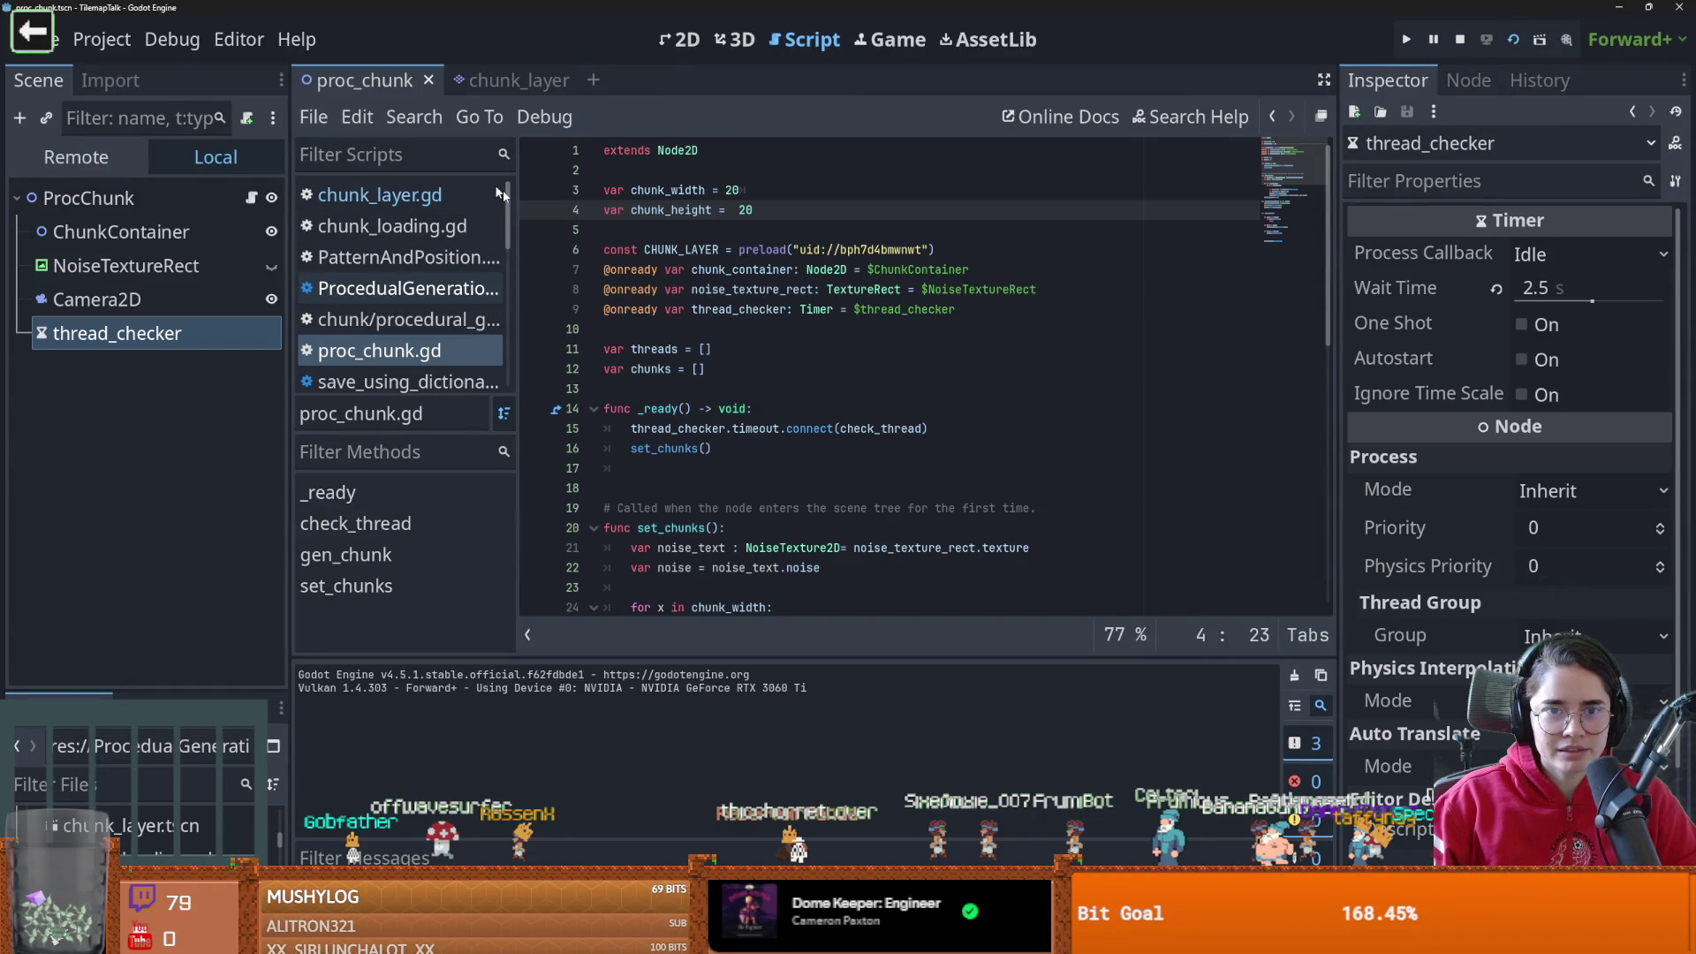
{"action": "scroll", "coordinate": [765, 399], "scroll_direction": "down", "scroll_amount": 4}
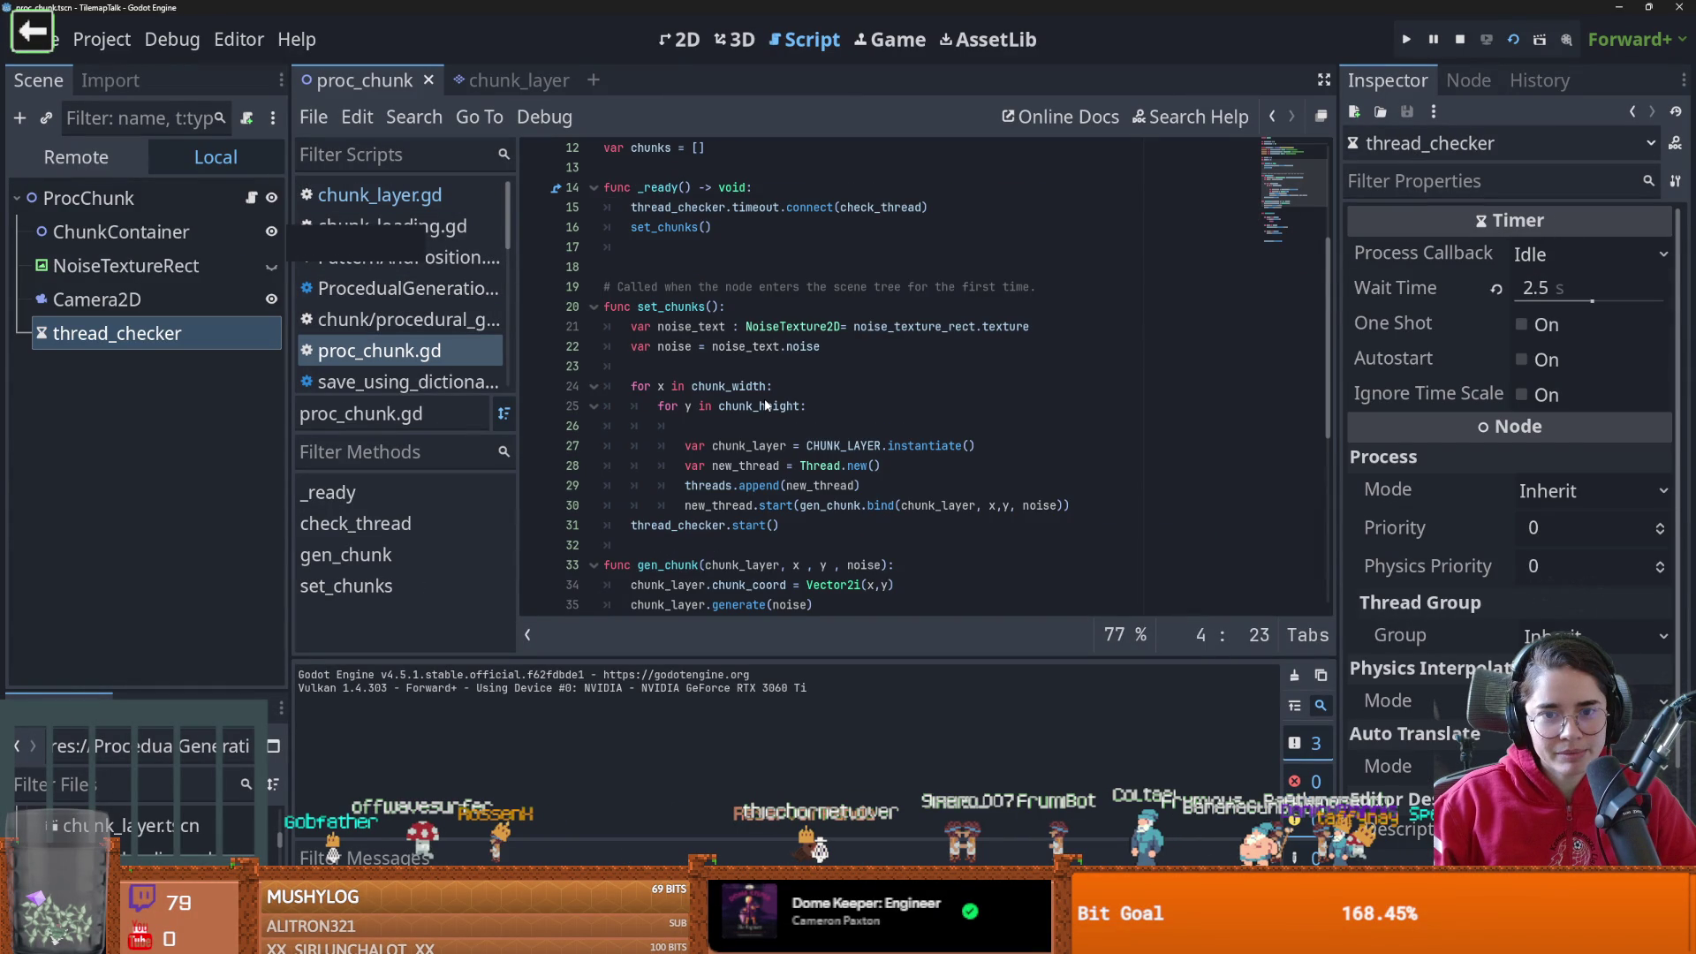
{"action": "left_click", "coordinate": [765, 426]}
{"action": "scroll", "coordinate": [765, 416], "scroll_direction": "down", "scroll_amount": 1}
Select the ProcChunk node, start a print("st line before the loop, then remove it
{"action": "left_click", "coordinate": [88, 159]}
{"action": "scroll", "coordinate": [726, 345], "scroll_direction": "down", "scroll_amount": 1}
{"action": "scroll", "coordinate": [715, 388], "scroll_direction": "up", "scroll_amount": 3}
{"action": "left_click", "coordinate": [712, 409]}
{"action": "type", "text": "print(\"st"}
{"action": "key", "text": "BackSpace"}
{"action": "key", "text": "BackSpace"}
{"action": "key", "text": "BackSpace"}
{"action": "scroll", "coordinate": [711, 415], "scroll_direction": "down", "scroll_amount": 3}
{"action": "left_click", "coordinate": [719, 278]}
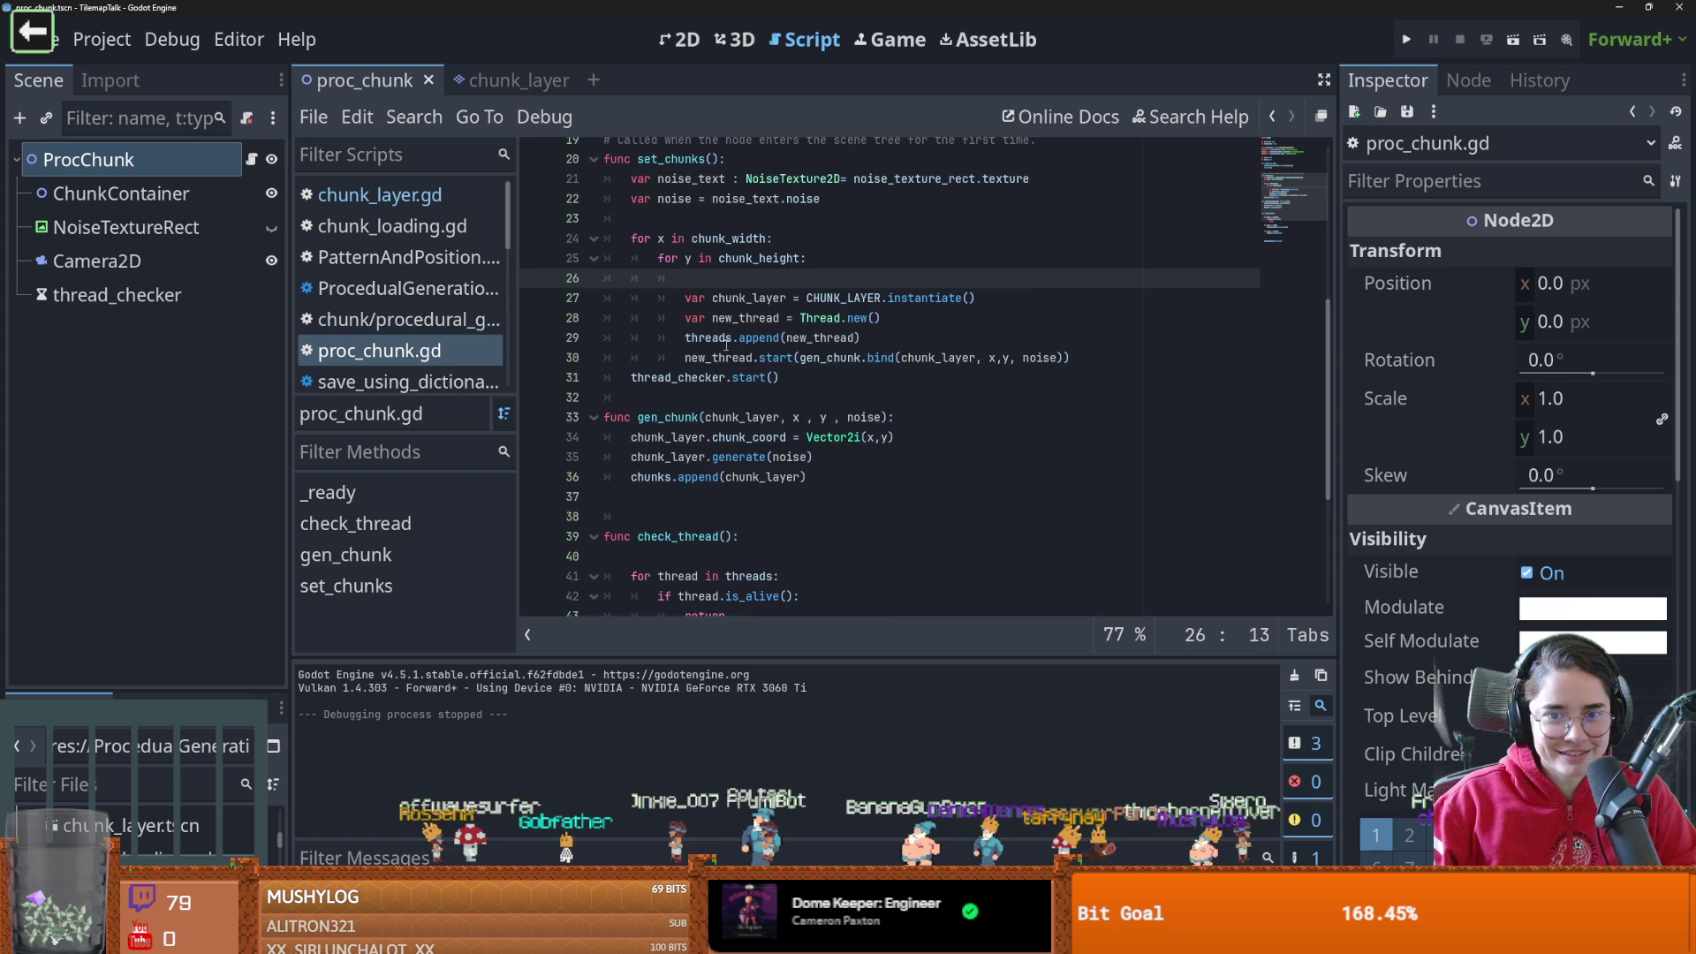
Add print("starting") on line 23 of set_chunks and run the scene
{"action": "type", "text": "print(\"starting"}
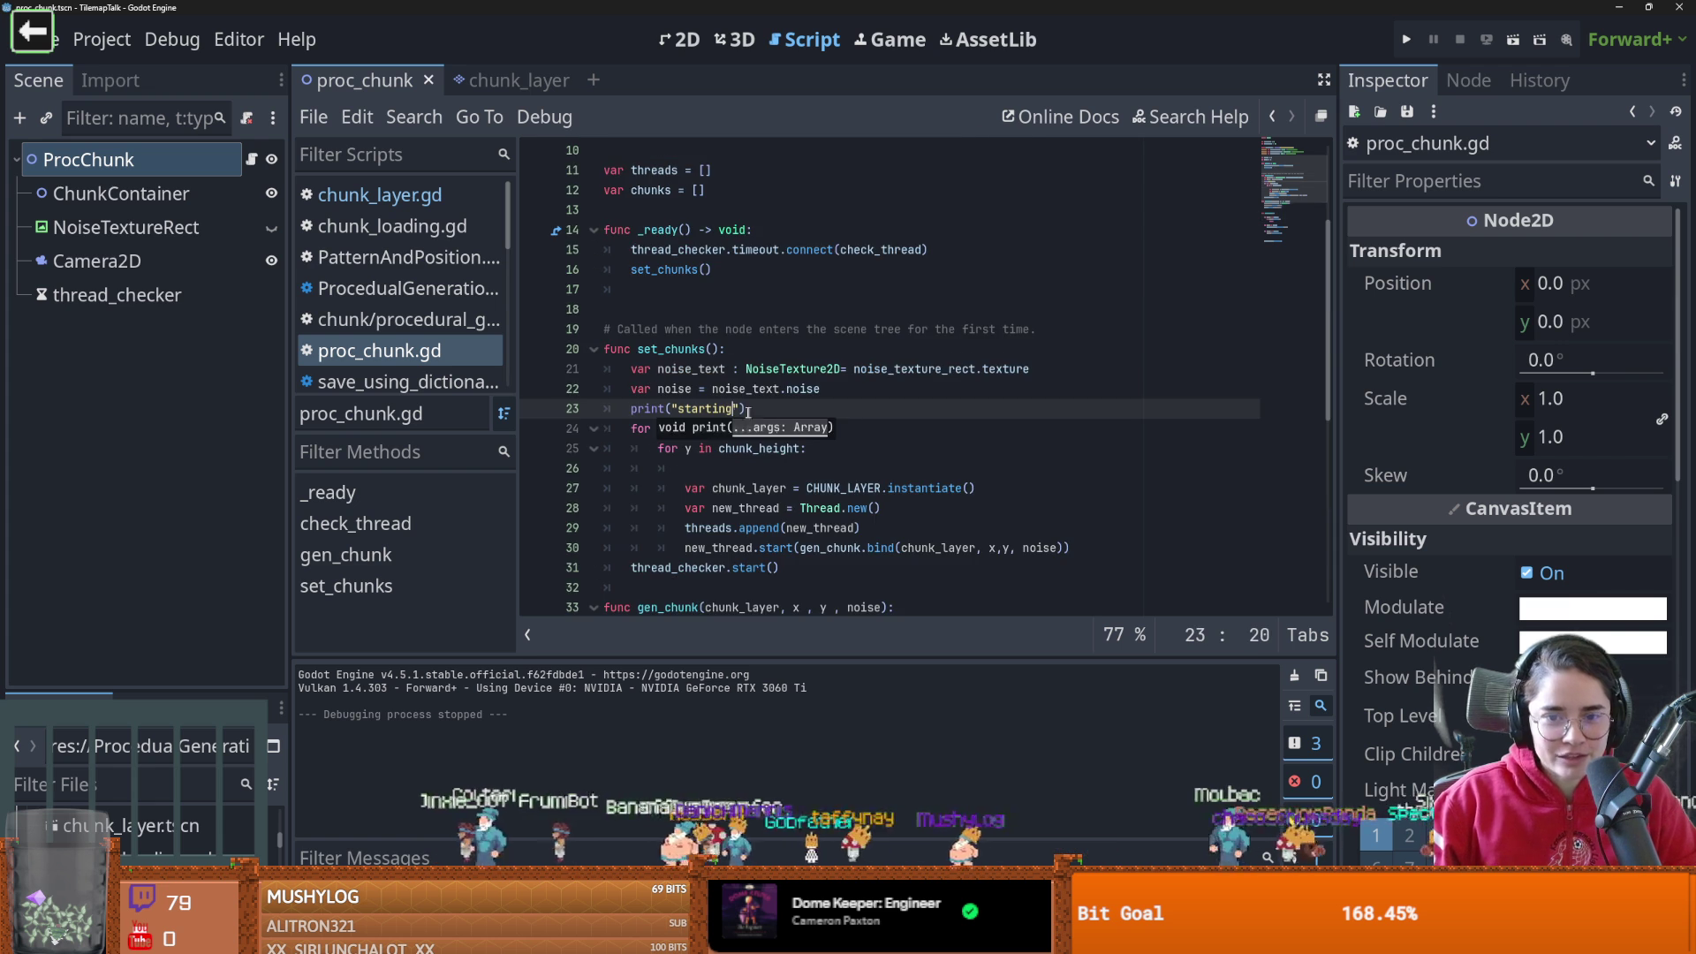
{"action": "left_click", "coordinate": [1513, 41]}
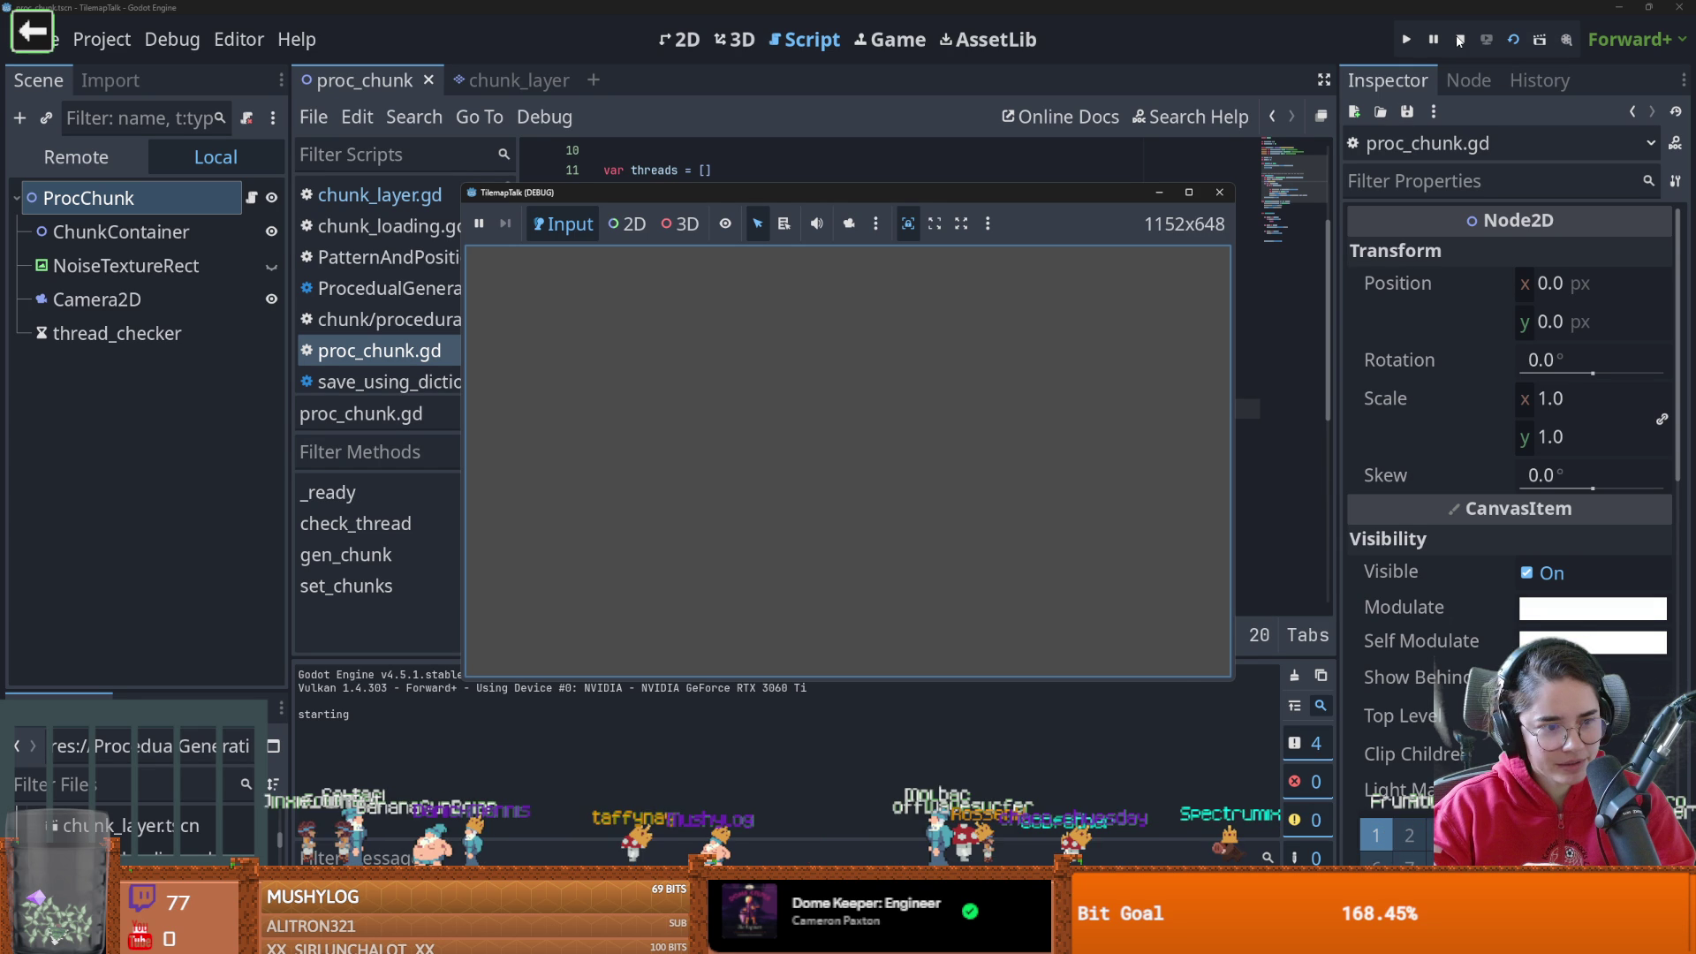
Close the TilemapTalk game window, stop the debug run, and return to the chunk_height line
{"action": "left_click", "coordinate": [1459, 40]}
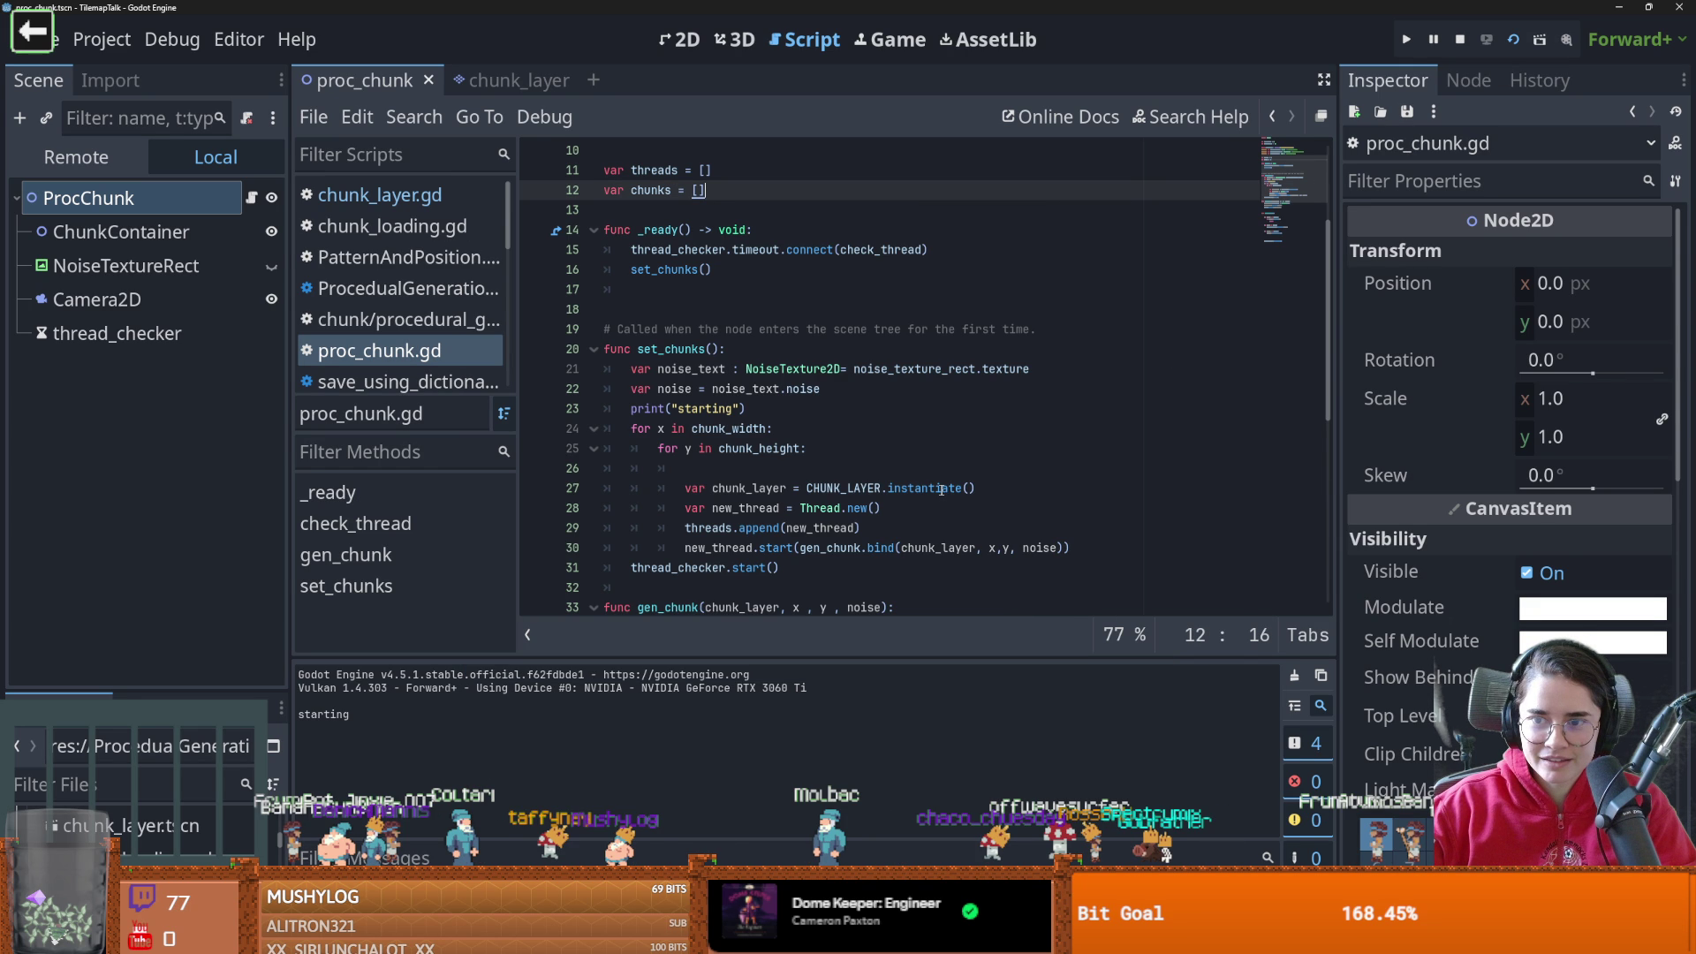
{"action": "key", "text": "F8"}
{"action": "left_click", "coordinate": [773, 428]}
{"action": "scroll", "coordinate": [773, 429], "scroll_direction": "up", "scroll_amount": 3}
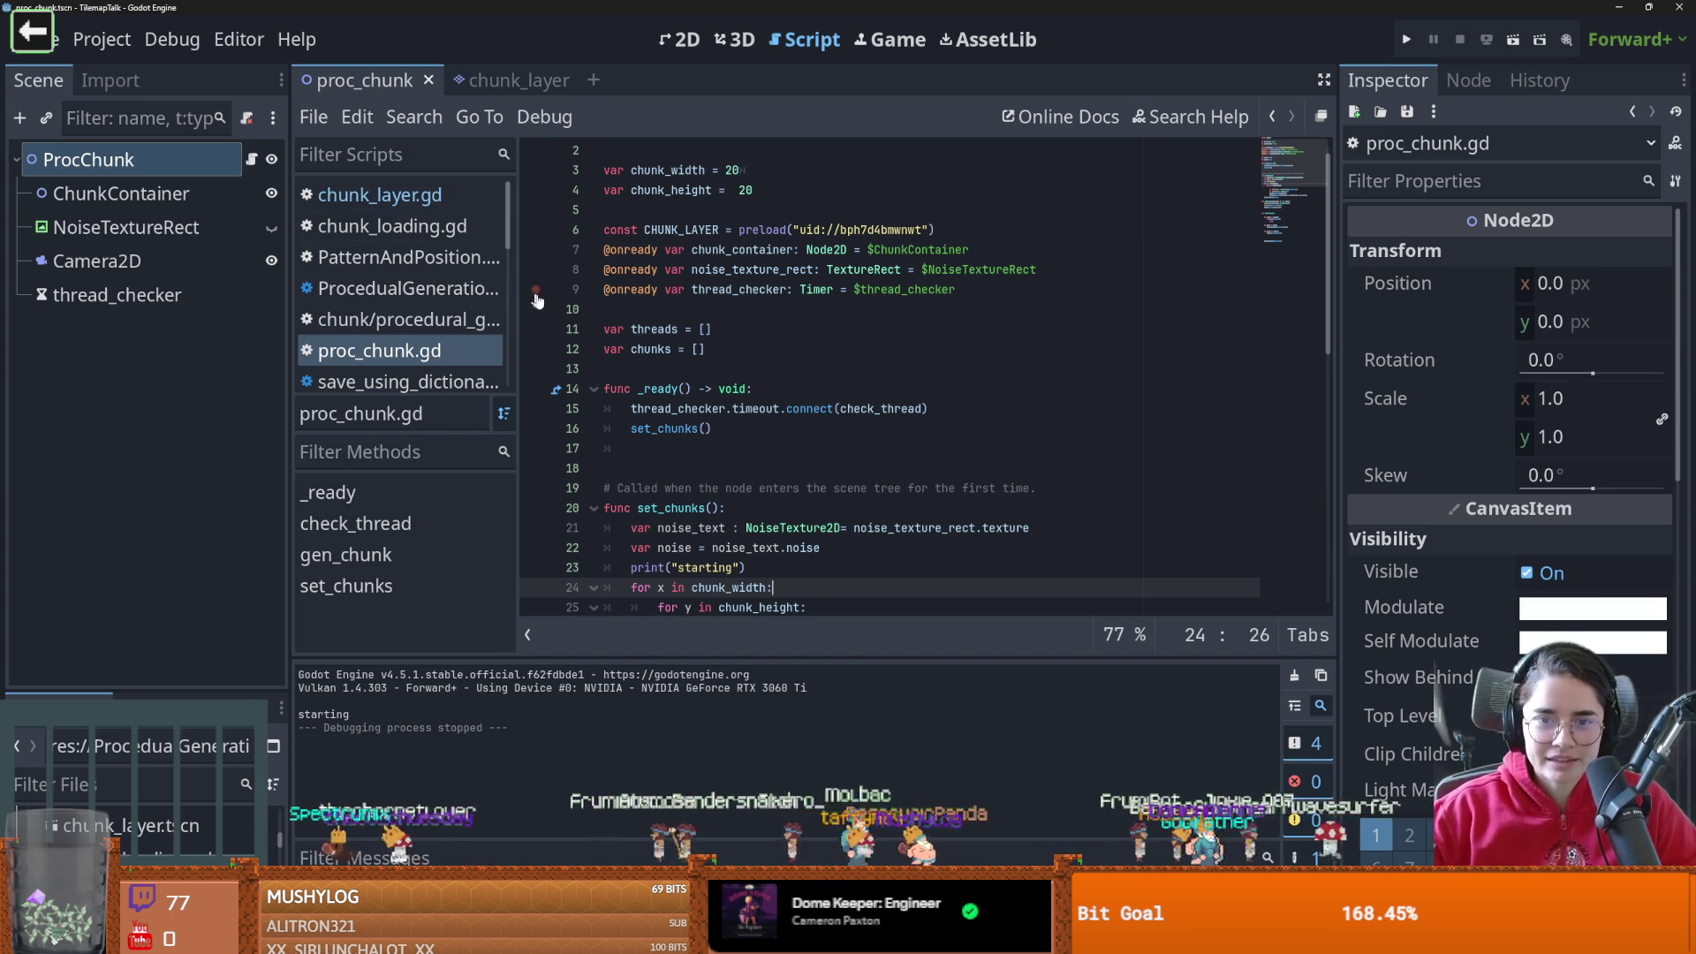
{"action": "left_click", "coordinate": [768, 198]}
Retype chunk_height as 20 on line 4 and save proc_chunk.gd
{"action": "key", "text": "BackSpace"}
{"action": "key", "text": "BackSpace"}
{"action": "key", "text": "BackSpace"}
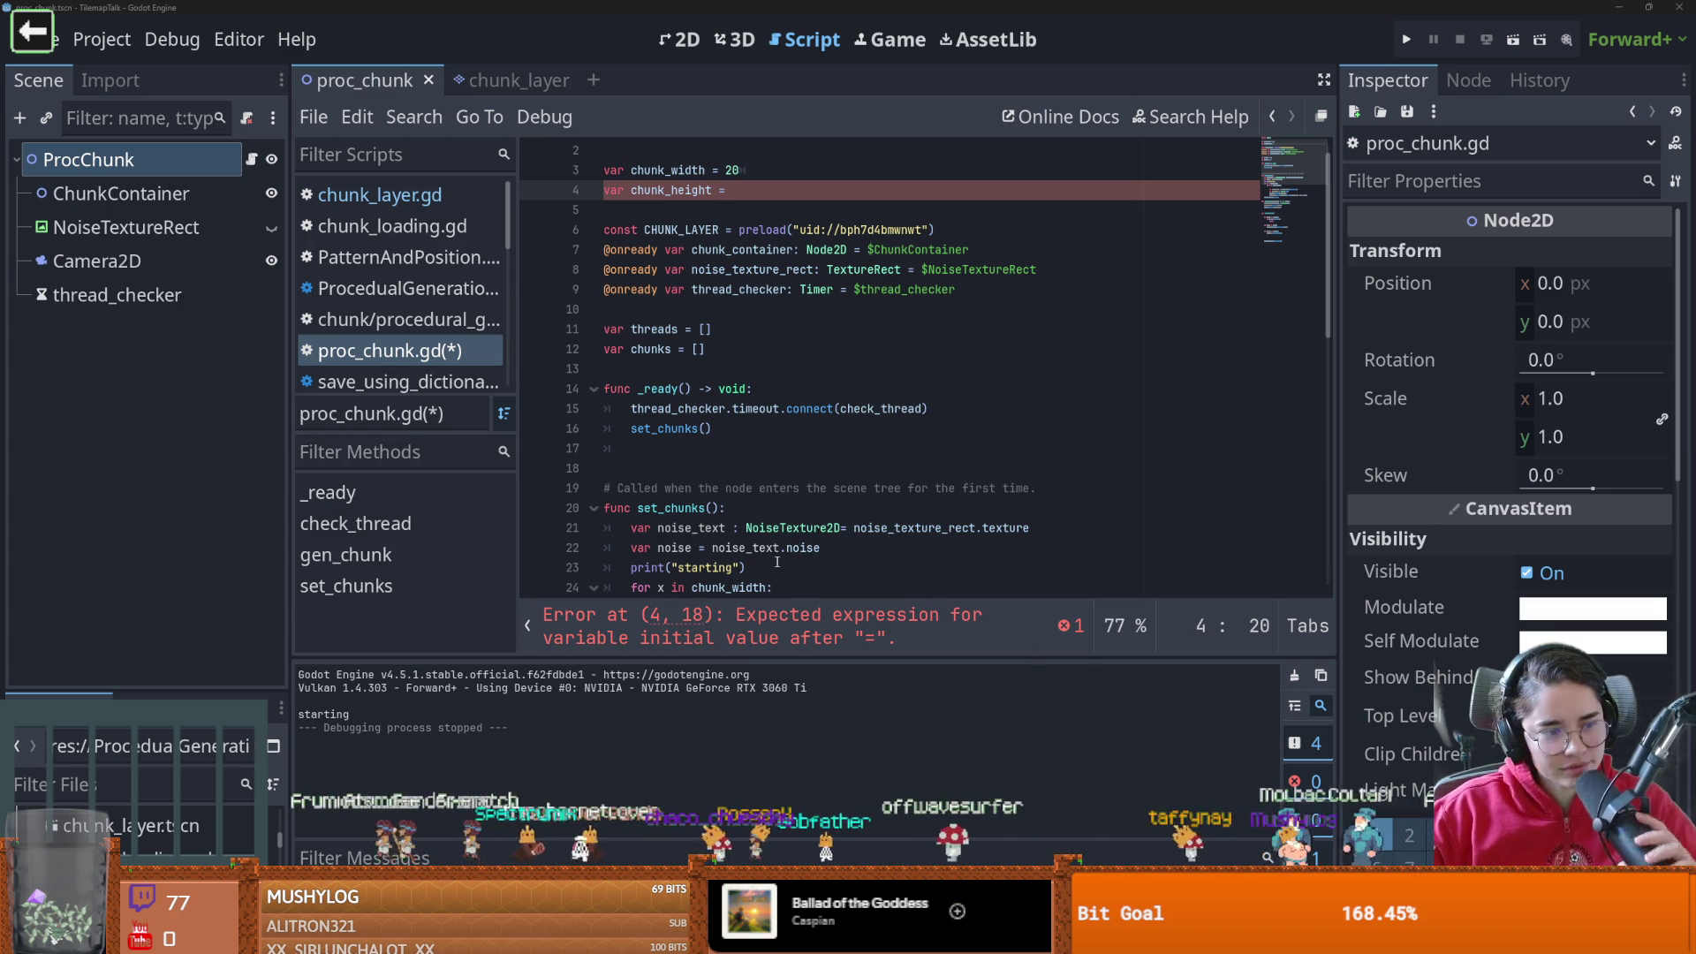
{"action": "left_click", "coordinate": [768, 489]}
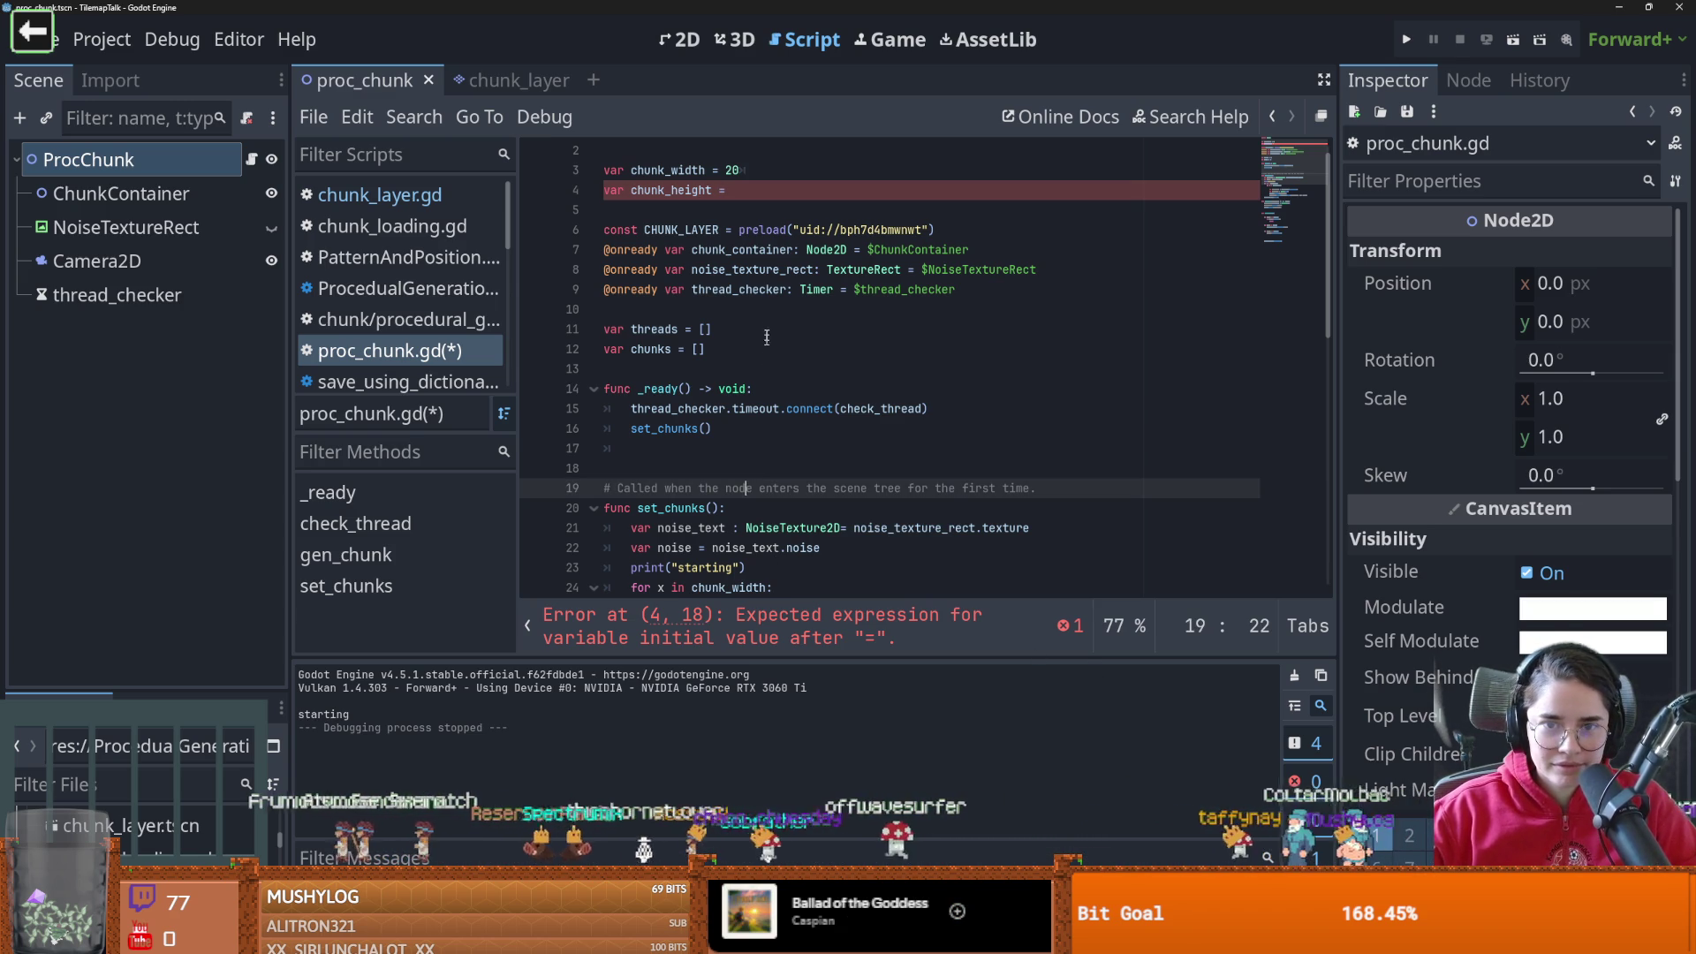
{"action": "left_click", "coordinate": [748, 193]}
{"action": "type", "text": "20"}
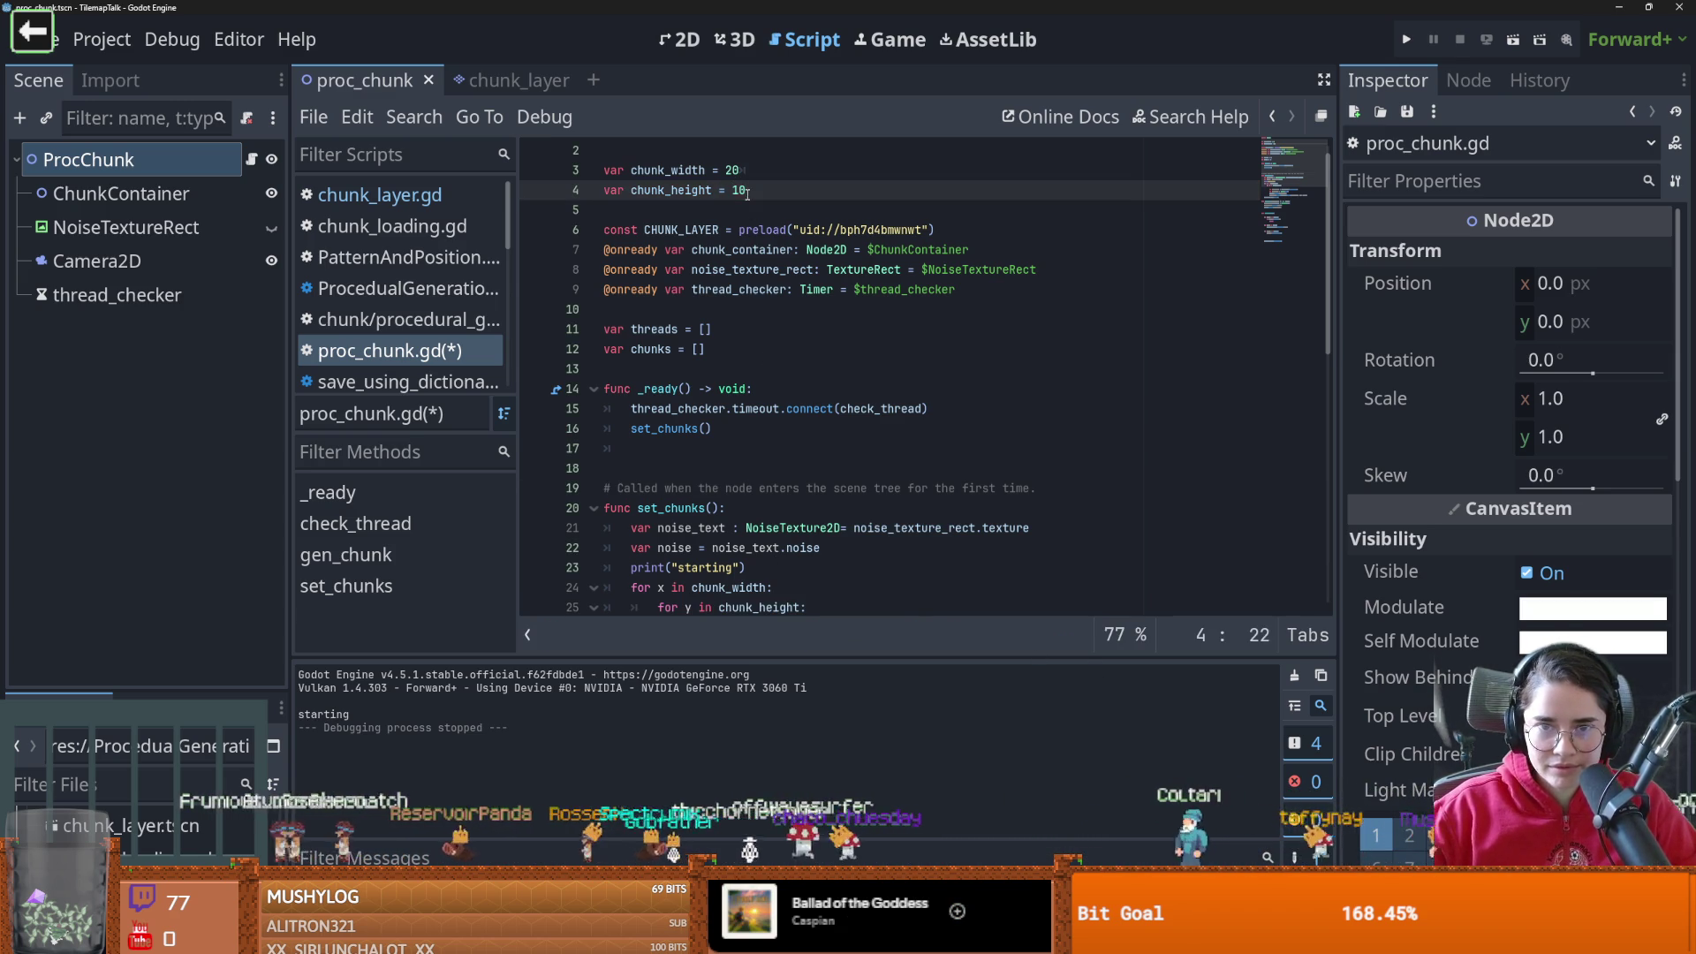
{"action": "key", "text": "ctrl+s"}
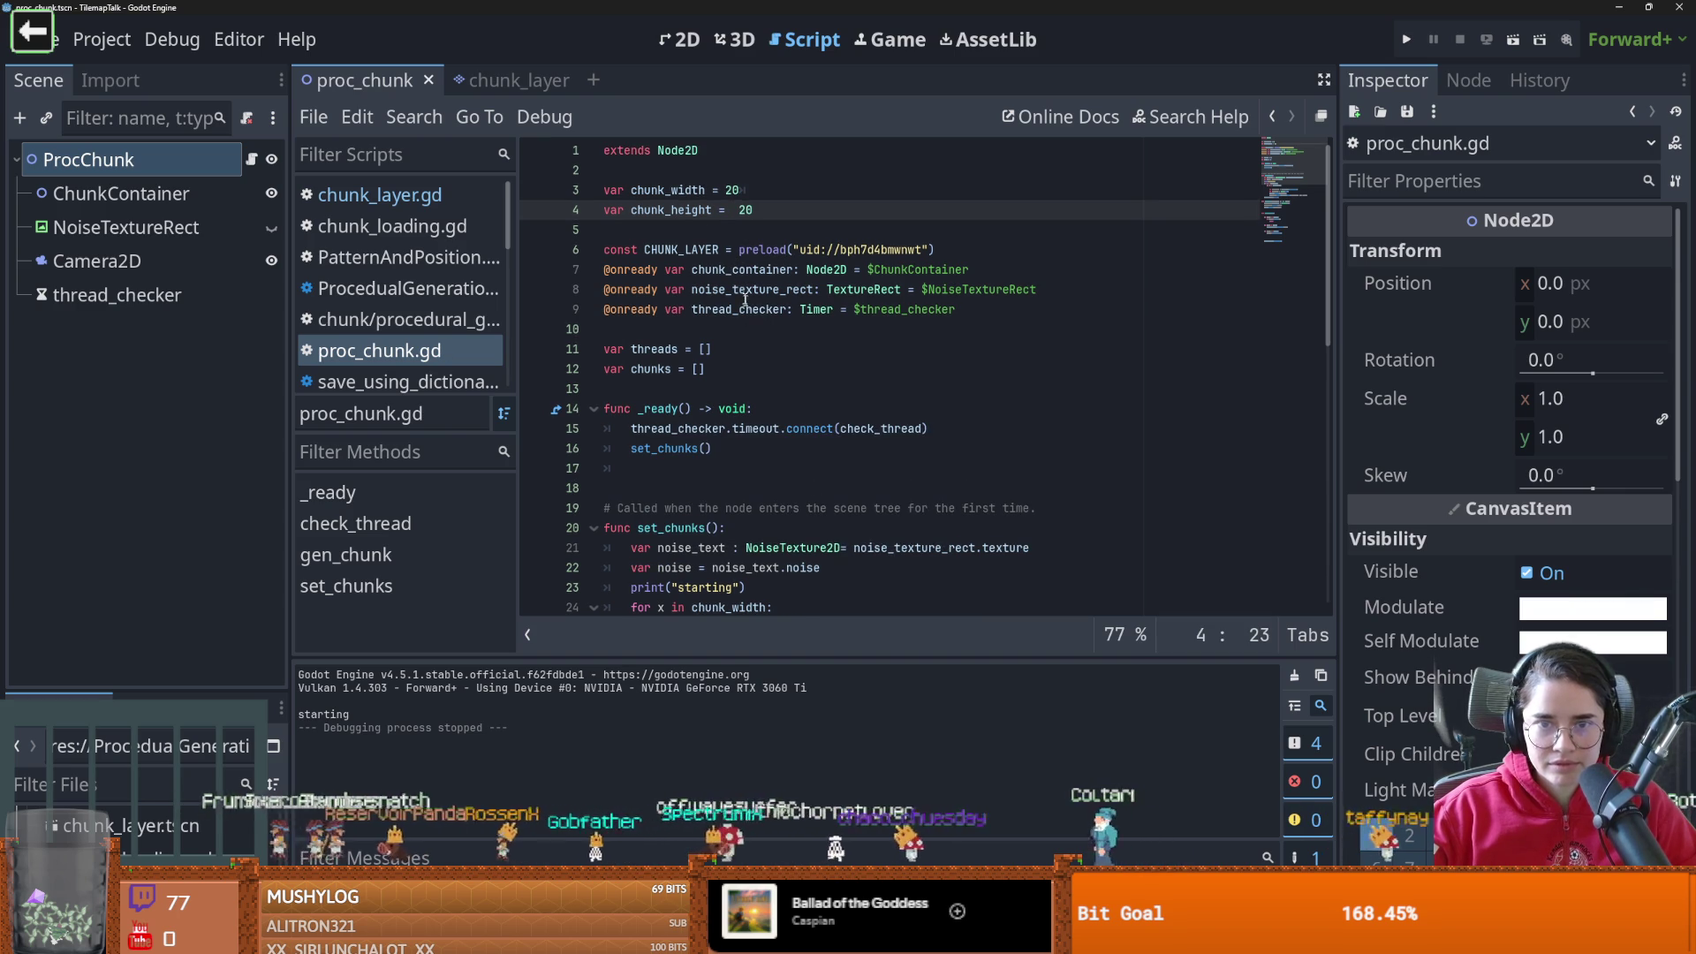
Change chunk_size from 50 to 20 in chunk_layer.gd
{"action": "left_click", "coordinate": [517, 82]}
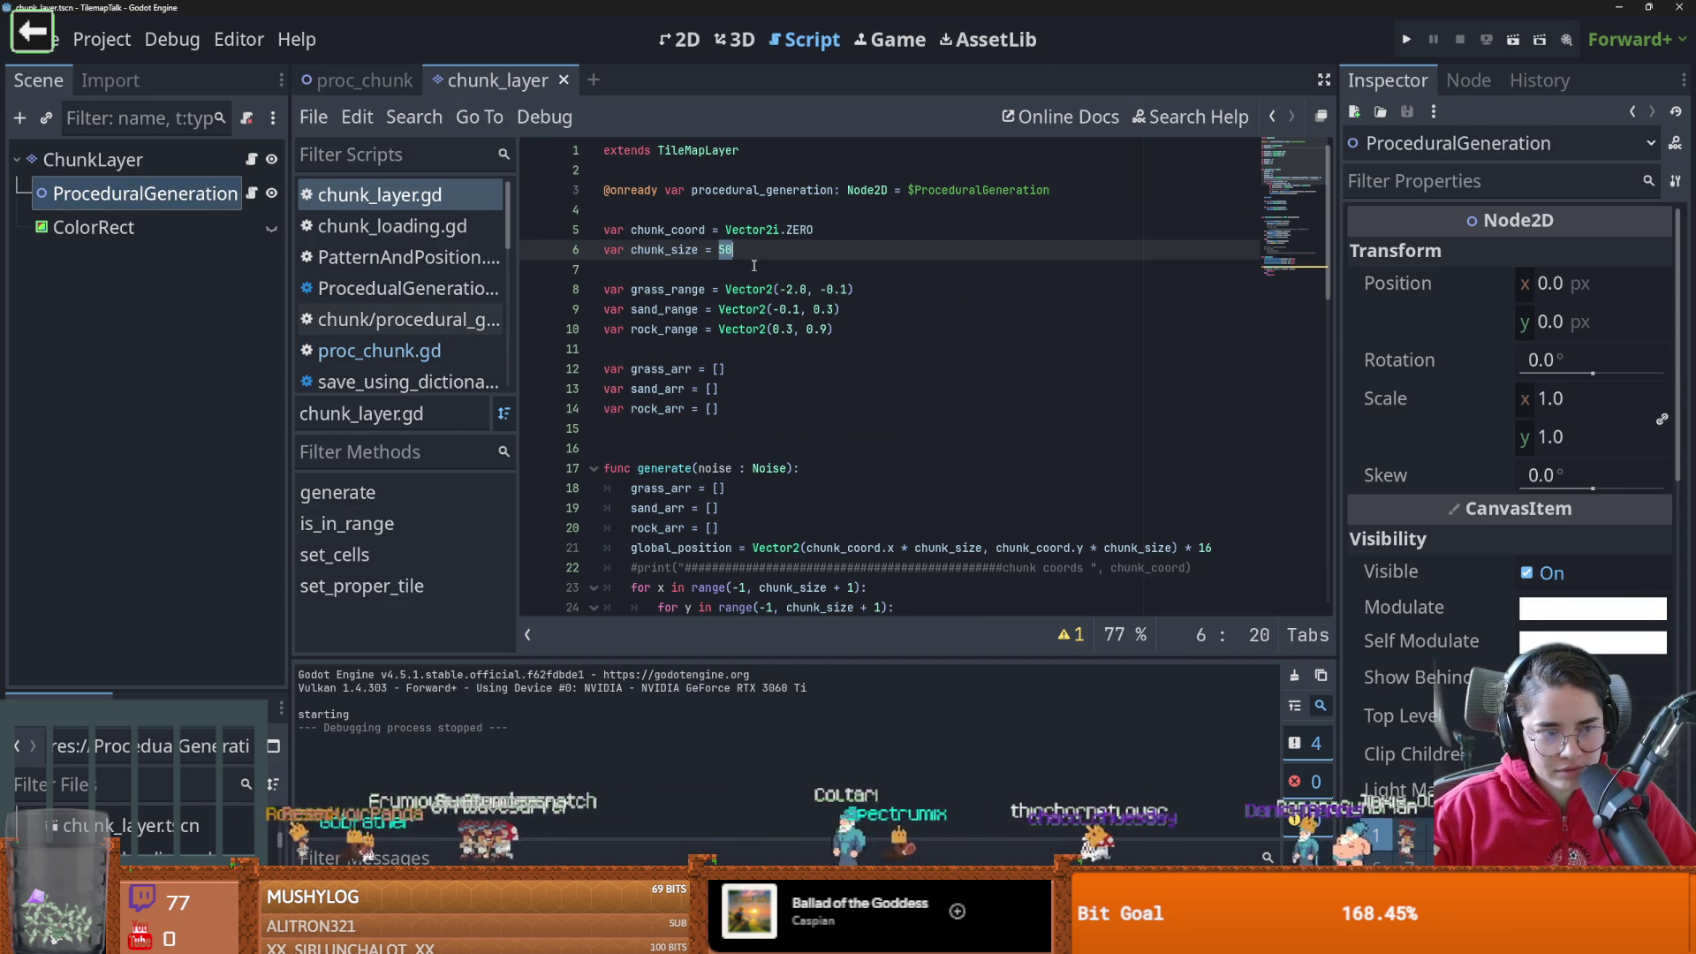
{"action": "key", "text": "BackSpace"}
{"action": "key", "text": "BackSpace"}
{"action": "type", "text": "20"}
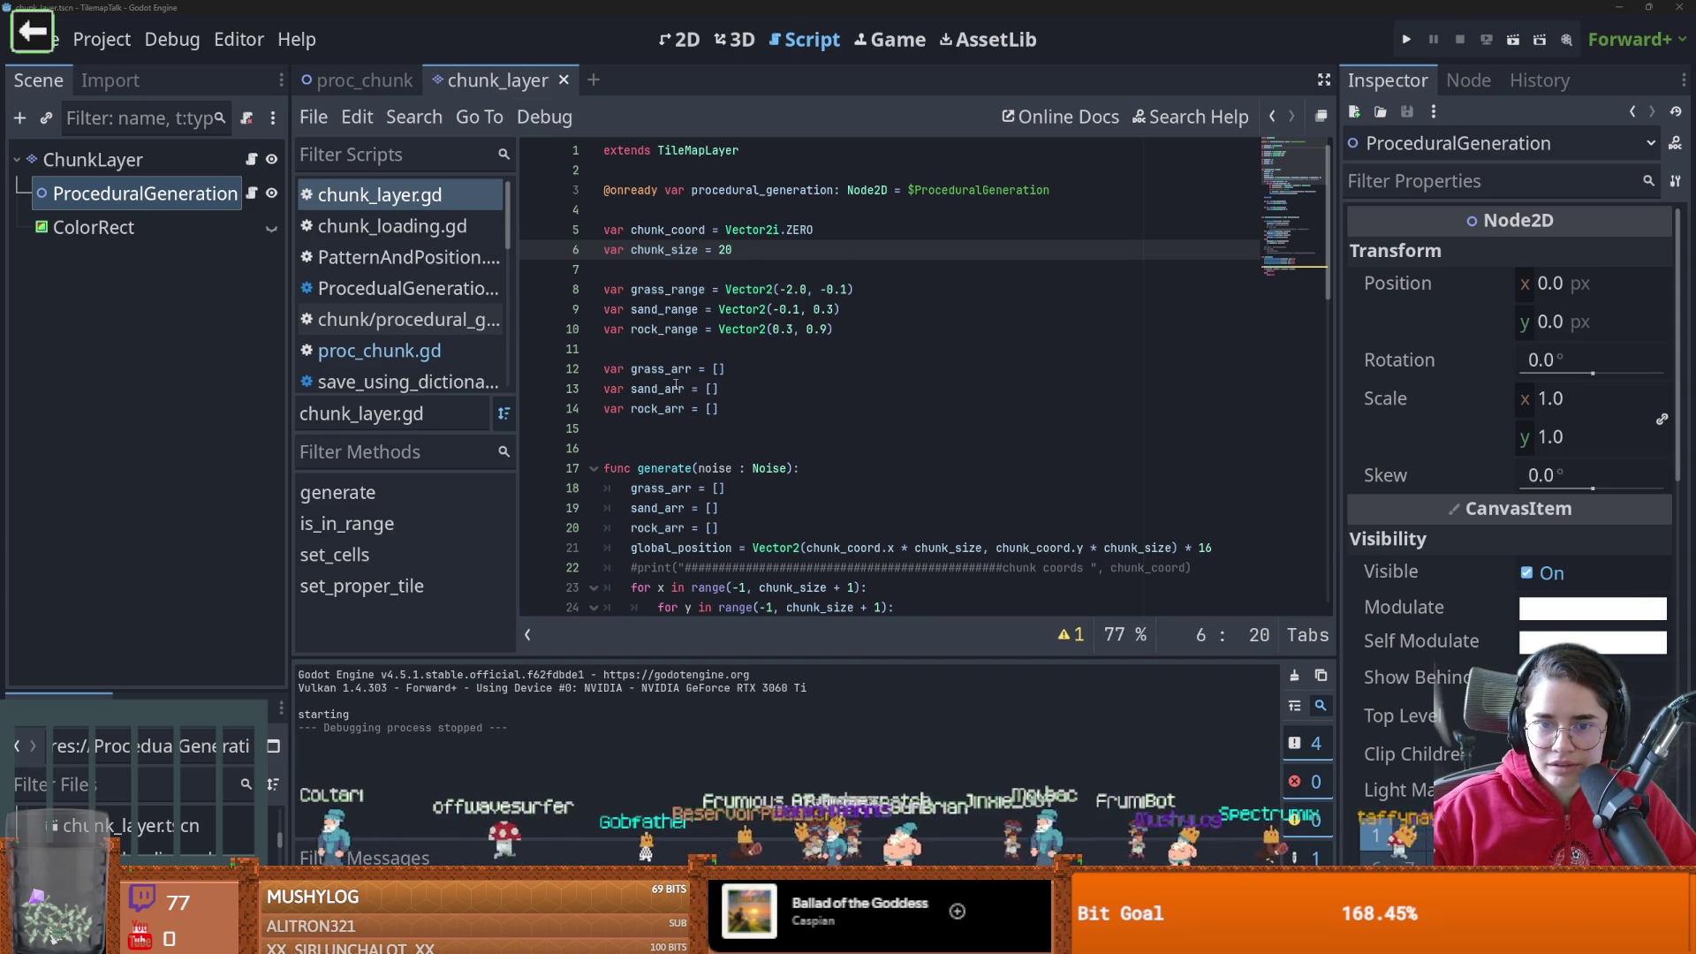
Back in proc_chunk.gd, review _ready and set_chunks, then delete the blank line after _ready
{"action": "left_click", "coordinate": [380, 84]}
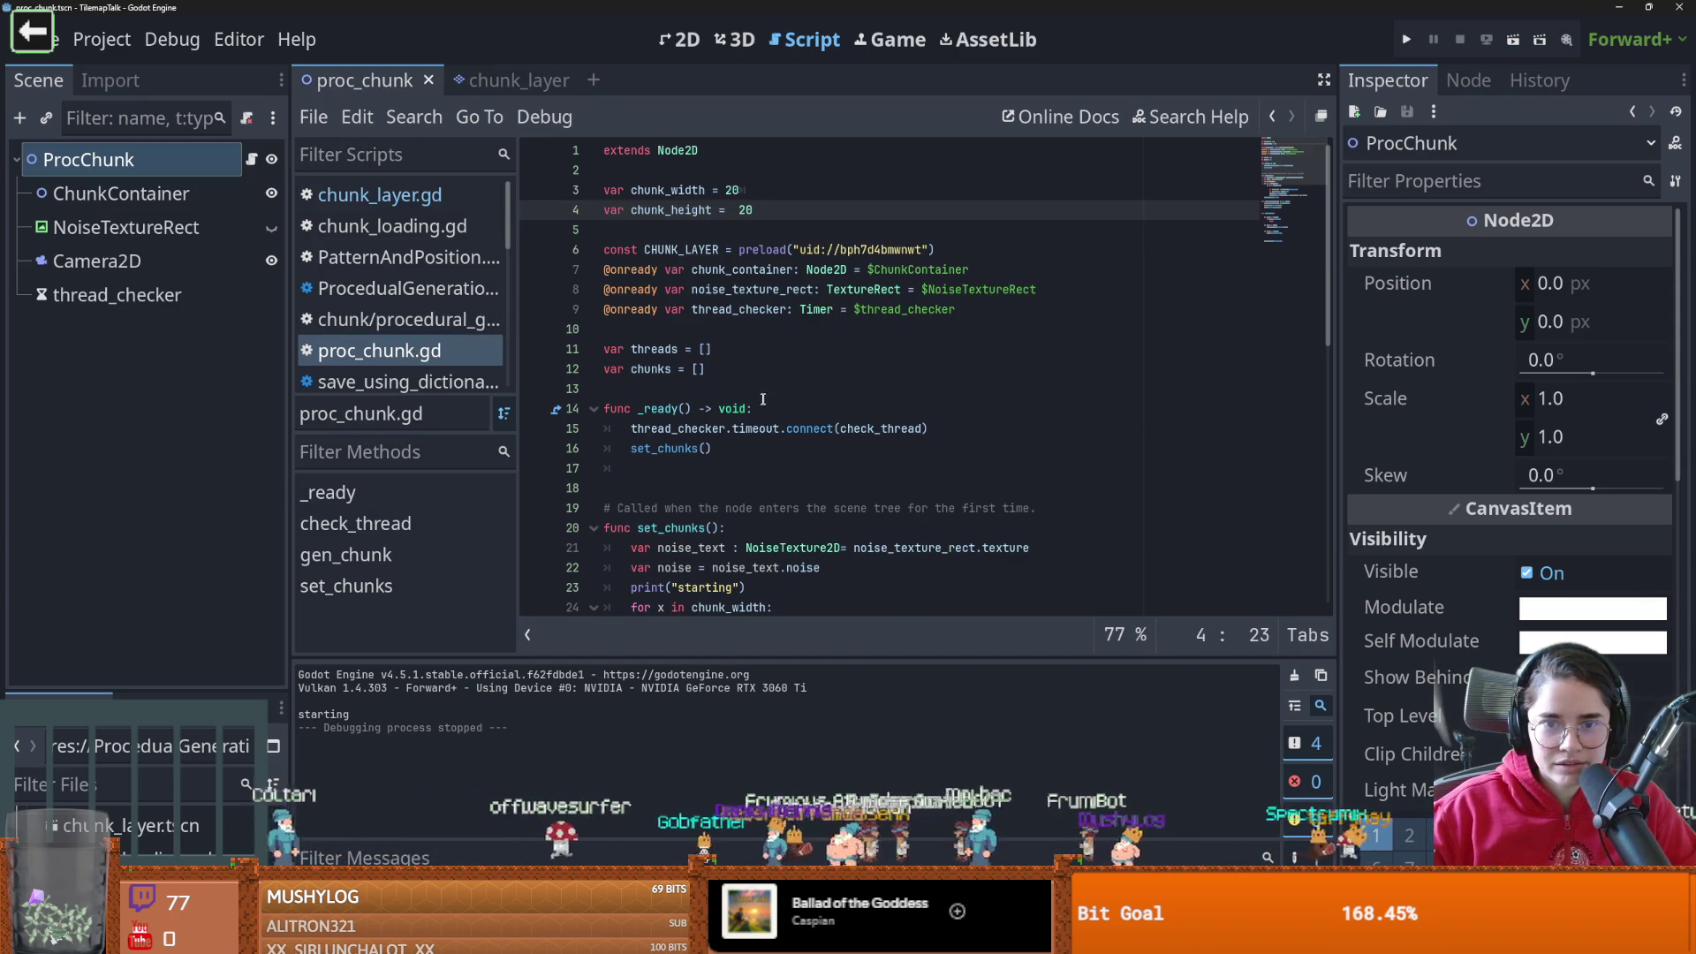
{"action": "double_click", "coordinate": [672, 351]}
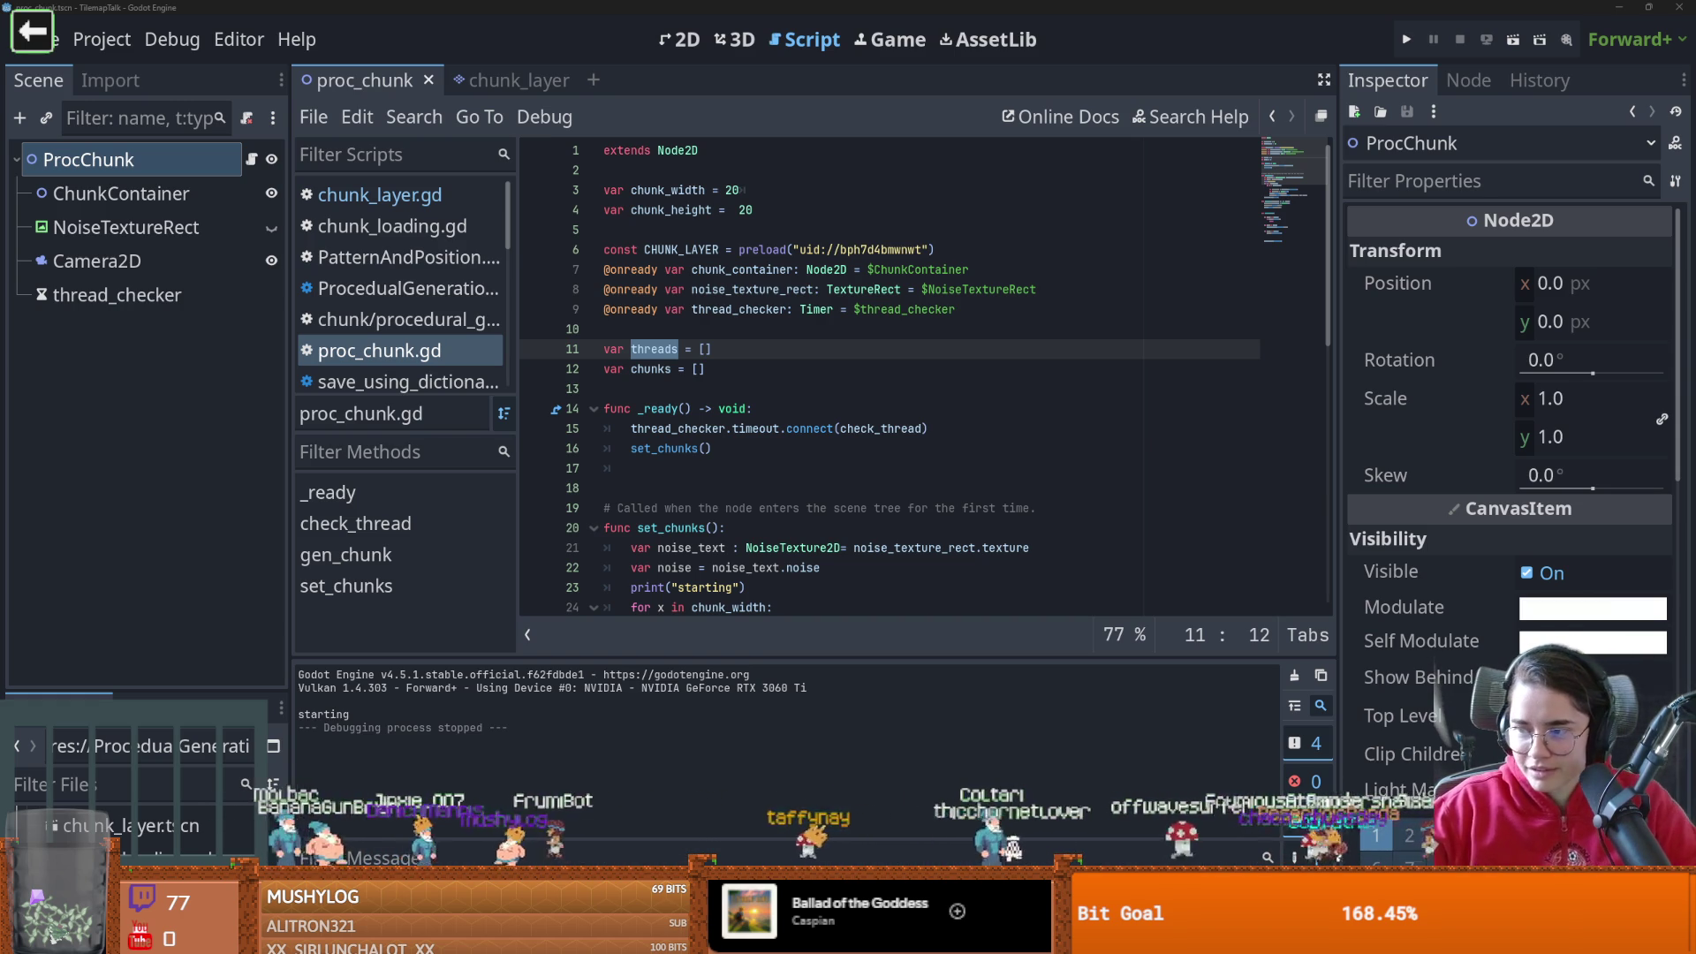
{"action": "left_click", "coordinate": [719, 409]}
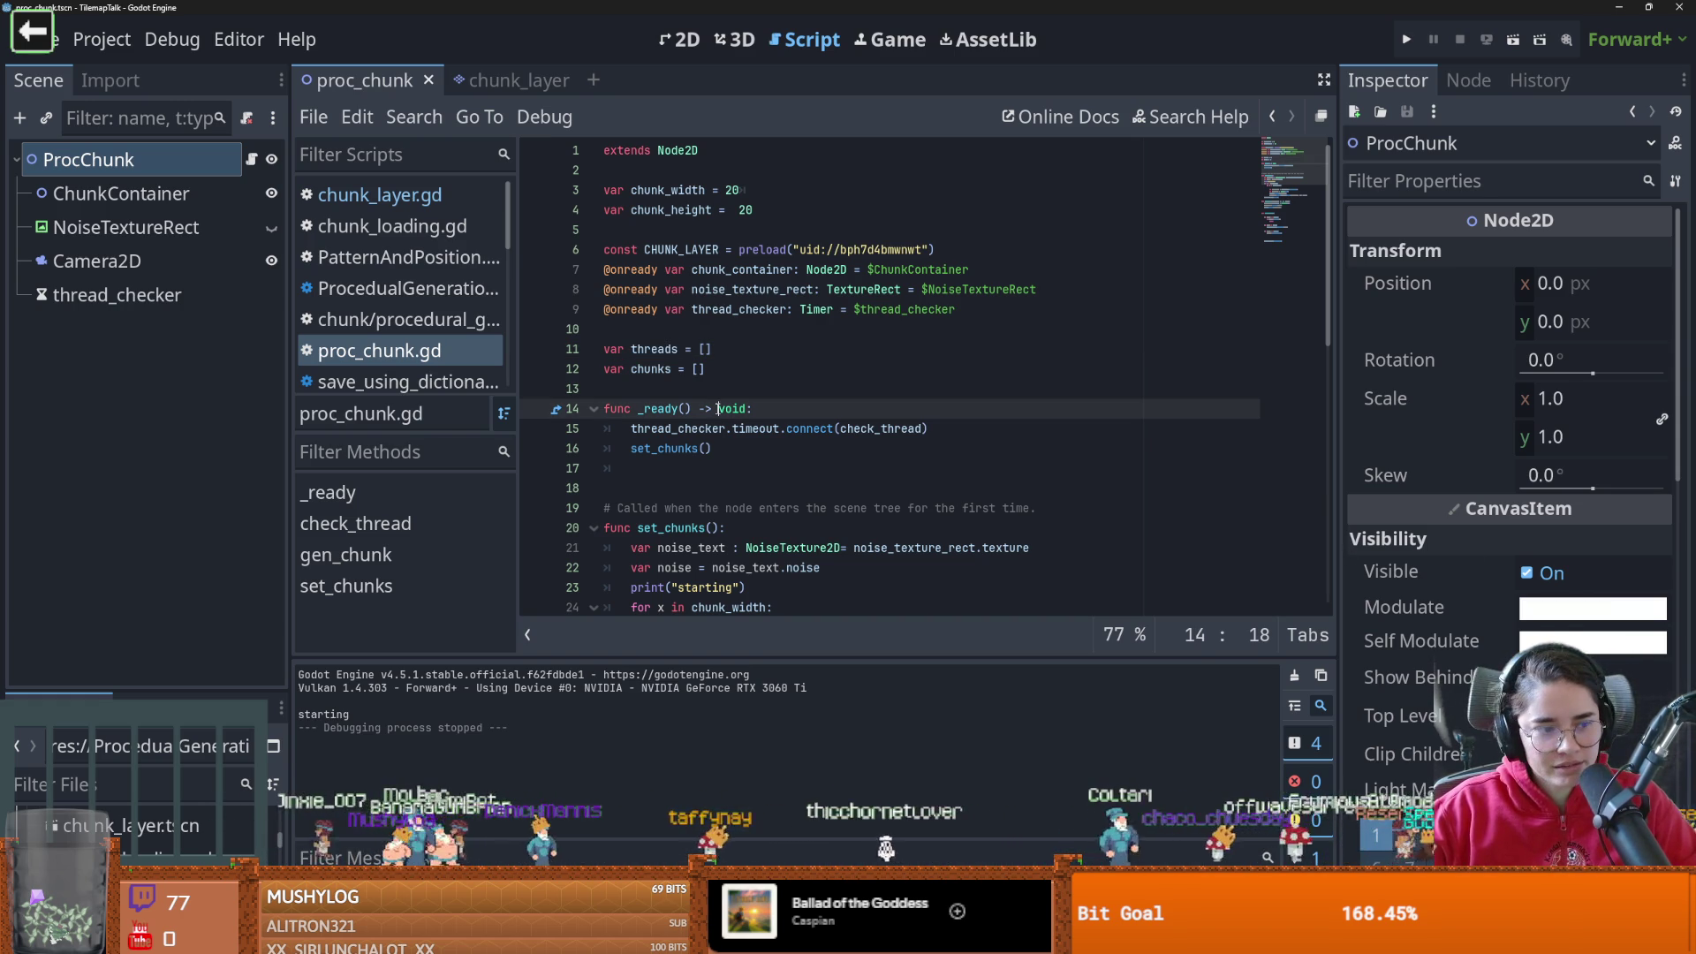
{"action": "left_click", "coordinate": [887, 430]}
{"action": "scroll", "coordinate": [874, 438], "scroll_direction": "down", "scroll_amount": 2}
{"action": "scroll", "coordinate": [856, 440], "scroll_direction": "up", "scroll_amount": 2}
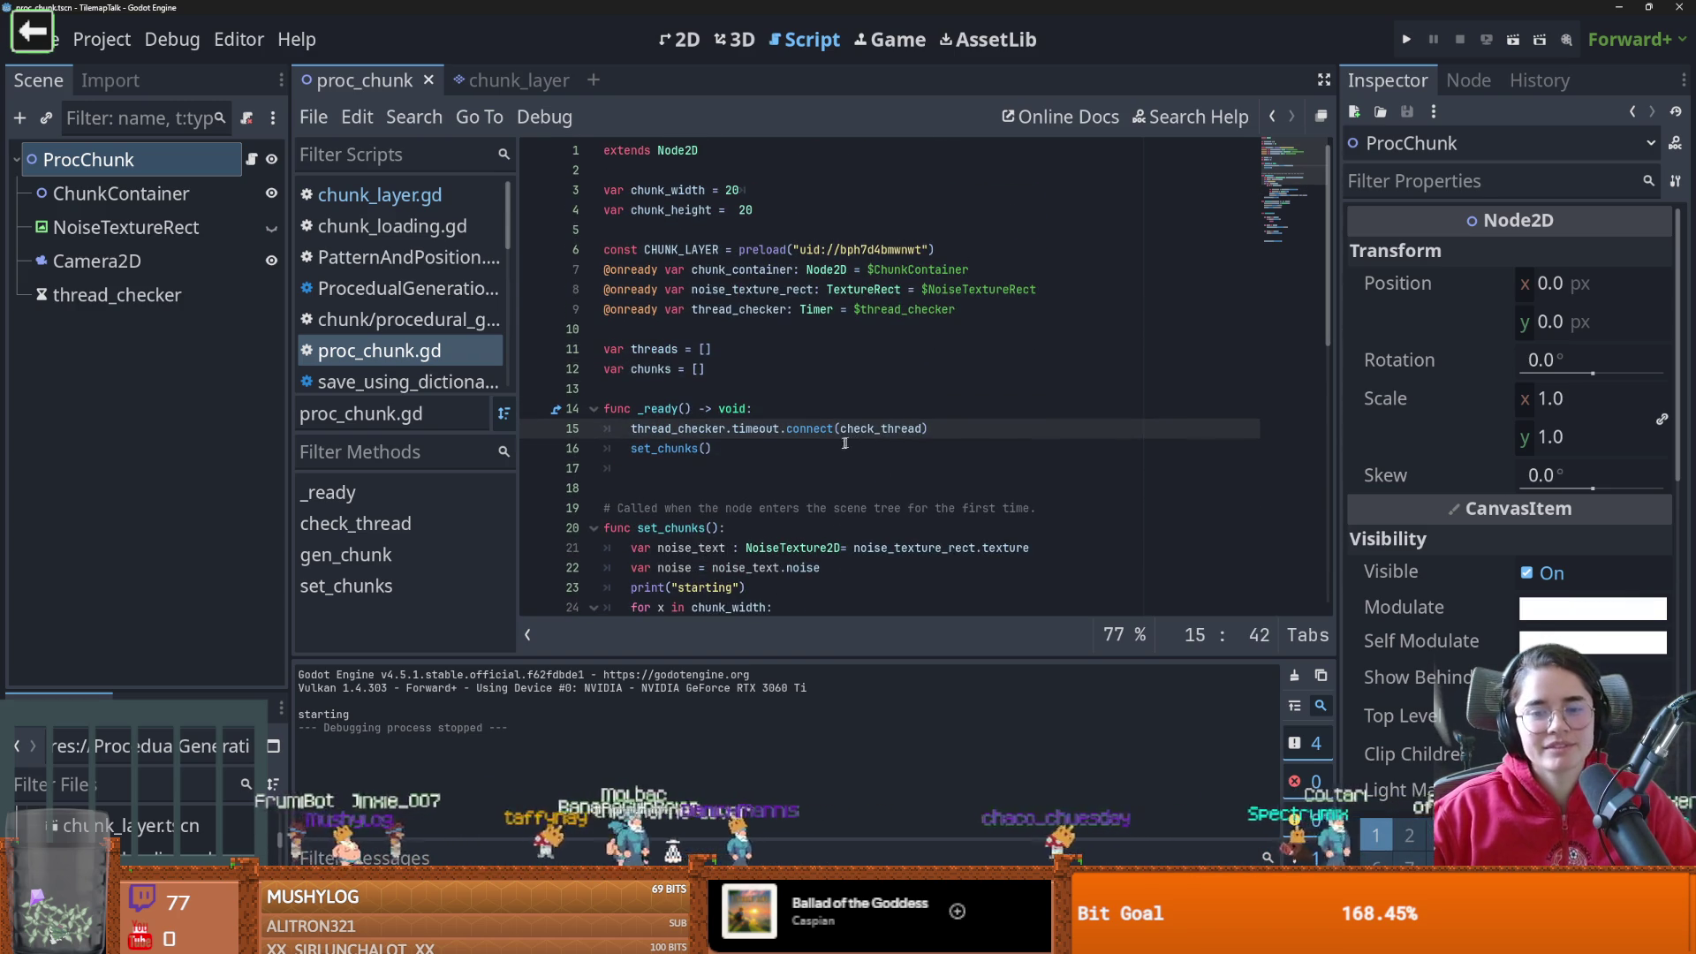
{"action": "scroll", "coordinate": [839, 440], "scroll_direction": "down", "scroll_amount": 4}
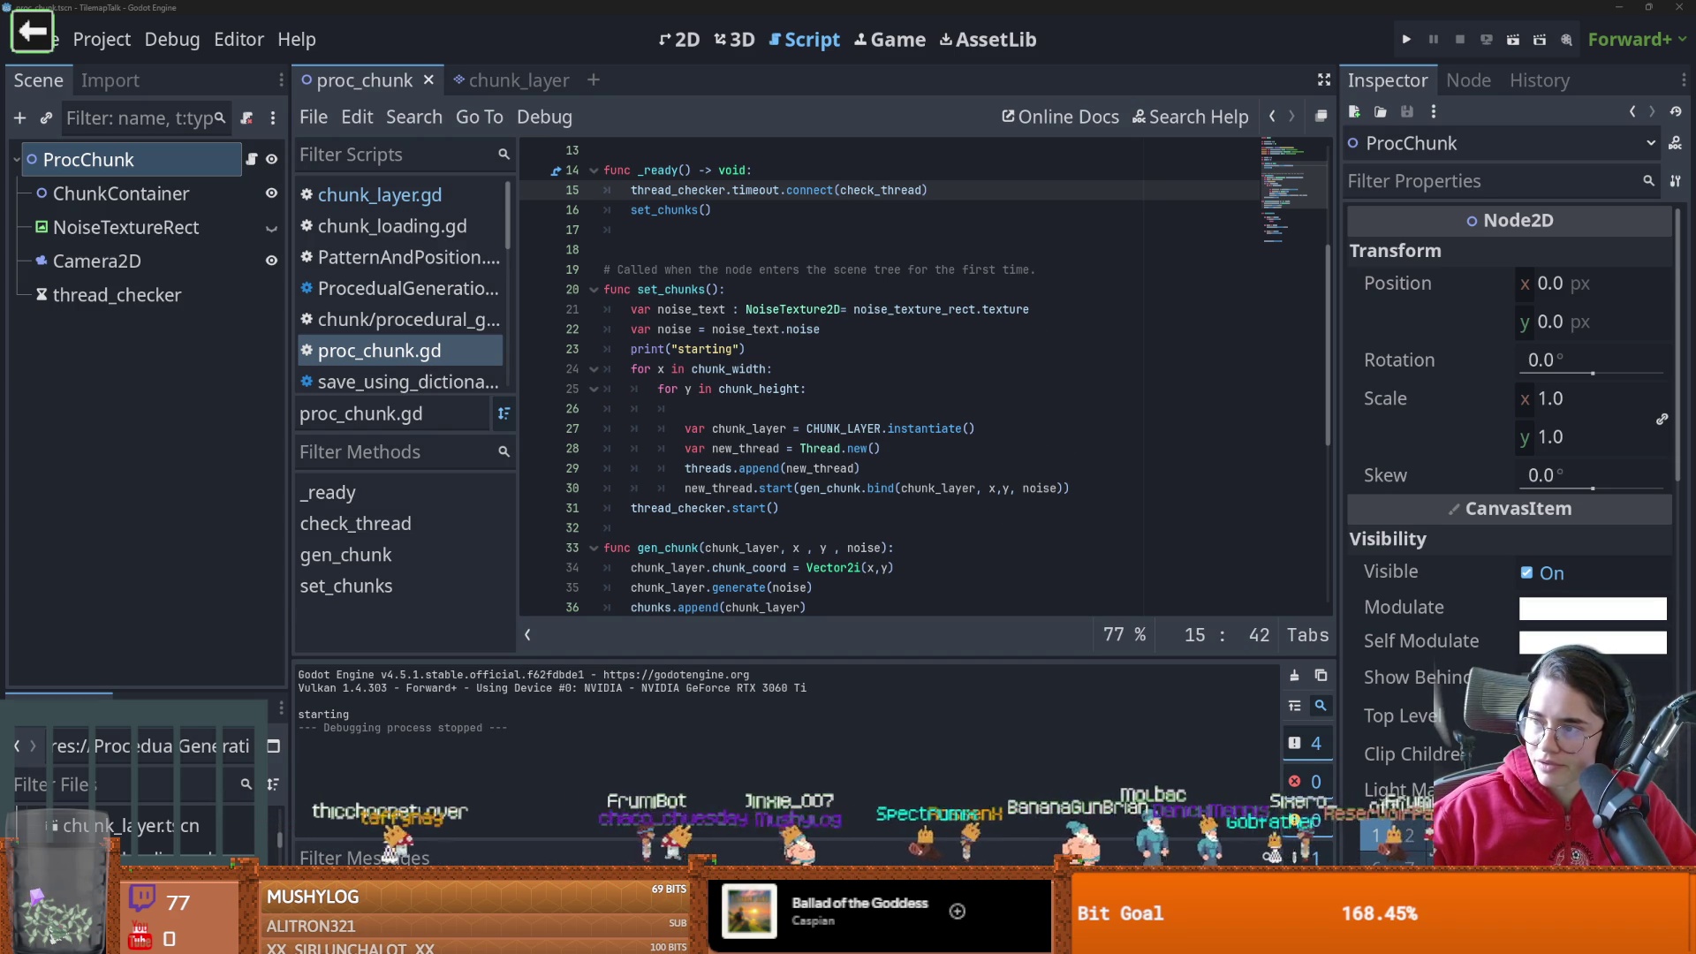
{"action": "left_click", "coordinate": [793, 516]}
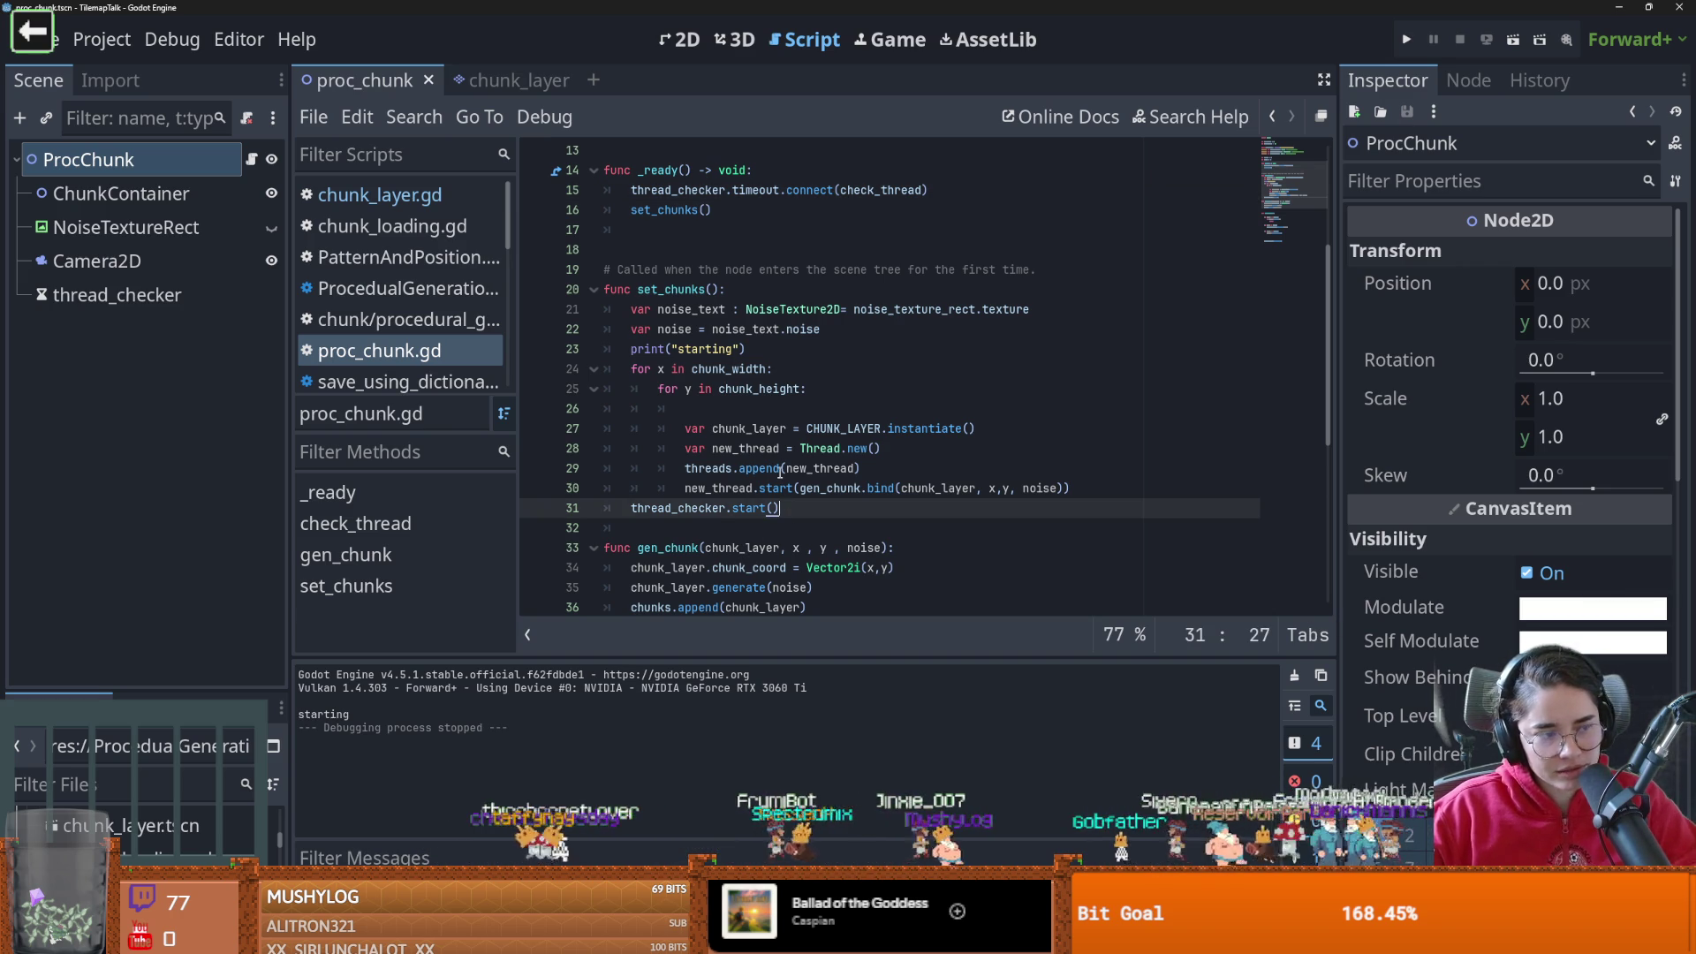
{"action": "left_click", "coordinate": [815, 524]}
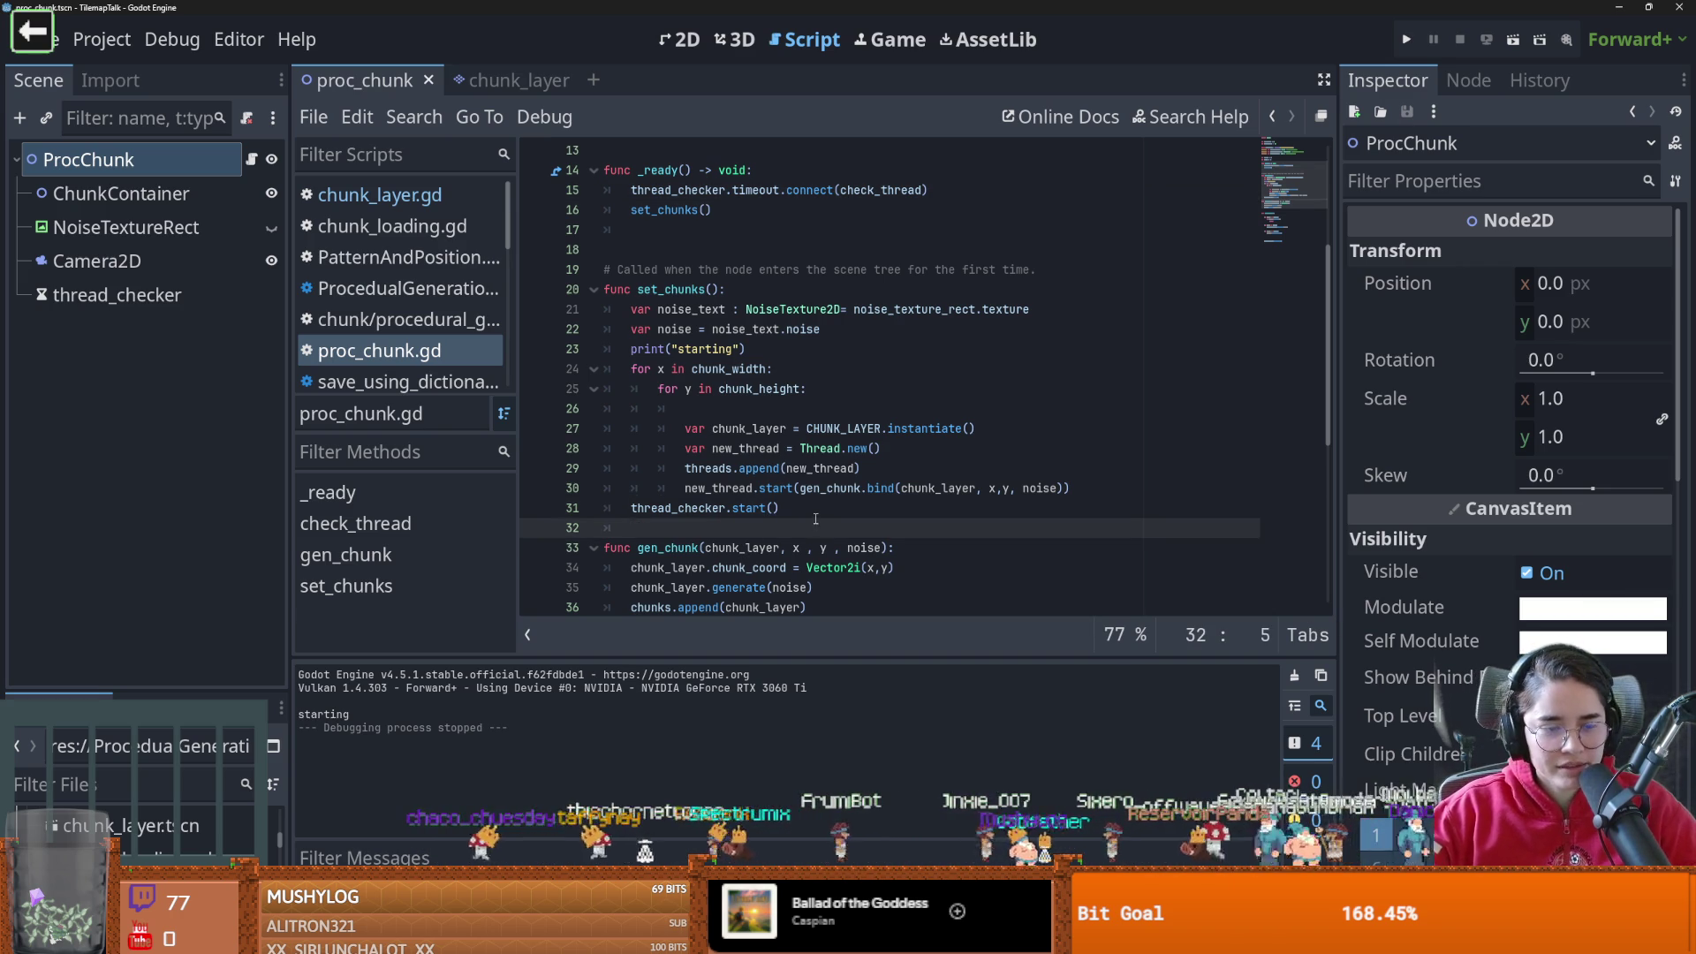
{"action": "scroll", "coordinate": [697, 428], "scroll_direction": "up", "scroll_amount": 2}
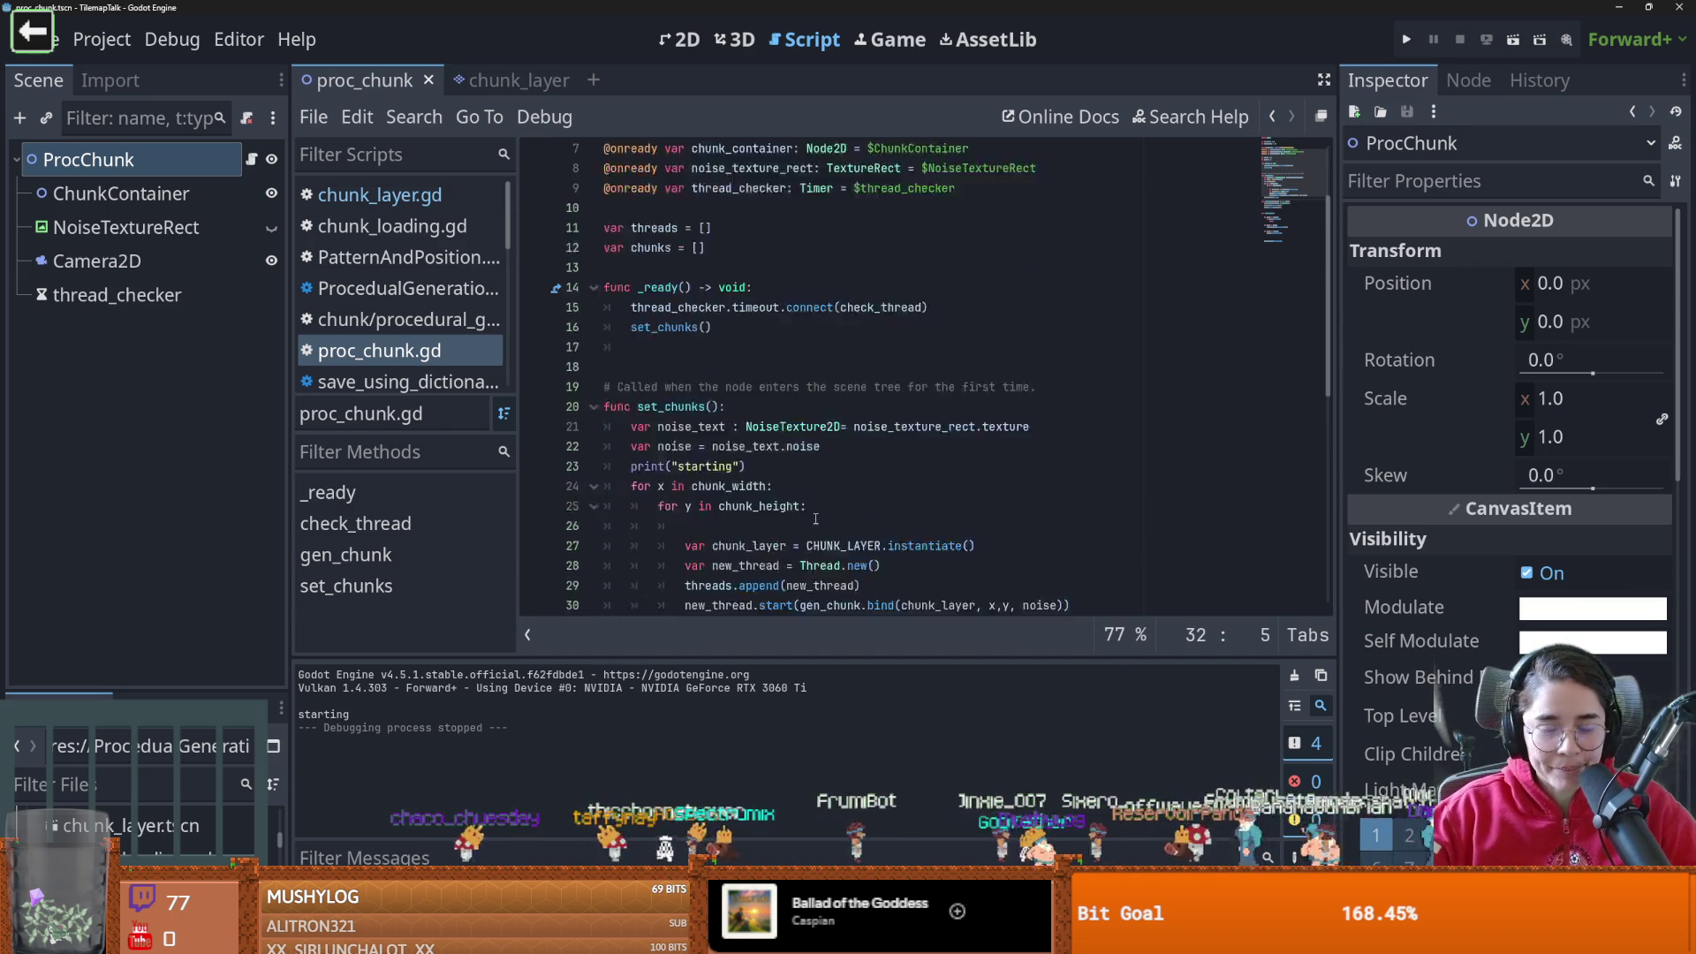
{"action": "left_click", "coordinate": [673, 368]}
{"action": "key", "text": "BackSpace"}
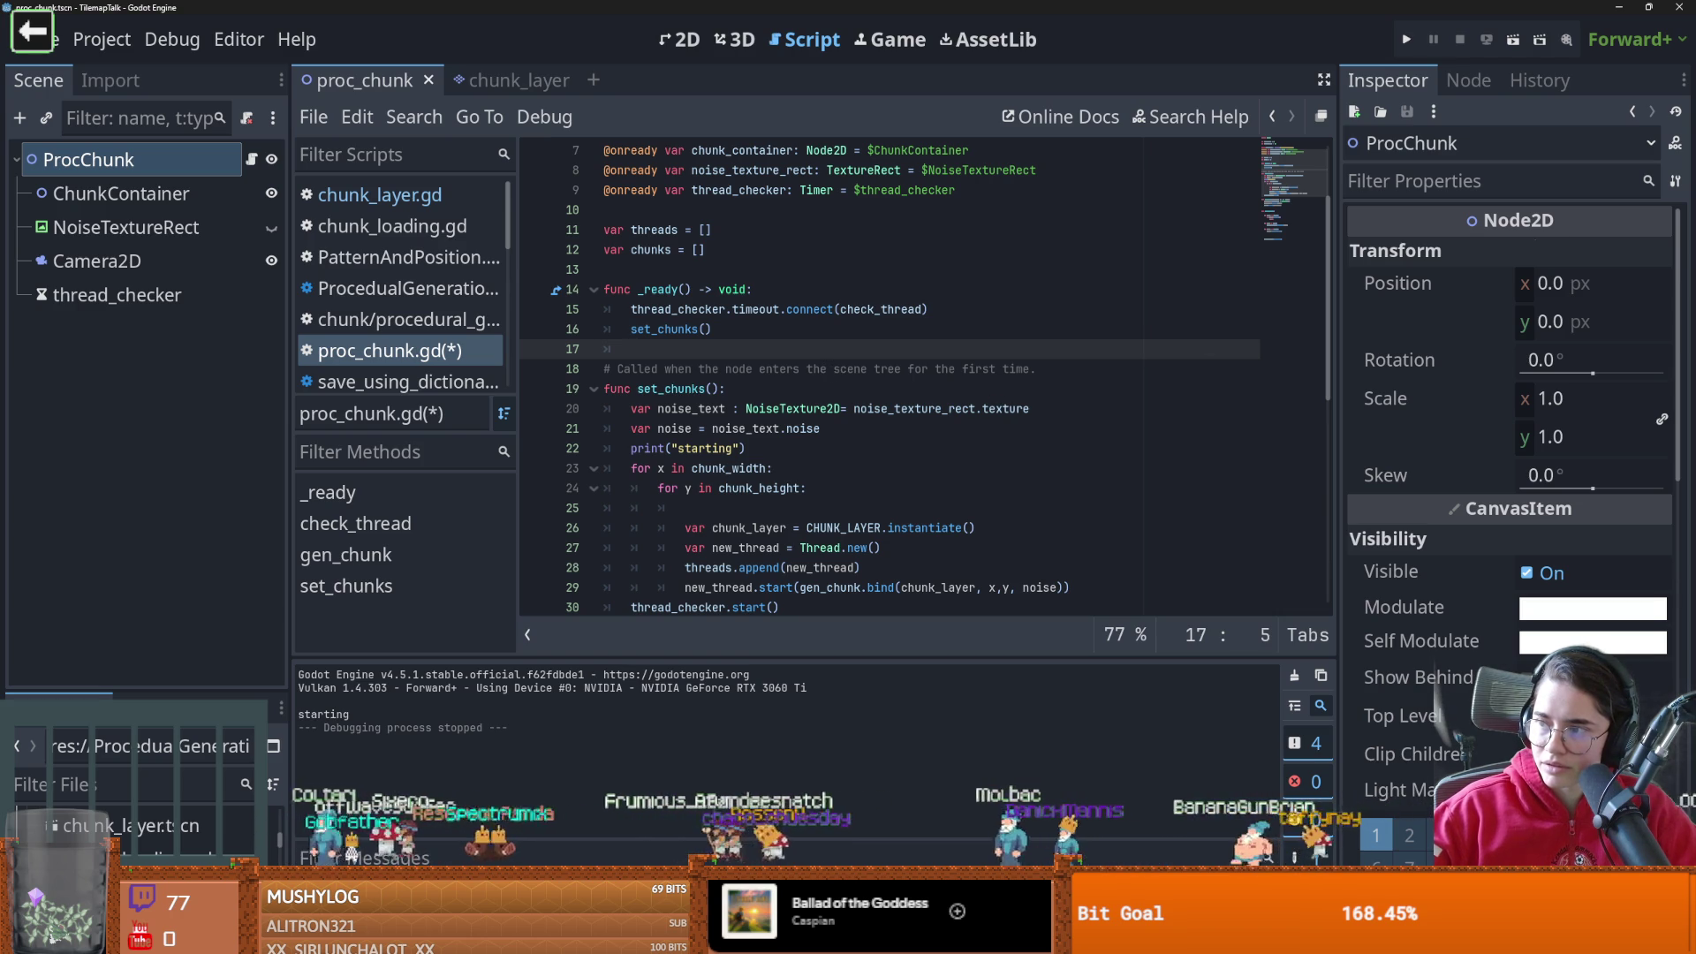
{"action": "key", "text": "Up"}
{"action": "key", "text": "ctrl+shift+Right"}
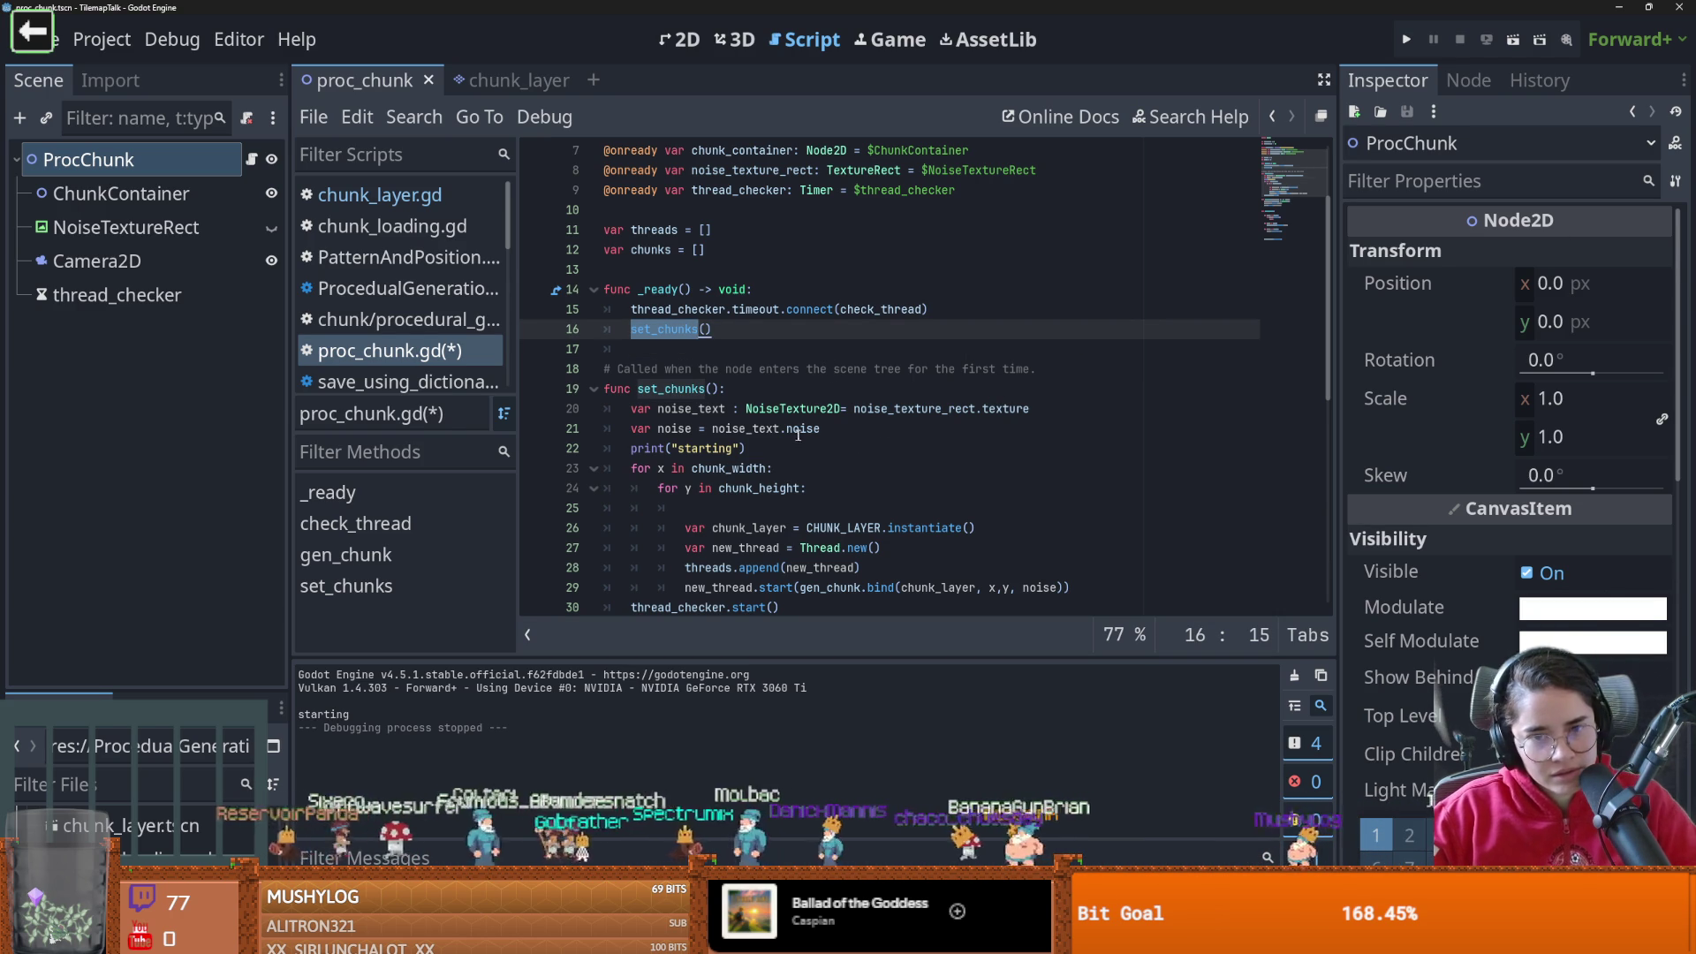
{"action": "left_click", "coordinate": [751, 429]}
{"action": "left_click", "coordinate": [749, 349]}
{"action": "scroll", "coordinate": [823, 444], "scroll_direction": "down", "scroll_amount": 1}
{"action": "scroll", "coordinate": [823, 444], "scroll_direction": "down", "scroll_amount": 3}
{"action": "scroll", "coordinate": [823, 443], "scroll_direction": "up", "scroll_amount": 5}
{"action": "scroll", "coordinate": [824, 440], "scroll_direction": "down", "scroll_amount": 3}
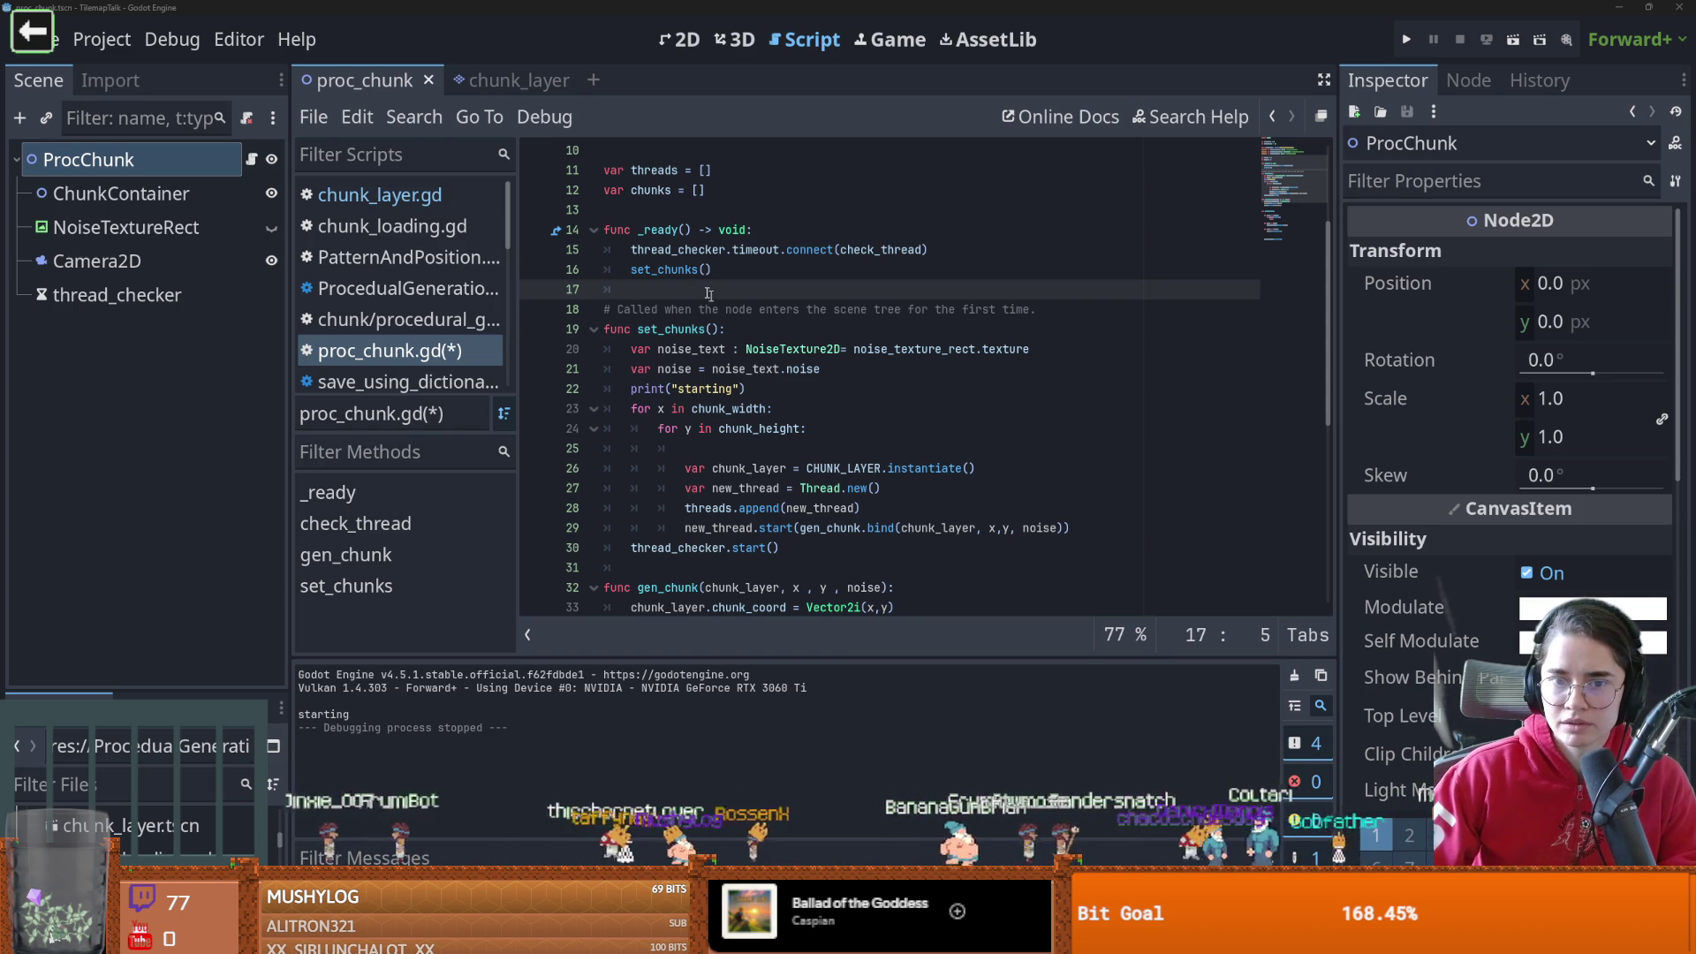
{"action": "double_click", "coordinate": [664, 269]}
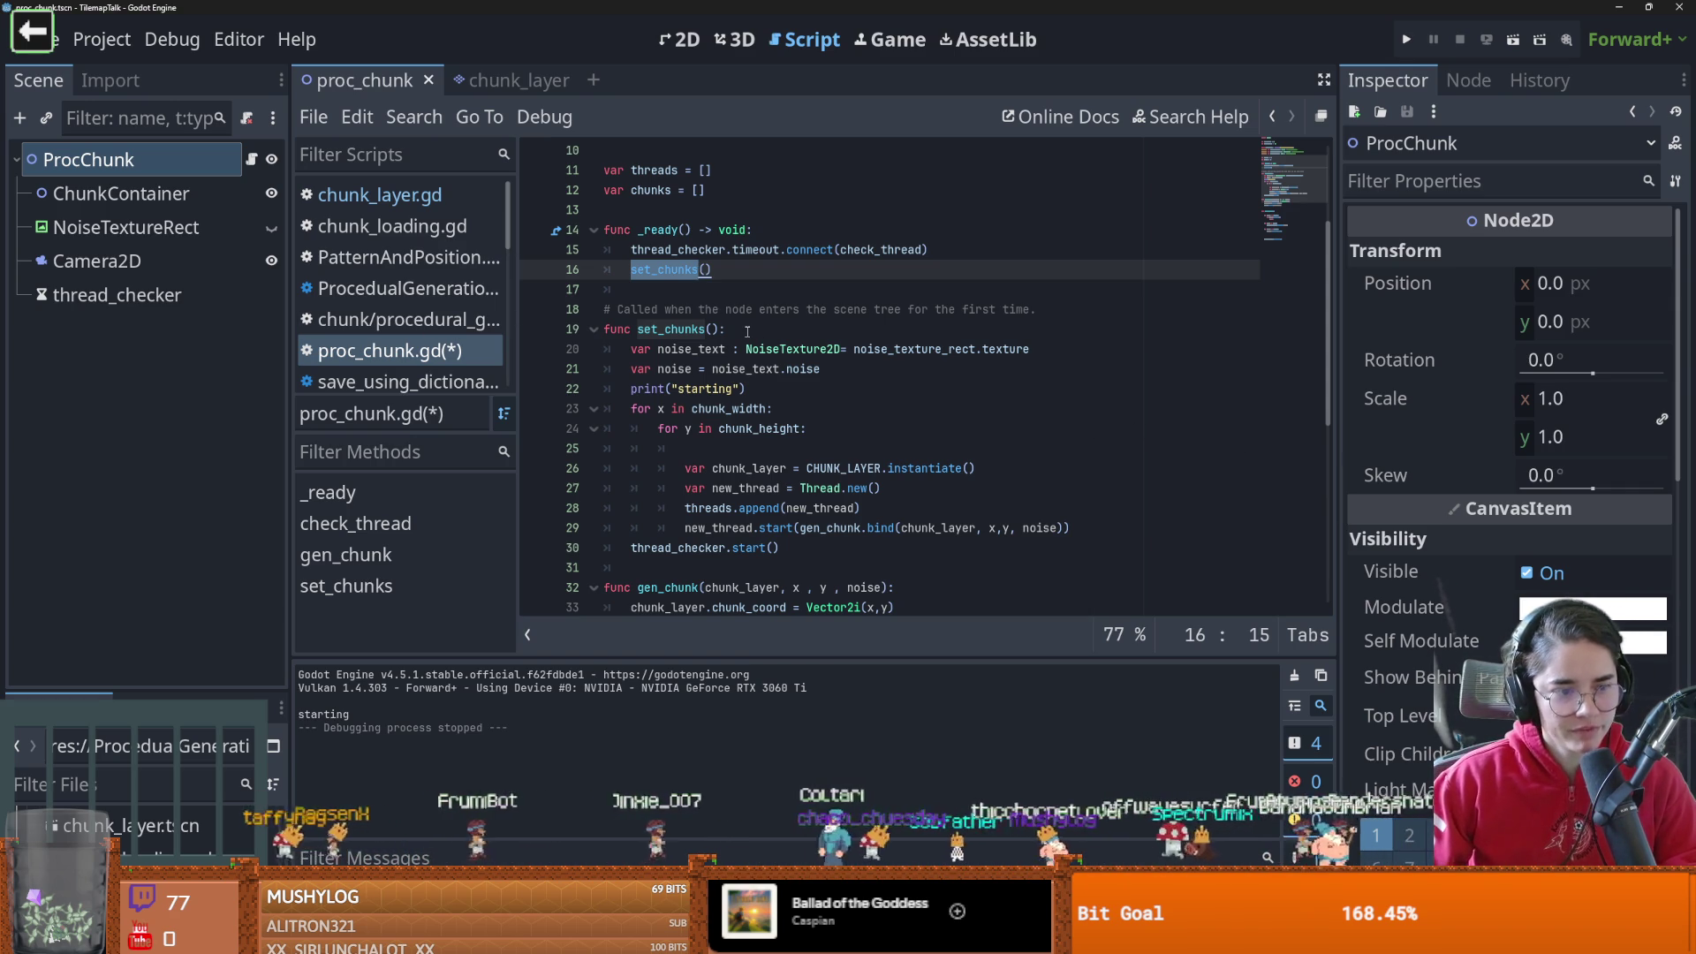
{"action": "scroll", "coordinate": [736, 480], "scroll_direction": "down", "scroll_amount": 1}
{"action": "scroll", "coordinate": [737, 479], "scroll_direction": "up", "scroll_amount": 1}
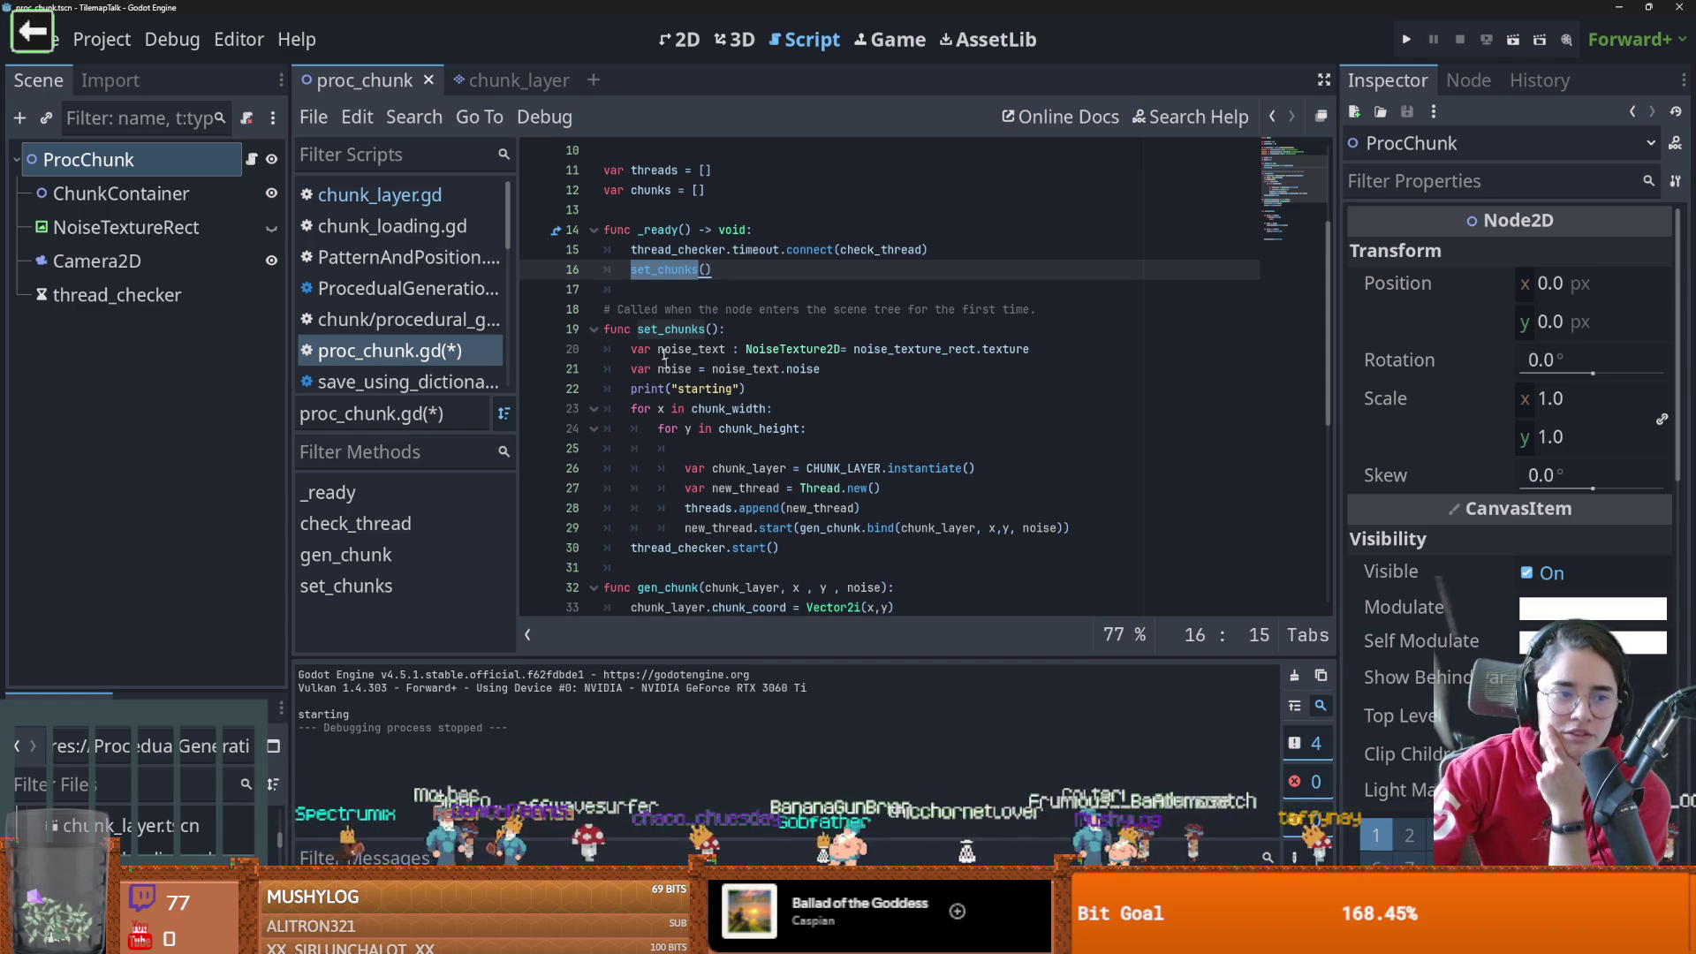
{"action": "scroll", "coordinate": [817, 383], "scroll_direction": "down", "scroll_amount": 1}
{"action": "scroll", "coordinate": [817, 383], "scroll_direction": "down", "scroll_amount": 2}
{"action": "mouse_move", "coordinate": [1070, 469]}
{"action": "left_mouse_down"}
{"action": "mouse_move", "coordinate": [707, 468]}
{"action": "mouse_move", "coordinate": [584, 439]}
{"action": "left_mouse_up"}
{"action": "left_click", "coordinate": [863, 428]}
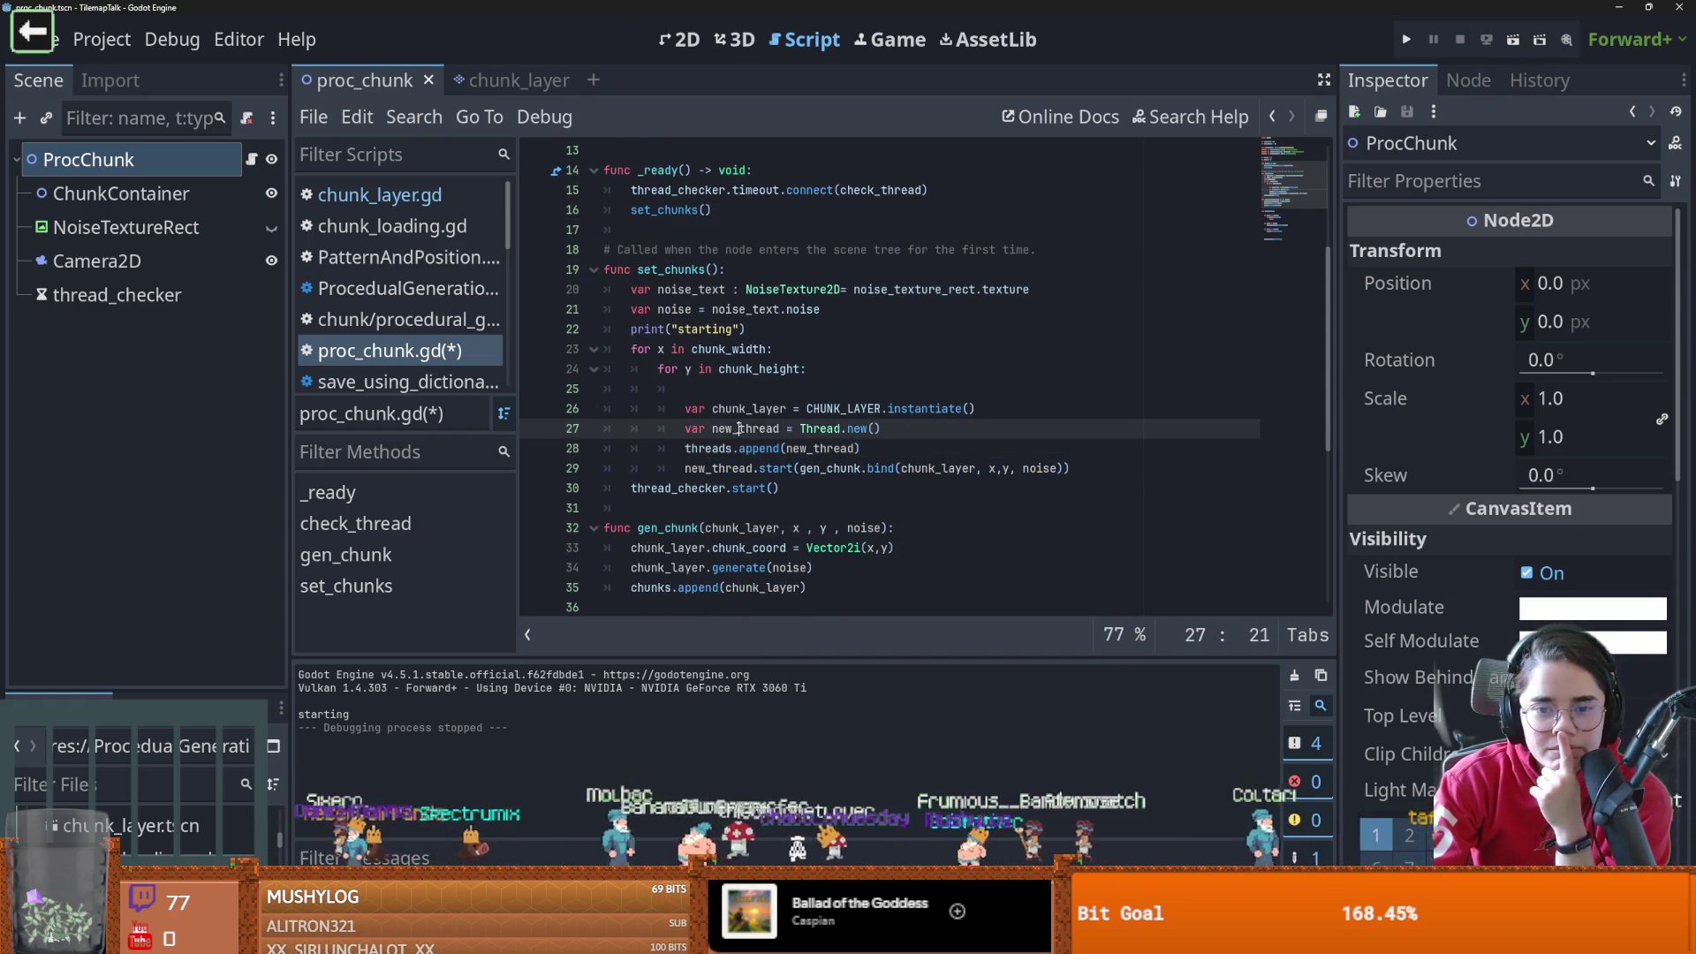
{"action": "double_click", "coordinate": [822, 448]}
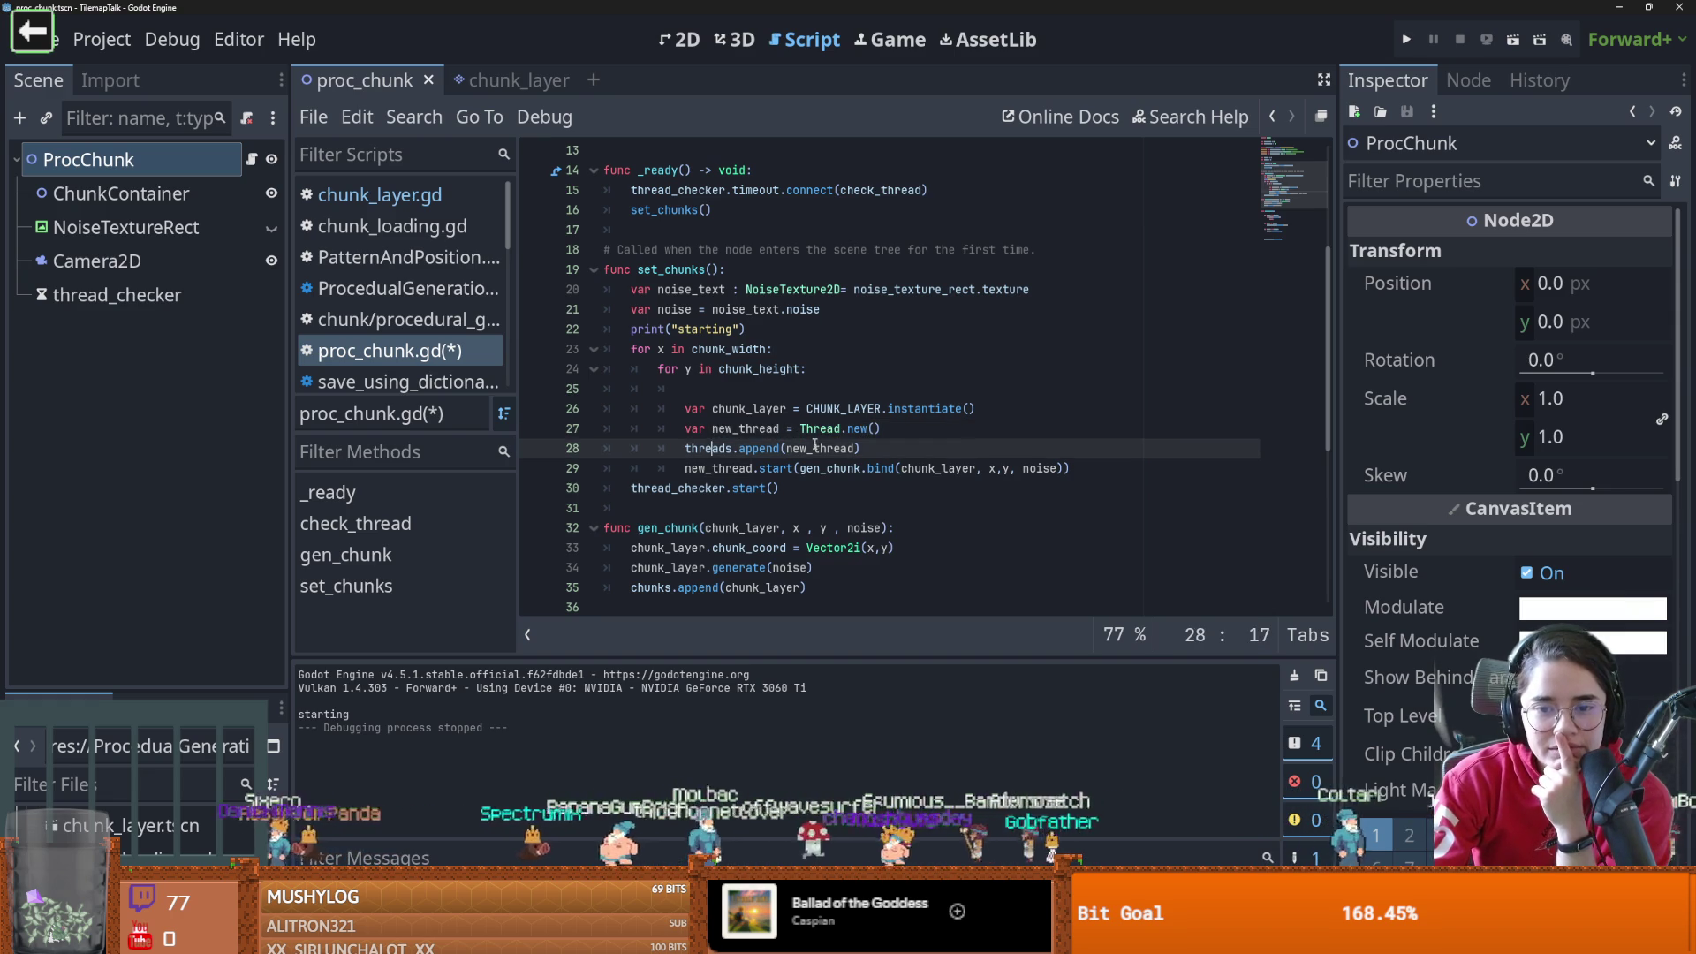
{"action": "scroll", "coordinate": [694, 287], "scroll_direction": "up", "scroll_amount": 2}
{"action": "scroll", "coordinate": [778, 429], "scroll_direction": "down", "scroll_amount": 3}
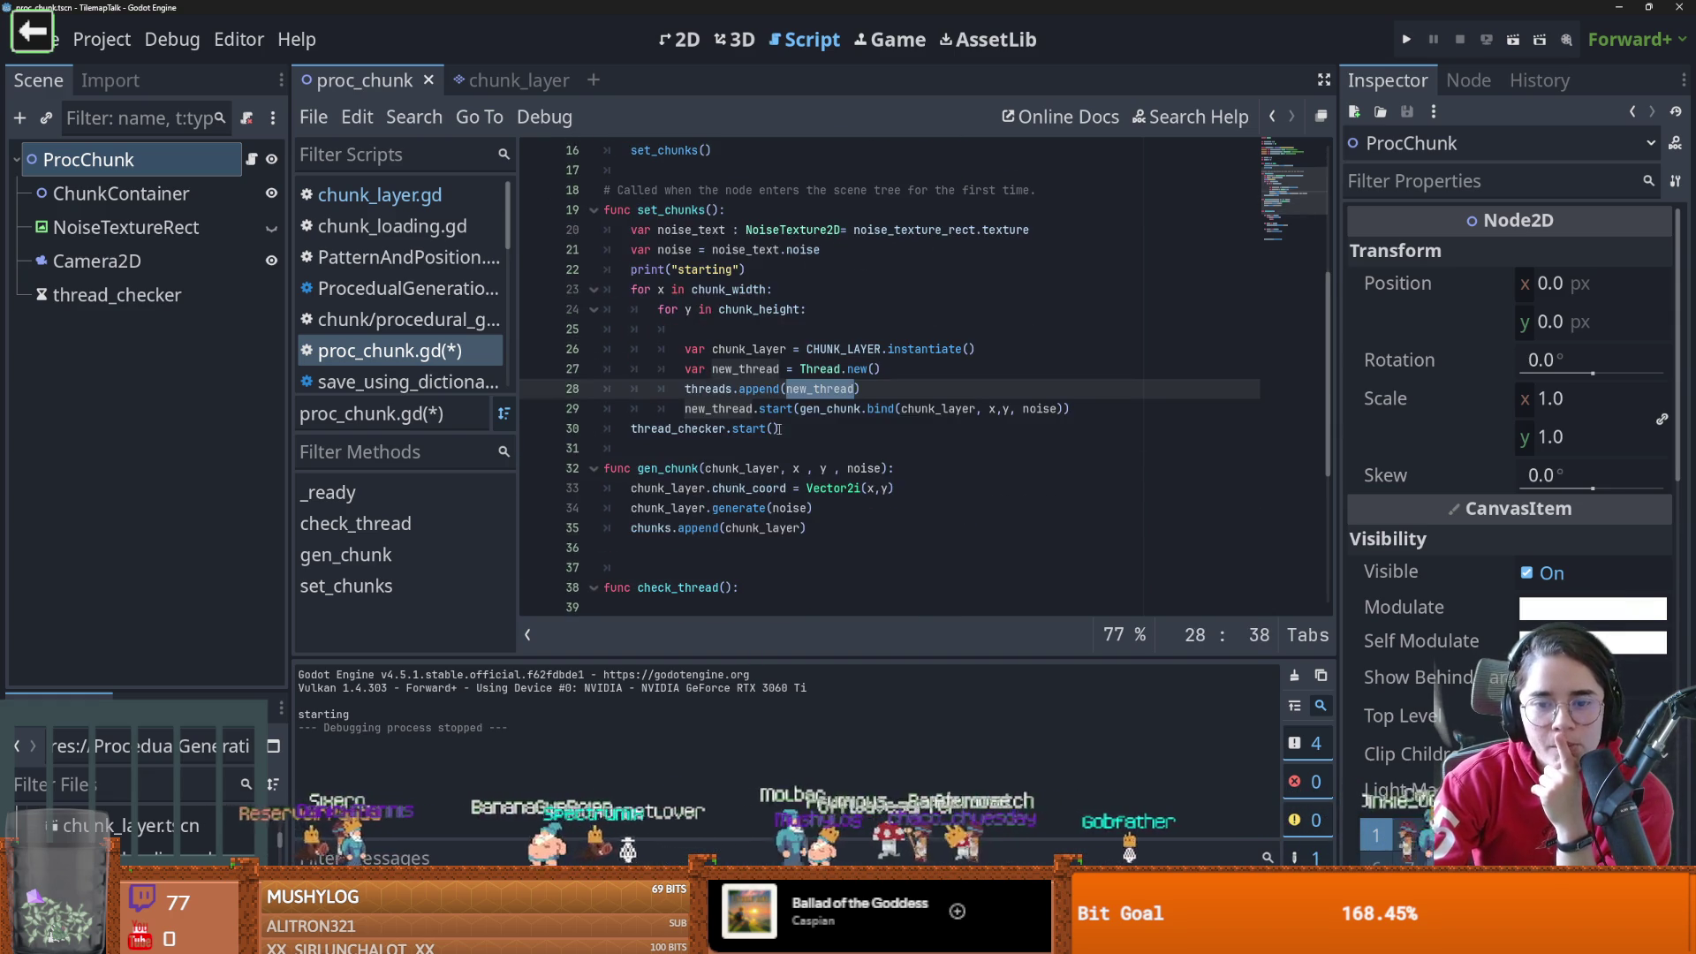
{"action": "left_click", "coordinate": [713, 409]}
{"action": "double_click", "coordinate": [830, 408]}
{"action": "double_click", "coordinate": [664, 468]}
{"action": "left_click", "coordinate": [866, 408]}
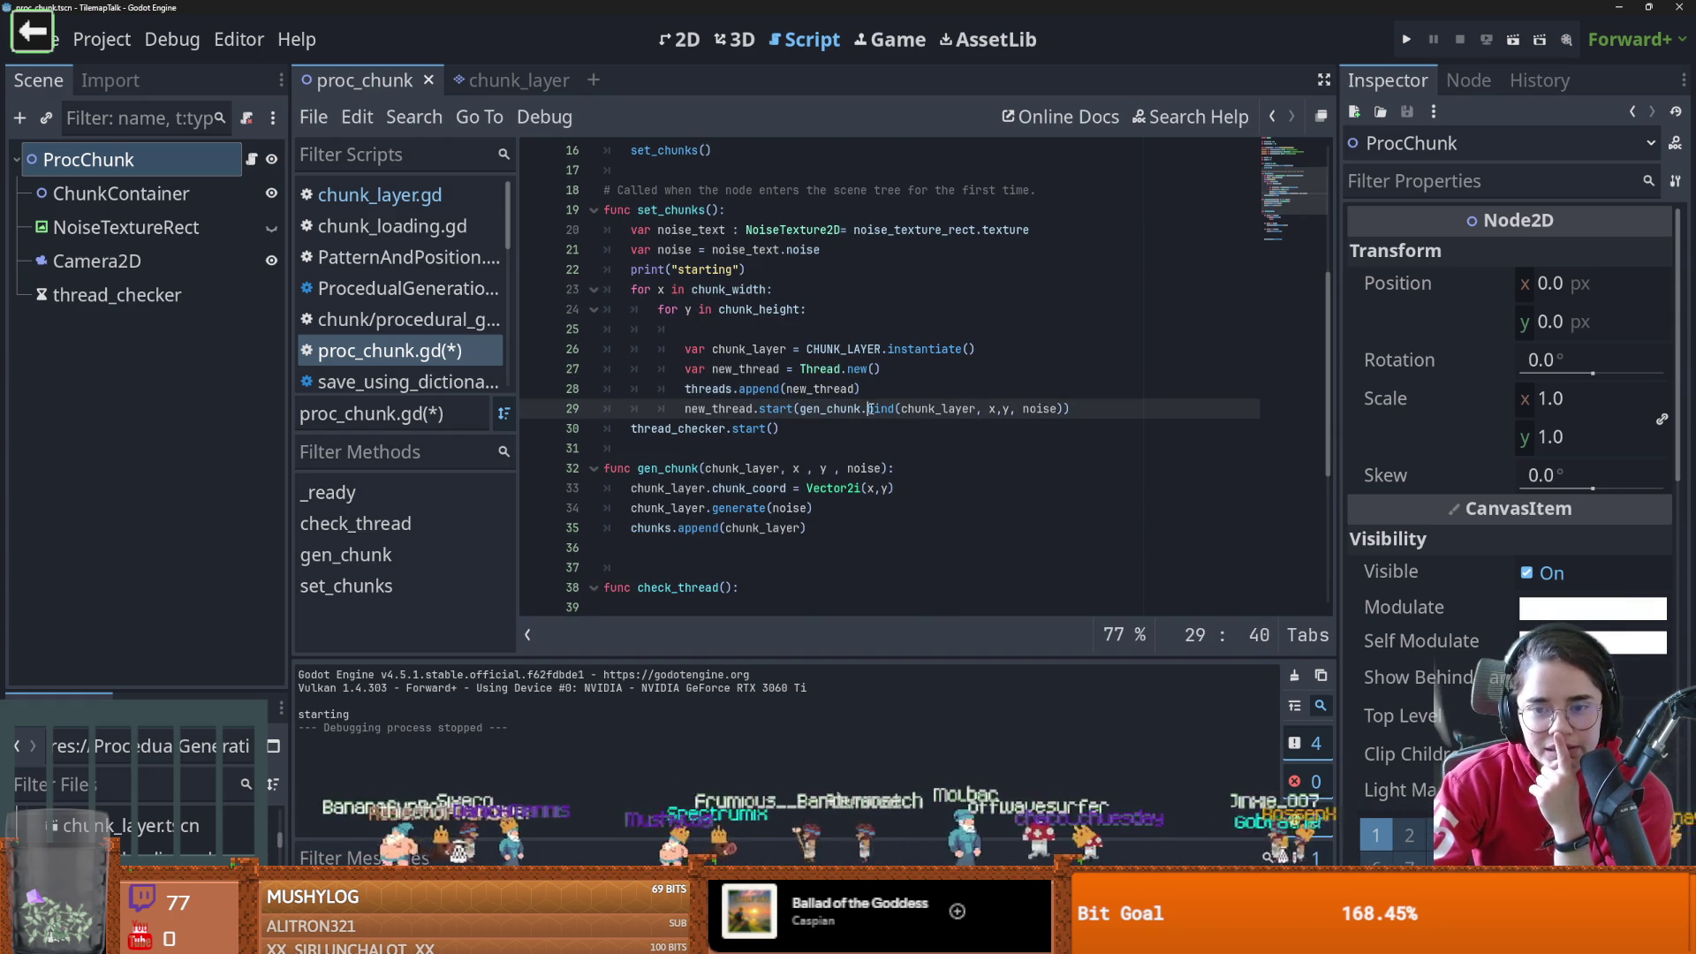
{"action": "mouse_move", "coordinate": [606, 487]}
{"action": "left_mouse_down"}
{"action": "mouse_move", "coordinate": [812, 527]}
{"action": "mouse_move", "coordinate": [582, 504]}
{"action": "left_mouse_up"}
{"action": "left_click", "coordinate": [813, 527]}
{"action": "left_click", "coordinate": [773, 528]}
{"action": "left_click", "coordinate": [657, 527]}
{"action": "double_click", "coordinate": [761, 527]}
{"action": "scroll", "coordinate": [770, 525], "scroll_direction": "down", "scroll_amount": 1}
{"action": "scroll", "coordinate": [771, 525], "scroll_direction": "down", "scroll_amount": 1}
{"action": "double_click", "coordinate": [706, 468]}
{"action": "scroll", "coordinate": [748, 488], "scroll_direction": "down", "scroll_amount": 3}
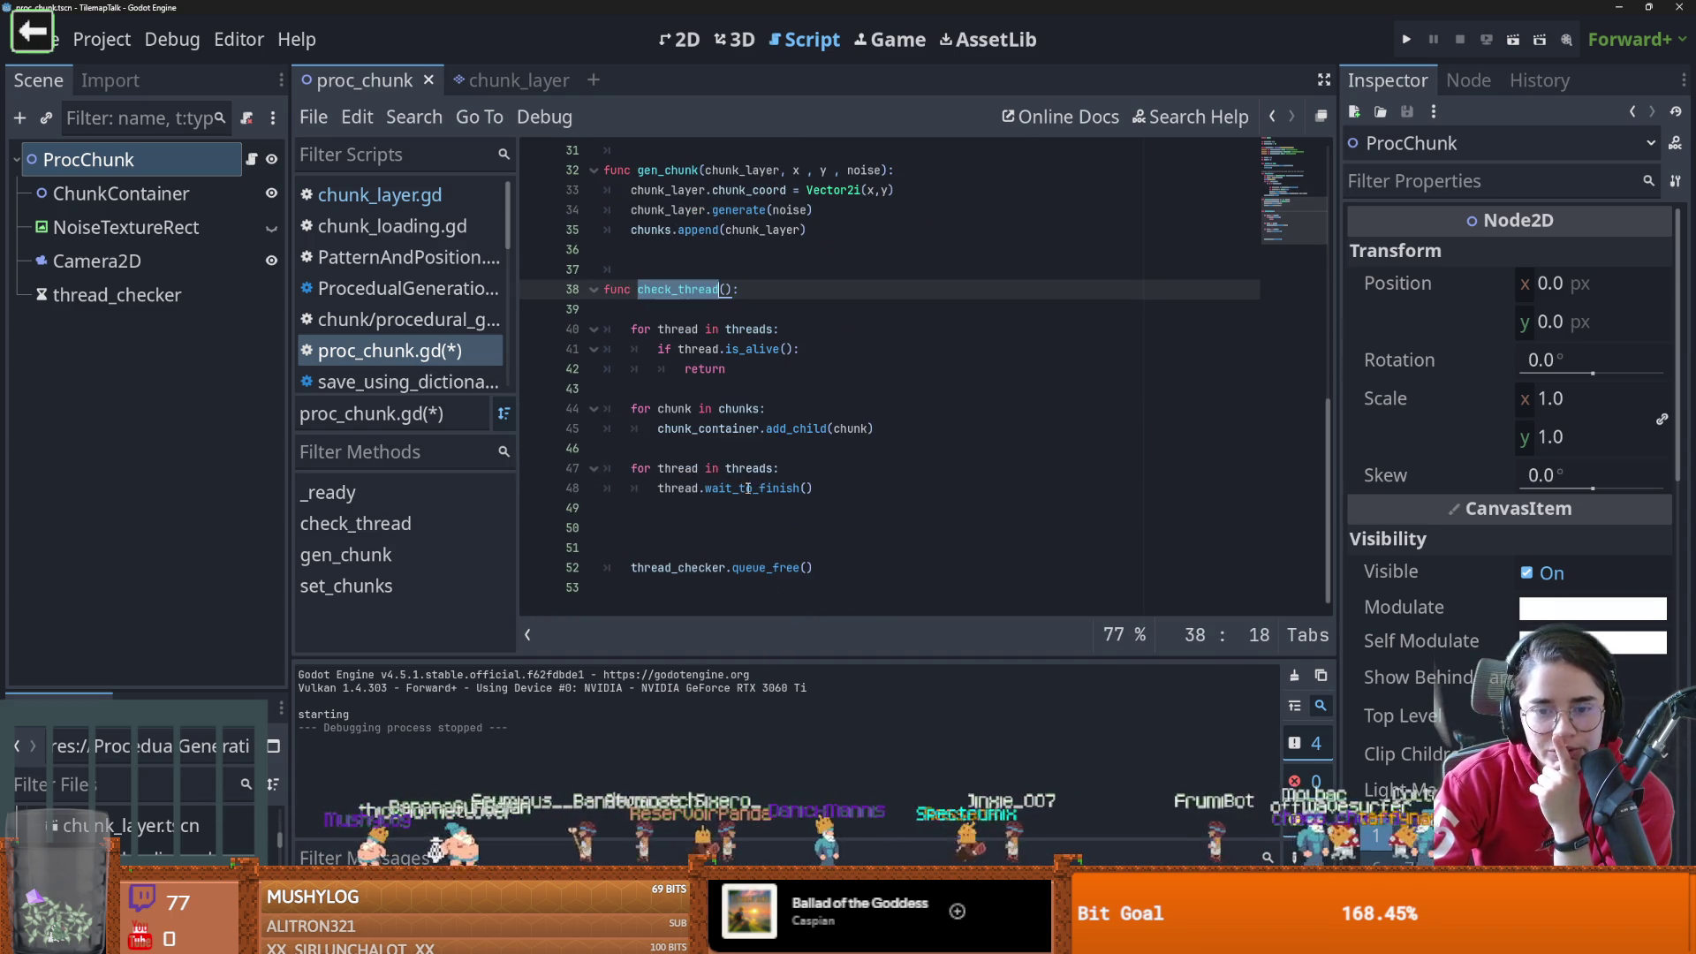
{"action": "double_click", "coordinate": [679, 408]}
{"action": "left_click", "coordinate": [879, 431]}
{"action": "left_click_drag", "start_coordinate": [879, 431], "coordinate": [610, 408]}
{"action": "left_click", "coordinate": [847, 432]}
{"action": "double_click", "coordinate": [847, 431]}
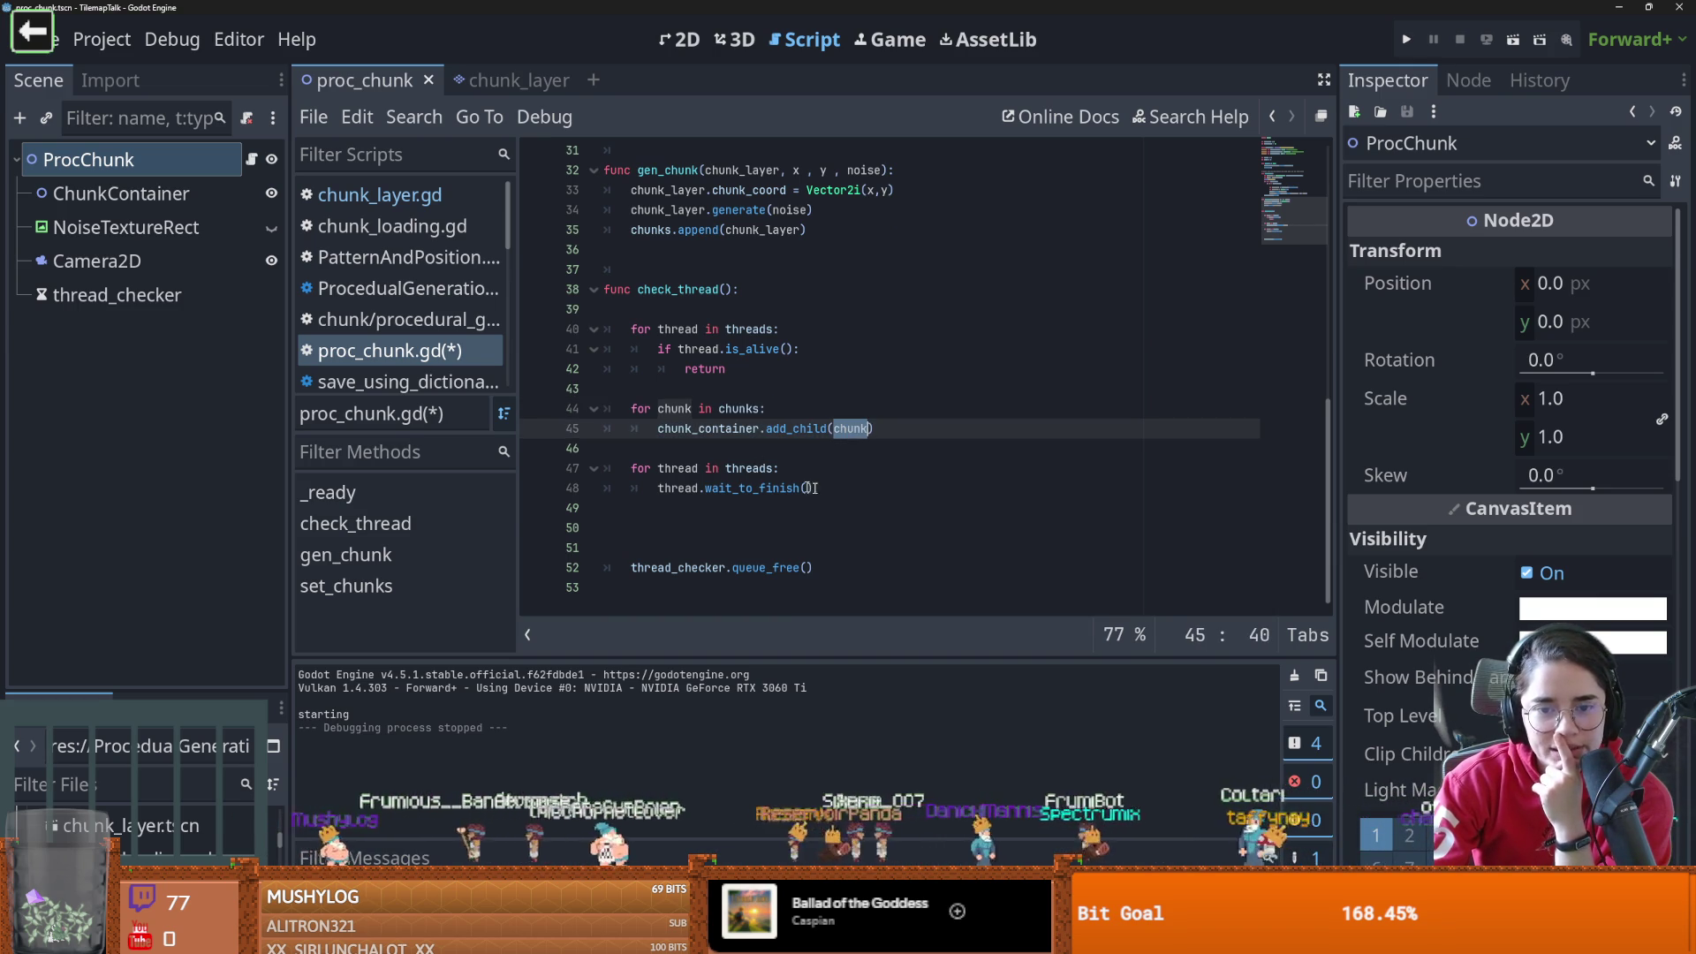
{"action": "left_click_drag", "start_coordinate": [811, 487], "coordinate": [610, 468]}
{"action": "left_click", "coordinate": [742, 483]}
{"action": "double_click", "coordinate": [723, 491]}
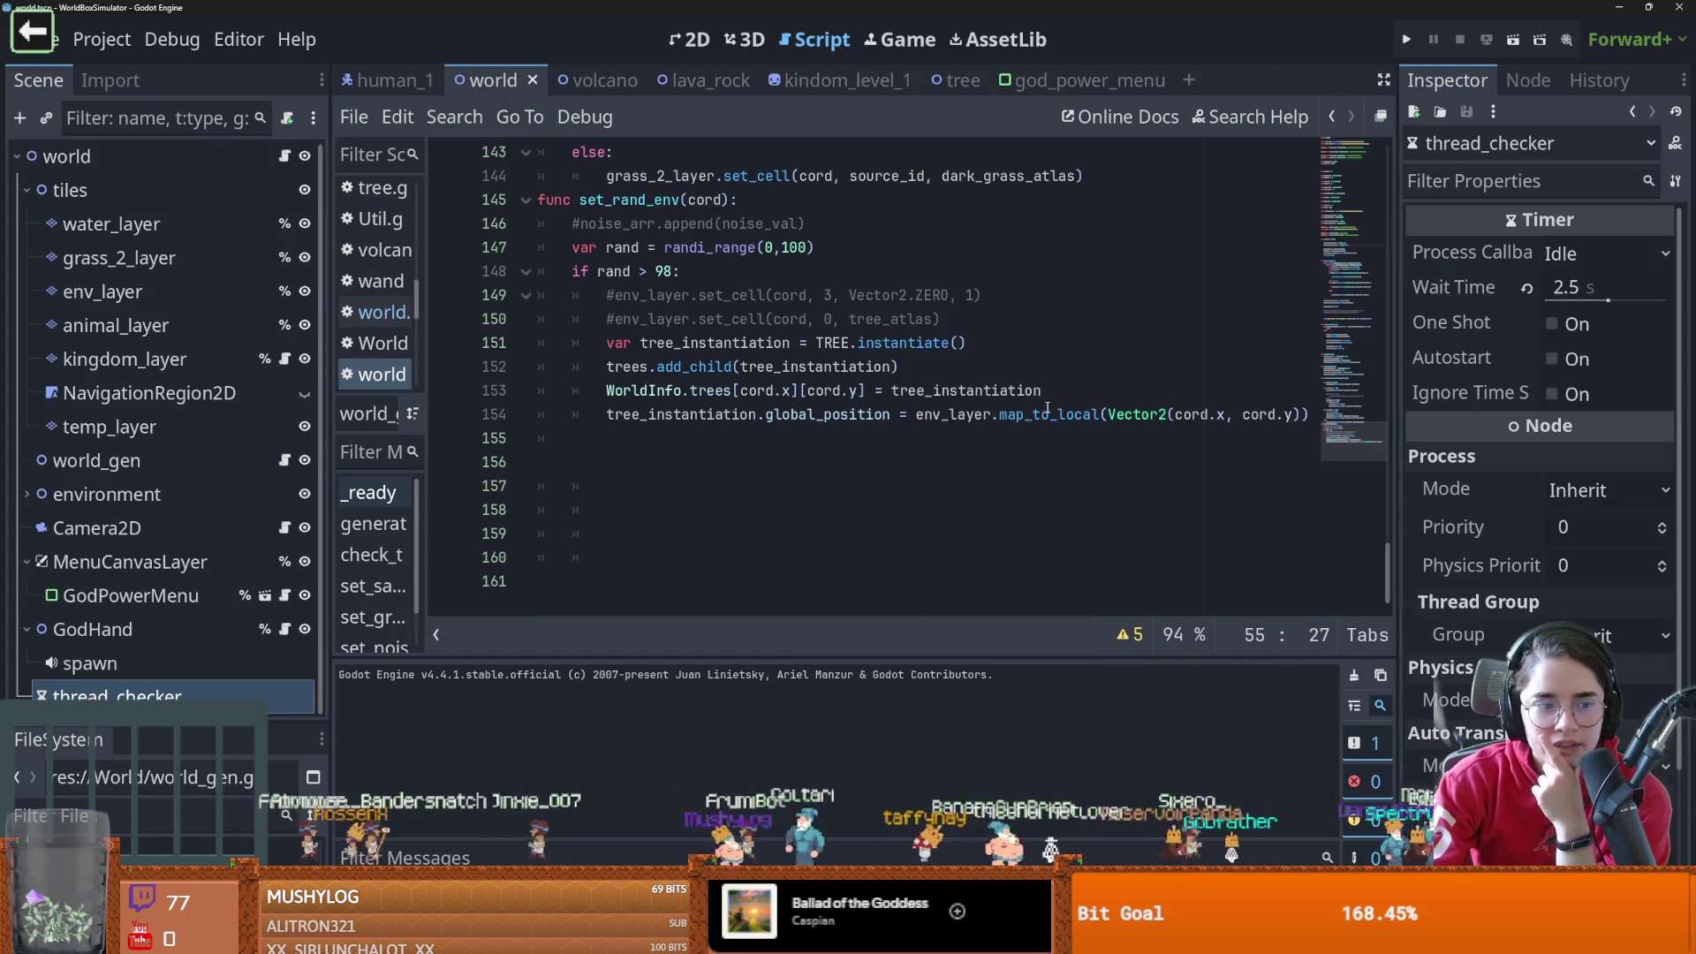
{"action": "scroll", "coordinate": [868, 503], "scroll_direction": "up", "scroll_amount": 4}
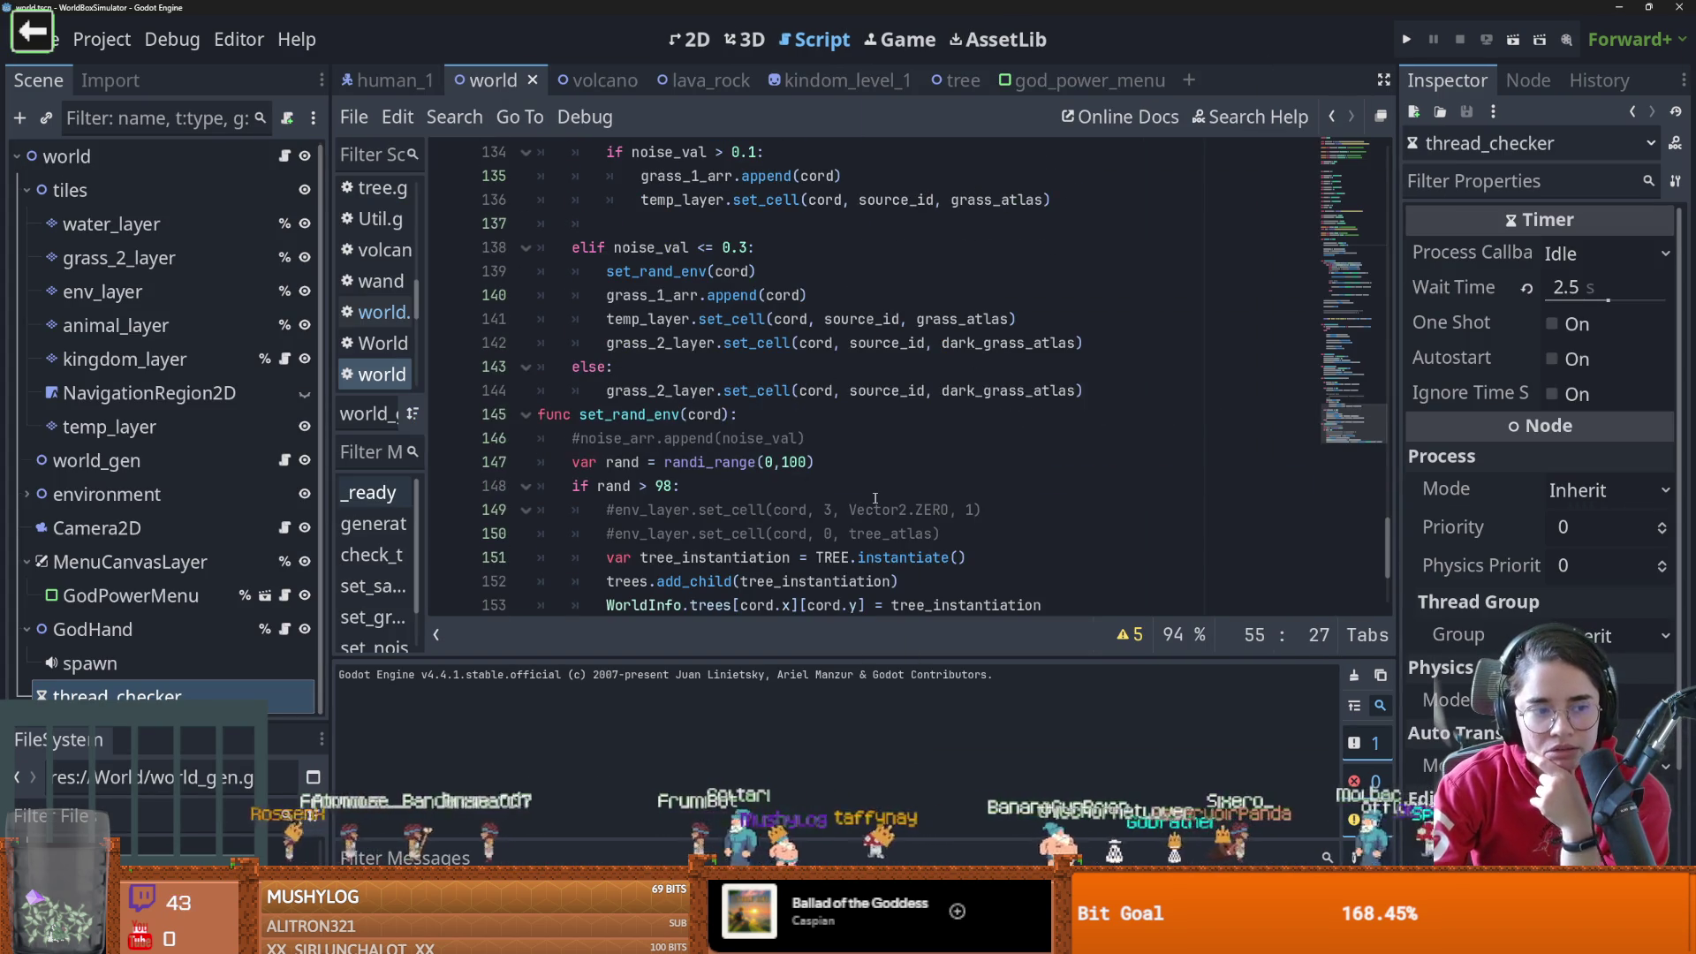
{"action": "scroll", "coordinate": [870, 501], "scroll_direction": "down", "scroll_amount": 2}
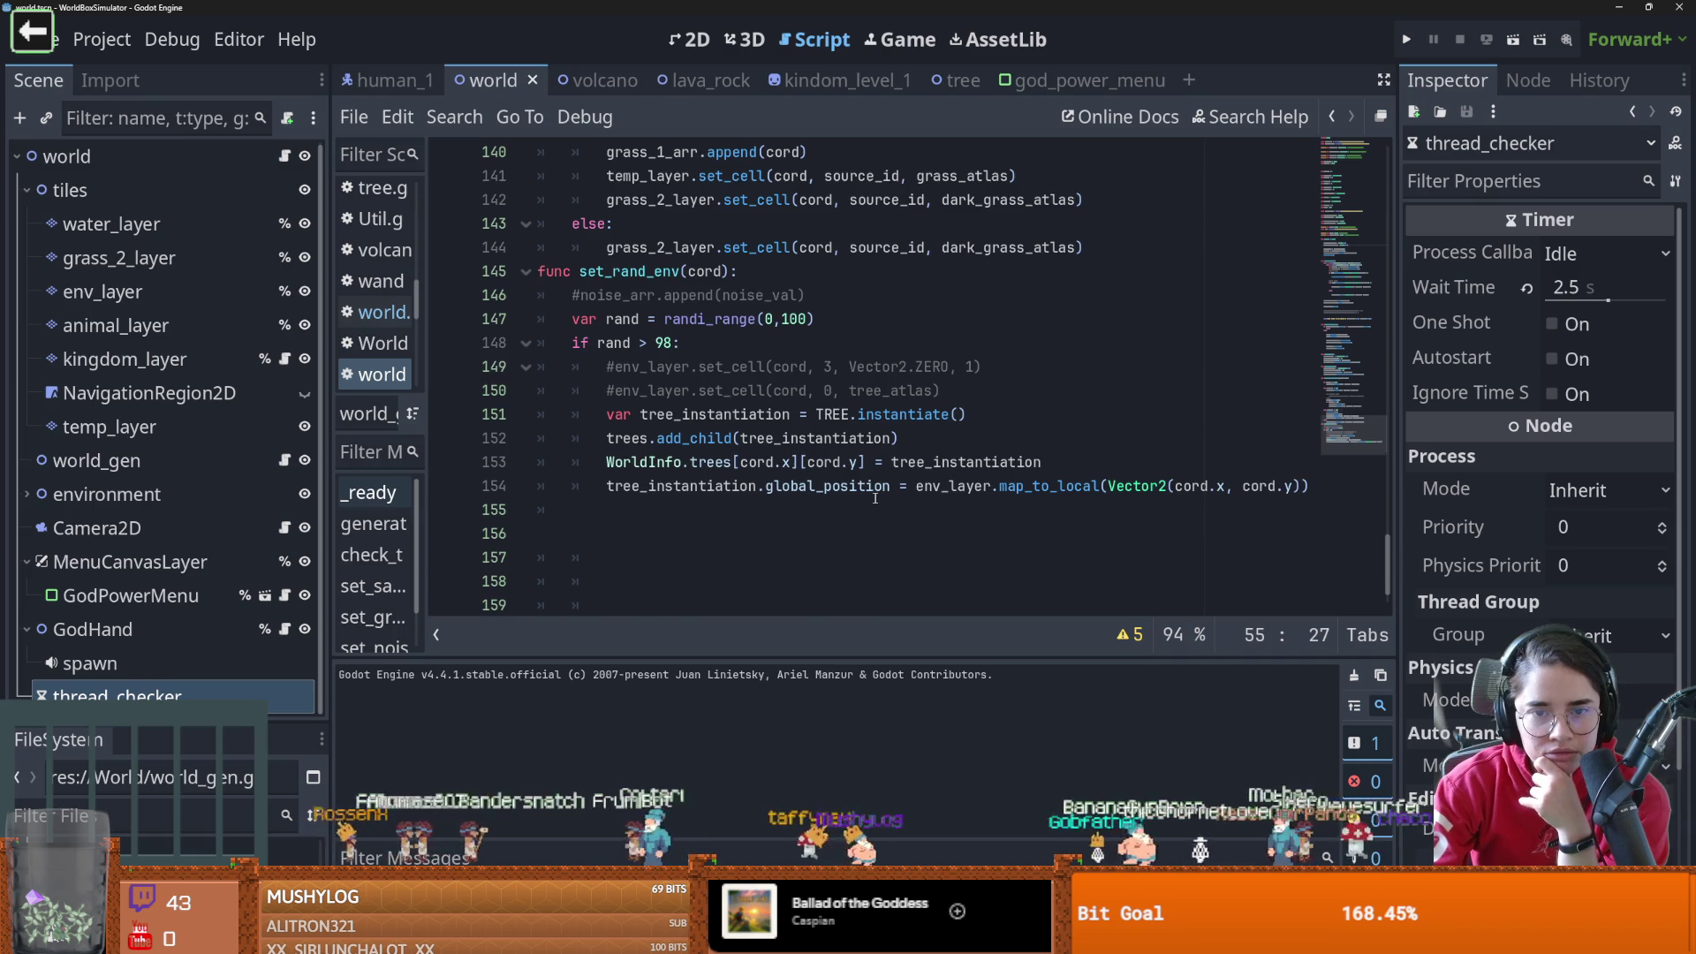
{"action": "scroll", "coordinate": [875, 498], "scroll_direction": "up", "scroll_amount": 14}
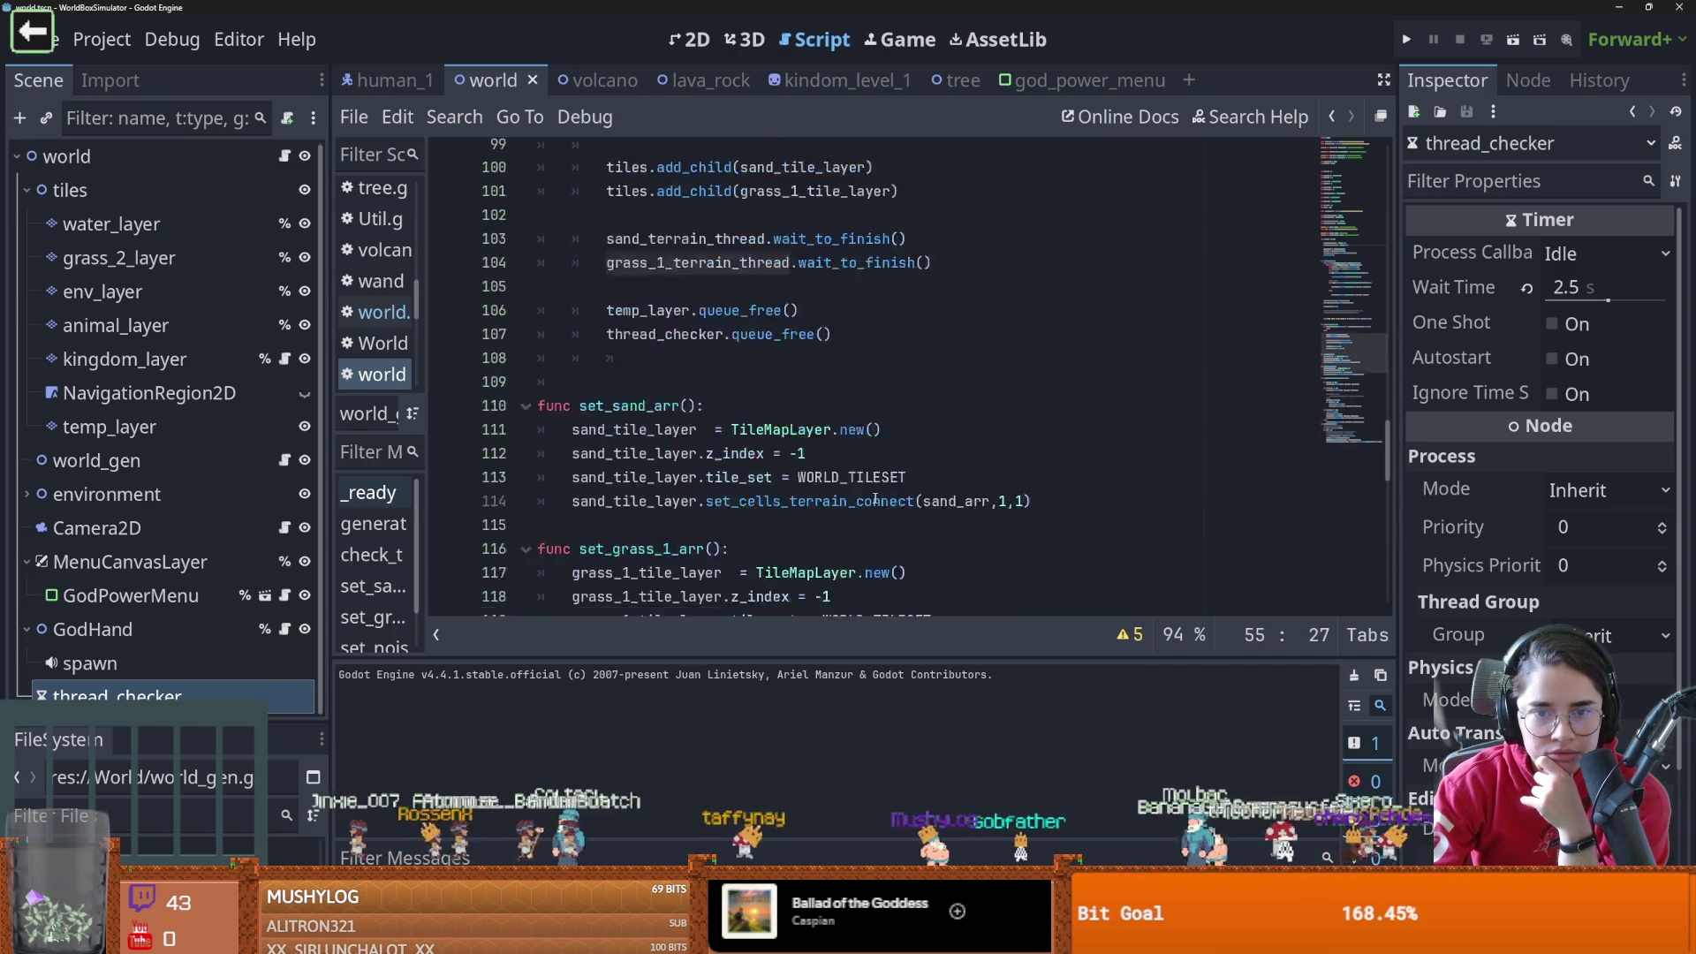
{"action": "scroll", "coordinate": [876, 500], "scroll_direction": "up", "scroll_amount": 3}
{"action": "left_click", "coordinate": [875, 498]}
{"action": "double_click", "coordinate": [875, 497]}
{"action": "scroll", "coordinate": [875, 497], "scroll_direction": "down", "scroll_amount": 2}
{"action": "scroll", "coordinate": [618, 319], "scroll_direction": "up", "scroll_amount": 2}
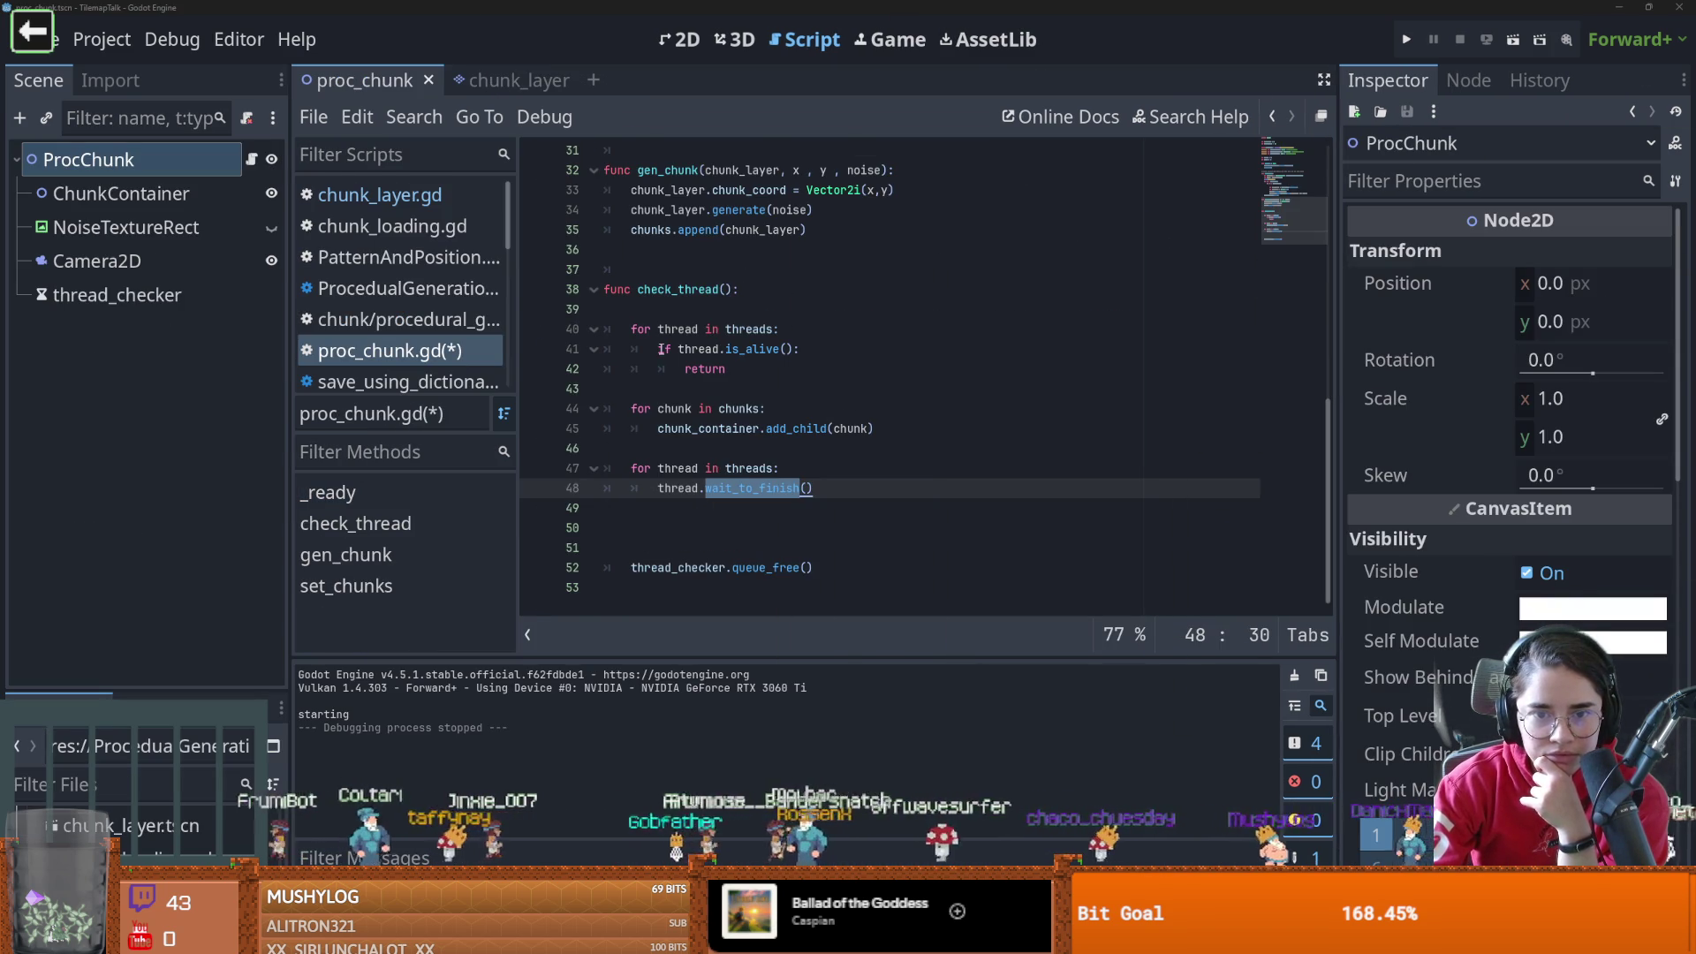
{"action": "left_click", "coordinate": [667, 352]}
{"action": "double_click", "coordinate": [678, 328]}
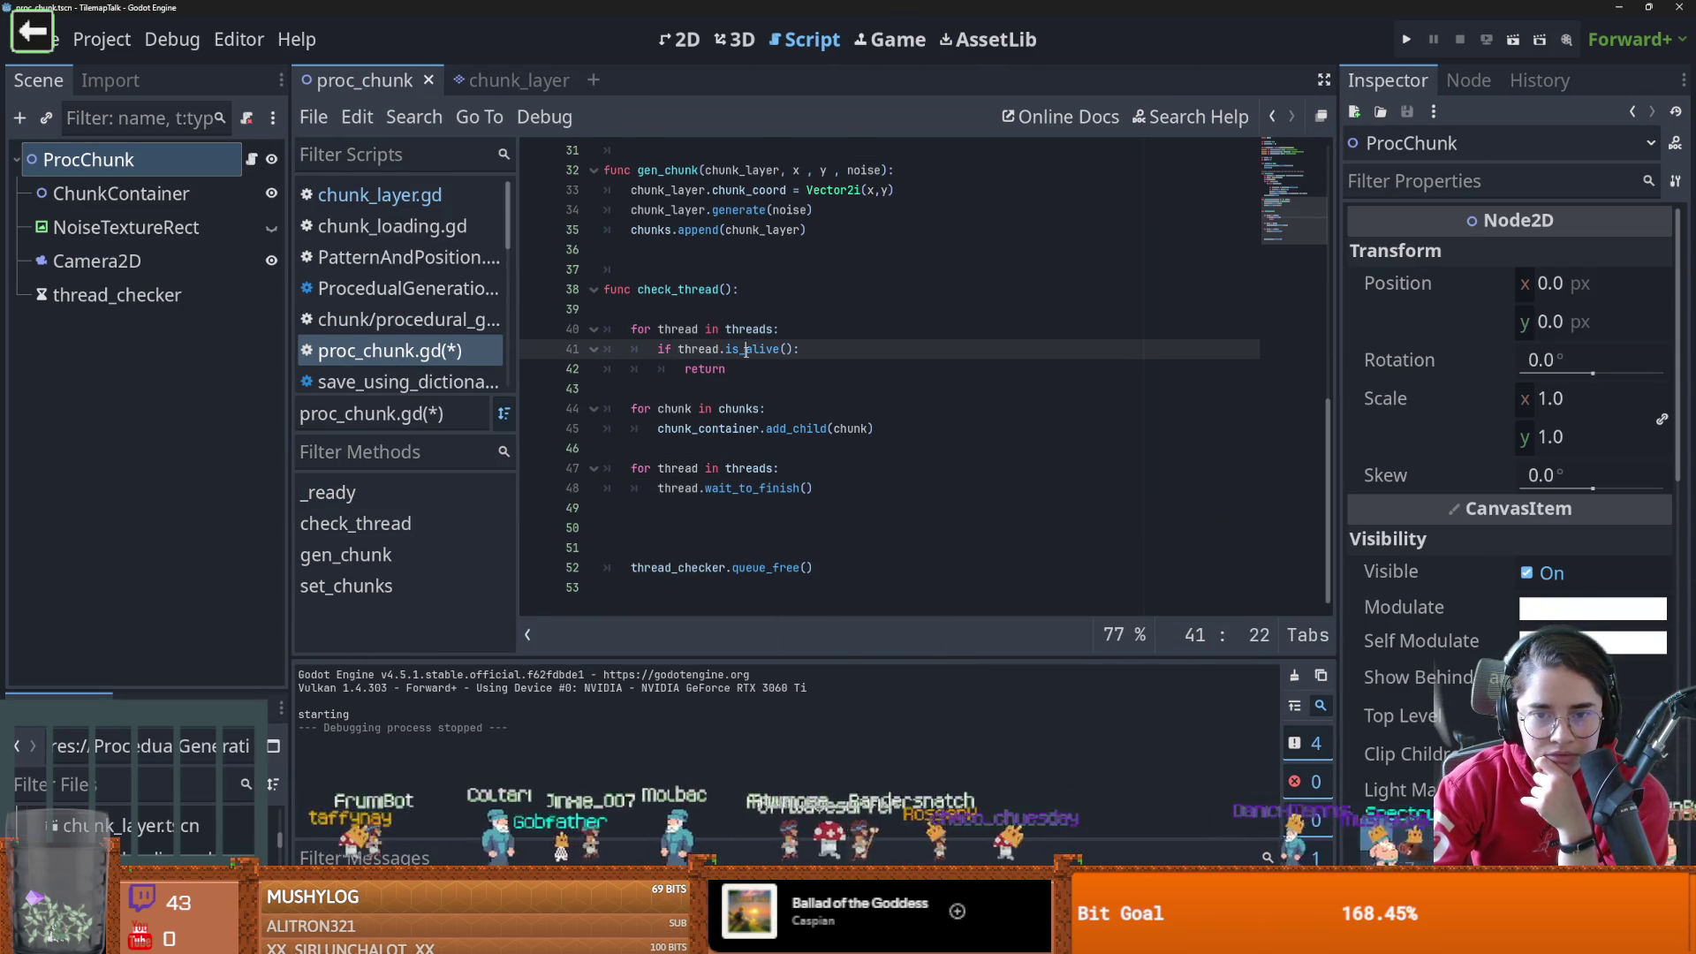
{"action": "double_click", "coordinate": [706, 370]}
{"action": "key", "text": "Right"}
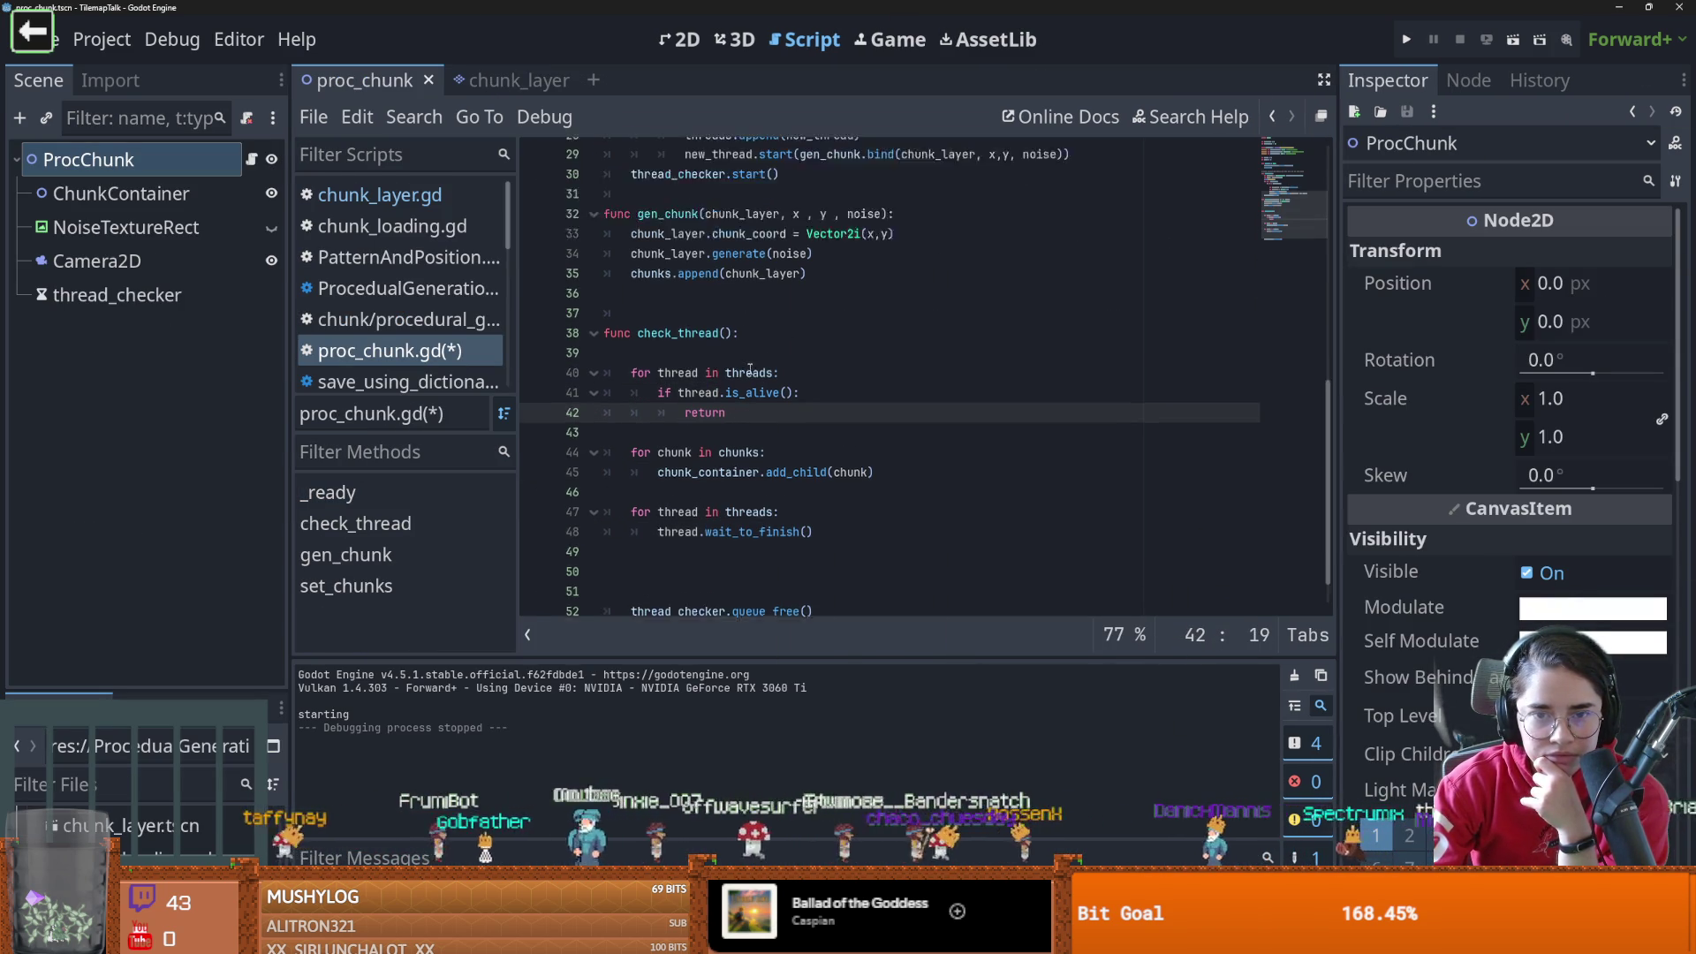
{"action": "scroll", "coordinate": [742, 384], "scroll_direction": "up", "scroll_amount": 4}
{"action": "double_click", "coordinate": [697, 527]}
{"action": "scroll", "coordinate": [705, 521], "scroll_direction": "up", "scroll_amount": 5}
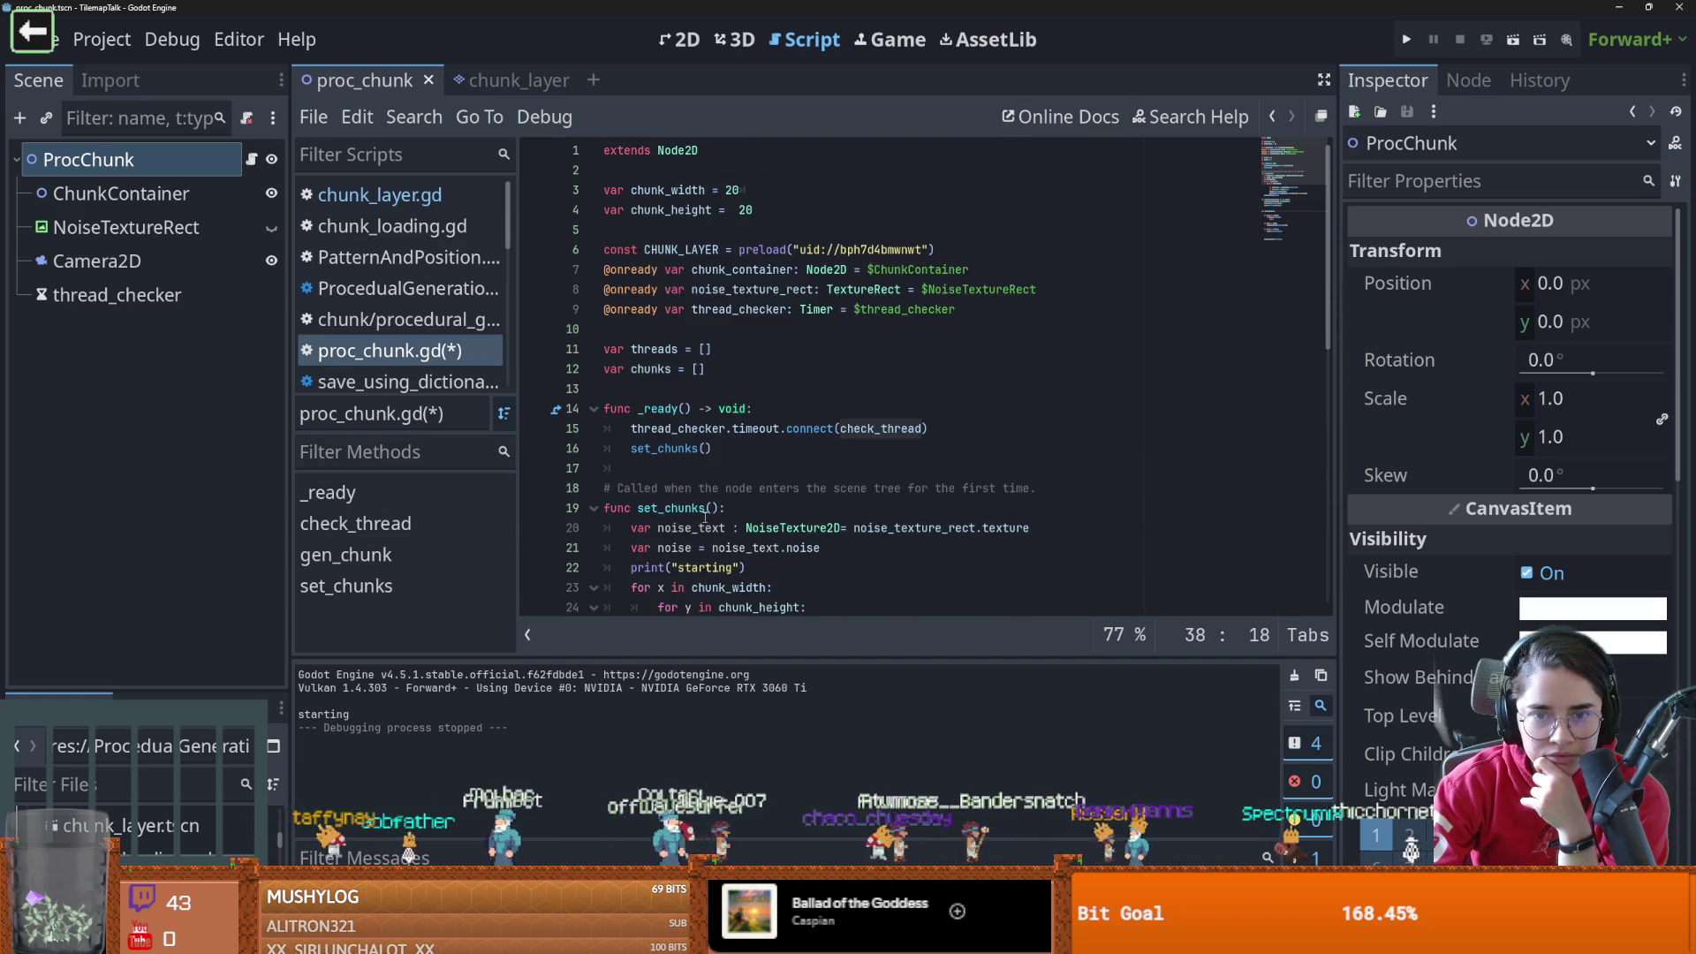
{"action": "scroll", "coordinate": [705, 519], "scroll_direction": "down", "scroll_amount": 2}
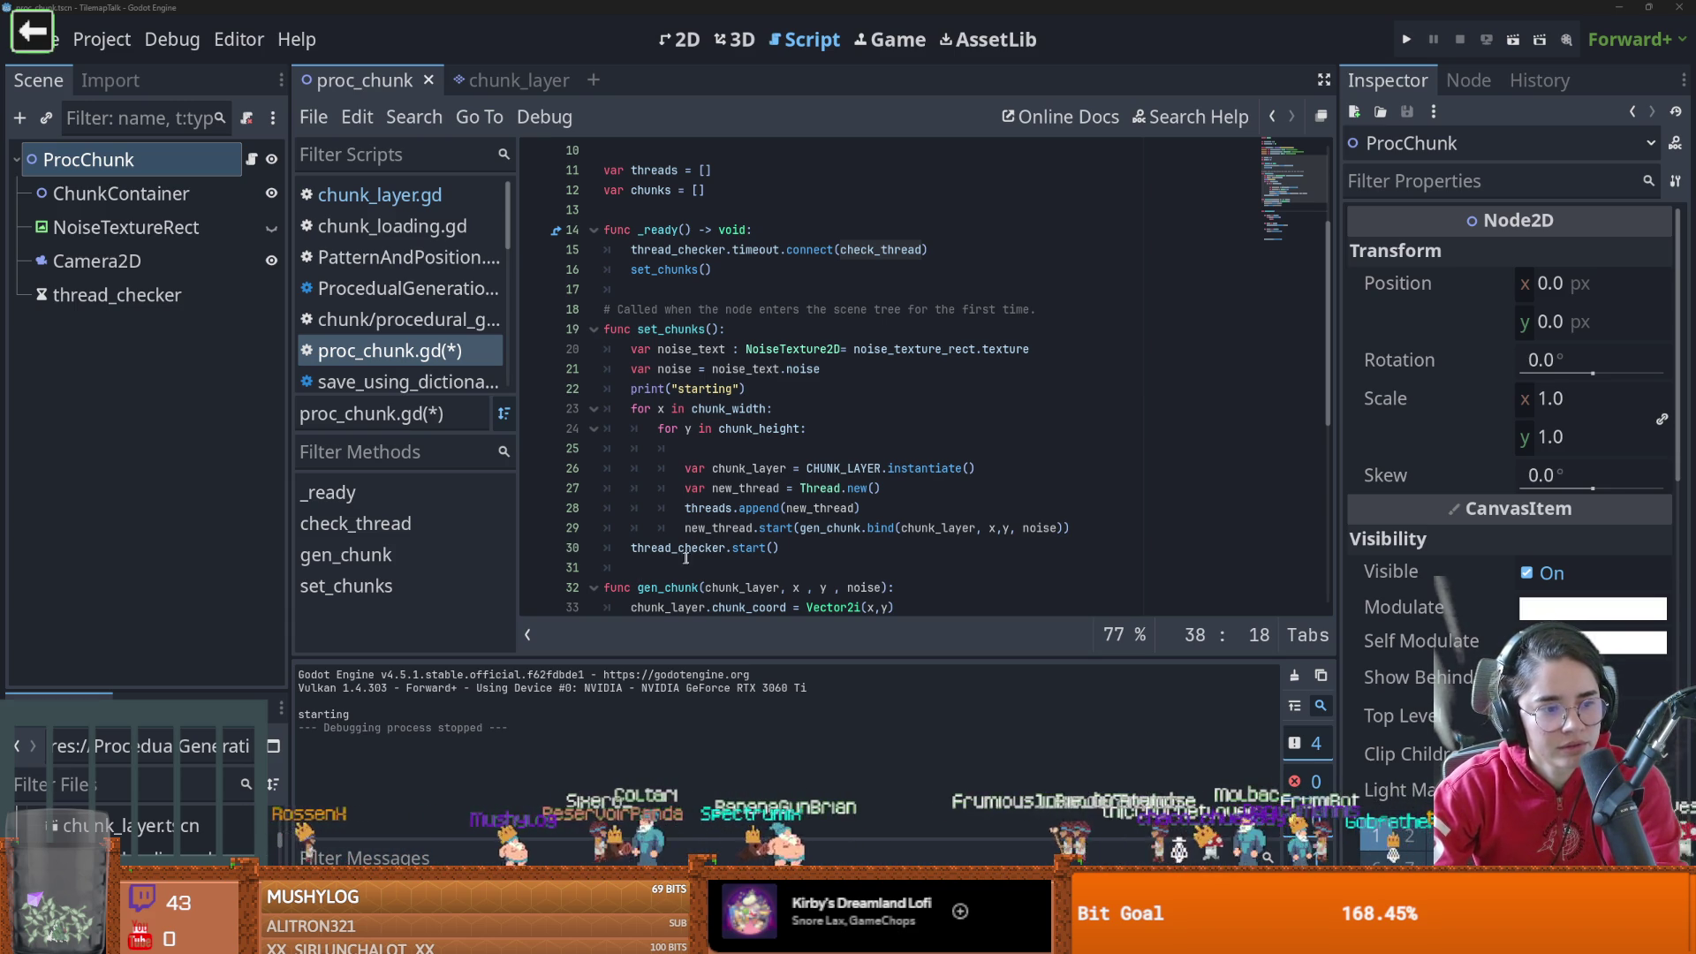
{"action": "scroll", "coordinate": [713, 536], "scroll_direction": "up", "scroll_amount": 1}
{"action": "scroll", "coordinate": [713, 537], "scroll_direction": "down", "scroll_amount": 2}
{"action": "scroll", "coordinate": [714, 537], "scroll_direction": "up", "scroll_amount": 5}
{"action": "left_click", "coordinate": [713, 536], "text": "ctrl"}
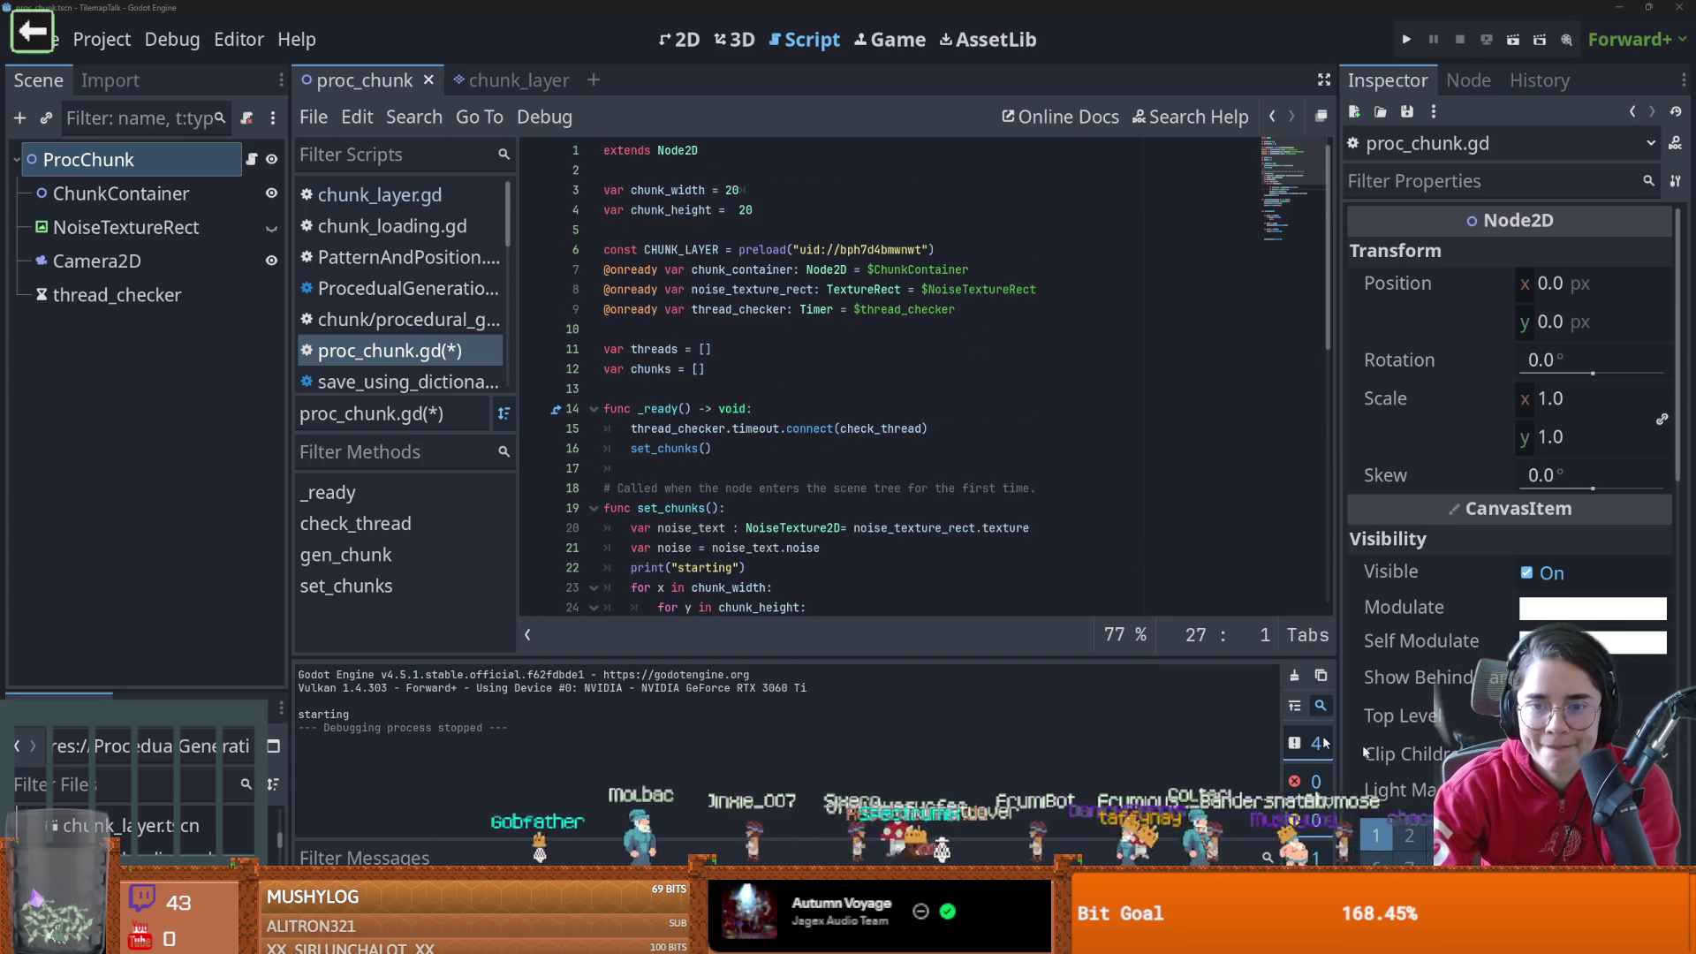
{"action": "scroll", "coordinate": [808, 517], "scroll_direction": "down", "scroll_amount": 4}
{"action": "scroll", "coordinate": [808, 517], "scroll_direction": "down", "scroll_amount": 1}
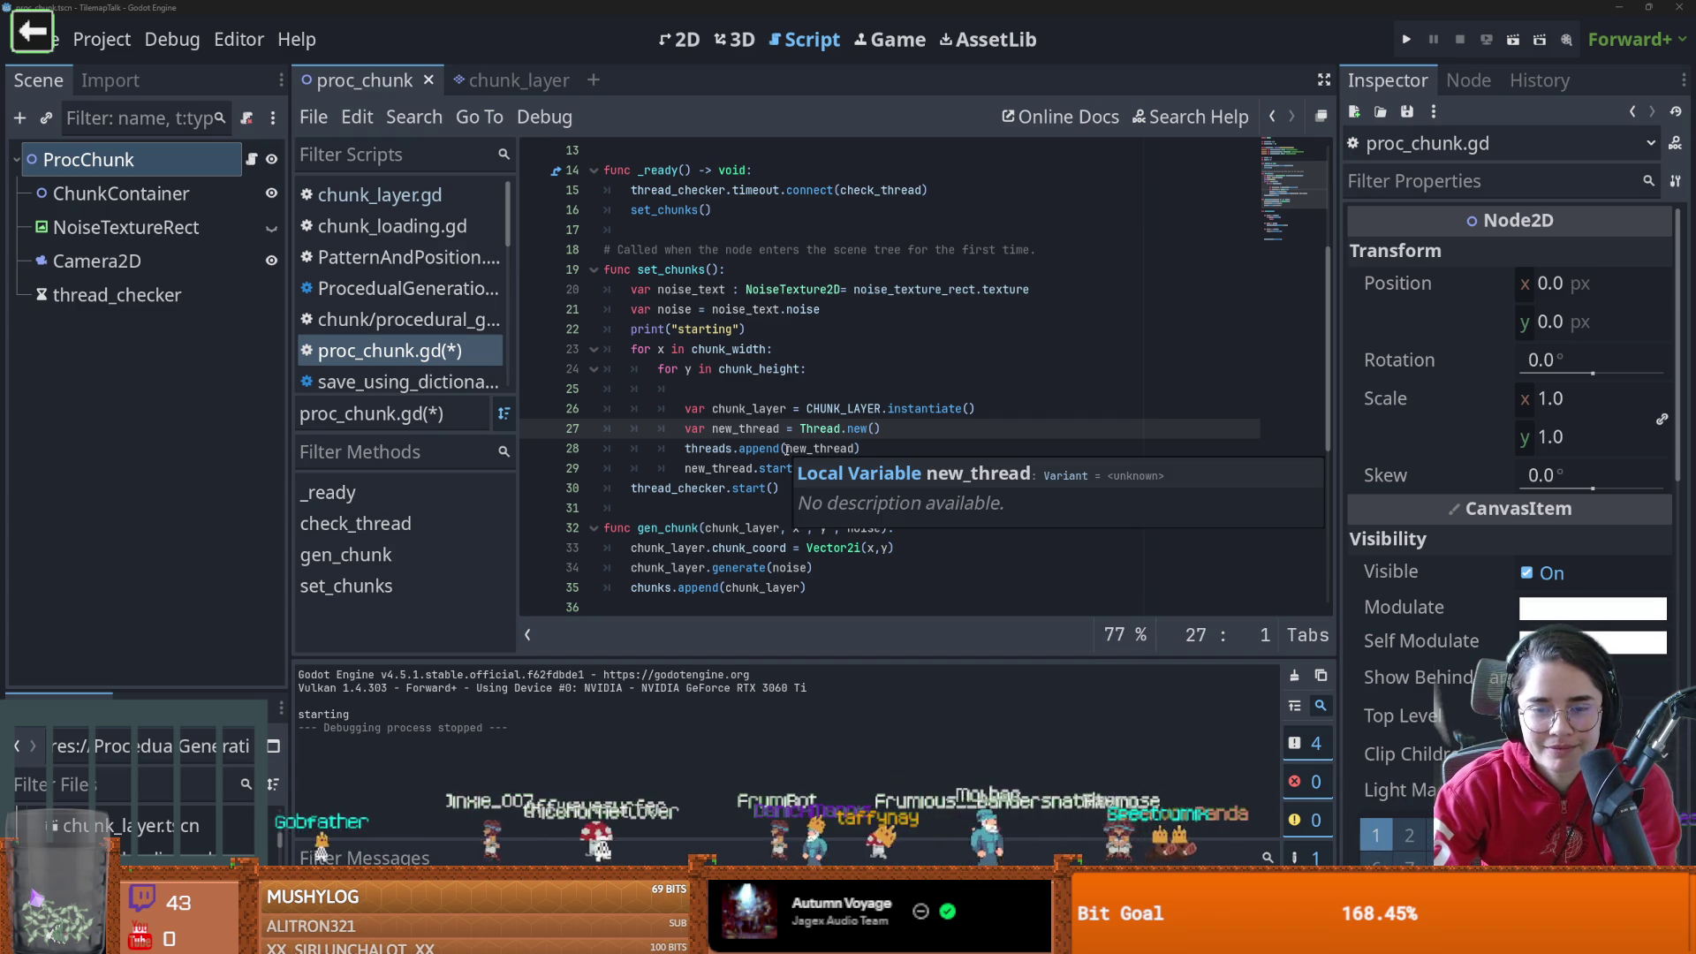
{"action": "scroll", "coordinate": [707, 447], "scroll_direction": "down", "scroll_amount": 2}
{"action": "scroll", "coordinate": [707, 447], "scroll_direction": "up", "scroll_amount": 2}
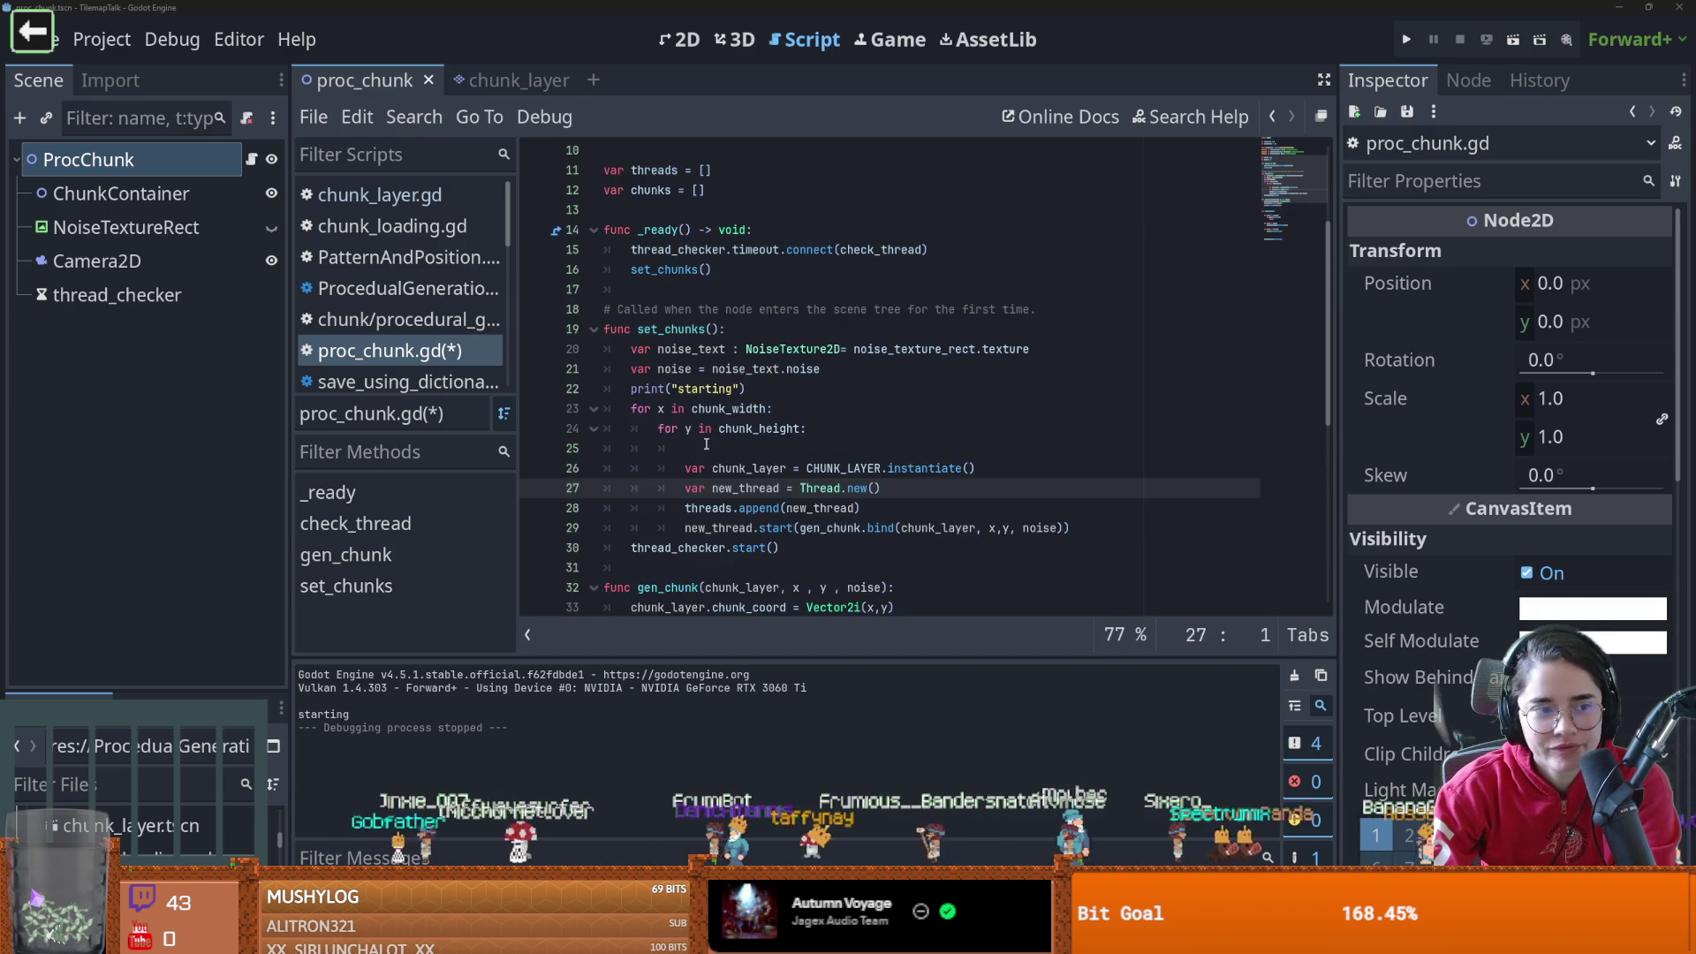
{"action": "scroll", "coordinate": [707, 445], "scroll_direction": "down", "scroll_amount": 1}
{"action": "scroll", "coordinate": [706, 444], "scroll_direction": "down", "scroll_amount": 1}
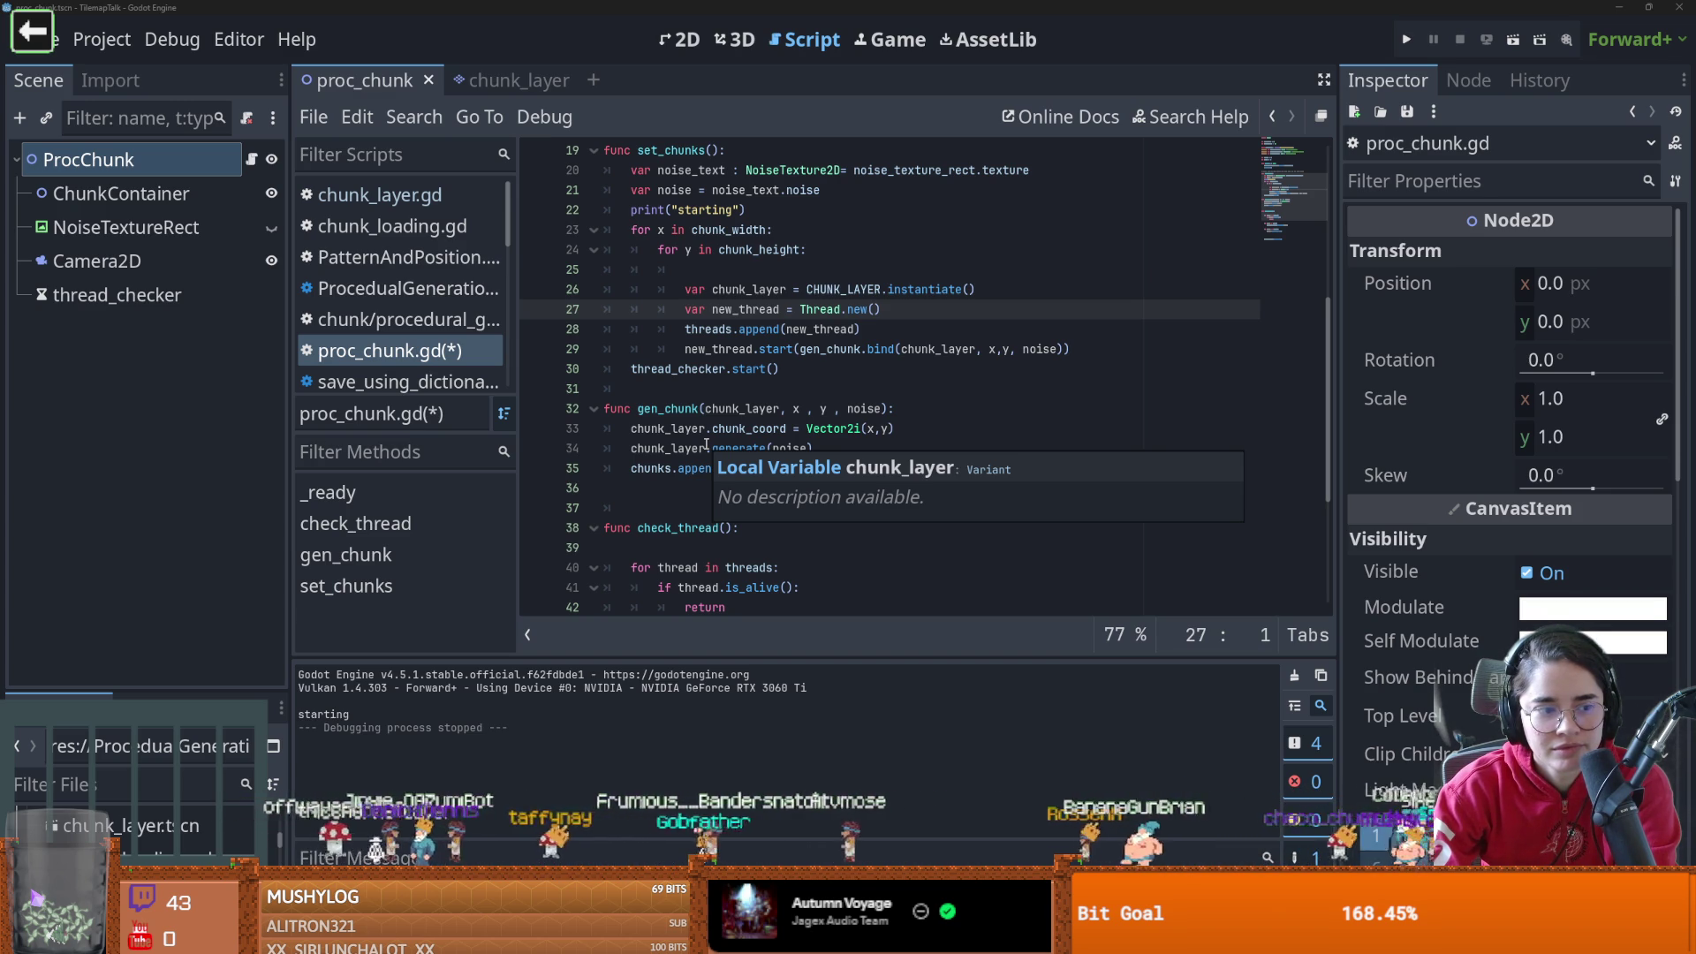
{"action": "scroll", "coordinate": [706, 444], "scroll_direction": "down", "scroll_amount": 3}
{"action": "scroll", "coordinate": [706, 444], "scroll_direction": "up", "scroll_amount": 5}
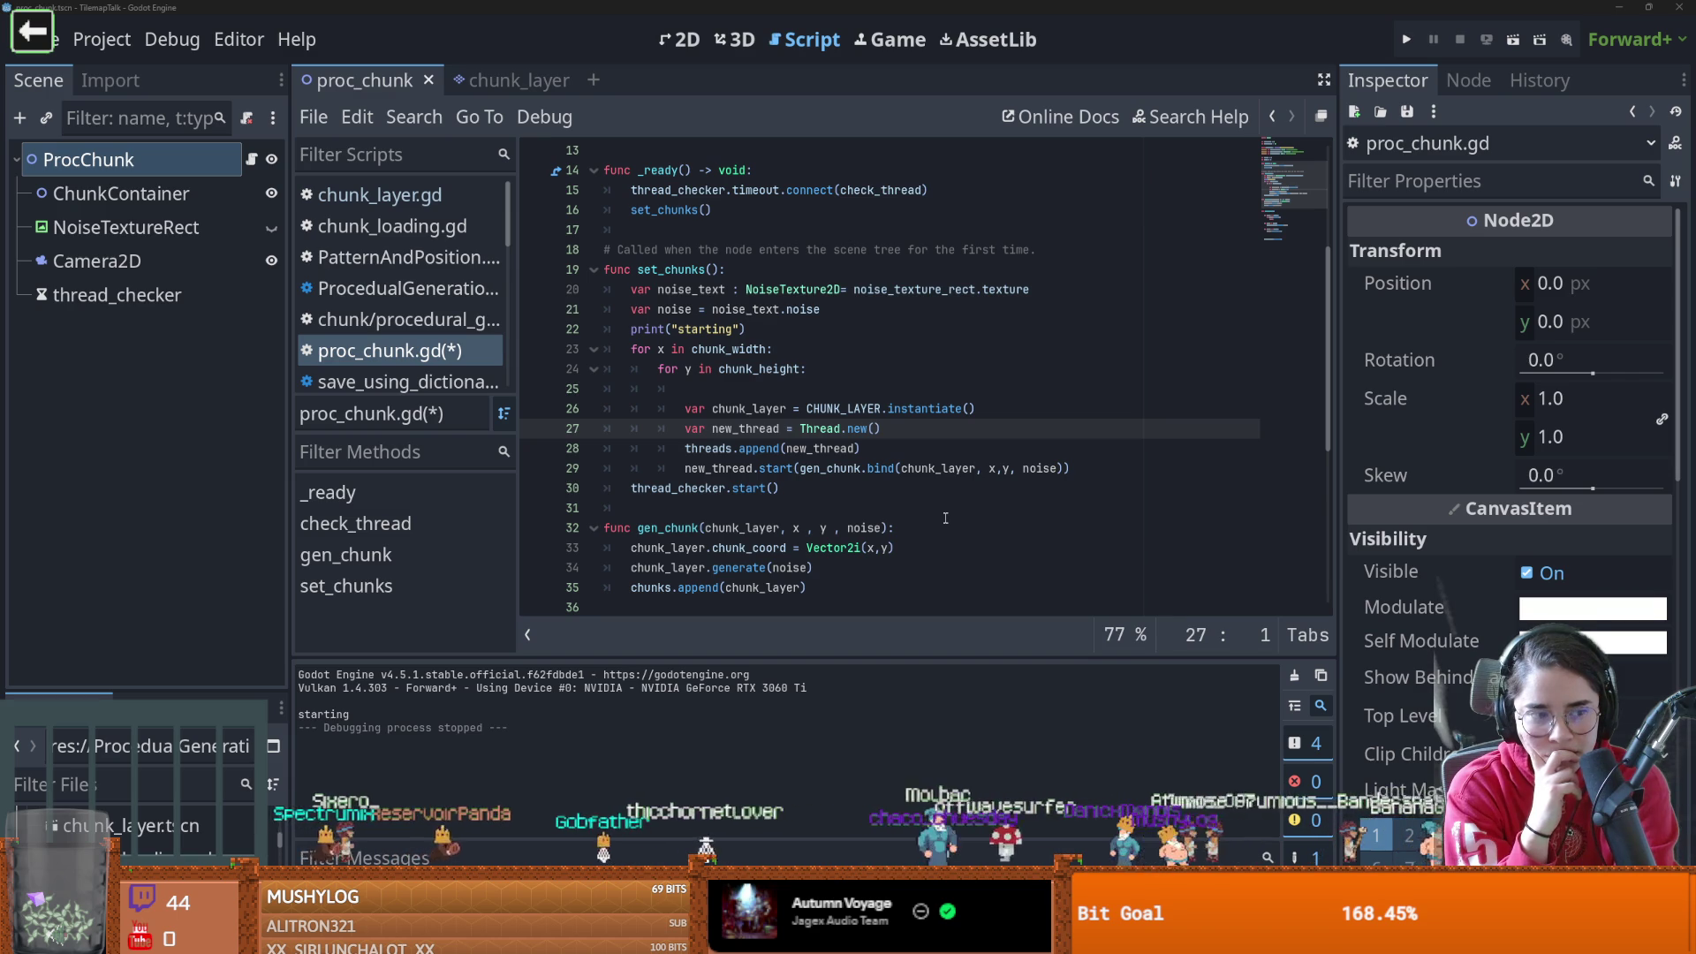
{"action": "double_click", "coordinate": [740, 468]}
{"action": "scroll", "coordinate": [740, 468], "scroll_direction": "down", "scroll_amount": 2}
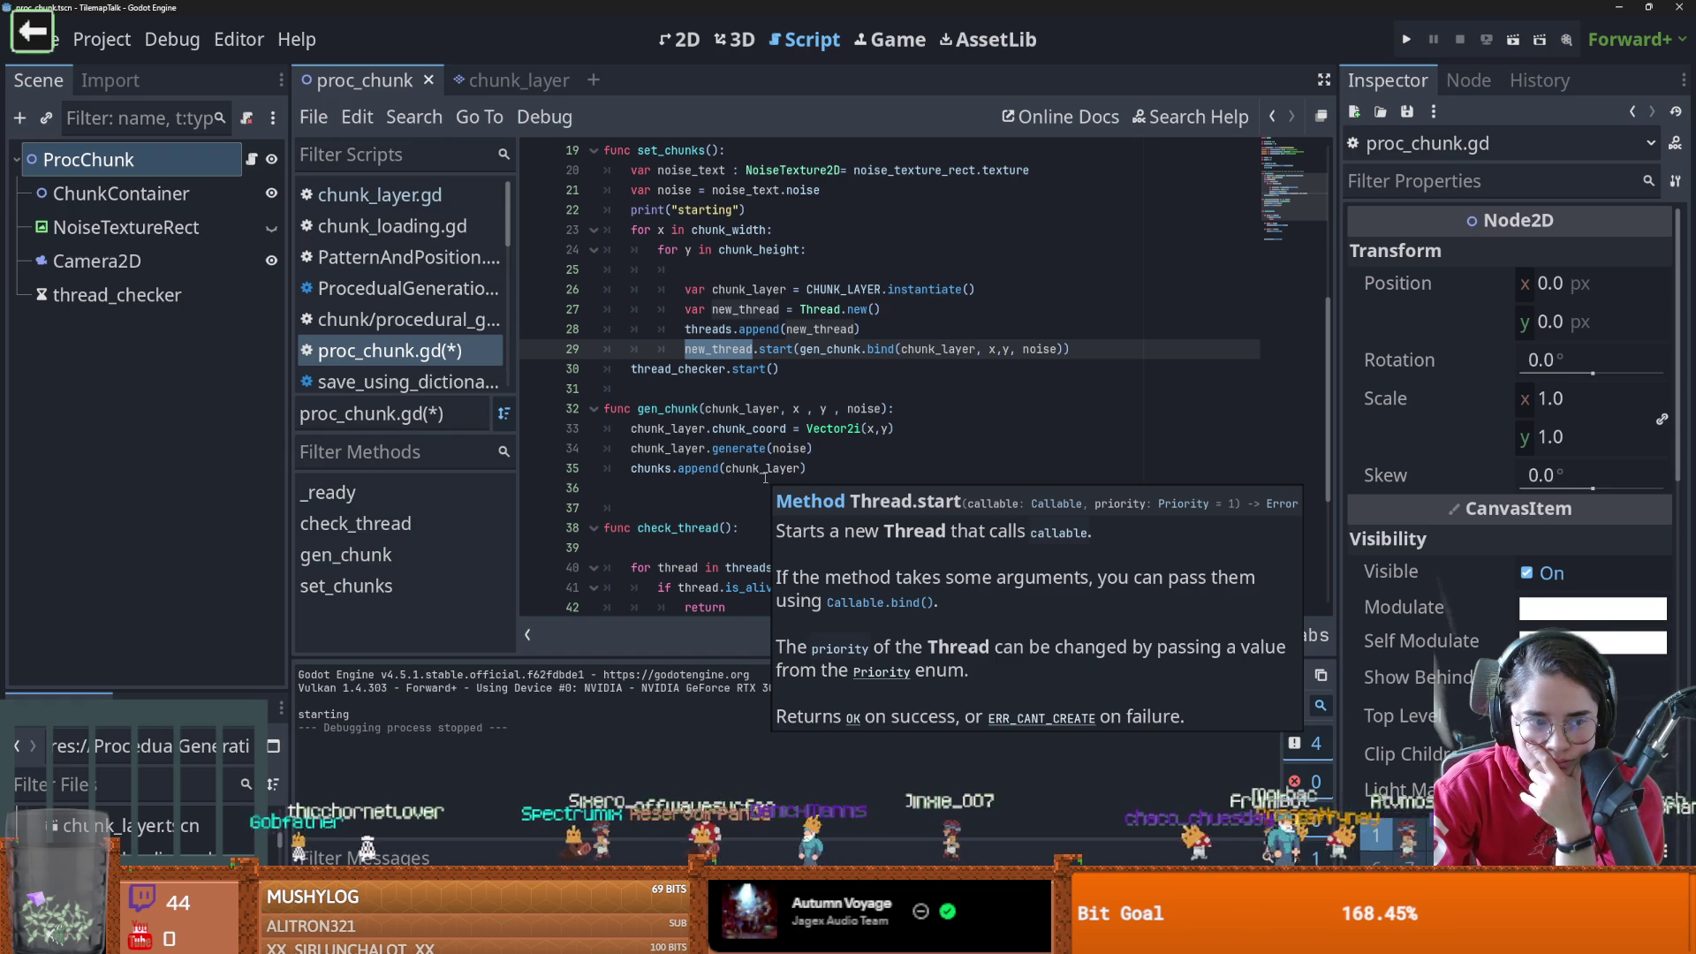
{"action": "scroll", "coordinate": [779, 475], "scroll_direction": "up", "scroll_amount": 6}
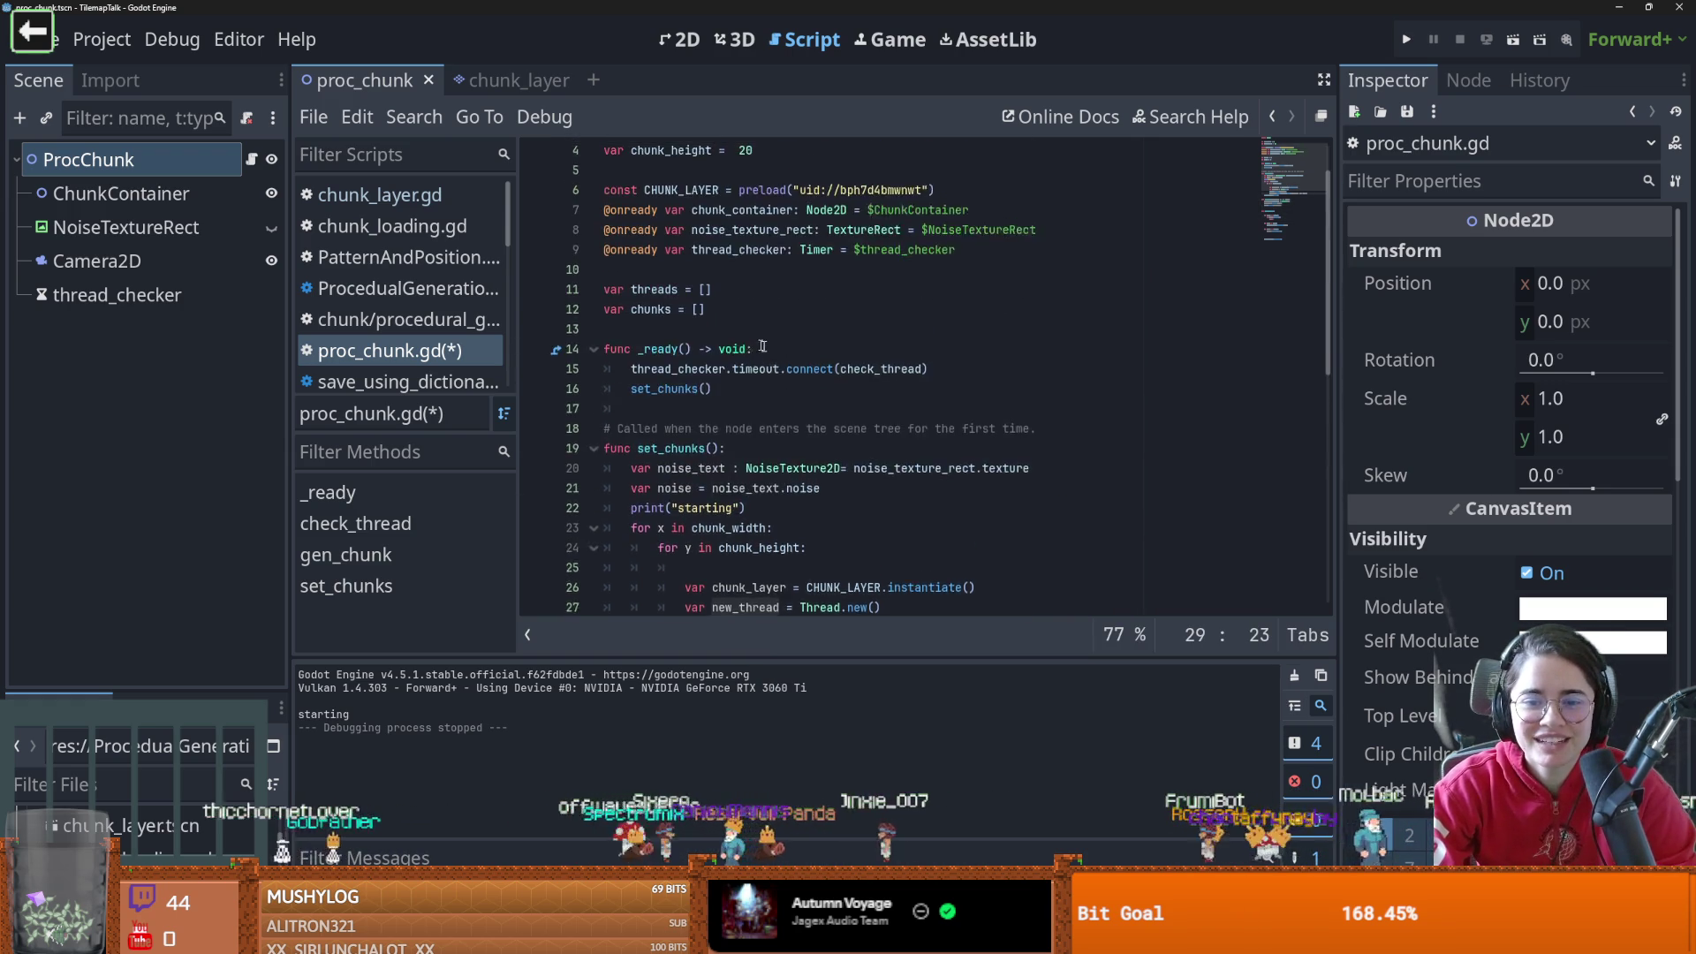
{"action": "left_click", "coordinate": [1183, 128]}
{"action": "type", "text": "wo"}
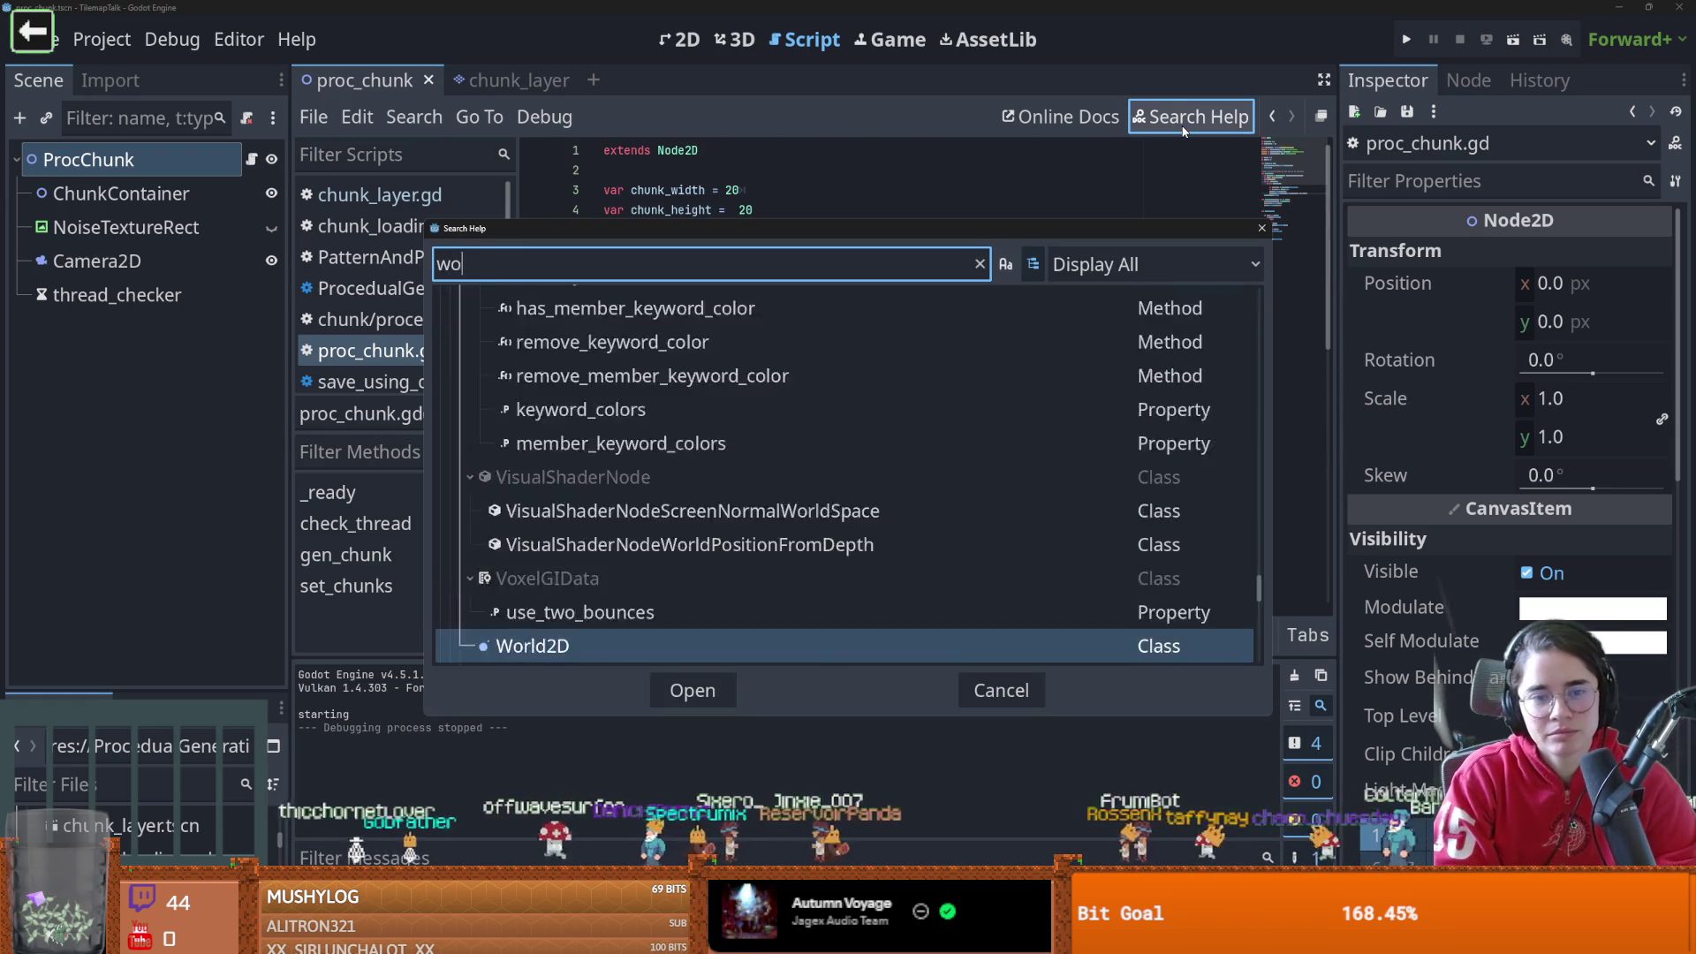
{"action": "type", "text": "rkerthread"}
{"action": "key", "text": "Return"}
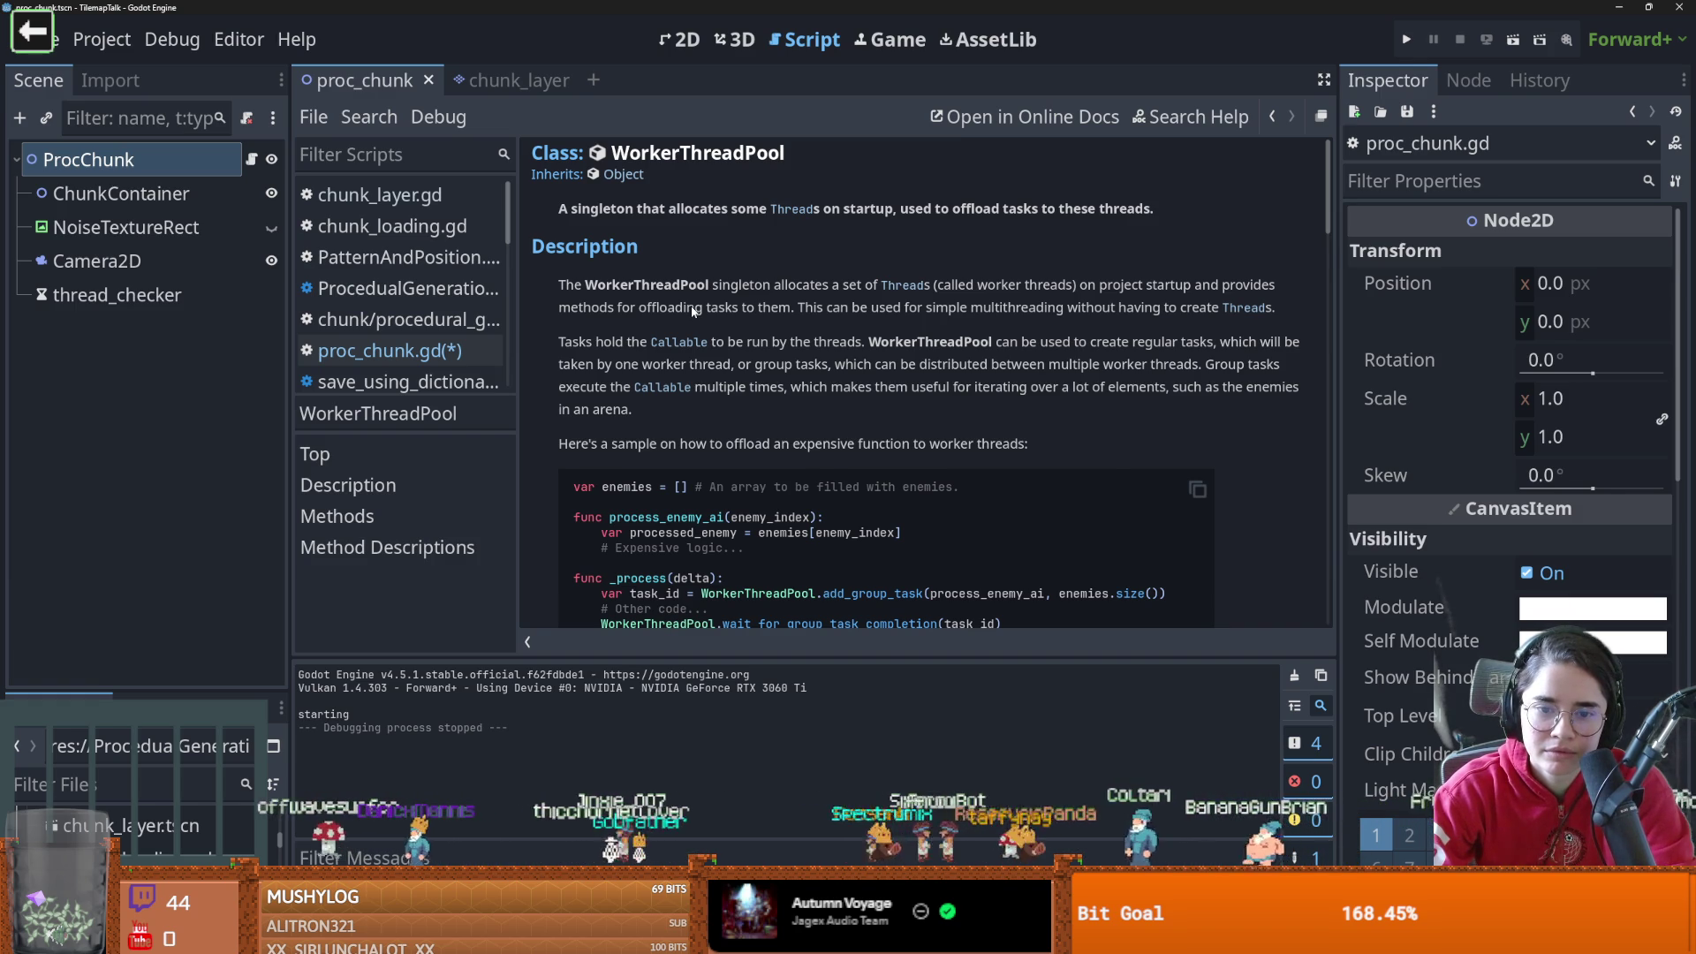
{"action": "scroll", "coordinate": [693, 312], "scroll_direction": "down", "scroll_amount": 3}
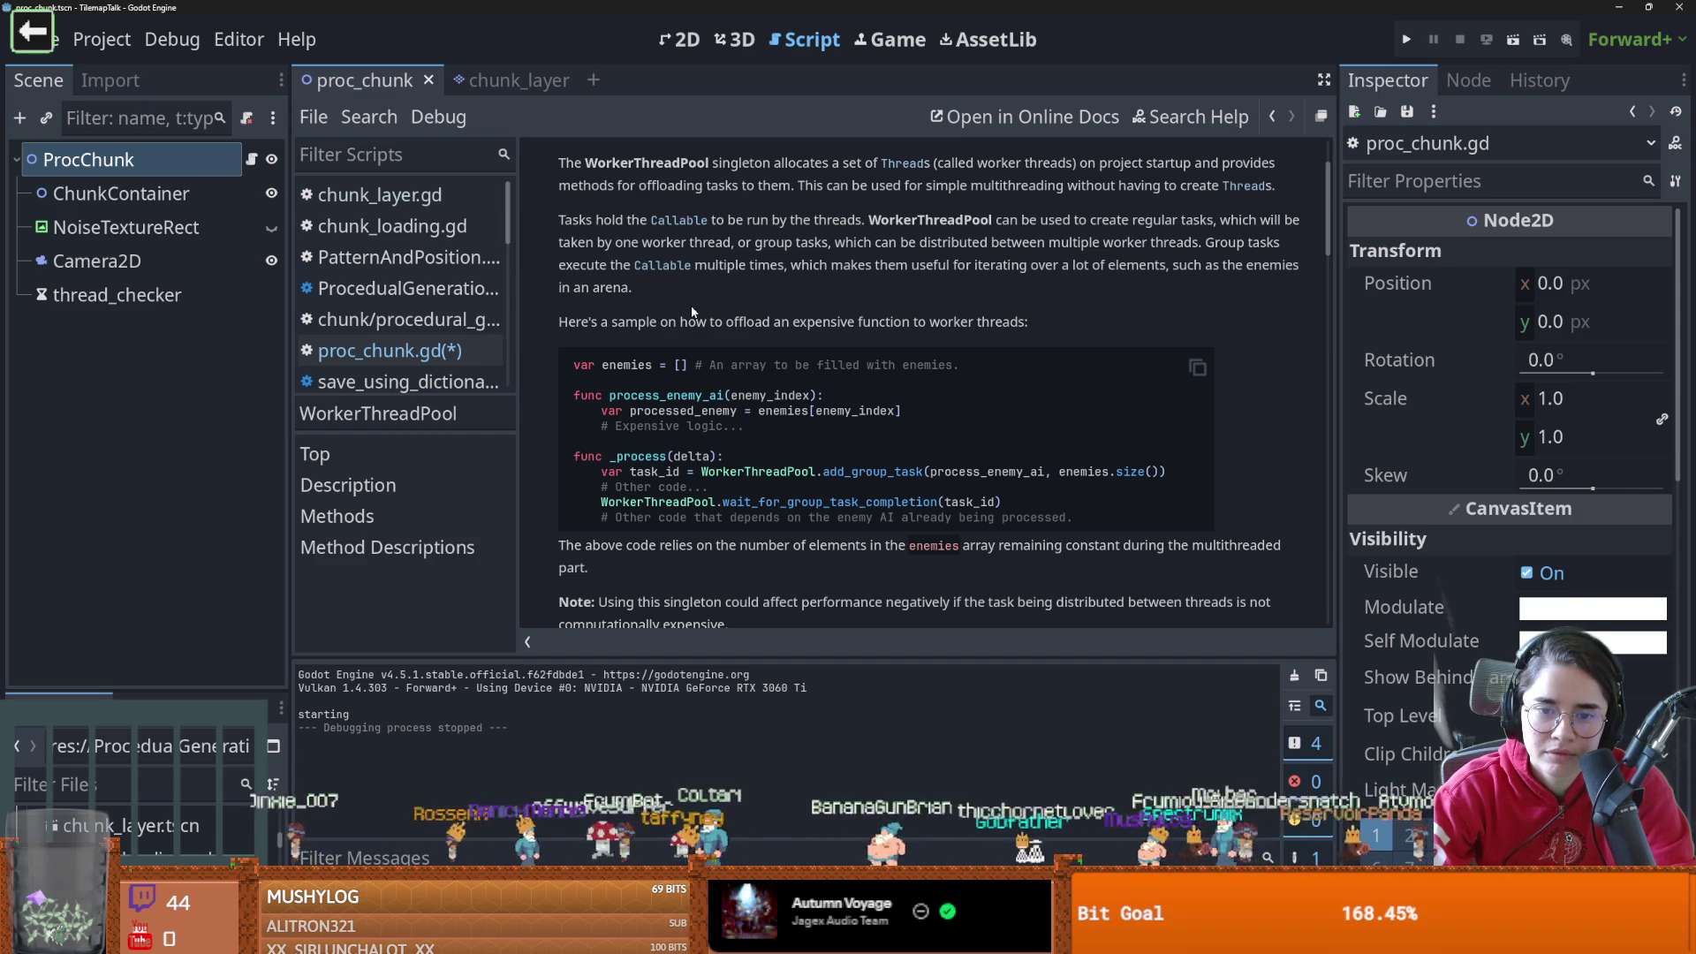
{"action": "scroll", "coordinate": [694, 311], "scroll_direction": "down", "scroll_amount": 3}
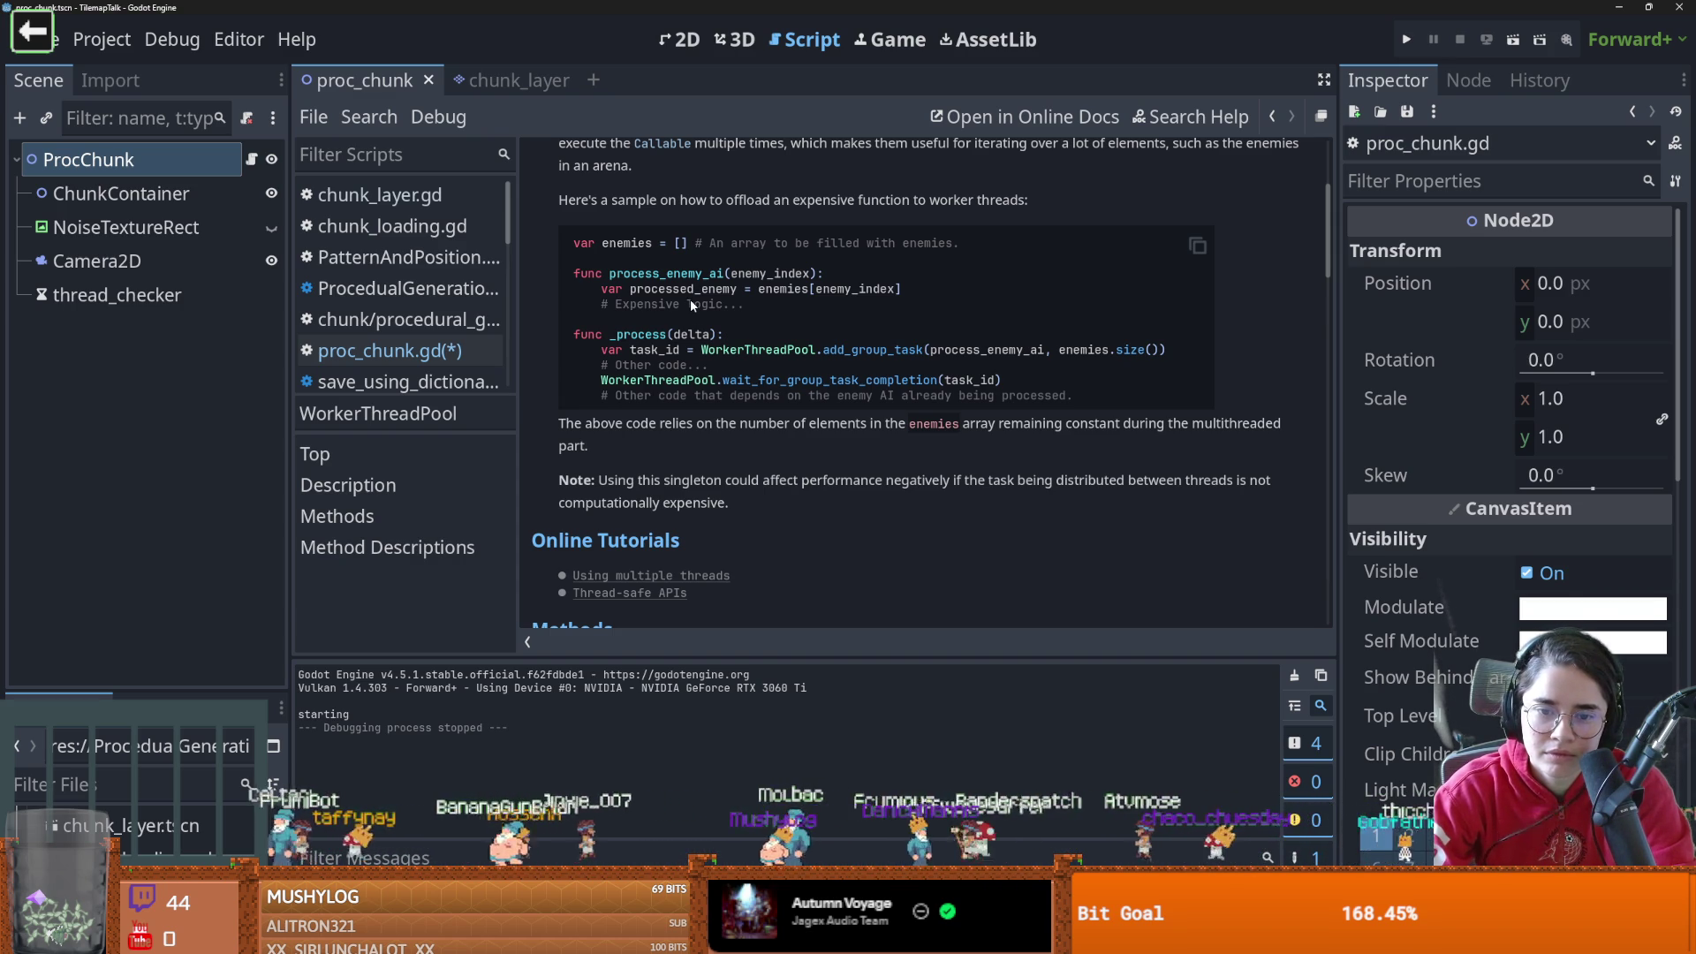
{"action": "scroll", "coordinate": [691, 299], "scroll_direction": "up", "scroll_amount": 3}
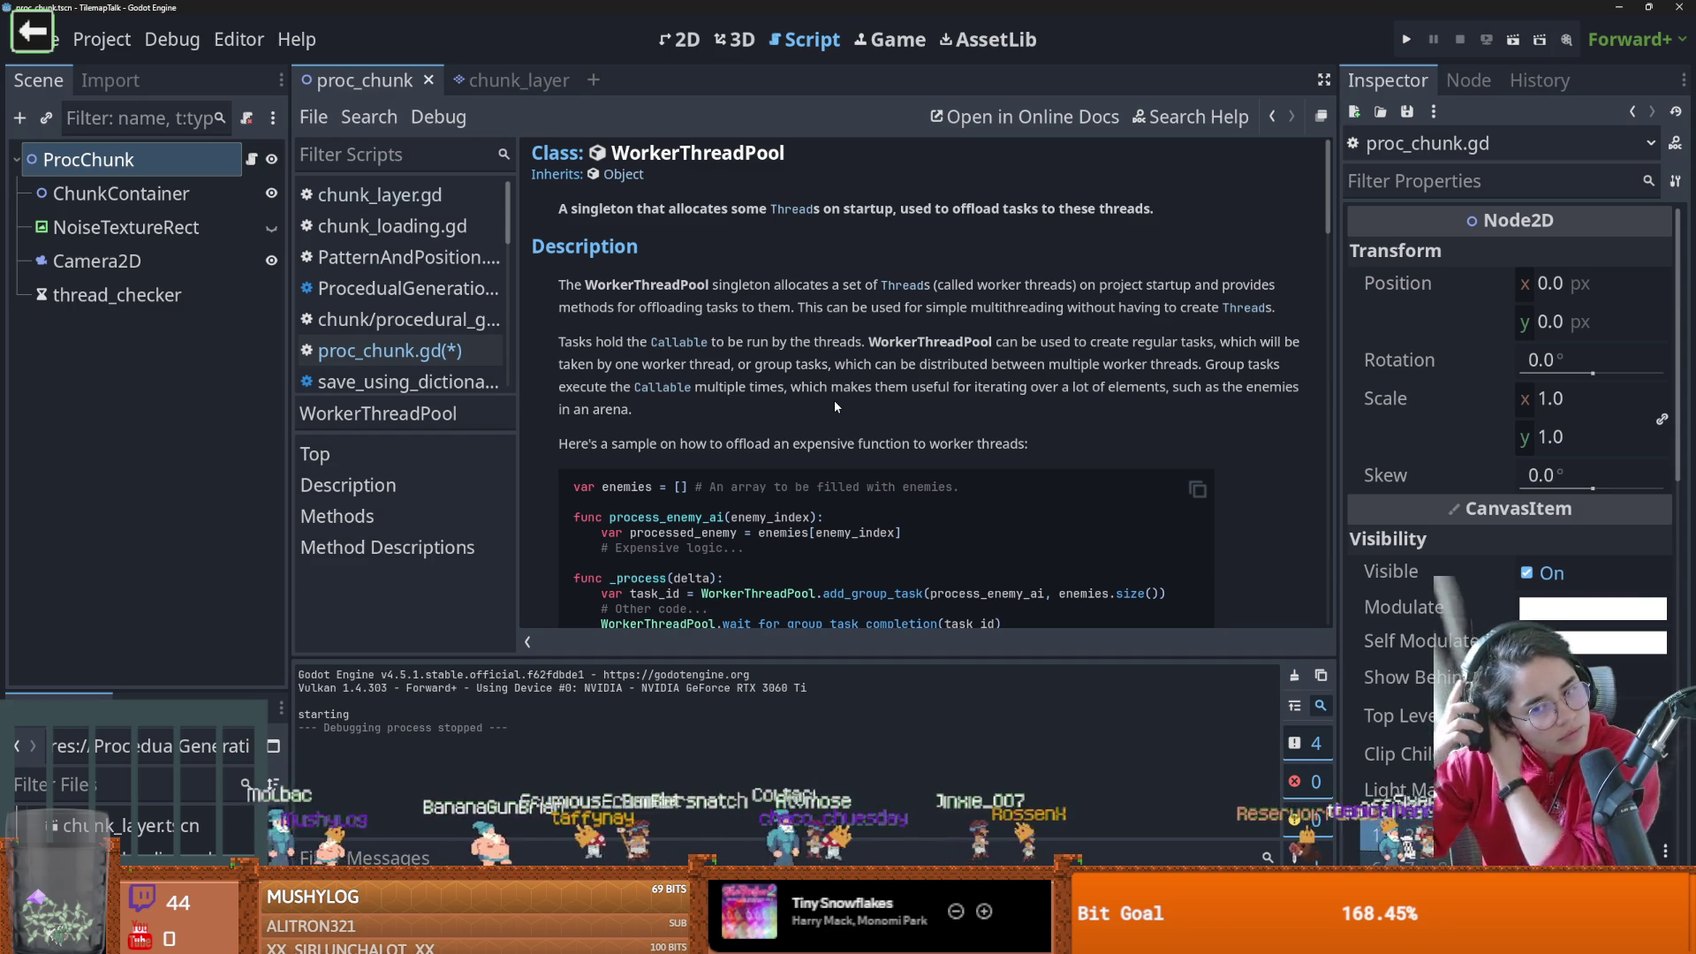
{"action": "scroll", "coordinate": [850, 340], "scroll_direction": "down", "scroll_amount": 3}
{"action": "mouse_move", "coordinate": [1001, 440]}
{"action": "left_mouse_down"}
{"action": "mouse_move", "coordinate": [579, 411]}
{"action": "mouse_move", "coordinate": [601, 411]}
{"action": "left_mouse_up"}
{"action": "key", "text": "ctrl+c"}
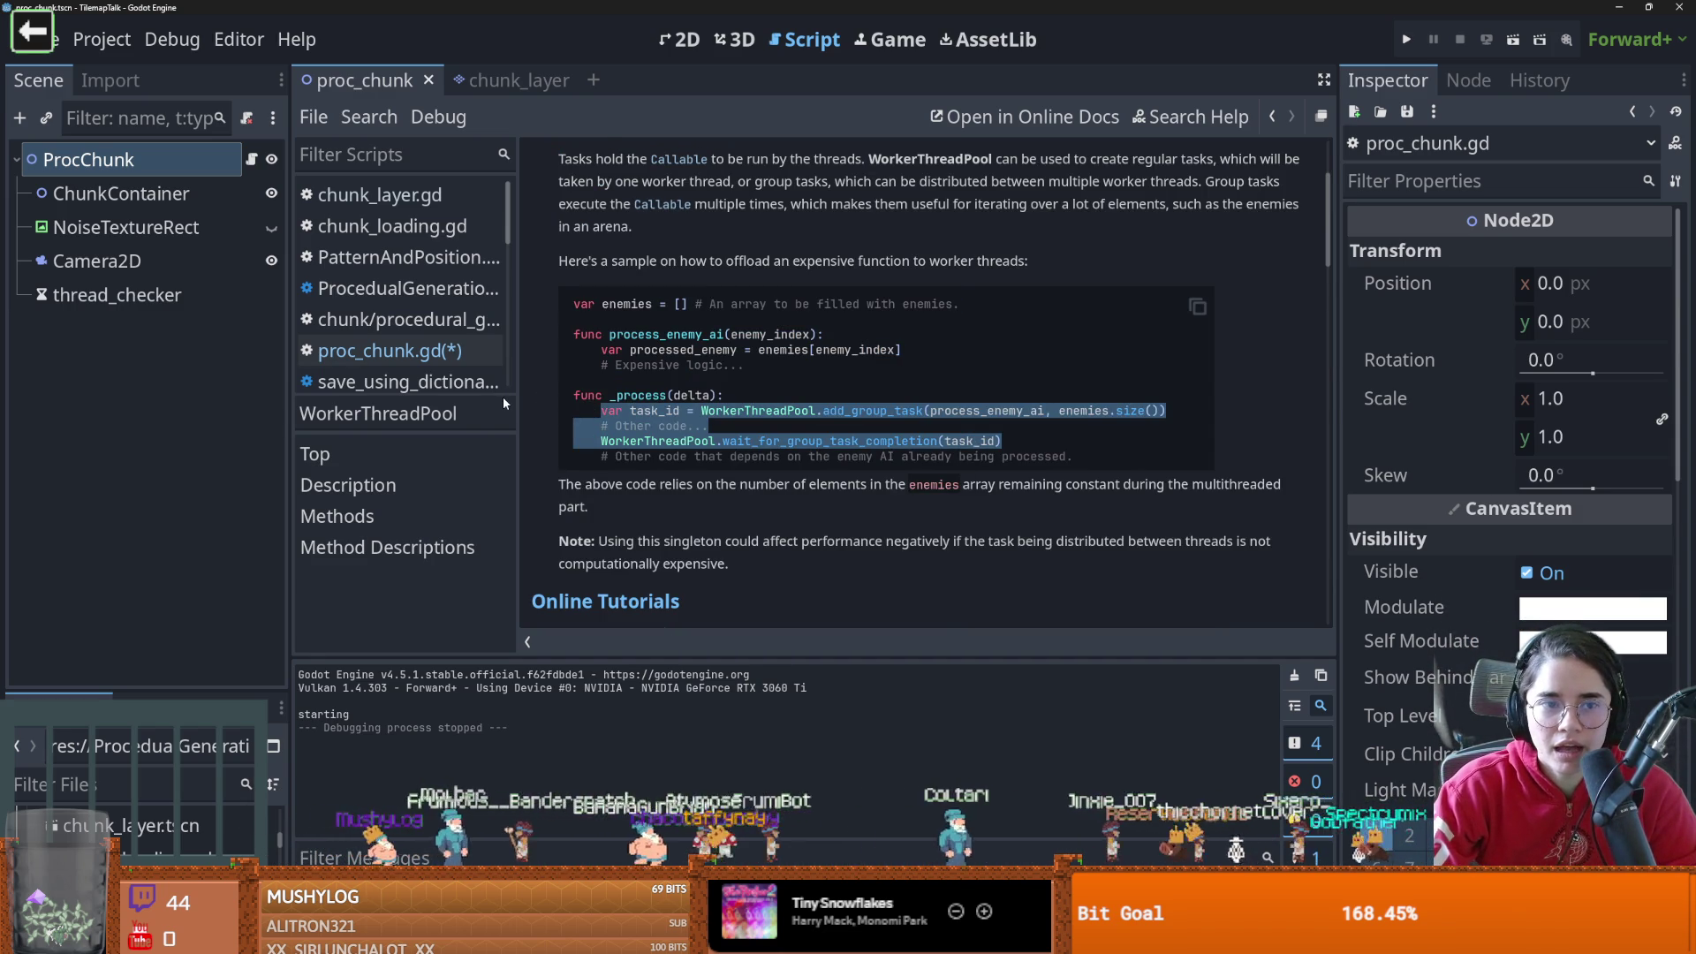
{"action": "left_click", "coordinate": [251, 159]}
{"action": "scroll", "coordinate": [795, 354], "scroll_direction": "down", "scroll_amount": 3}
{"action": "left_click", "coordinate": [803, 468]}
{"action": "scroll", "coordinate": [883, 424], "scroll_direction": "down", "scroll_amount": 5}
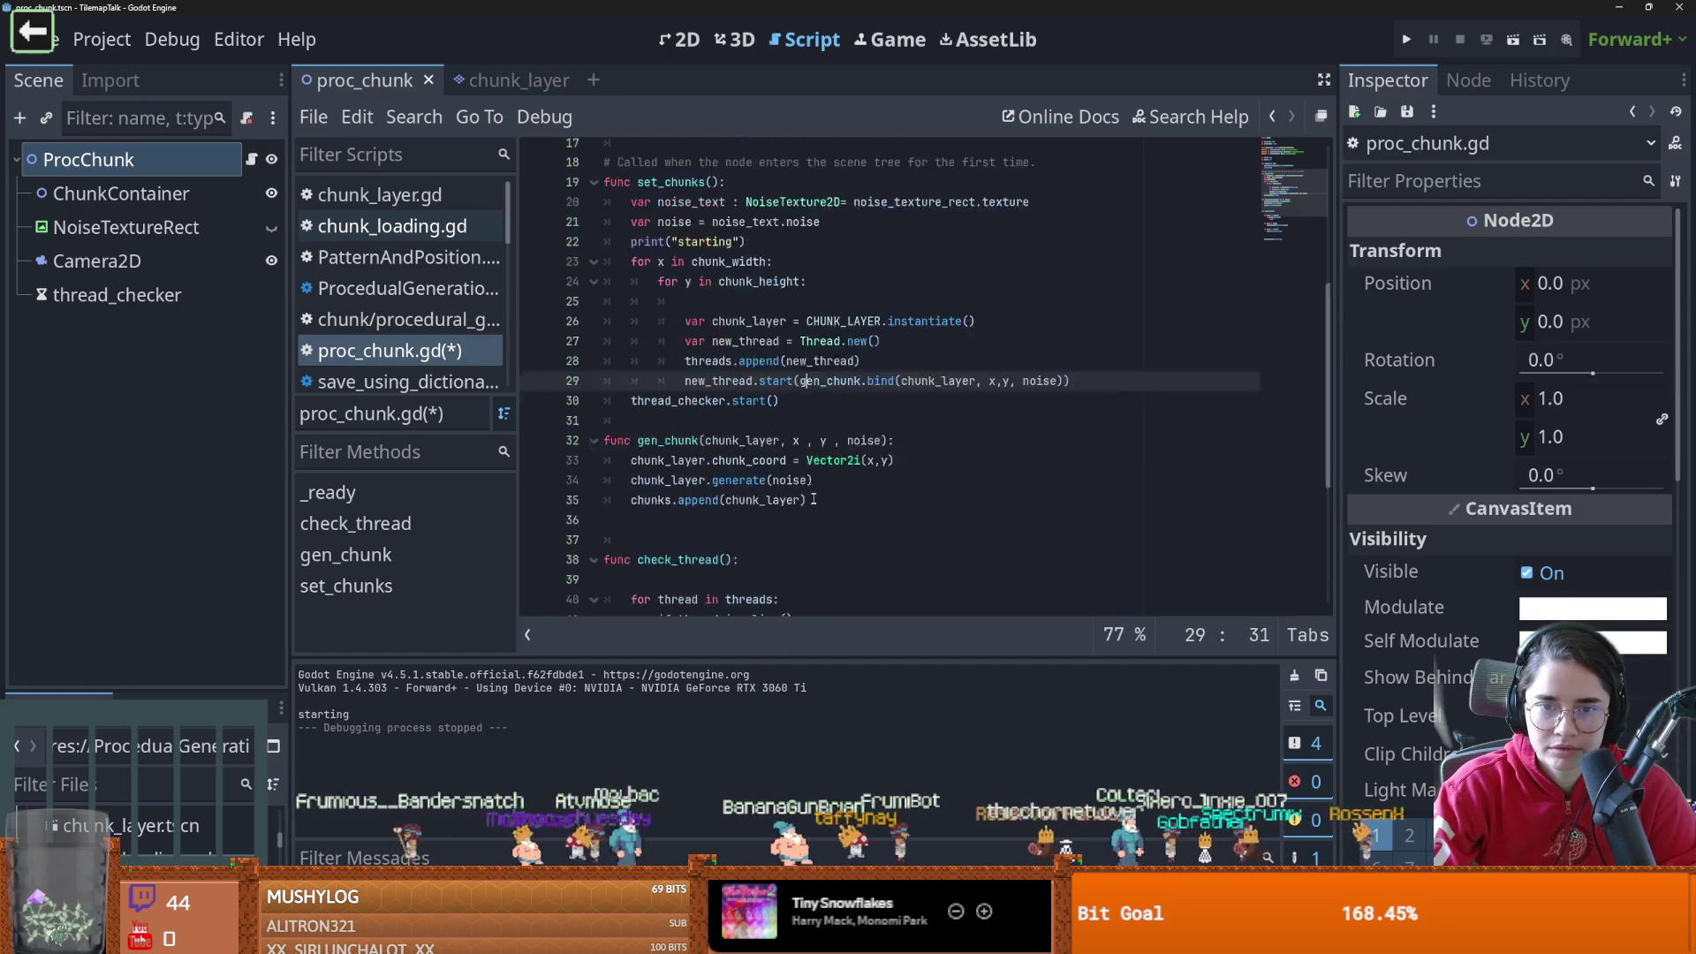
Comment out the per-chunk Thread creation lines in the set_chunks loop
{"action": "scroll", "coordinate": [1004, 381], "scroll_direction": "up", "scroll_amount": 3}
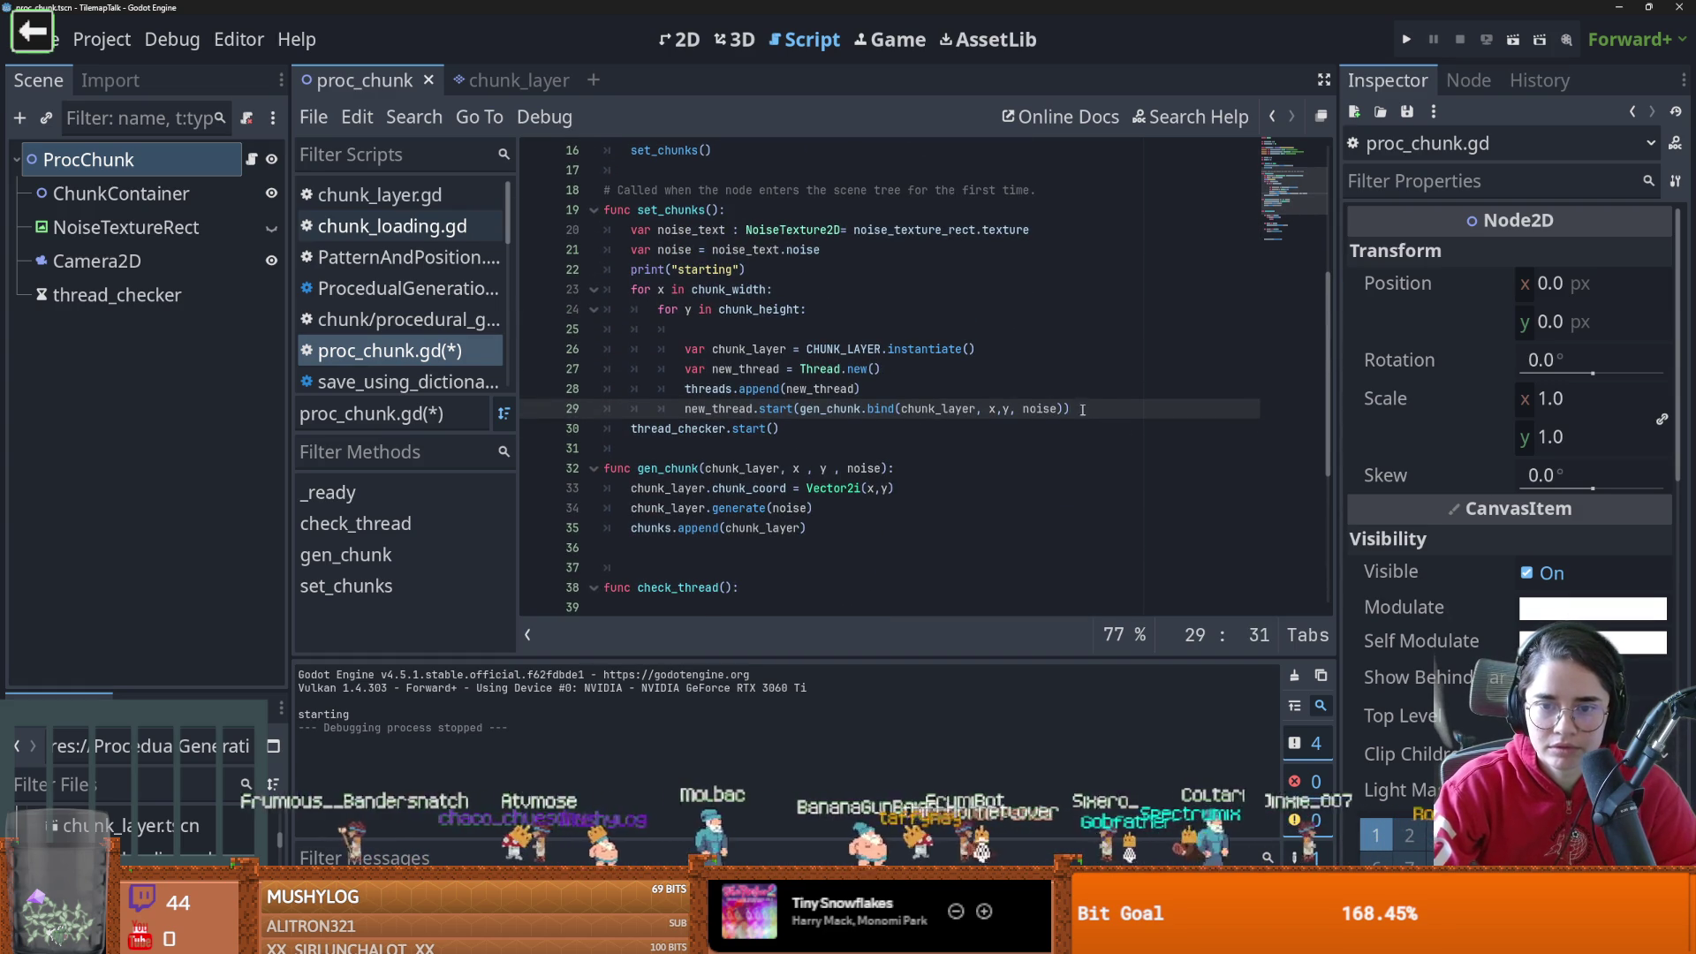
{"action": "left_click_drag", "start_coordinate": [608, 368], "coordinate": [894, 393]}
{"action": "key", "text": "BackSpace"}
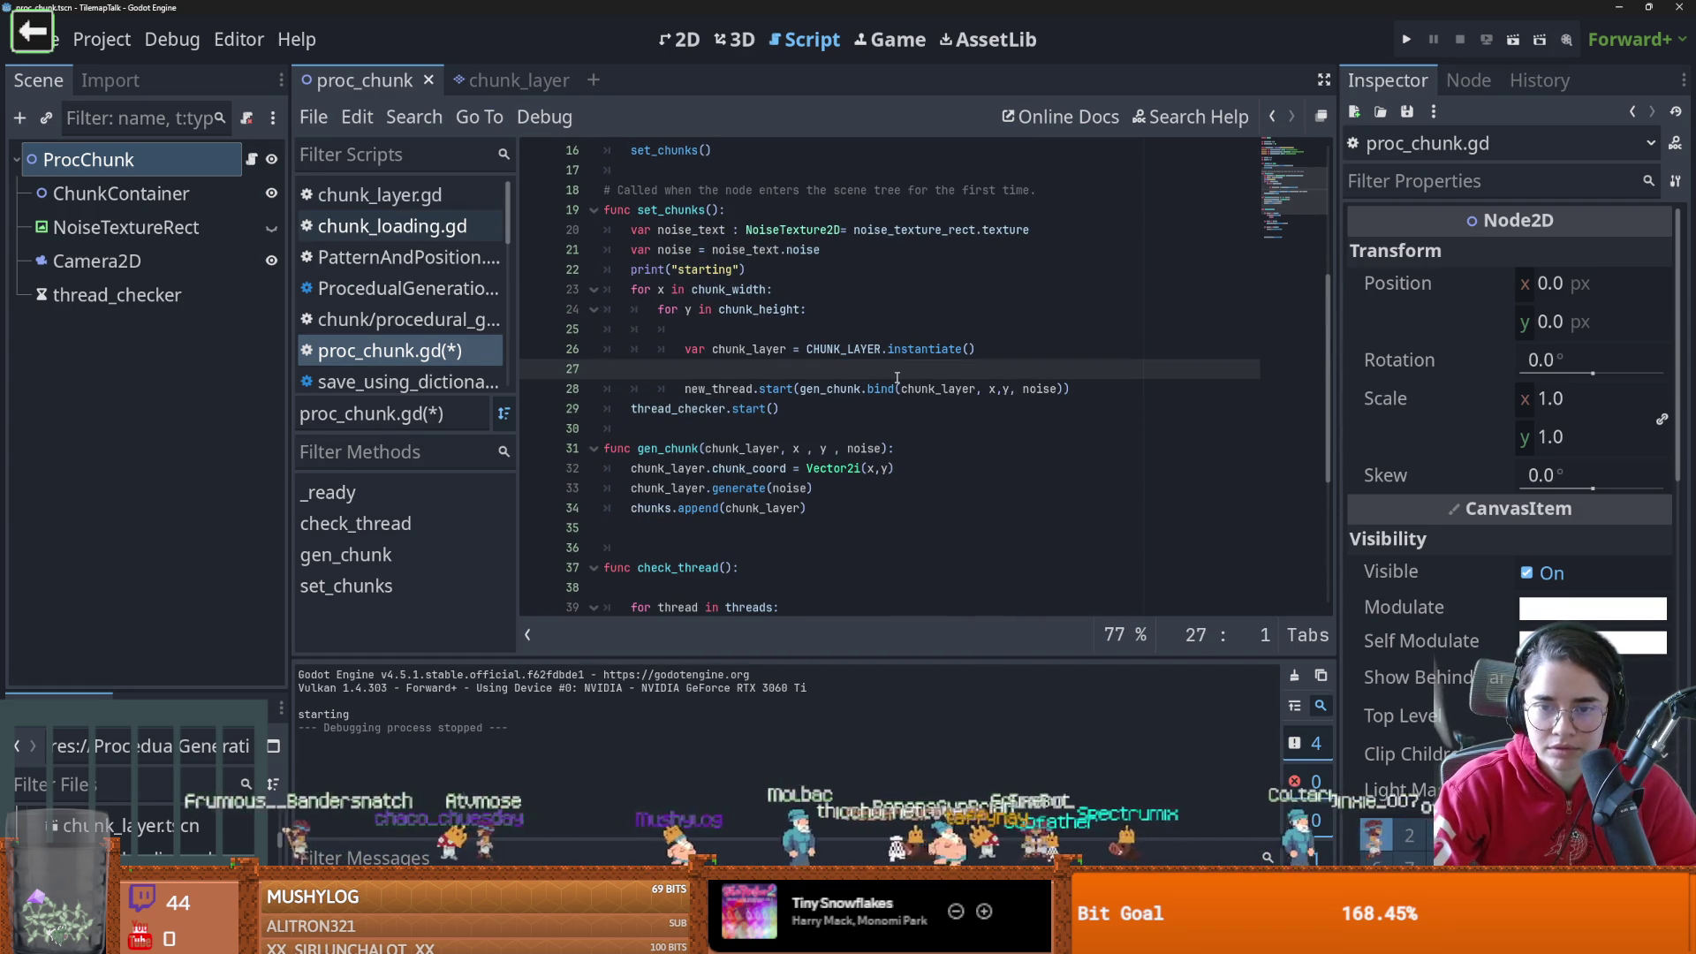
{"action": "key", "text": "ctrl+z"}
{"action": "left_click_drag", "start_coordinate": [1070, 408], "coordinate": [614, 377]}
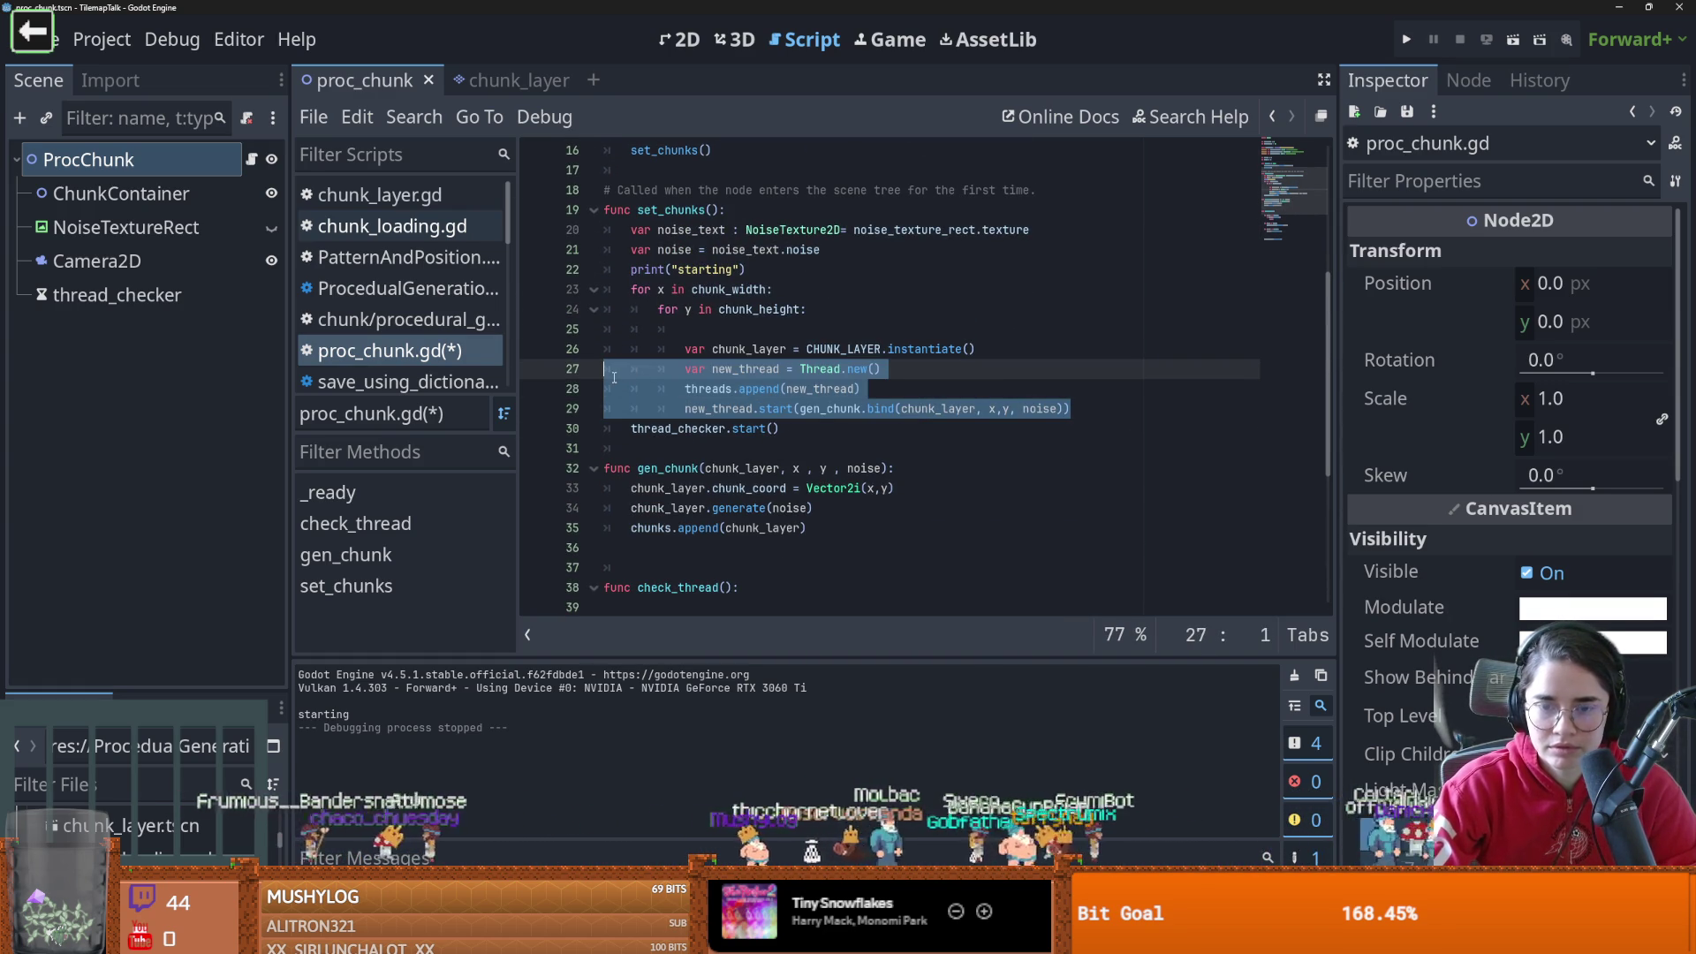
{"action": "key", "text": "ctrl+k"}
Paste the WorkerThreadPool add_group_task and wait example, indent it, and delete '# Other code...'
{"action": "left_click", "coordinate": [1107, 419]}
{"action": "key", "text": "Return"}
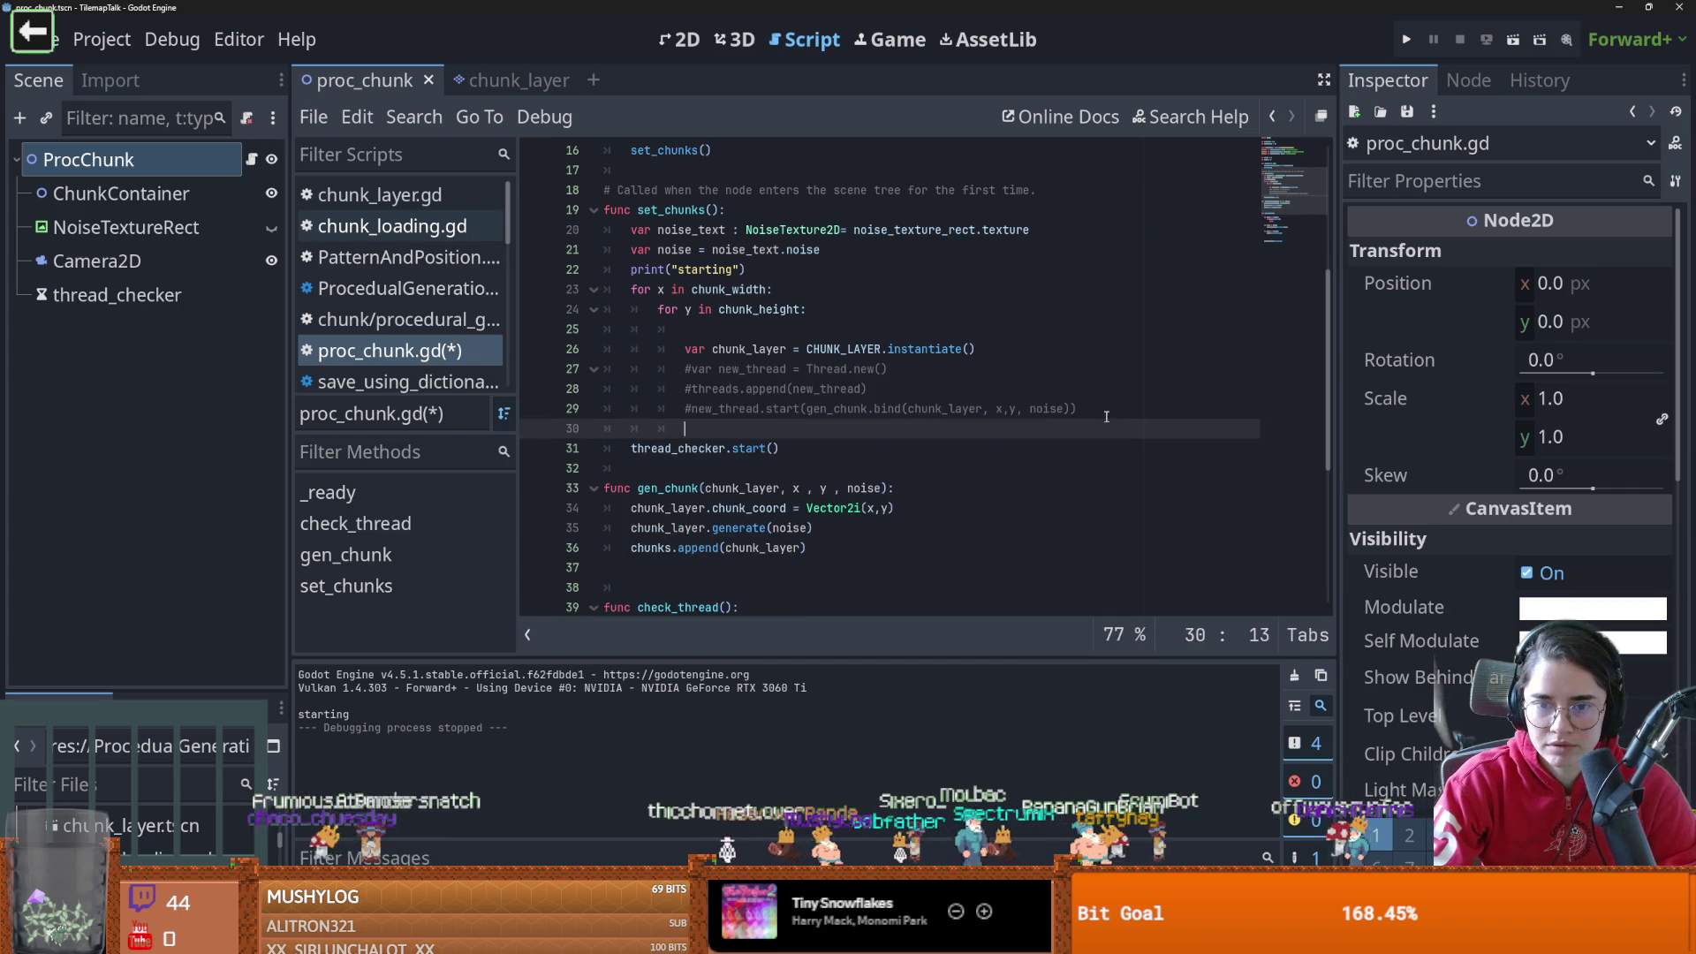
{"action": "key", "text": "ctrl+v"}
{"action": "left_click", "coordinate": [631, 468]}
{"action": "key", "text": "Tab"}
{"action": "key", "text": "Tab"}
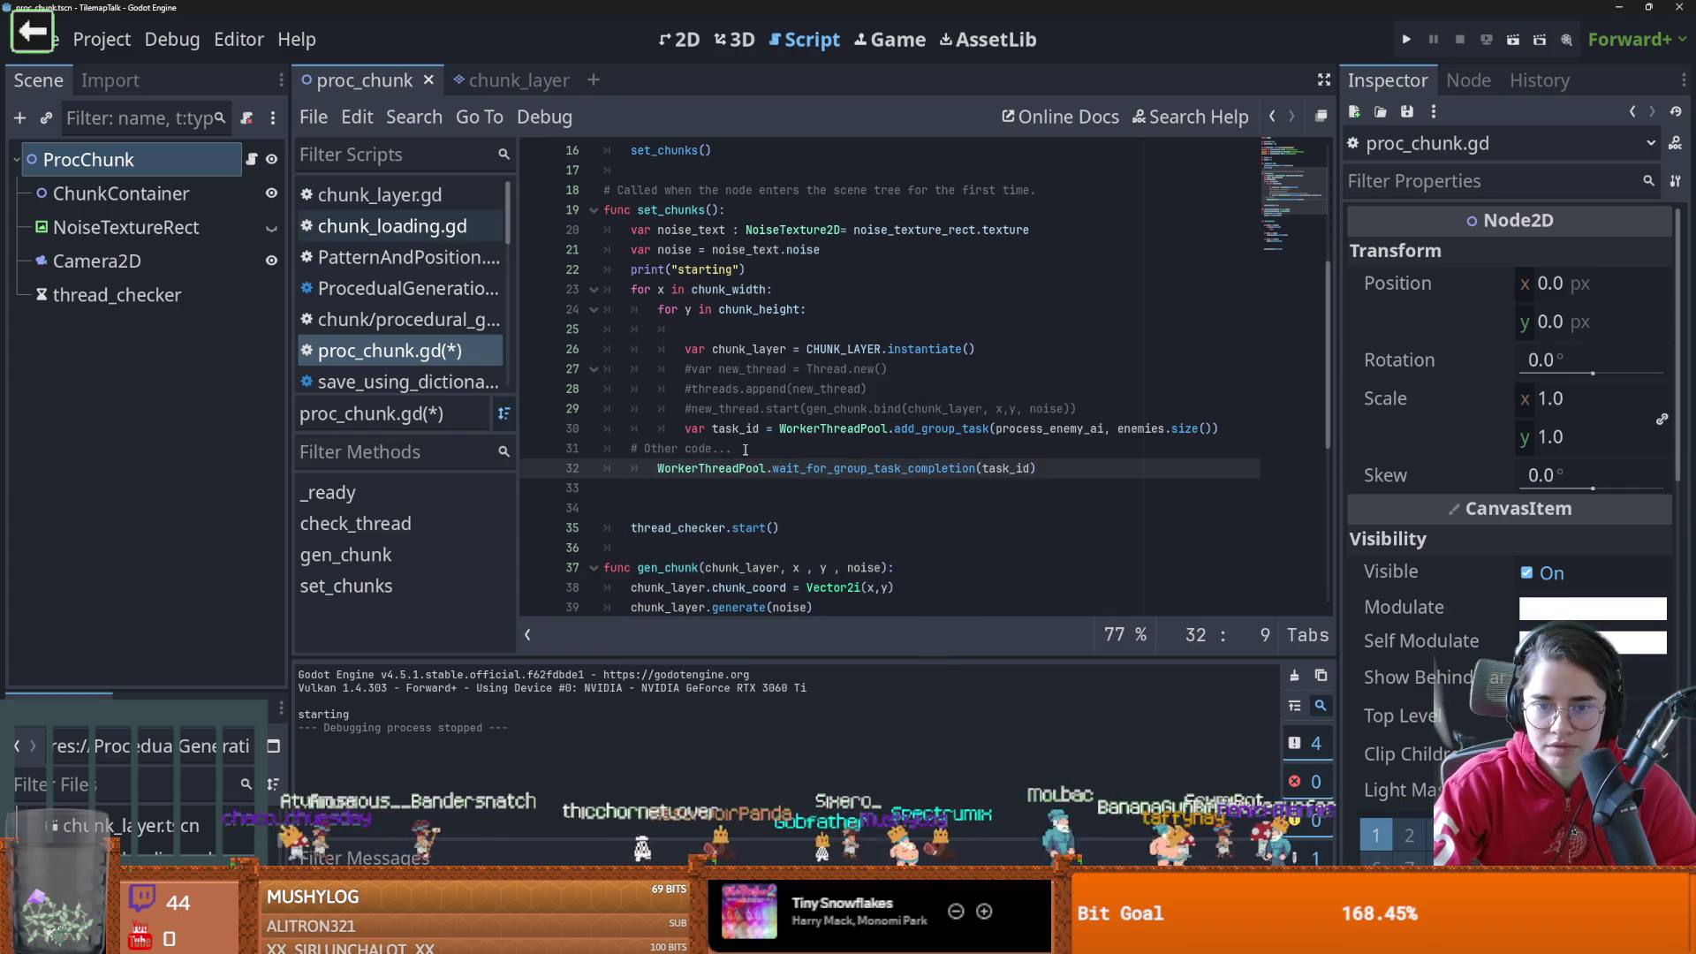
{"action": "left_click_drag", "start_coordinate": [731, 448], "coordinate": [585, 448]}
{"action": "key", "text": "BackSpace"}
{"action": "key", "text": "BackSpace"}
Replace enemies.size() with chunk_height* in add_group_task, then check chunk_layer's chunk size
{"action": "scroll", "coordinate": [727, 212], "scroll_direction": "up", "scroll_amount": 4}
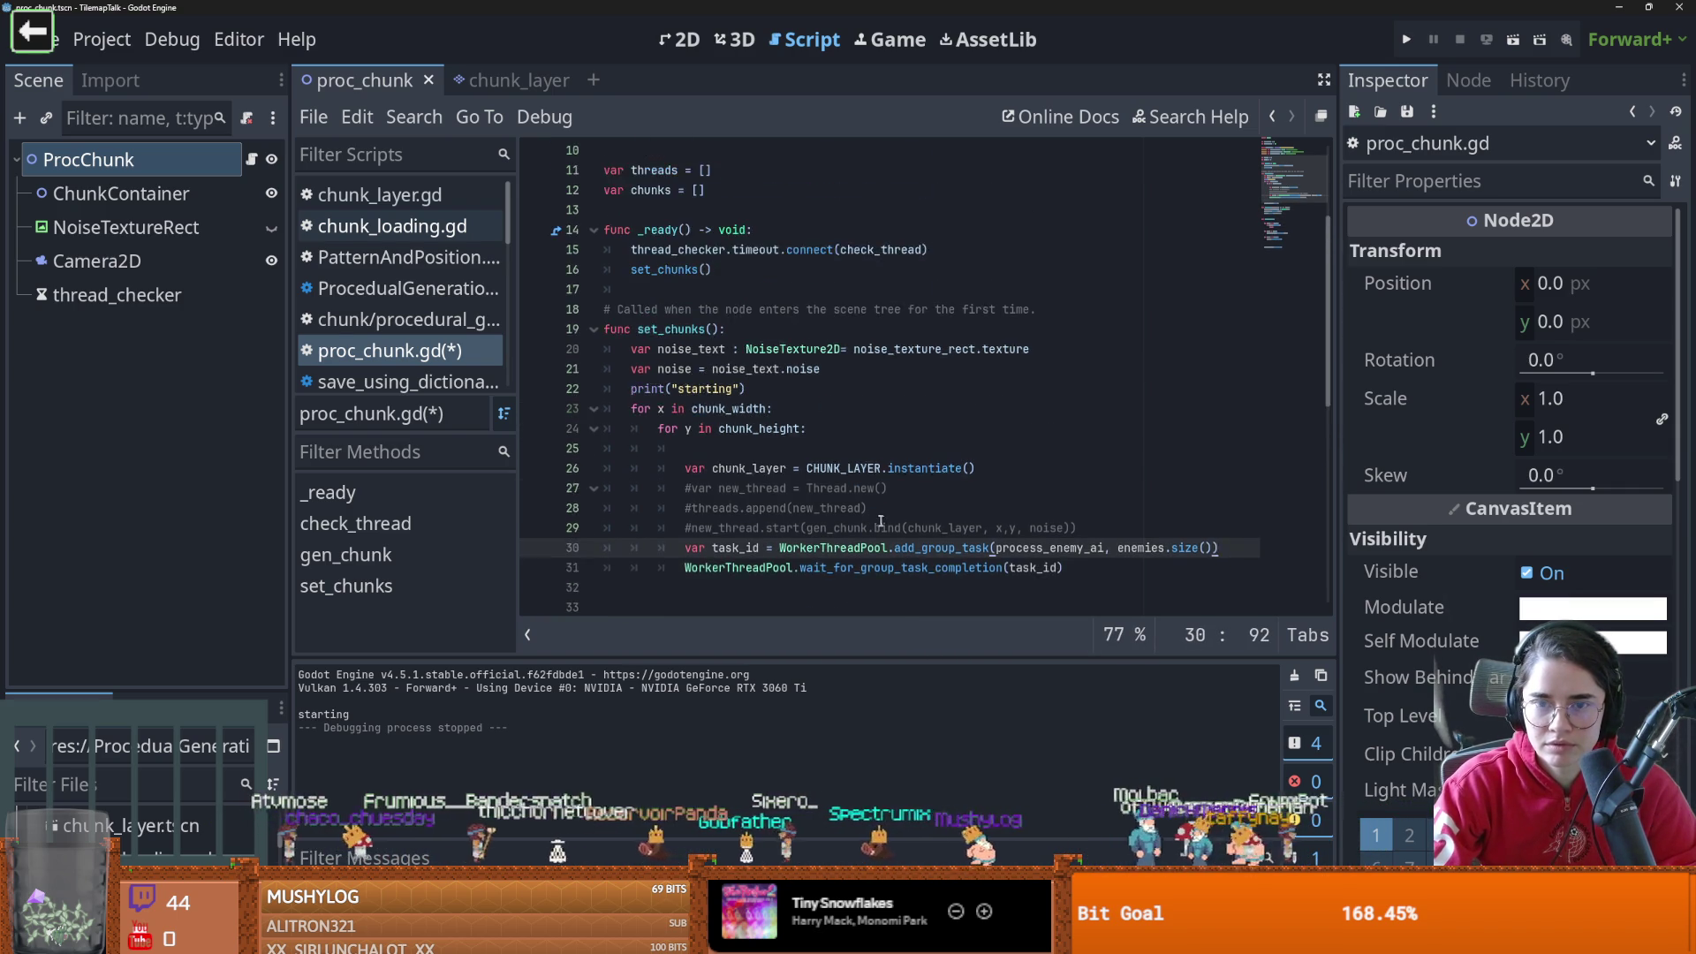
{"action": "scroll", "coordinate": [727, 212], "scroll_direction": "up", "scroll_amount": 1}
{"action": "double_click", "coordinate": [680, 210]}
{"action": "key", "text": "ctrl+c"}
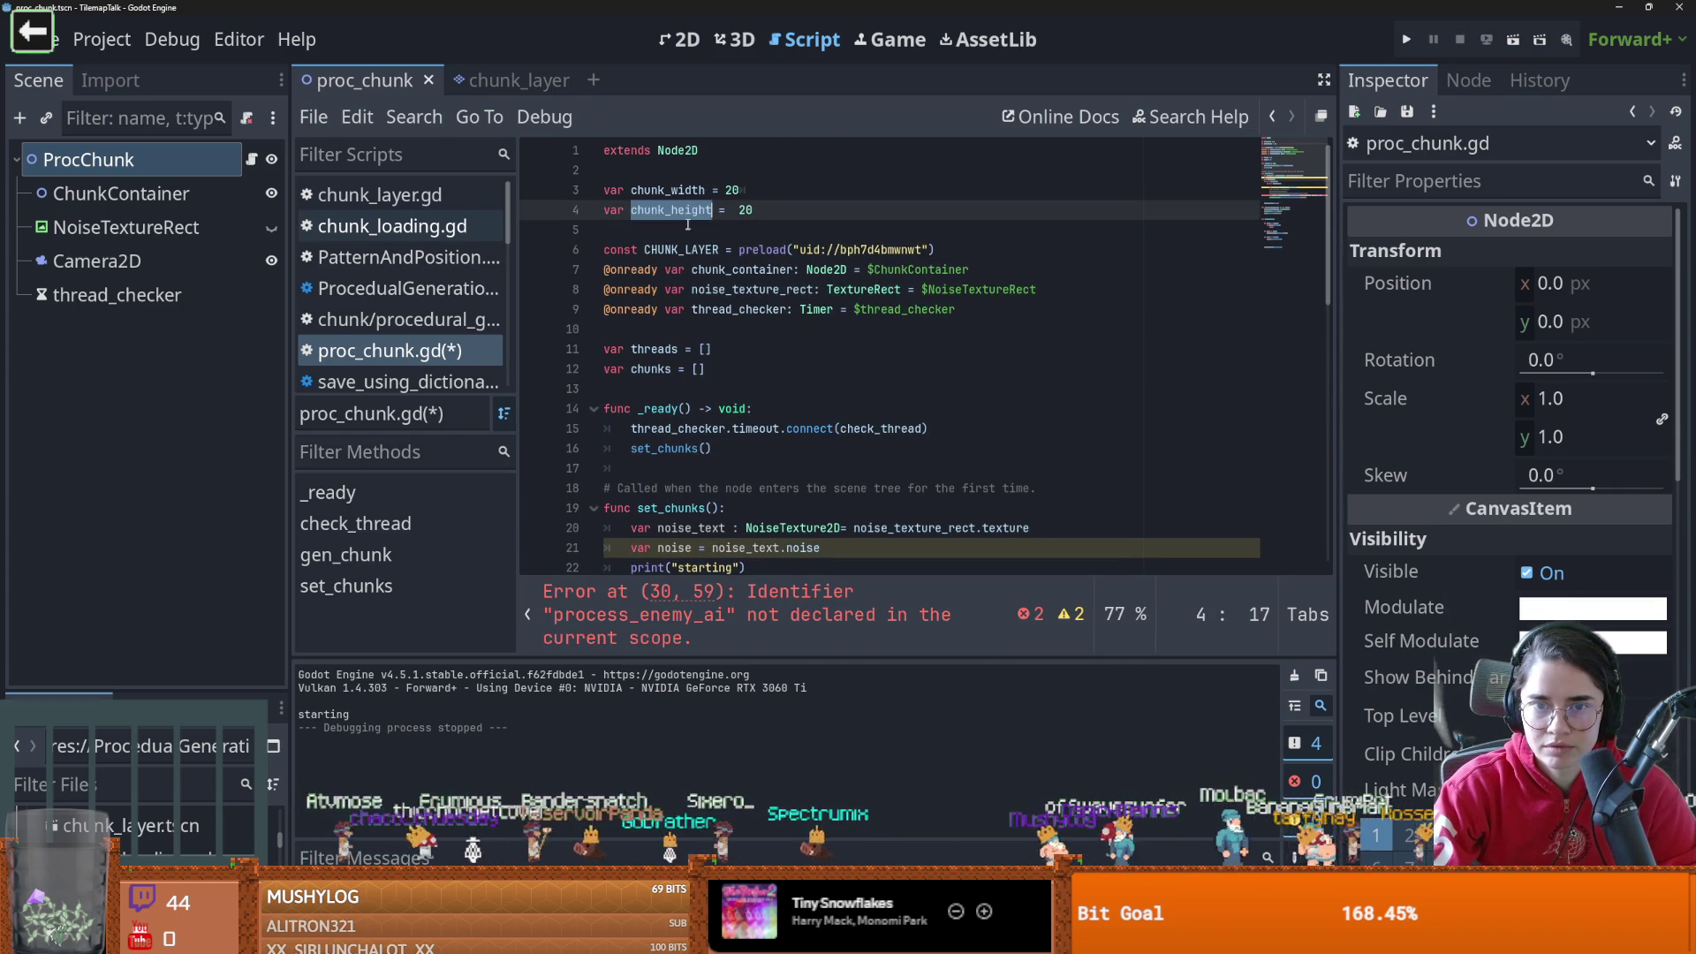
{"action": "scroll", "coordinate": [976, 395], "scroll_direction": "down", "scroll_amount": 8}
{"action": "scroll", "coordinate": [976, 394], "scroll_direction": "up", "scroll_amount": 2}
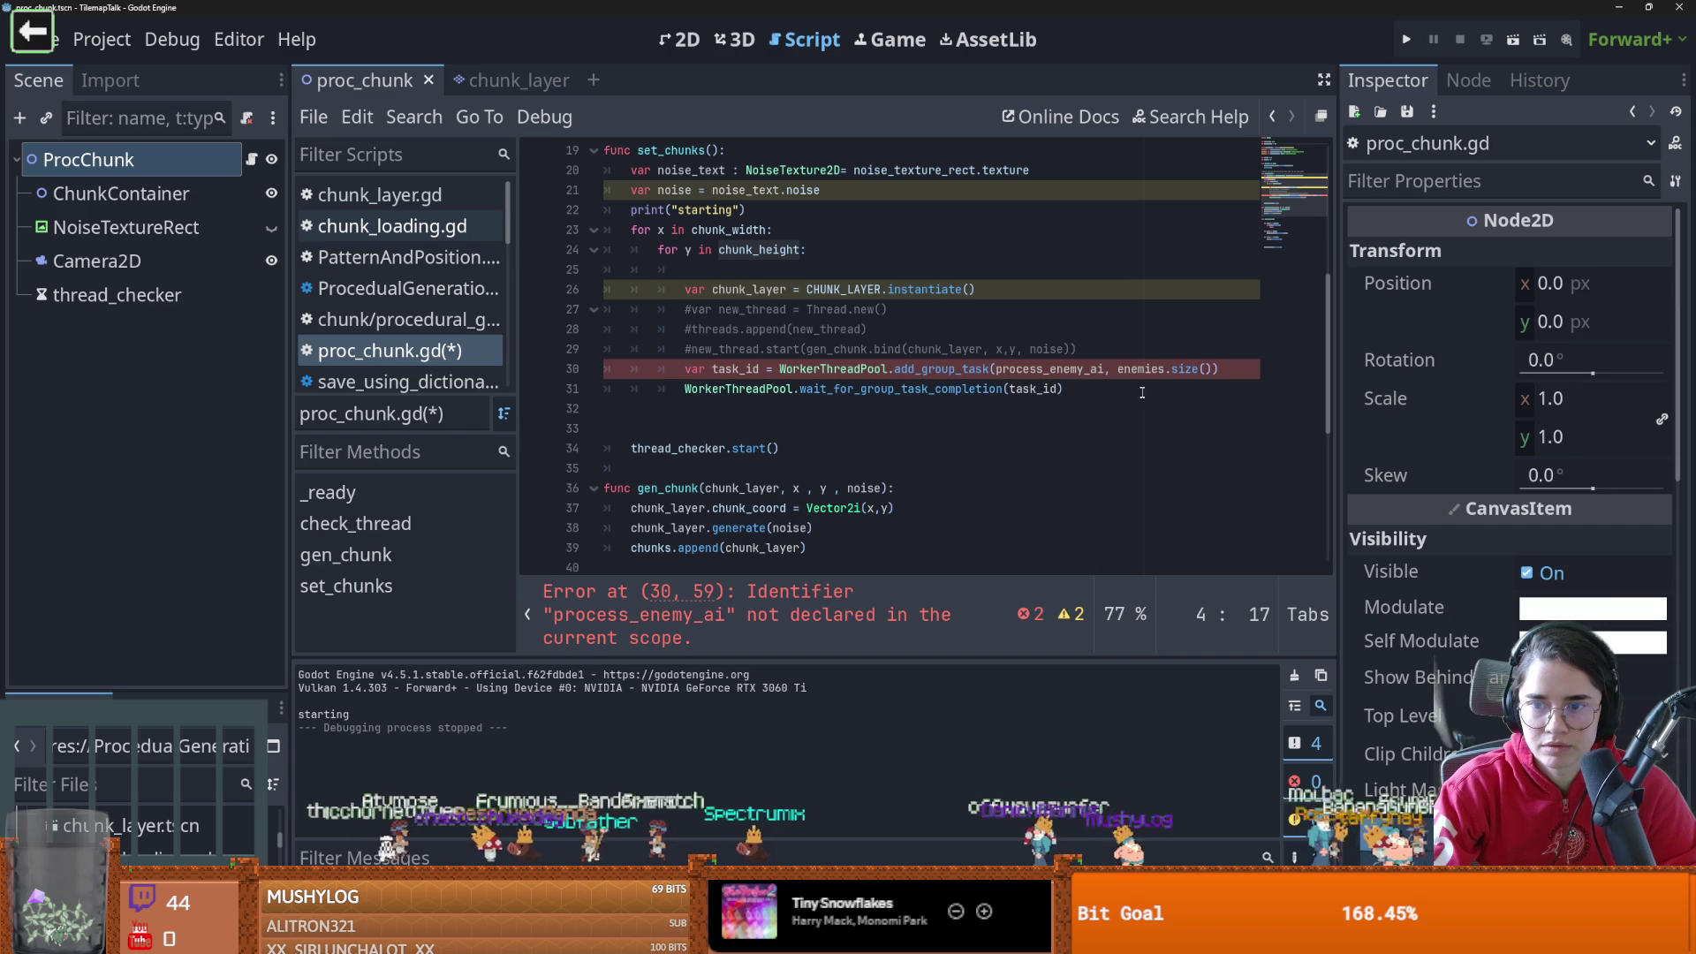
{"action": "left_click_drag", "start_coordinate": [1216, 369], "coordinate": [1117, 369]}
{"action": "key", "text": "ctrl+v"}
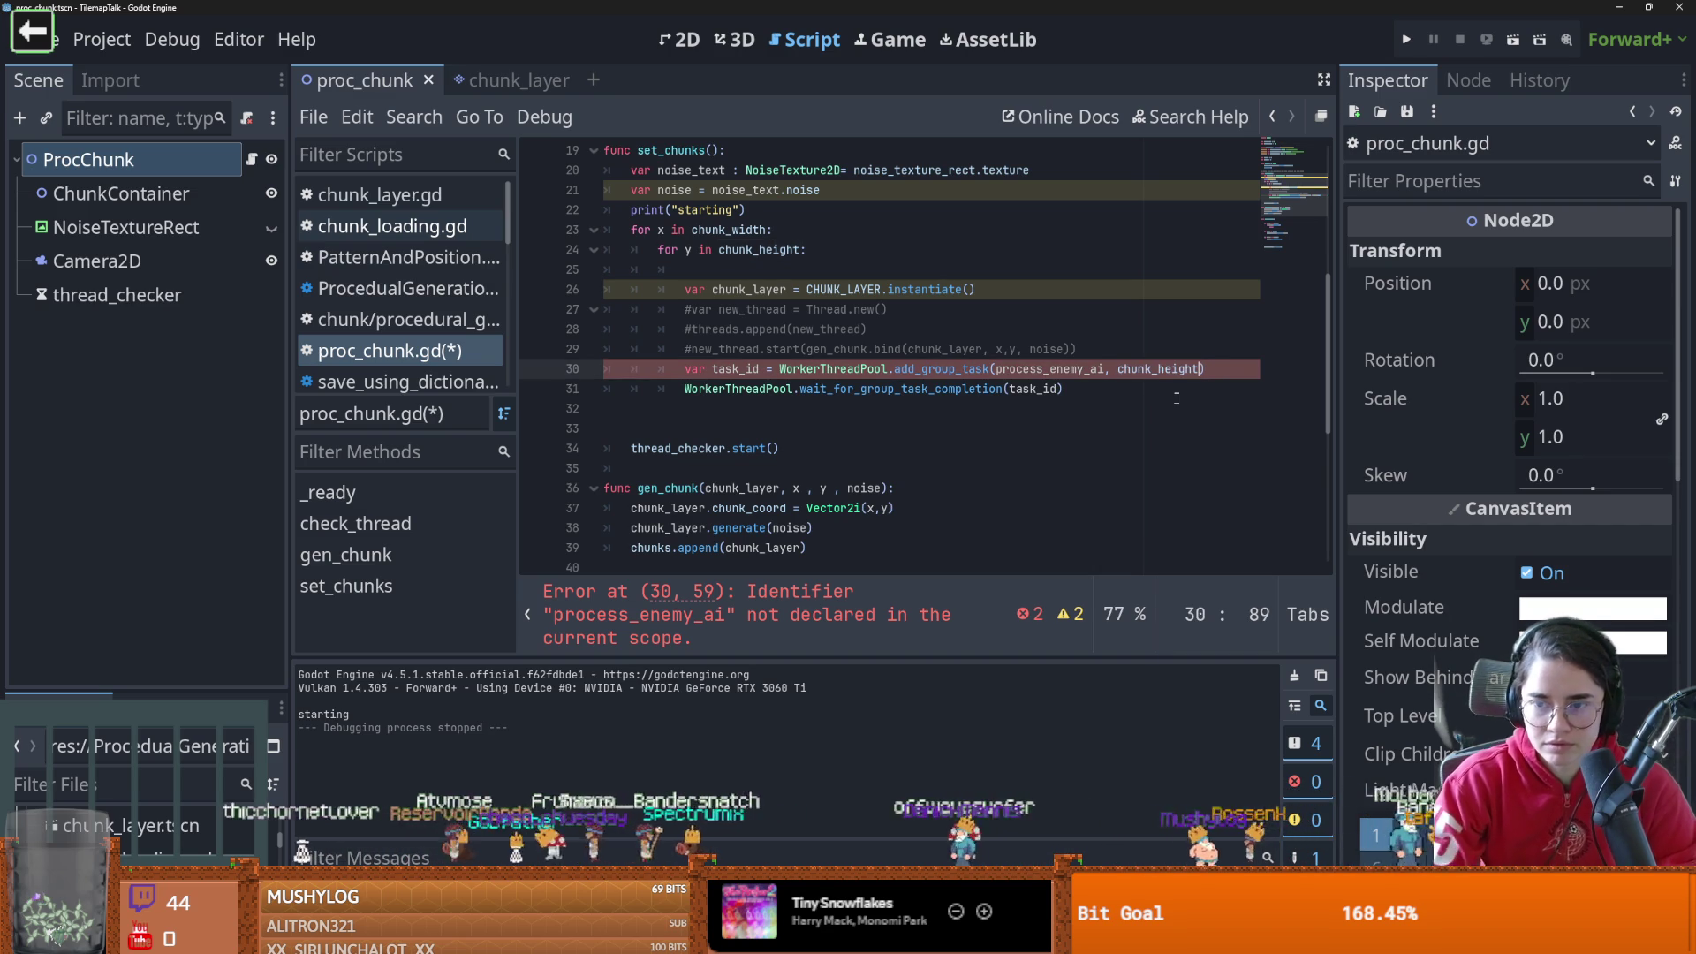
{"action": "type", "text": "*"}
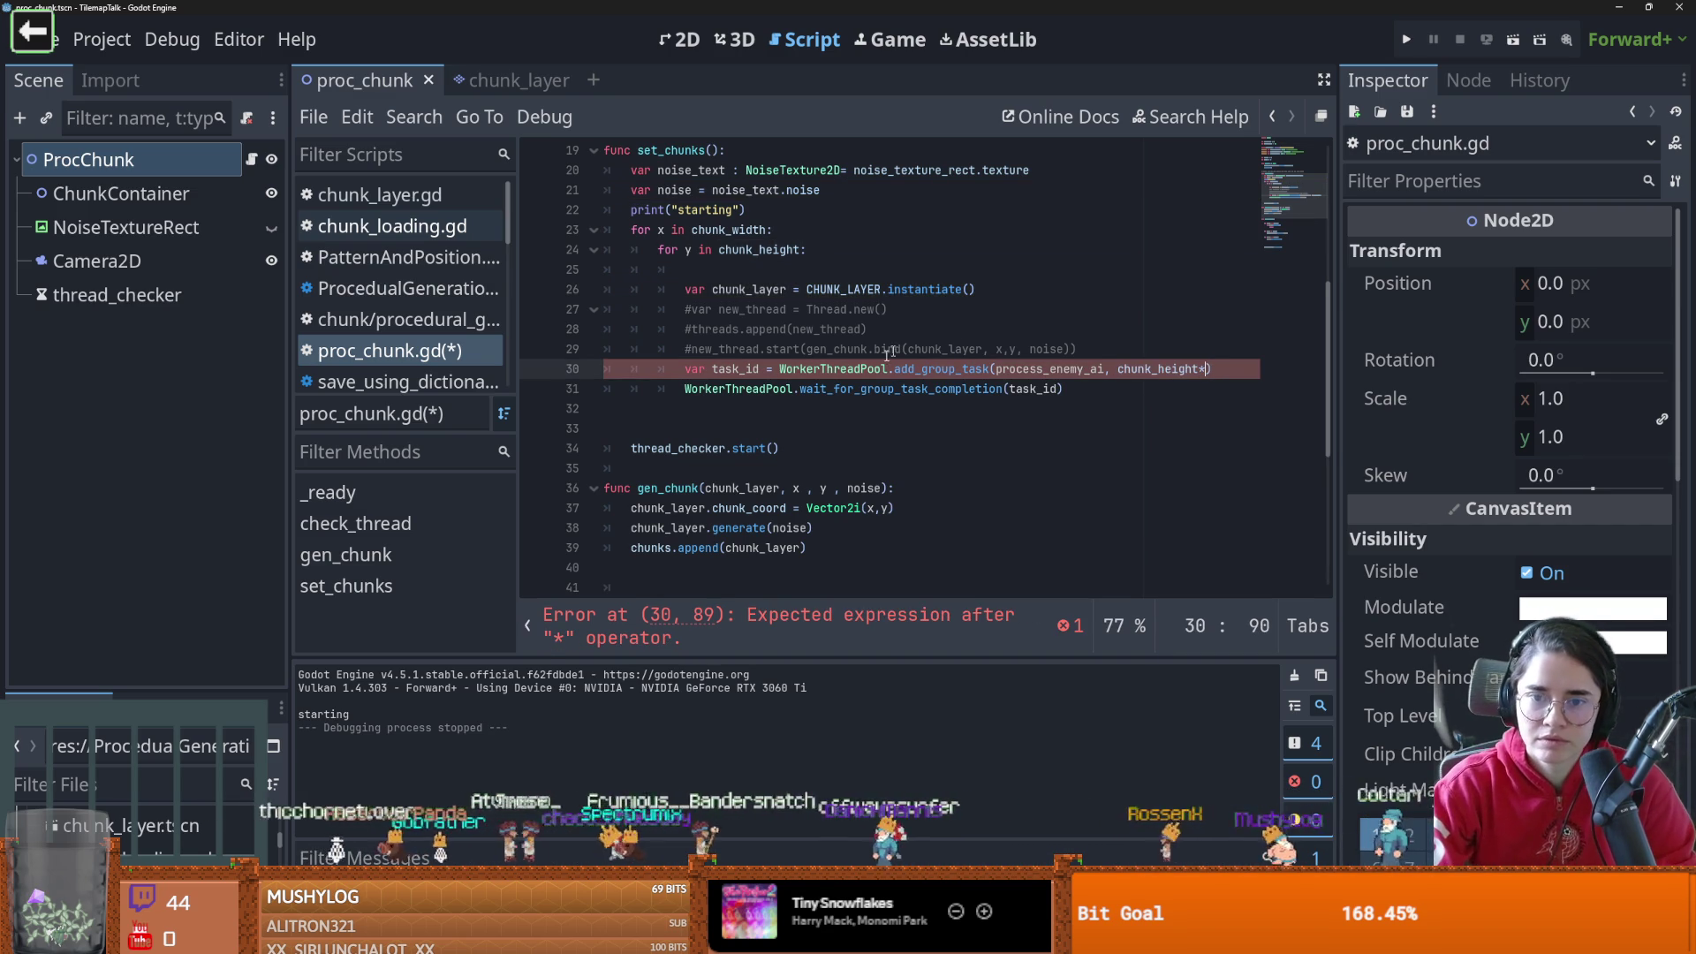
{"action": "scroll", "coordinate": [876, 364], "scroll_direction": "up", "scroll_amount": 1}
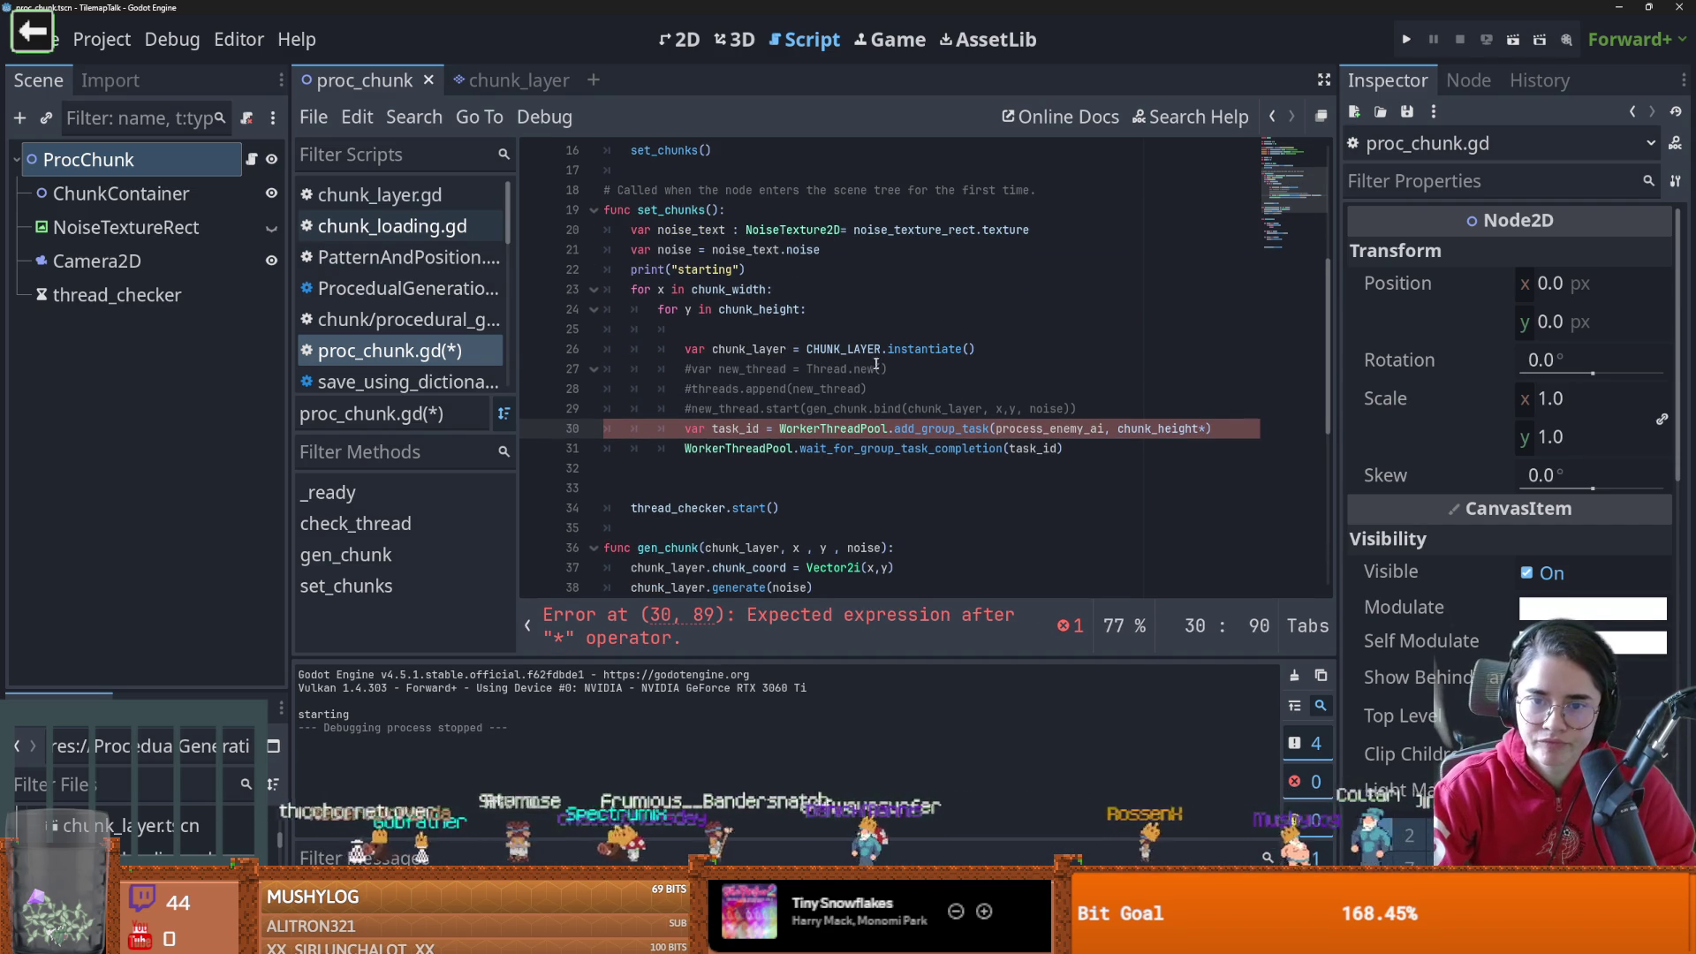
{"action": "double_click", "coordinate": [978, 411]}
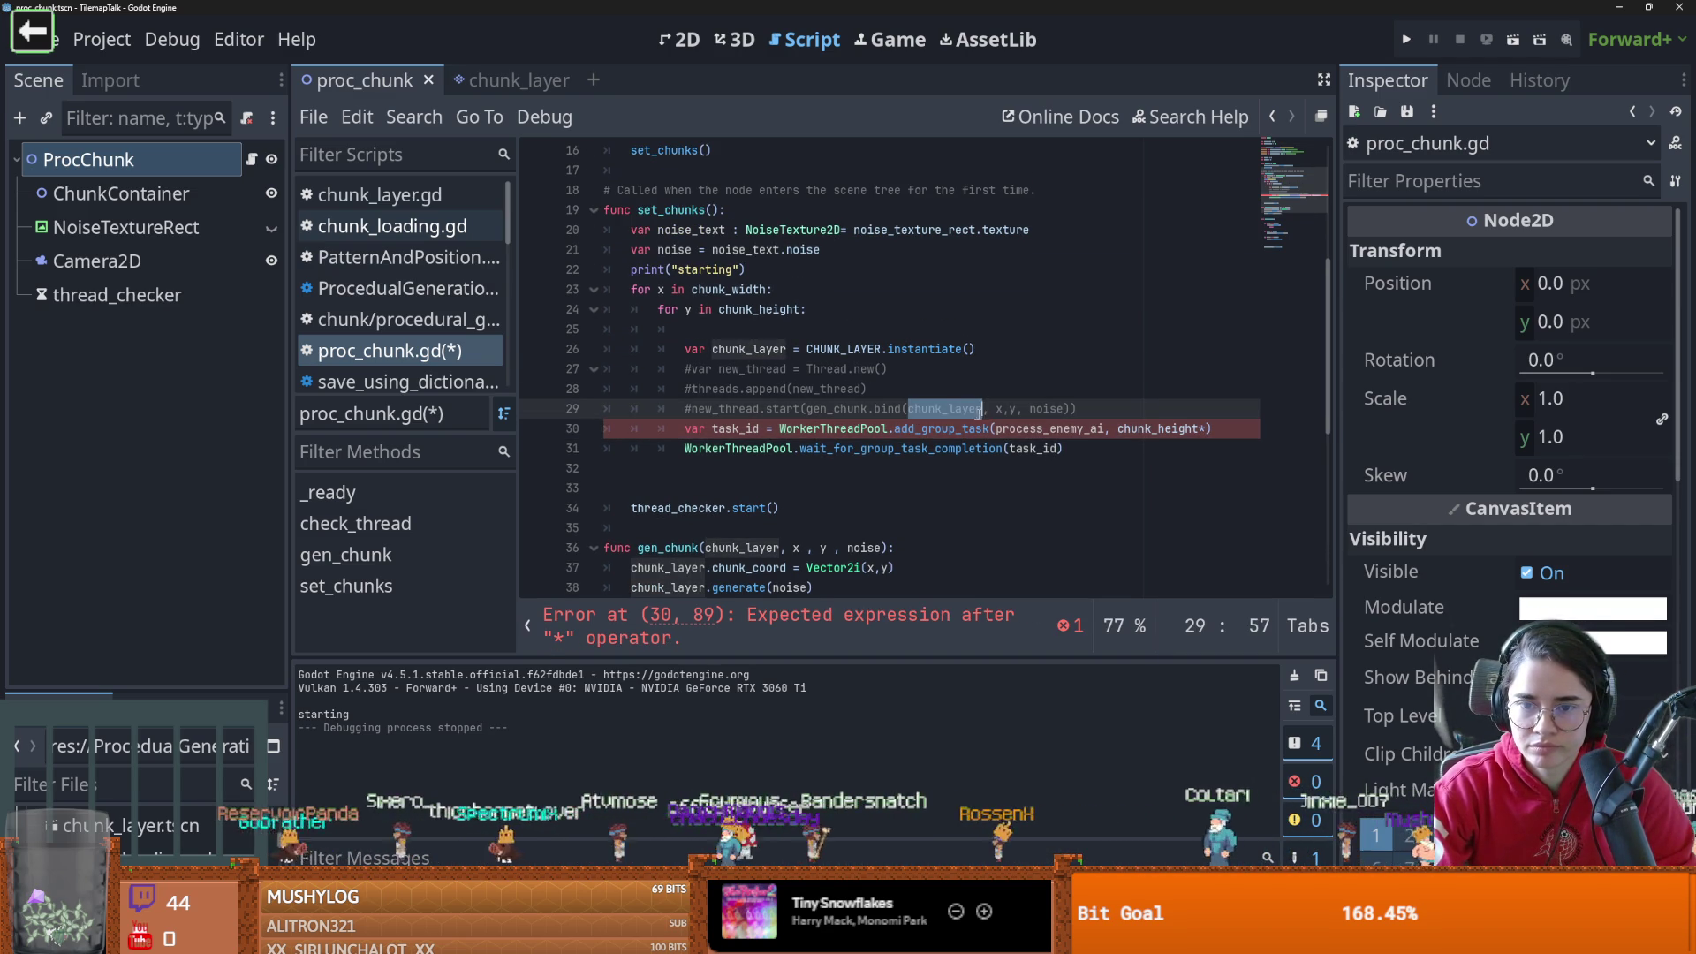
{"action": "scroll", "coordinate": [1026, 433], "scroll_direction": "down", "scroll_amount": 1}
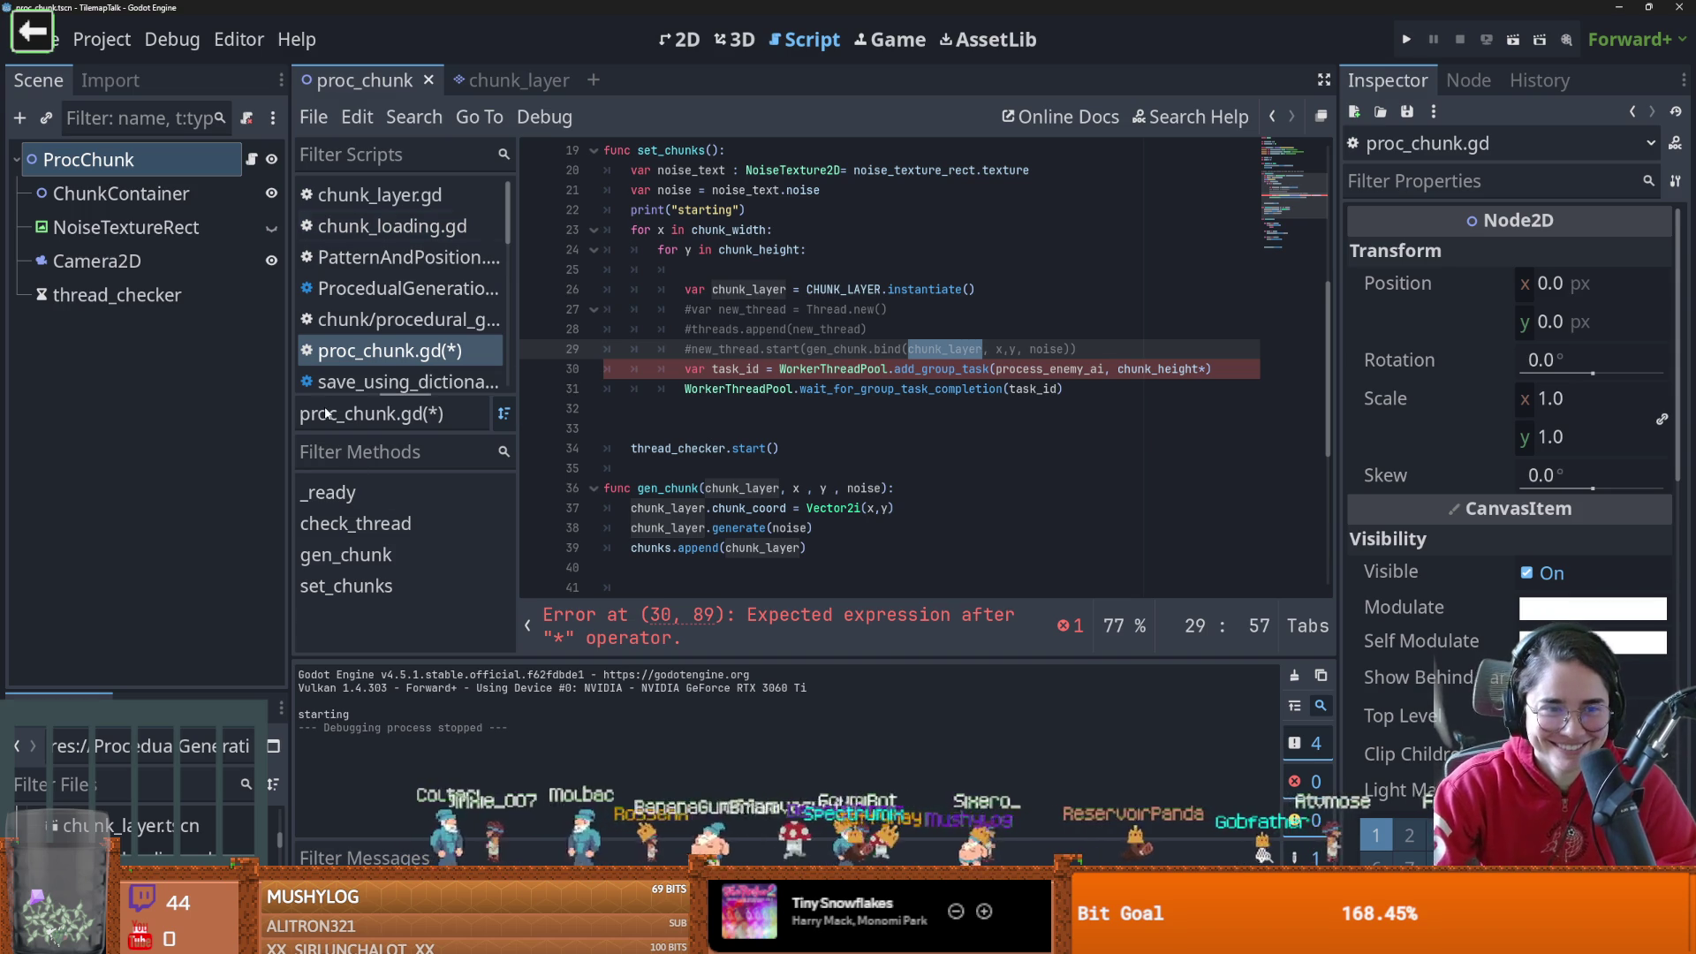
{"action": "left_click", "coordinate": [510, 85]}
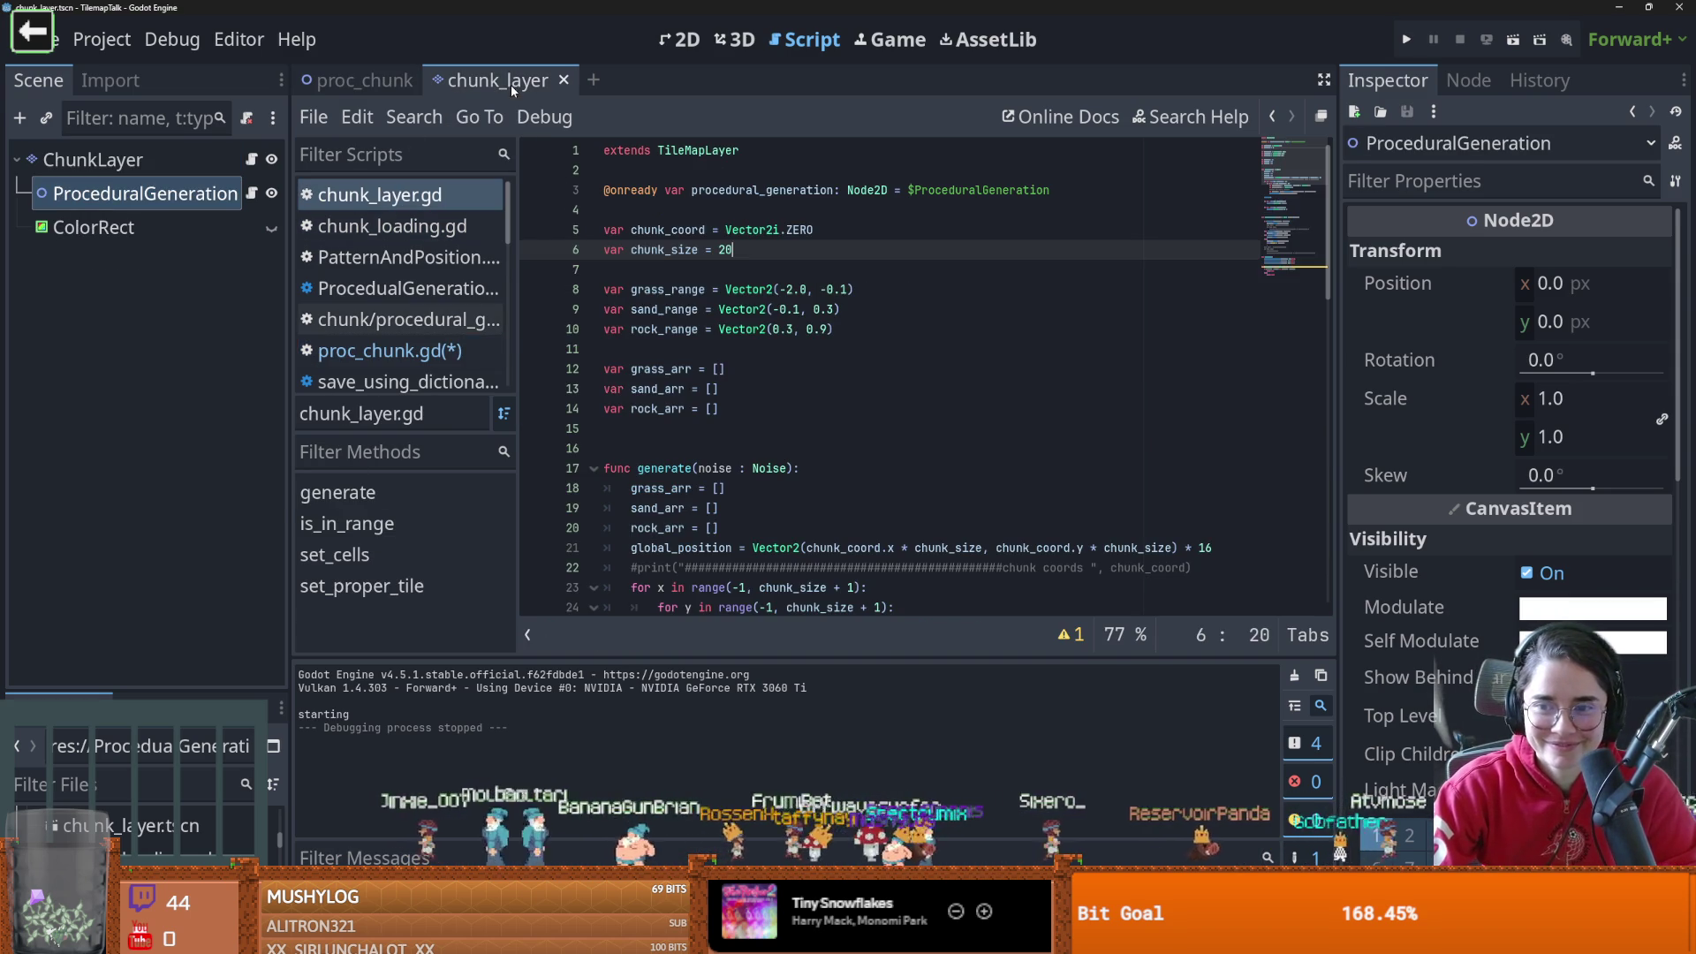
Confirm chunk_size is 20 and make the group task count chunk_height*20
{"action": "double_click", "coordinate": [670, 250]}
{"action": "left_click_drag", "start_coordinate": [733, 250], "coordinate": [717, 250]}
{"action": "key", "text": "ctrl+Tab"}
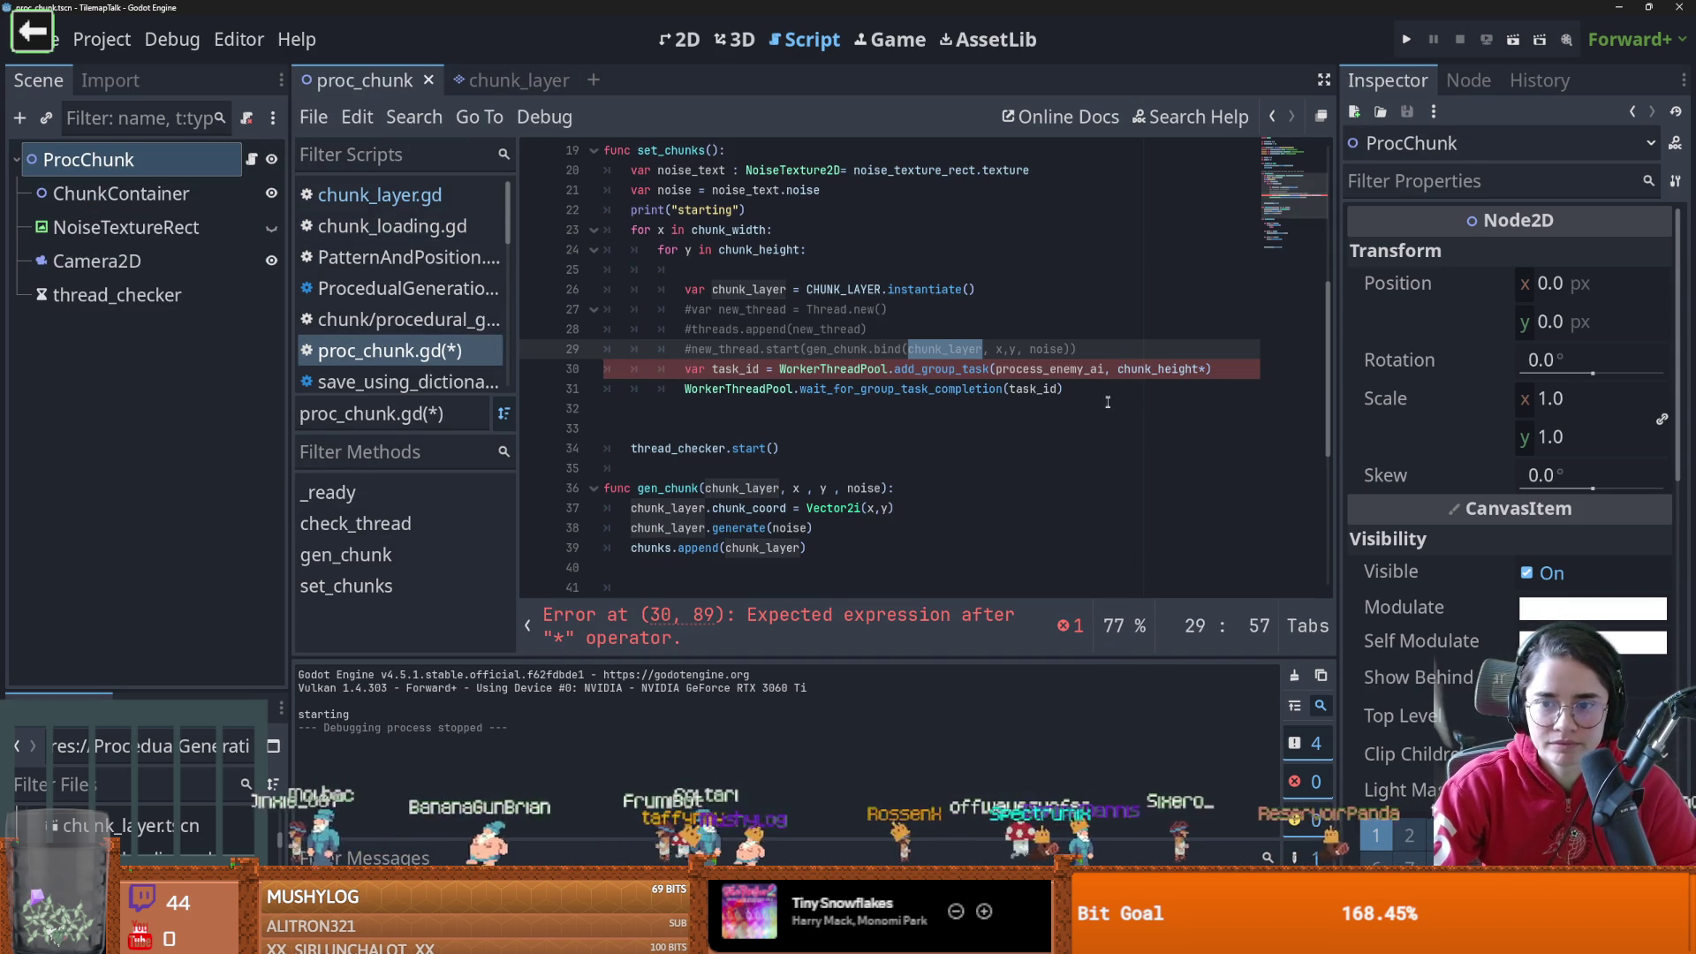
{"action": "left_click", "coordinate": [1199, 369]}
{"action": "type", "text": "20"}
Replace process_enemy_ai with gen_chunk.bind(chunk_layer, x, y, noise) as the task callable
{"action": "left_click", "coordinate": [694, 488]}
{"action": "key", "text": "ctrl+c"}
{"action": "double_click", "coordinate": [1051, 369]}
{"action": "key", "text": "ctrl+v"}
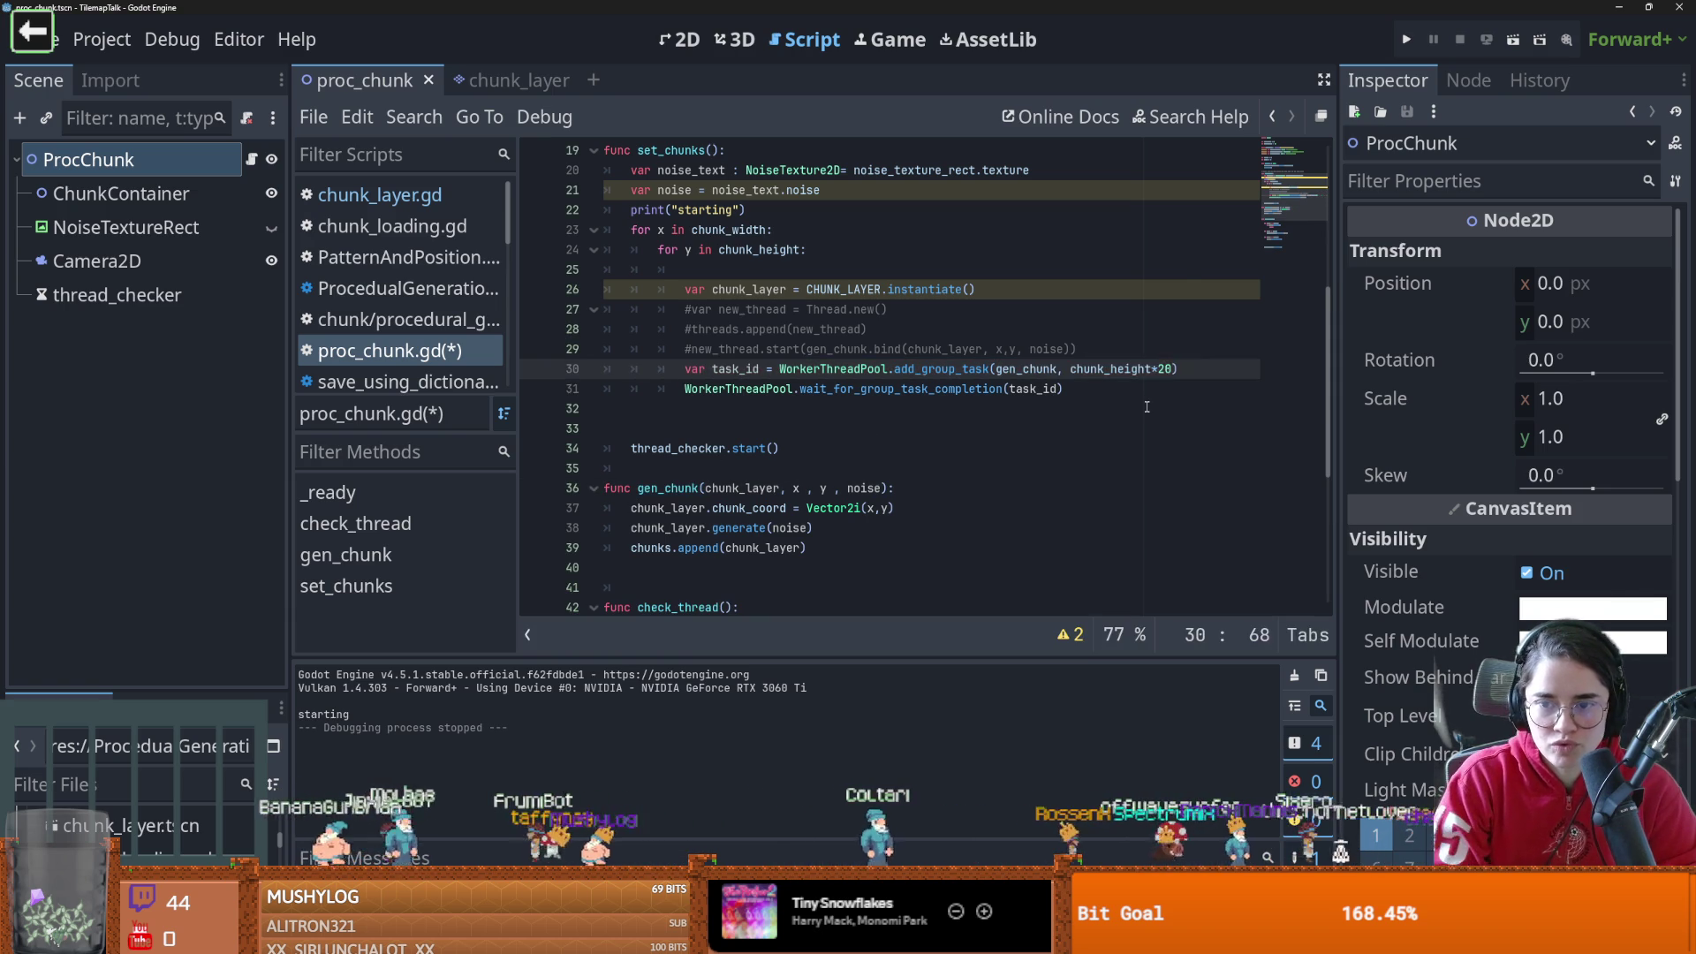
{"action": "type", "text": "."}
{"action": "key", "text": "Escape"}
{"action": "left_click_drag", "start_coordinate": [1075, 349], "coordinate": [805, 350]}
{"action": "key", "text": "ctrl+c"}
{"action": "double_click", "coordinate": [1024, 369]}
{"action": "key", "text": "ctrl+v"}
Review the task_id and wait calls, then delete the thread_checker.start() line
{"action": "scroll", "coordinate": [884, 380], "scroll_direction": "up", "scroll_amount": 1}
{"action": "scroll", "coordinate": [795, 371], "scroll_direction": "down", "scroll_amount": 1}
{"action": "double_click", "coordinate": [753, 369]}
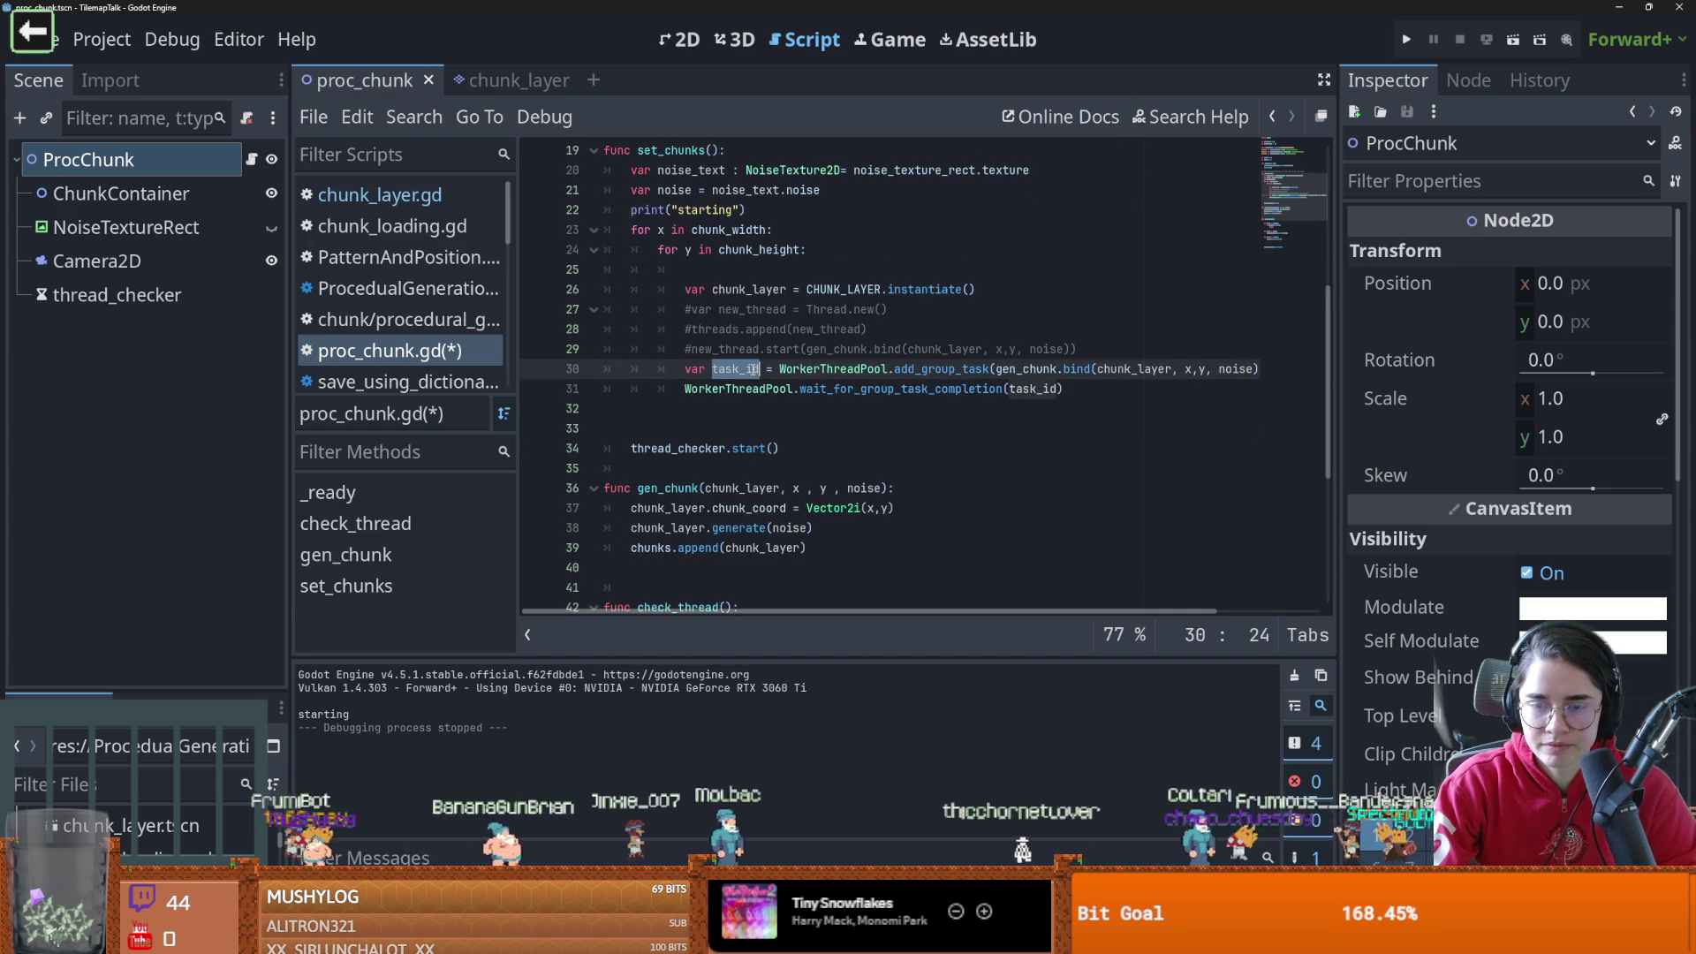
{"action": "left_click", "coordinate": [933, 389]}
{"action": "scroll", "coordinate": [971, 415], "scroll_direction": "right", "scroll_amount": 2}
{"action": "scroll", "coordinate": [1015, 455], "scroll_direction": "left", "scroll_amount": 1}
{"action": "scroll", "coordinate": [1015, 455], "scroll_direction": "left", "scroll_amount": 2}
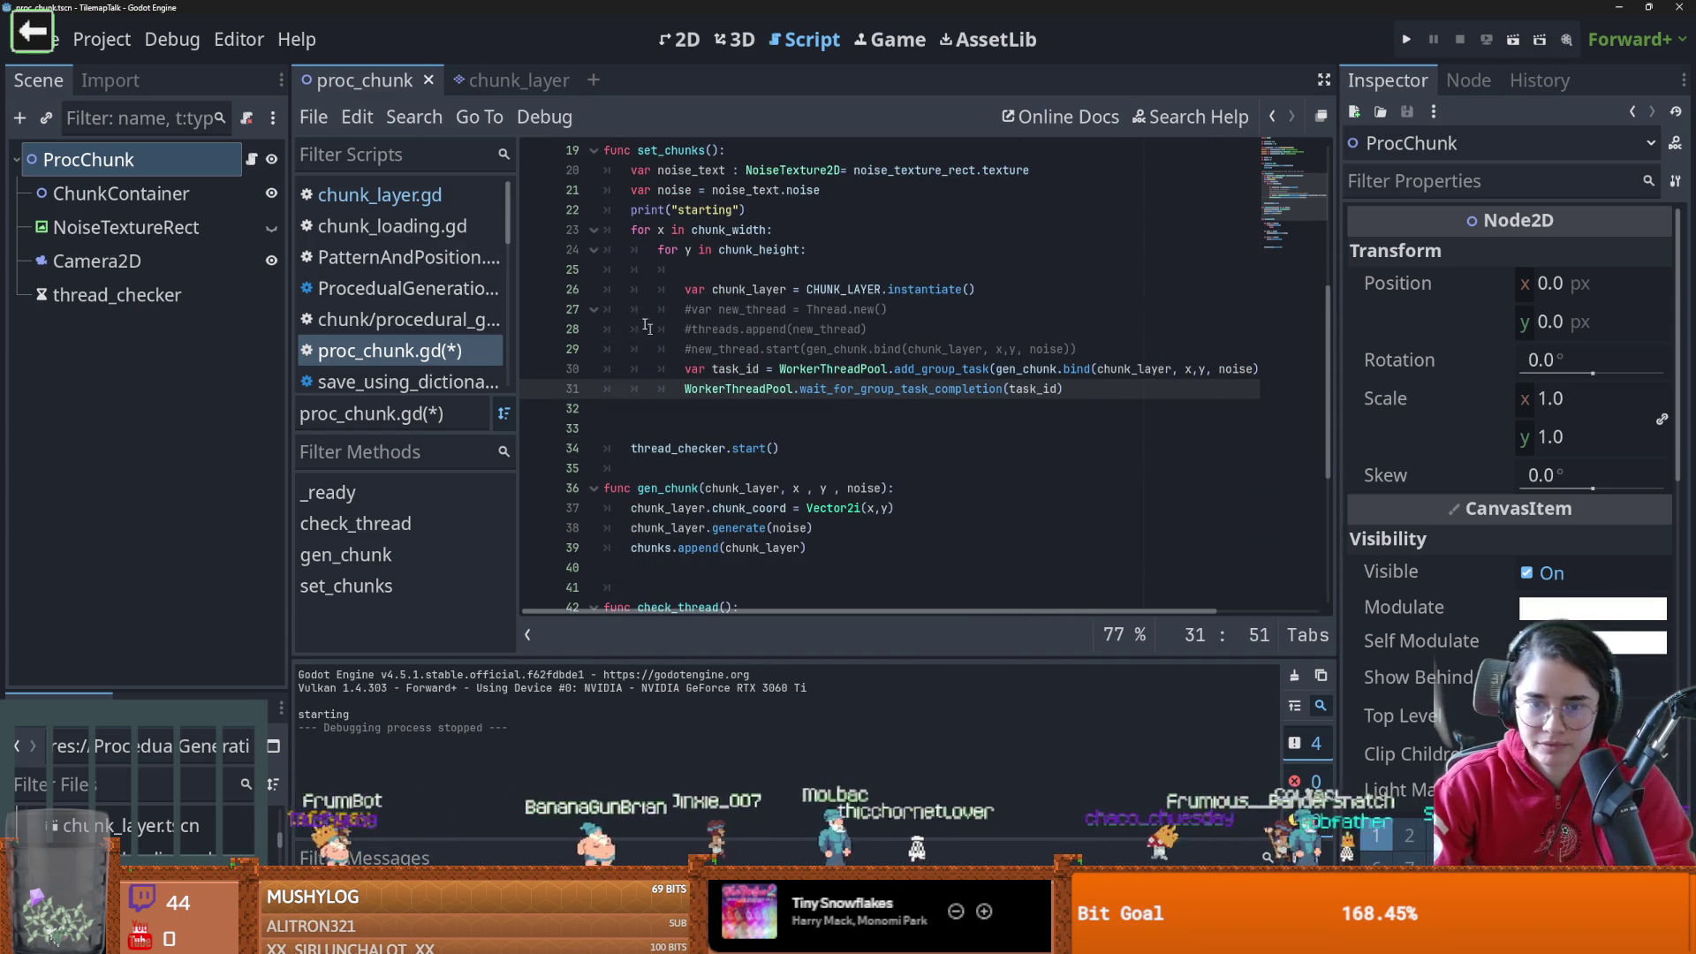
{"action": "scroll", "coordinate": [1015, 454], "scroll_direction": "down", "scroll_amount": 1}
{"action": "left_click_drag", "start_coordinate": [779, 388], "coordinate": [613, 391]}
{"action": "key", "text": "BackSpace"}
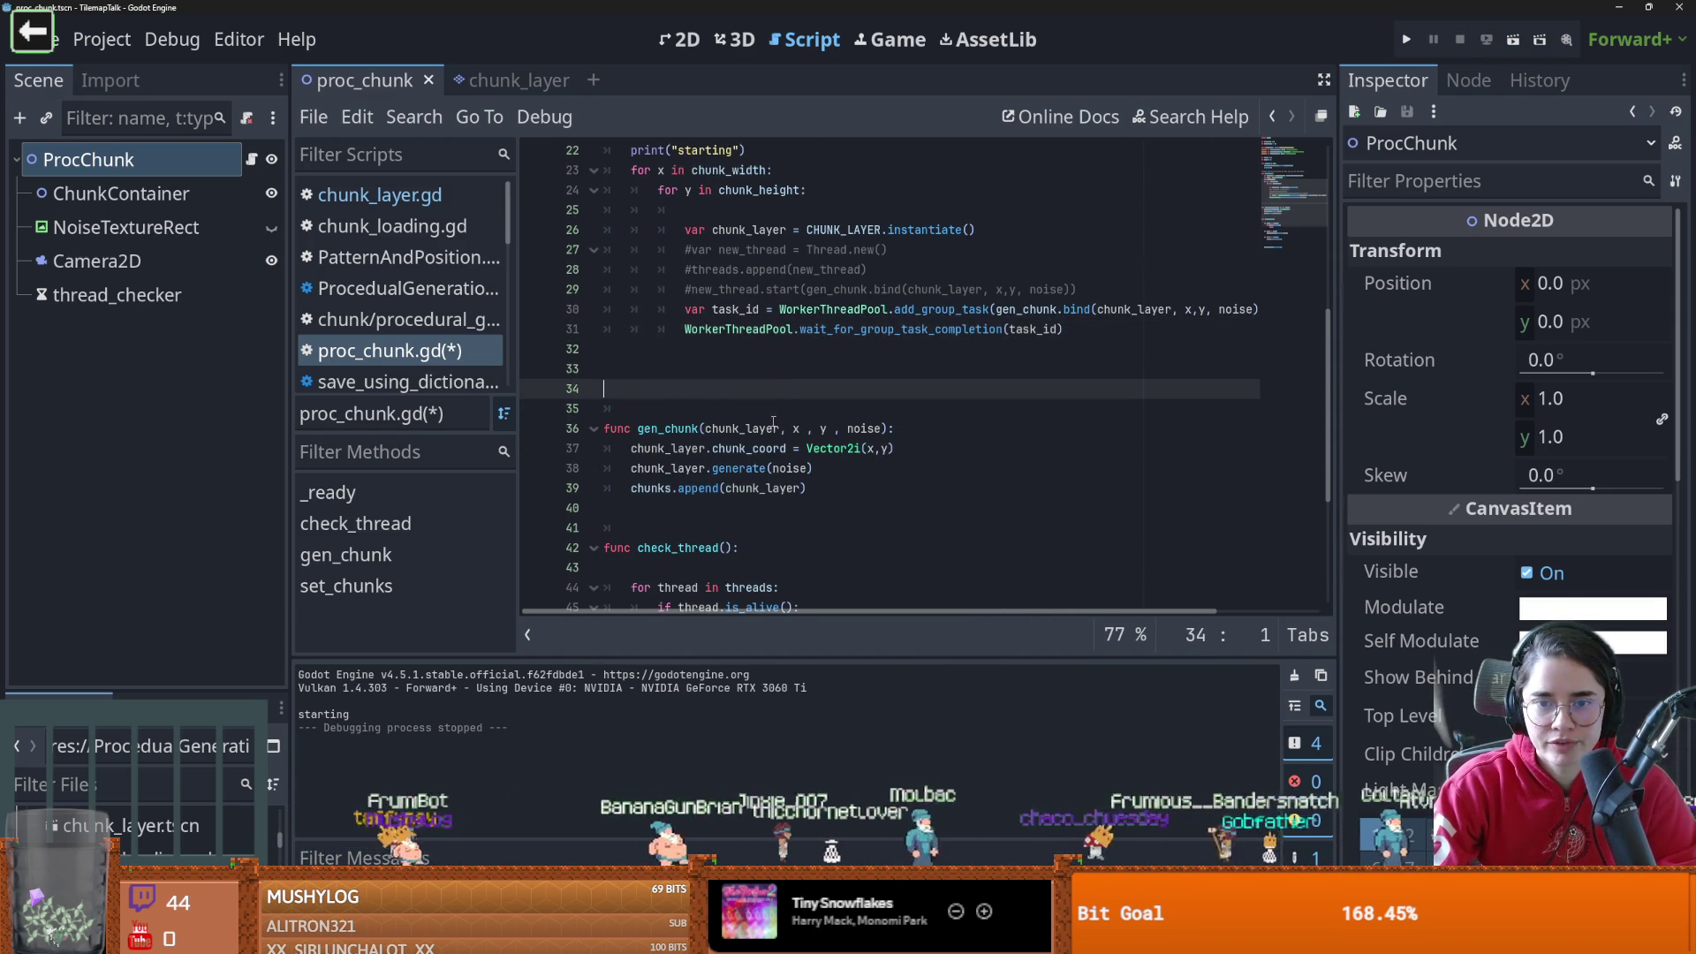
Select the thread loops in check_thread
{"action": "scroll", "coordinate": [771, 424], "scroll_direction": "up", "scroll_amount": 2}
{"action": "scroll", "coordinate": [798, 430], "scroll_direction": "down", "scroll_amount": 3}
{"action": "scroll", "coordinate": [798, 431], "scroll_direction": "down", "scroll_amount": 3}
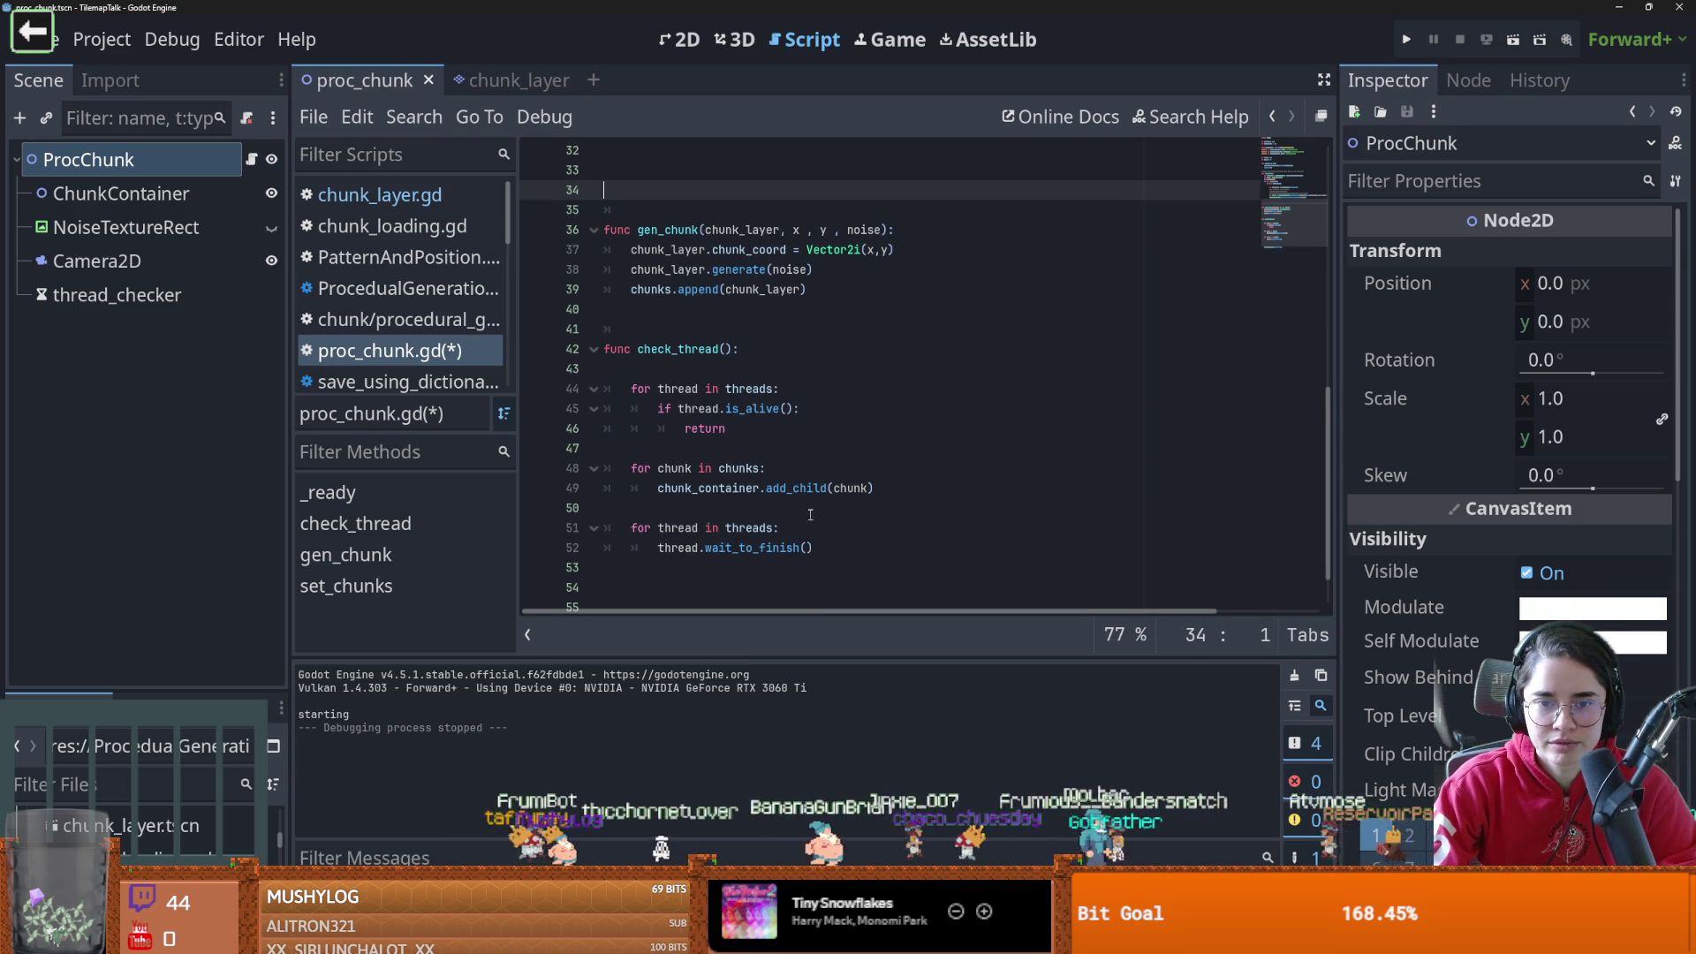
{"action": "left_click", "coordinate": [687, 469]}
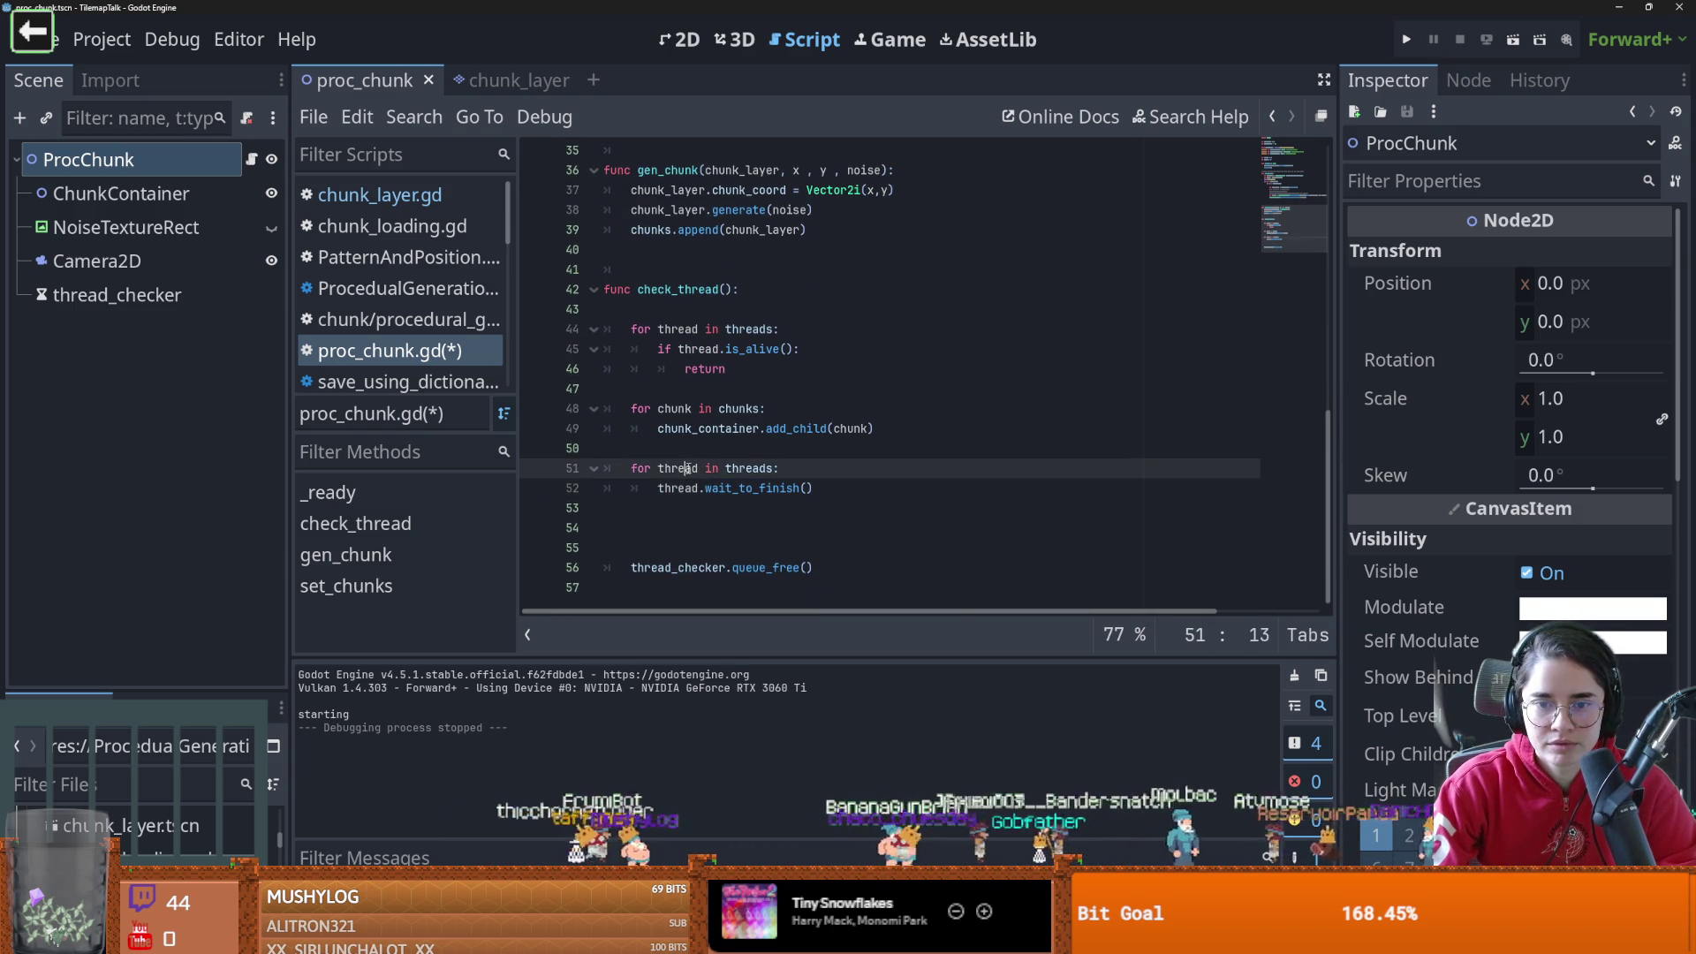
{"action": "mouse_move", "coordinate": [893, 445]}
{"action": "left_mouse_down"}
{"action": "mouse_move", "coordinate": [631, 428]}
{"action": "mouse_move", "coordinate": [631, 409]}
{"action": "left_mouse_up"}
{"action": "scroll", "coordinate": [808, 454], "scroll_direction": "up", "scroll_amount": 2}
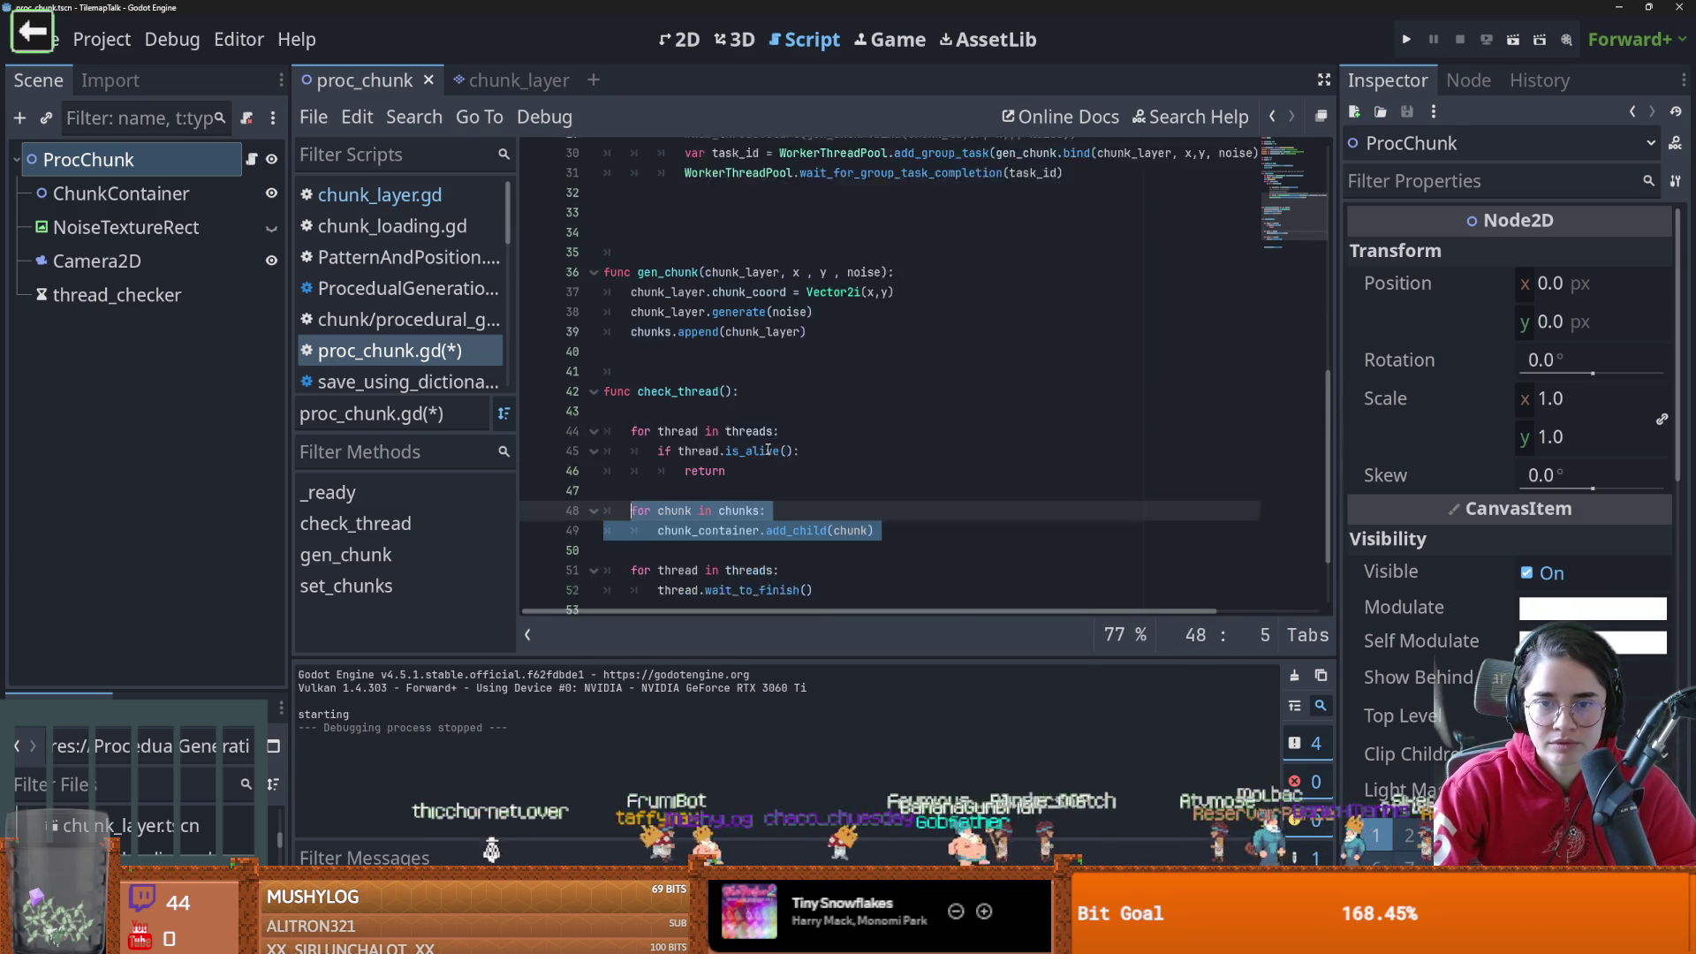
Look up the WorkerThreadPool documentation from the wait call in set_chunks
{"action": "scroll", "coordinate": [807, 454], "scroll_direction": "up", "scroll_amount": 4}
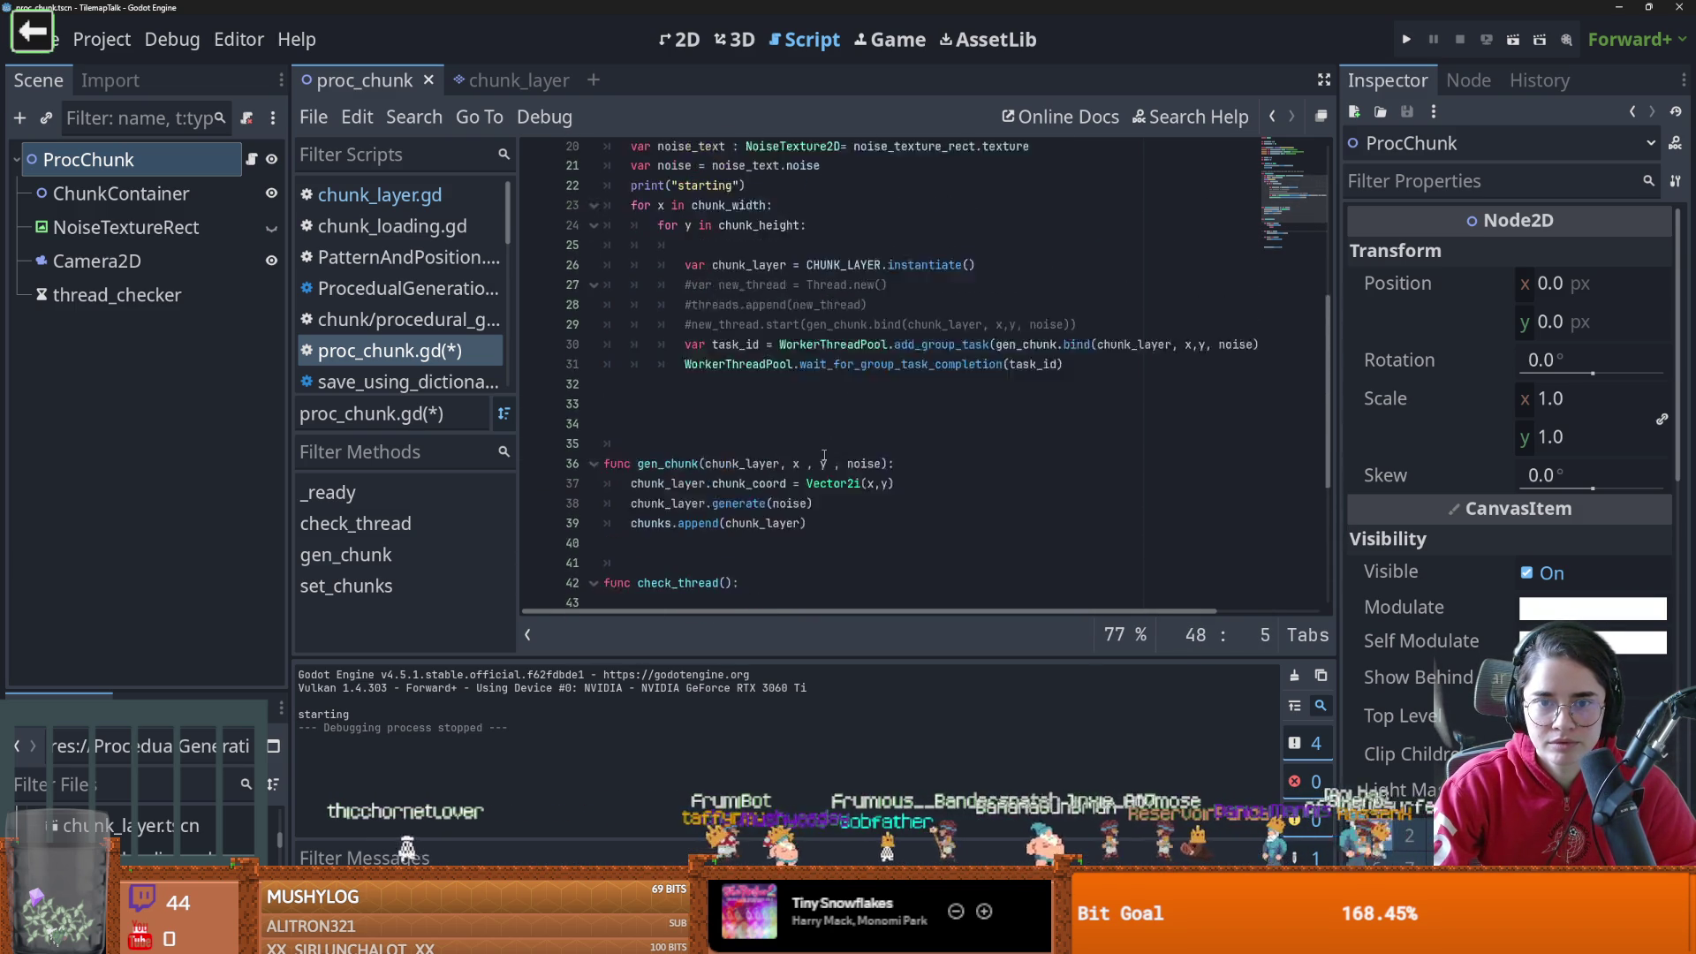
{"action": "left_click", "coordinate": [748, 470]}
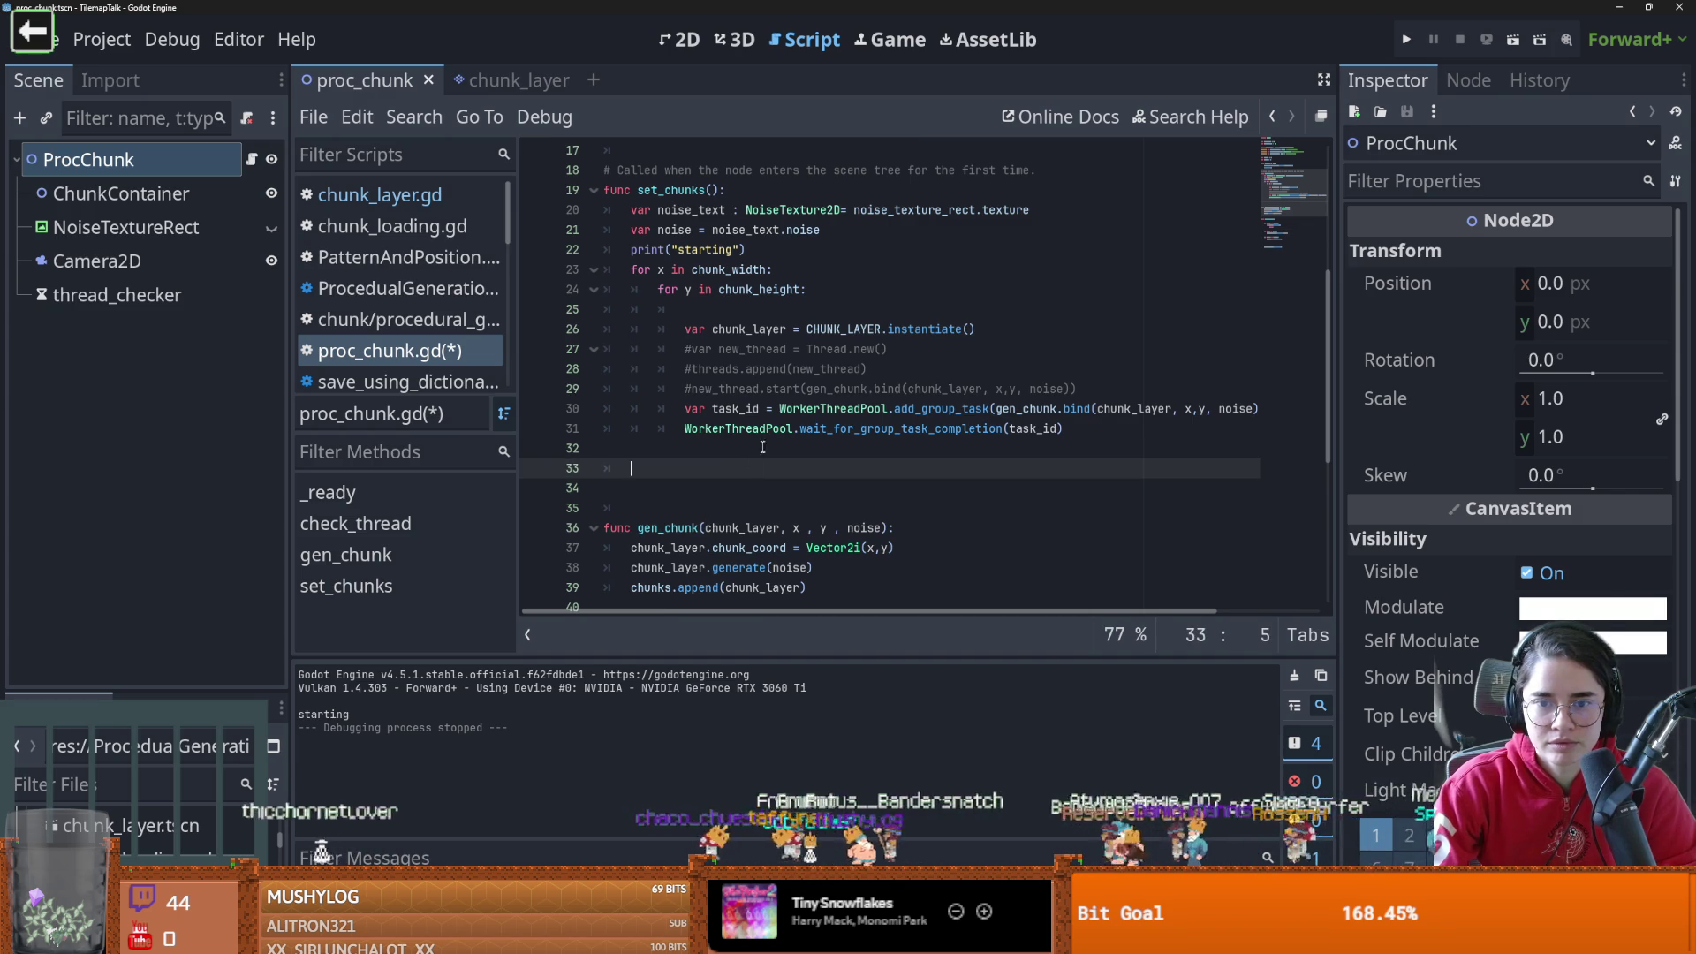
{"action": "left_click", "coordinate": [839, 409], "text": "ctrl"}
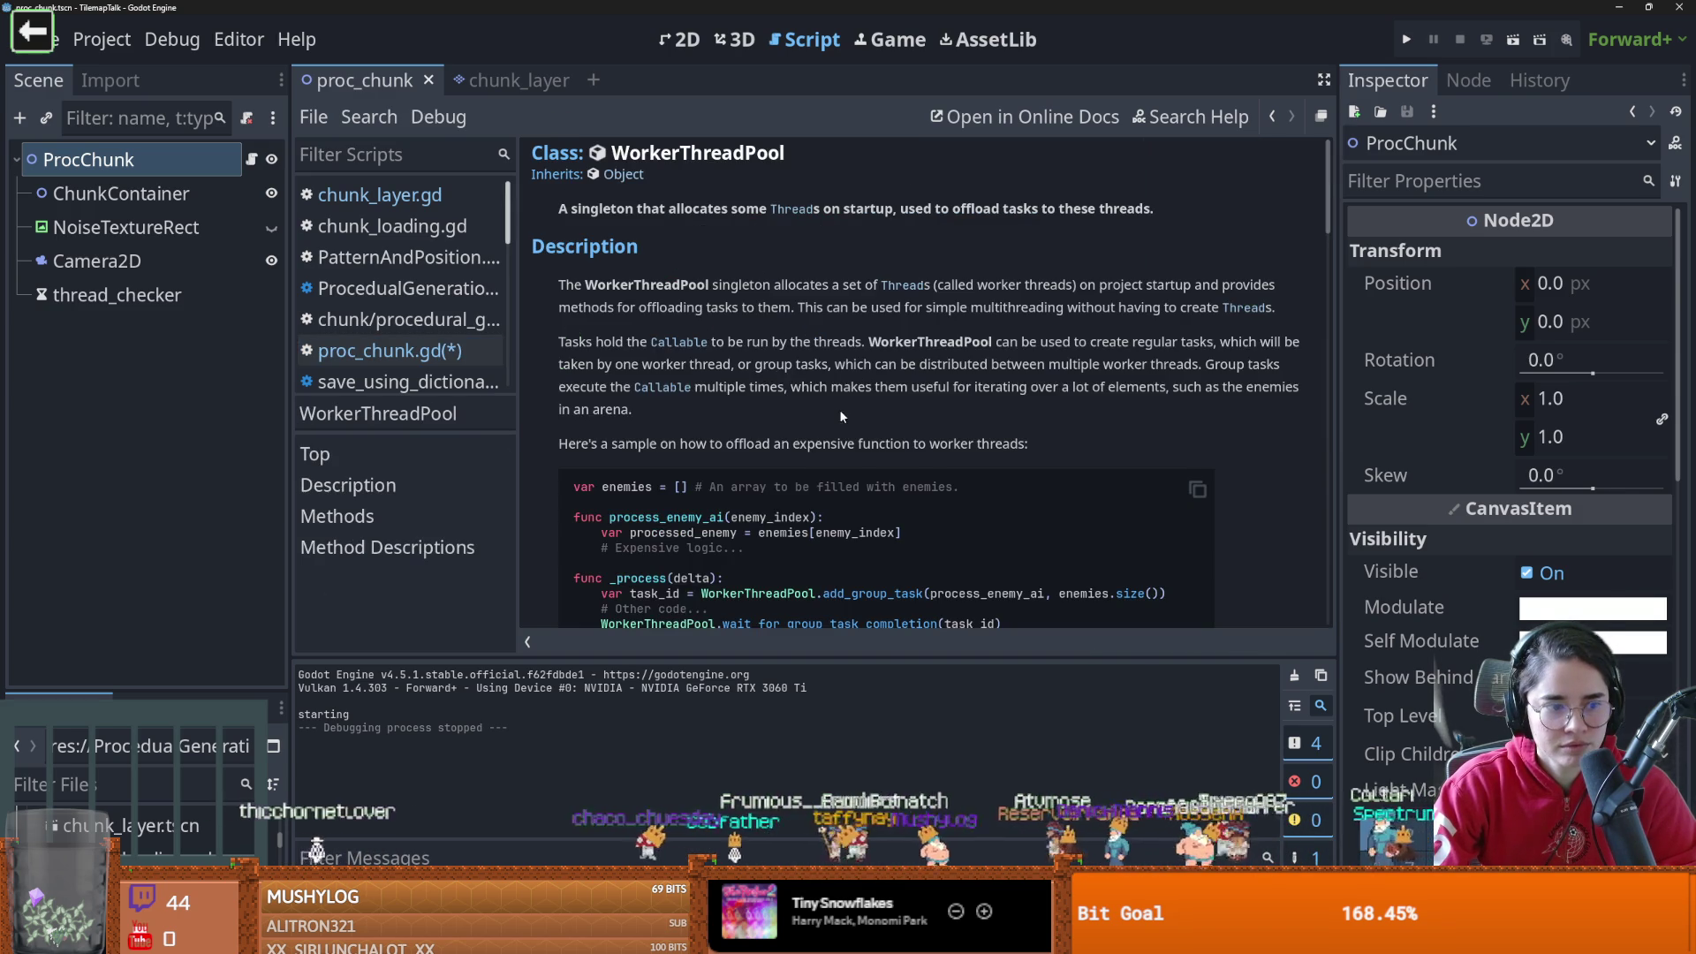
{"action": "scroll", "coordinate": [920, 428], "scroll_direction": "down", "scroll_amount": 10}
{"action": "scroll", "coordinate": [922, 433], "scroll_direction": "down", "scroll_amount": 5}
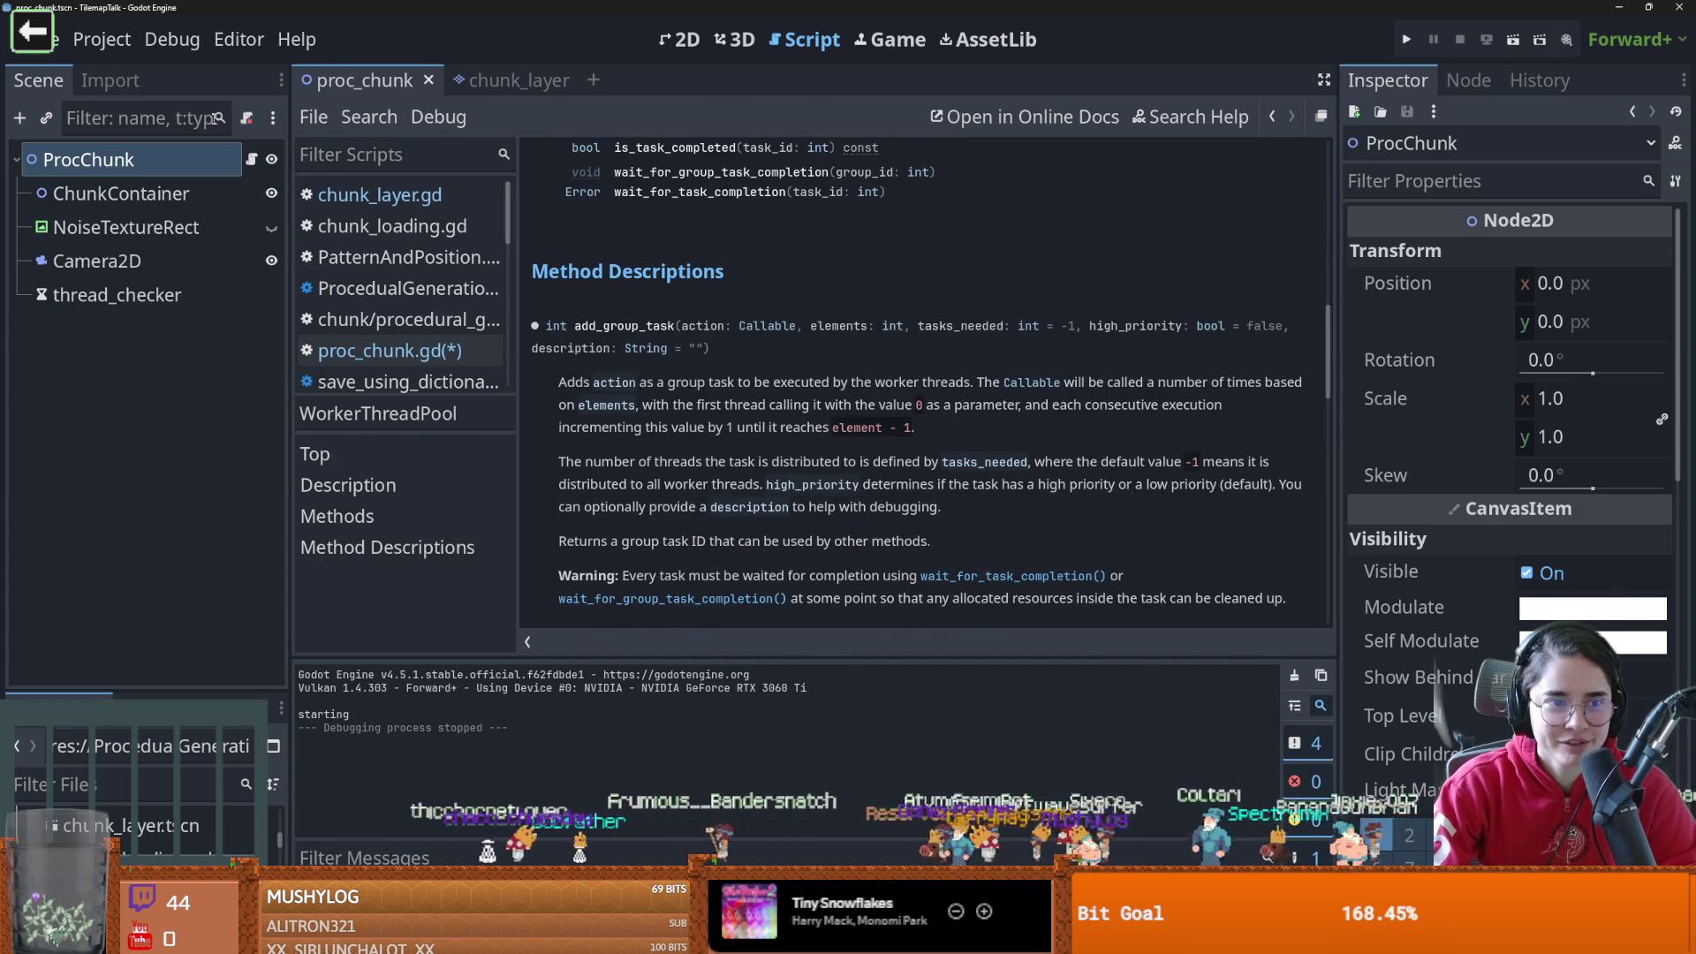
{"action": "key", "text": "alt+Left"}
Paste the 'for chunk in chunks' loop below wait_for_group_task_completion in set_chunks
{"action": "left_click", "coordinate": [732, 461]}
{"action": "key", "text": "Down"}
{"action": "key", "text": "Down"}
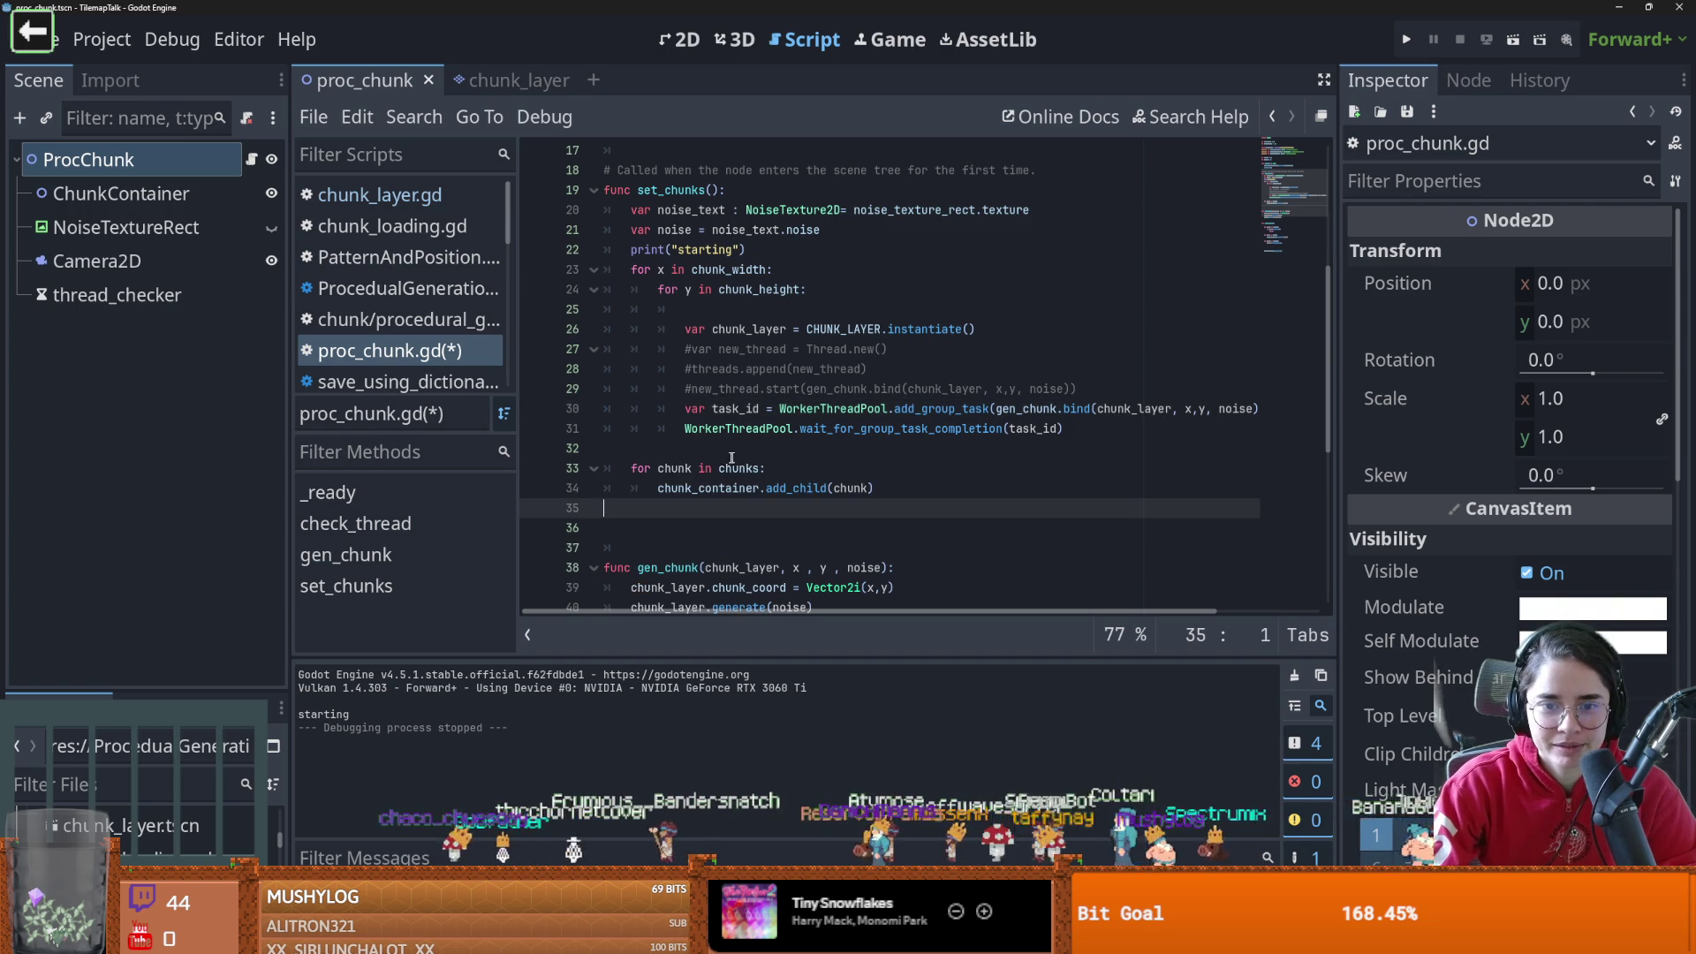
{"action": "scroll", "coordinate": [711, 493], "scroll_direction": "down", "scroll_amount": 5}
{"action": "scroll", "coordinate": [712, 495], "scroll_direction": "up", "scroll_amount": 10}
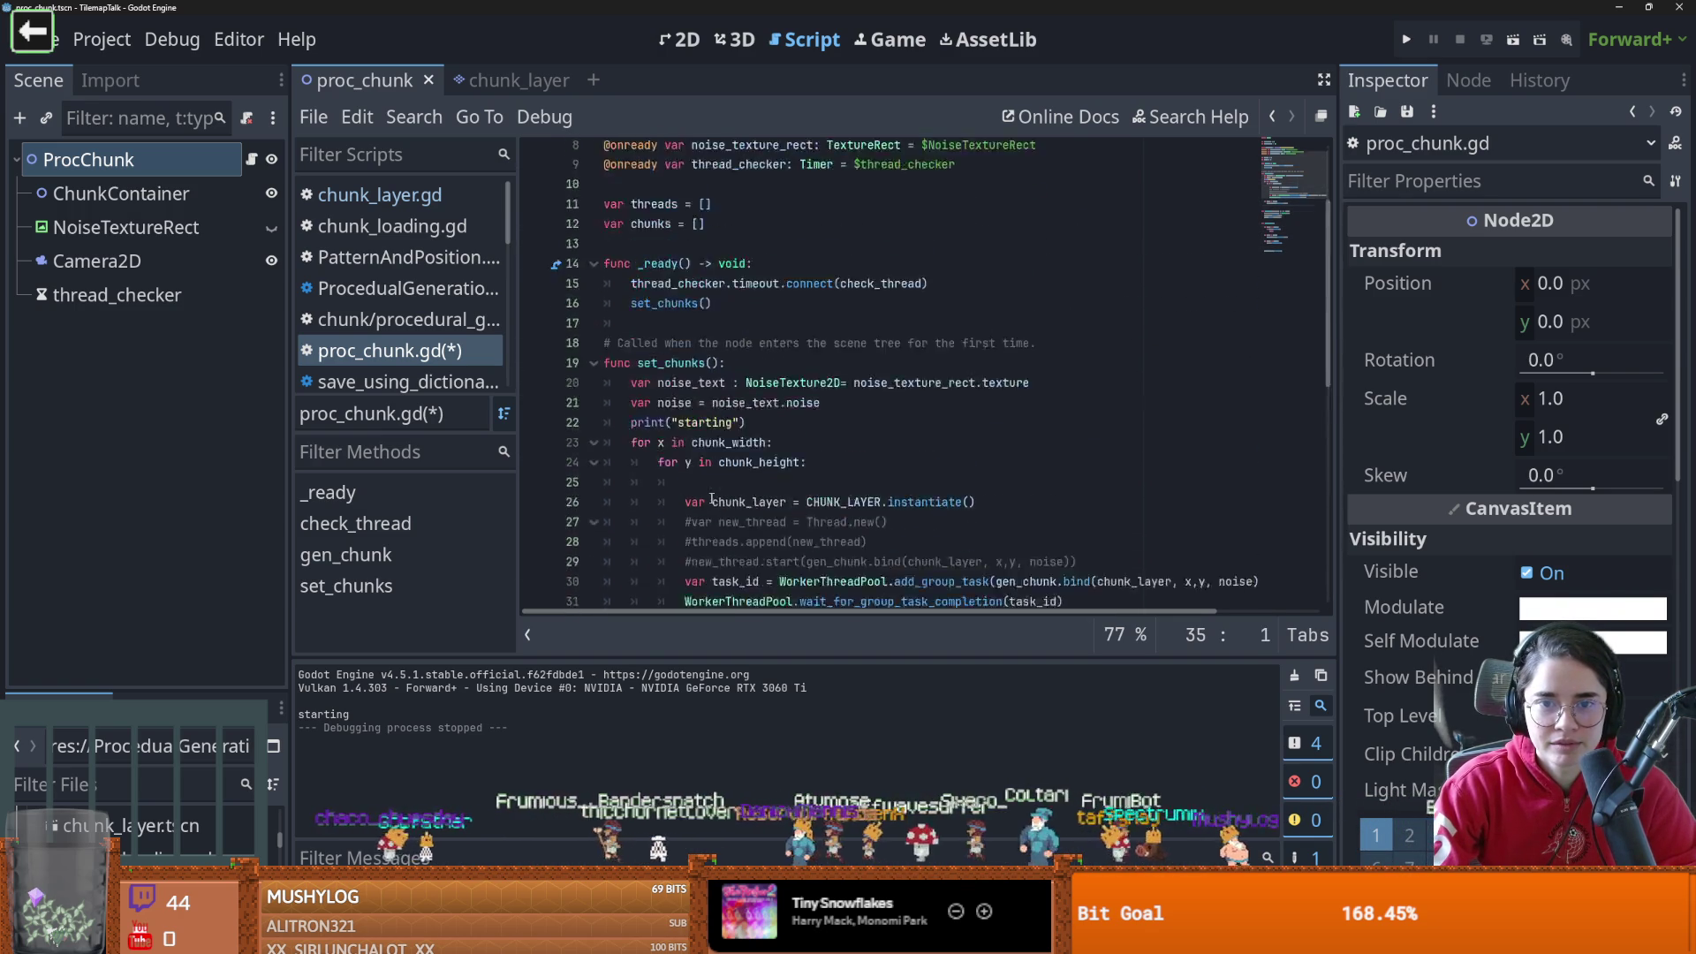
{"action": "scroll", "coordinate": [712, 497], "scroll_direction": "down", "scroll_amount": 6}
{"action": "left_click", "coordinate": [779, 369]}
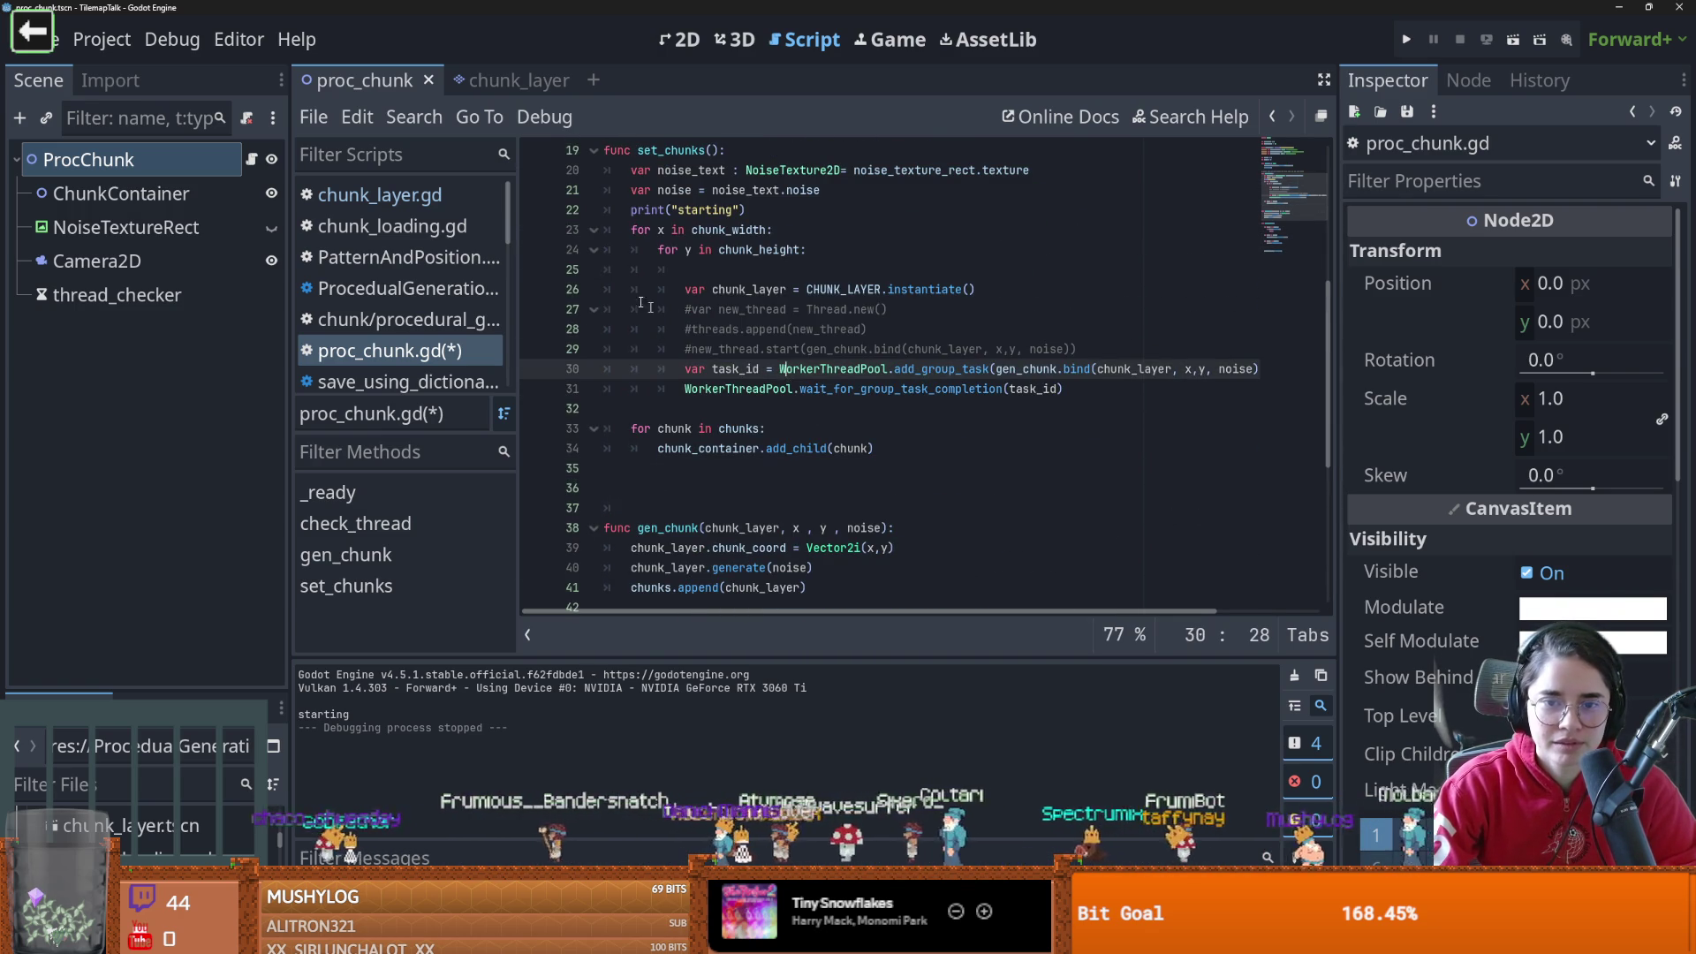
Run the proc_chunk scene to test thread-pool generation, then close the game window
{"action": "left_click", "coordinate": [1517, 44]}
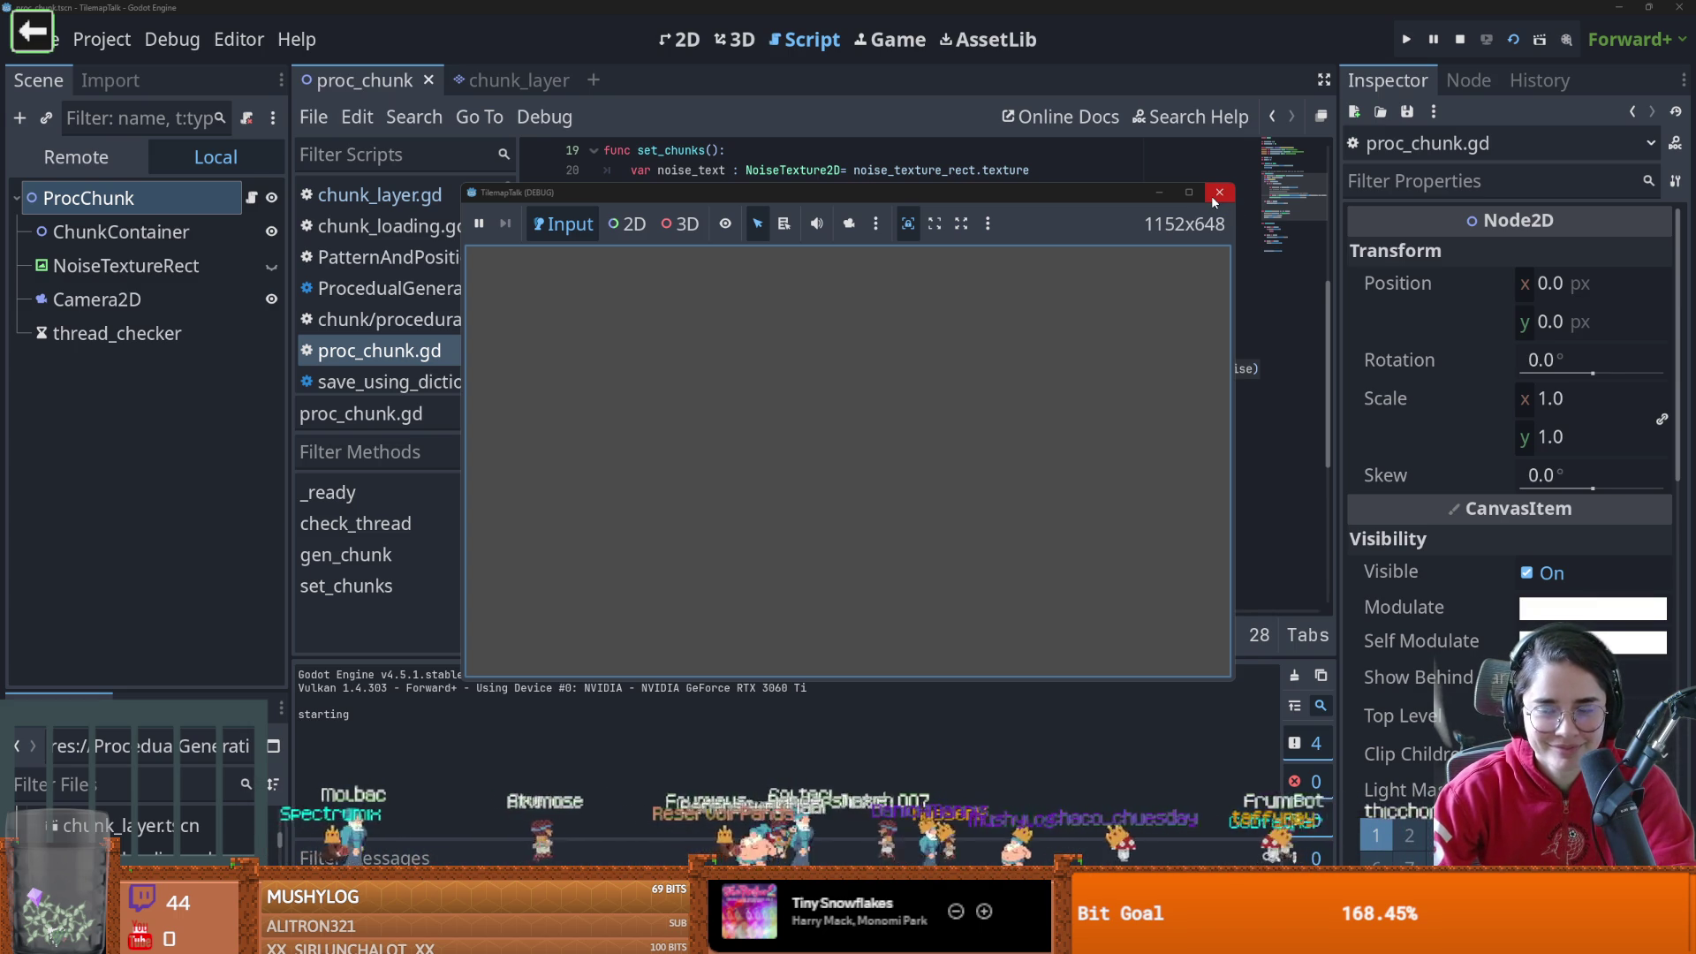
{"action": "left_click", "coordinate": [1211, 196]}
{"action": "left_click", "coordinate": [1028, 419]}
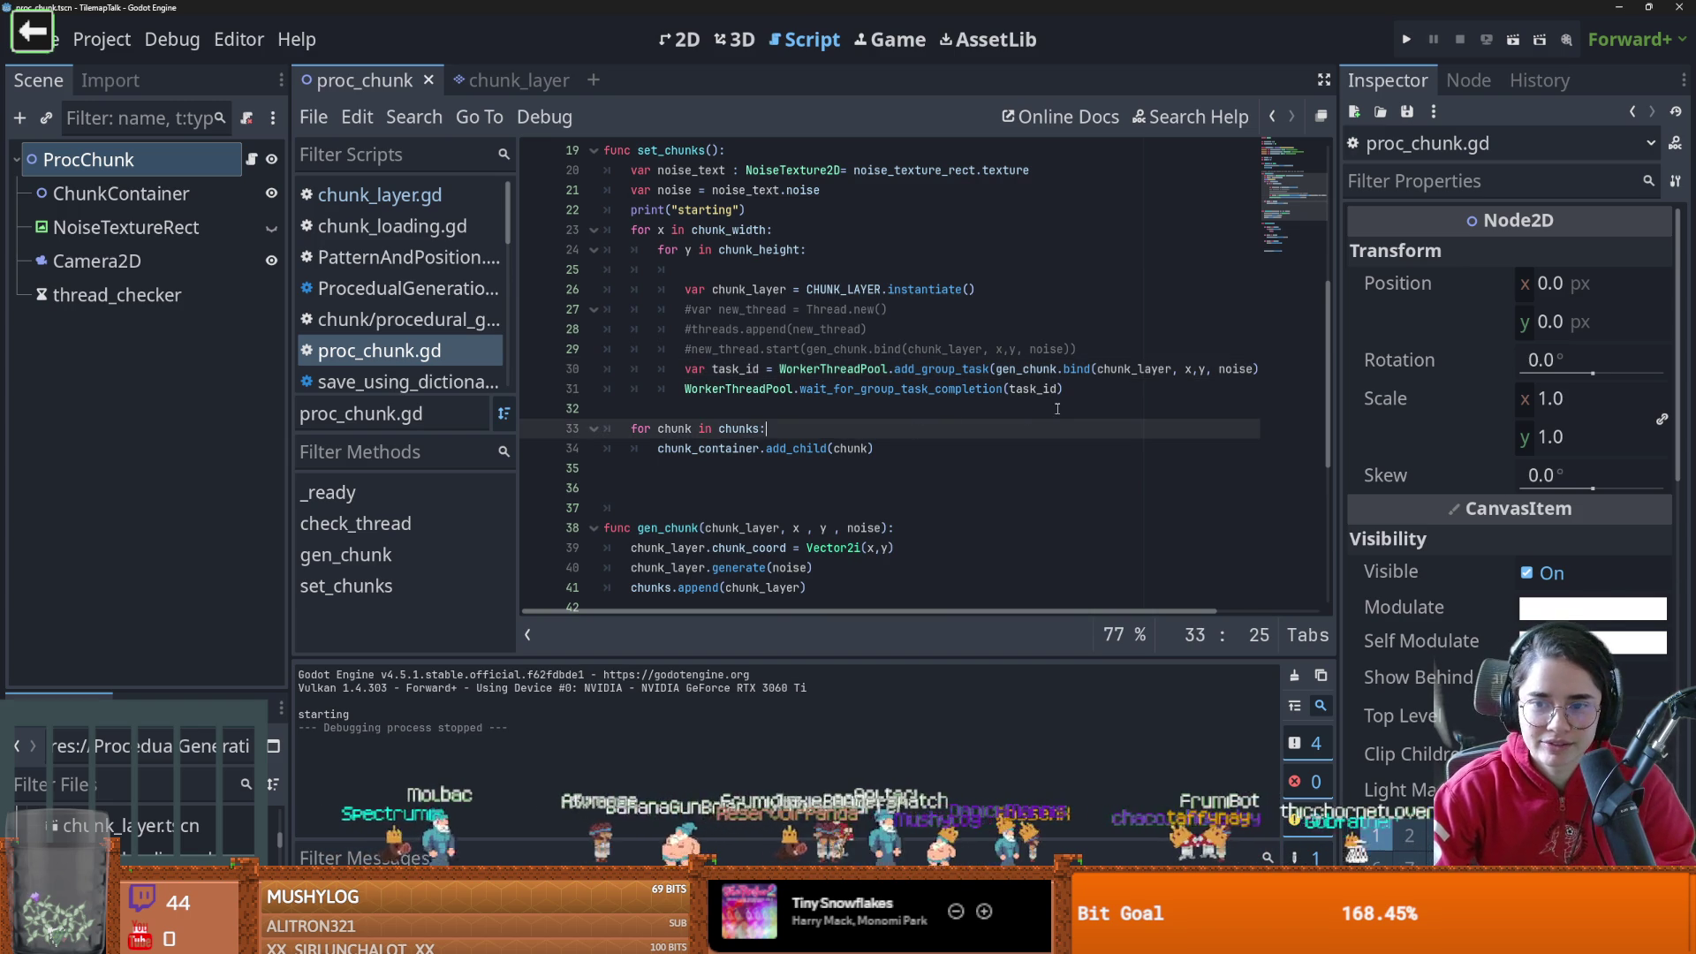
Read the add_group_task documentation and return to proc_chunk.gd
{"action": "left_click", "coordinate": [976, 389]}
{"action": "left_click", "coordinate": [955, 370]}
{"action": "double_click", "coordinate": [956, 369]}
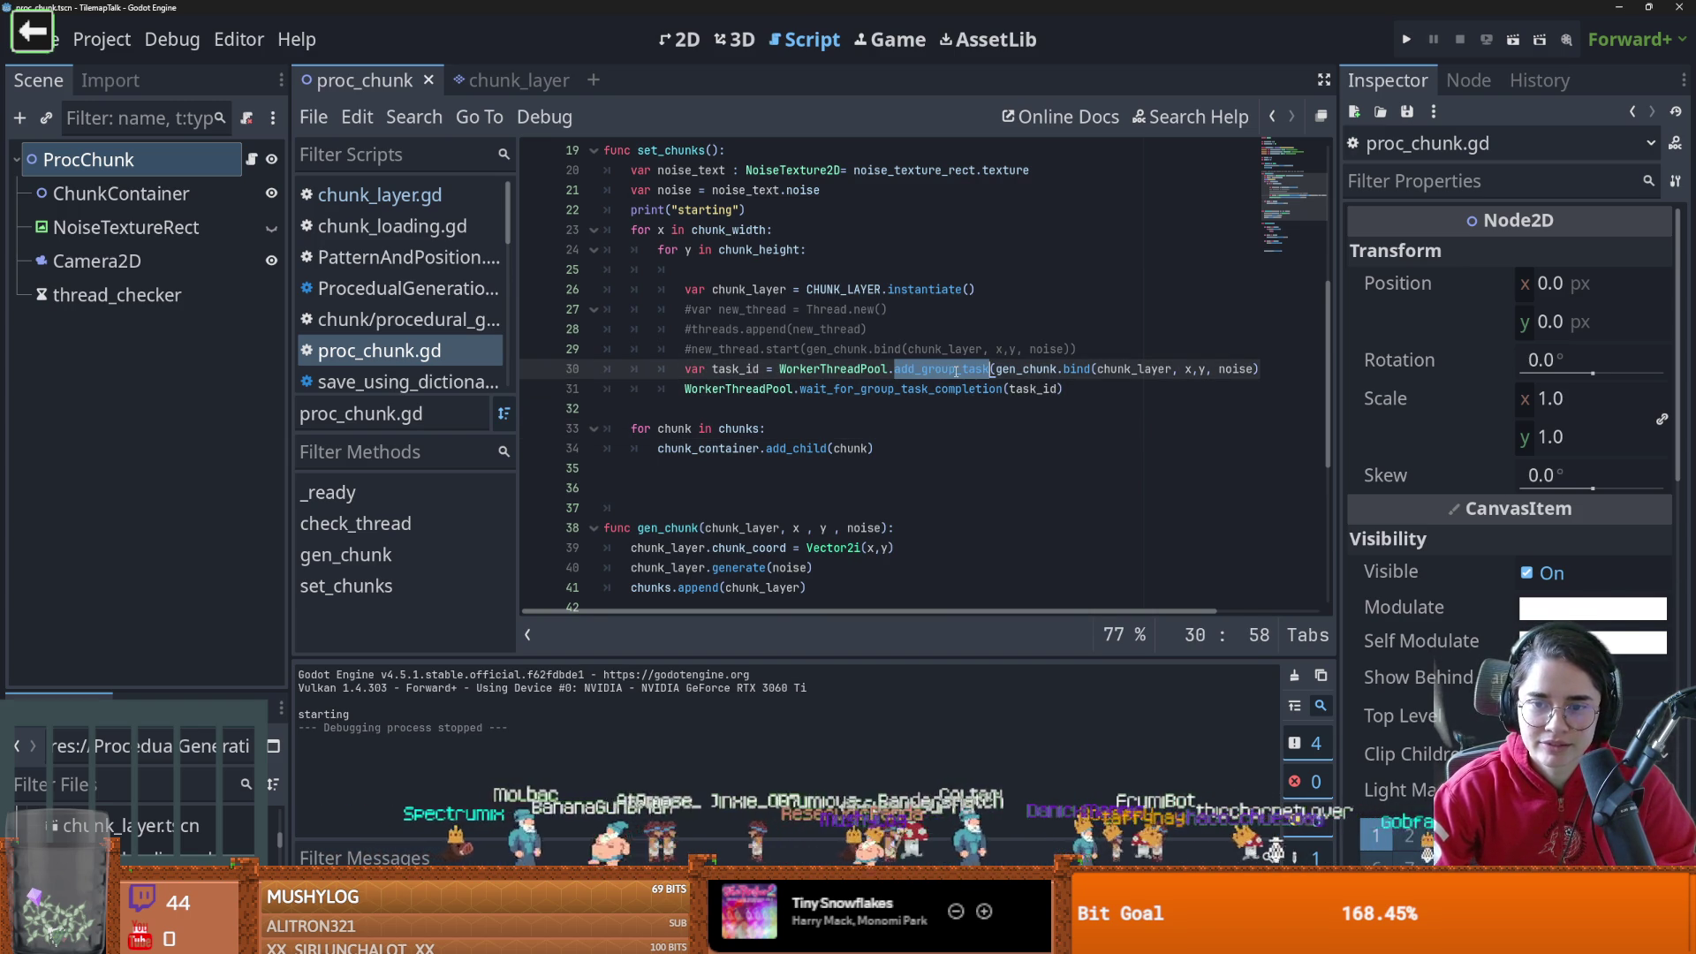
{"action": "left_click", "coordinate": [928, 371], "text": "ctrl"}
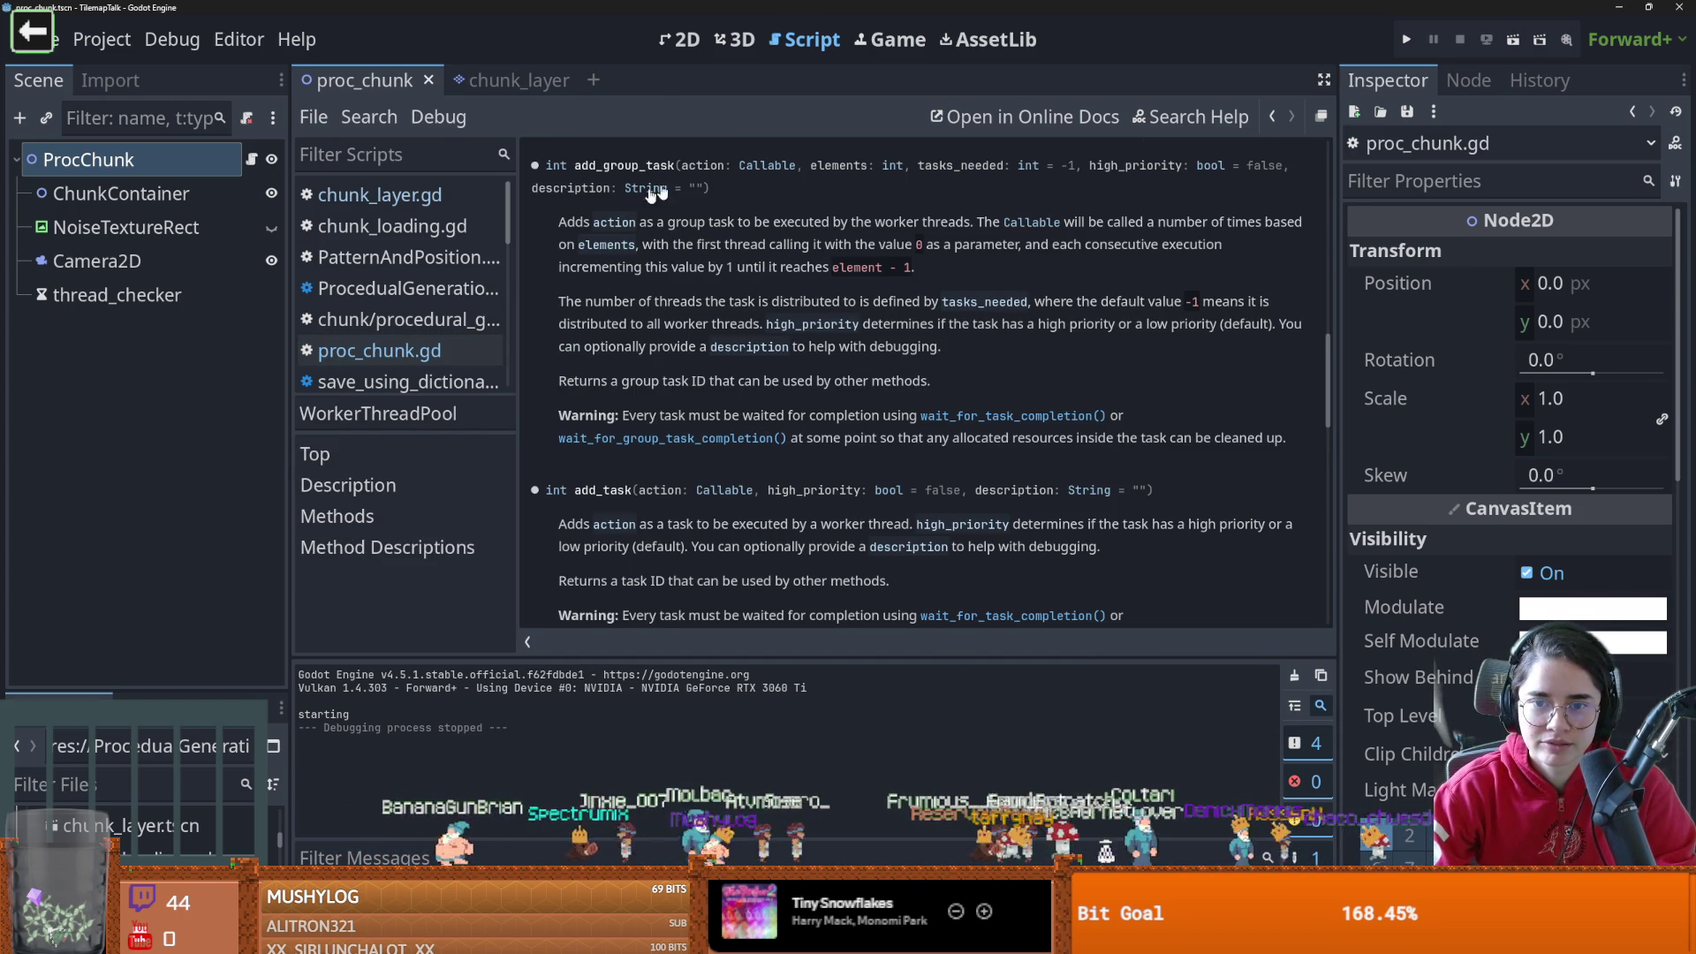
{"action": "key", "text": "alt+Left"}
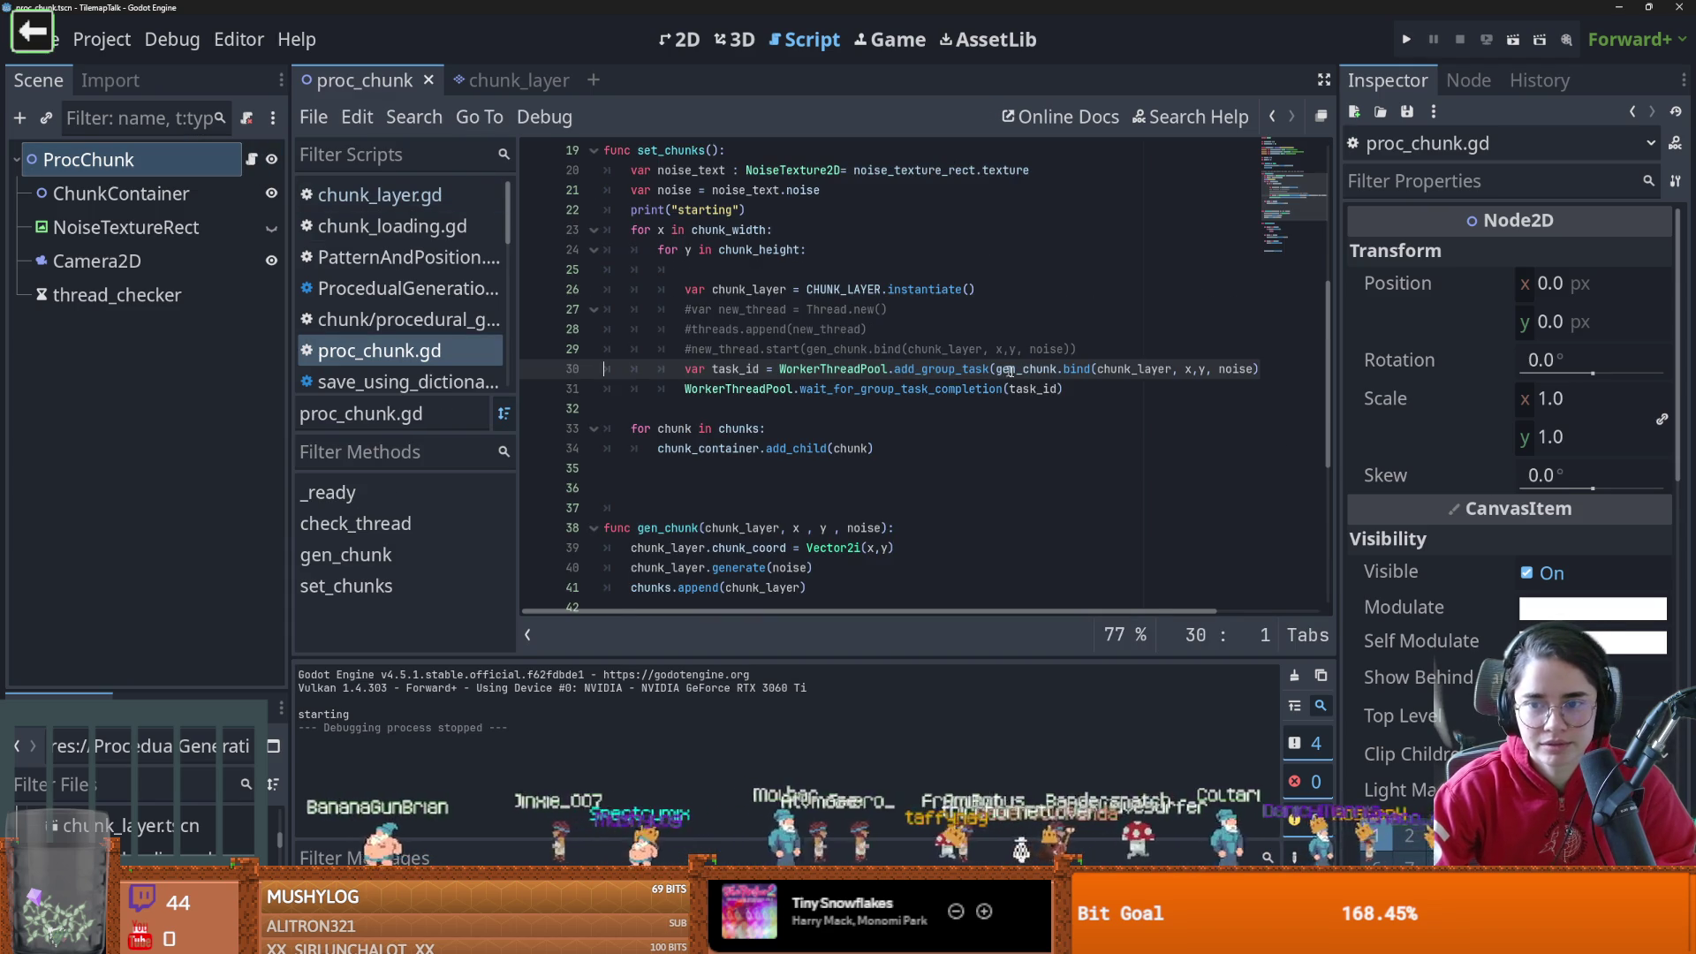
{"action": "scroll", "coordinate": [1010, 370], "scroll_direction": "right", "scroll_amount": 3}
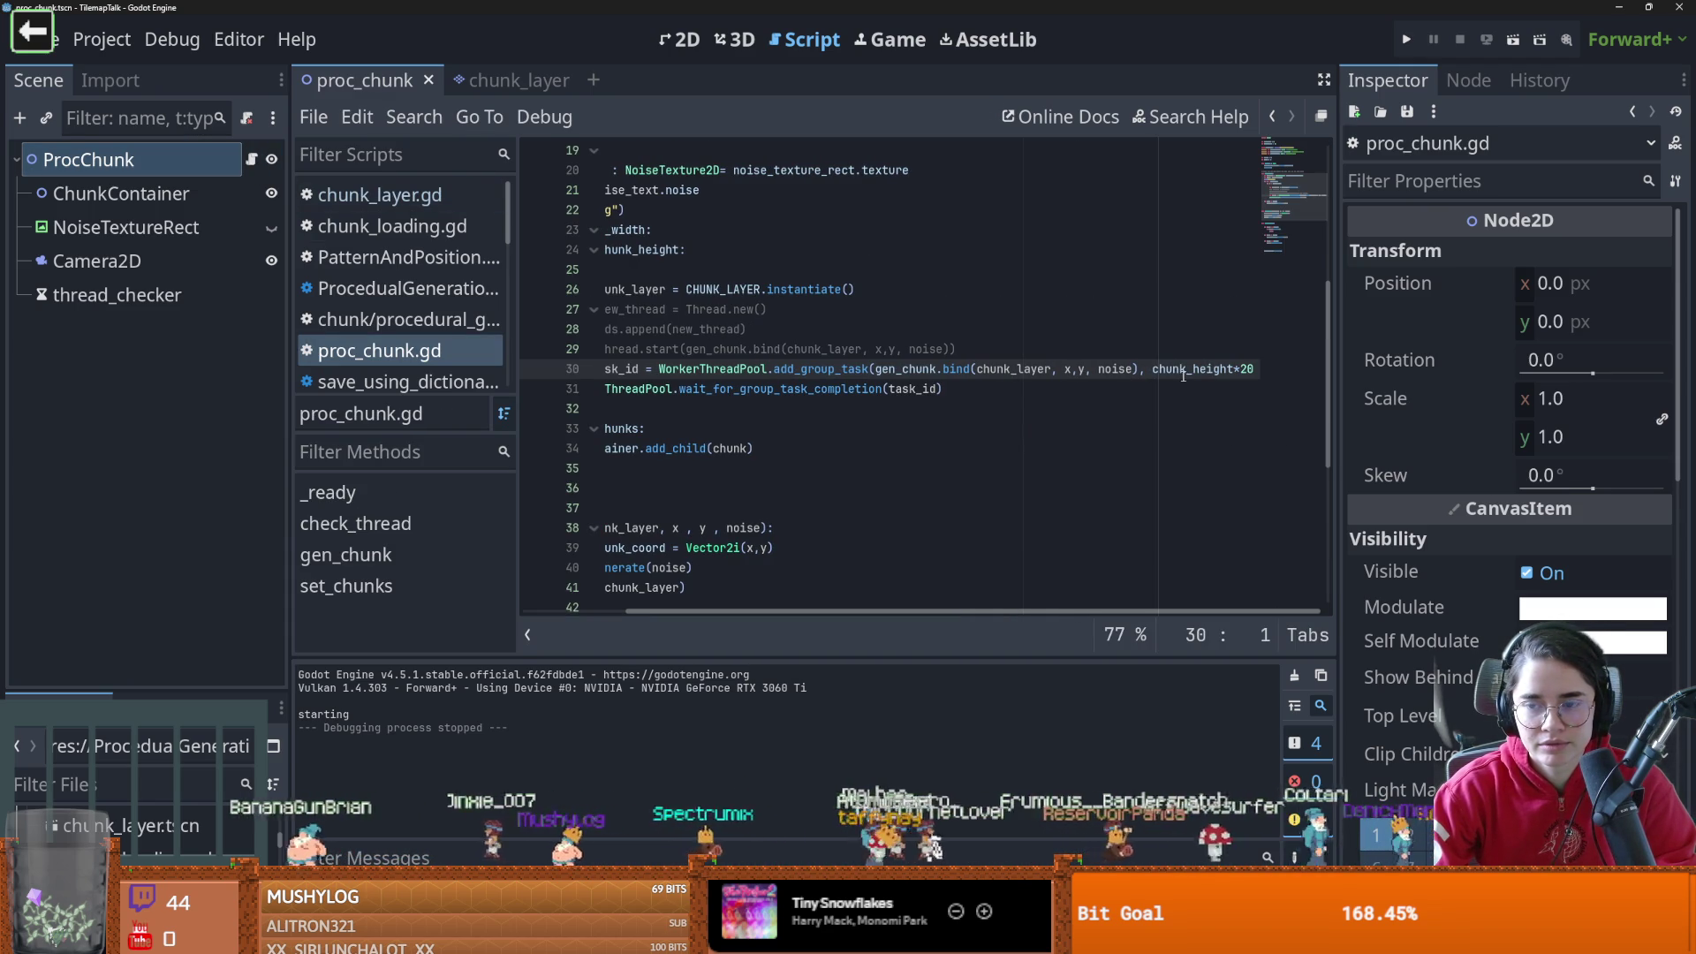
Replace chunk_height*20 with 400 as the add_group_task element count on line 30
{"action": "double_click", "coordinate": [1229, 369]}
{"action": "left_click_drag", "start_coordinate": [1250, 369], "coordinate": [1147, 369]}
{"action": "key", "text": "BackSpace"}
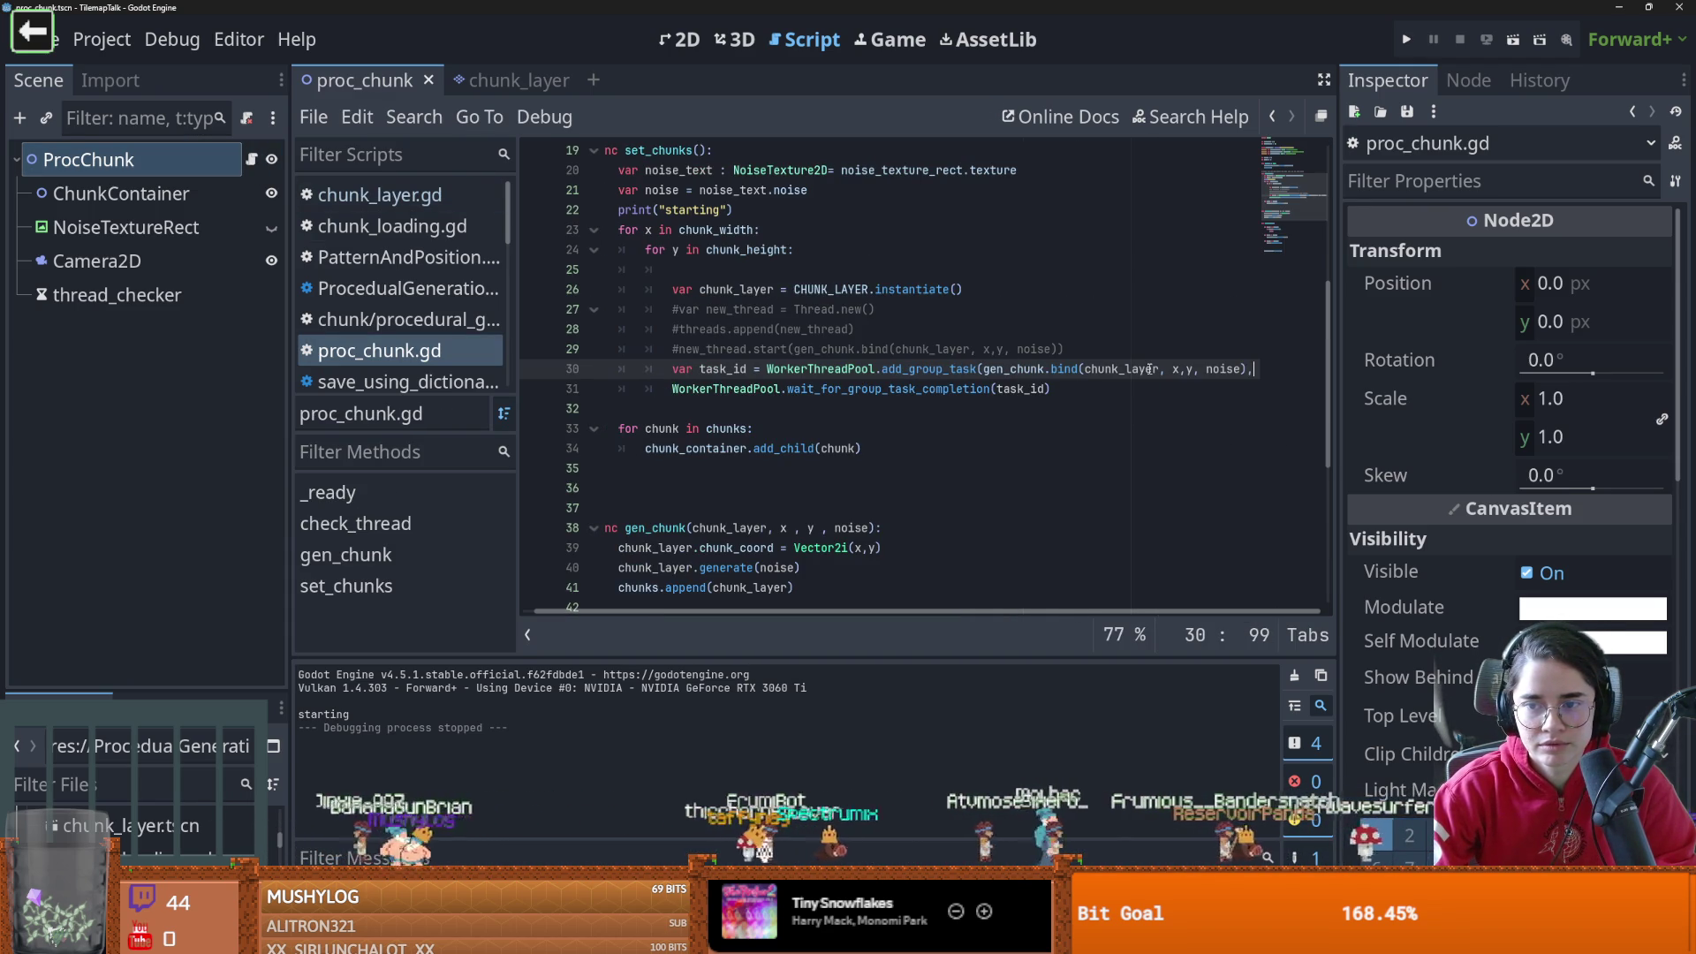
{"action": "type", "text": "400"}
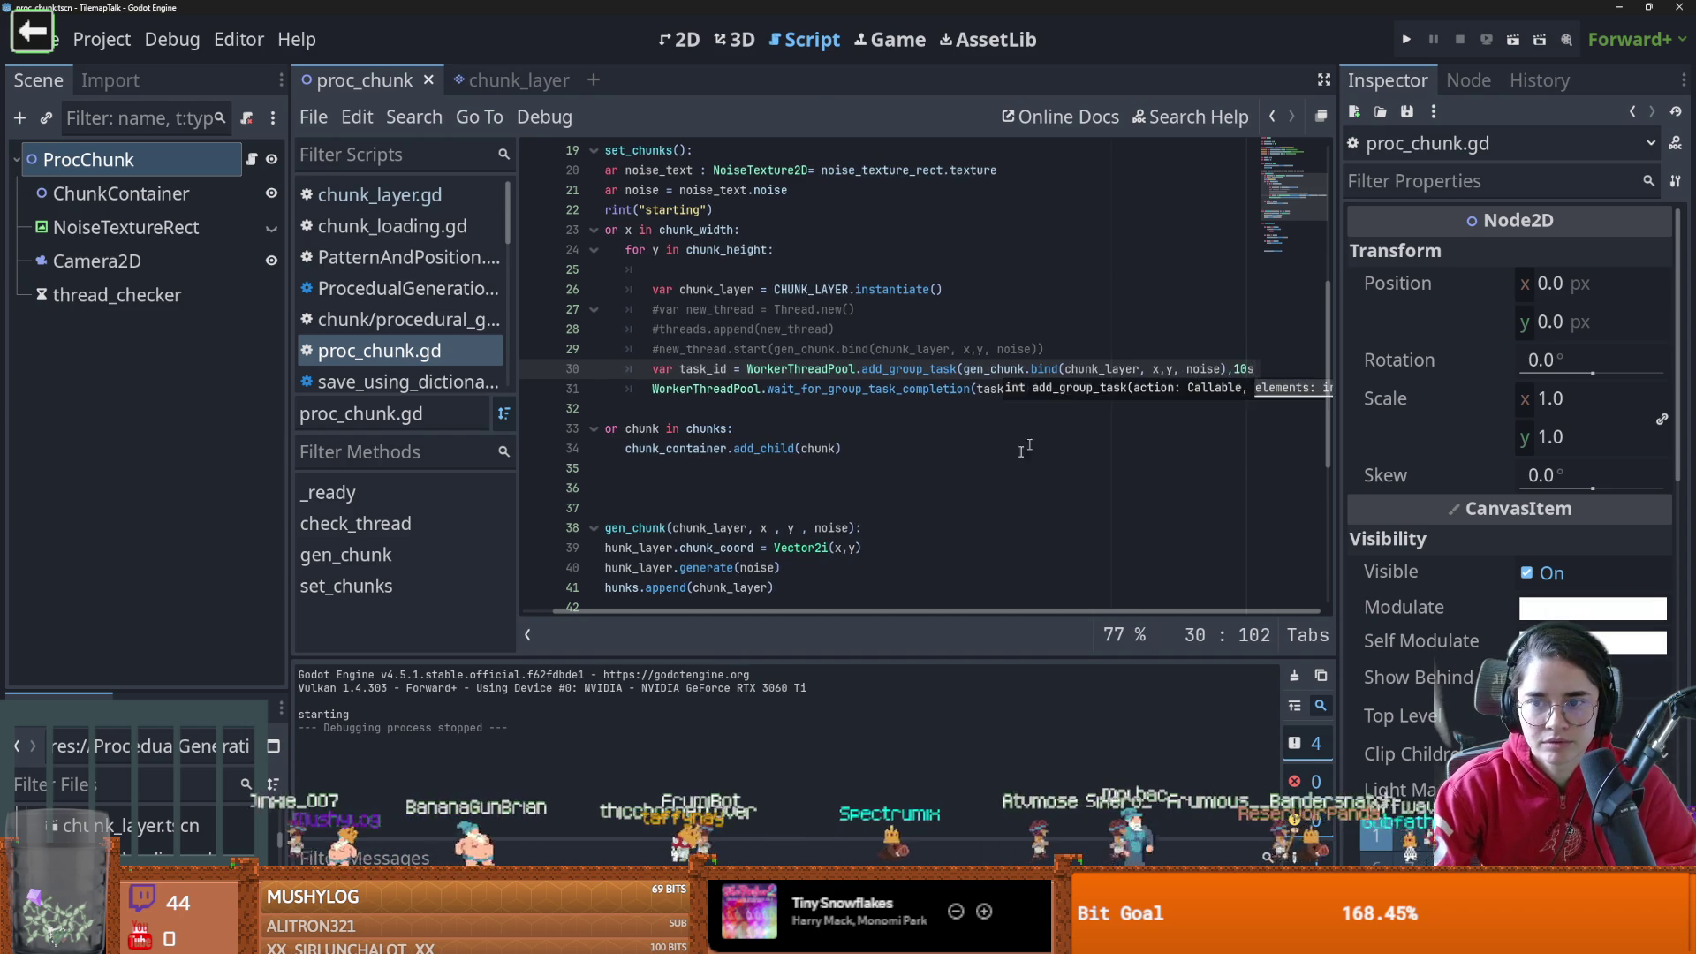
{"action": "scroll", "coordinate": [761, 415], "scroll_direction": "up", "scroll_amount": 5}
{"action": "scroll", "coordinate": [762, 415], "scroll_direction": "down", "scroll_amount": 3}
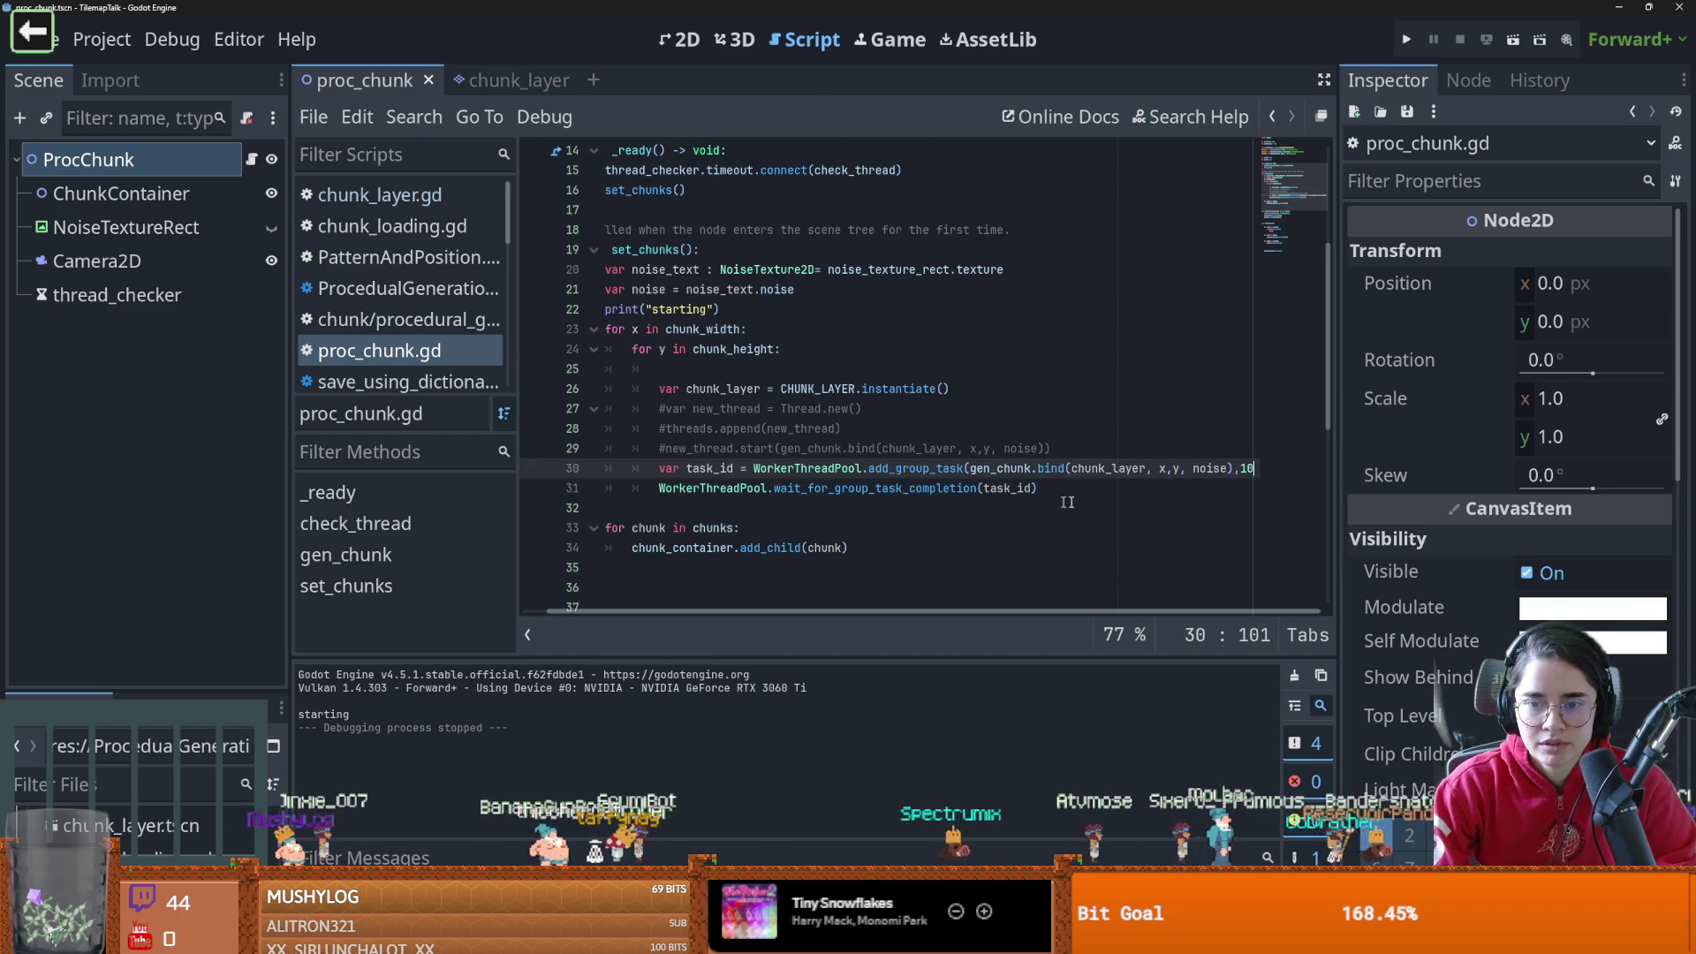
{"action": "left_click_drag", "start_coordinate": [1069, 488], "coordinate": [513, 461]}
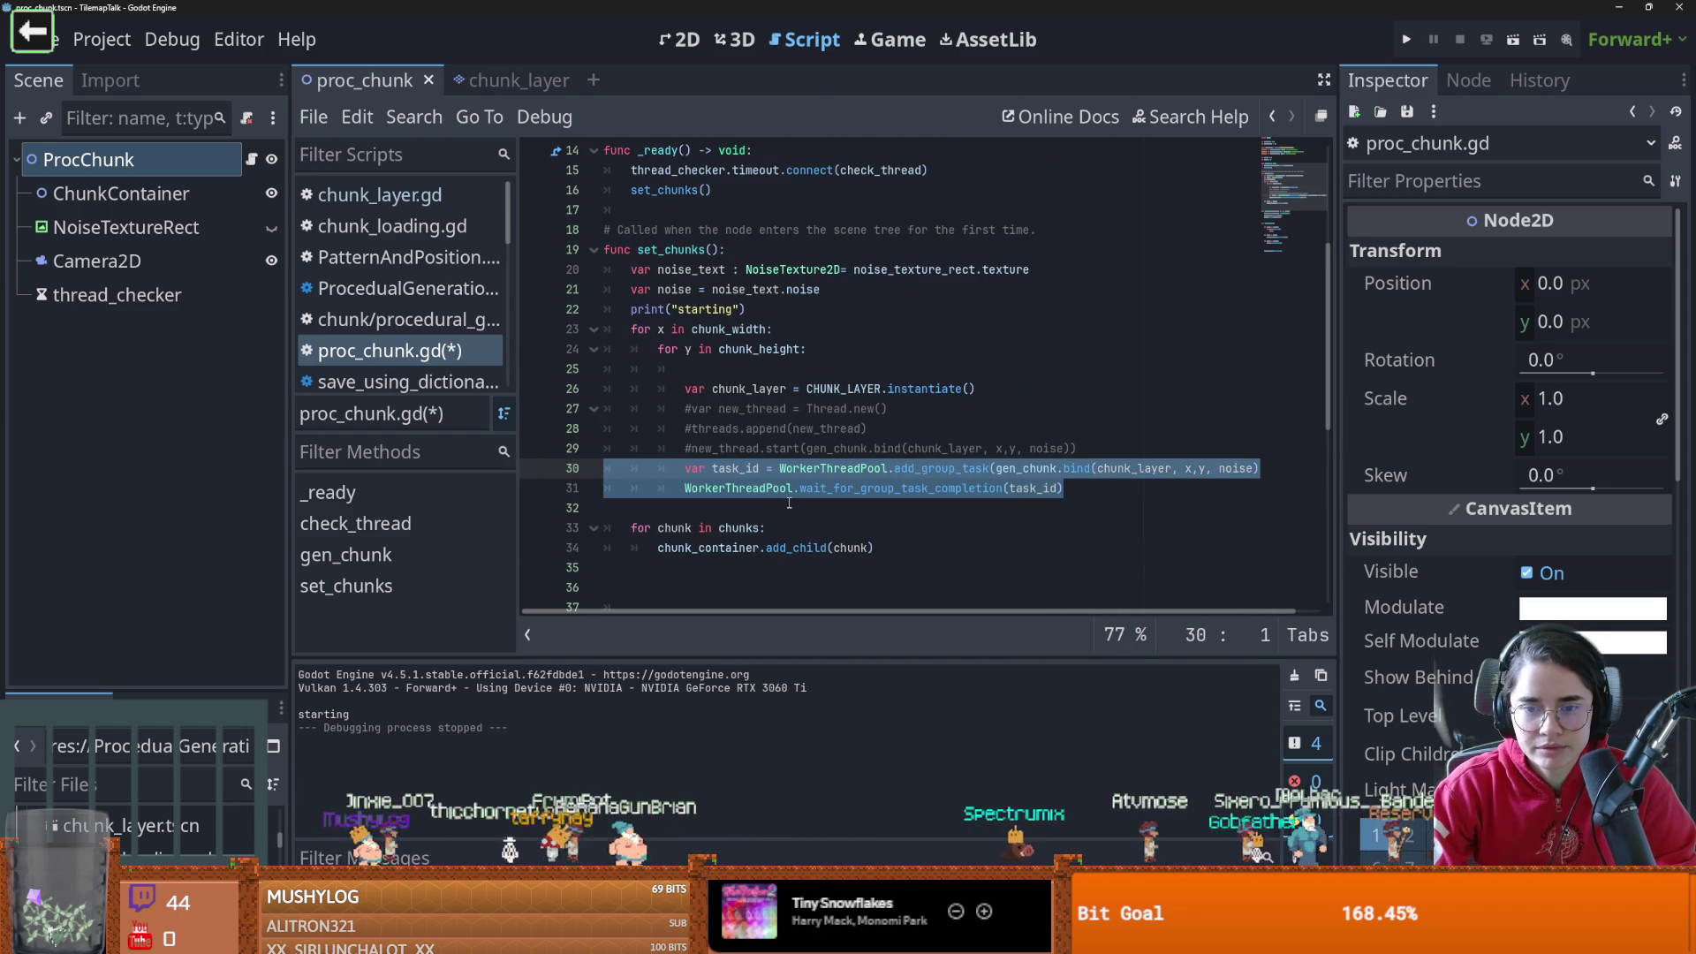
Comment out the two WorkerThreadPool lines in set_chunks
{"action": "key", "text": "BackSpace"}
{"action": "key", "text": "ctrl+z"}
{"action": "key", "text": "ctrl+y"}
{"action": "scroll", "coordinate": [847, 485], "scroll_direction": "down", "scroll_amount": 3}
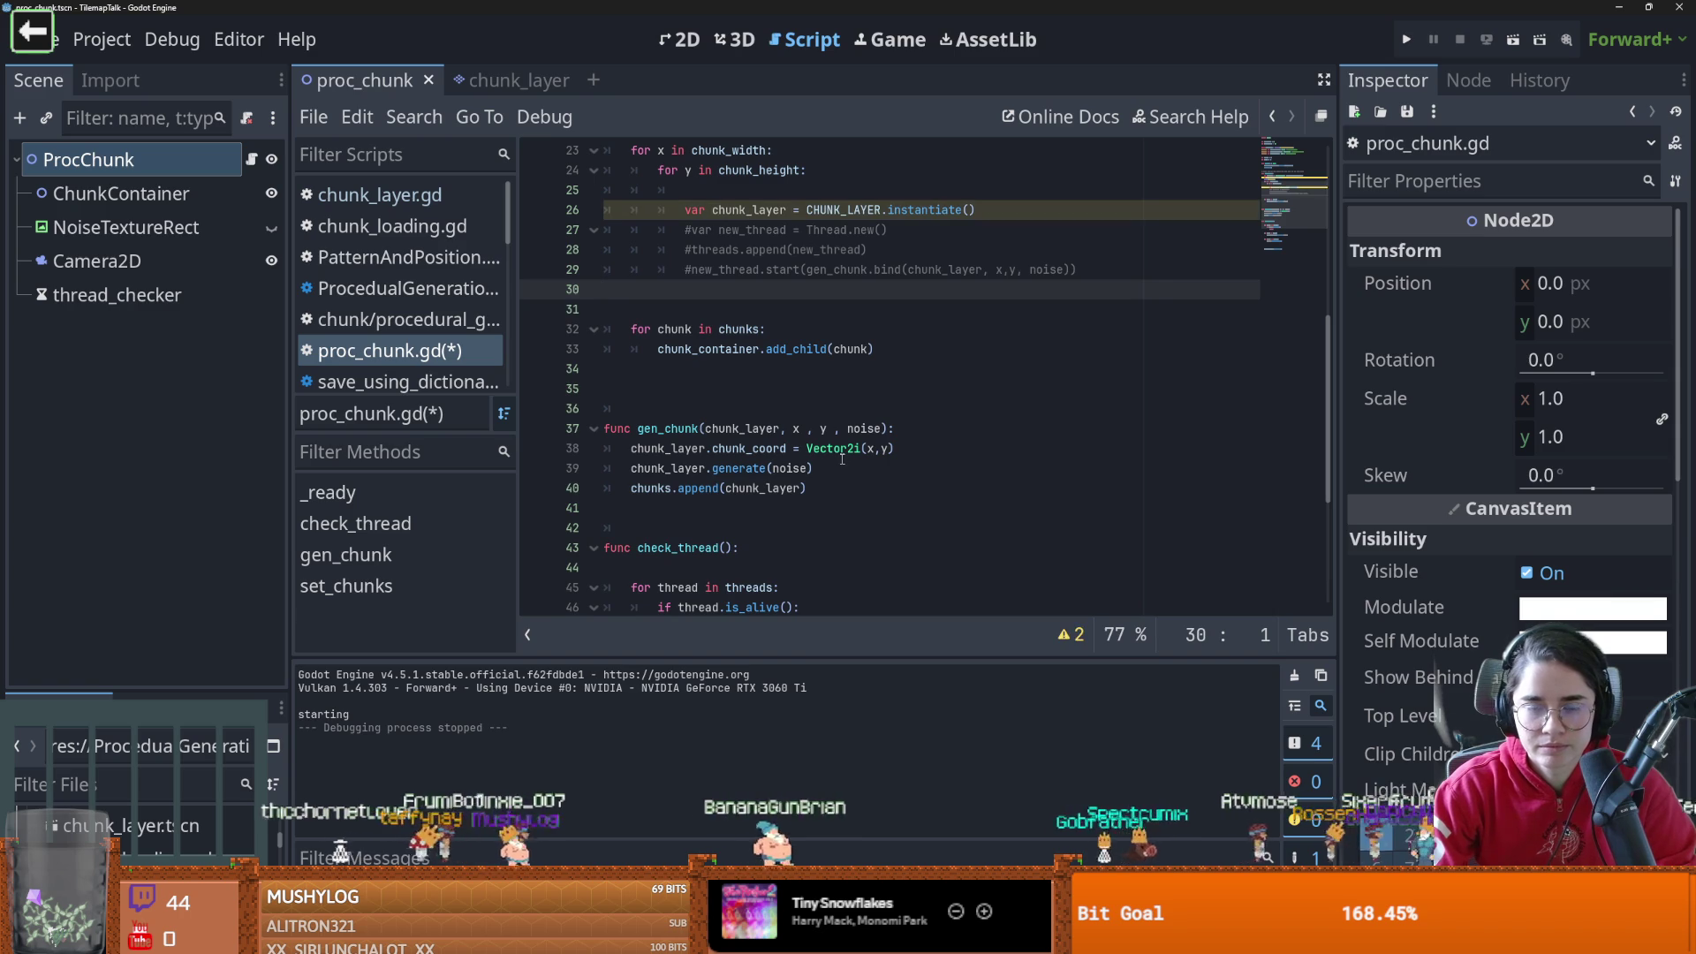
{"action": "key", "text": "ctrl+z"}
{"action": "key", "text": "ctrl+k"}
Copy gen_chunk's chunk_coord, generate and append lines into the set_chunks loop, indented
{"action": "left_click", "coordinate": [1074, 310]}
{"action": "key", "text": "Return"}
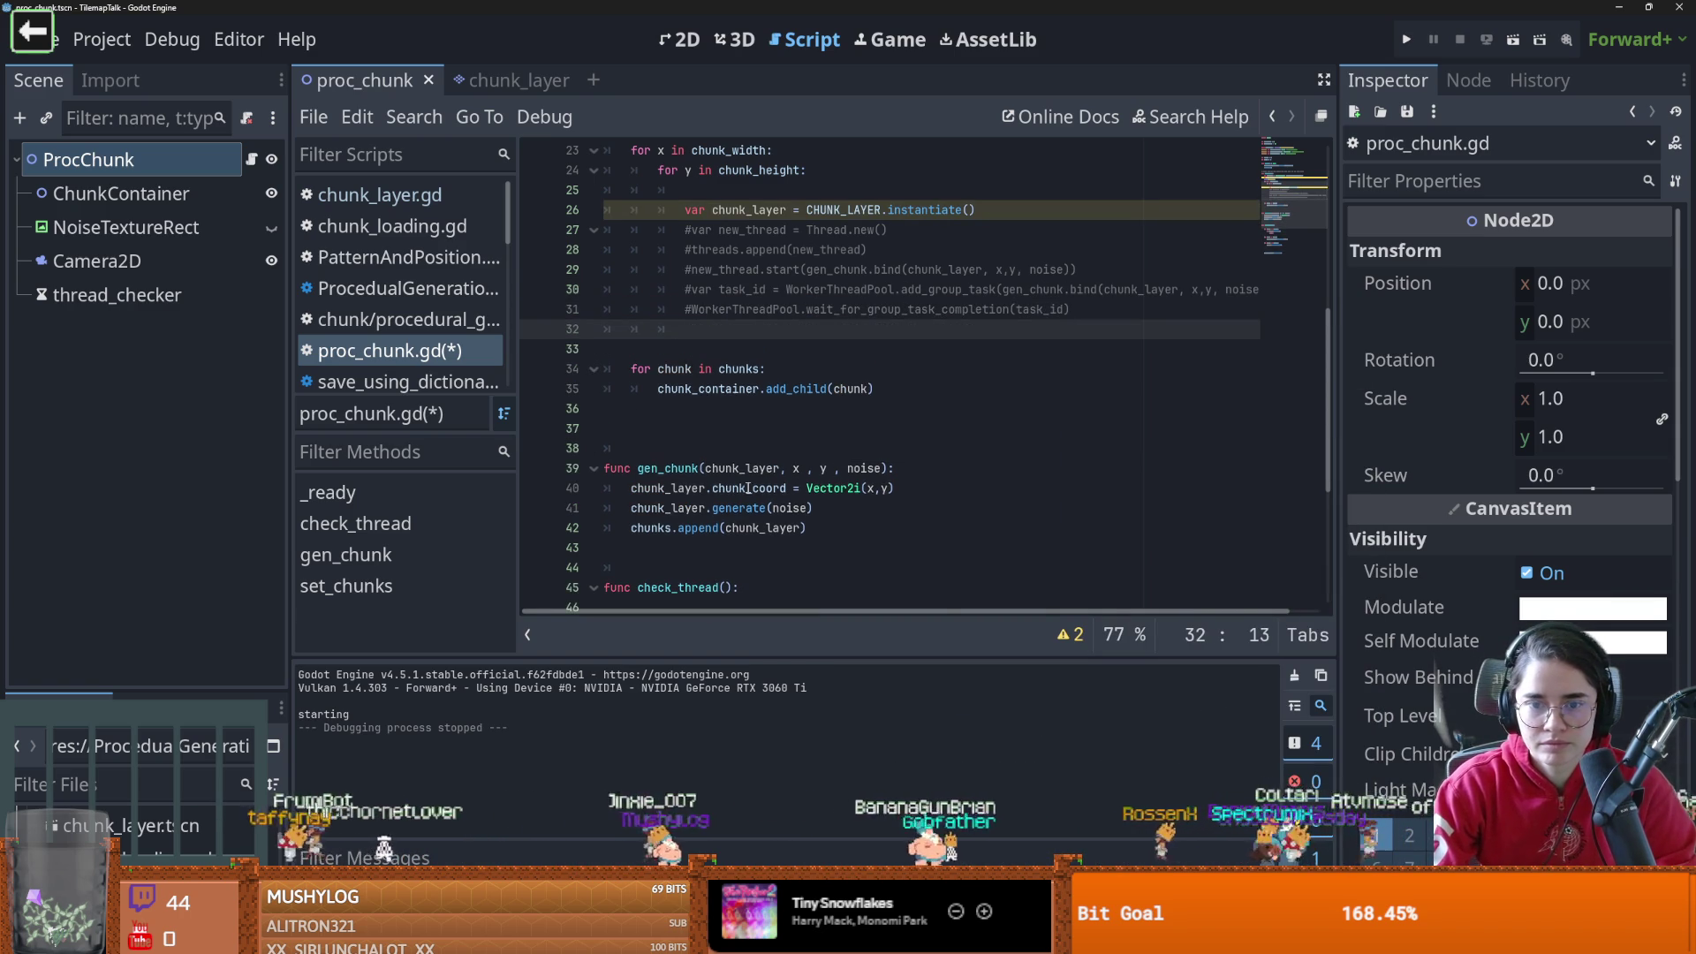
{"action": "left_click_drag", "start_coordinate": [806, 527], "coordinate": [634, 493]}
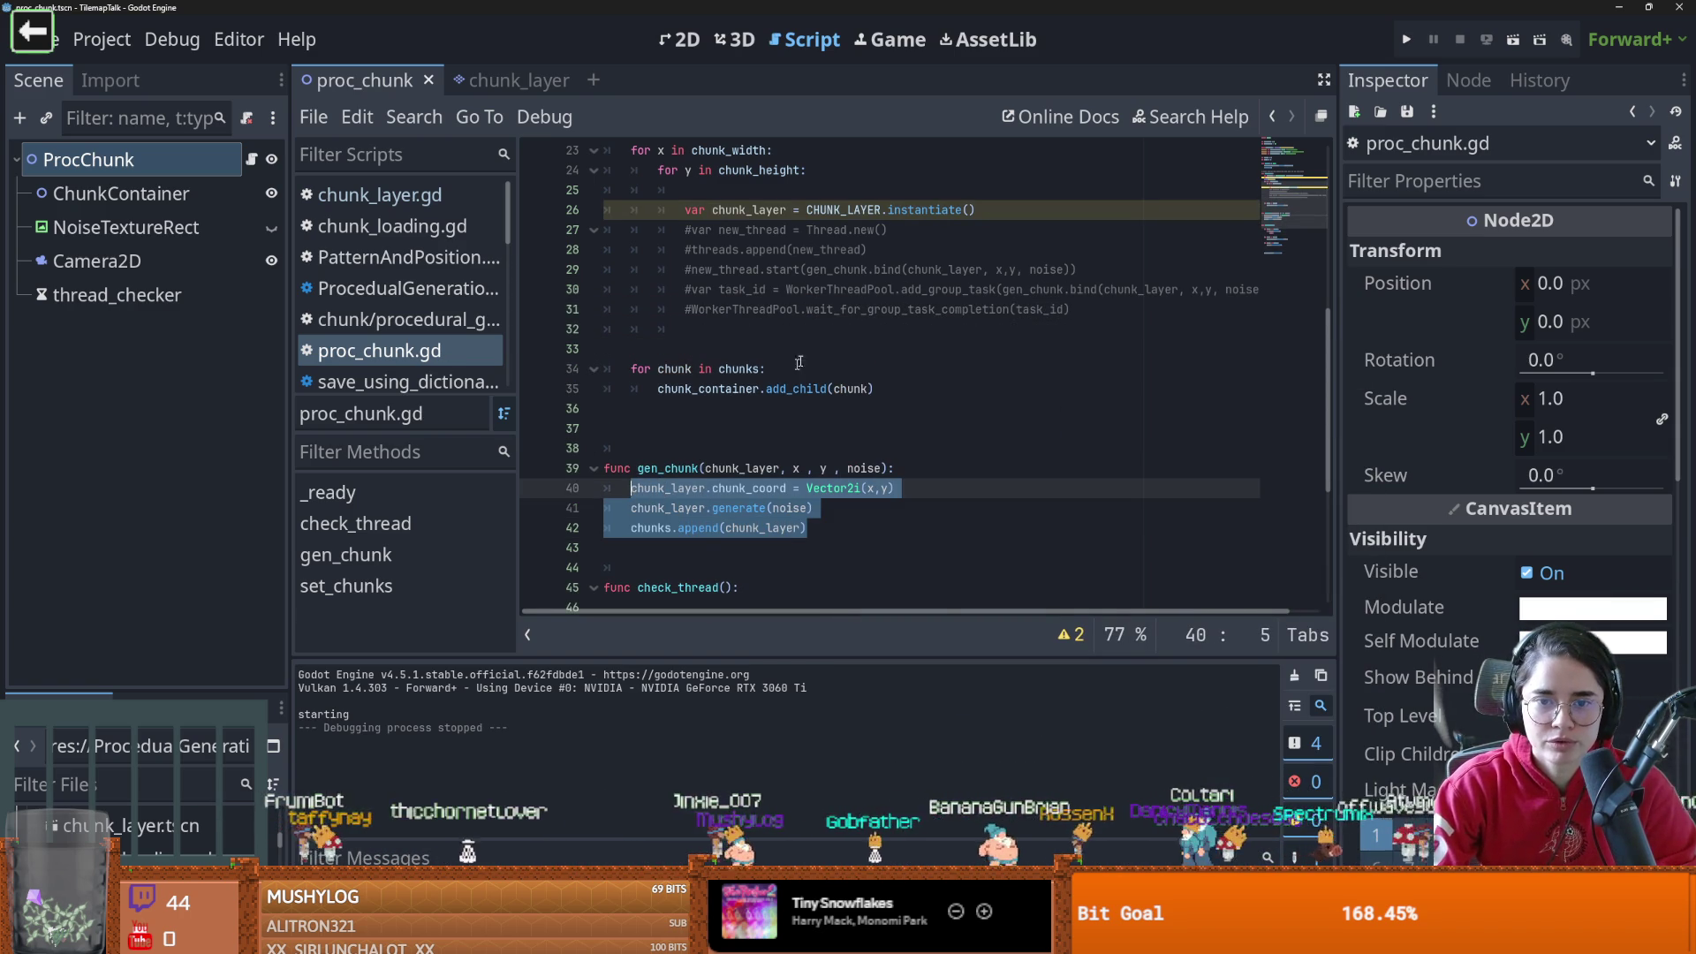
{"action": "key", "text": "ctrl+c"}
{"action": "left_click", "coordinate": [671, 328]}
{"action": "key", "text": "ctrl+v"}
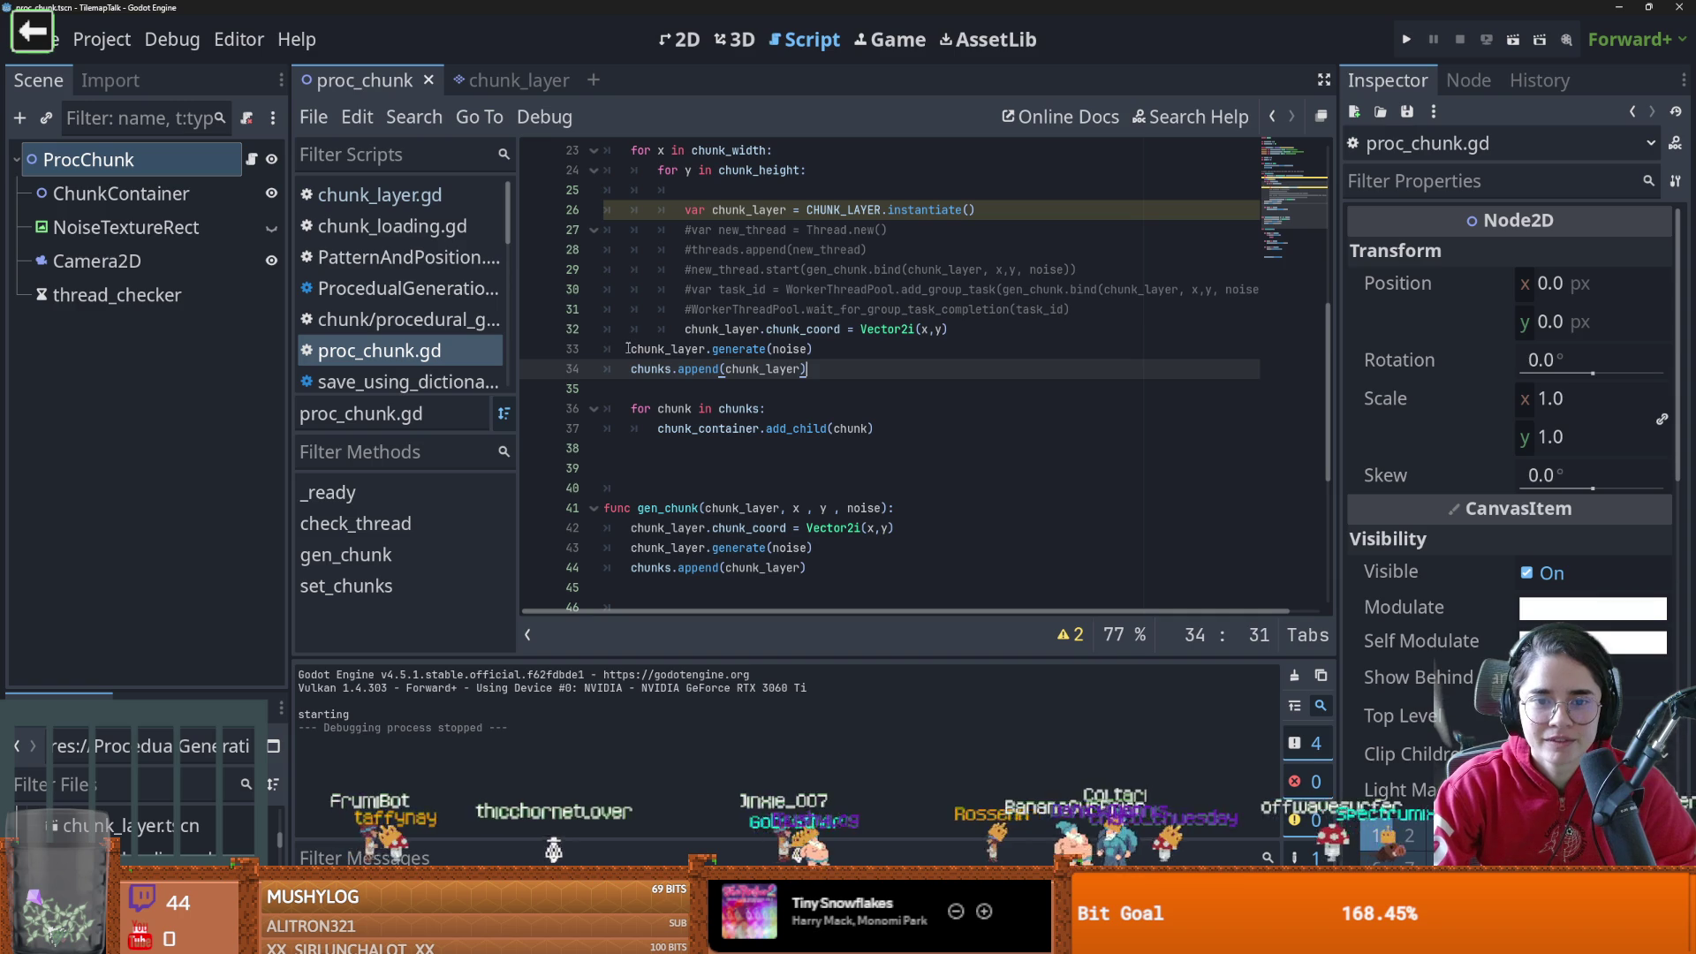
{"action": "left_click", "coordinate": [627, 348]}
{"action": "key", "text": "Tab"}
{"action": "key", "text": "Tab"}
{"action": "left_click", "coordinate": [631, 369]}
{"action": "key", "text": "Tab"}
{"action": "key", "text": "Tab"}
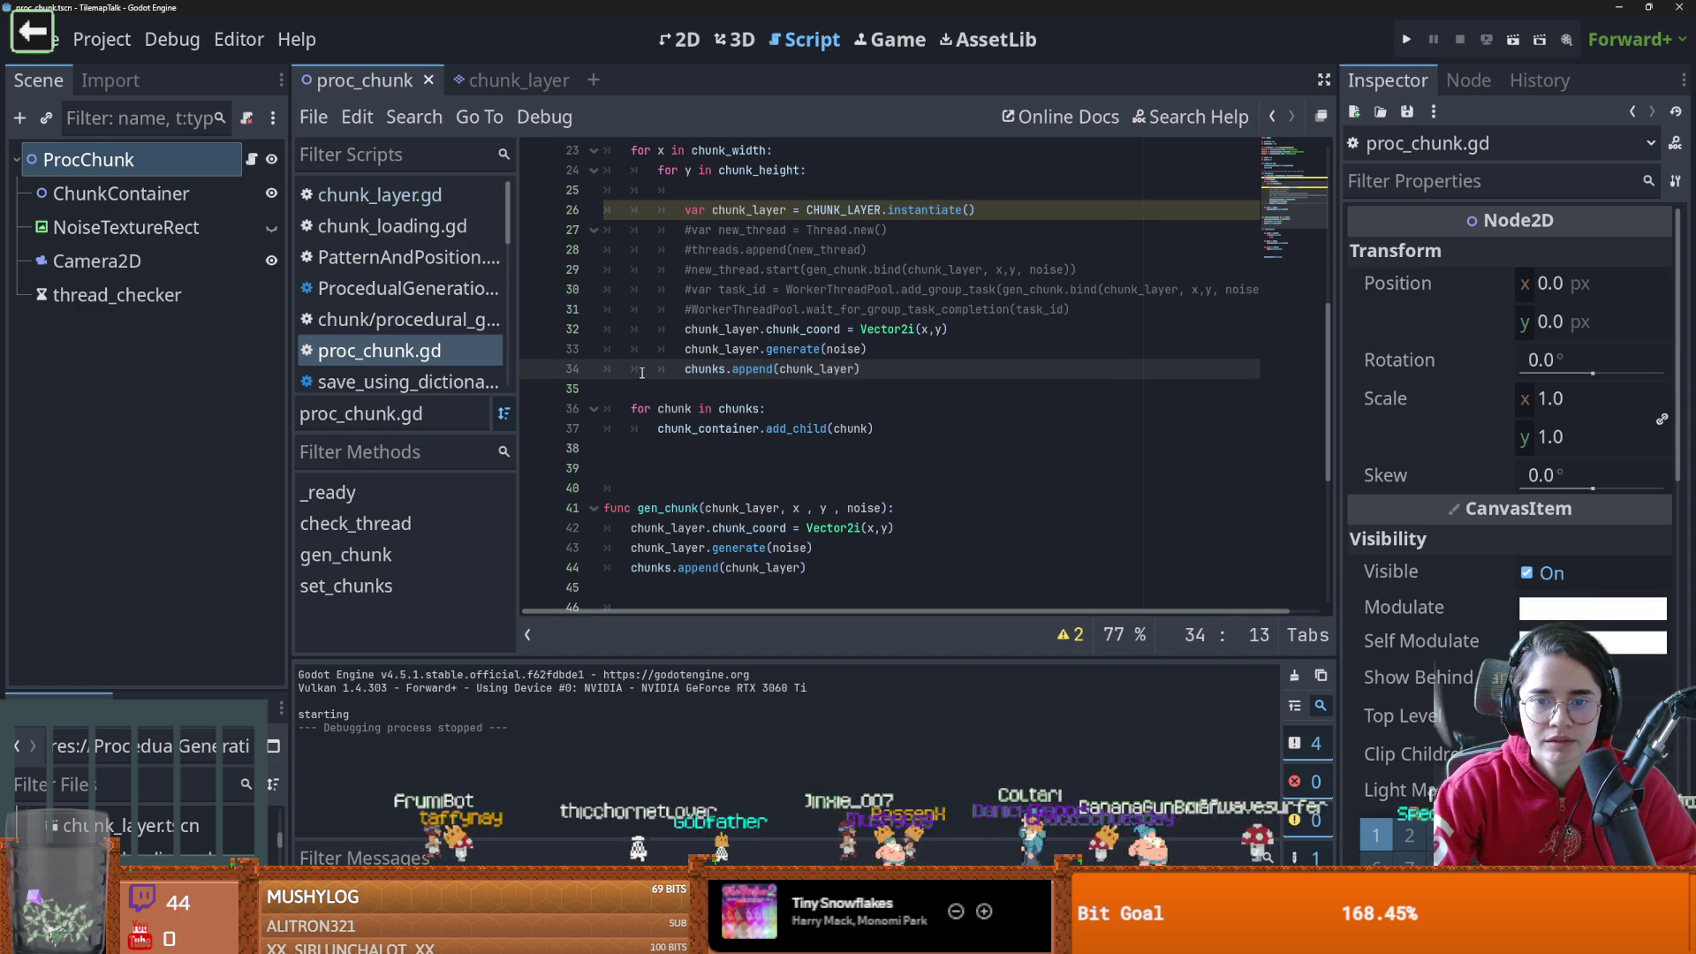
{"action": "left_click", "coordinate": [813, 369]}
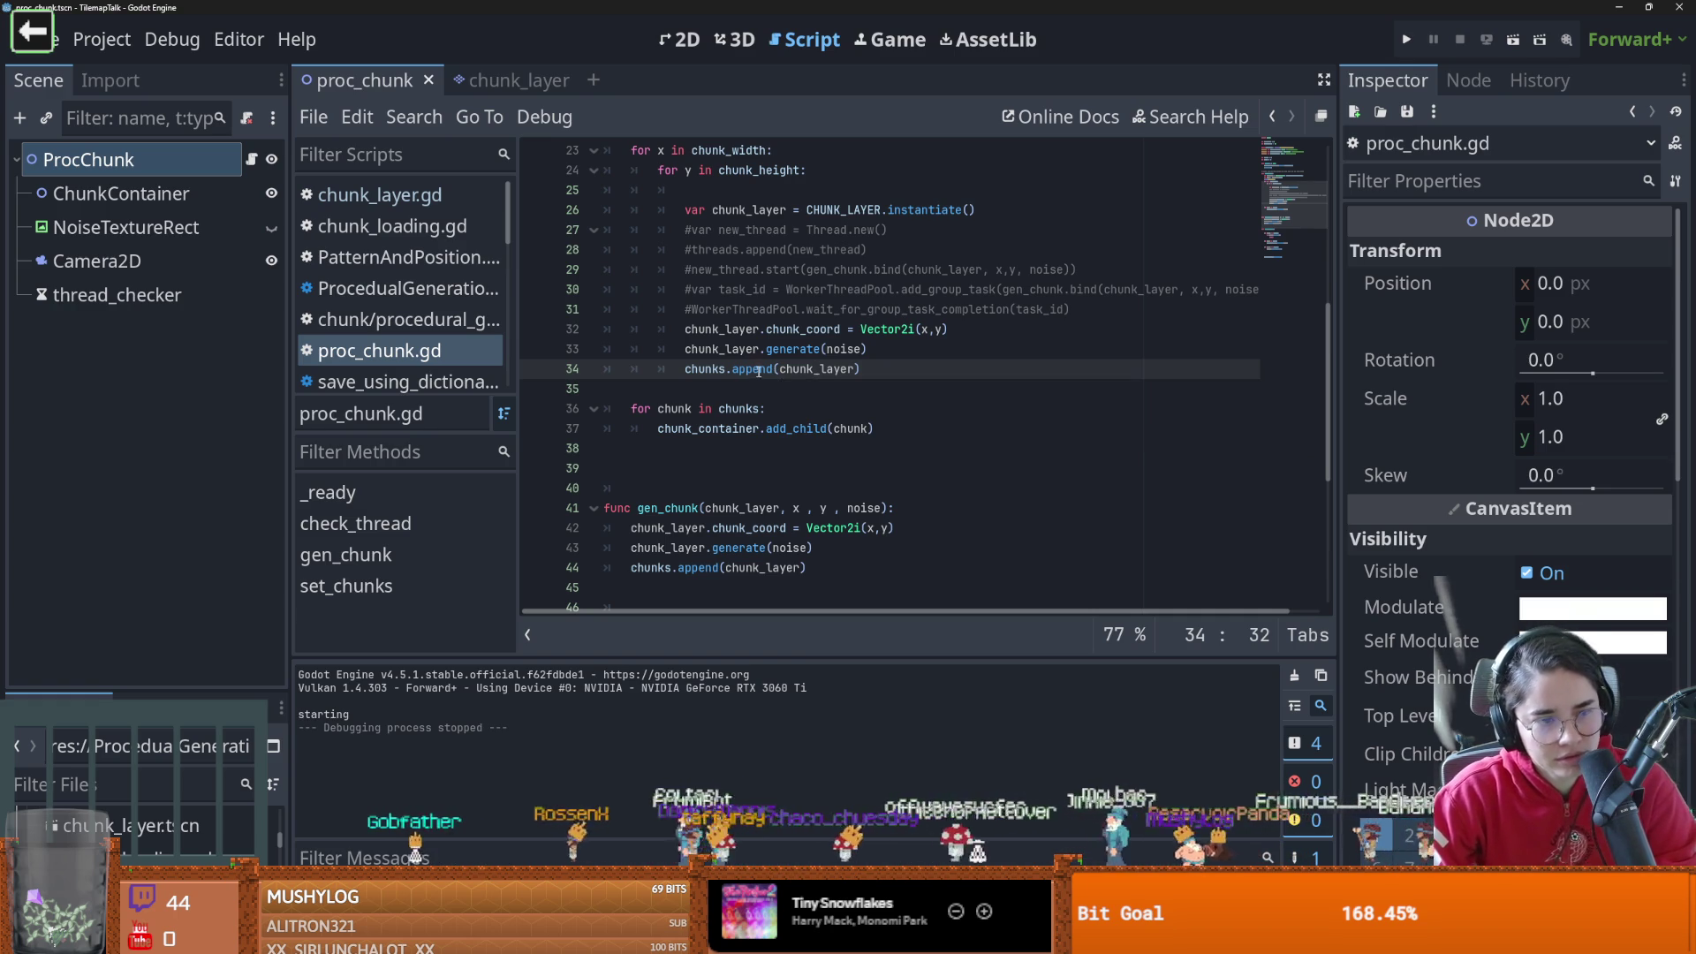
{"action": "left_click", "coordinate": [1513, 39]}
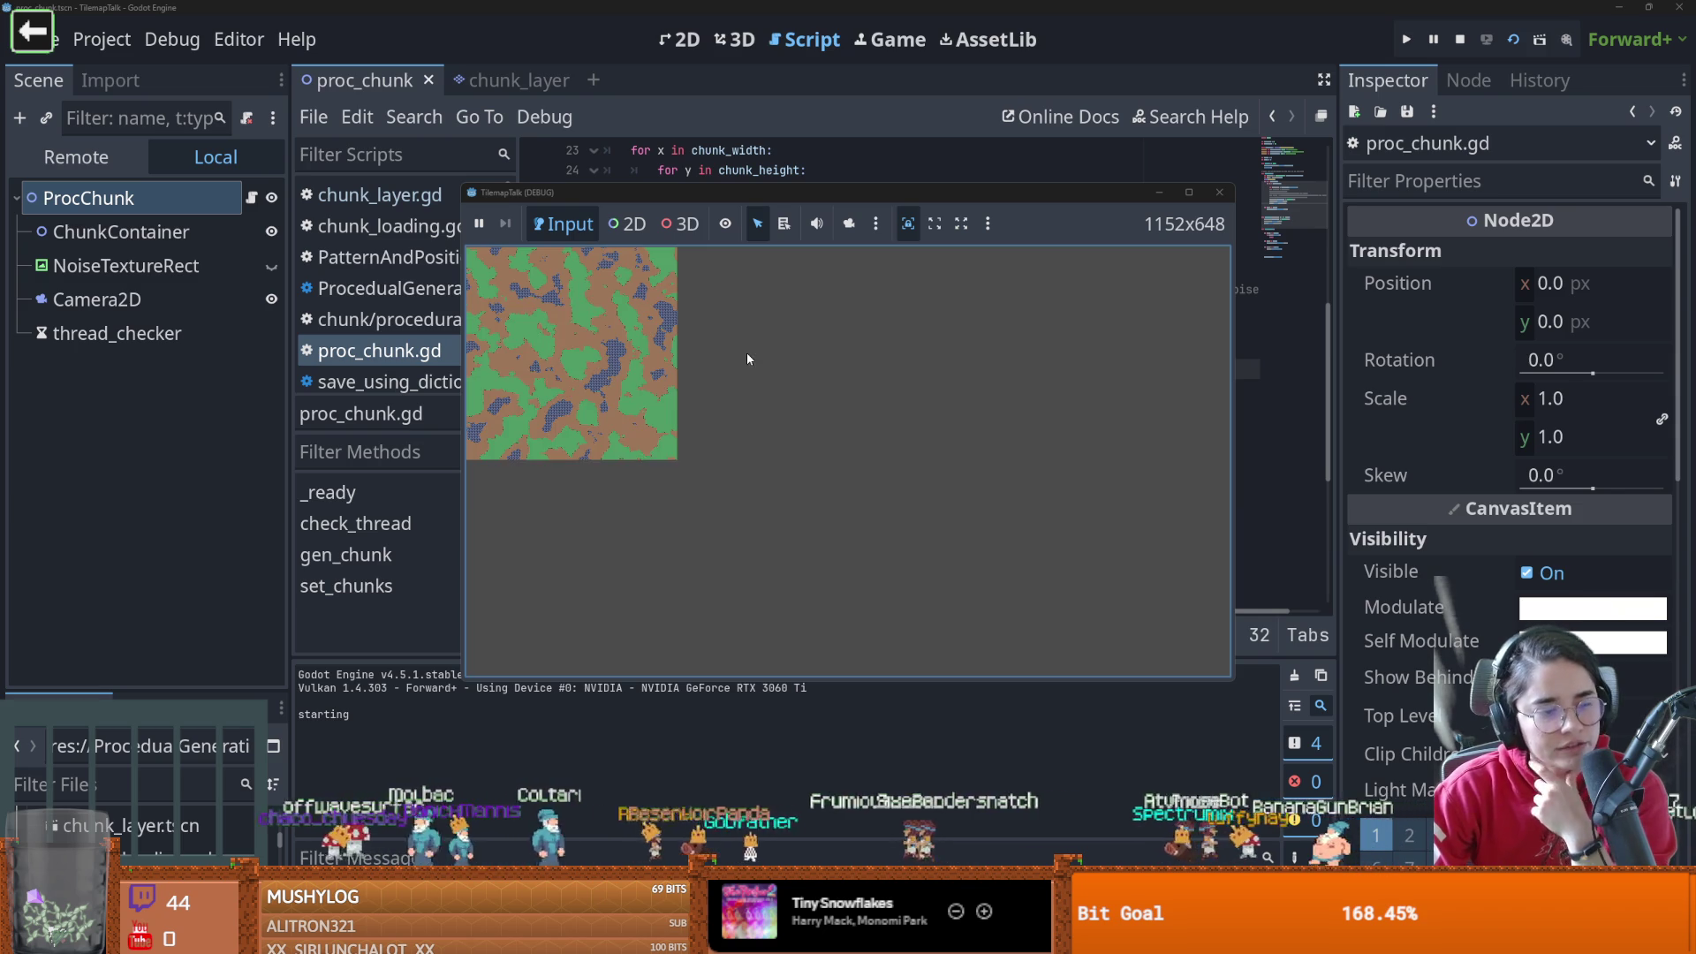
{"action": "left_click", "coordinate": [1217, 192]}
{"action": "scroll", "coordinate": [765, 223], "scroll_direction": "up", "scroll_amount": 5}
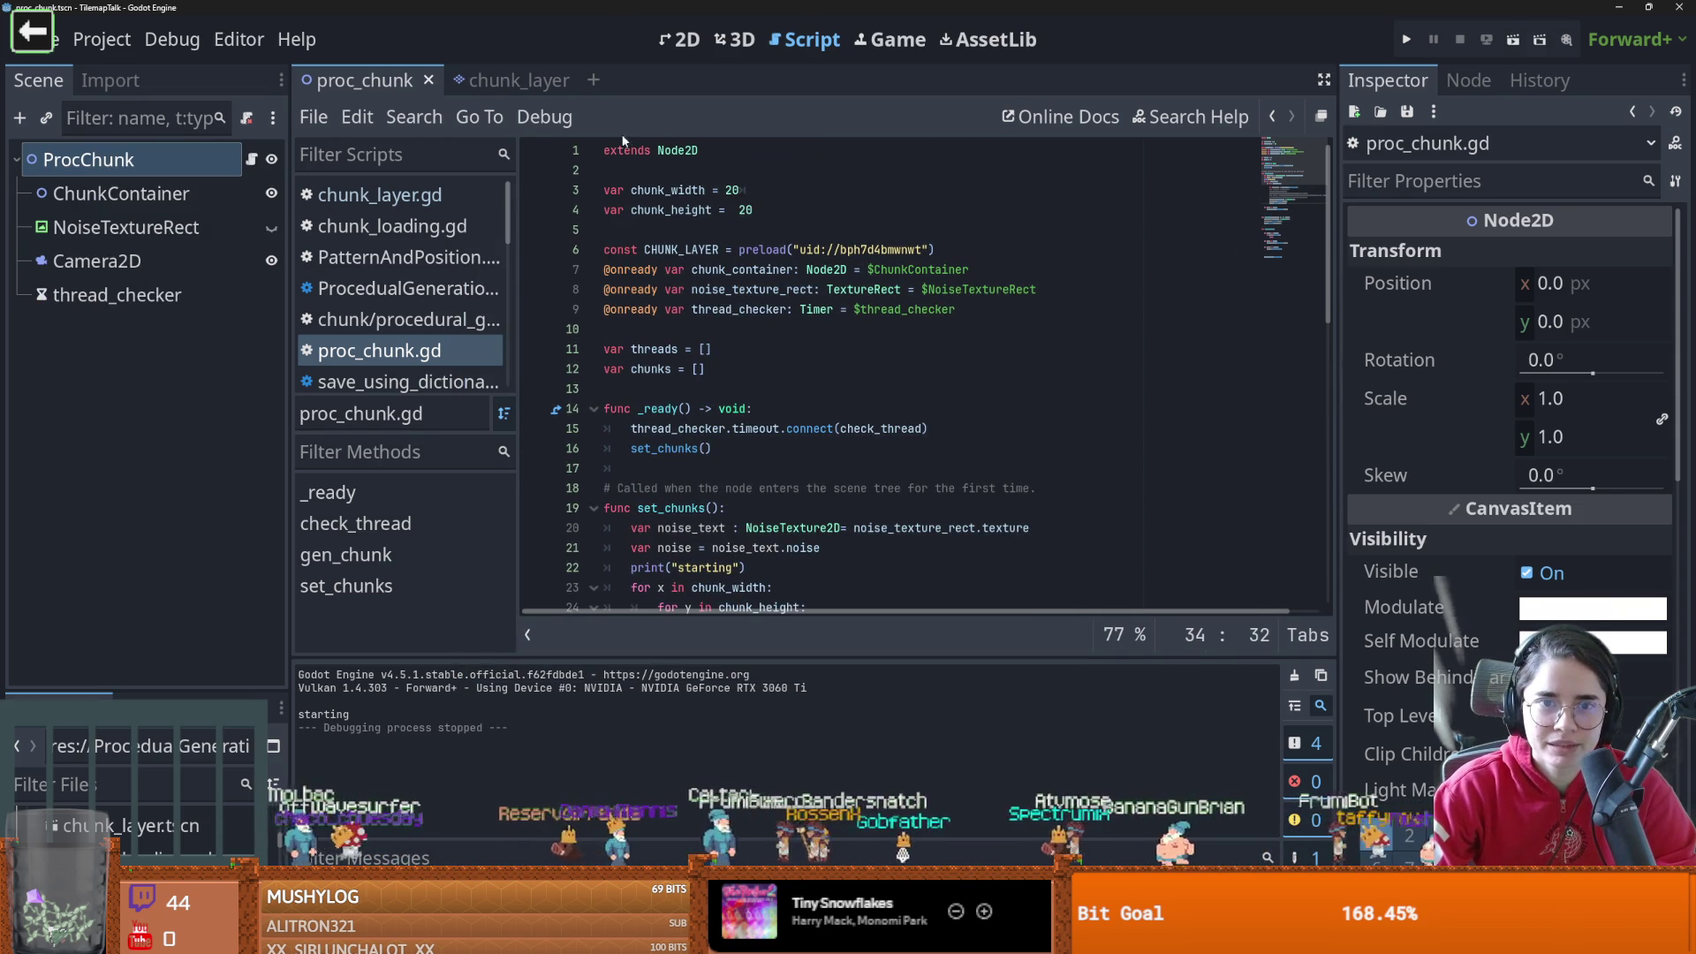
Change chunk_size from 20 to 50 in chunk_layer.gd, then return to proc_chunk.gd
{"action": "left_click", "coordinate": [517, 82]}
{"action": "key", "text": "BackSpace"}
{"action": "type", "text": "50"}
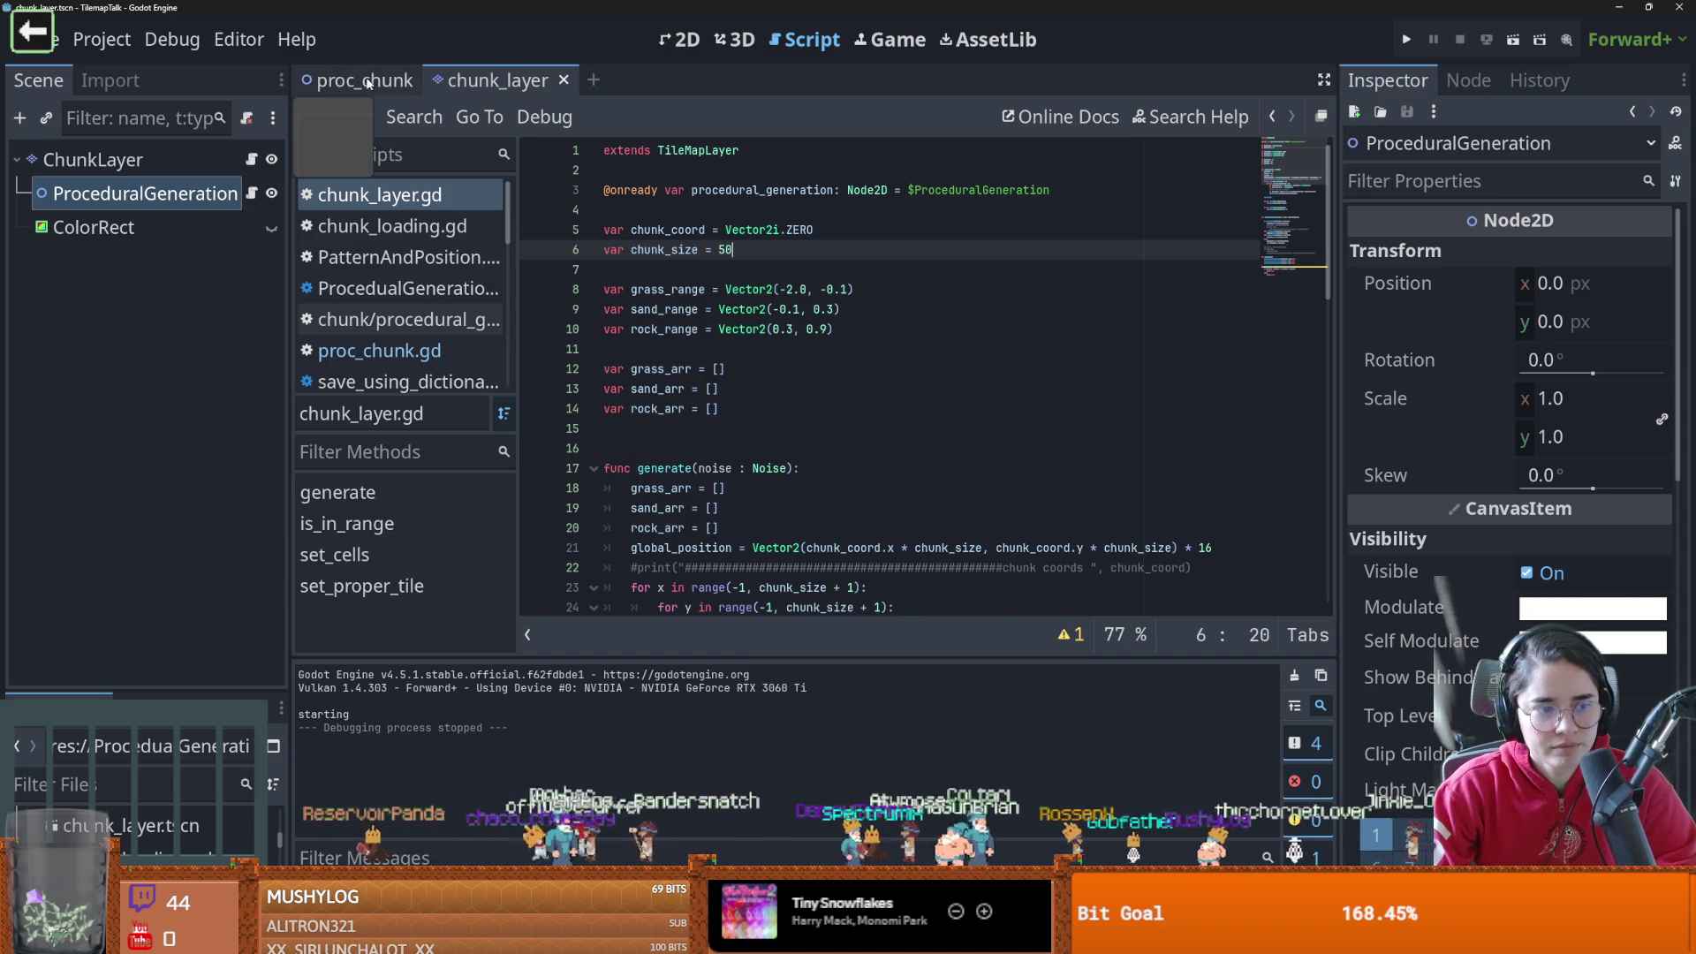
{"action": "left_click", "coordinate": [366, 81]}
{"action": "scroll", "coordinate": [1295, 146], "scroll_direction": "down", "scroll_amount": 3}
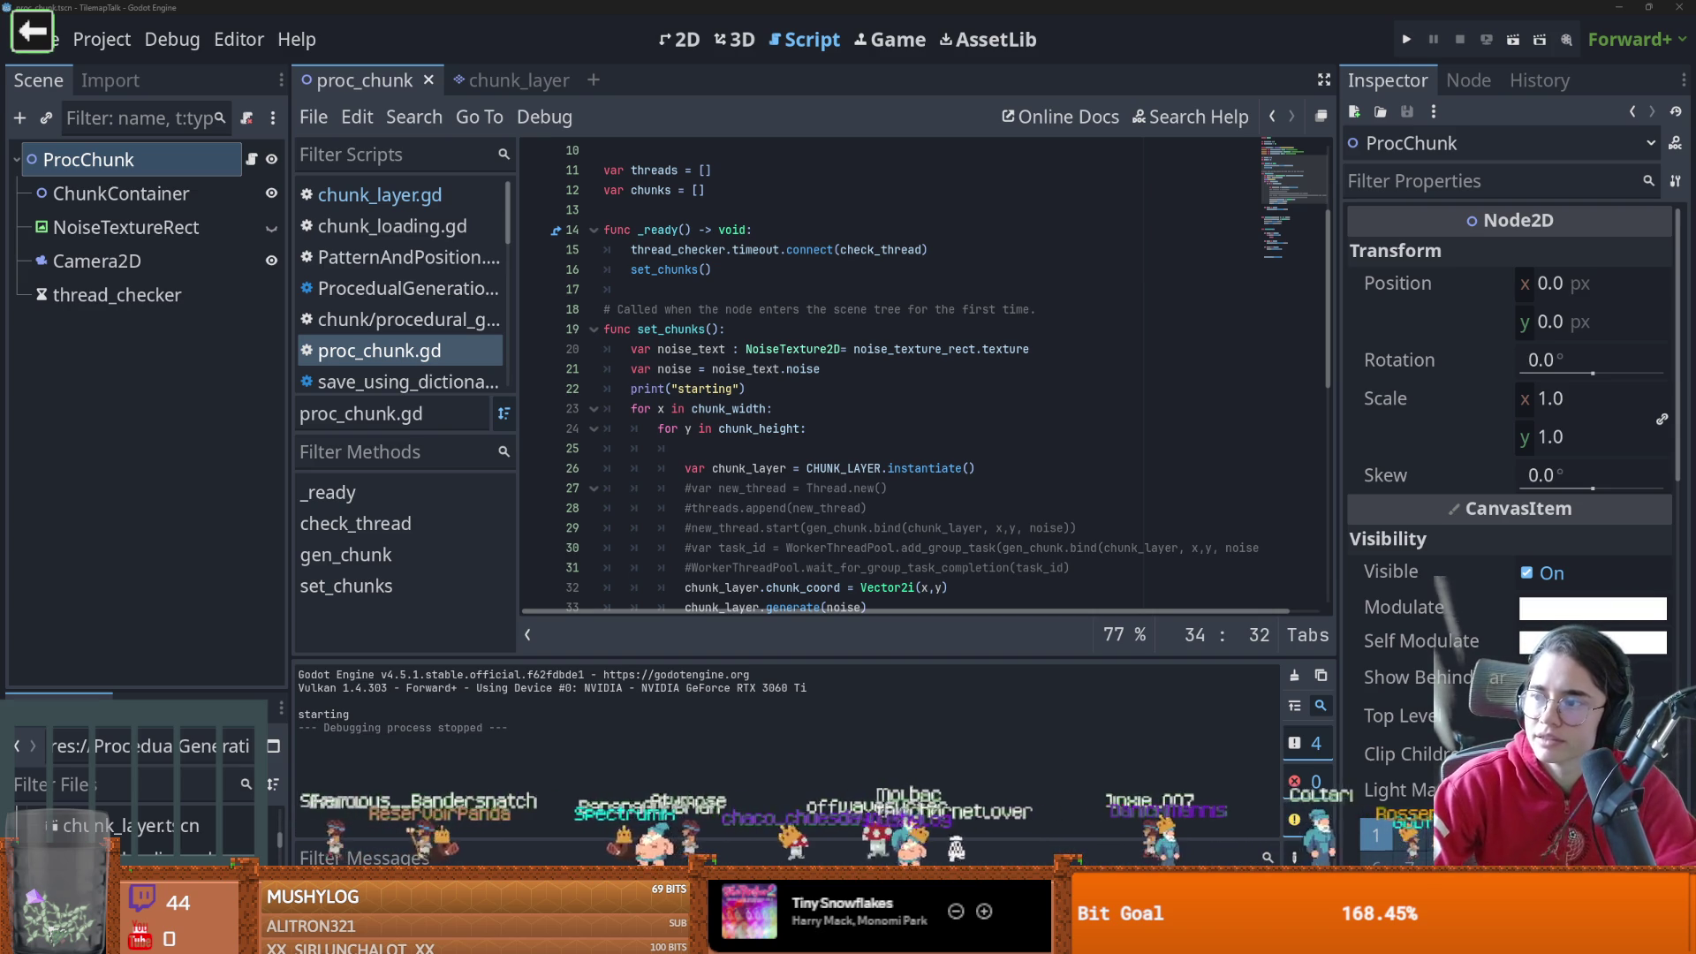
Time the scene's noise map render with the stopwatch at 1:10.42, then close game and stopwatch
{"action": "left_click", "coordinate": [1513, 40]}
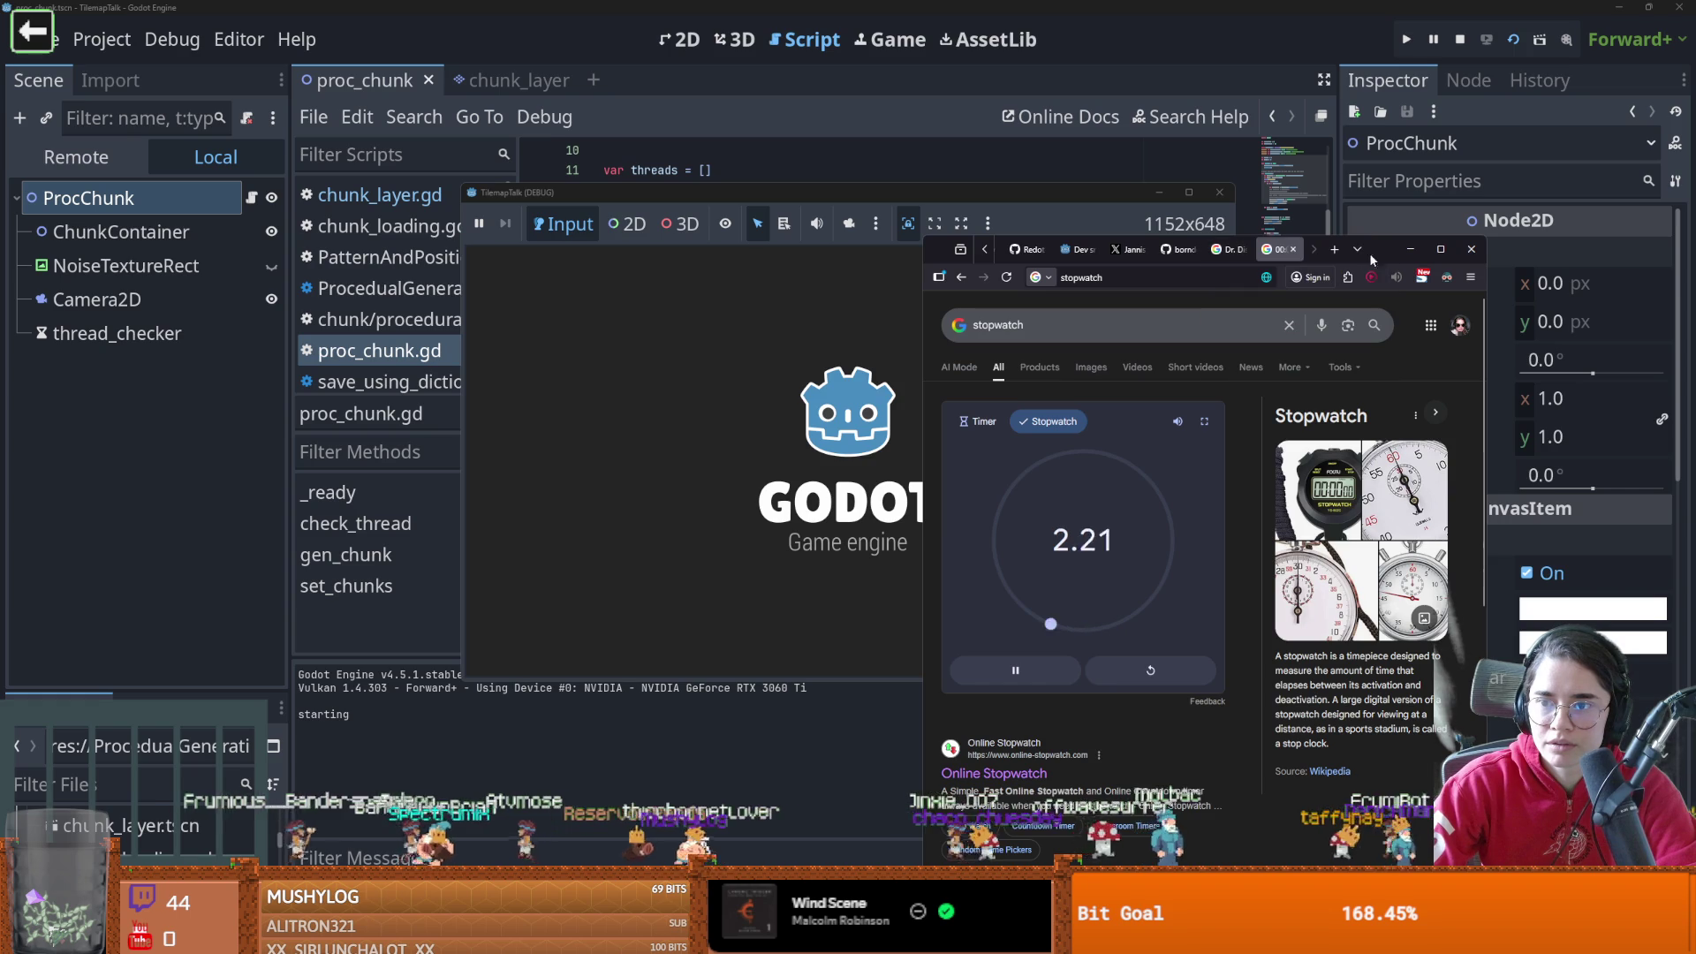
{"action": "left_click_drag", "start_coordinate": [1424, 243], "coordinate": [1536, 147]}
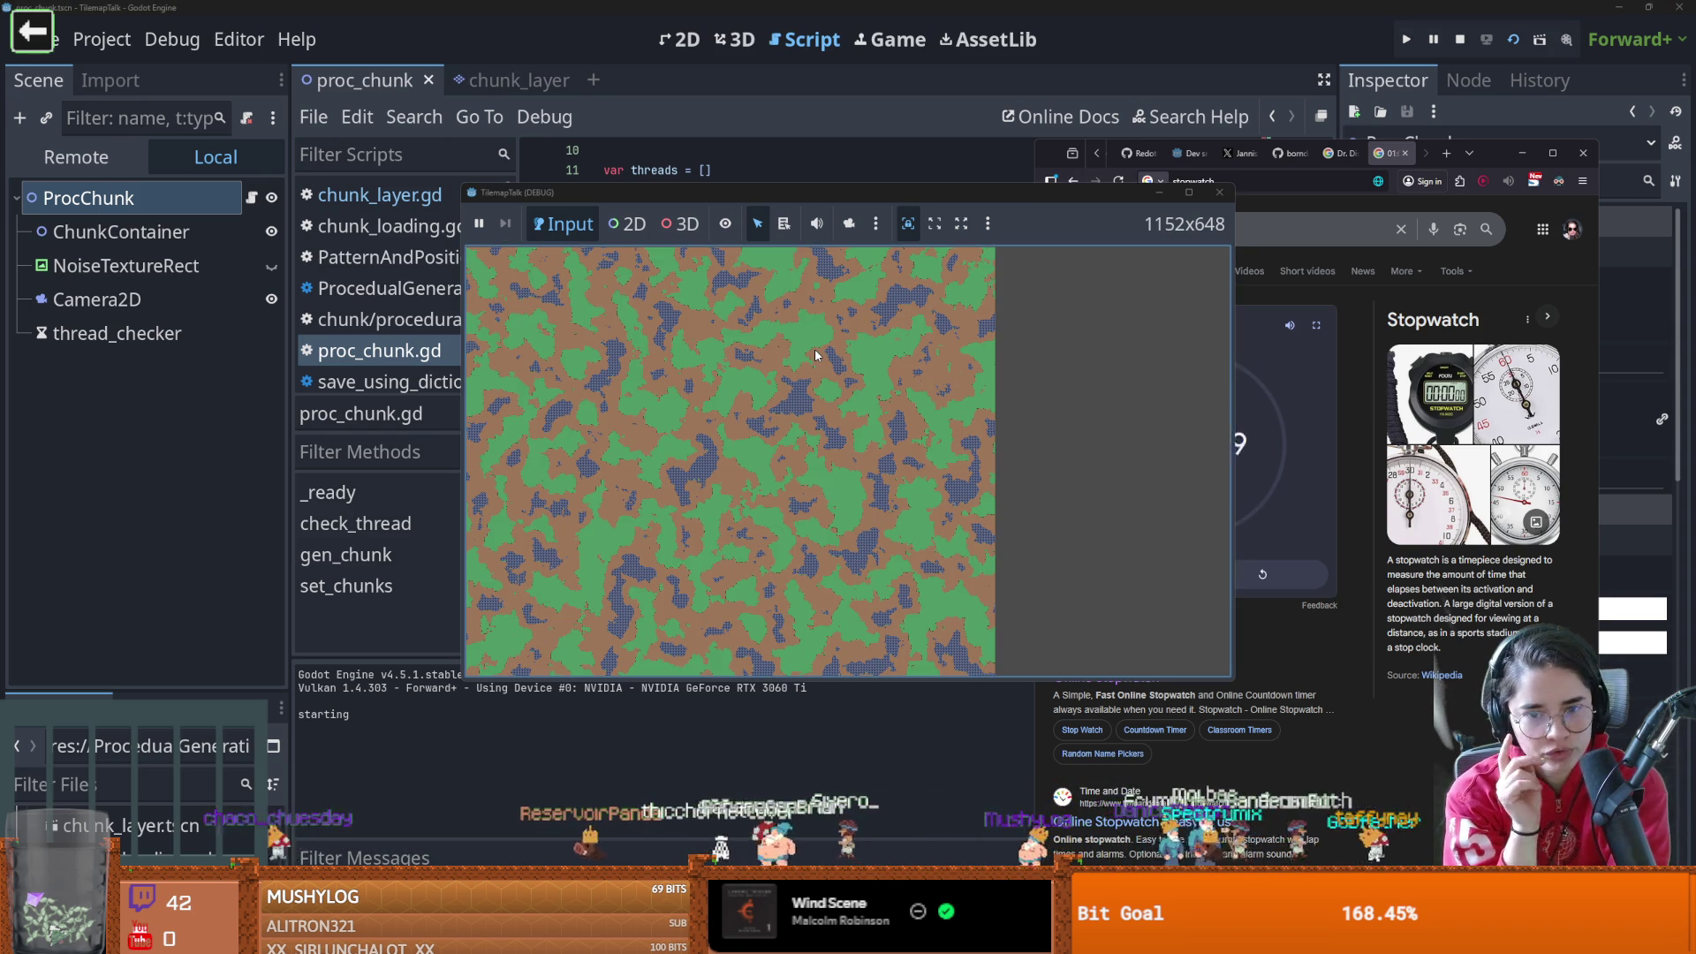
{"action": "left_click", "coordinate": [1310, 485]}
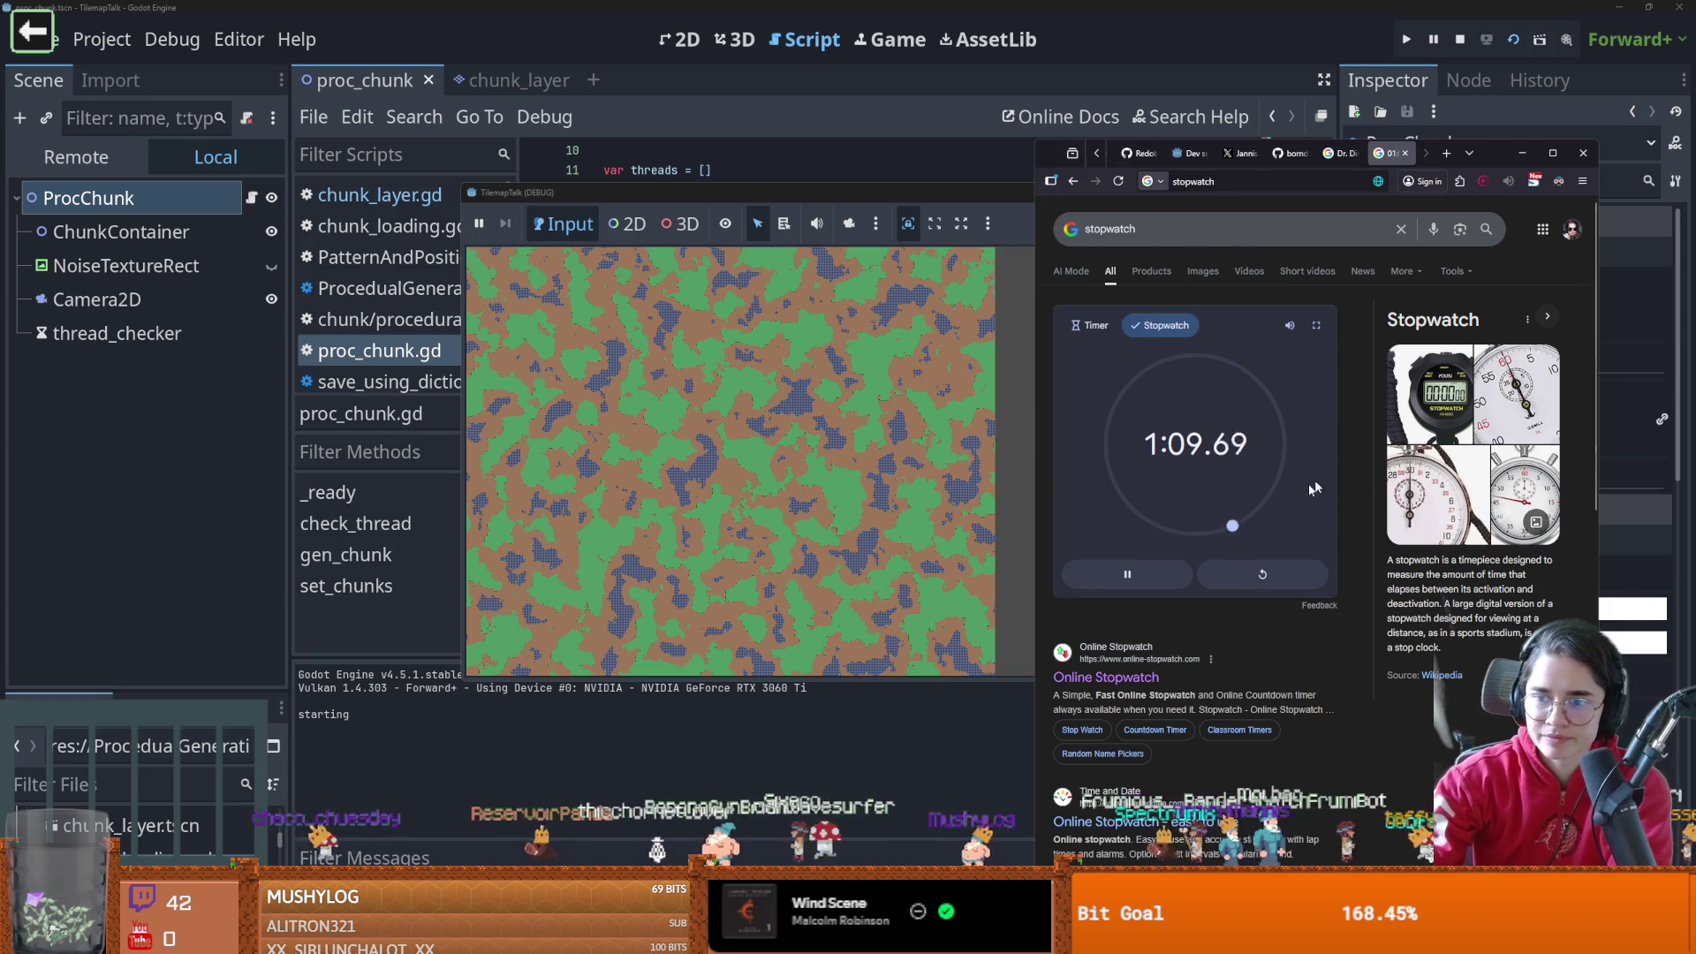
{"action": "left_click", "coordinate": [1128, 574]}
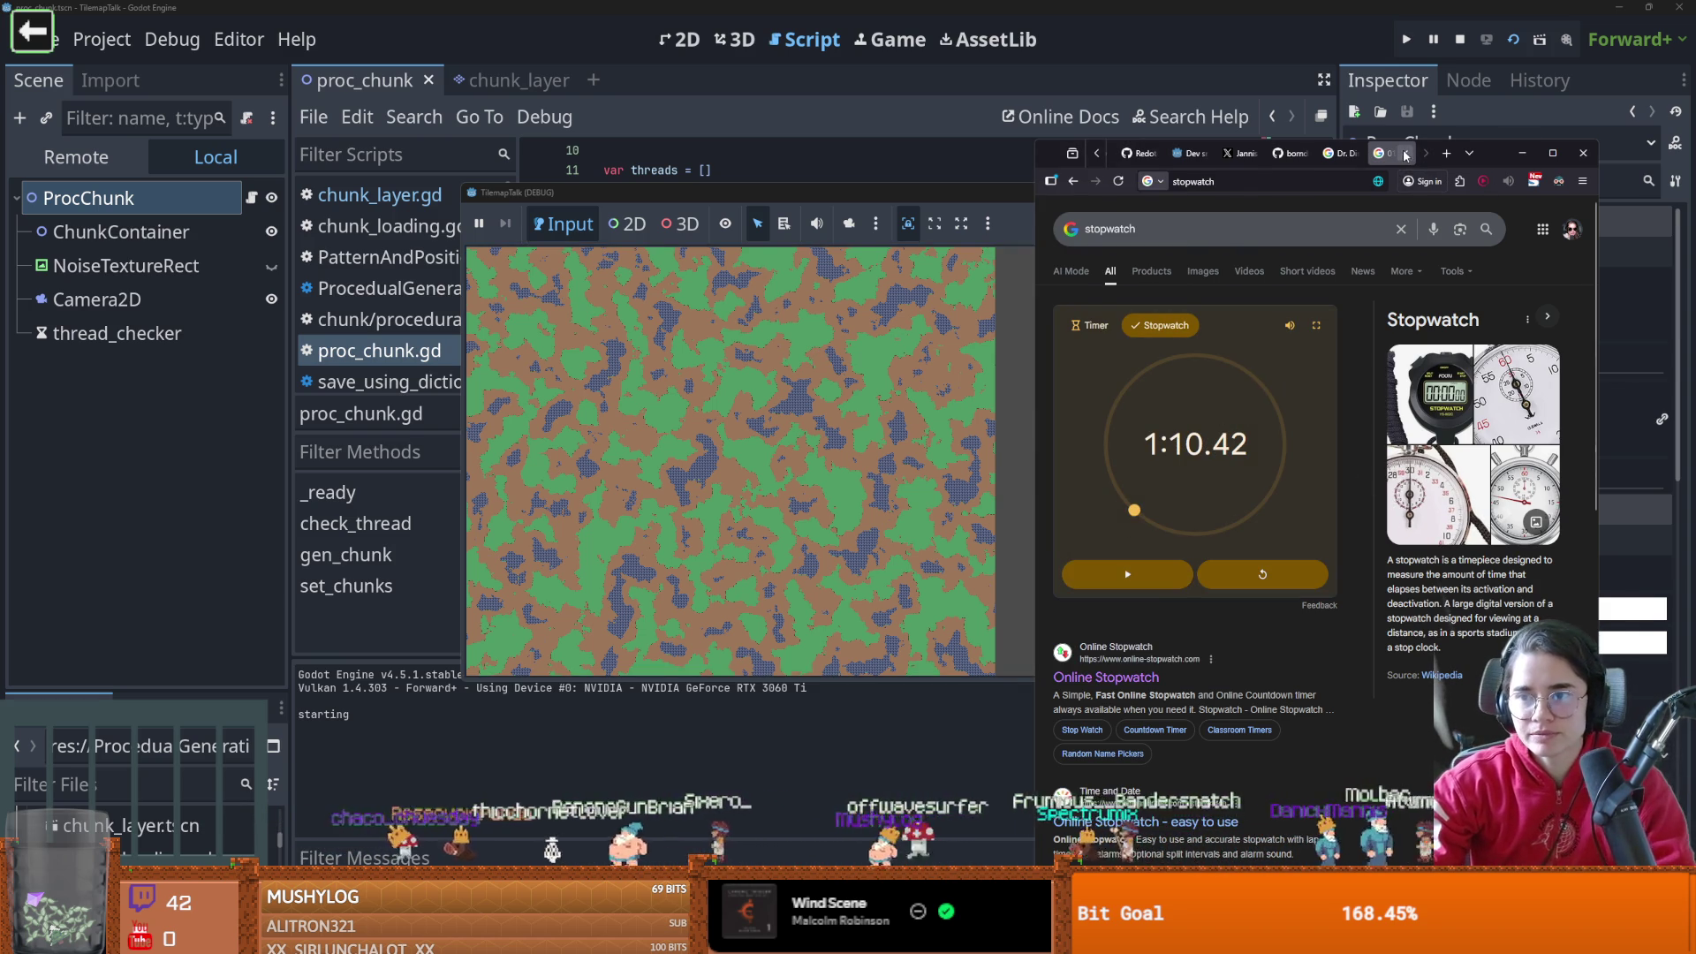
{"action": "left_click", "coordinate": [886, 191]}
{"action": "left_click", "coordinate": [1219, 192]}
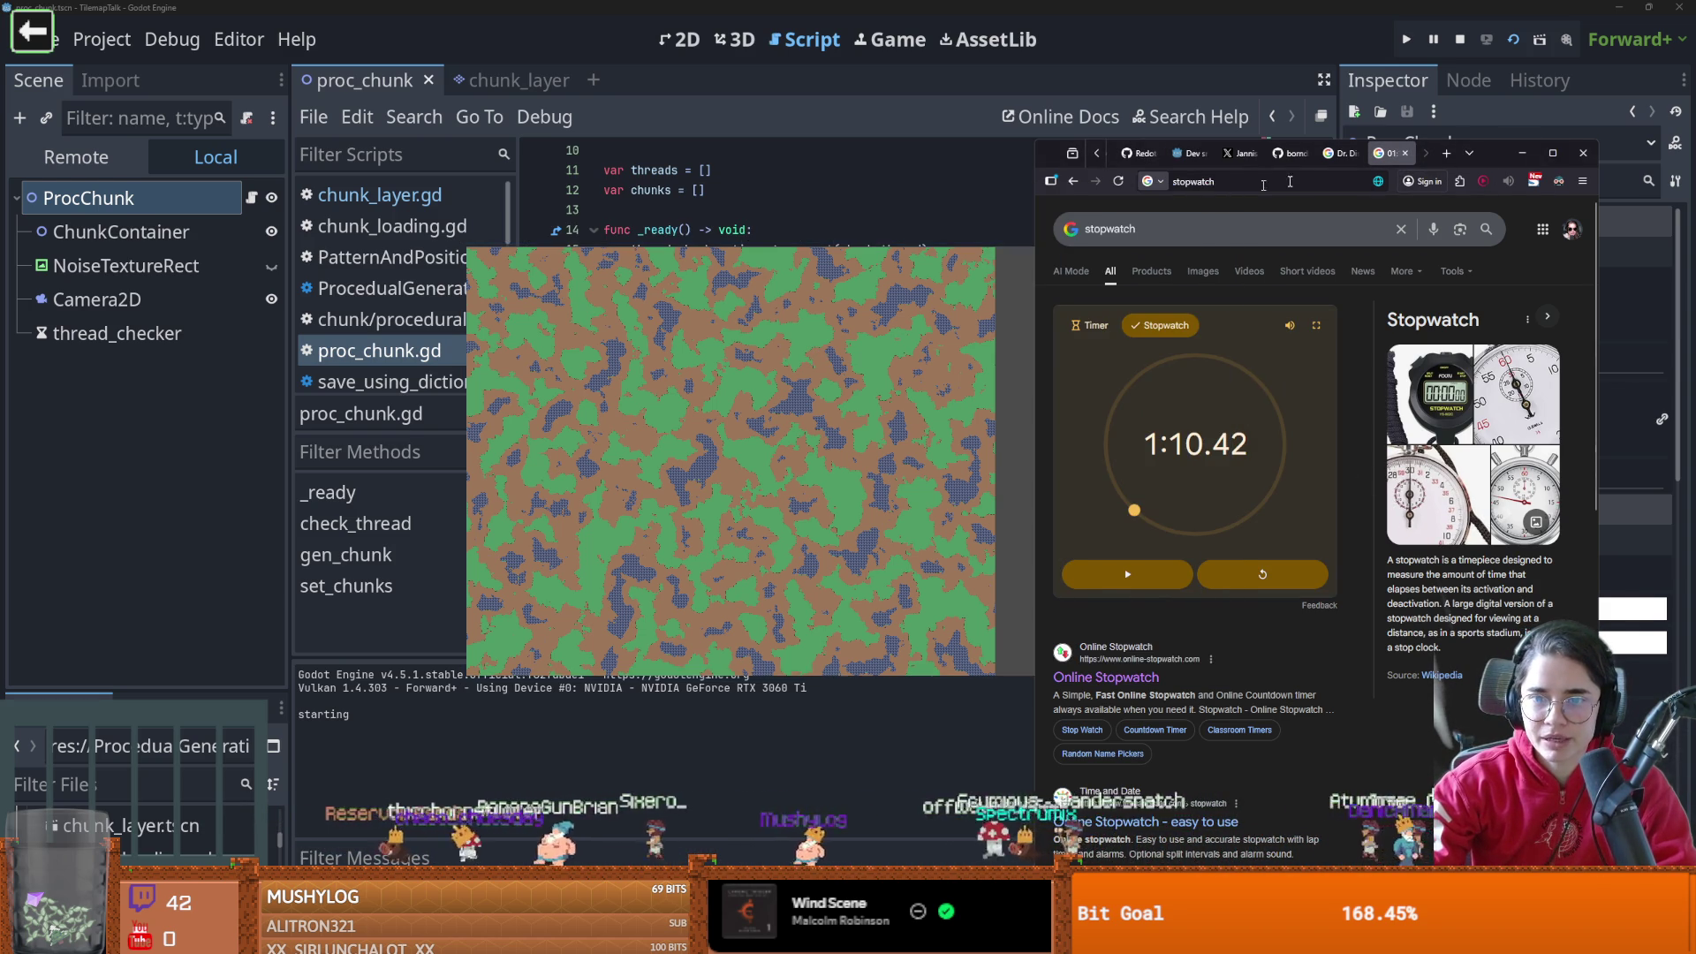
{"action": "left_click", "coordinate": [1583, 156]}
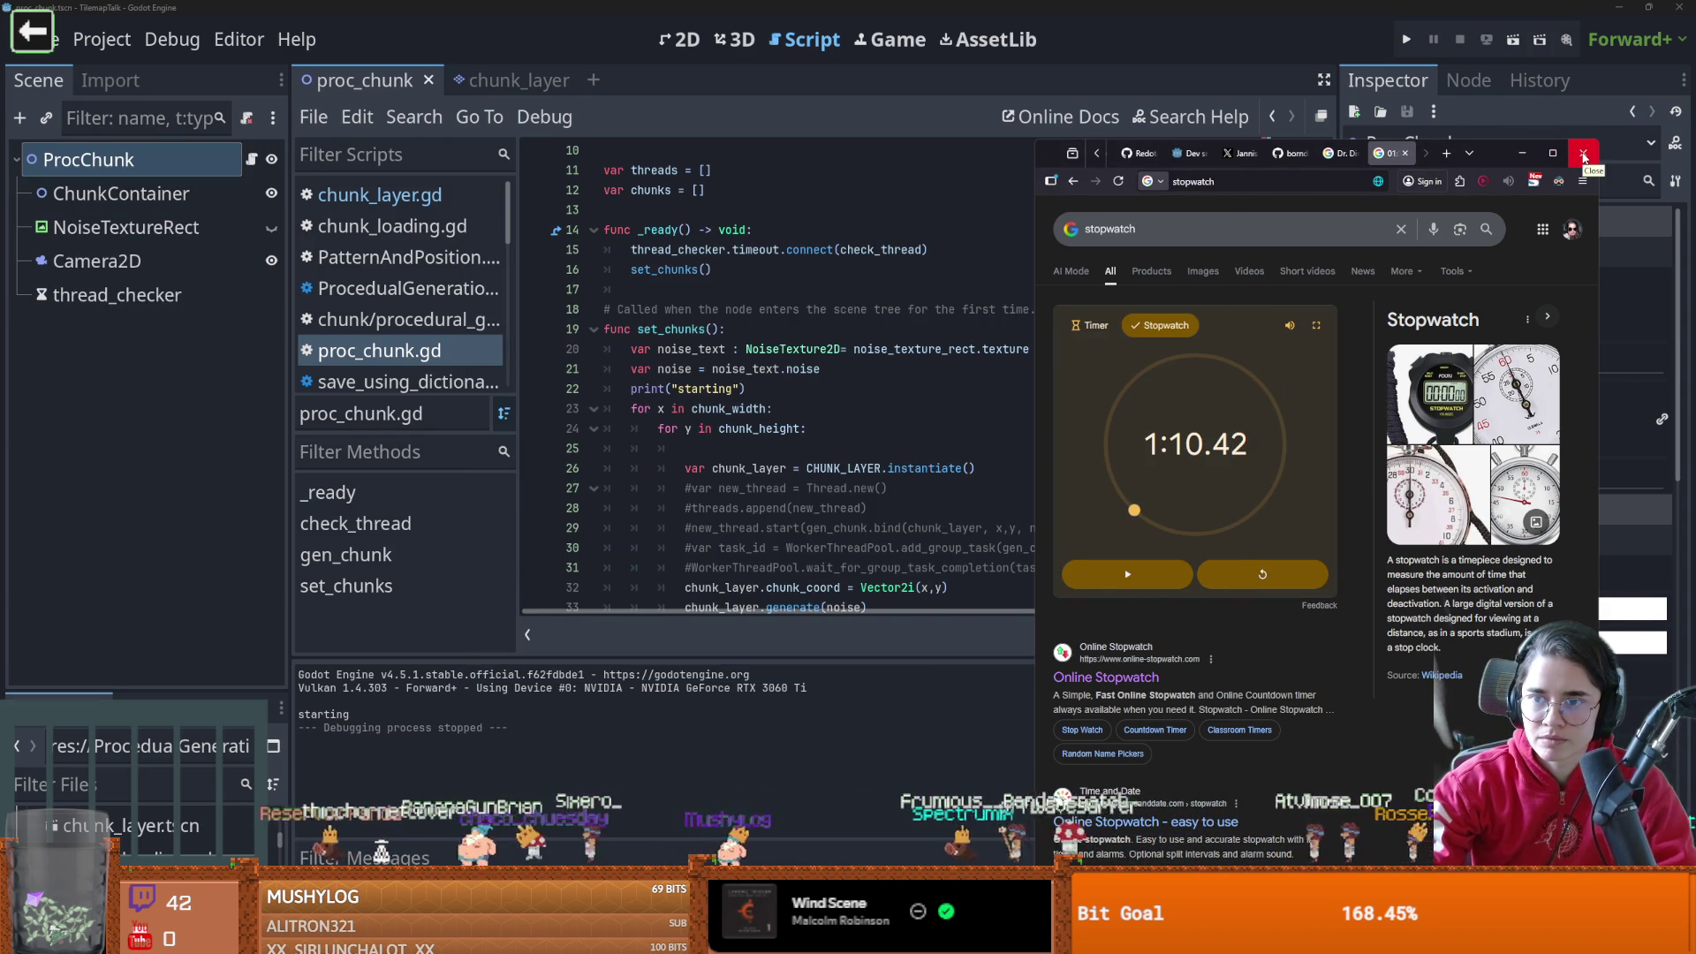
Inspect the outer x loop over chunk_width and the inner y loop in proc_chunk.gd
{"action": "left_click", "coordinate": [814, 379]}
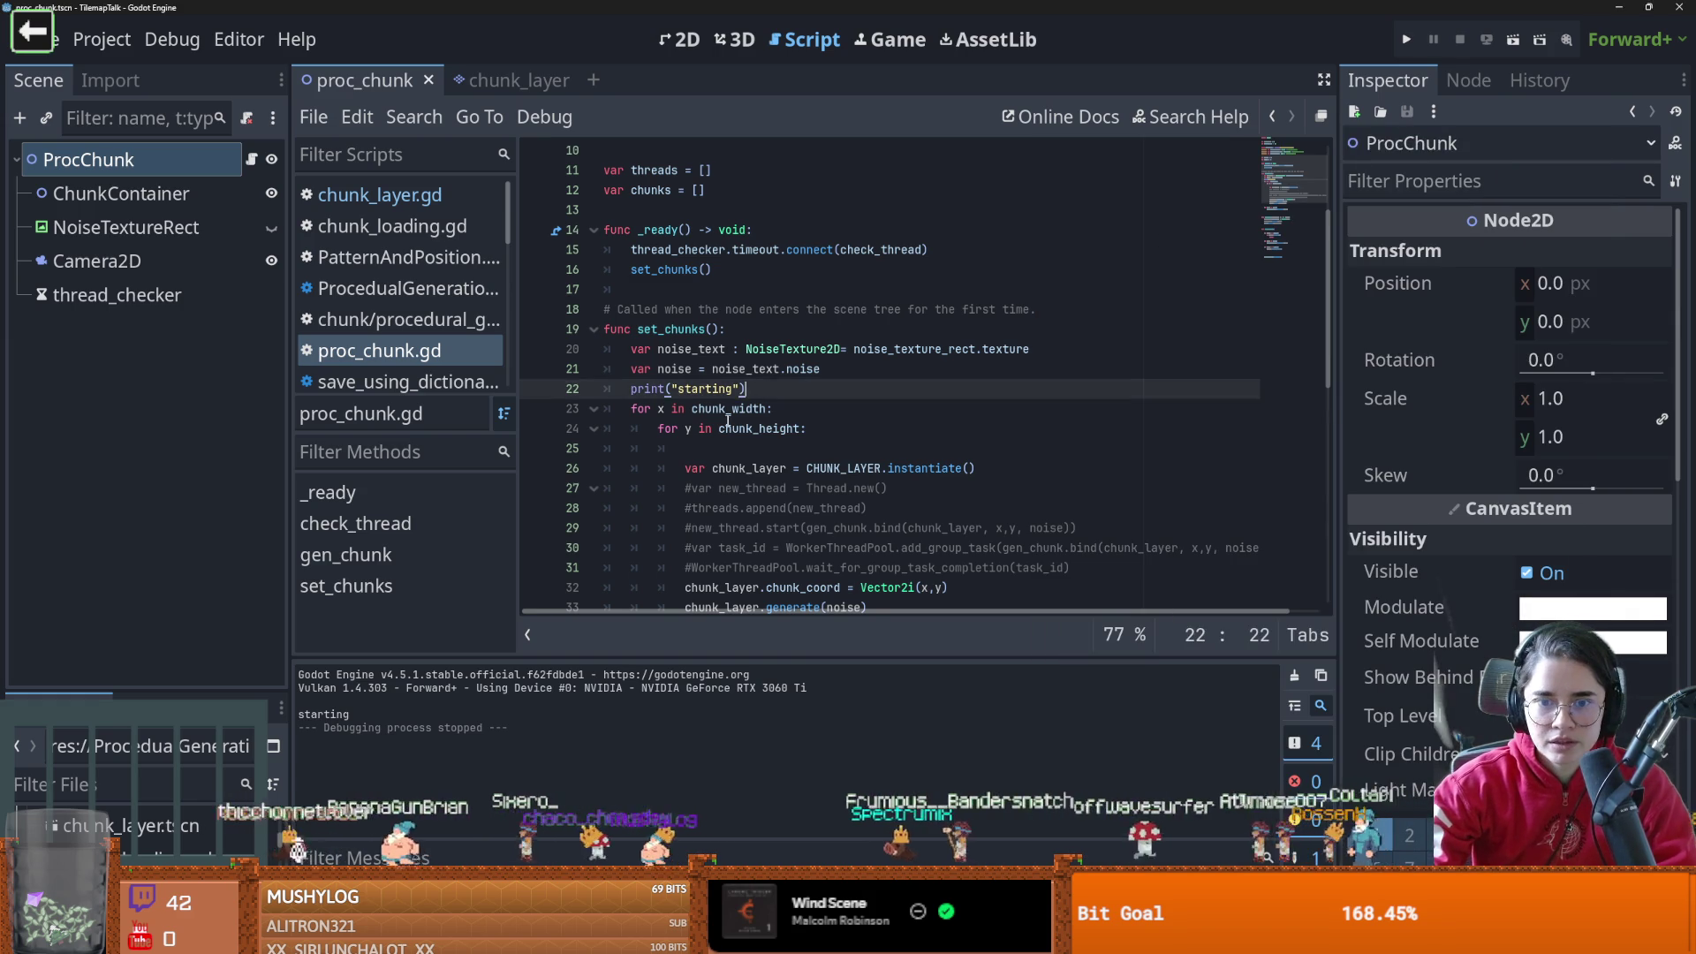
{"action": "scroll", "coordinate": [814, 379], "scroll_direction": "down", "scroll_amount": 1}
{"action": "double_click", "coordinate": [661, 349]}
{"action": "double_click", "coordinate": [736, 350]}
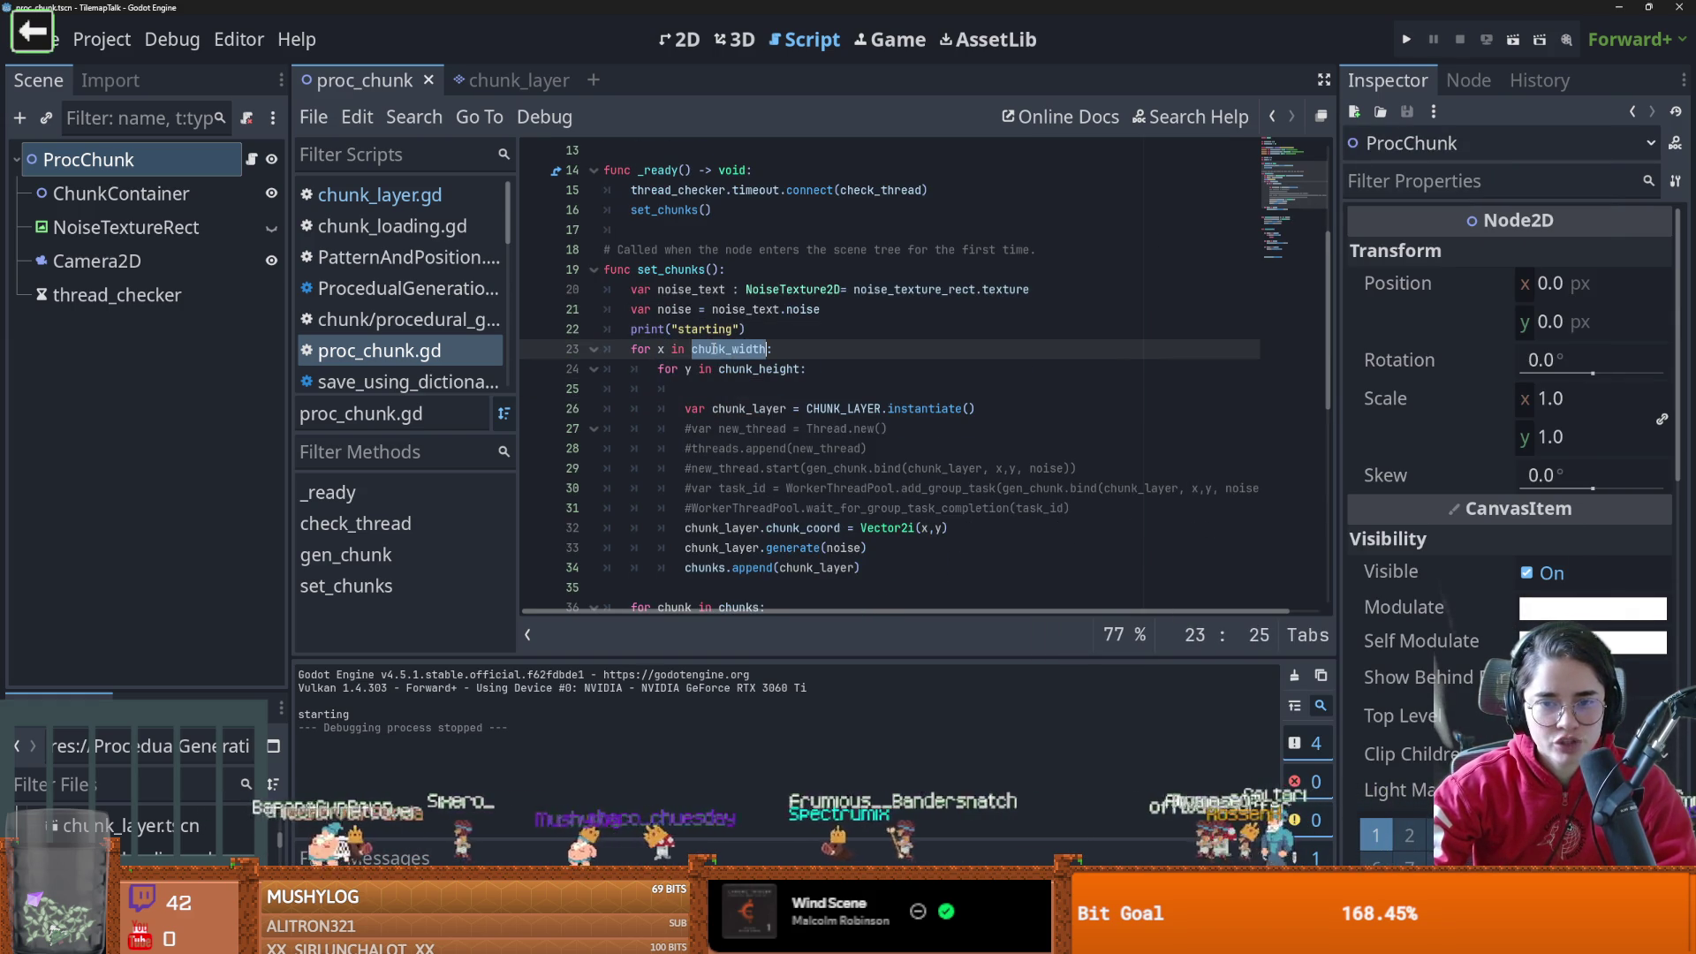
{"action": "left_click", "coordinate": [688, 371]}
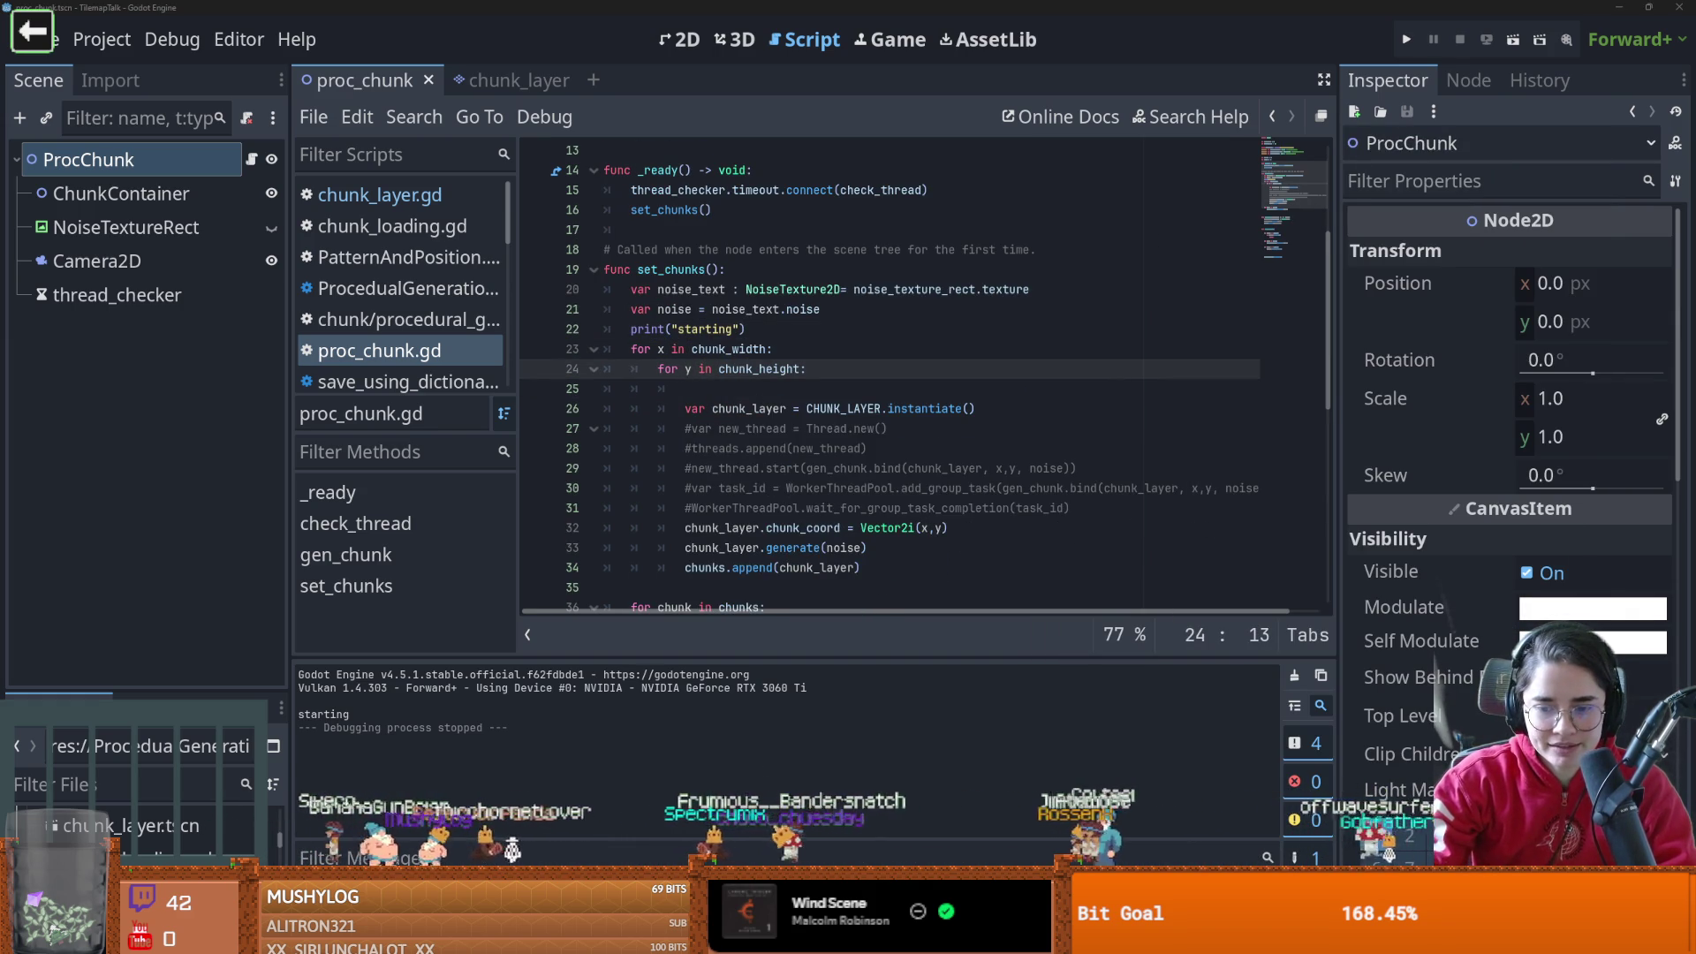
{"action": "key", "text": "alt+Tab"}
{"action": "scroll", "coordinate": [326, 151], "scroll_direction": "up", "scroll_amount": 1}
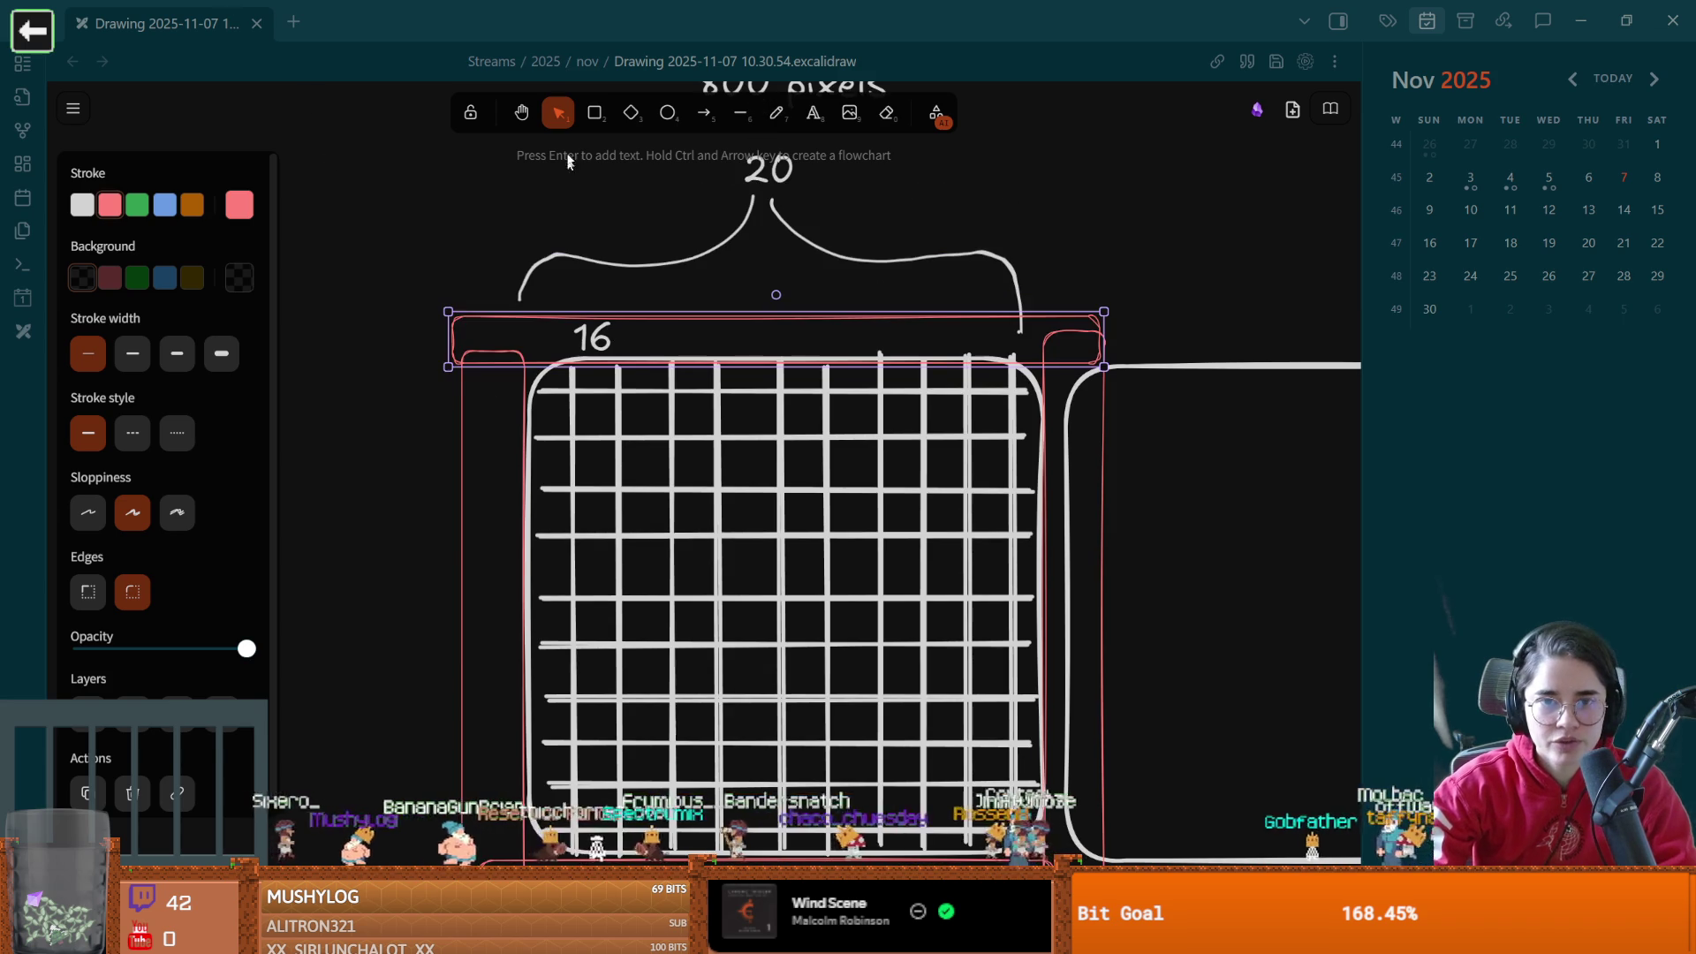
Draw a green rounded rectangle over the grid's top-left quarter and copy it right and below
{"action": "left_click", "coordinate": [142, 204]}
{"action": "mouse_move", "coordinate": [523, 362]}
{"action": "left_mouse_down"}
{"action": "mouse_move", "coordinate": [799, 587]}
{"action": "mouse_move", "coordinate": [785, 601]}
{"action": "left_mouse_up"}
{"action": "left_click_drag", "start_coordinate": [622, 470], "coordinate": [883, 470], "text": "alt"}
{"action": "mouse_move", "coordinate": [661, 487]}
{"action": "left_mouse_down", "text": "alt"}
{"action": "mouse_move", "coordinate": [660, 724]}
{"action": "mouse_move", "coordinate": [911, 726]}
{"action": "left_mouse_up", "text": "alt"}
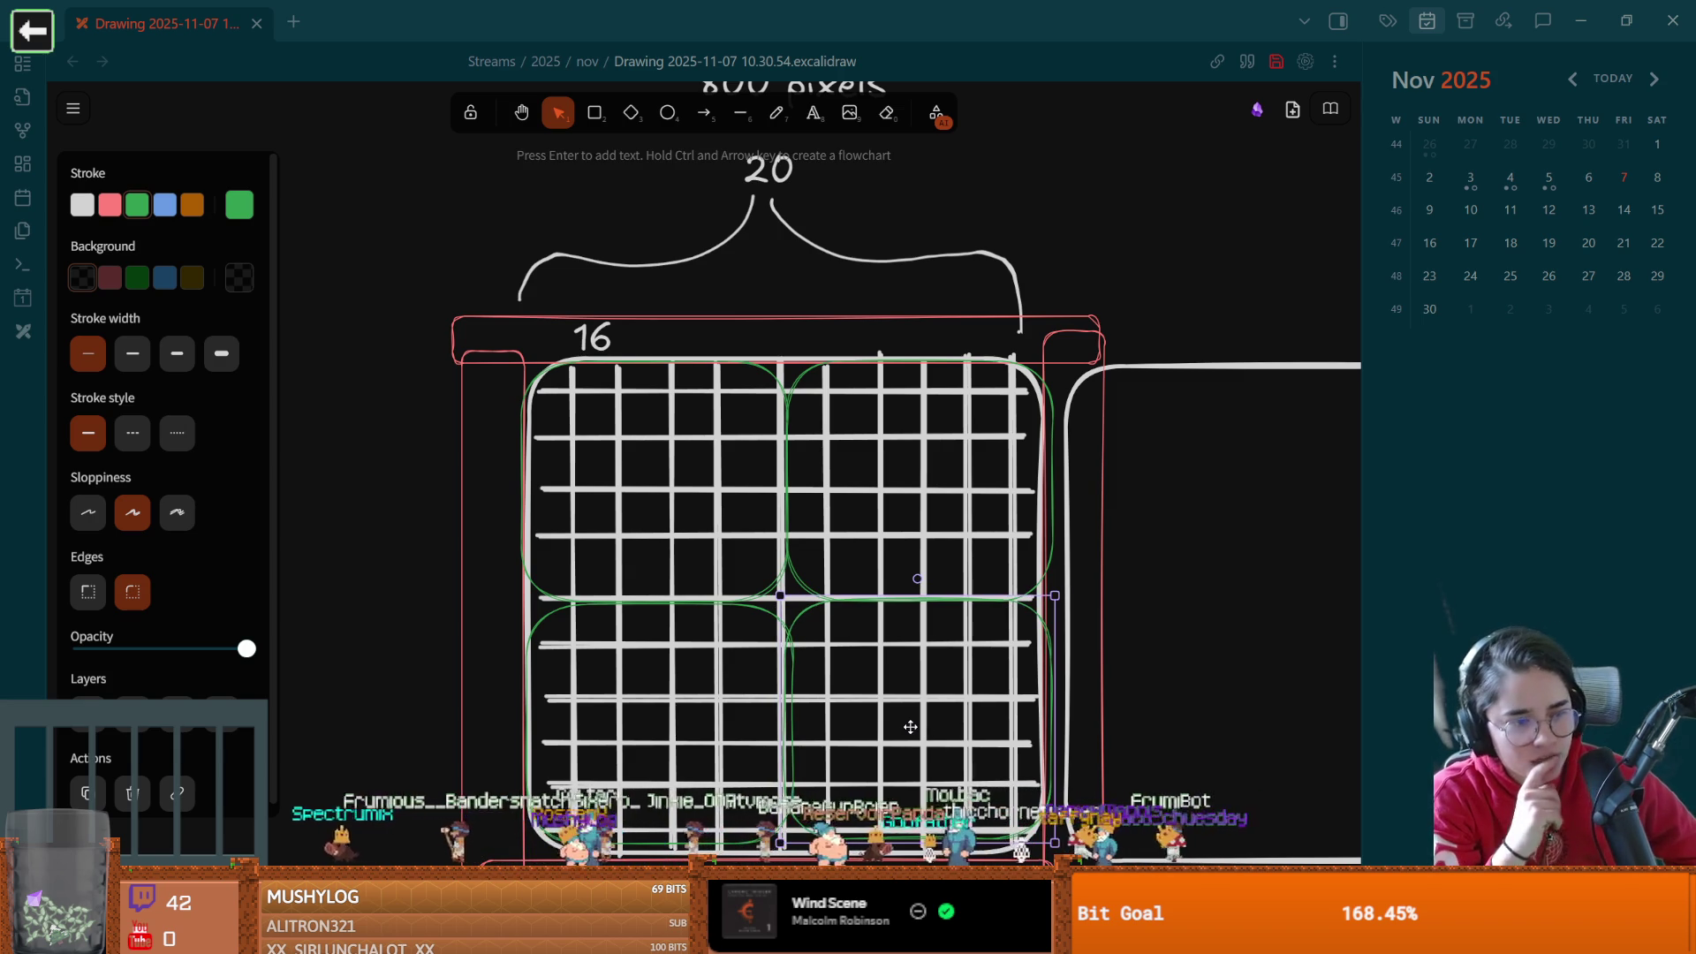